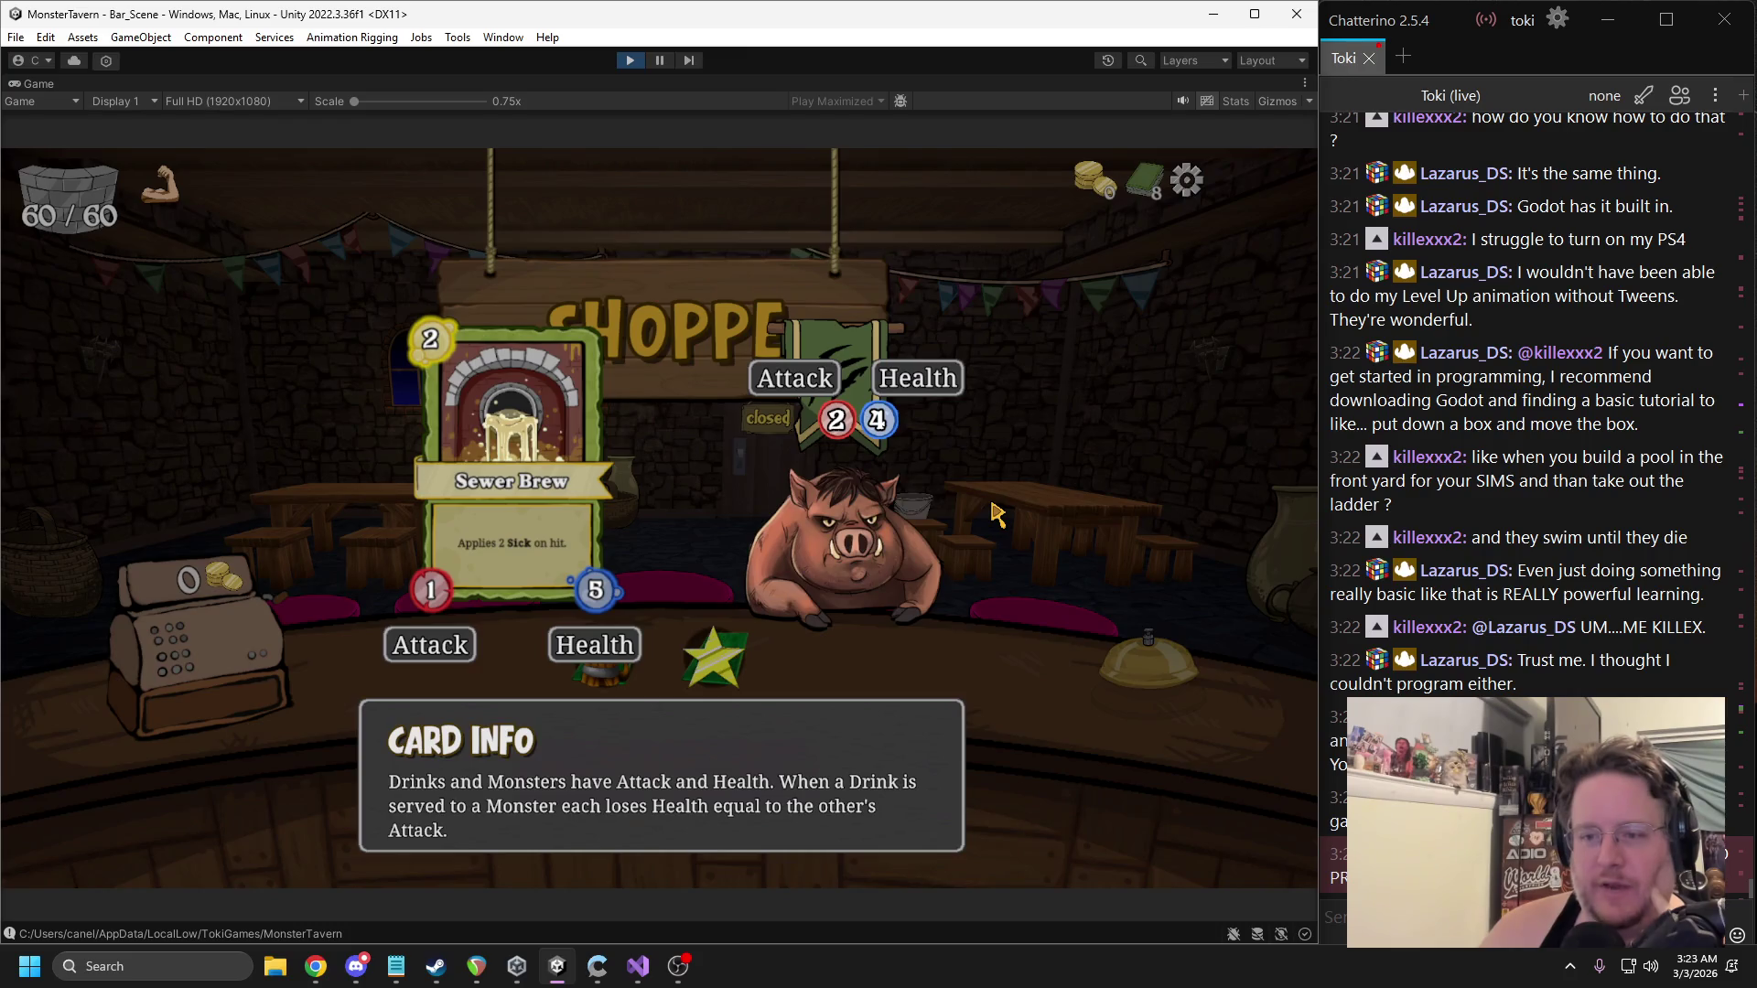
# Dismiss the Card Info popup, stop play mode, and bring up mTutorialDirector.cs in Visual Studio.
pyautogui.click(996, 515)
pyautogui.click(631, 62)
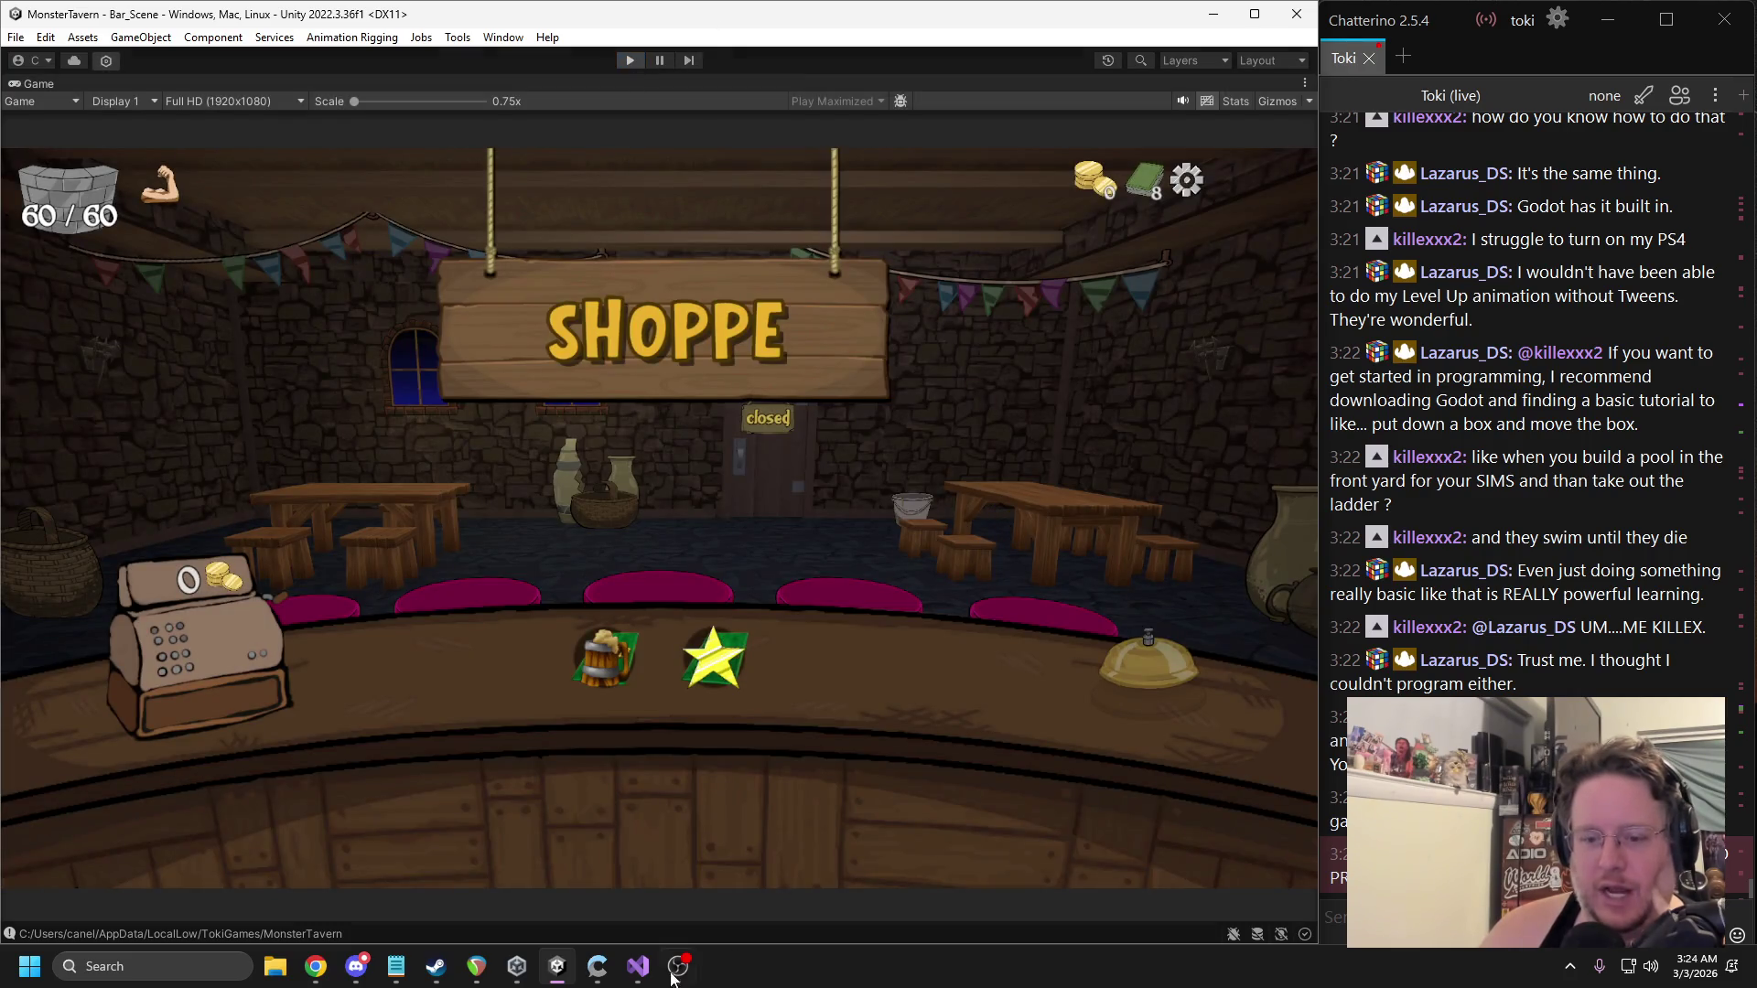
pyautogui.click(638, 966)
pyautogui.scroll(20, 520, 509)
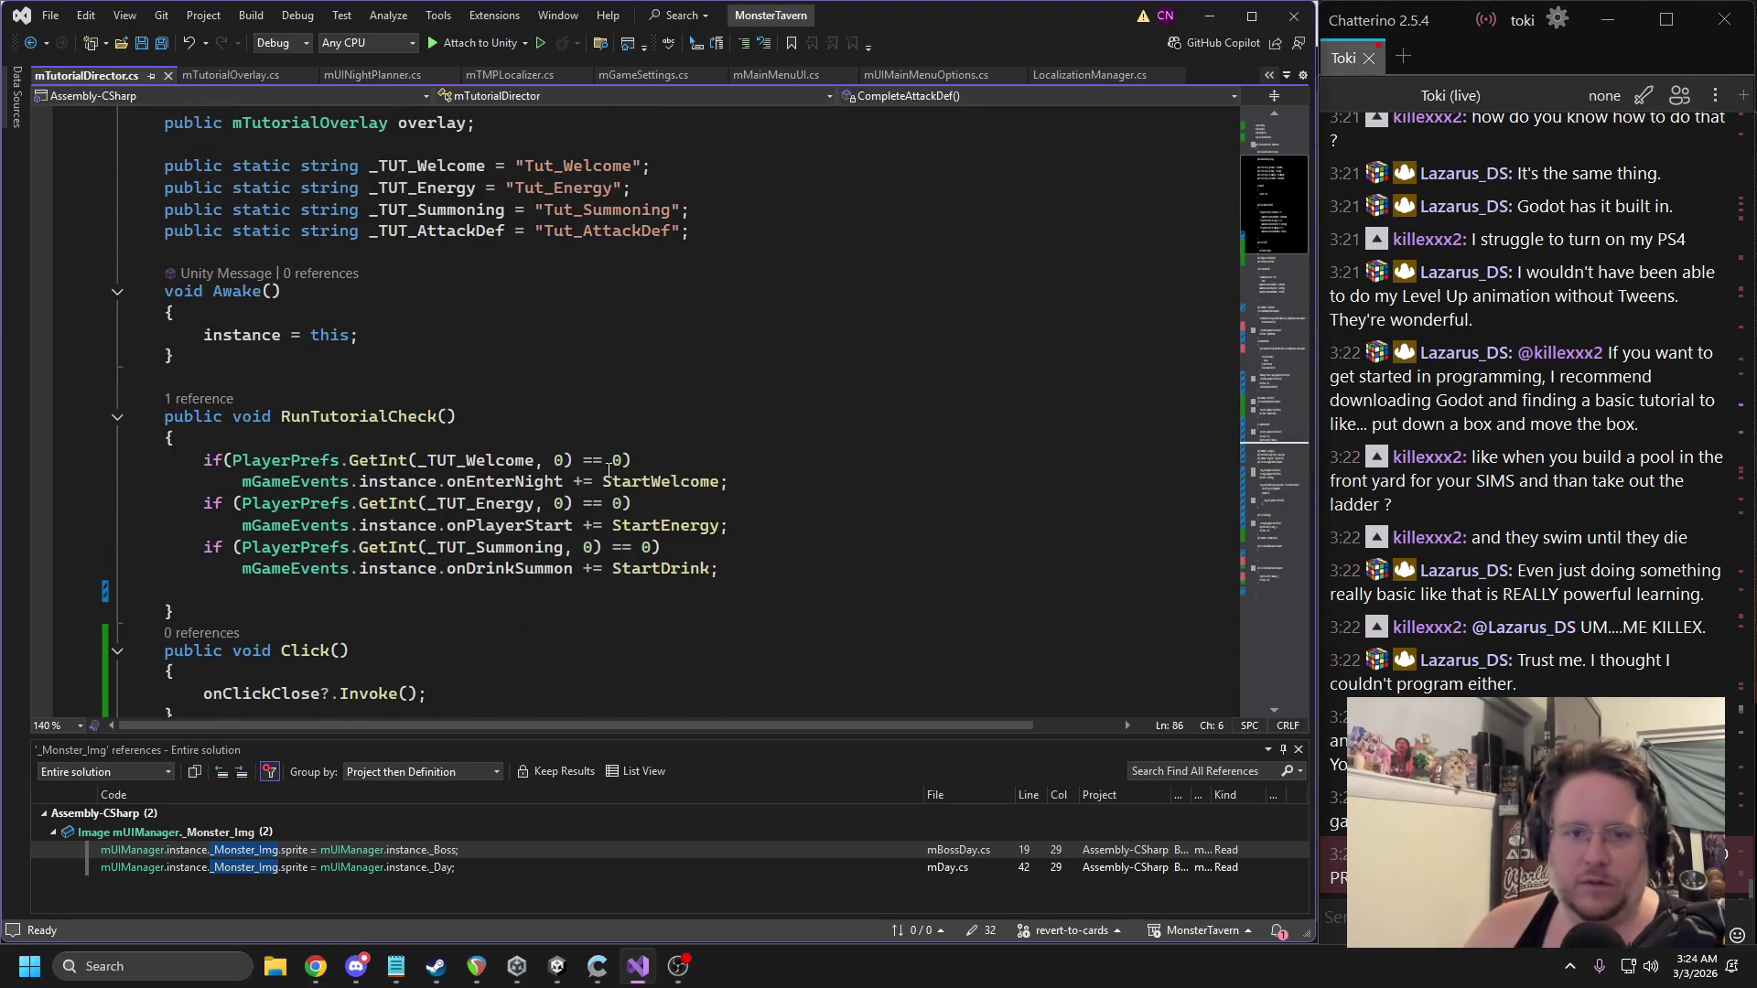
# Delete the Energy and Summoning tutorial checks and the _TUT_Energy, _TUT_Summoning, _TUT_AttackDef declarations.
pyautogui.moveTo(730, 523)
pyautogui.mouseDown()
pyautogui.moveTo(220, 485)
pyautogui.moveTo(128, 504)
pyautogui.mouseUp()
pyautogui.press('Delete')
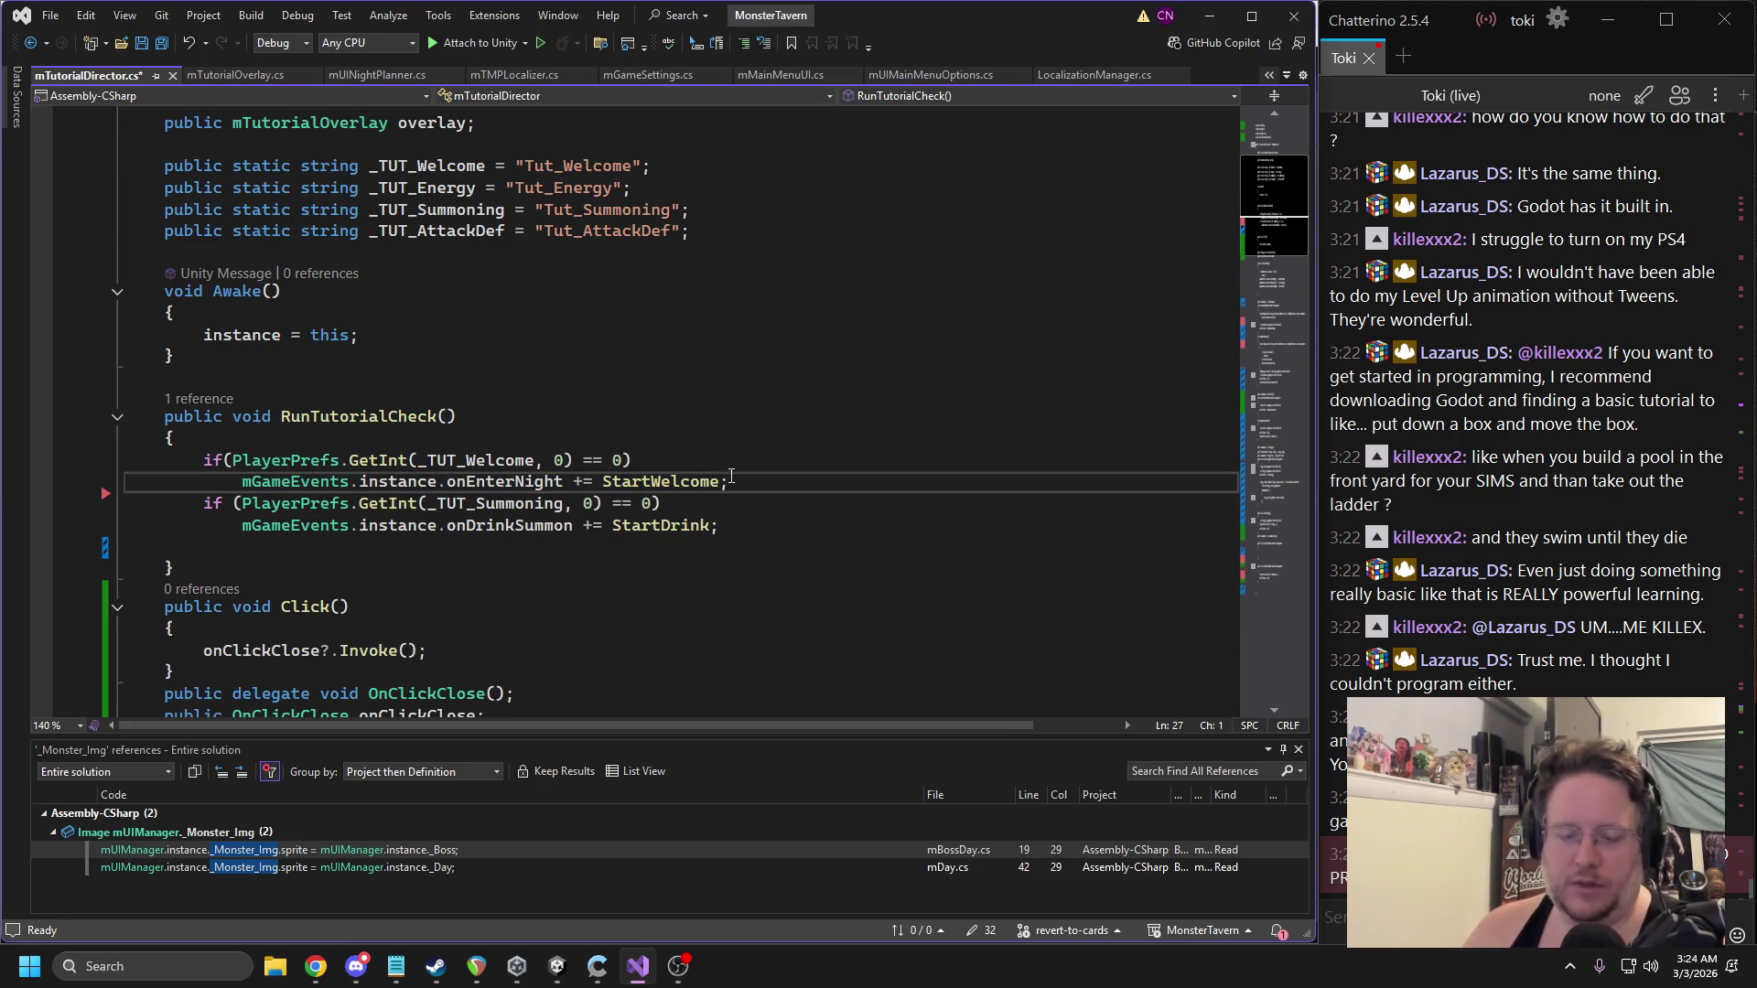
pyautogui.moveTo(727, 523)
pyautogui.mouseDown()
pyautogui.moveTo(238, 526)
pyautogui.moveTo(87, 498)
pyautogui.mouseUp()
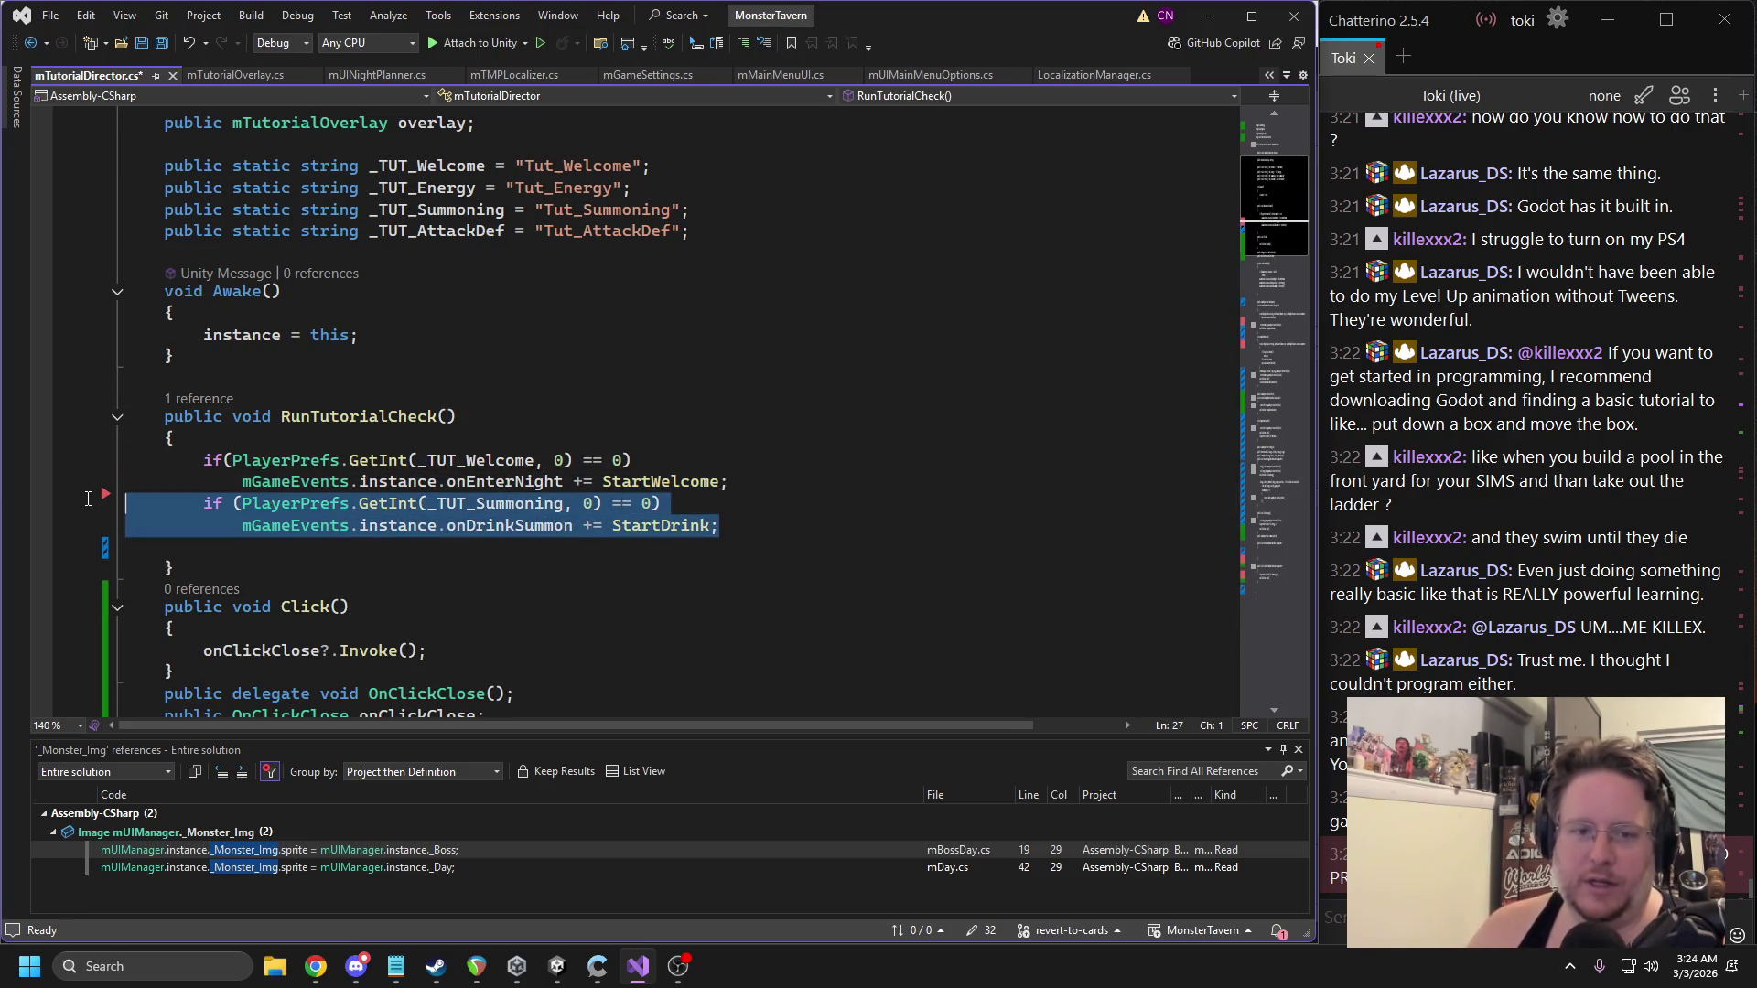
pyautogui.press('Delete')
pyautogui.moveTo(721, 234); pyautogui.dragTo(115, 178)
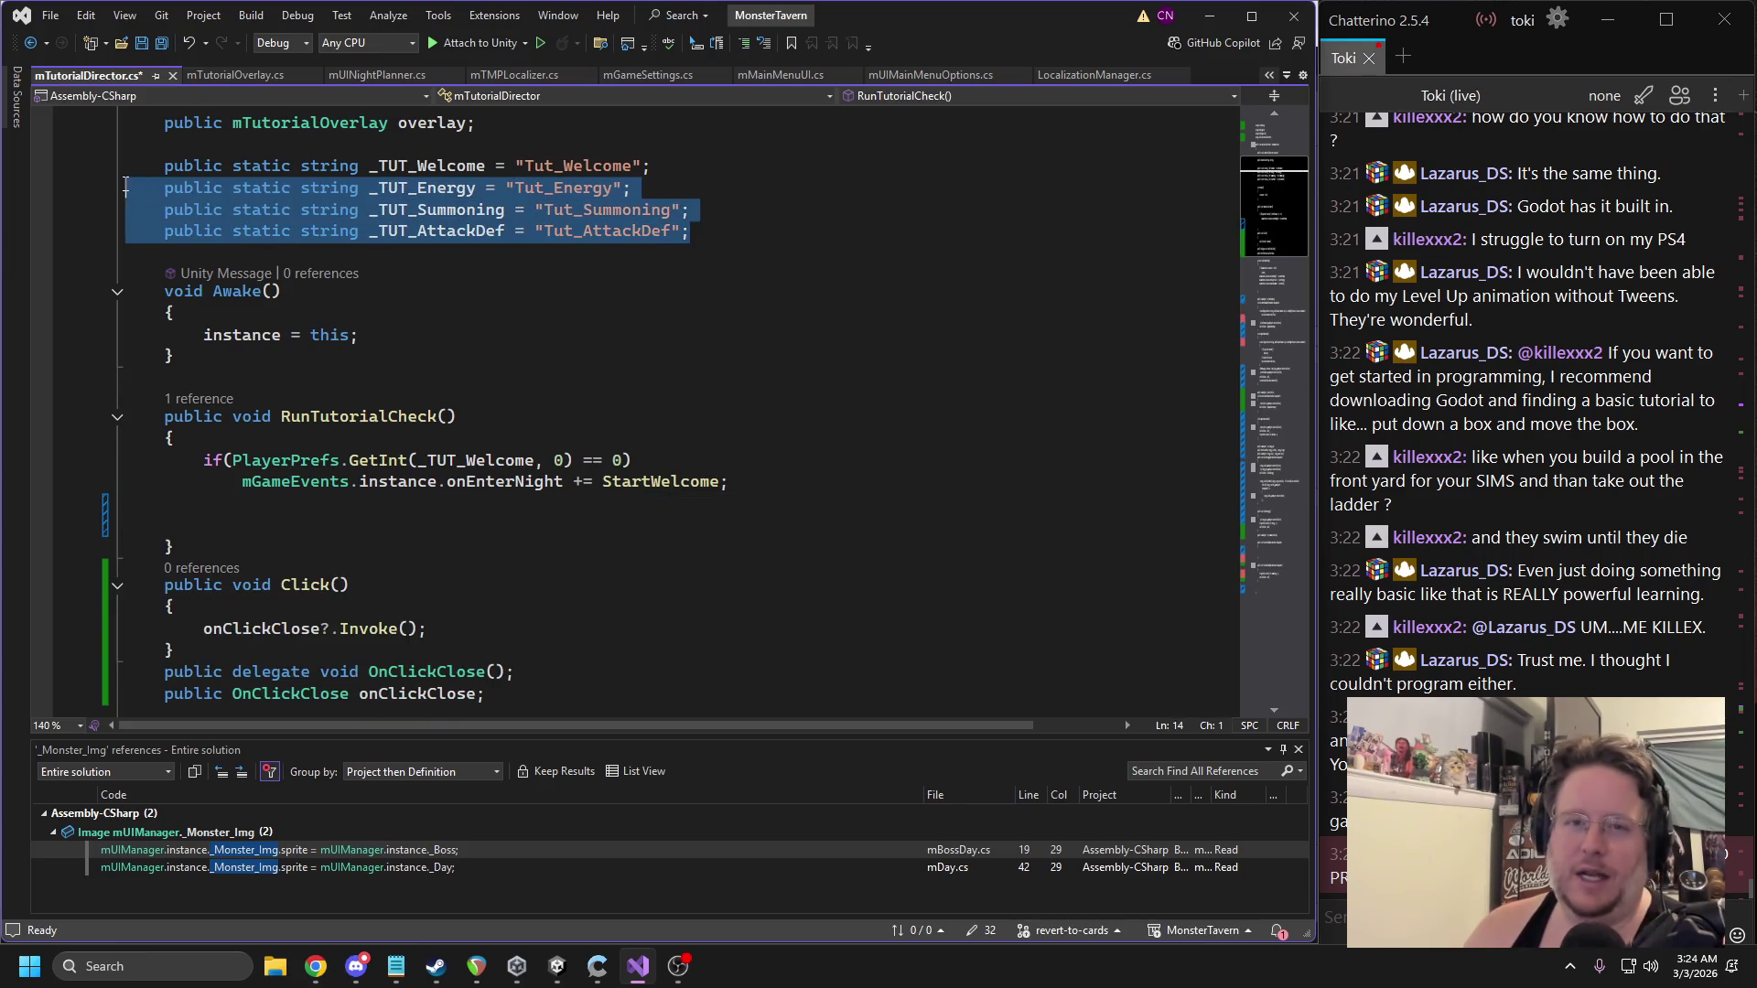
pyautogui.press('Delete')
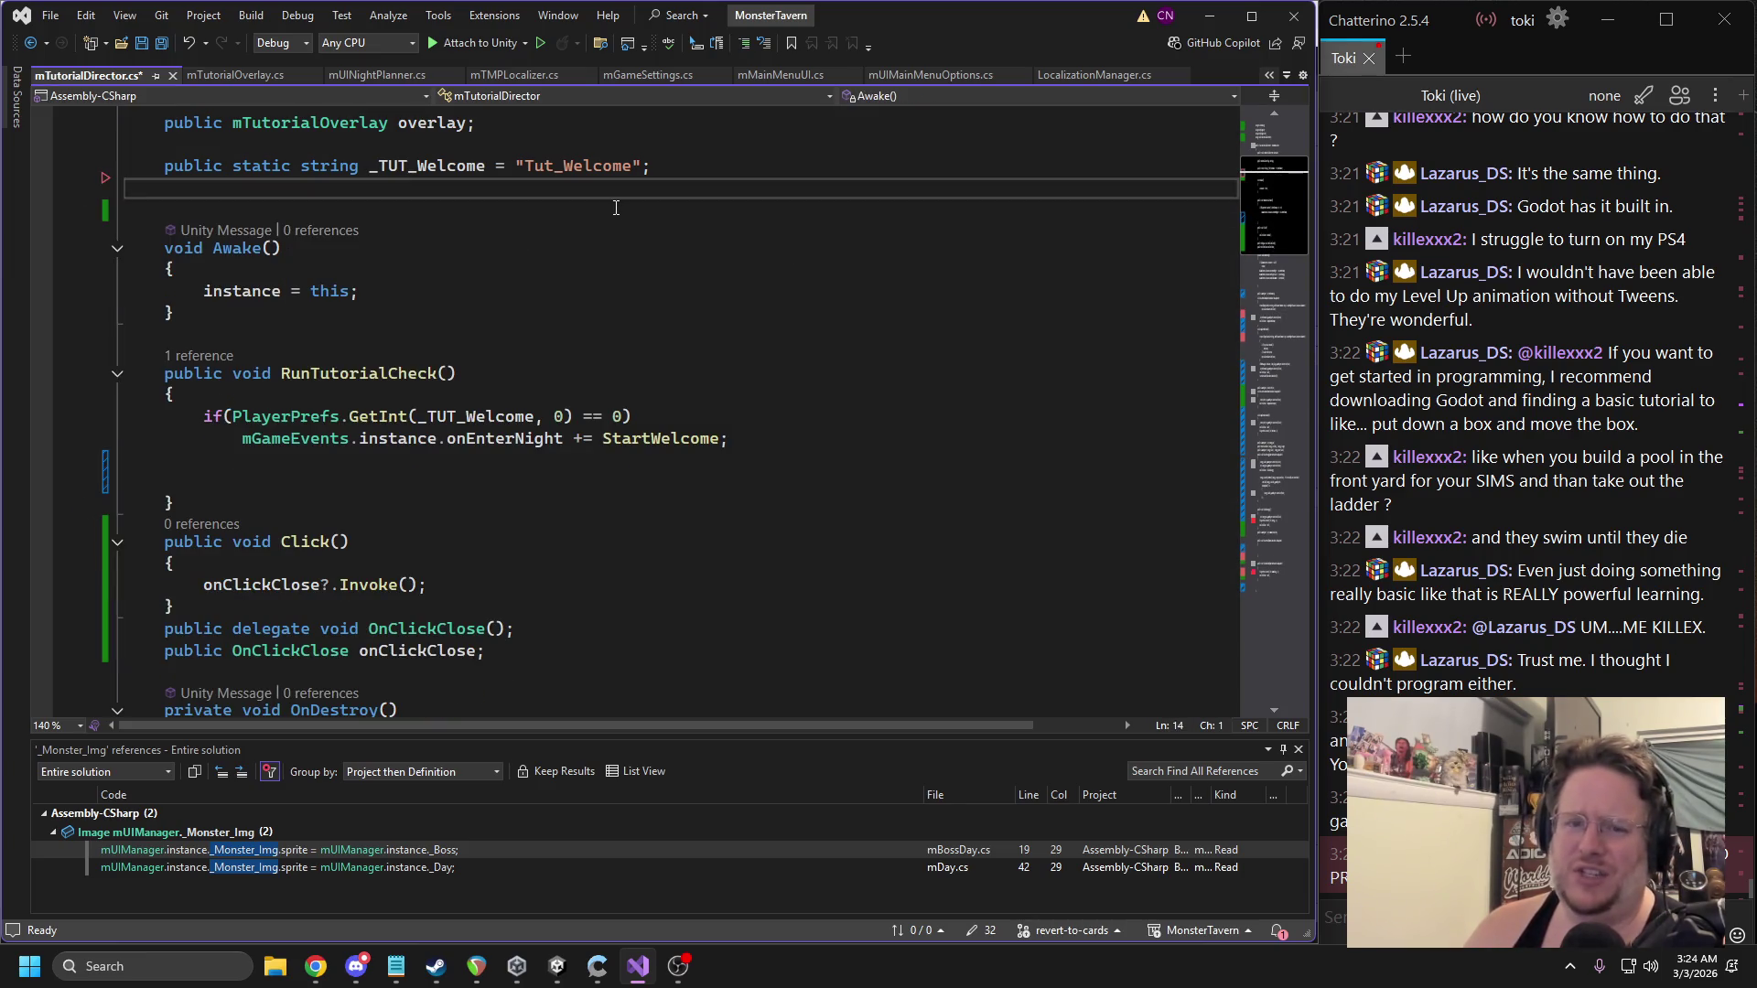
# Remove the onPlayerStart and onDrinkSummon unsubscribe lines from OnDestroy, including the leftover blank line.
pyautogui.scroll(-8, 498, 442)
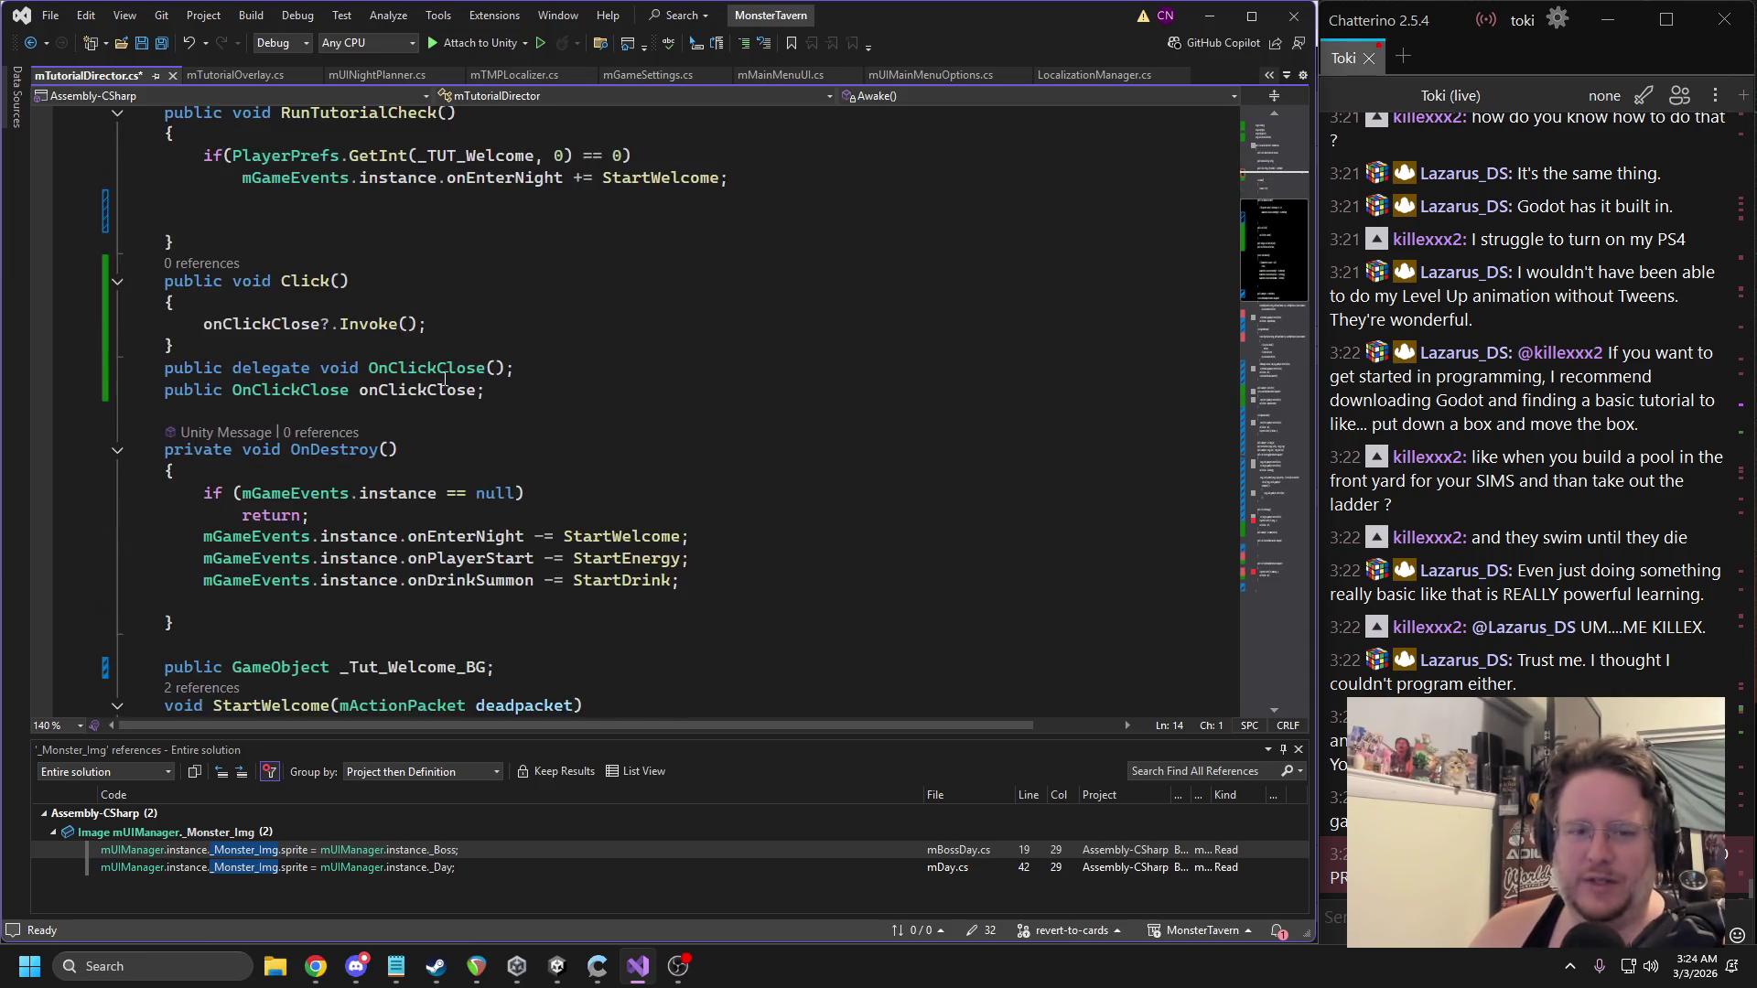
pyautogui.moveTo(734, 327); pyautogui.dragTo(137, 298)
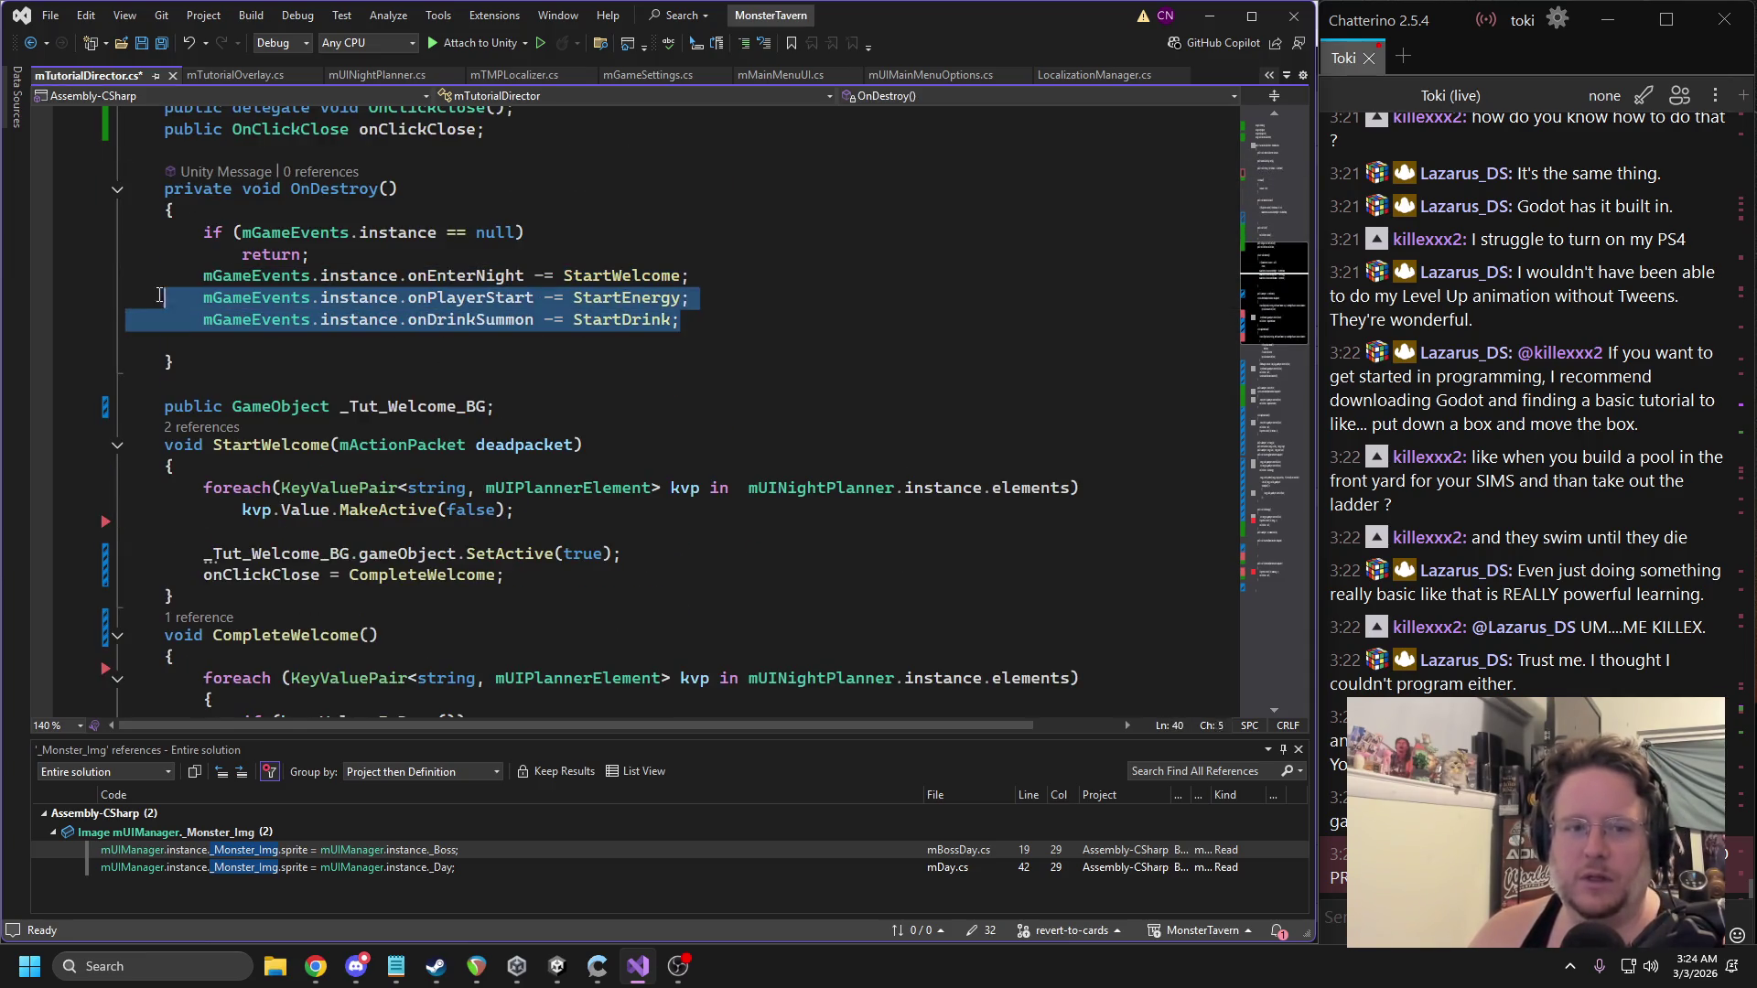
pyautogui.press('Delete')
pyautogui.press('BackSpace')
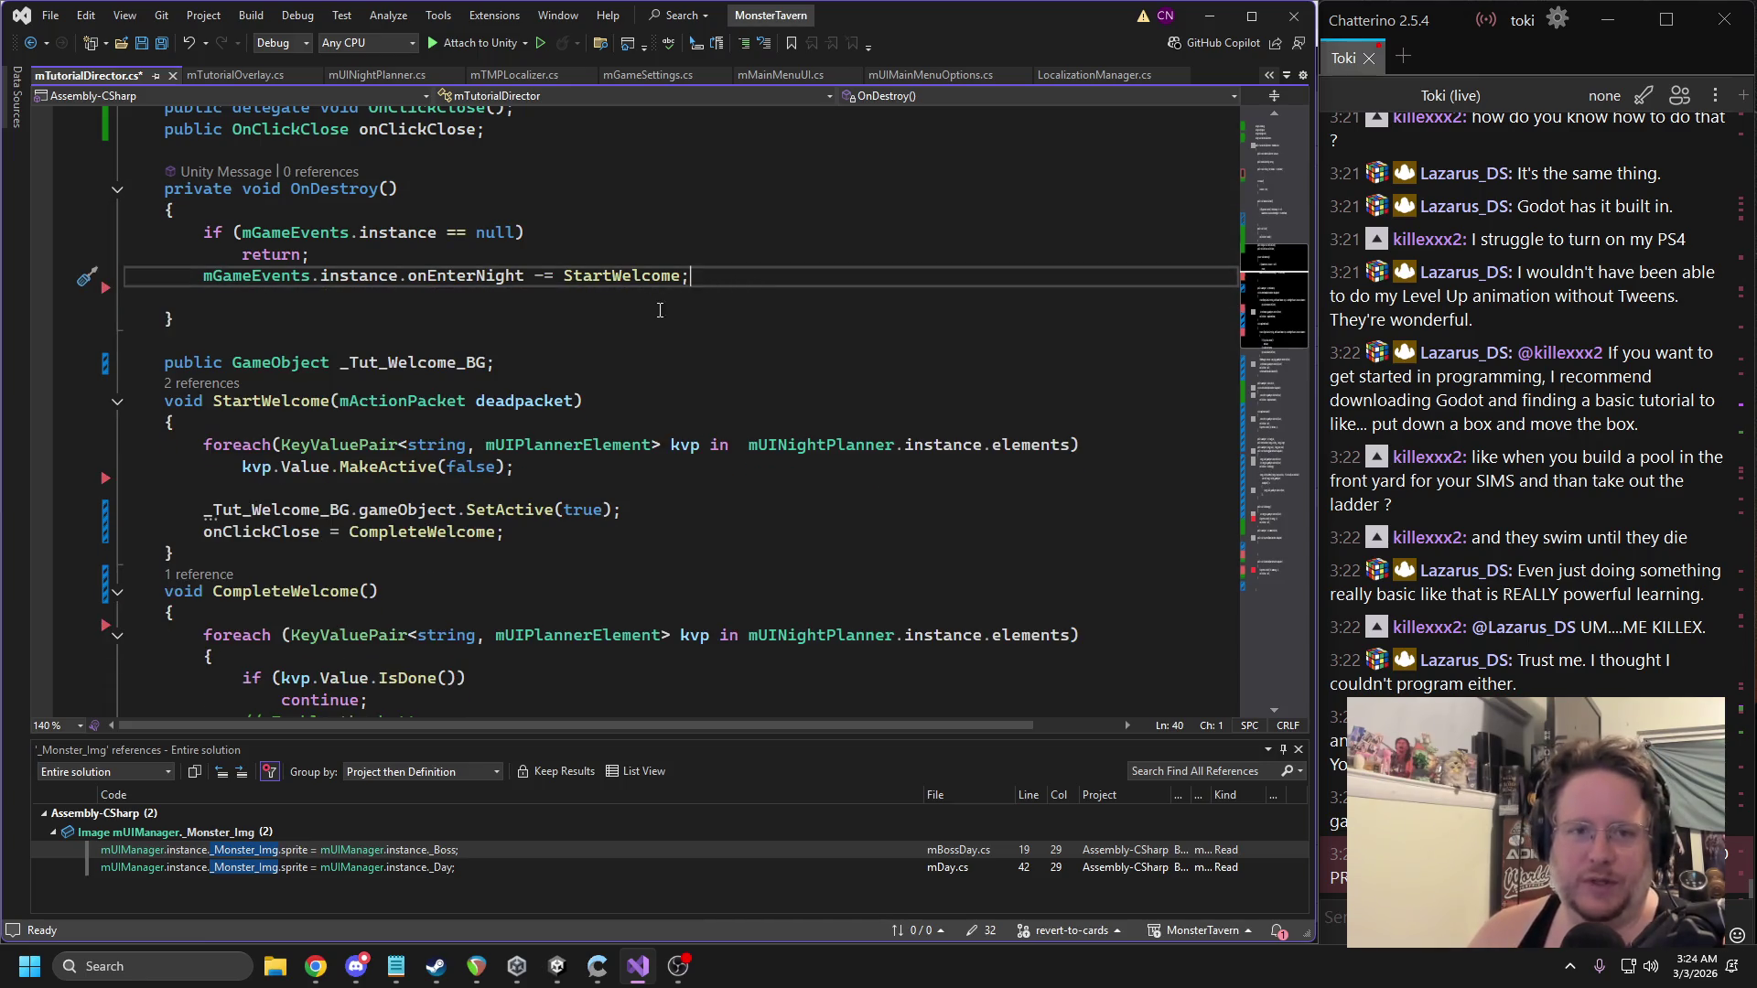
pyautogui.scroll(8, 576, 312)
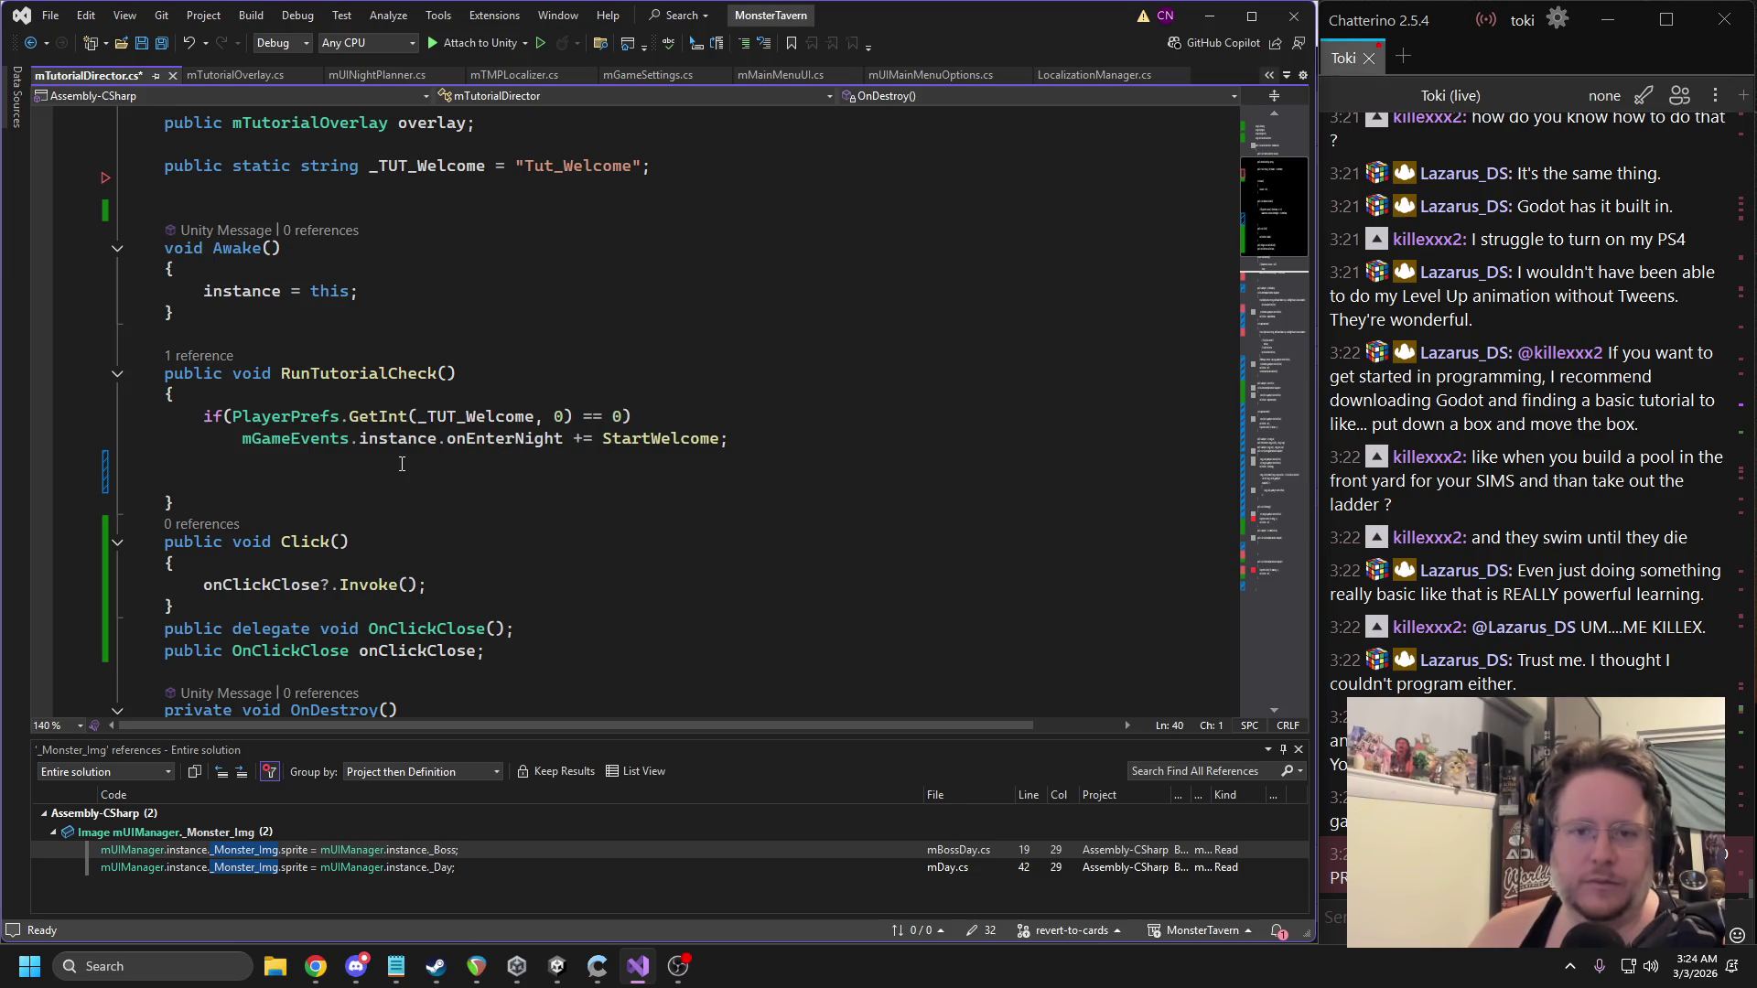
pyautogui.click(442, 465)
pyautogui.scroll(-11, 476, 462)
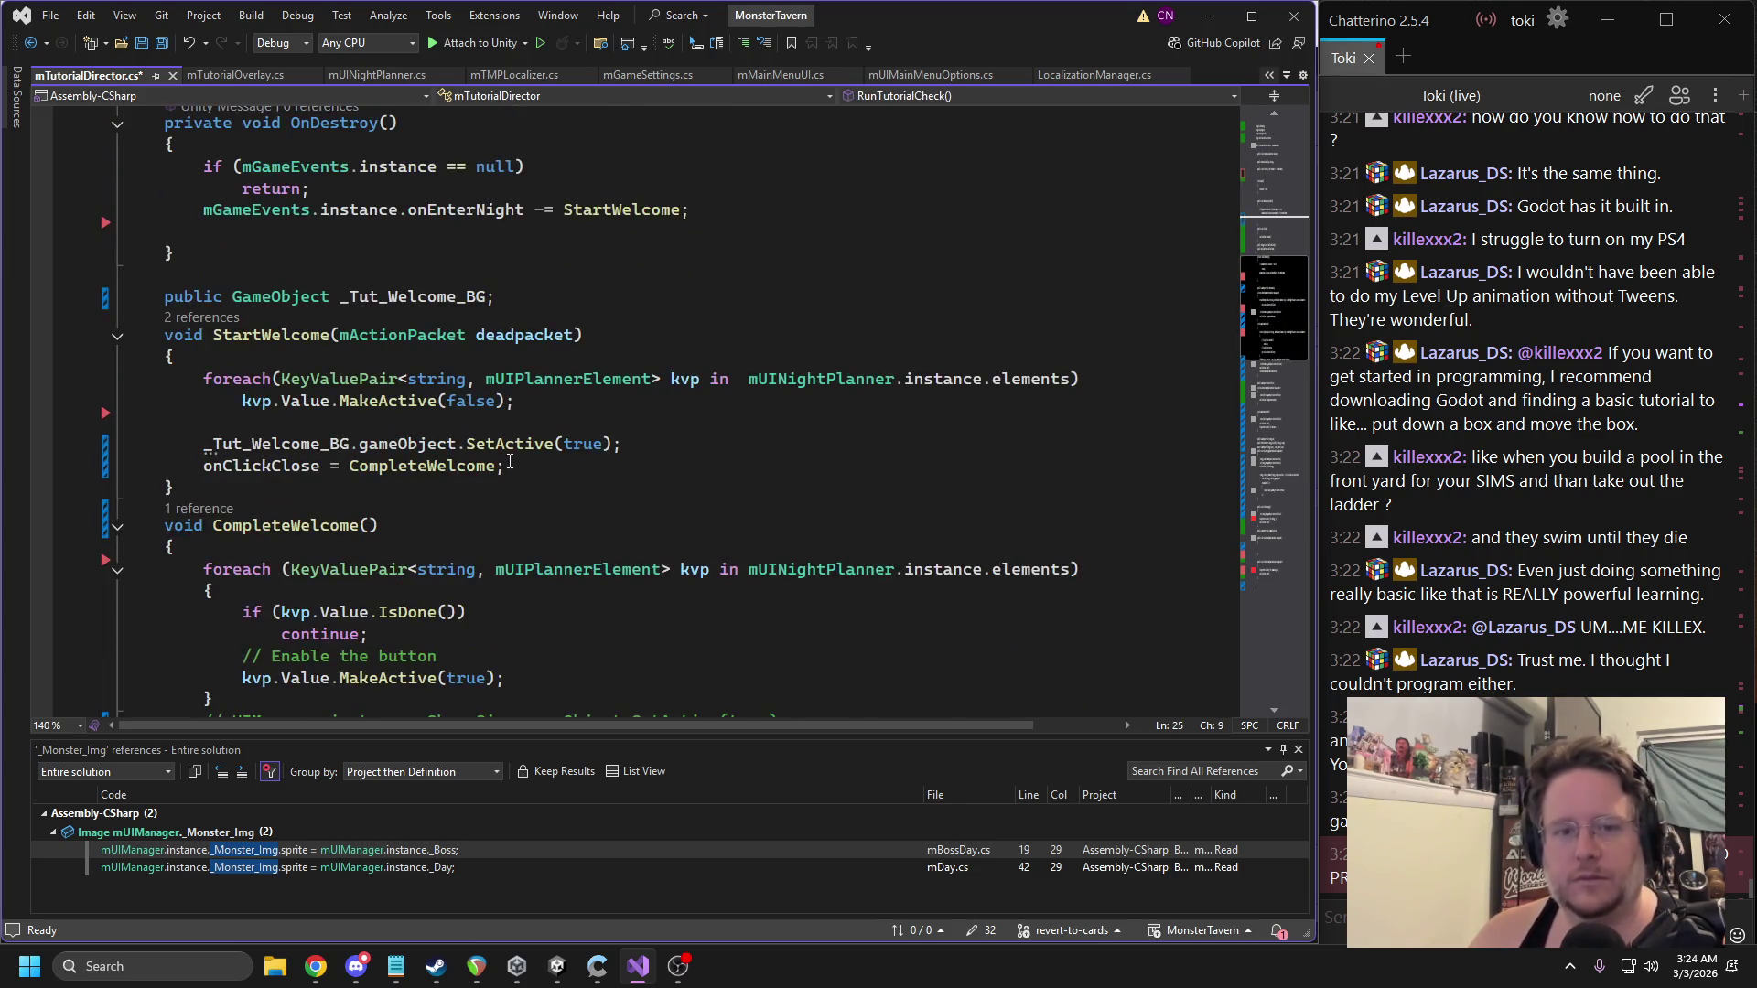
pyautogui.scroll(2, 506, 457)
# Search the script for the _Tut_Welcome_BG field to find where it is used.
pyautogui.doubleClick(412, 293)
pyautogui.hotkey('ctrl', 'f')
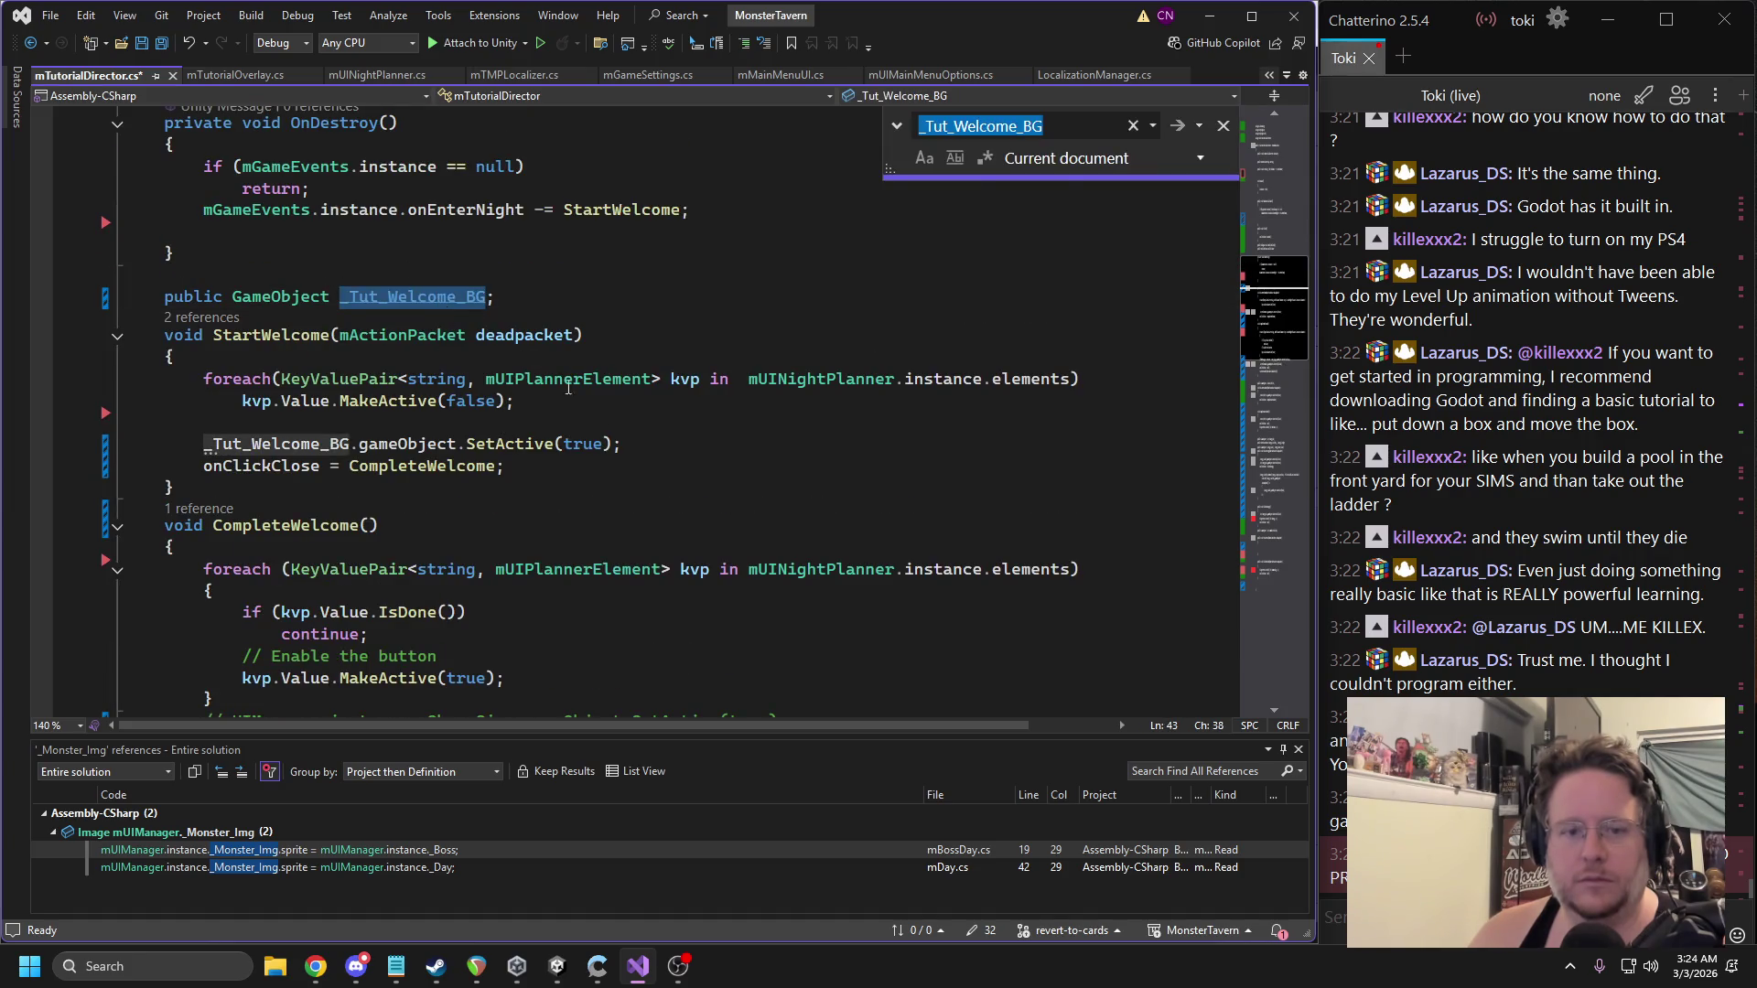
pyautogui.scroll(-3, 673, 464)
pyautogui.scroll(-3, 672, 464)
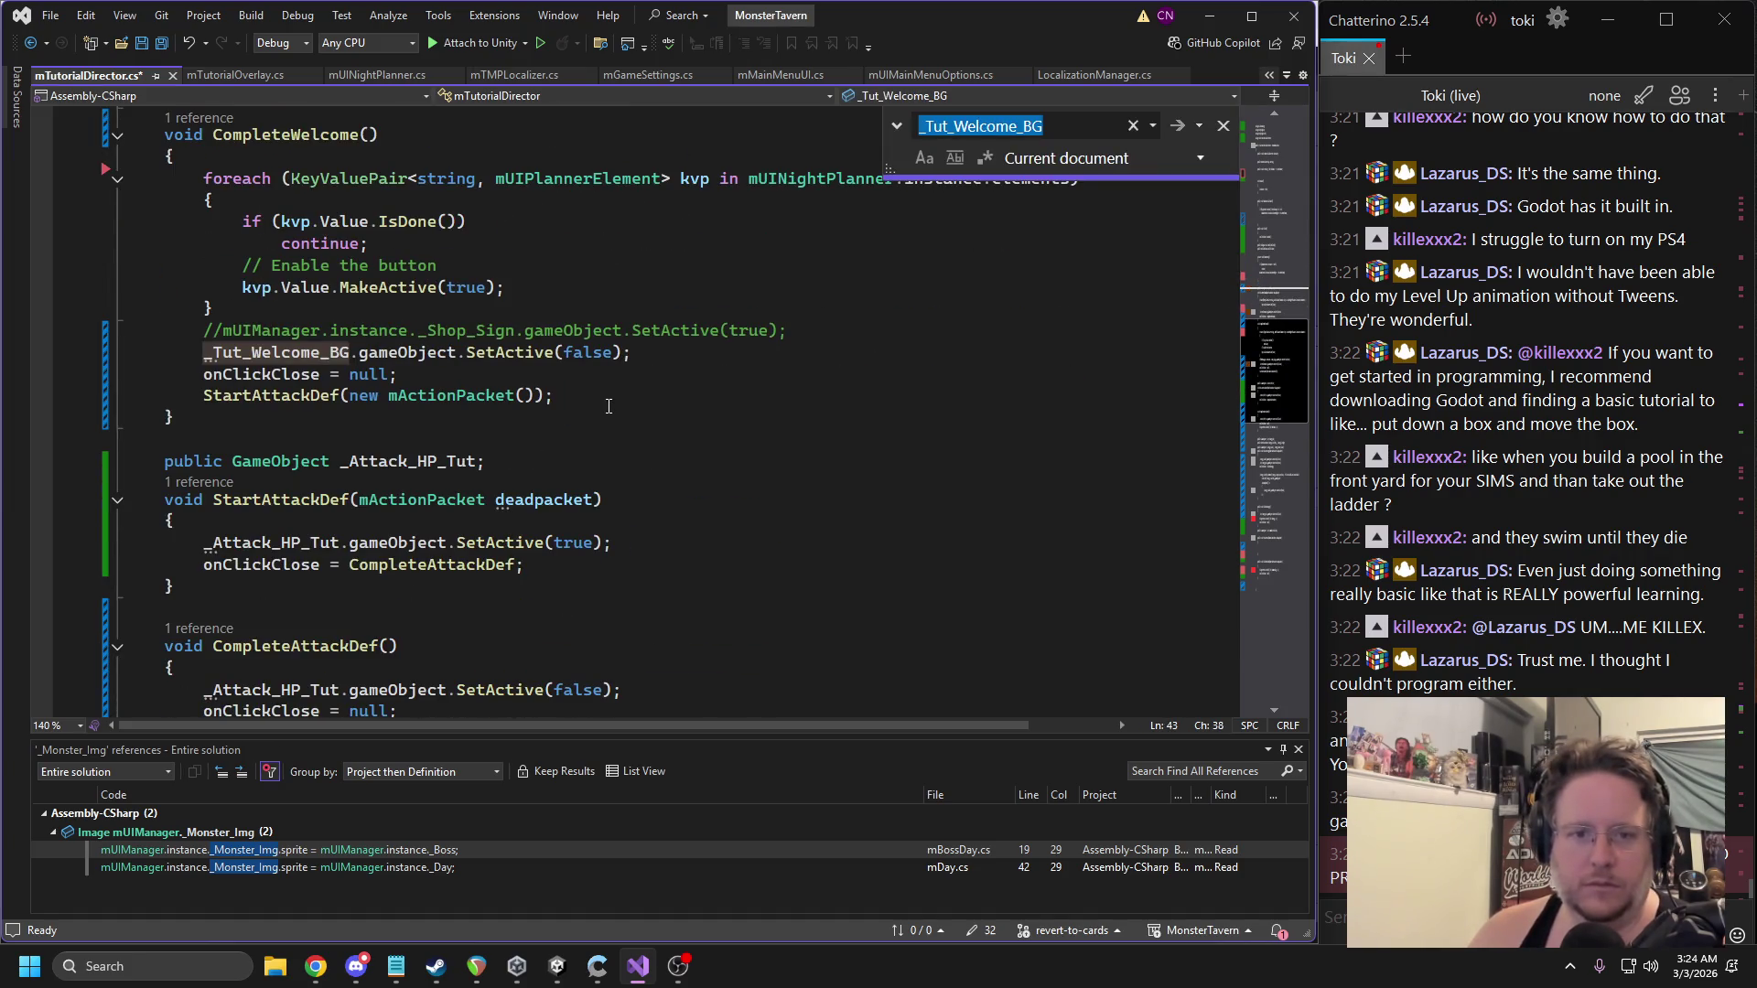
pyautogui.scroll(-9, 609, 405)
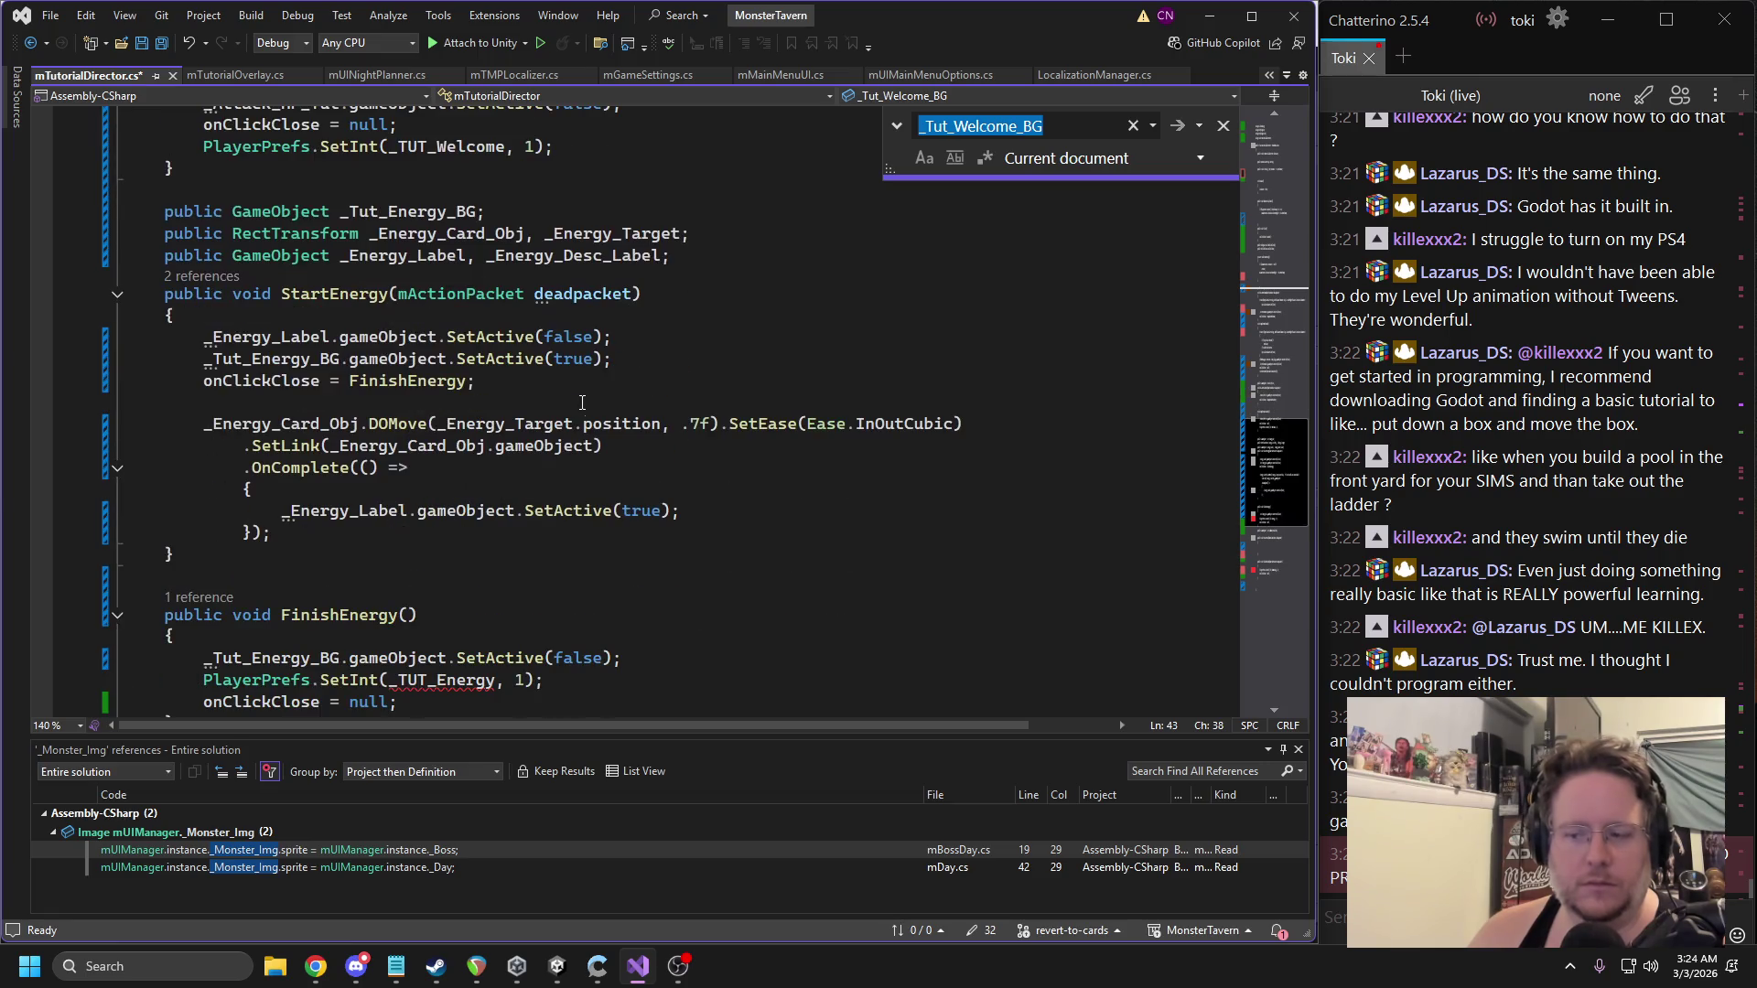
# Add _Energy_Desc_Label.gameObject.SetActive(true); below the _Energy_Label activation in StartEnergy and save.
pyautogui.click(711, 510)
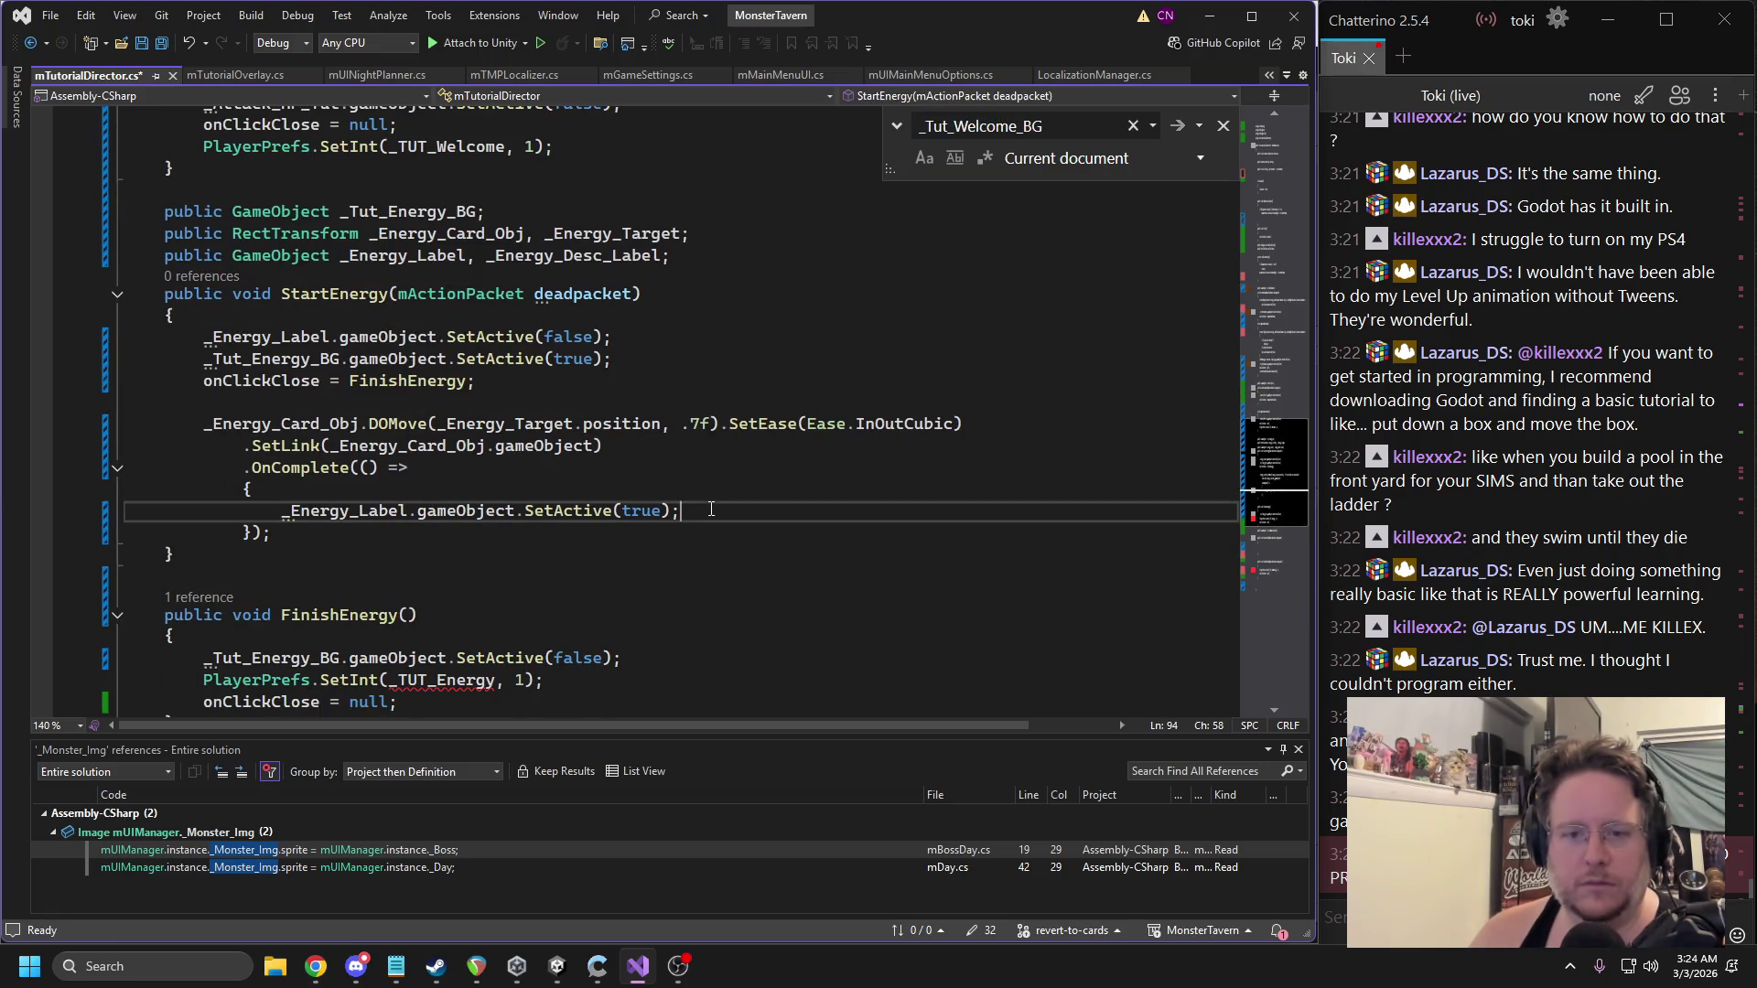
pyautogui.click(547, 260)
pyautogui.click(700, 510)
pyautogui.press('Return')
pyautogui.write('_Energy_Desc_Label.gameObject.SetActive(tru')
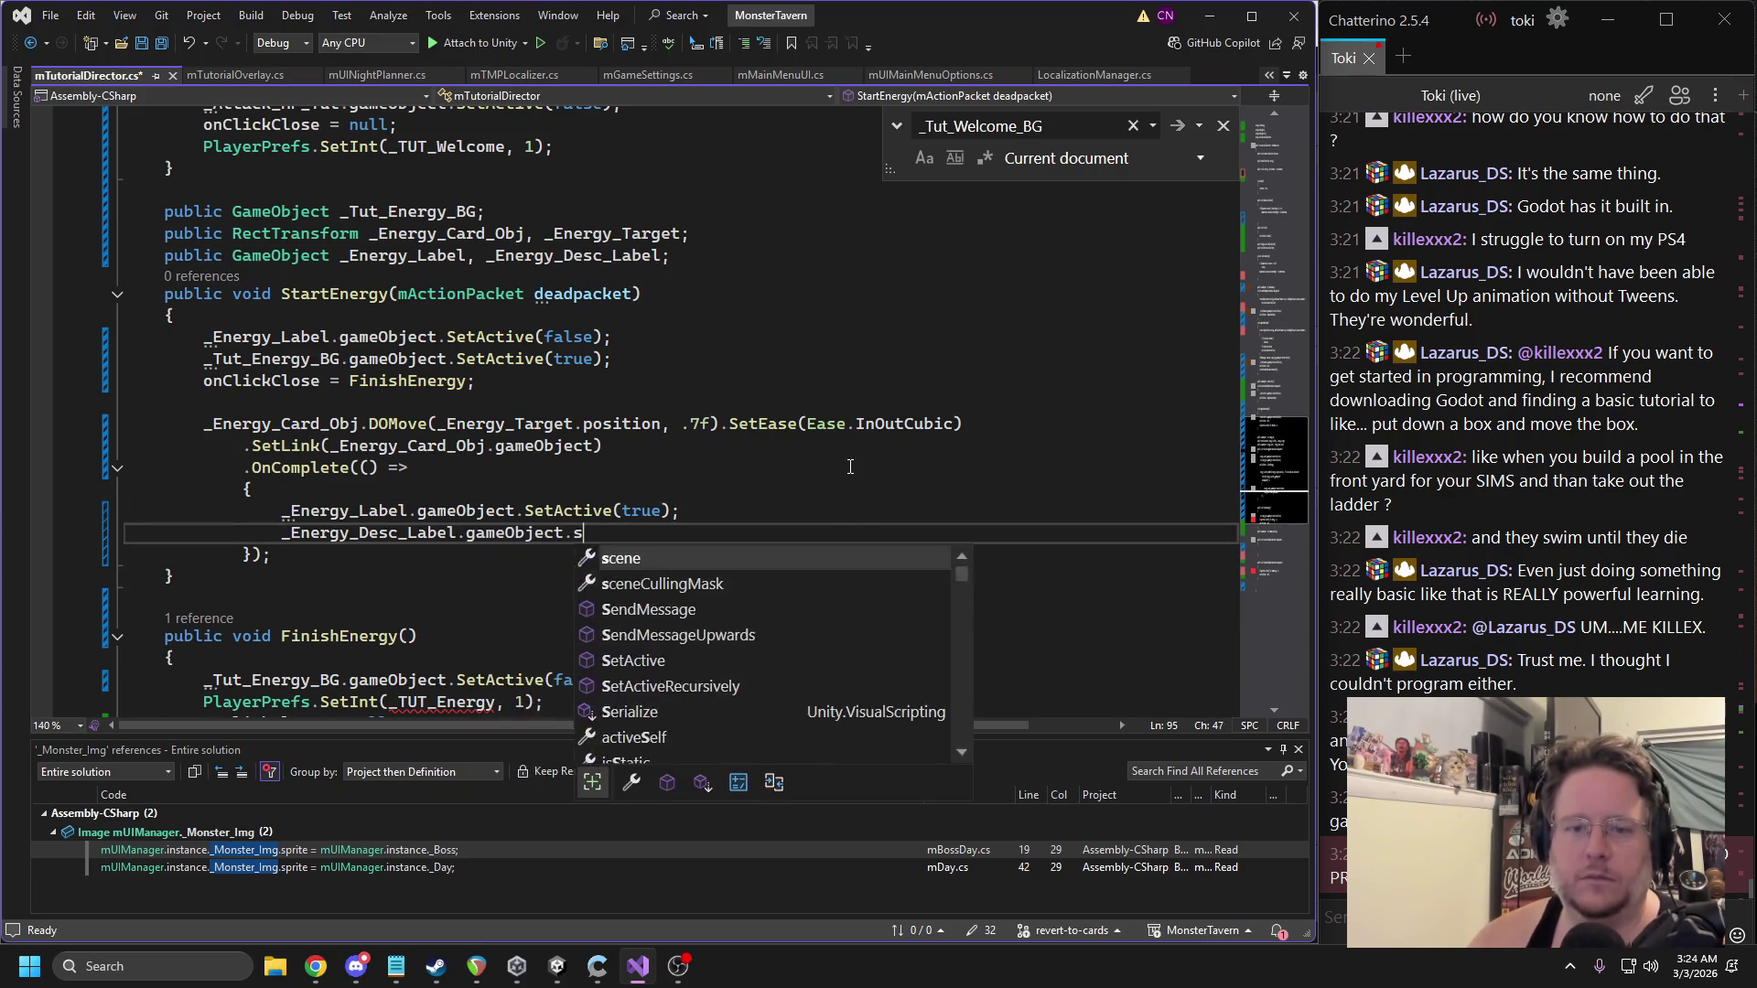
pyautogui.write('e);')
pyautogui.hotkey('ctrl', 's')
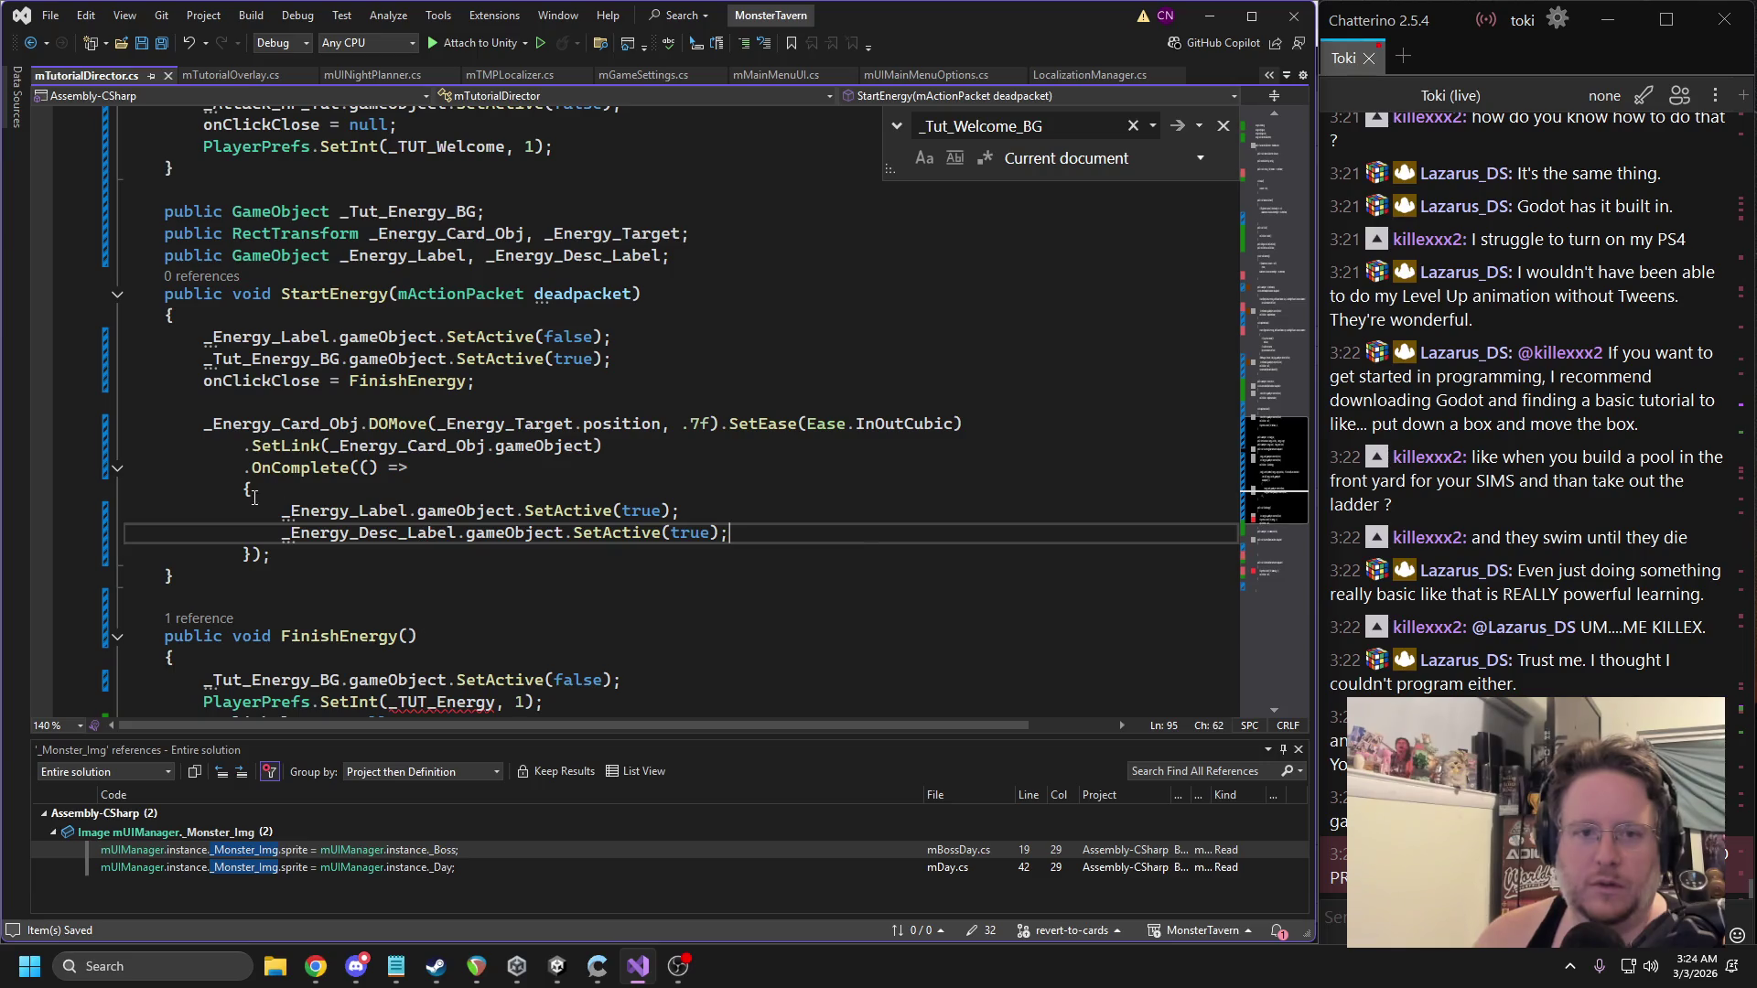
pyautogui.scroll(2, 538, 473)
pyautogui.tripleClick(452, 275)
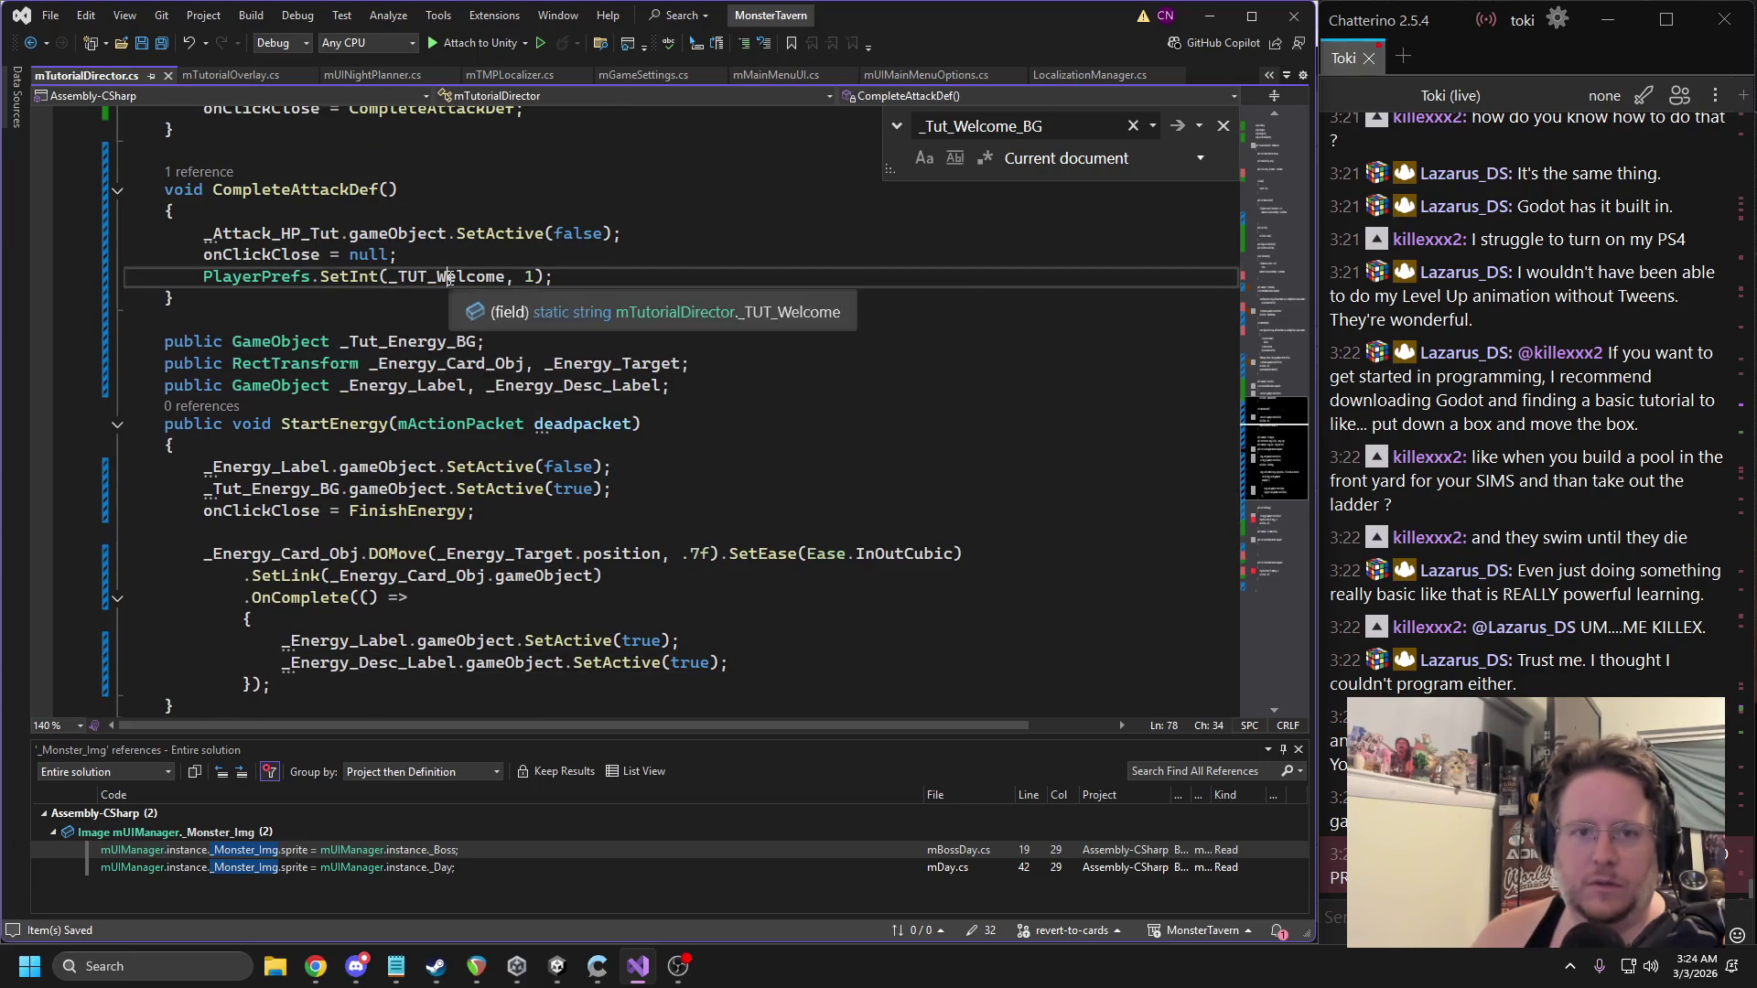
# Move the SetInt(_TUT_Welcome) line from CompleteAttackDef over FinishEnergy's SetInt(_TUT_Energy) line.
pyautogui.hotkey('ctrl', 'x')
pyautogui.scroll(-4, 515, 350)
pyautogui.scroll(-1, 514, 351)
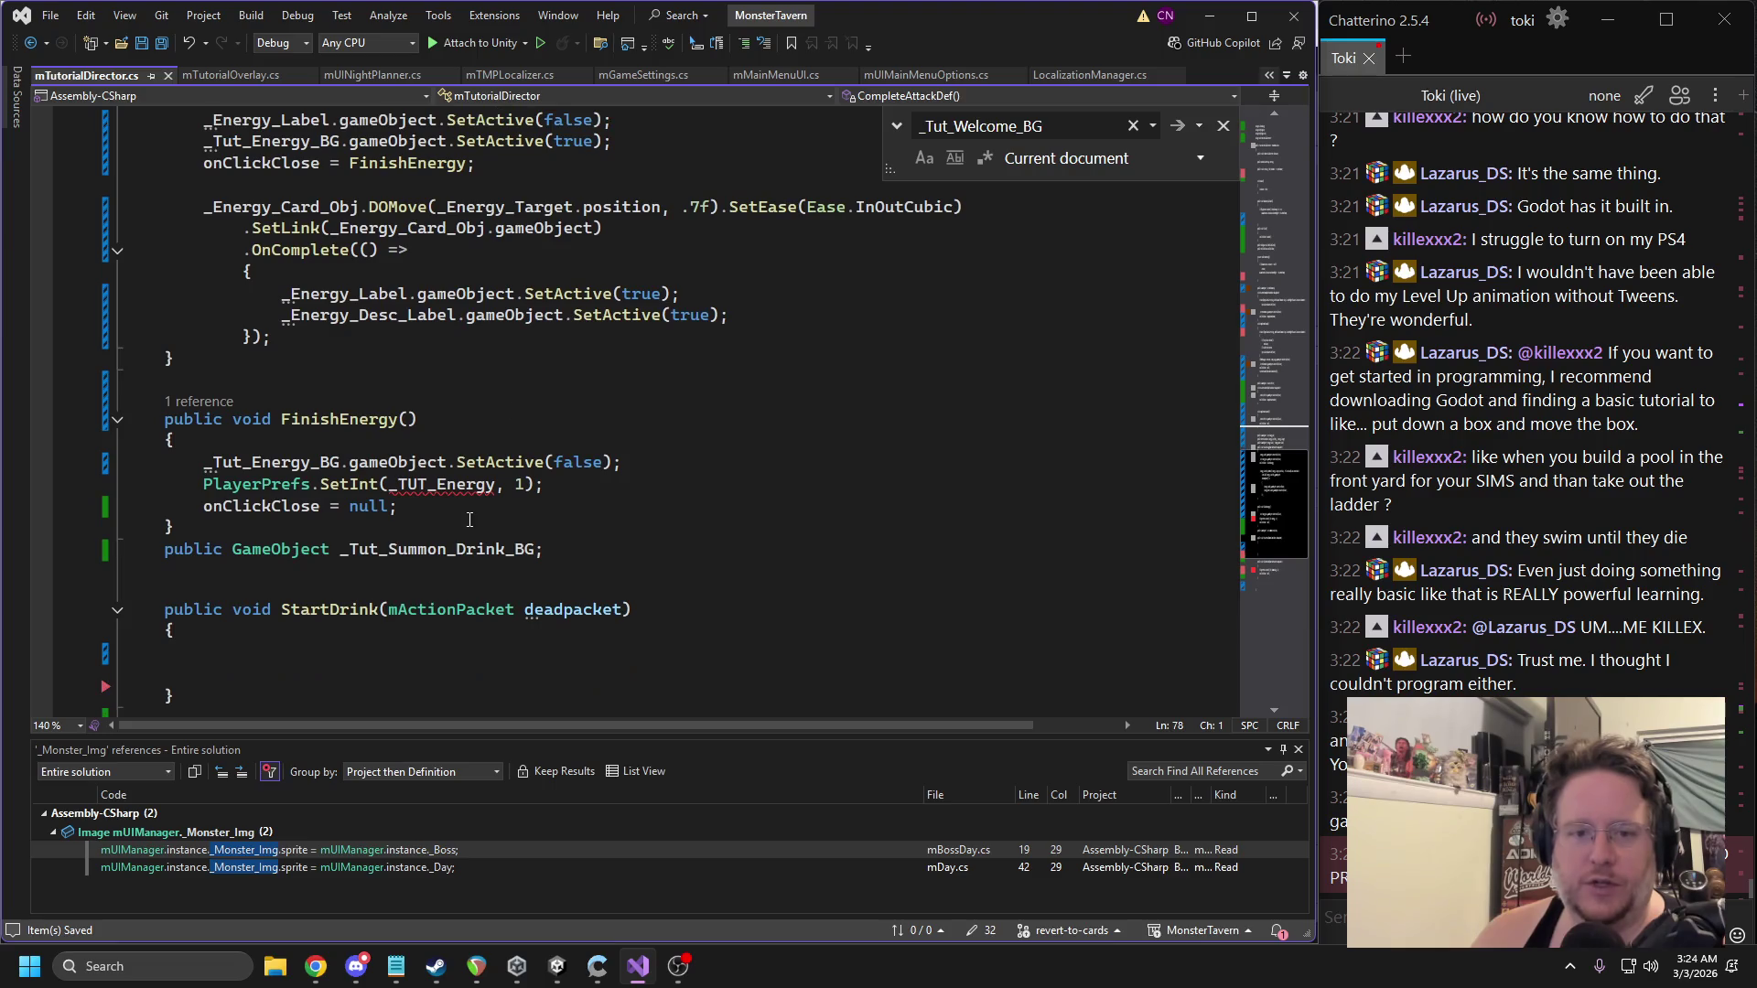
pyautogui.tripleClick(366, 484)
pyautogui.hotkey('ctrl', 'v')
# Check how onClickClose is used in StartEnergy and review the StartEnergy method.
pyautogui.click(320, 506)
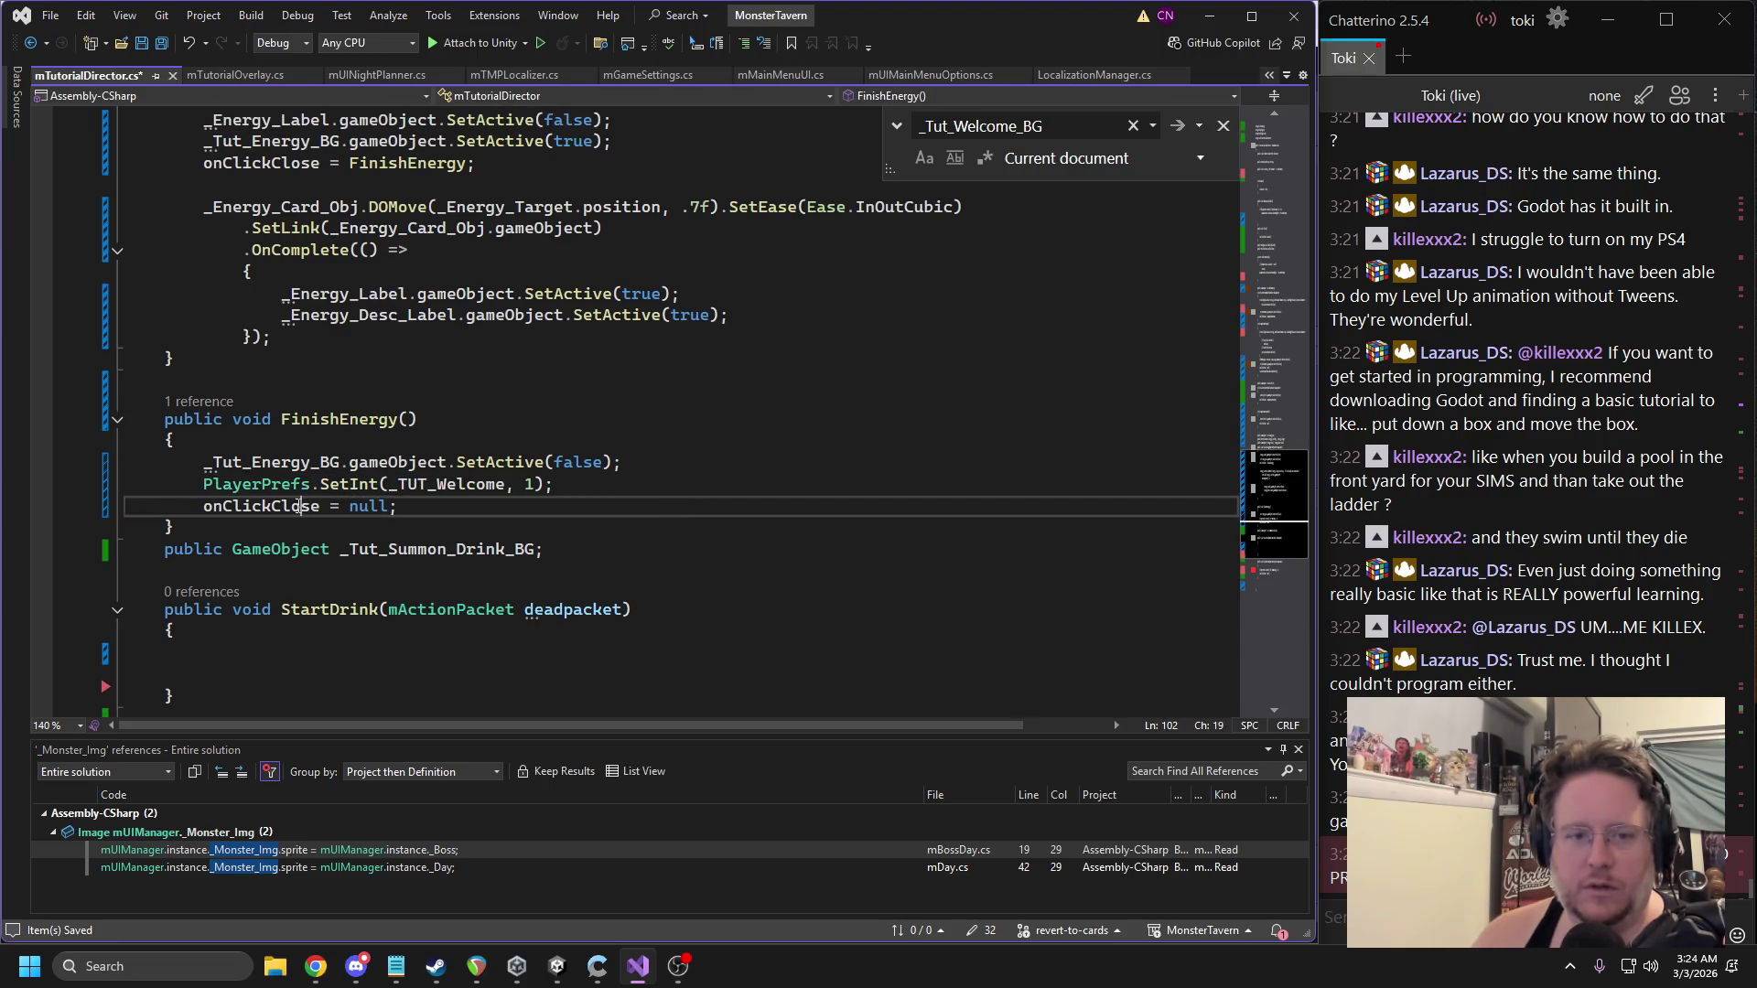
pyautogui.scroll(5, 526, 369)
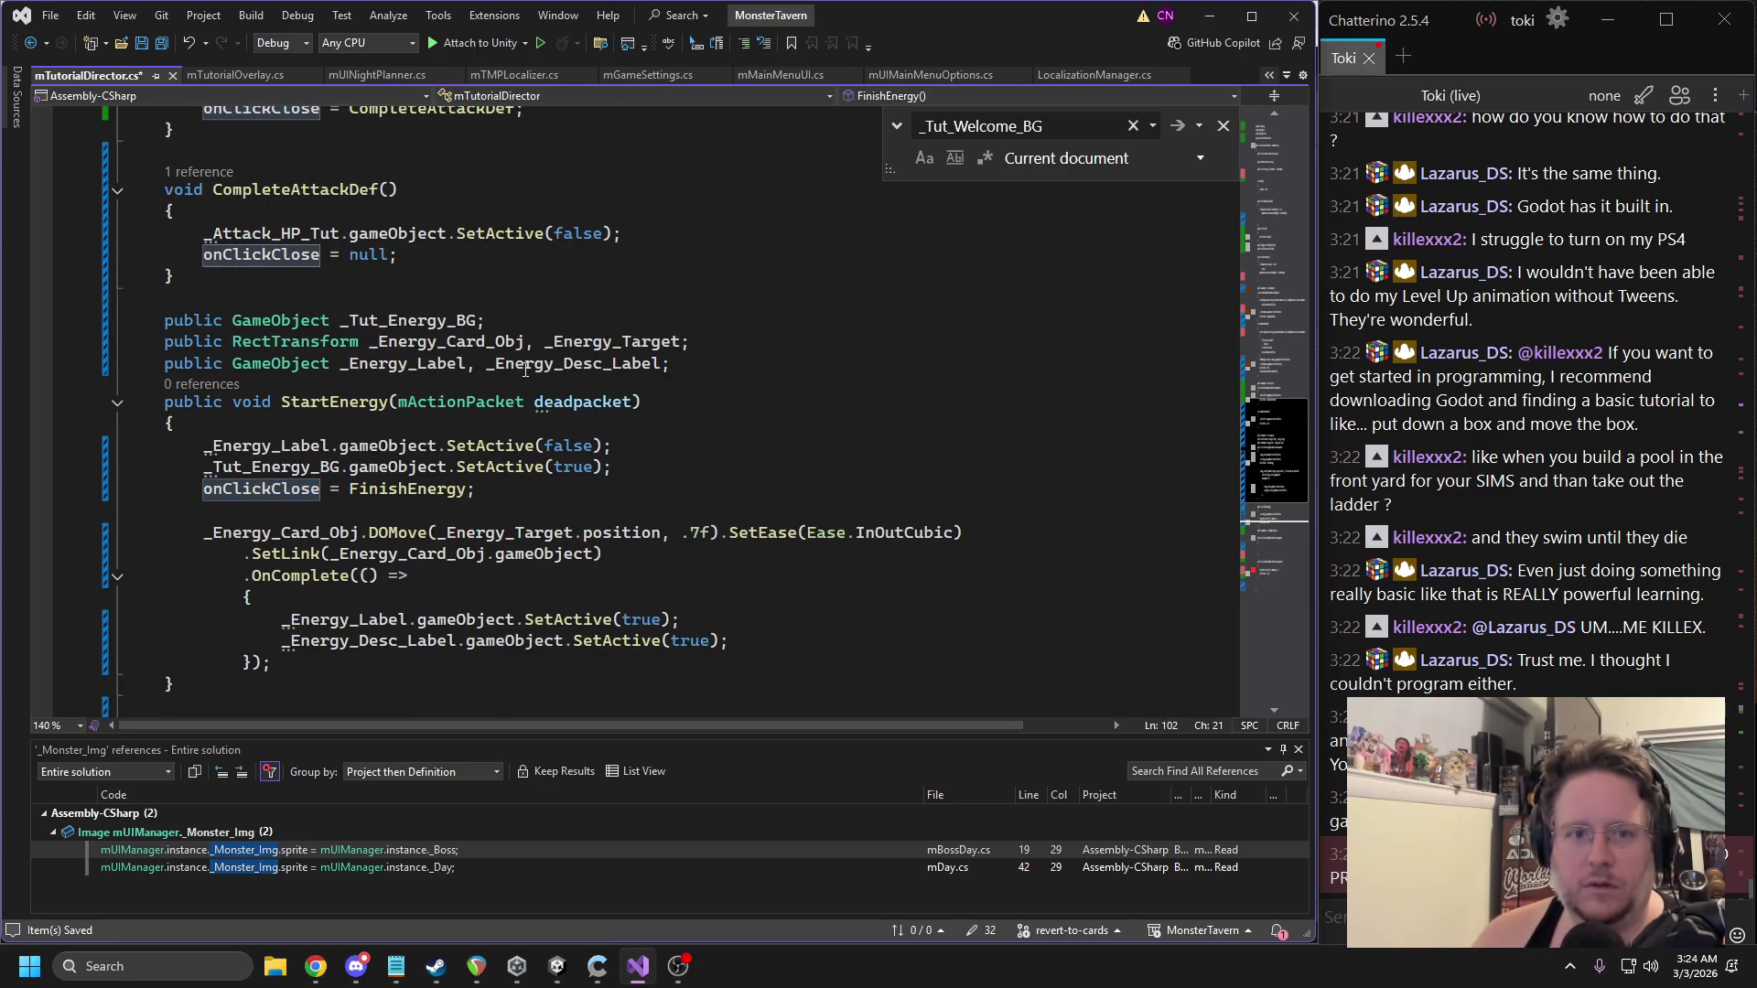
pyautogui.doubleClick(275, 491)
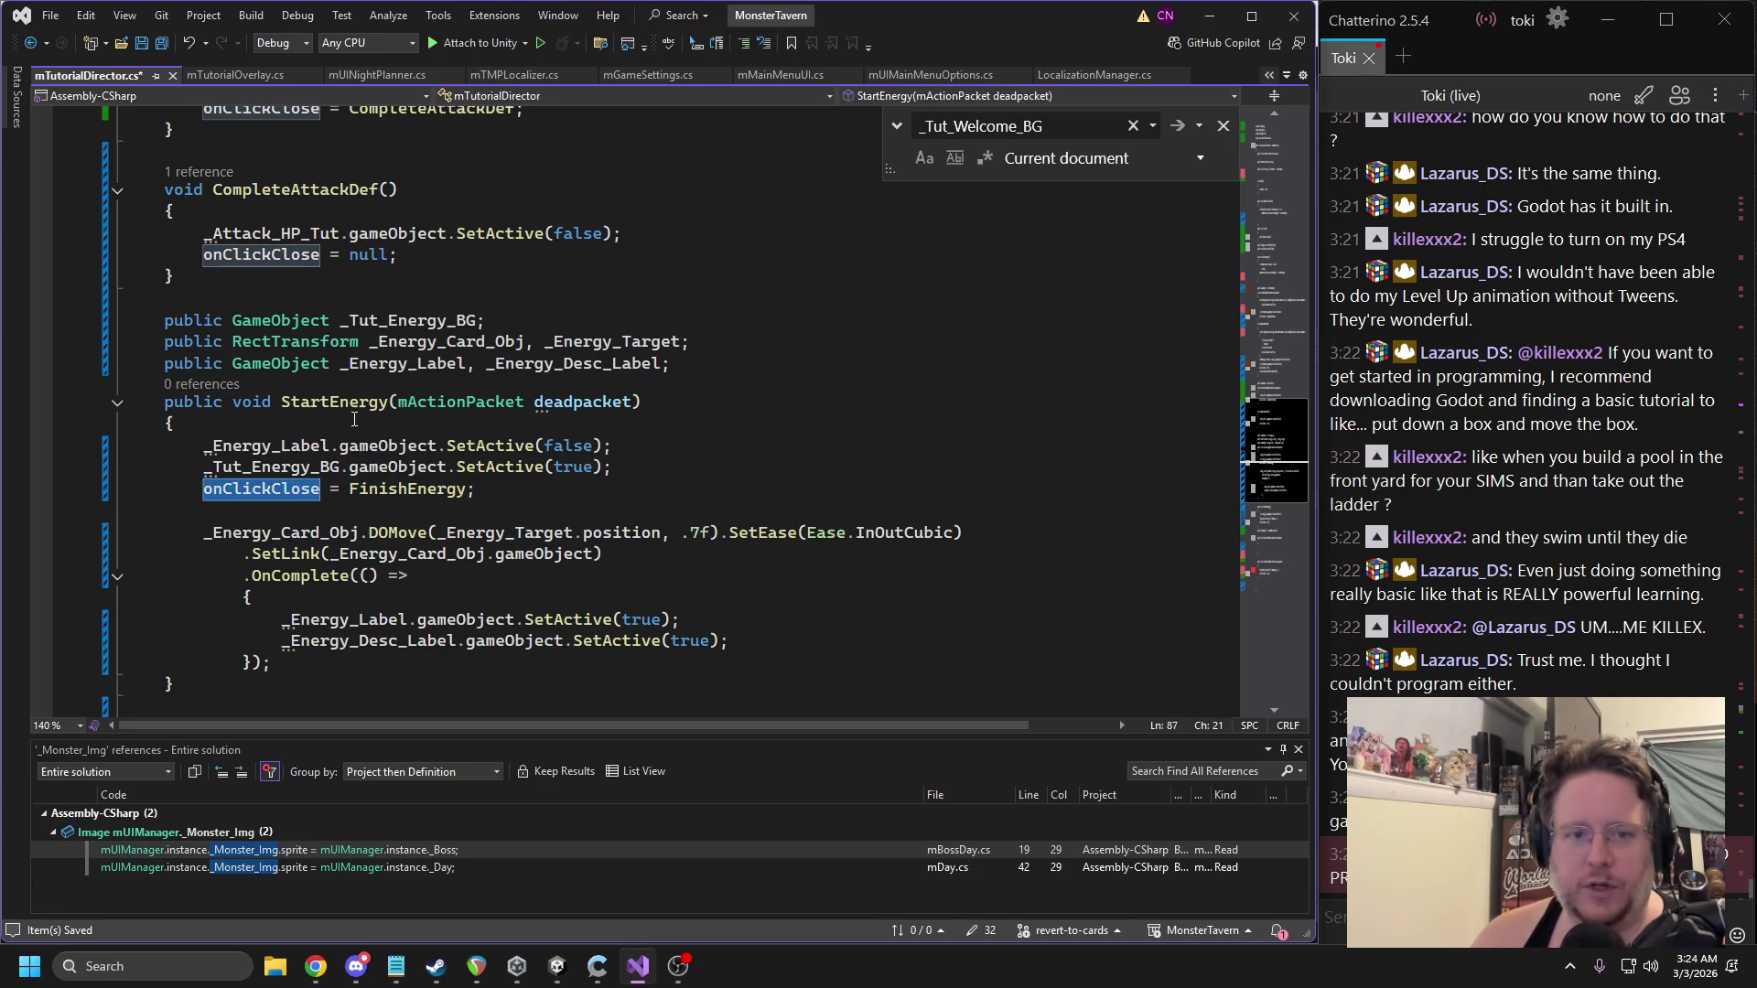
pyautogui.click(388, 403)
pyautogui.scroll(2, 568, 379)
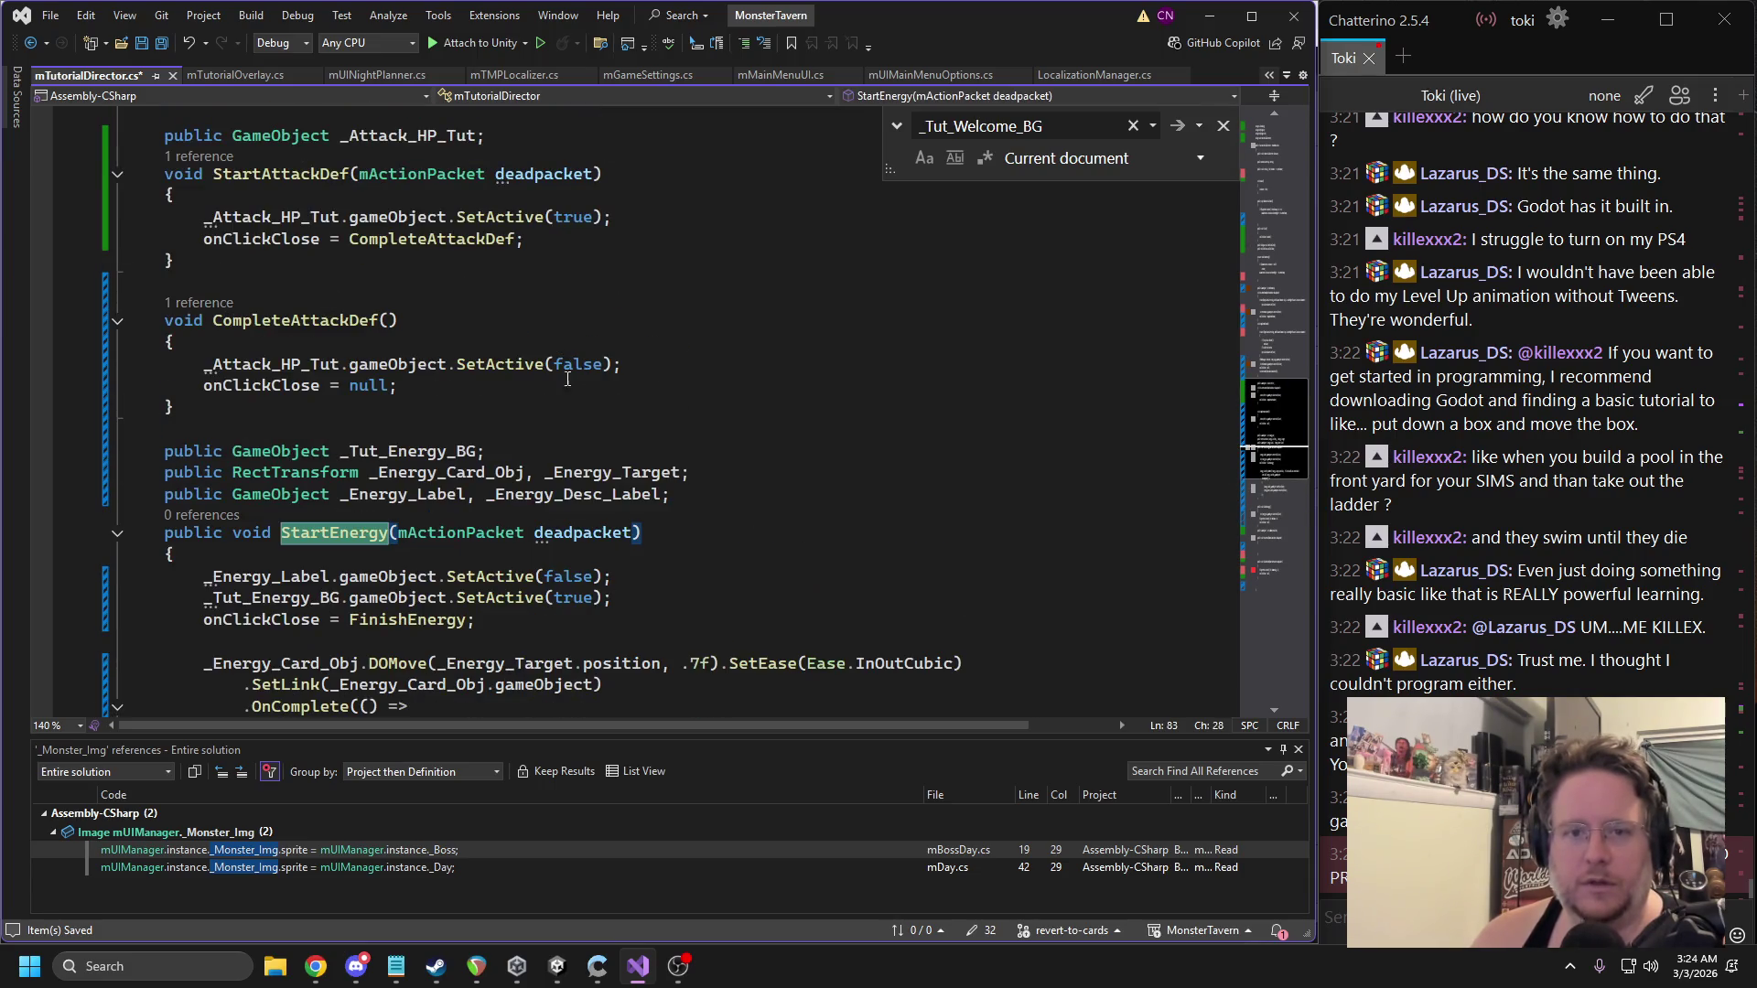
pyautogui.scroll(3, 485, 316)
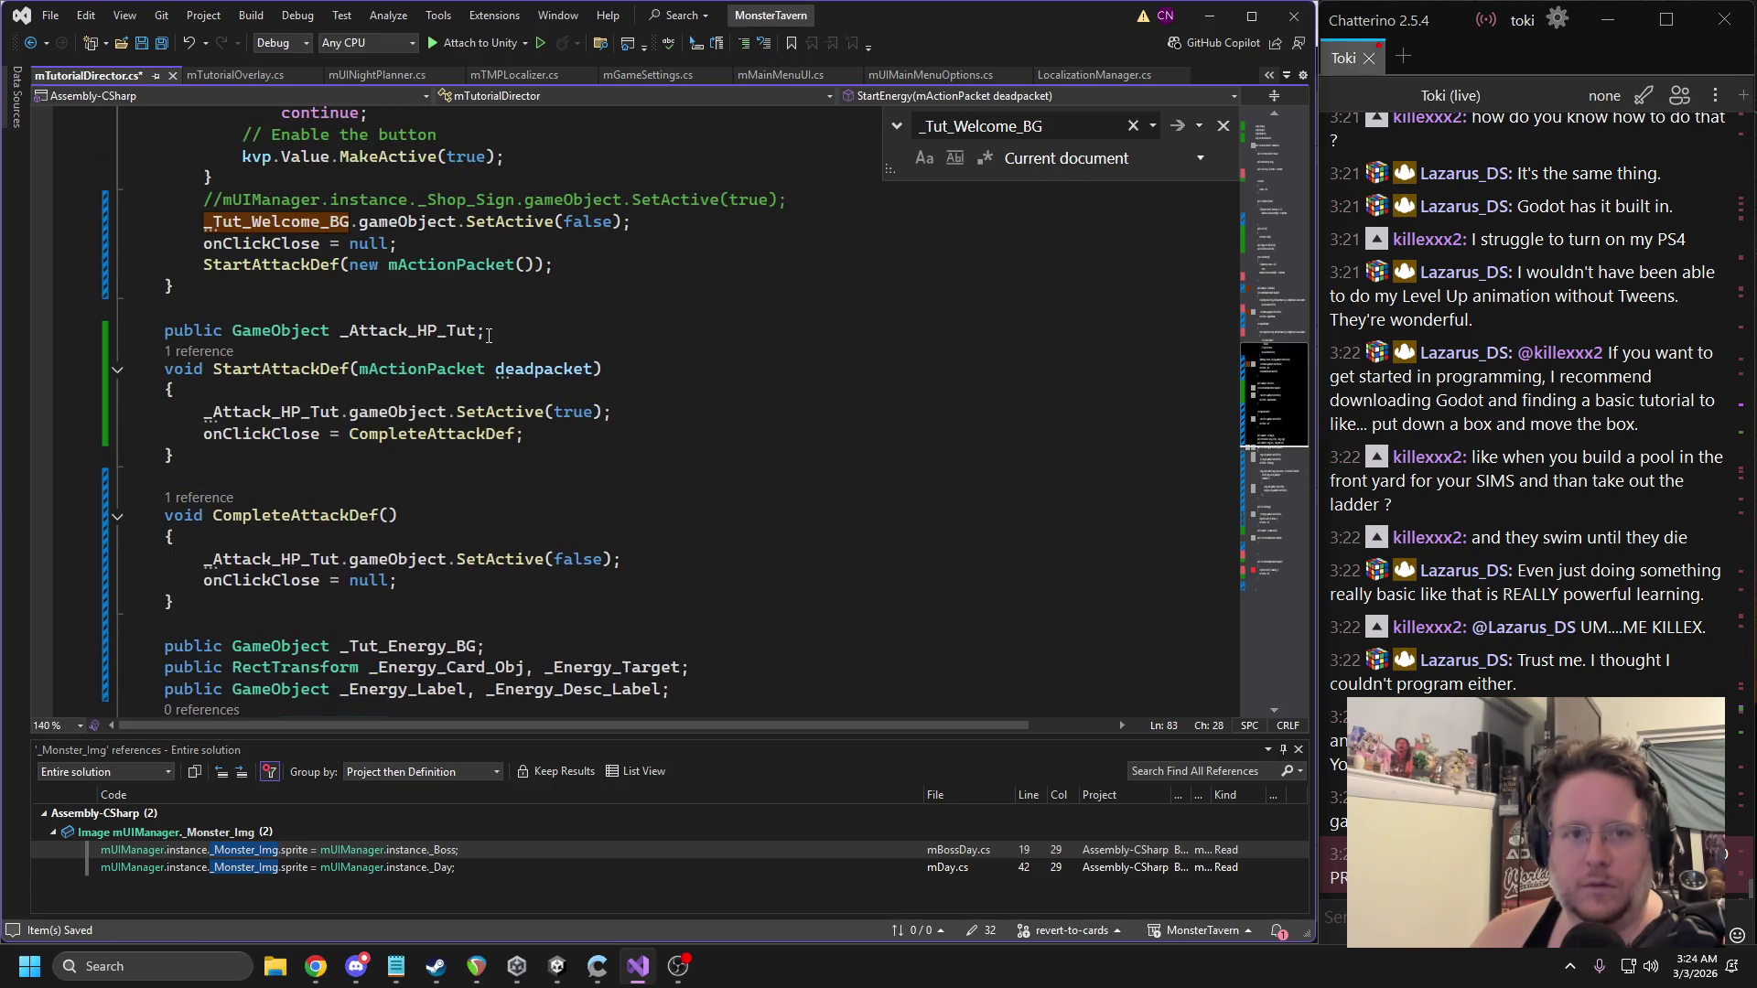
pyautogui.scroll(1, 527, 409)
# Add StartEnergy(new mActionPacket()); to the end of CompleteAttackDef, save, and return to Unity.
pyautogui.click(402, 646)
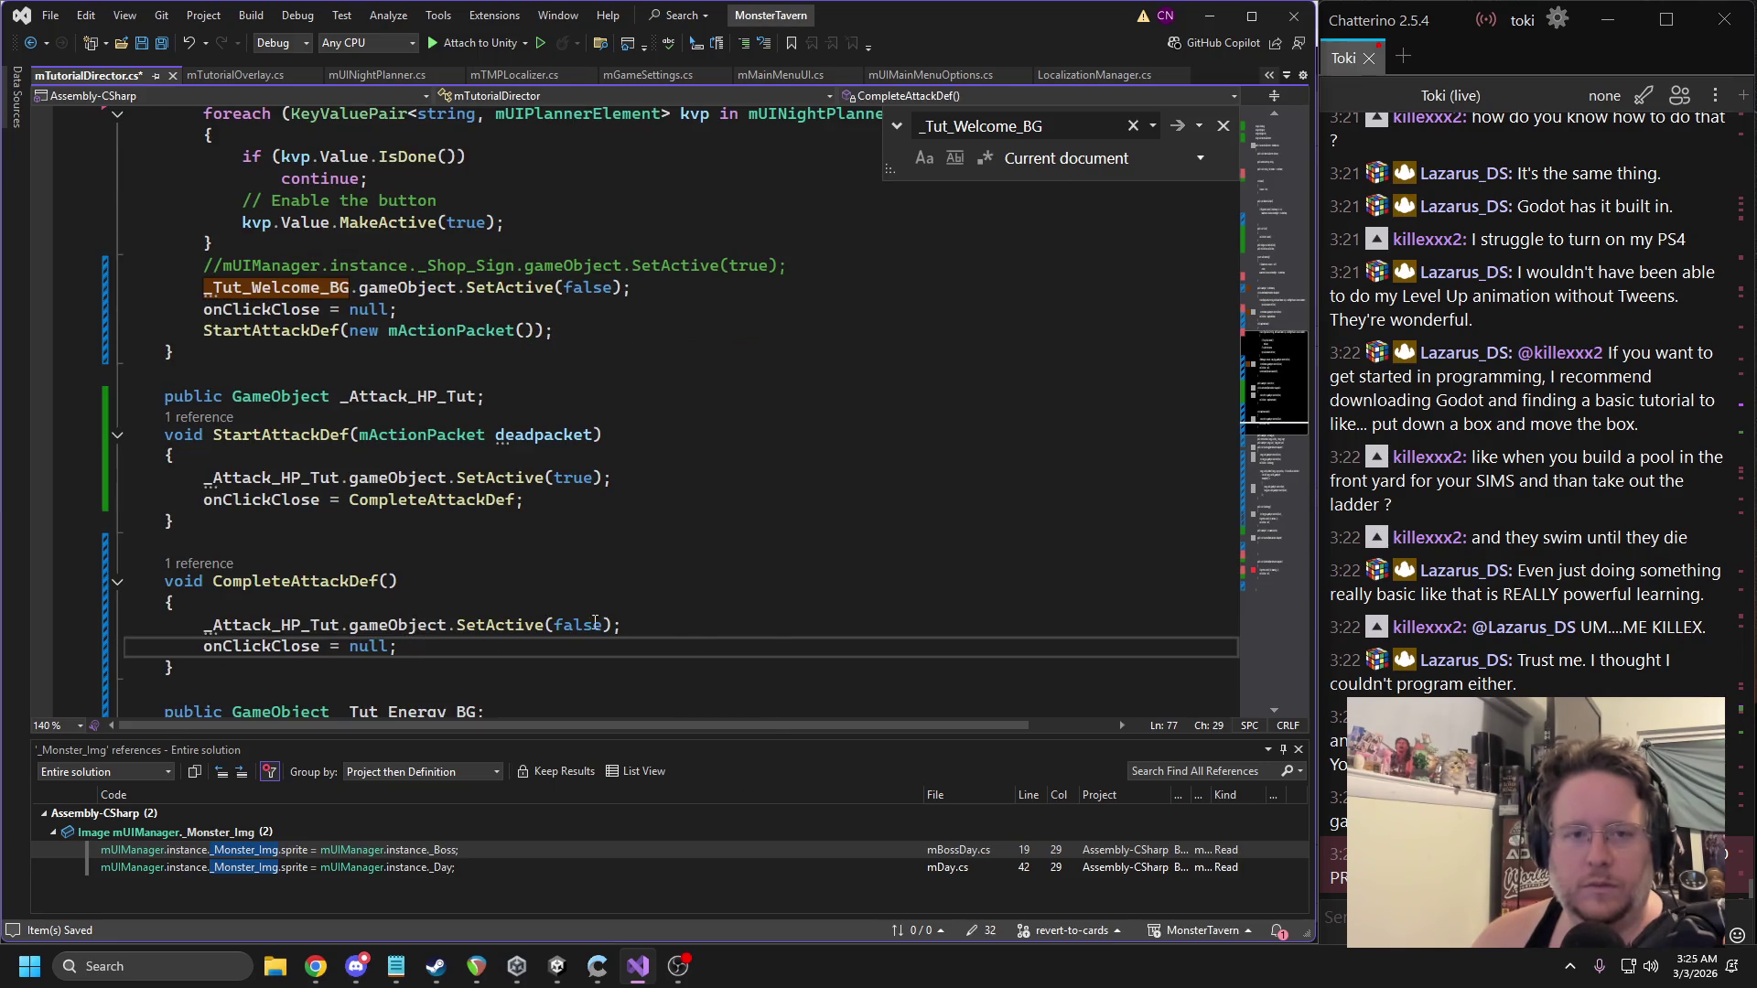
pyautogui.press('Return')
pyautogui.write('StartEnergy(new mActionPacket')
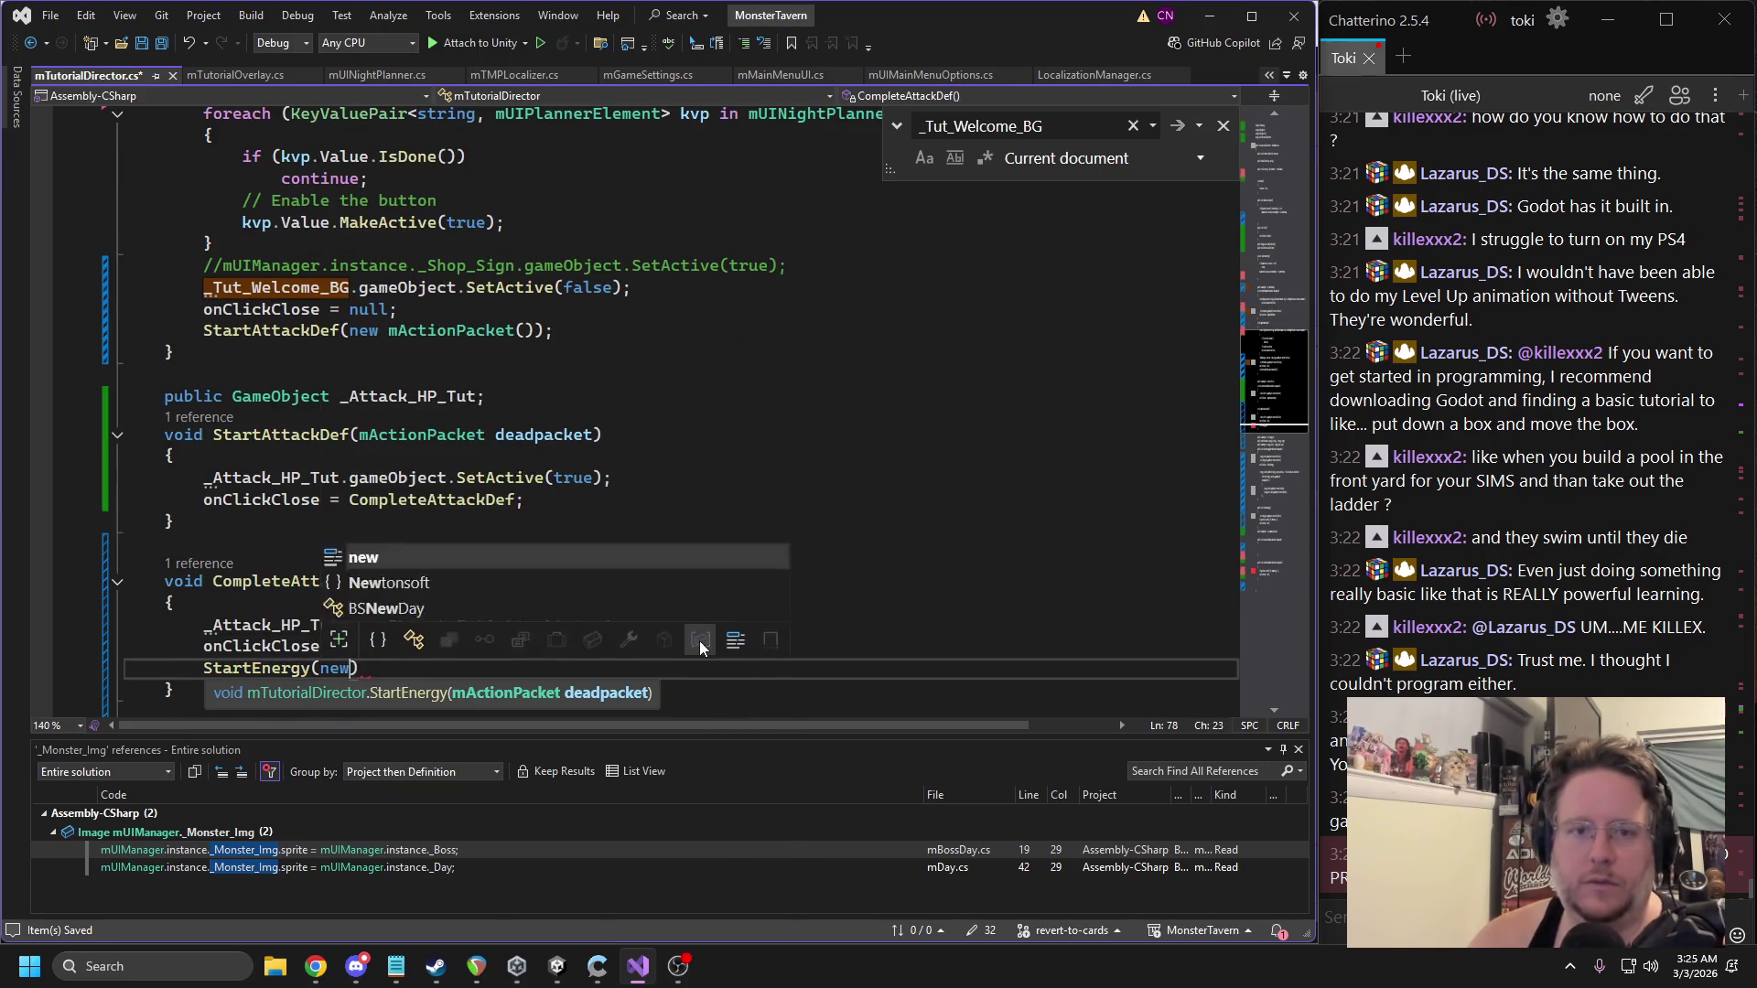
pyautogui.write('(')
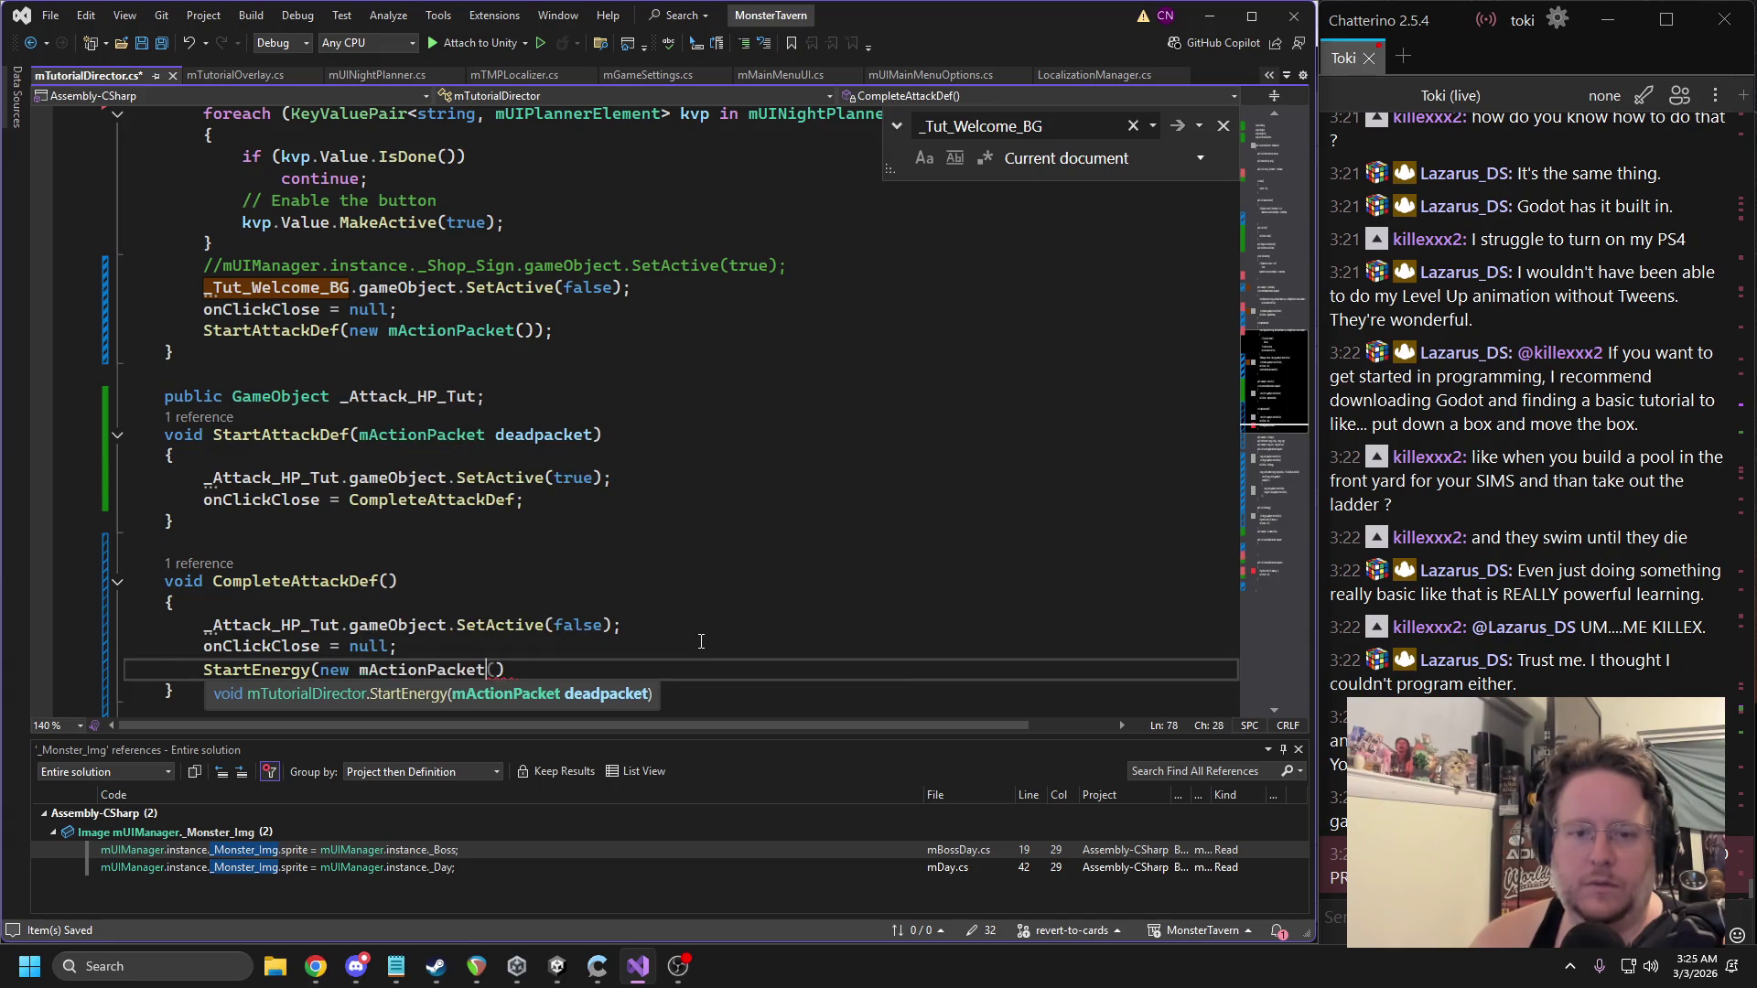
pyautogui.write('));')
pyautogui.hotkey('ctrl', 's')
pyautogui.press('F12')
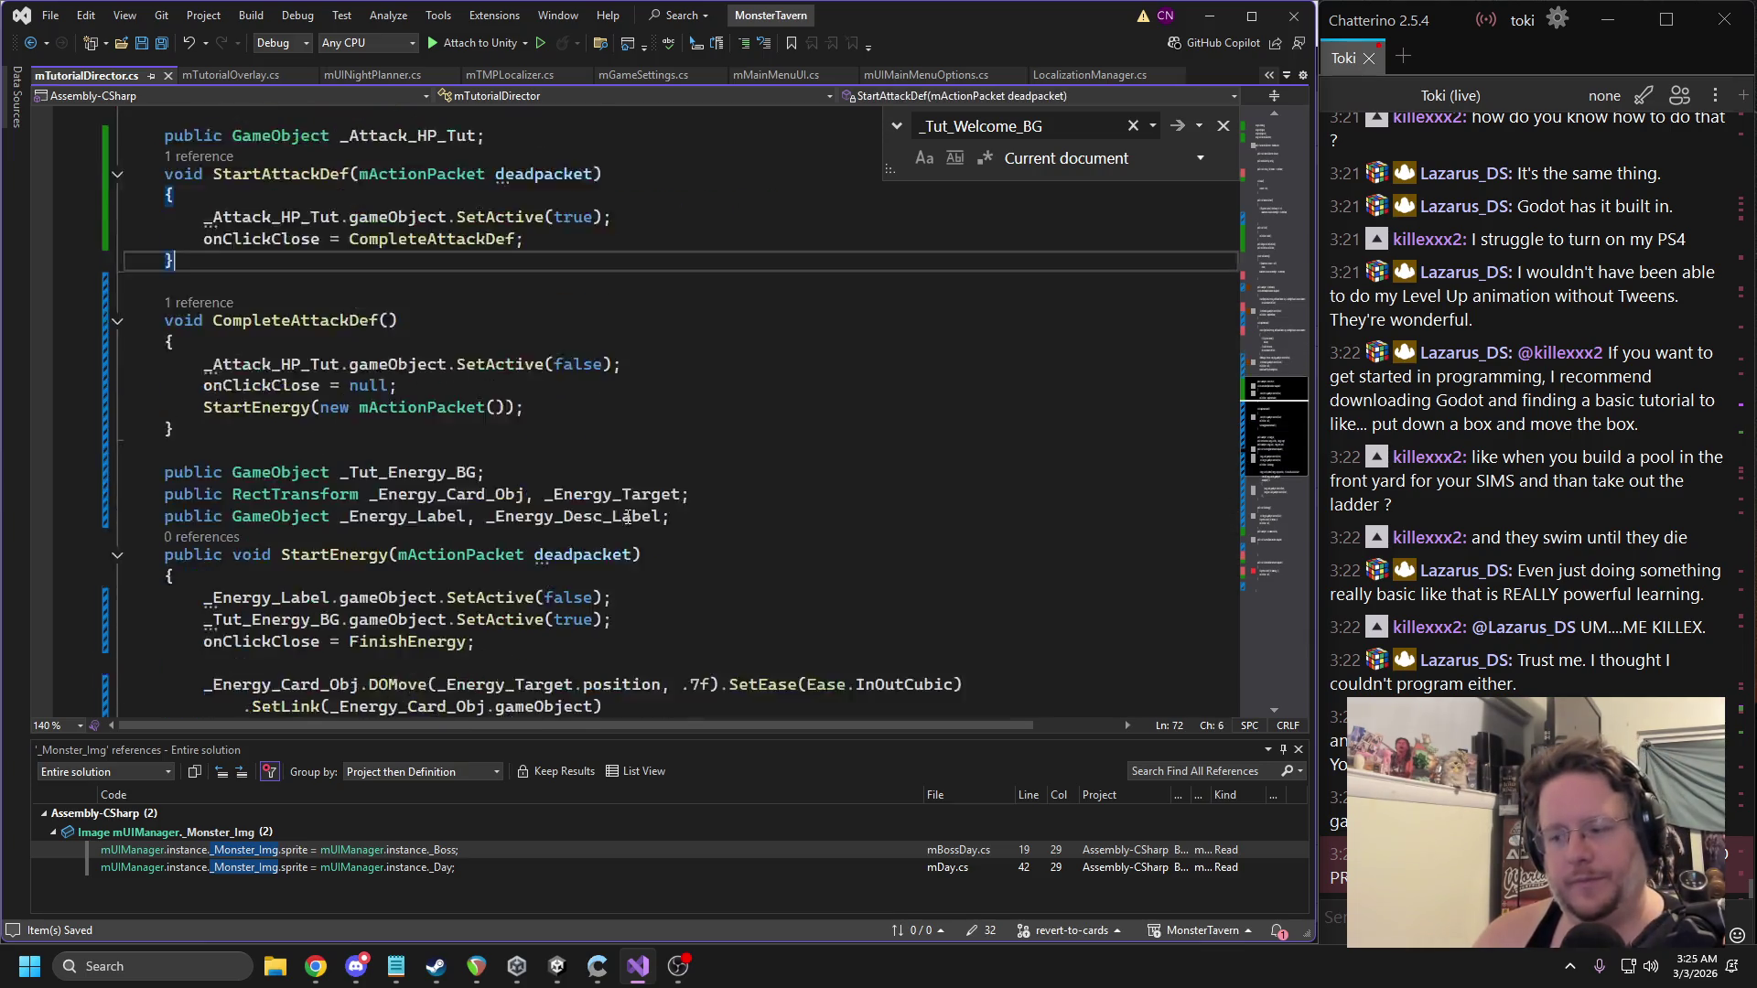
pyautogui.click(557, 966)
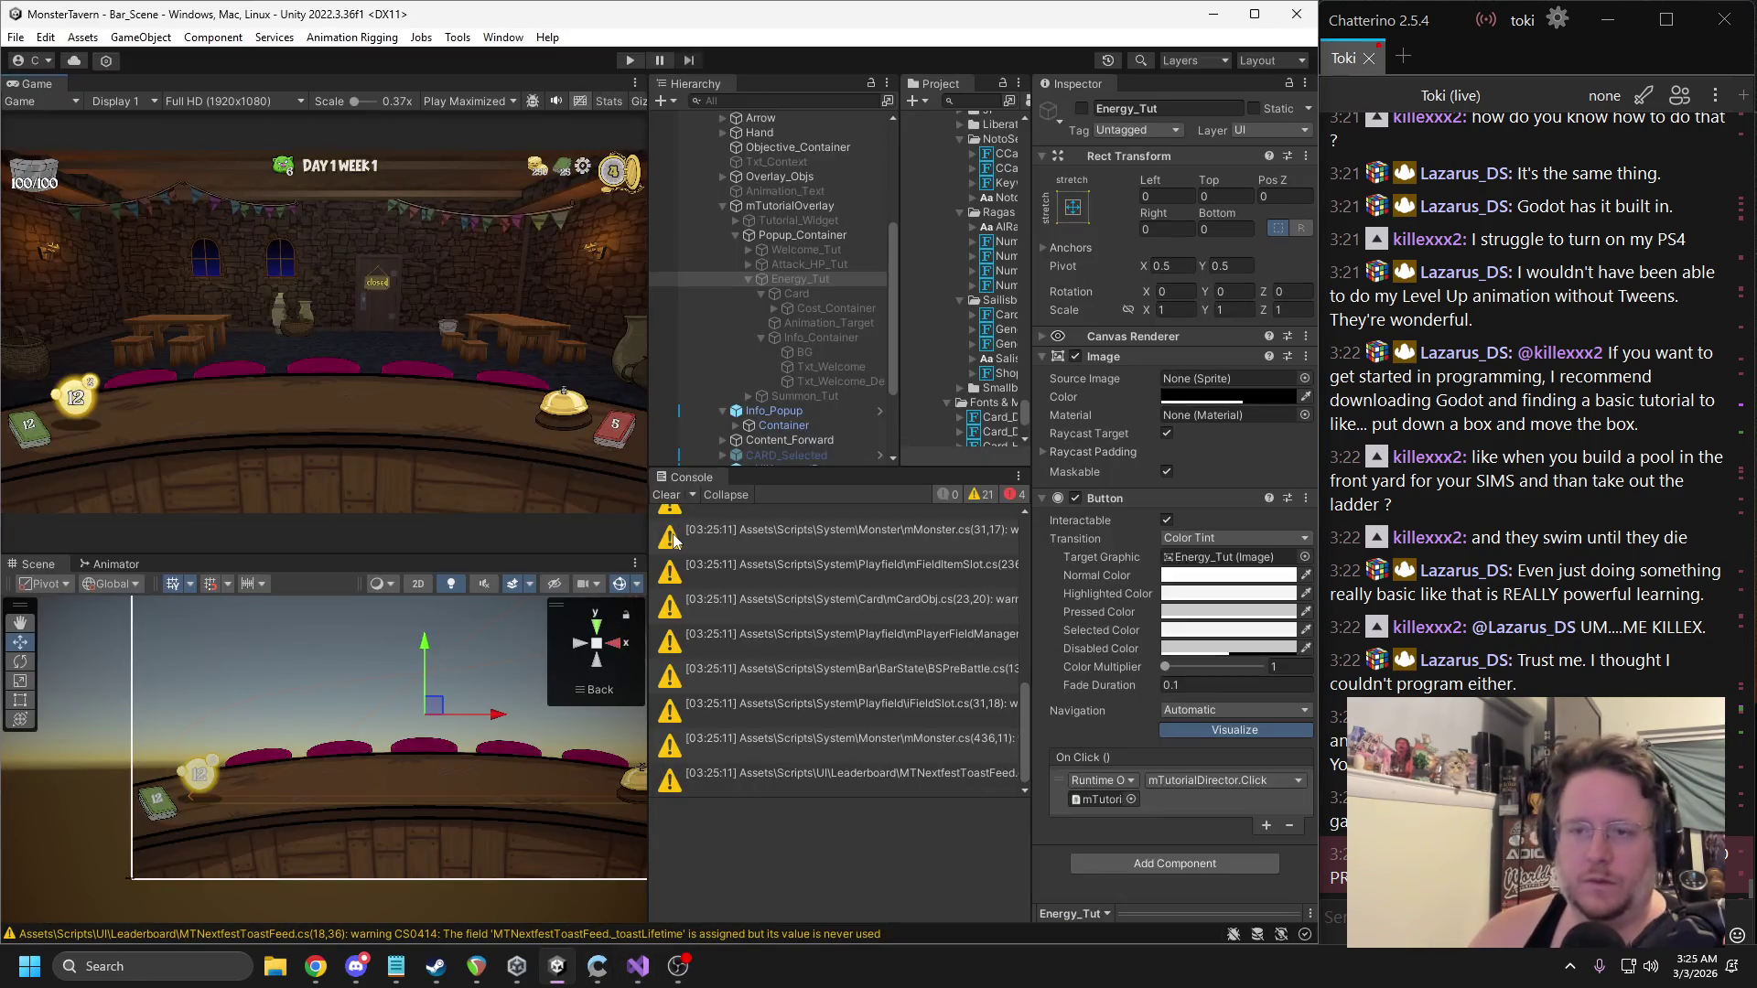
# Fix the first compile error by deleting the broken _TUT_Summoning SetInt line.
pyautogui.click(630, 61)
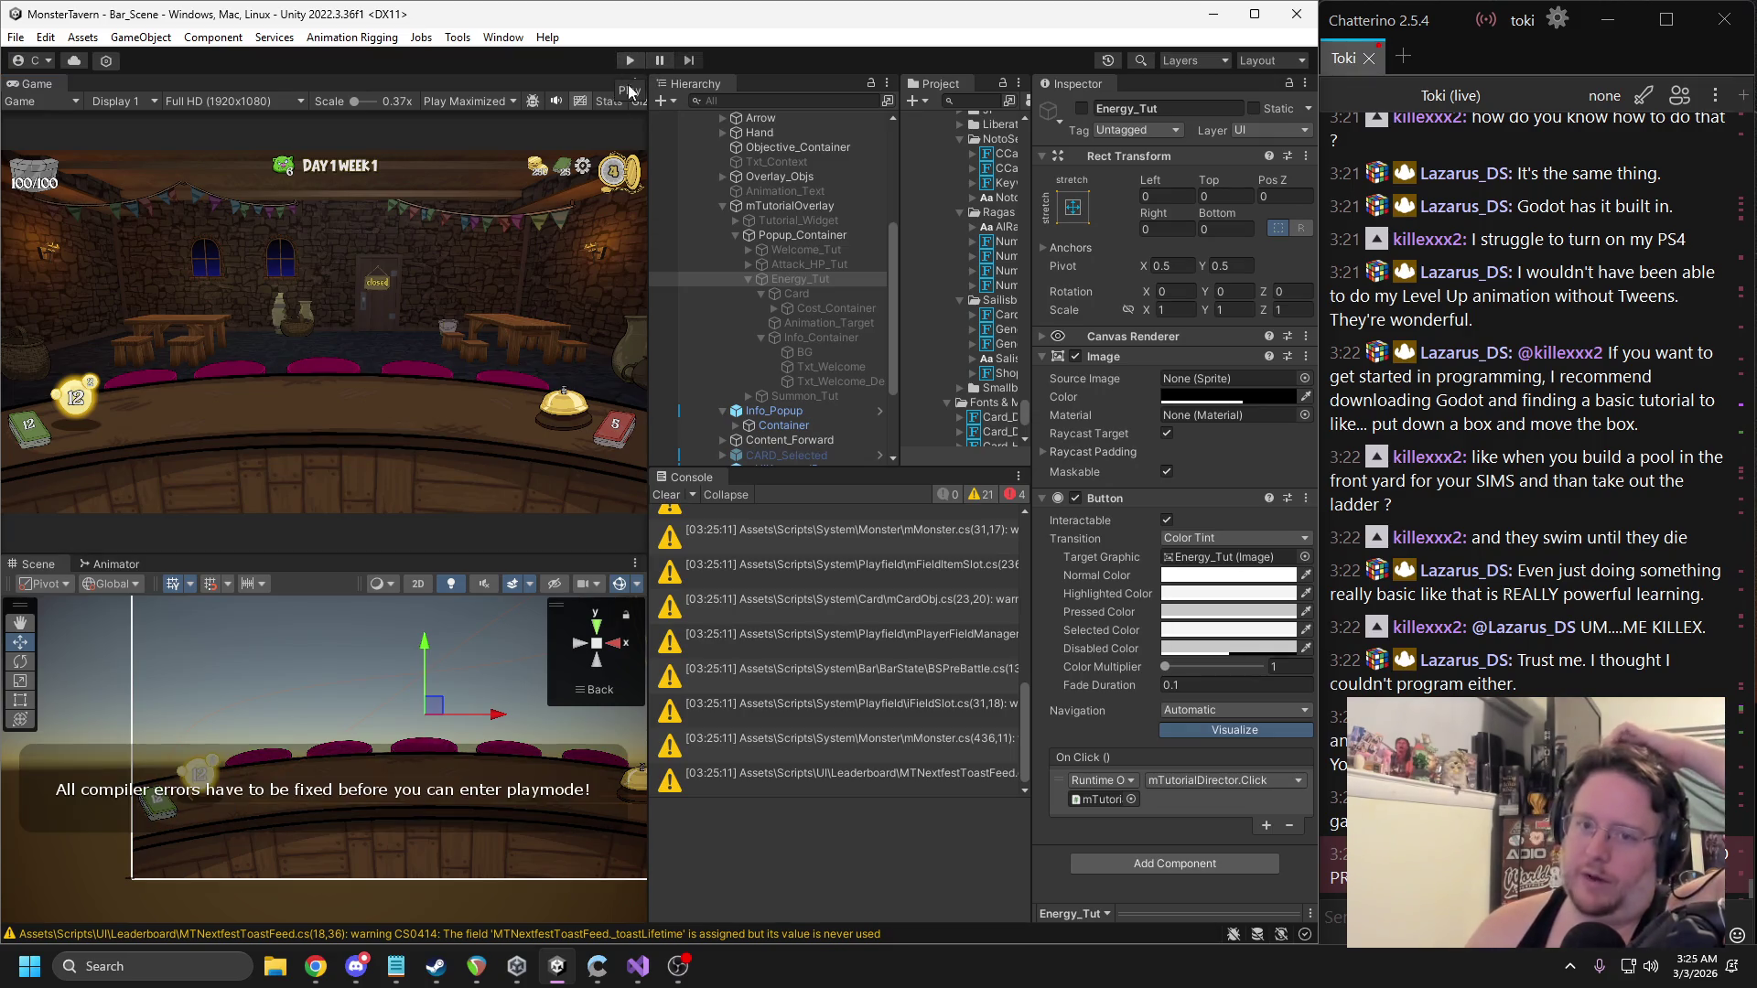
pyautogui.doubleClick(693, 519)
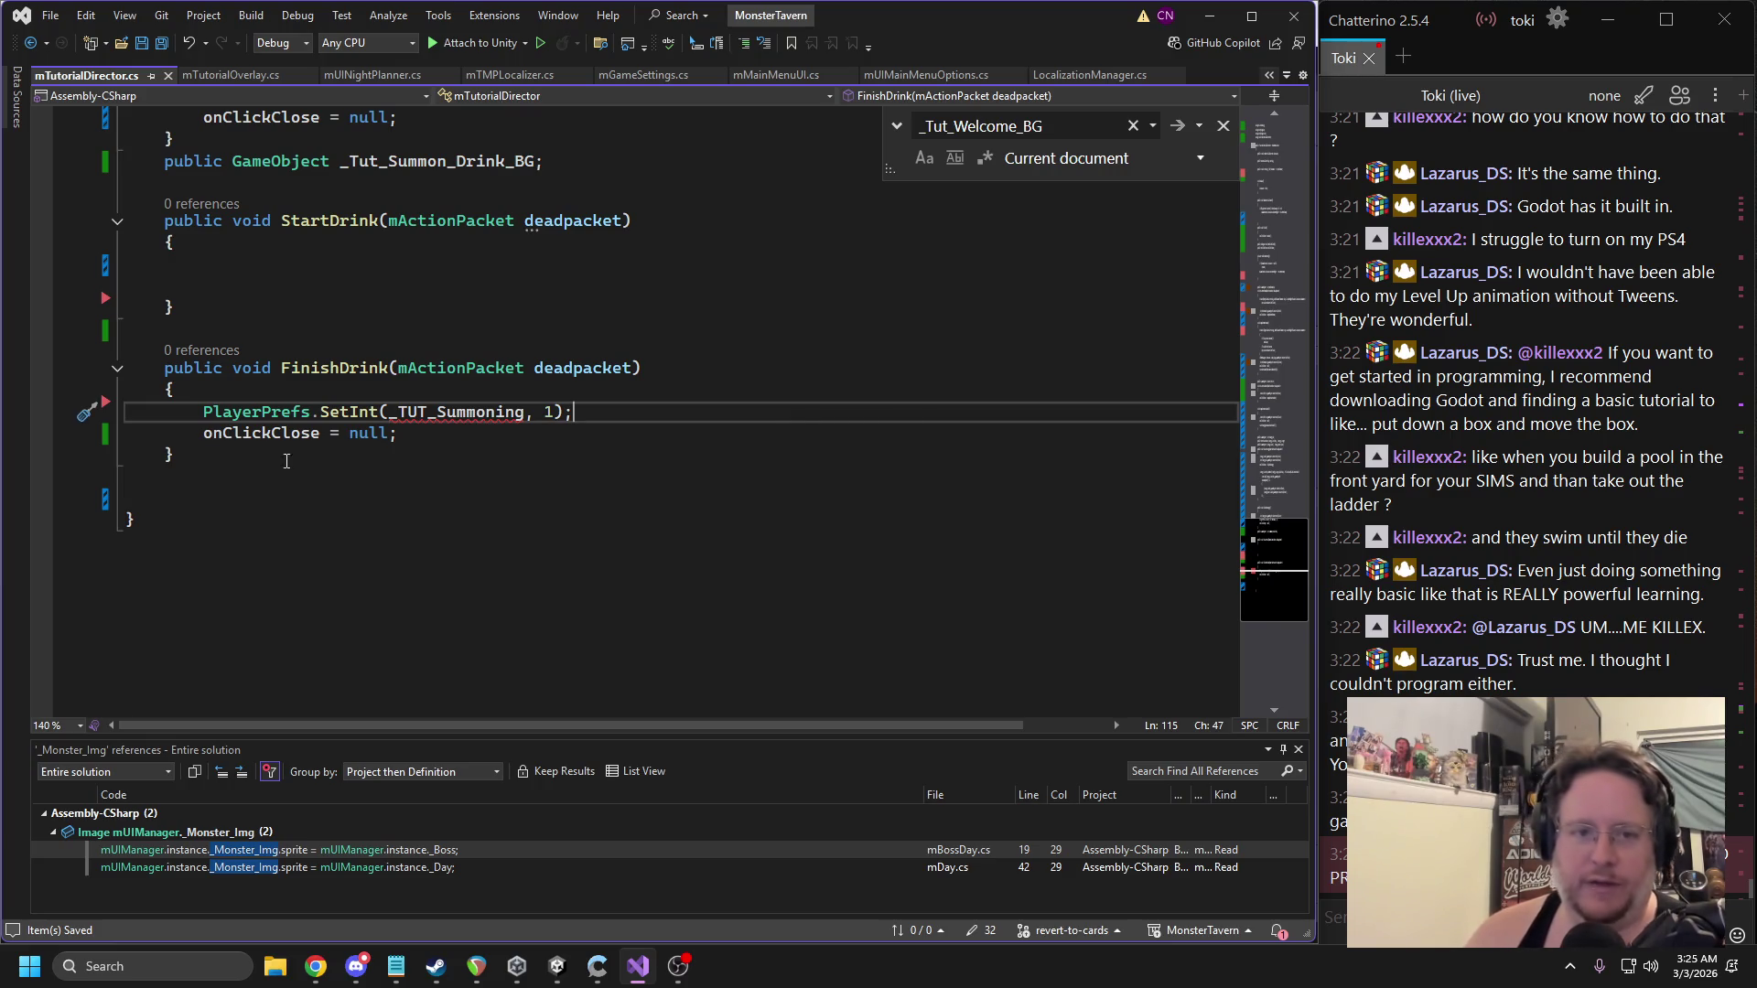
pyautogui.tripleClick(321, 418)
pyautogui.press('Delete')
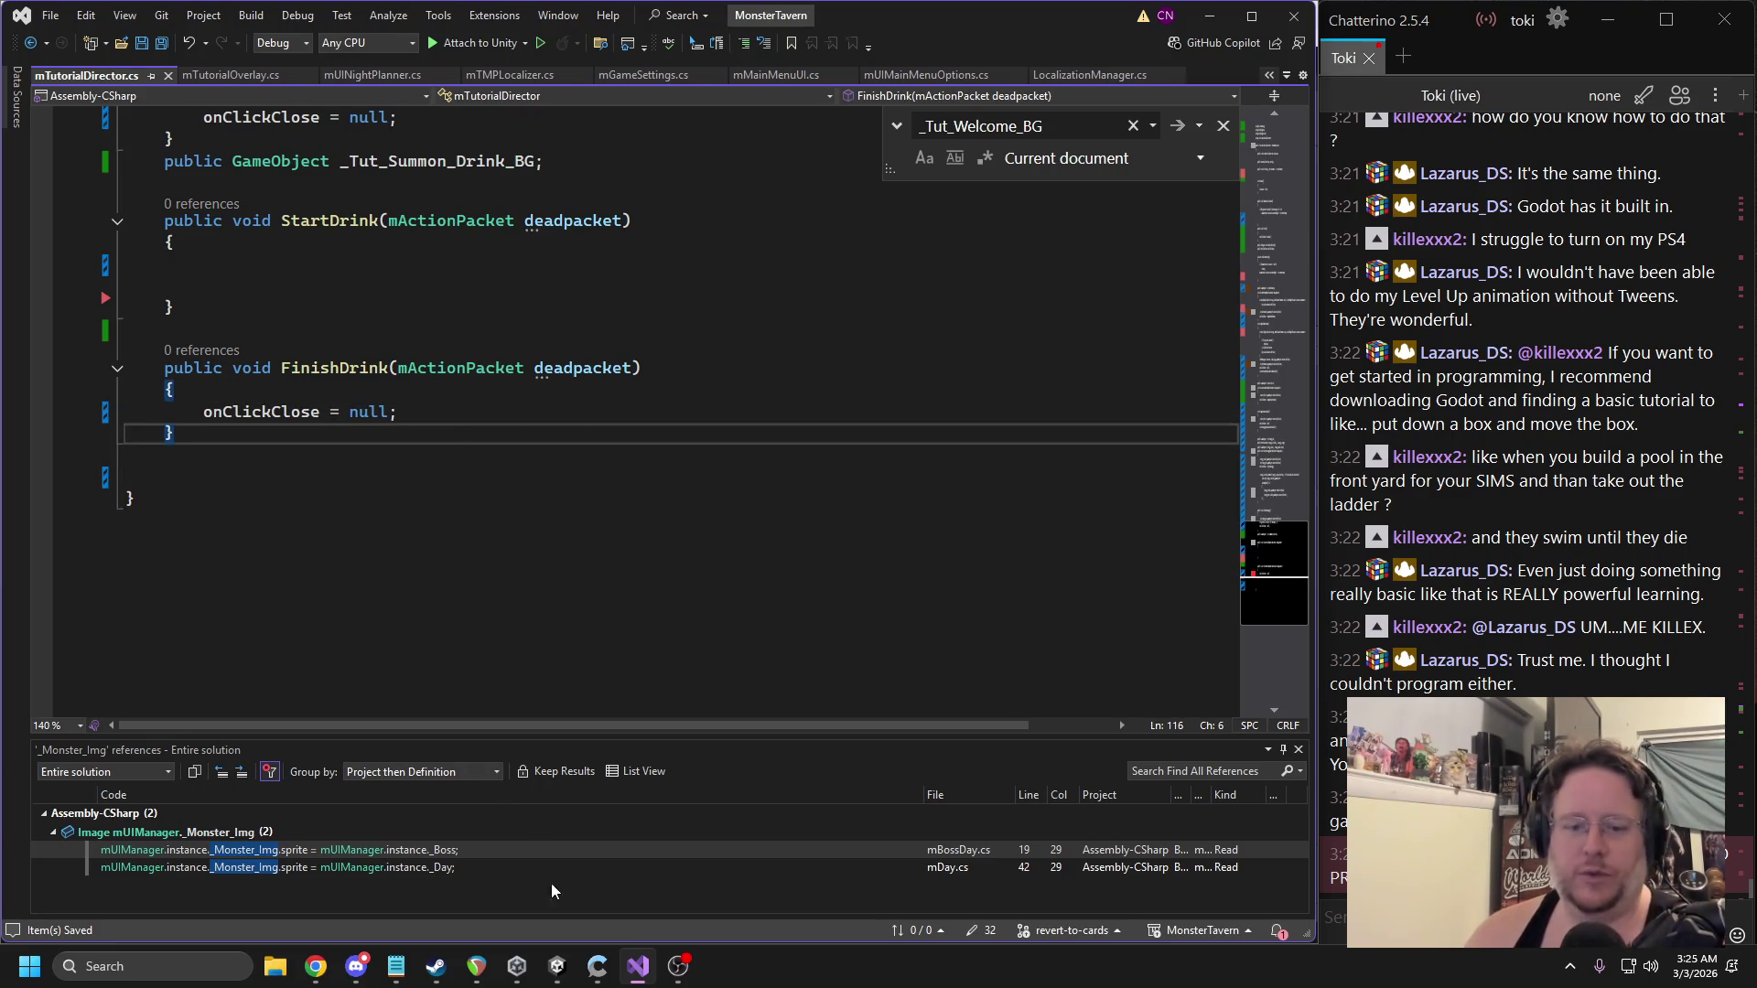
pyautogui.click(558, 966)
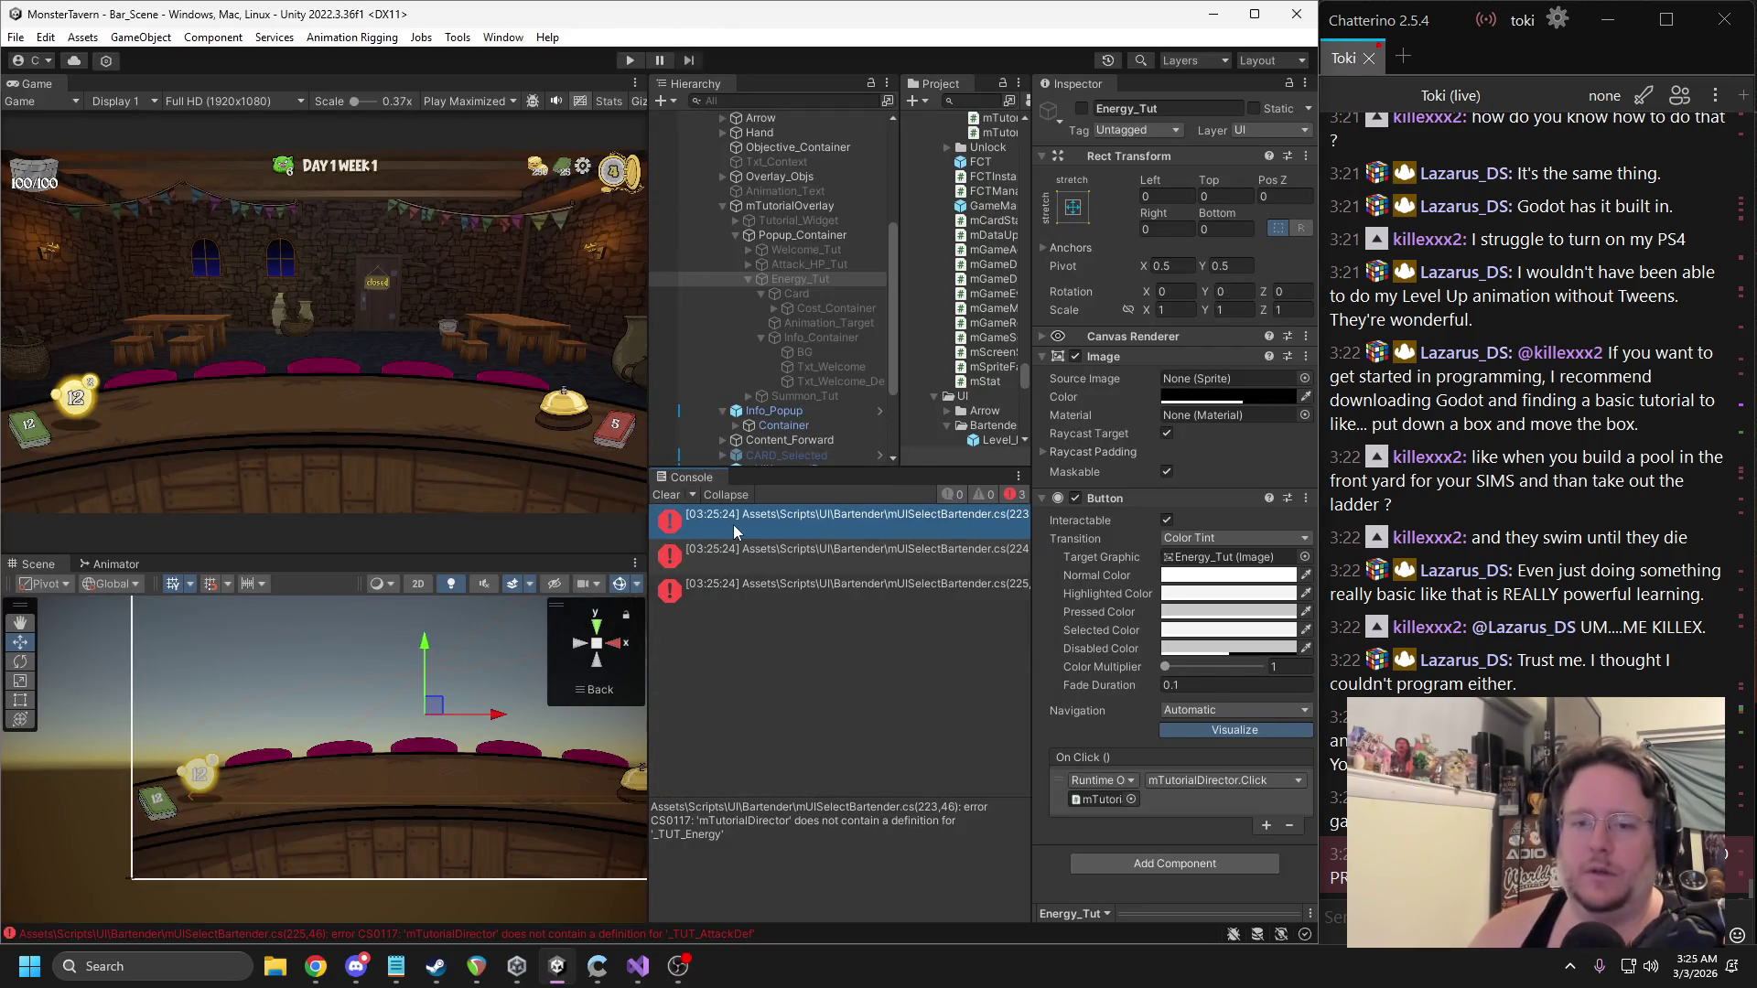
# Delete the three obsolete _TUT_Energy to _TUT_AttackDef SetInt lines, recompile, and start play mode.
pyautogui.doubleClick(732, 524)
pyautogui.moveTo(741, 481); pyautogui.dragTo(65, 441)
pyautogui.press('Delete')
pyautogui.click(651, 238)
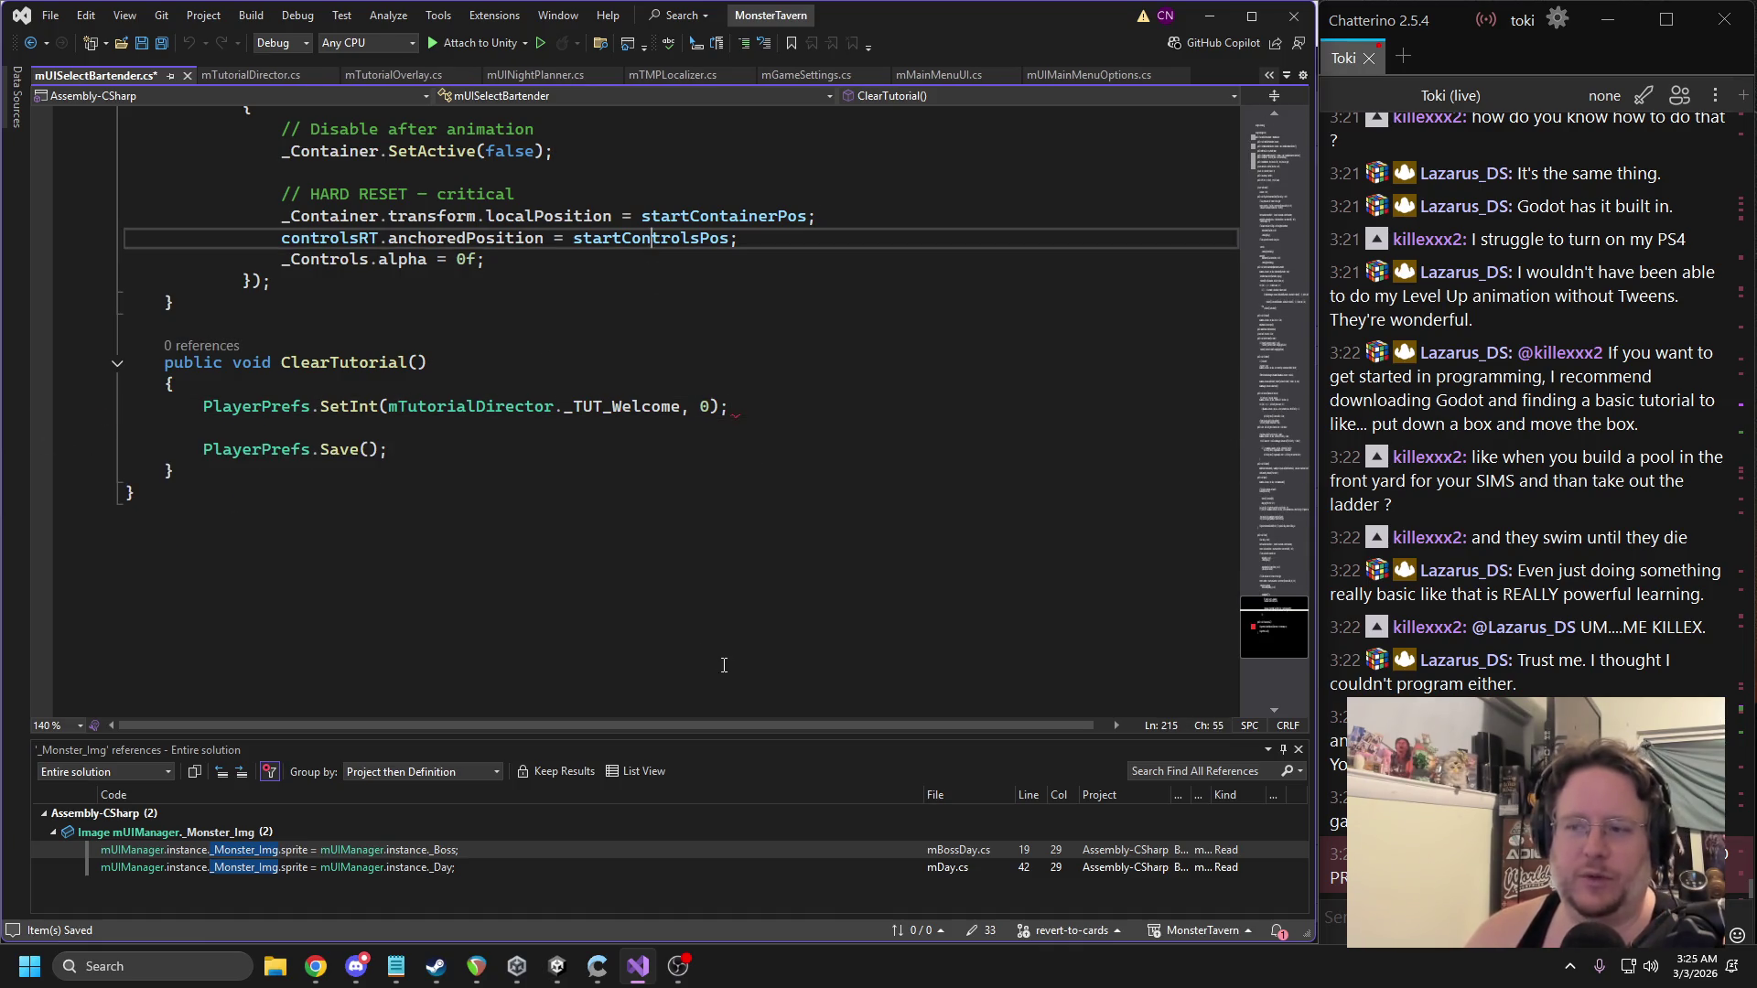
pyautogui.click(563, 975)
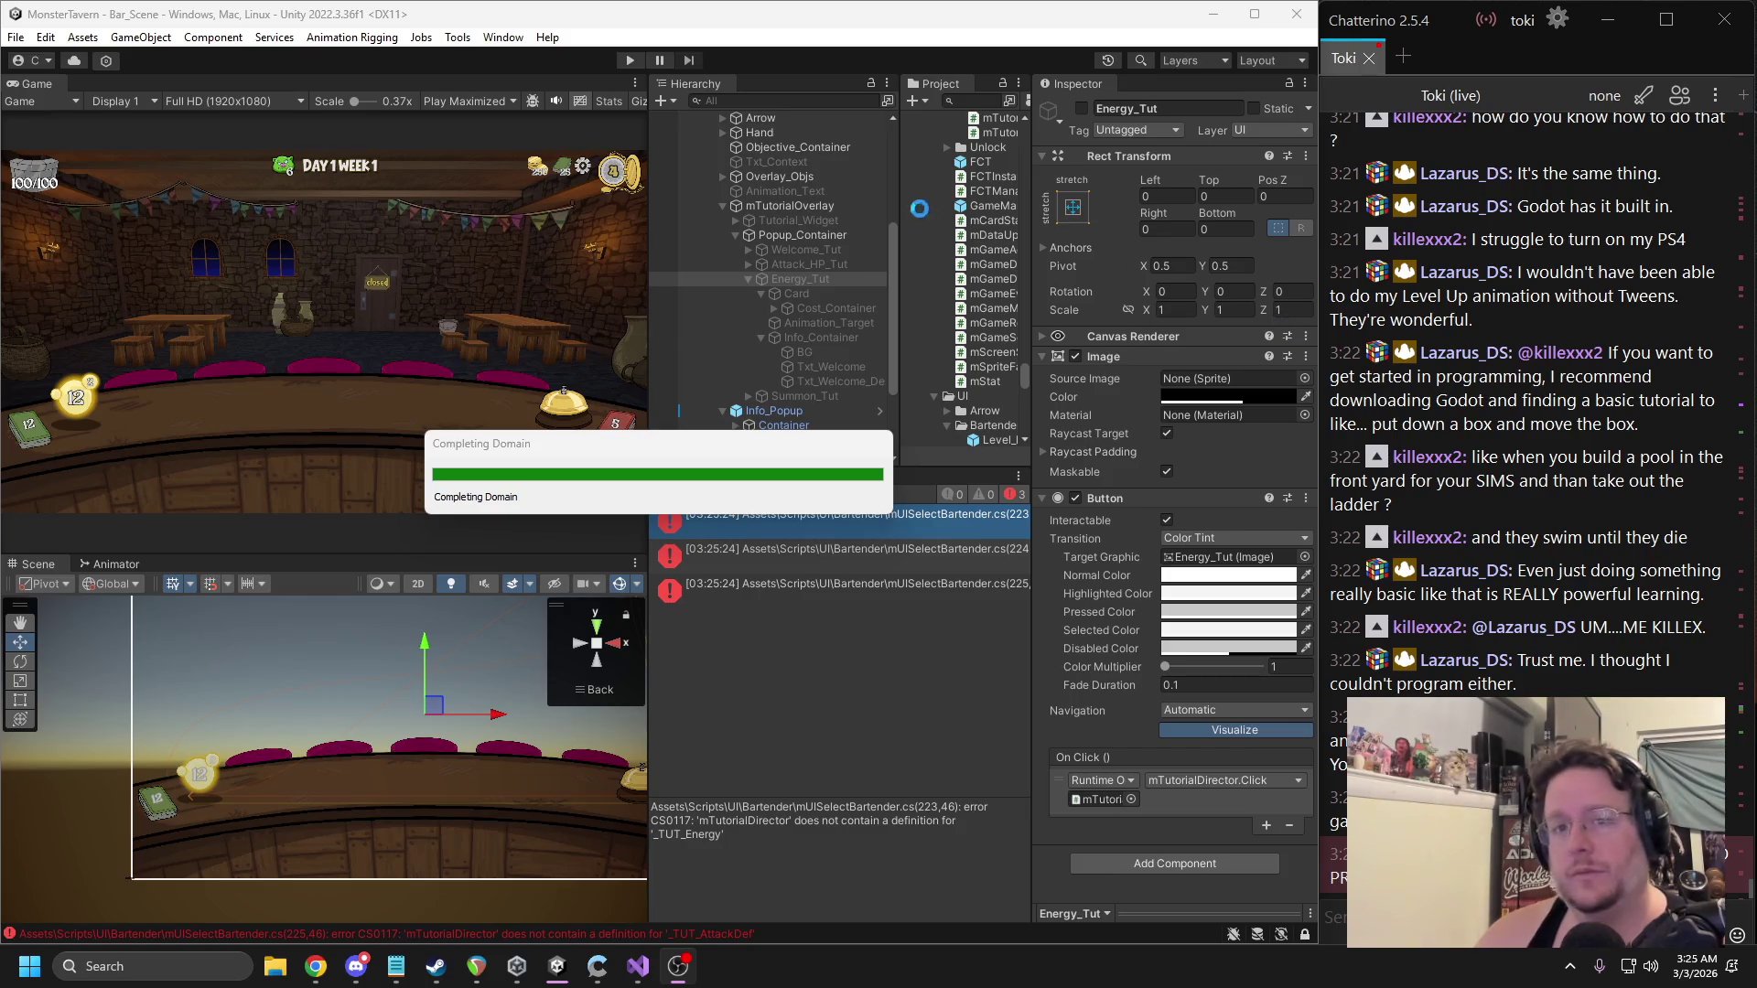
pyautogui.click(627, 63)
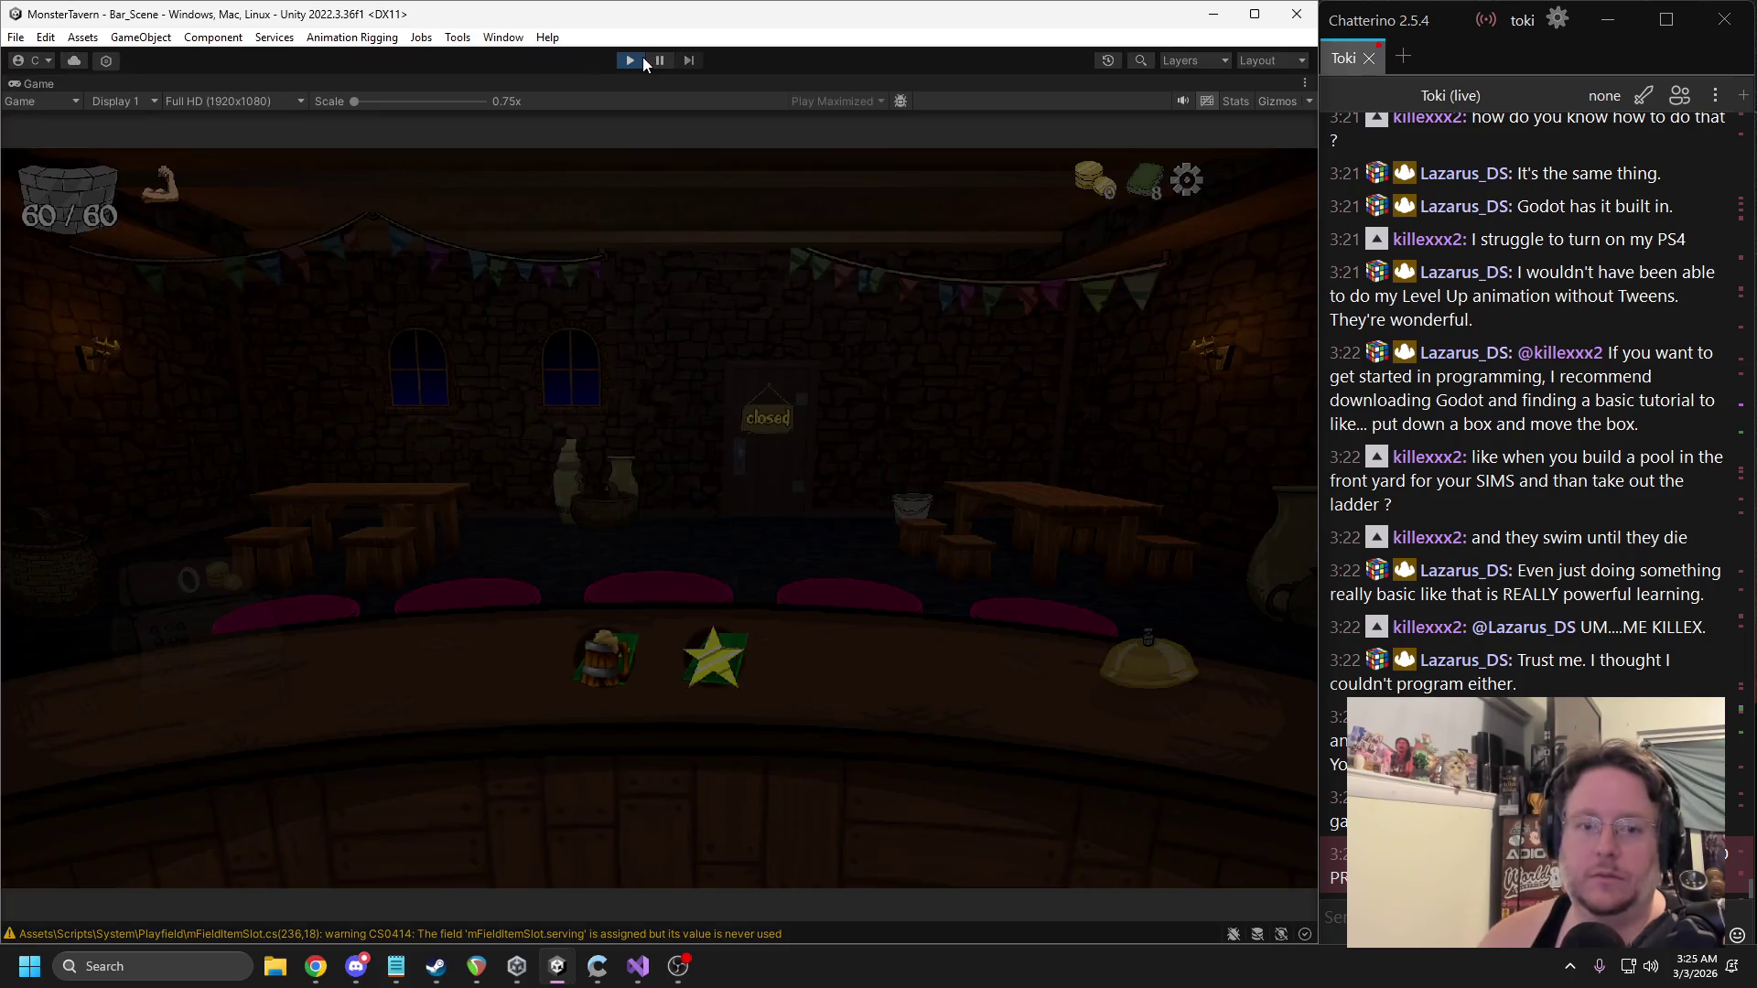
# Return to the main menu, end the current run, and start a new Backwoods run.
pyautogui.press('Escape')
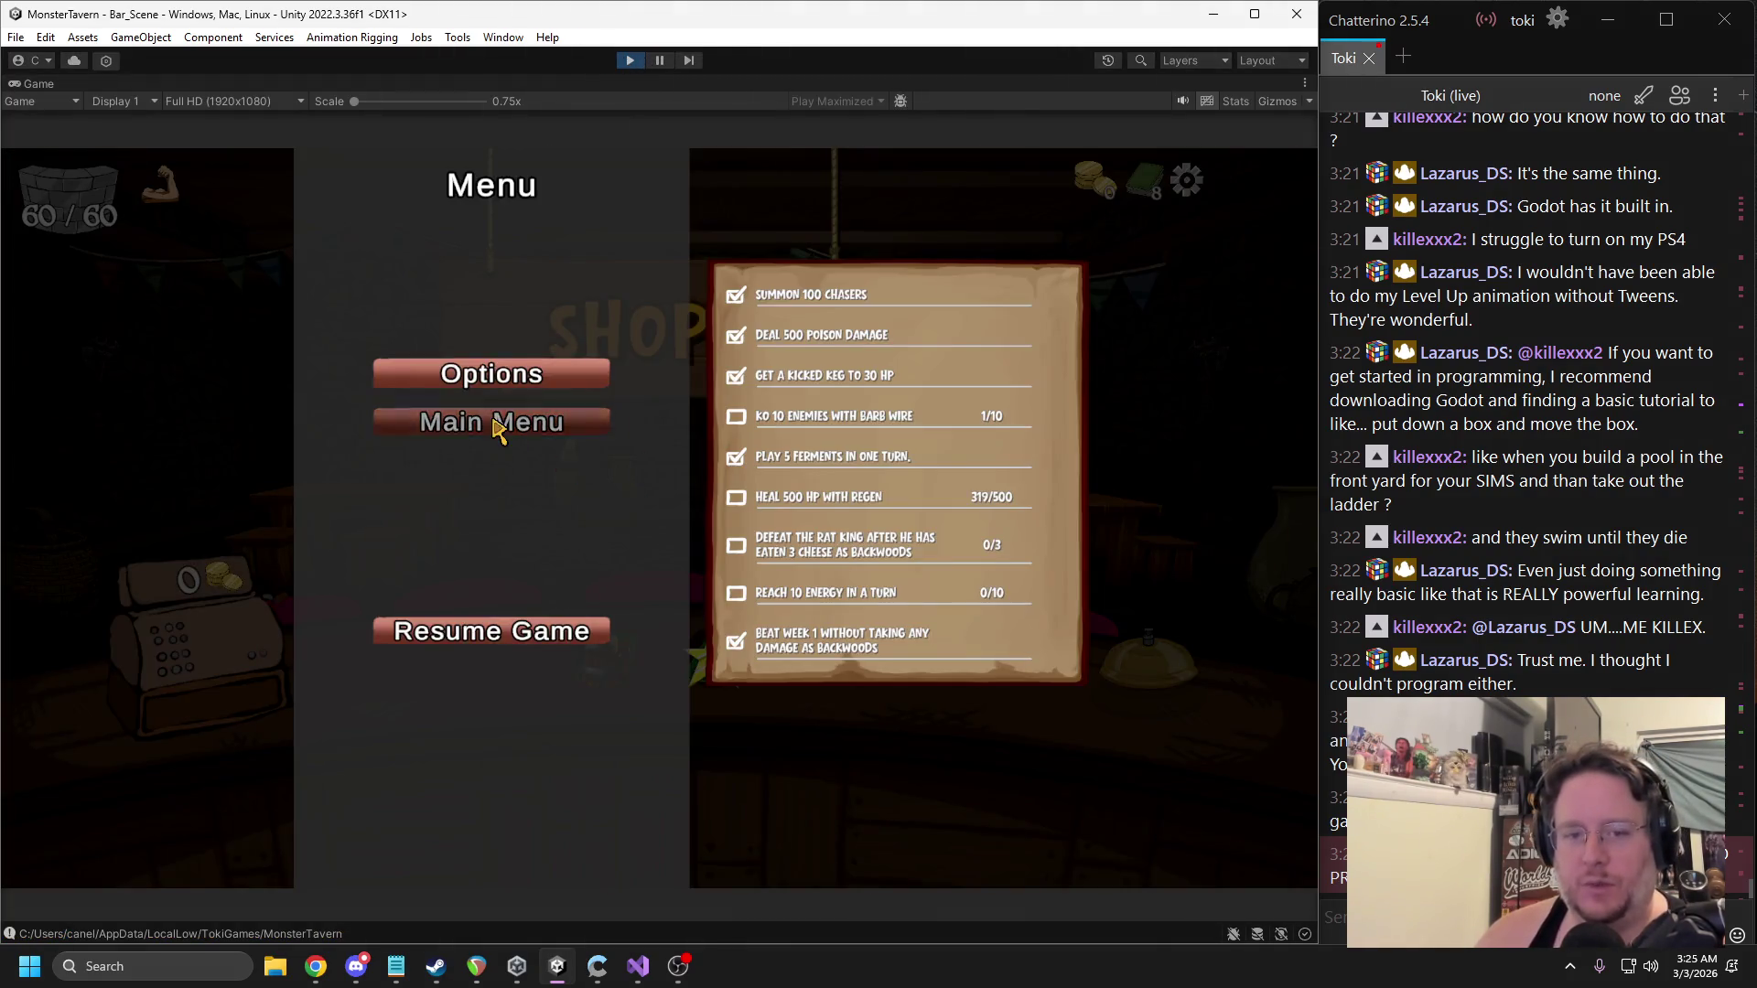
pyautogui.click(498, 421)
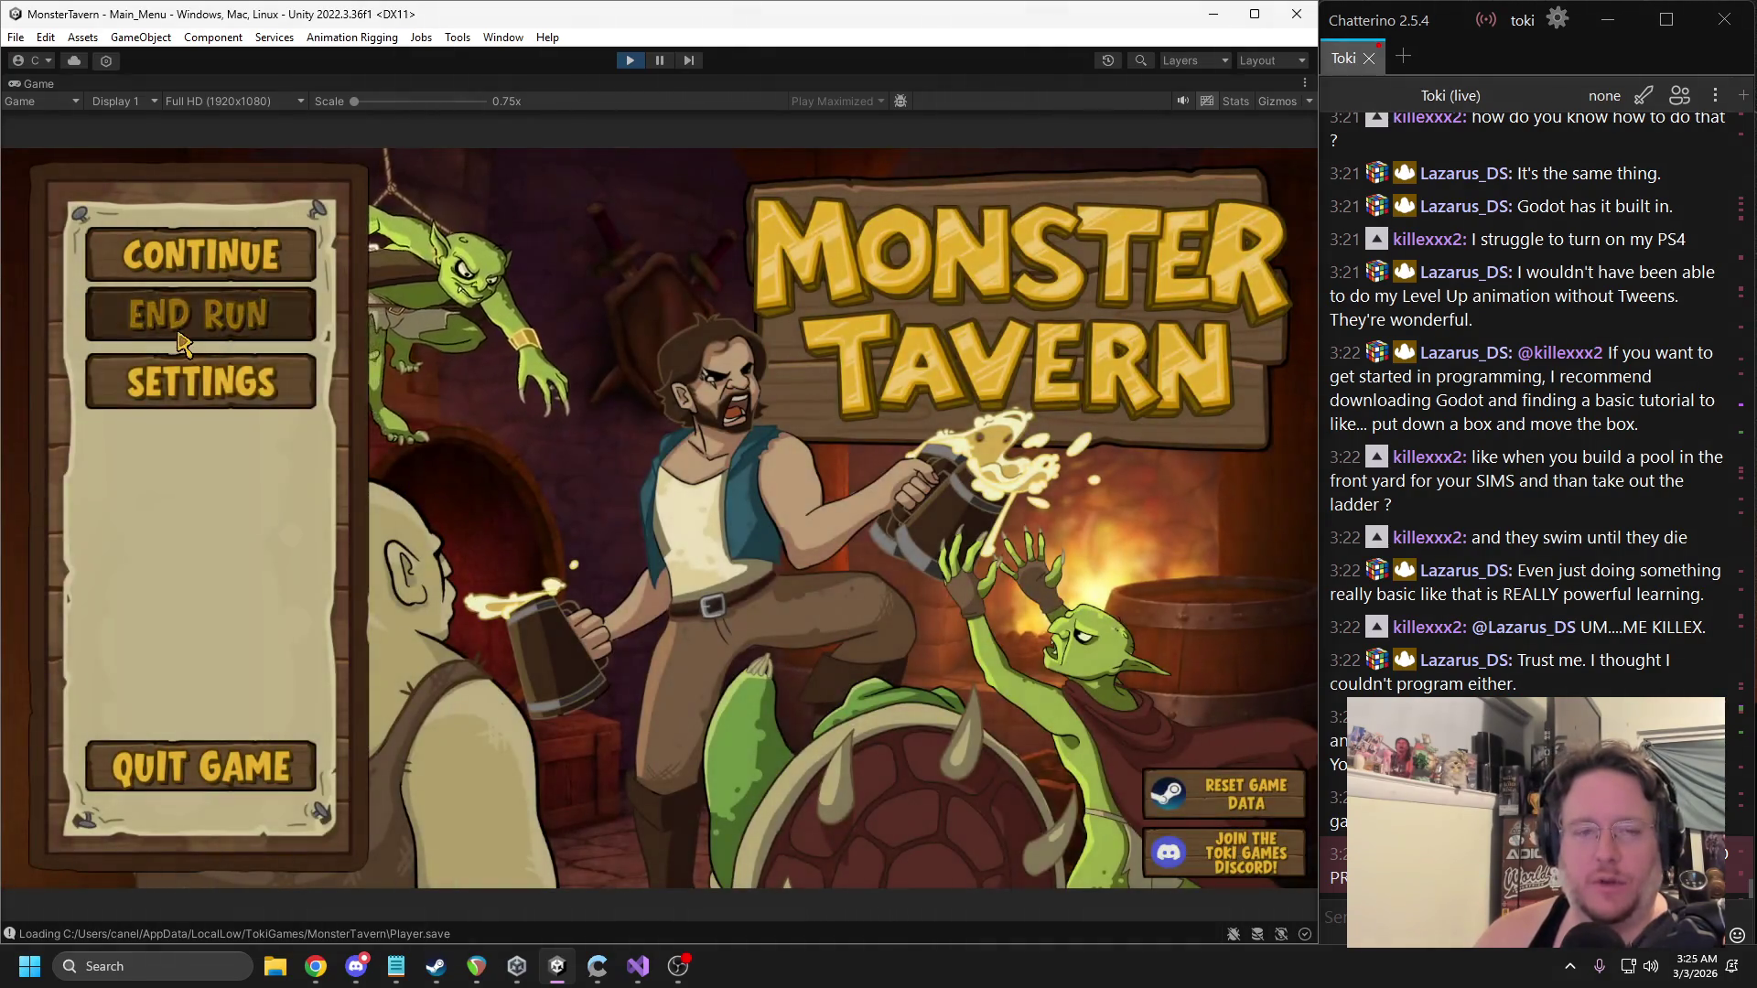
pyautogui.click(196, 310)
pyautogui.click(567, 599)
pyautogui.click(1162, 807)
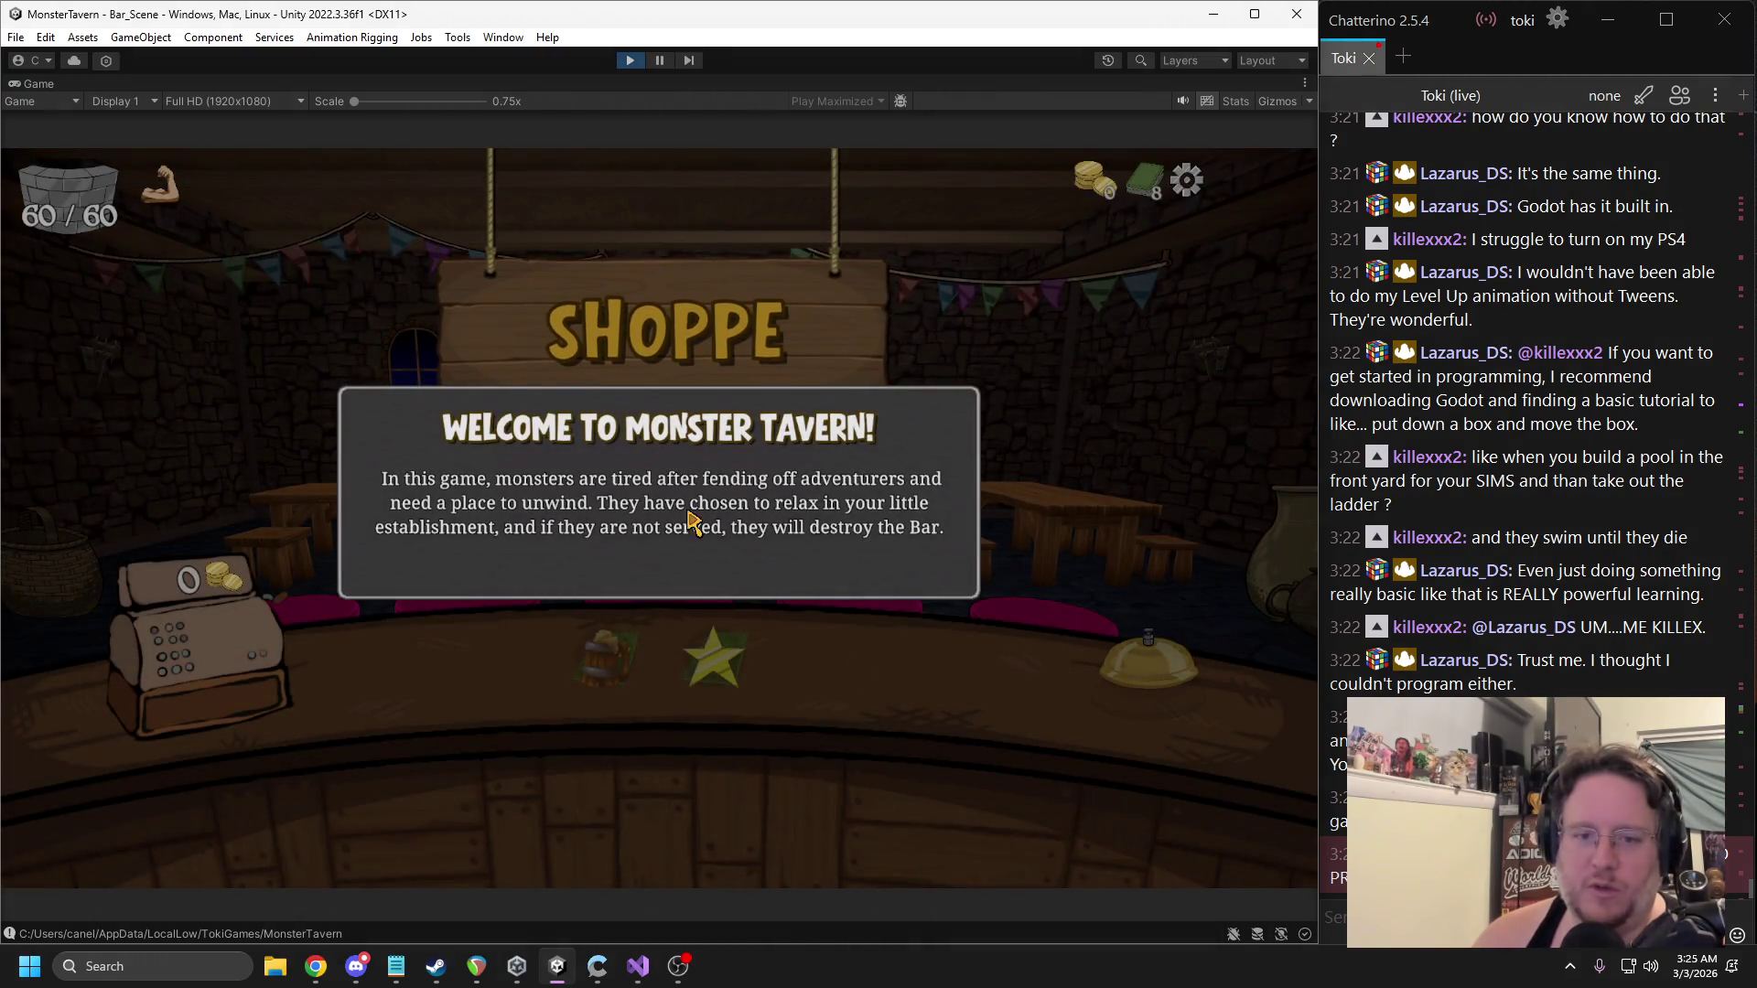
# Dismiss the Welcome, Card Info and Energy tutorial popups one after another.
pyautogui.click(688, 517)
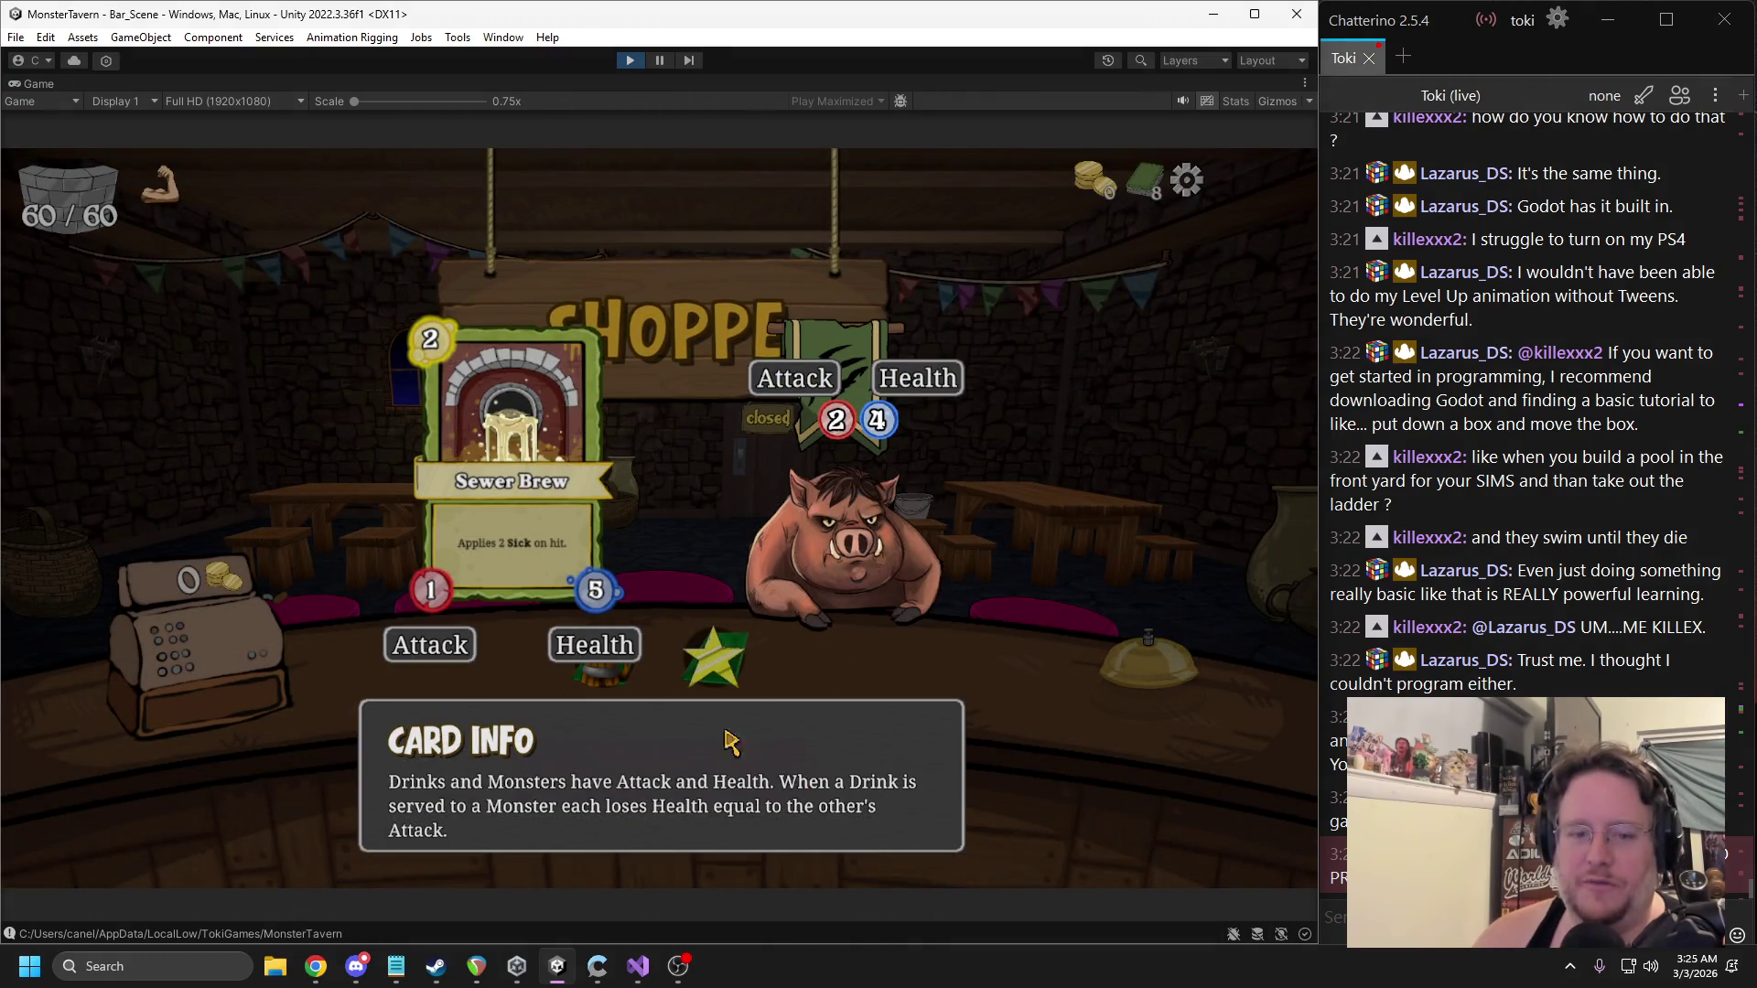
pyautogui.click(969, 639)
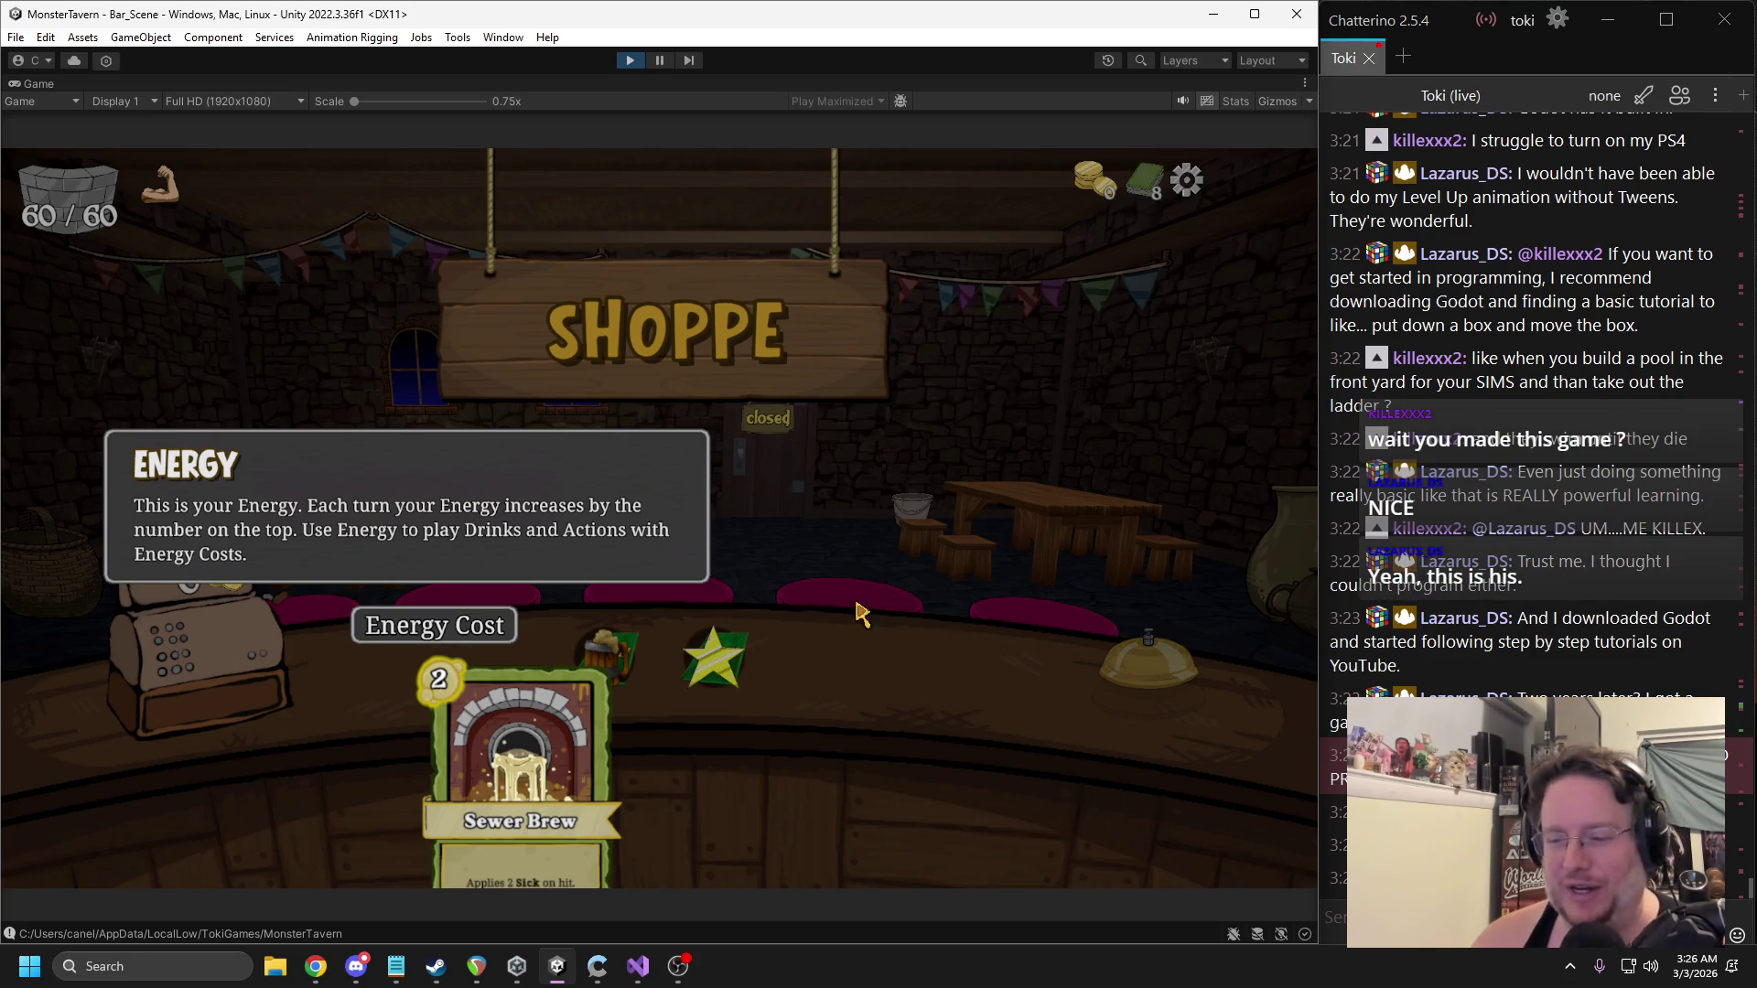
pyautogui.click(931, 549)
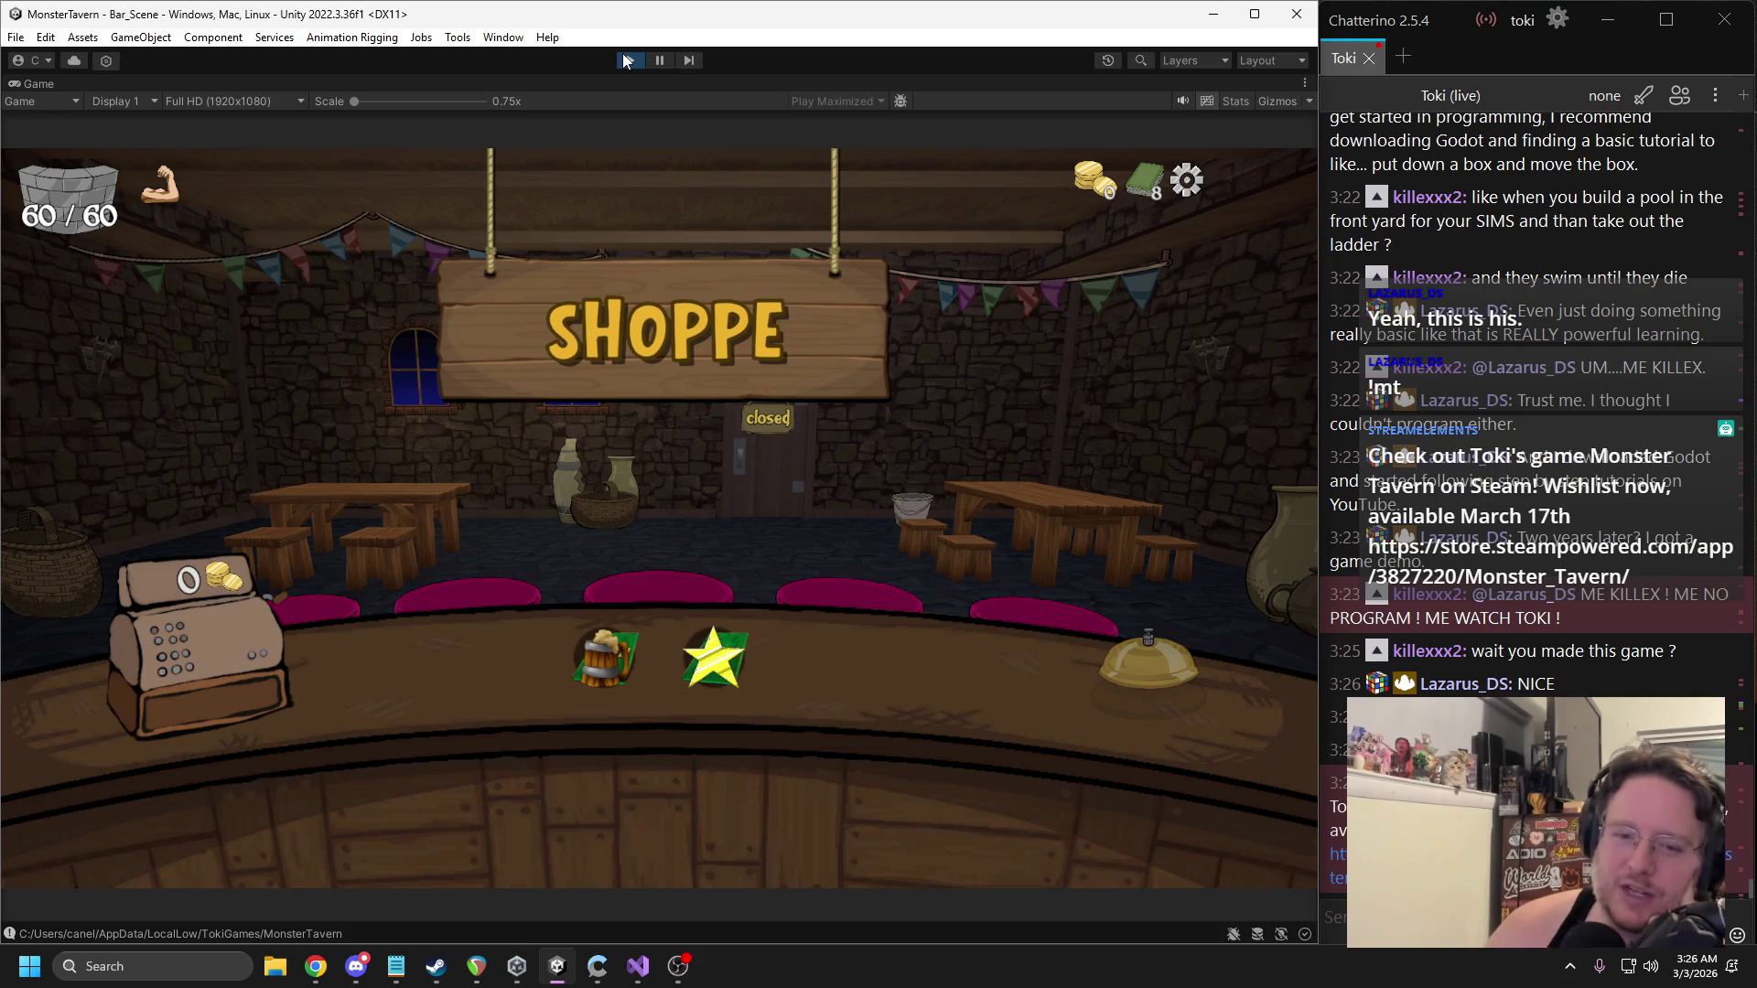
# Stop, restart and stop play mode again, then bring Visual Studio to the front.
pyautogui.click(624, 61)
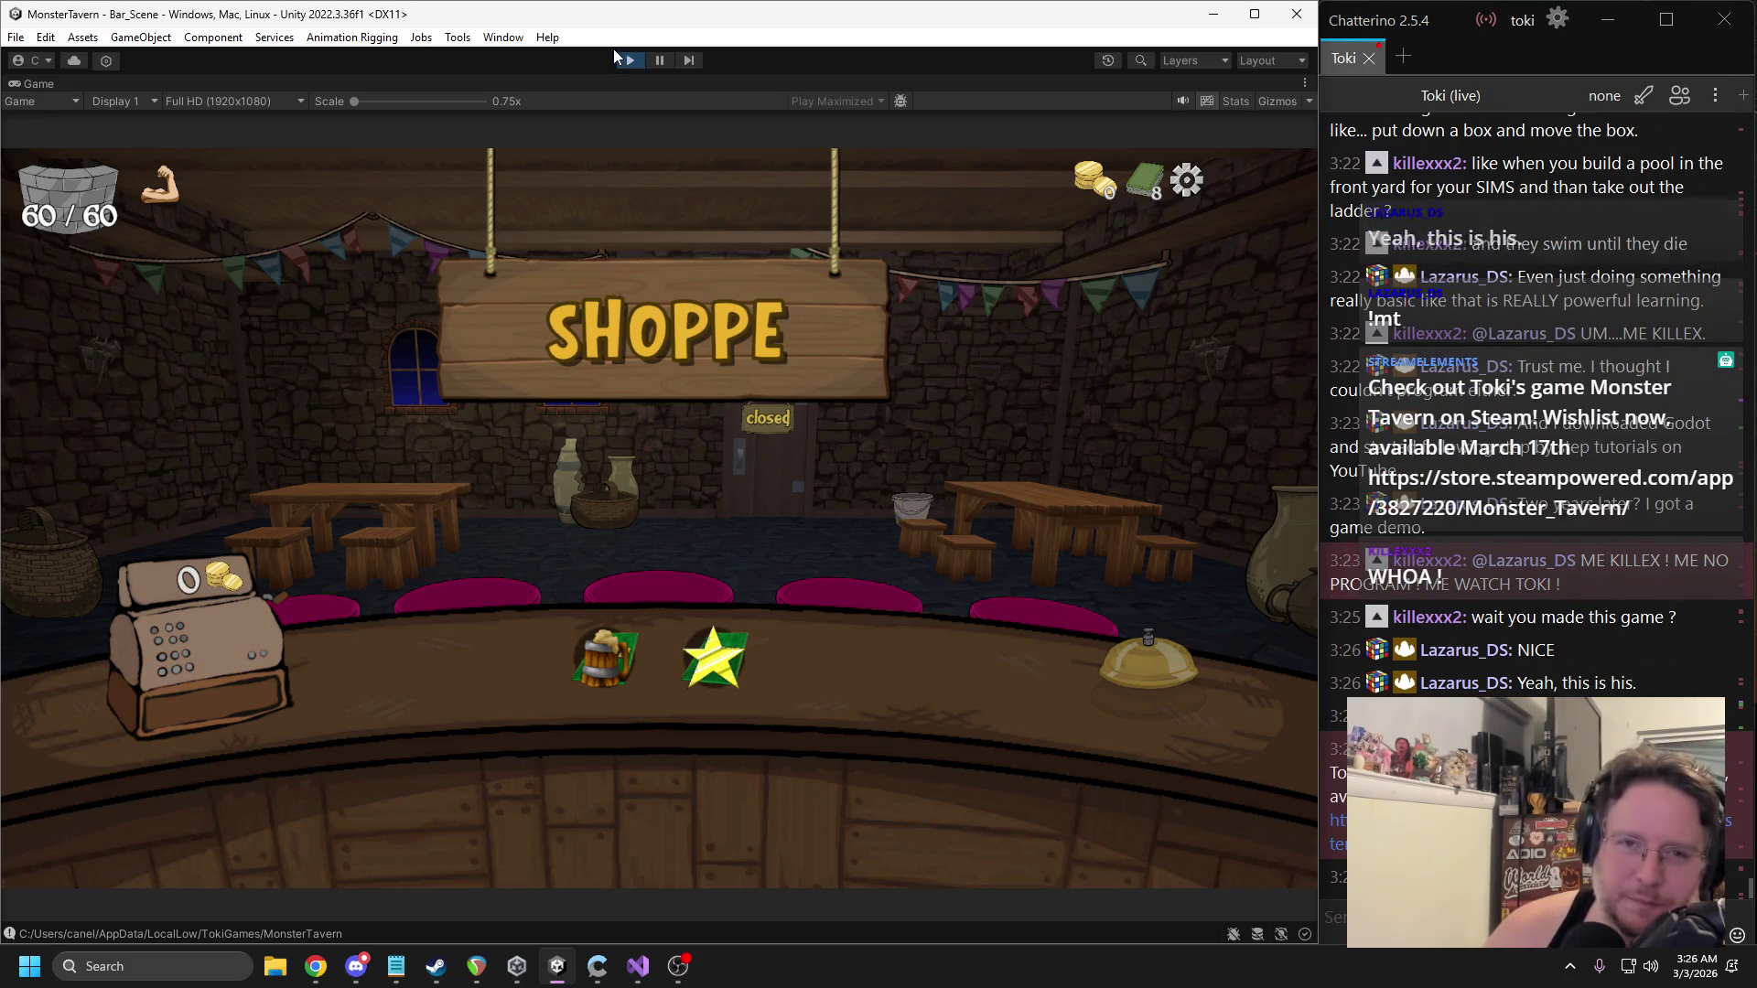
pyautogui.click(627, 60)
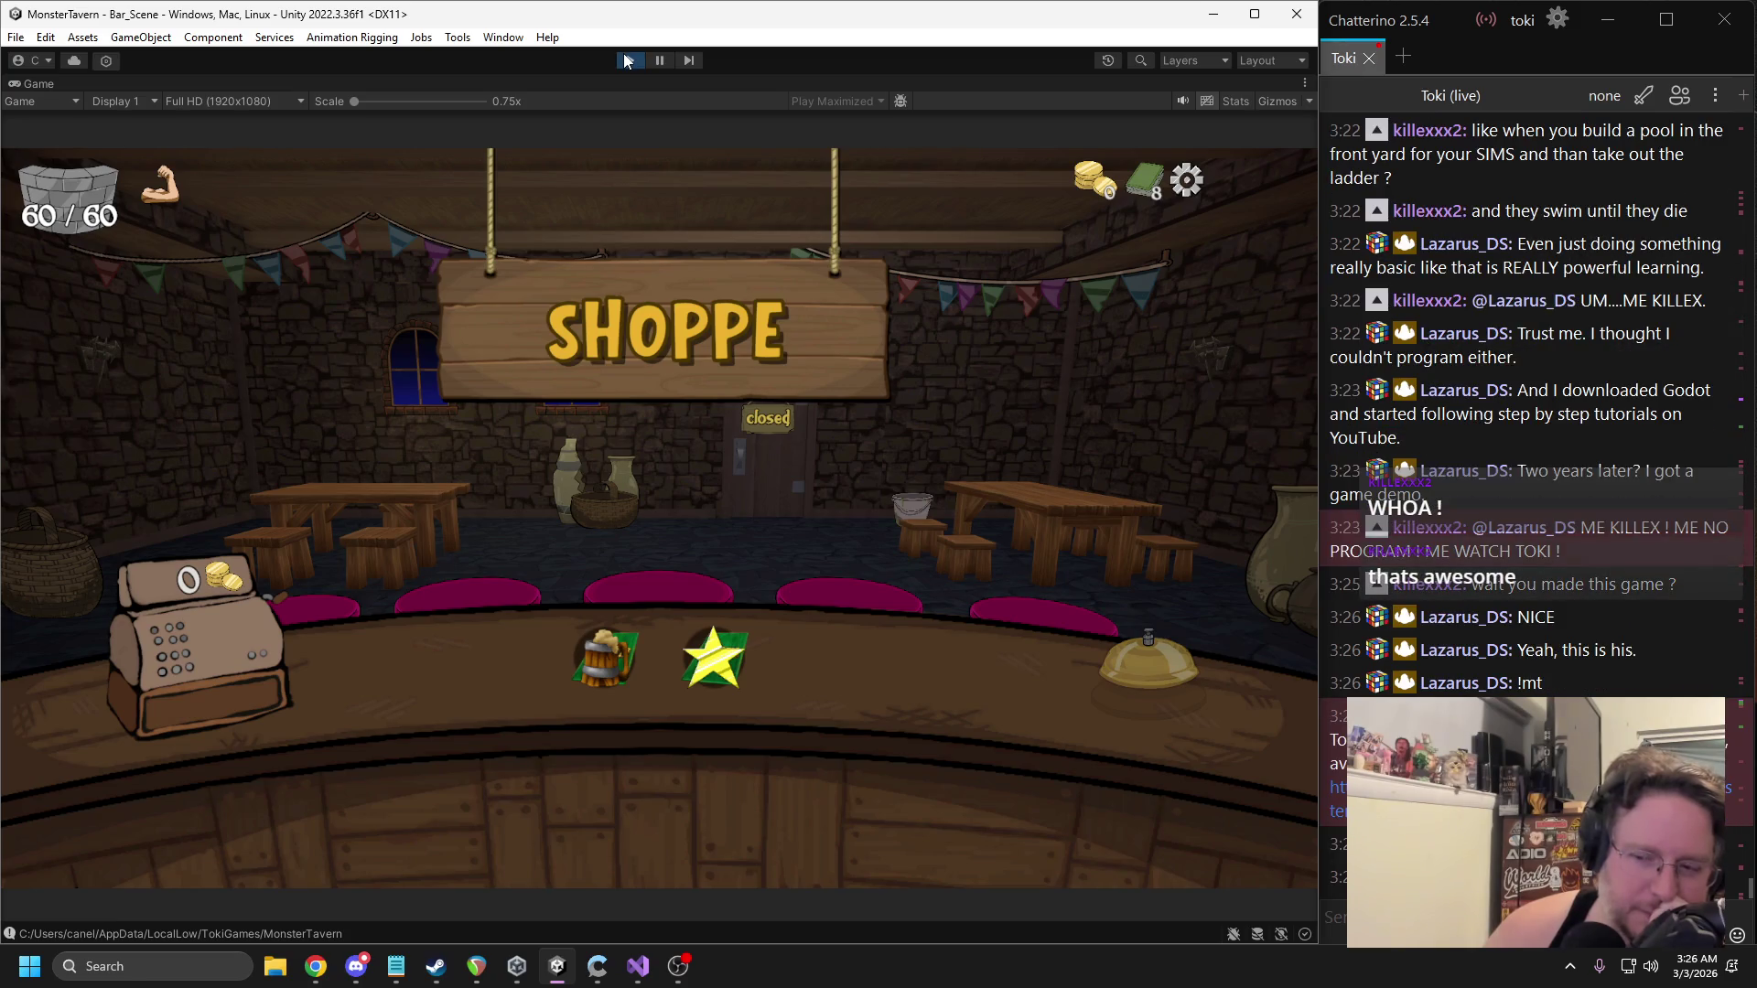
pyautogui.click(626, 60)
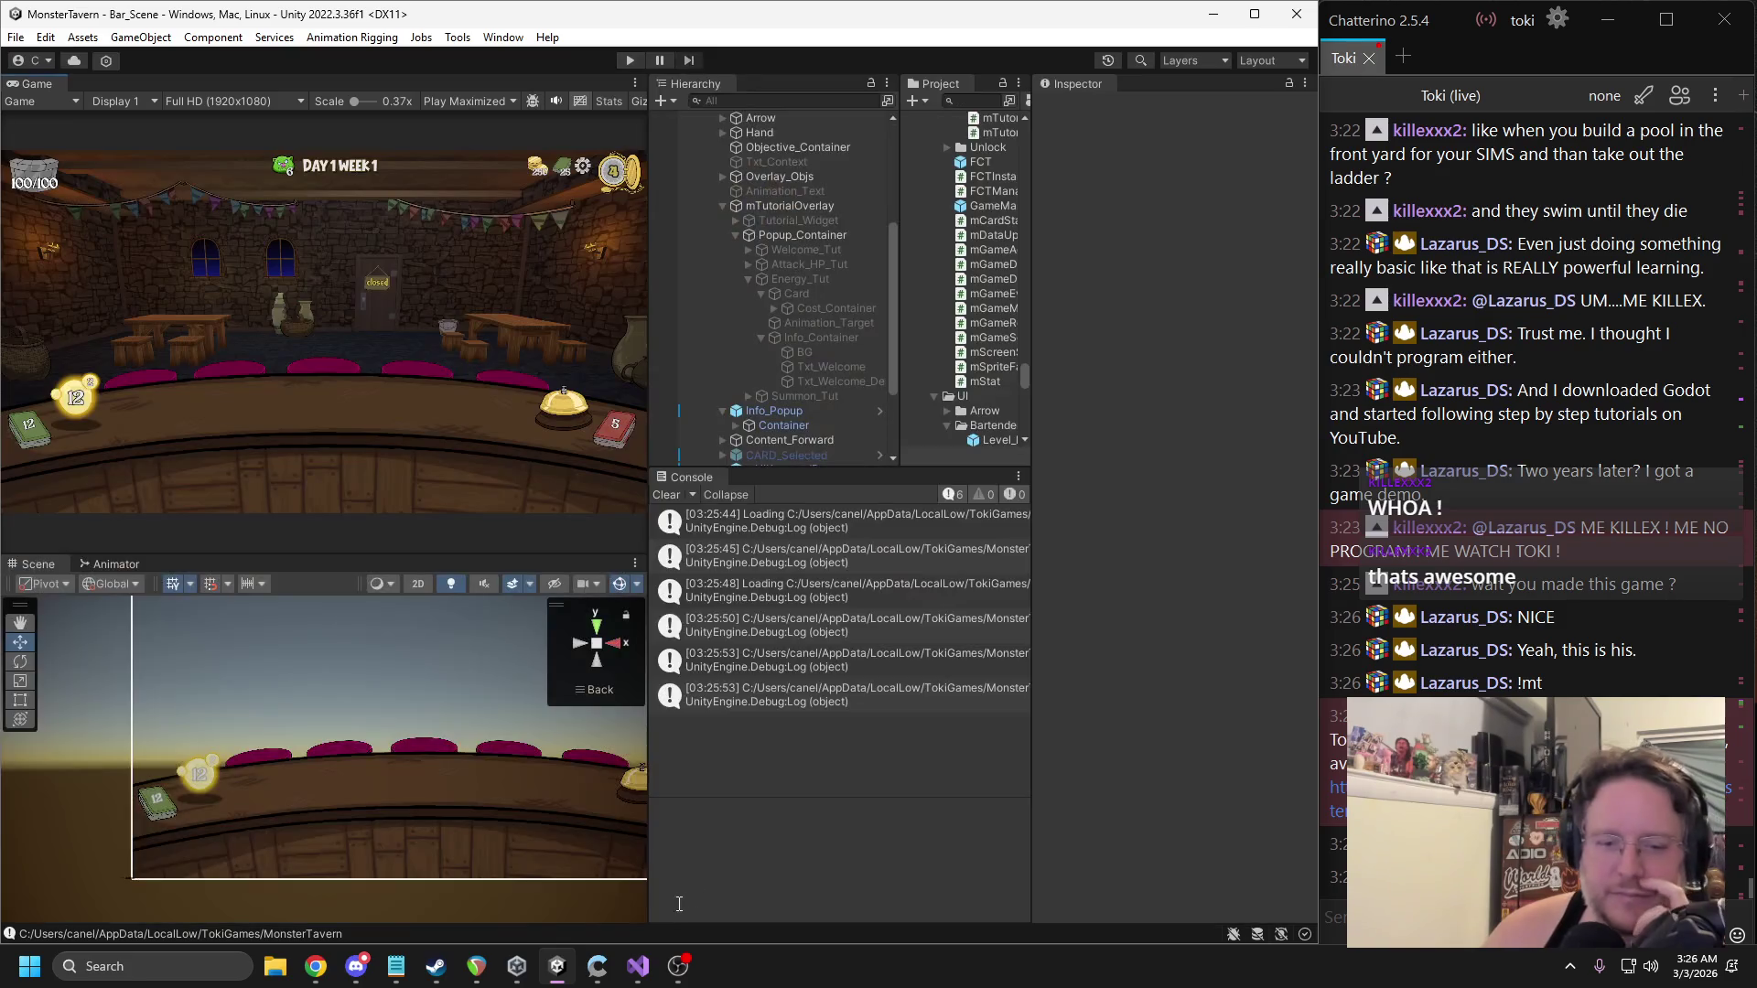
pyautogui.click(639, 966)
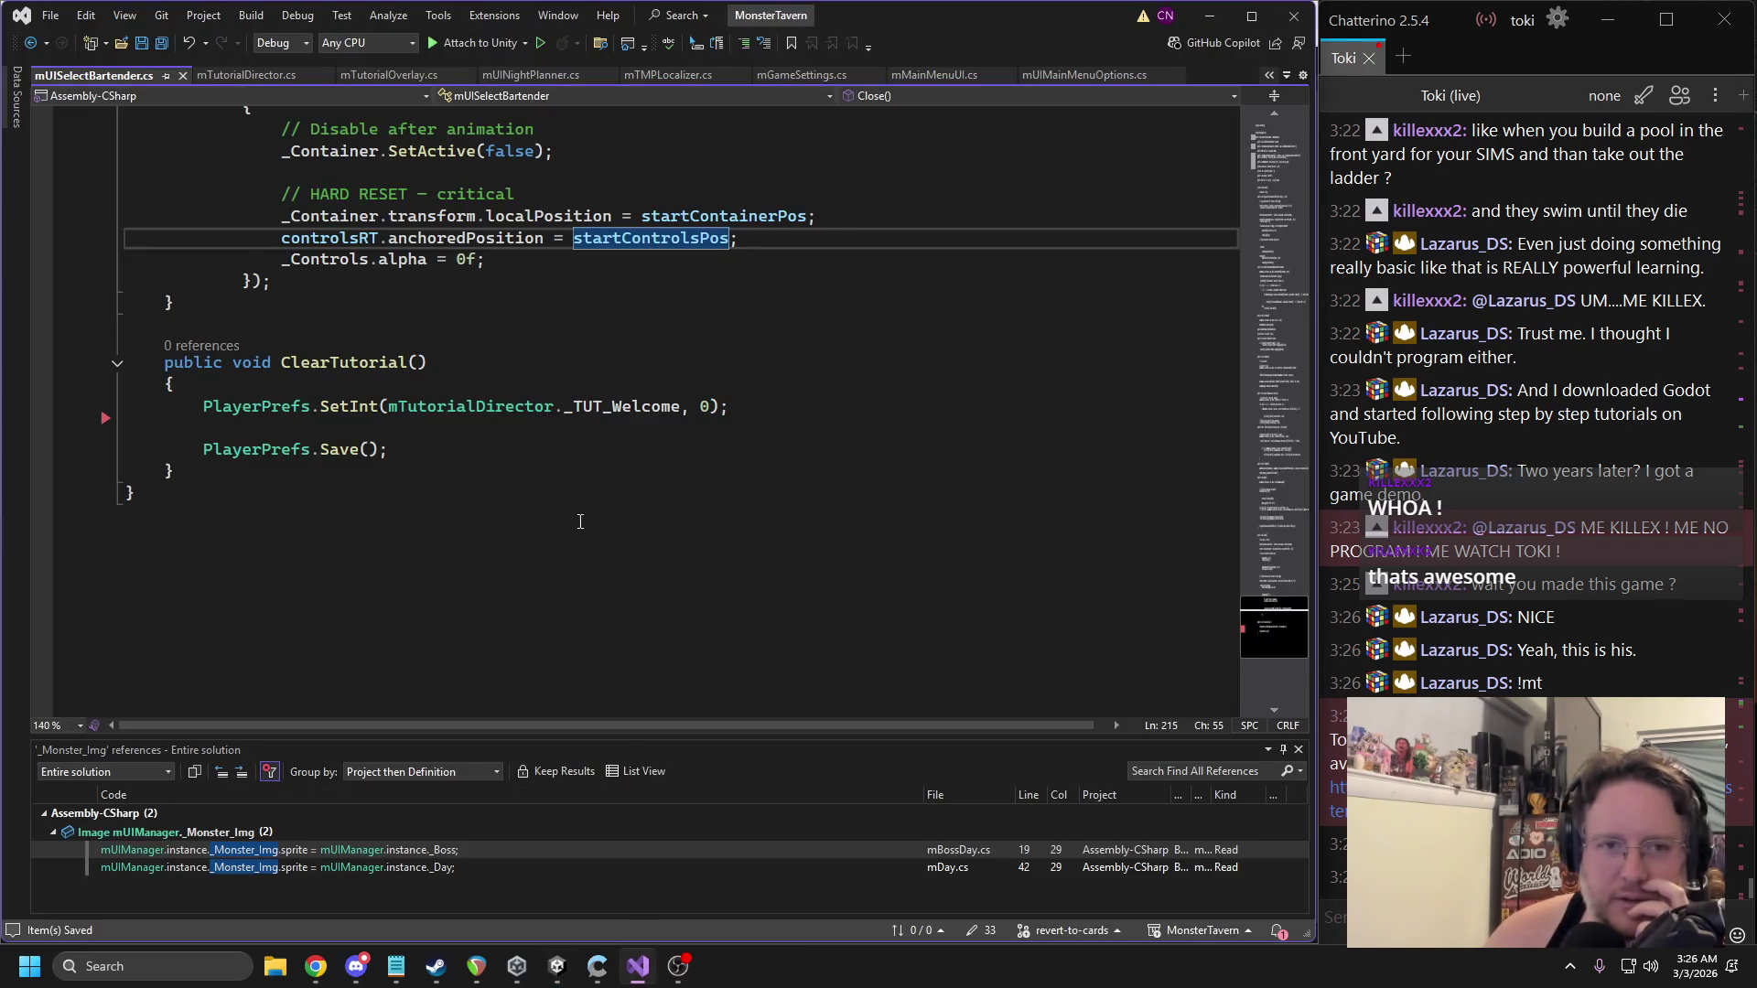
# Look through mUISelectBartender.cs and switch between windows.
pyautogui.scroll(2, 580, 522)
pyautogui.moveTo(1272, 137); pyautogui.dragTo(1258, 244)
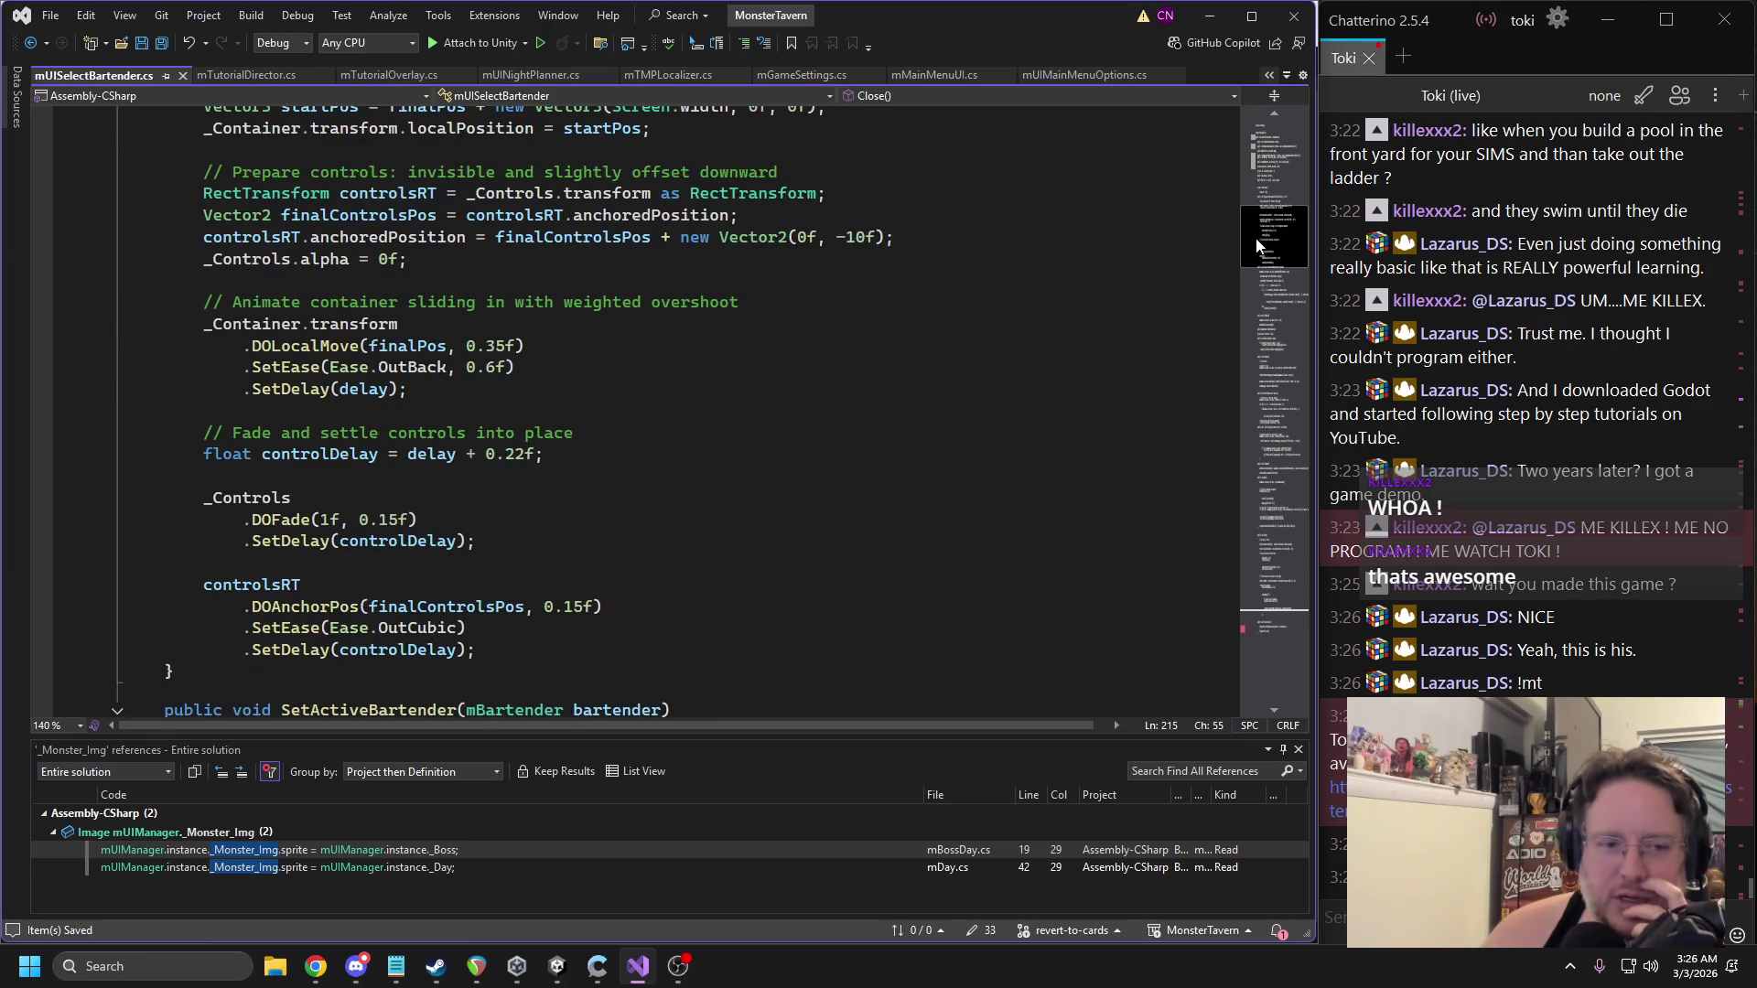
pyautogui.hotkey('alt', 'Tab')
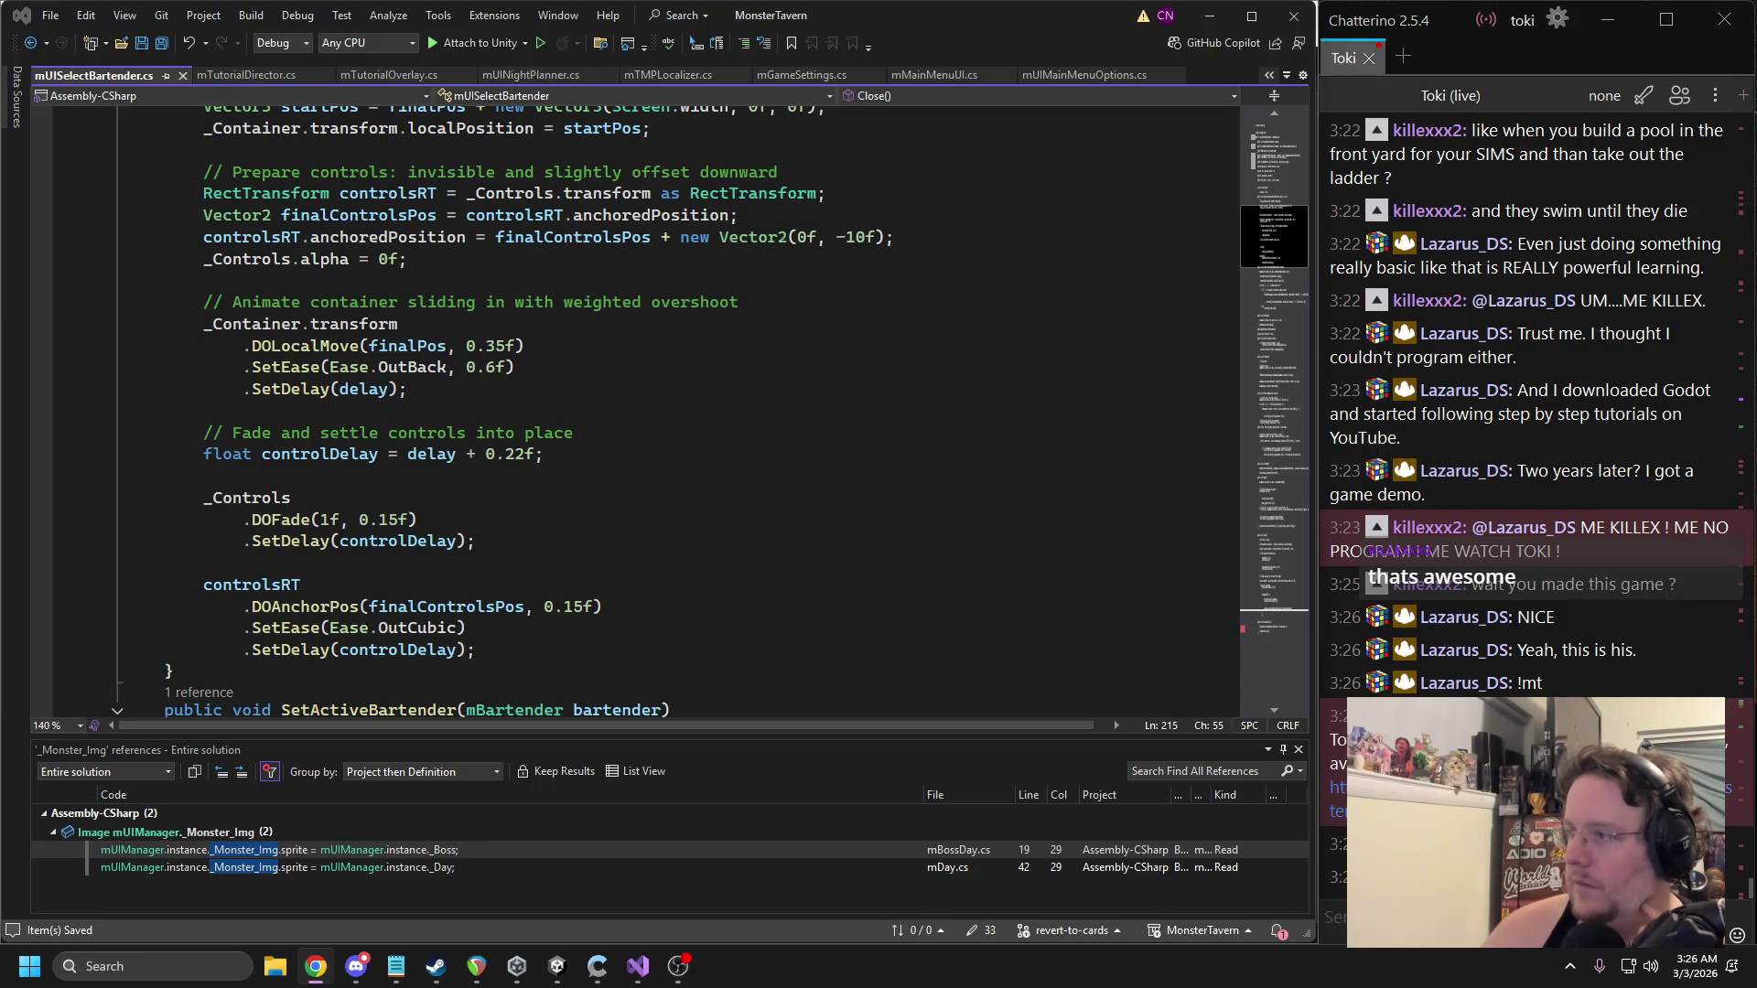
pyautogui.hotkey('alt', 'Tab')
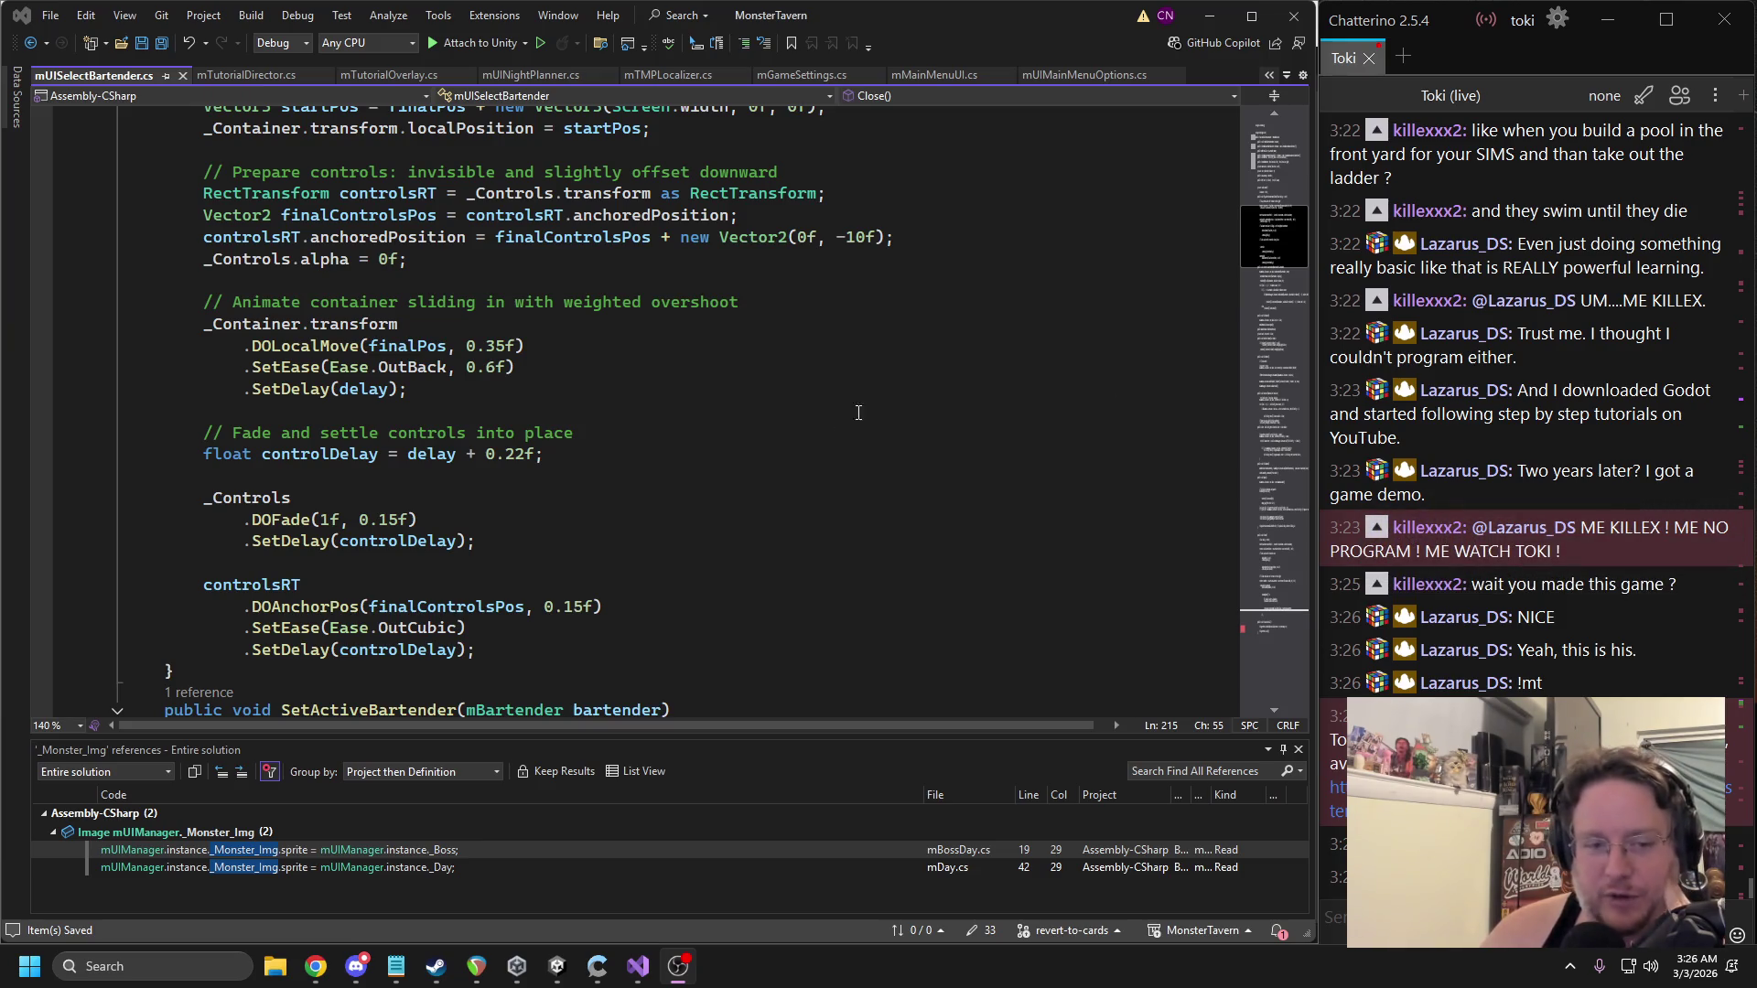
pyautogui.scroll(5, 561, 466)
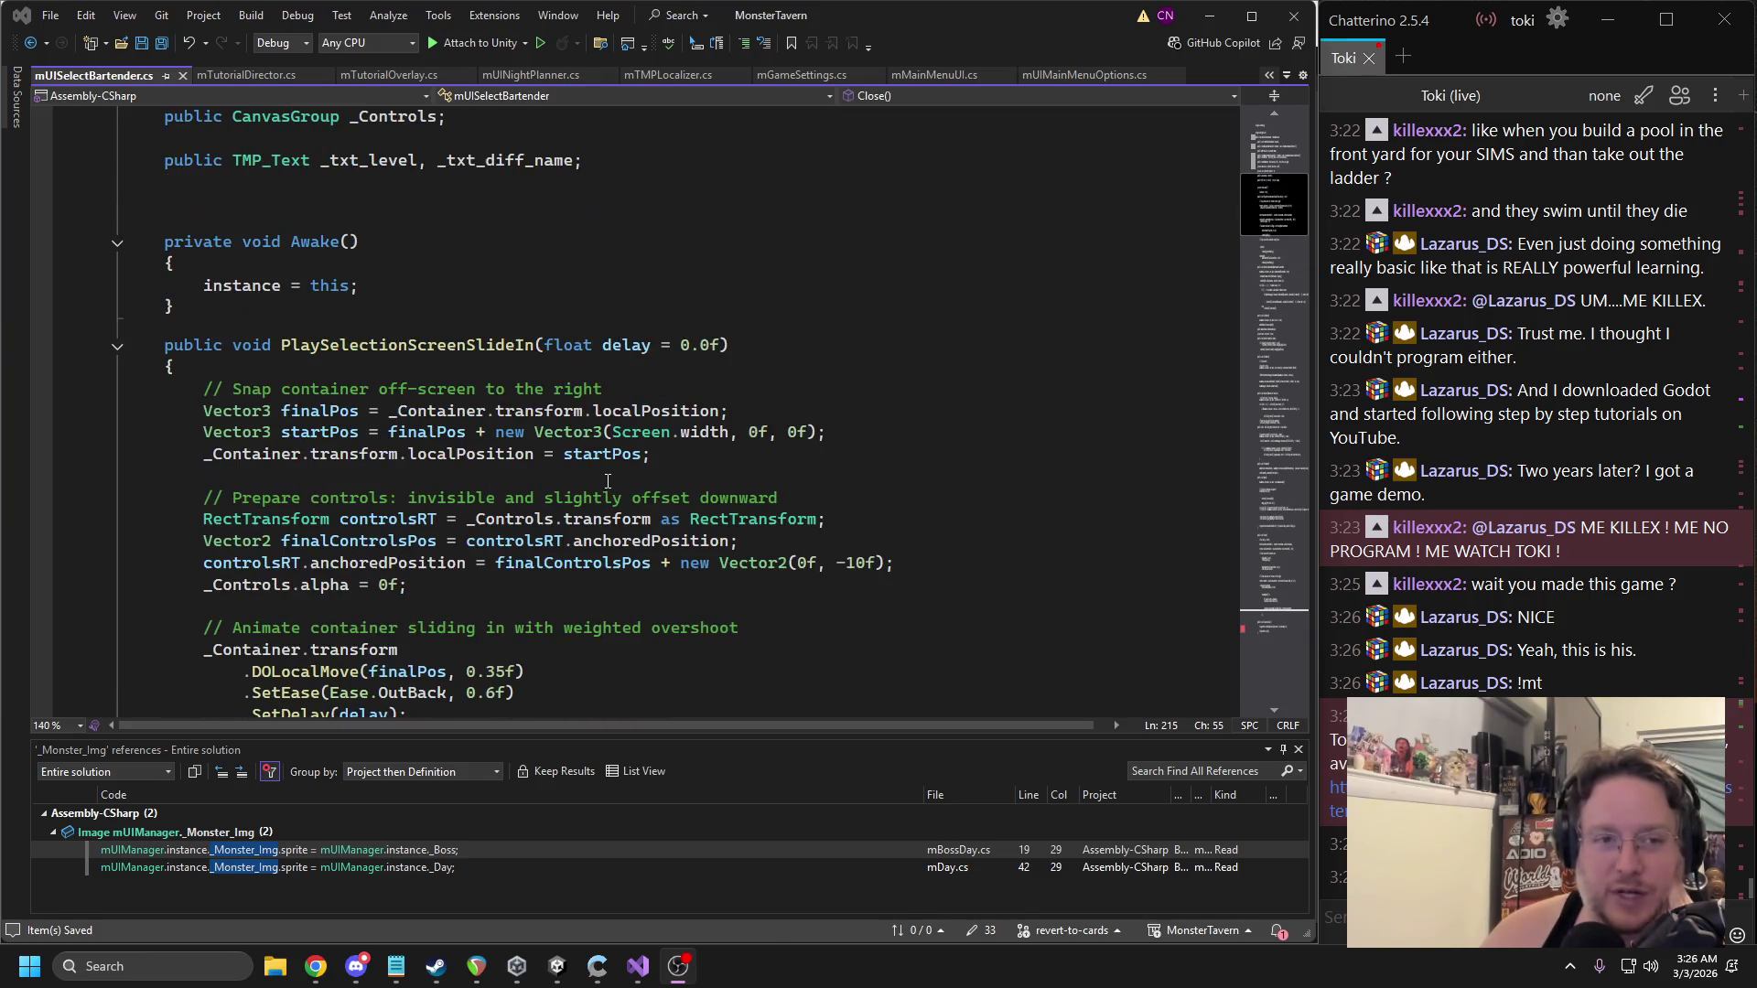
pyautogui.scroll(2, 595, 476)
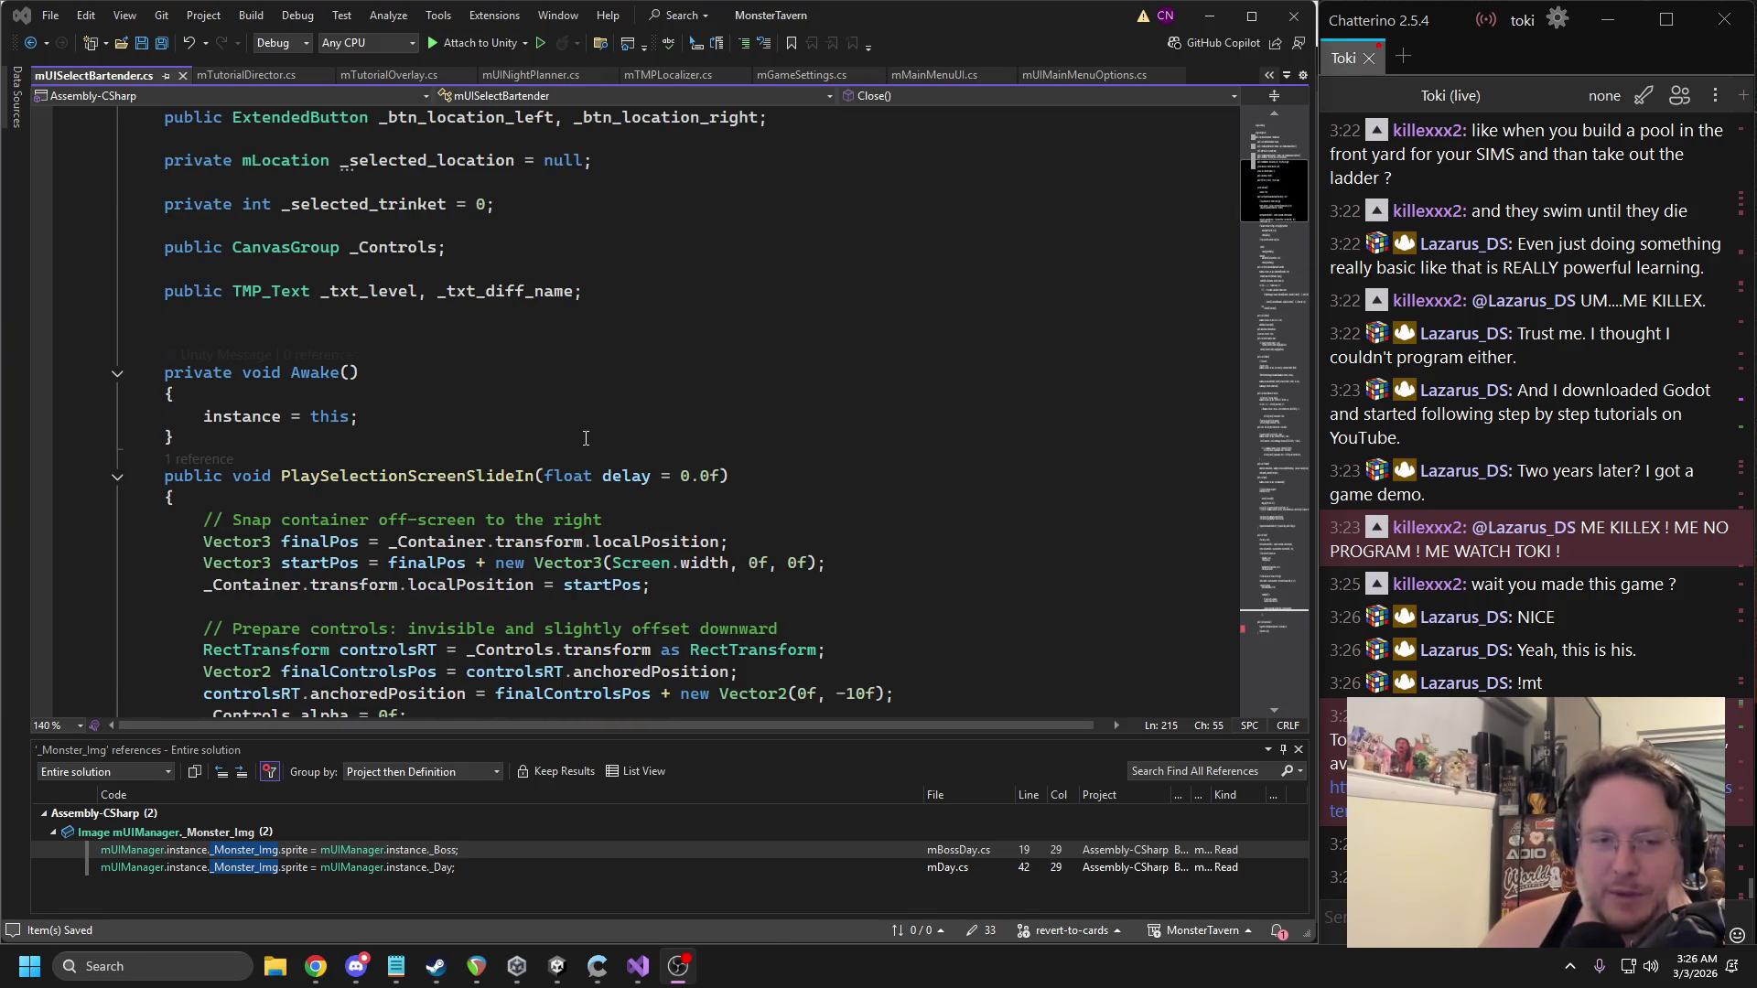
# Close mUISelectBartender.cs and mUINightPlanner.cs, returning to mTutorialDirector.cs at CompleteWelcome.
pyautogui.click(184, 76)
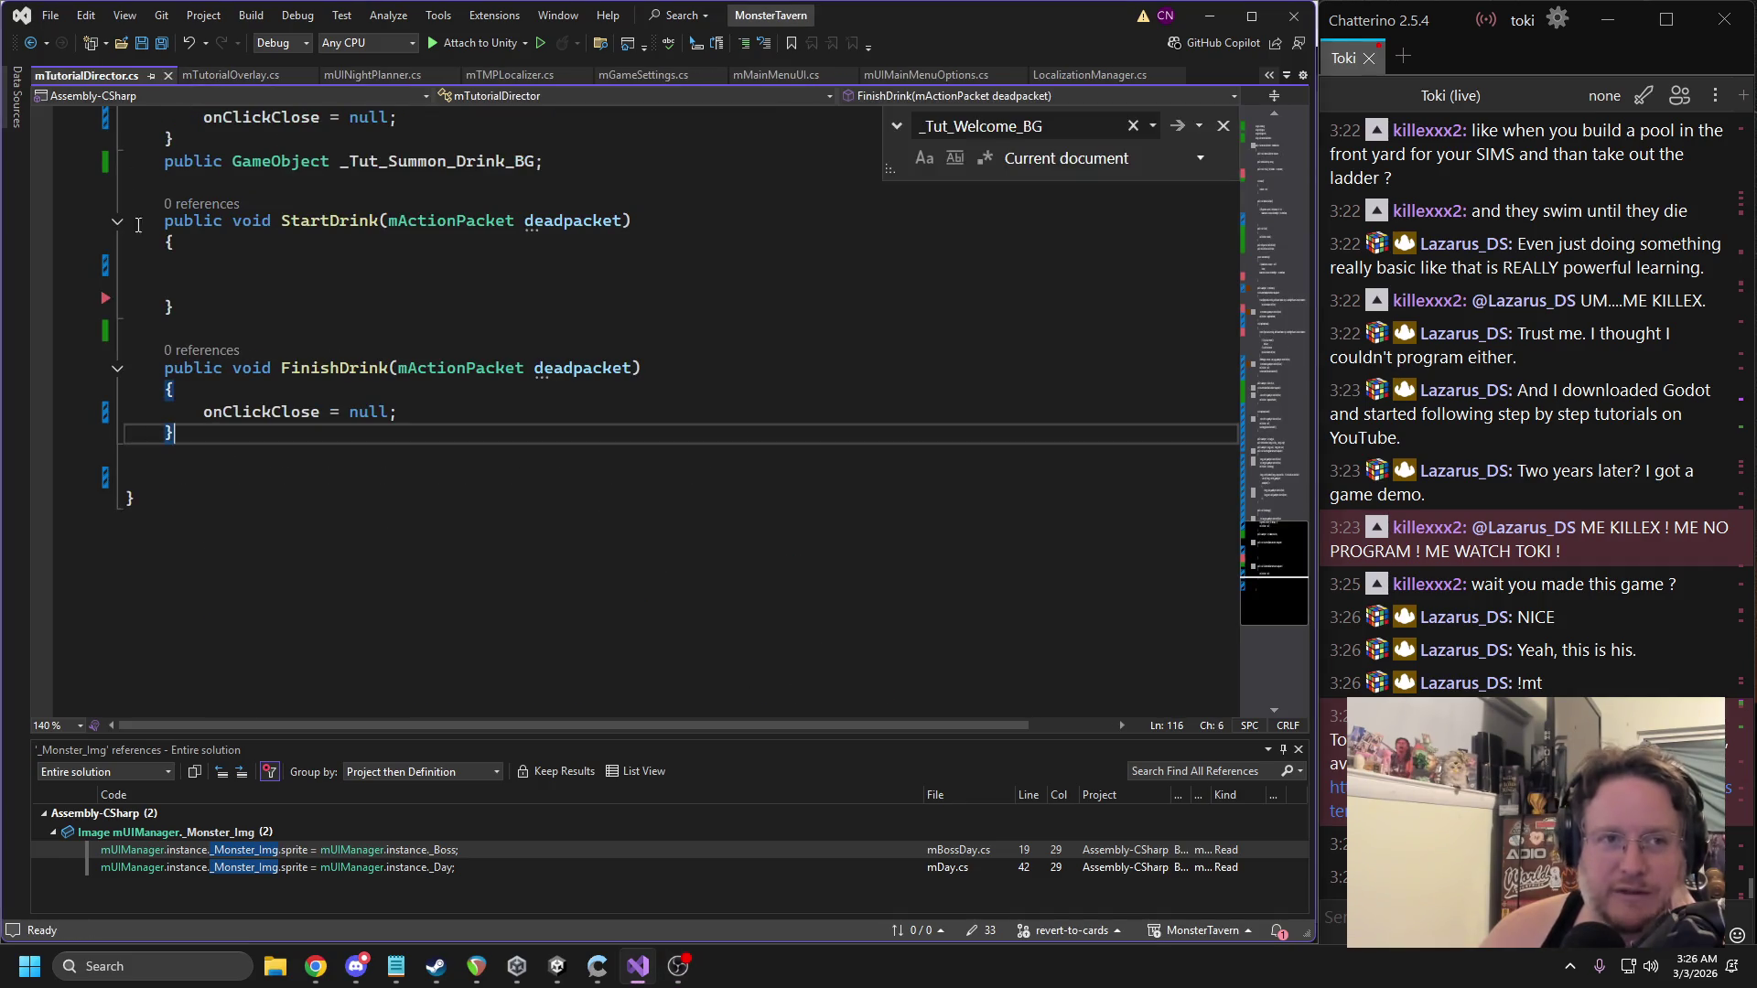
pyautogui.click(207, 75)
pyautogui.click(359, 74)
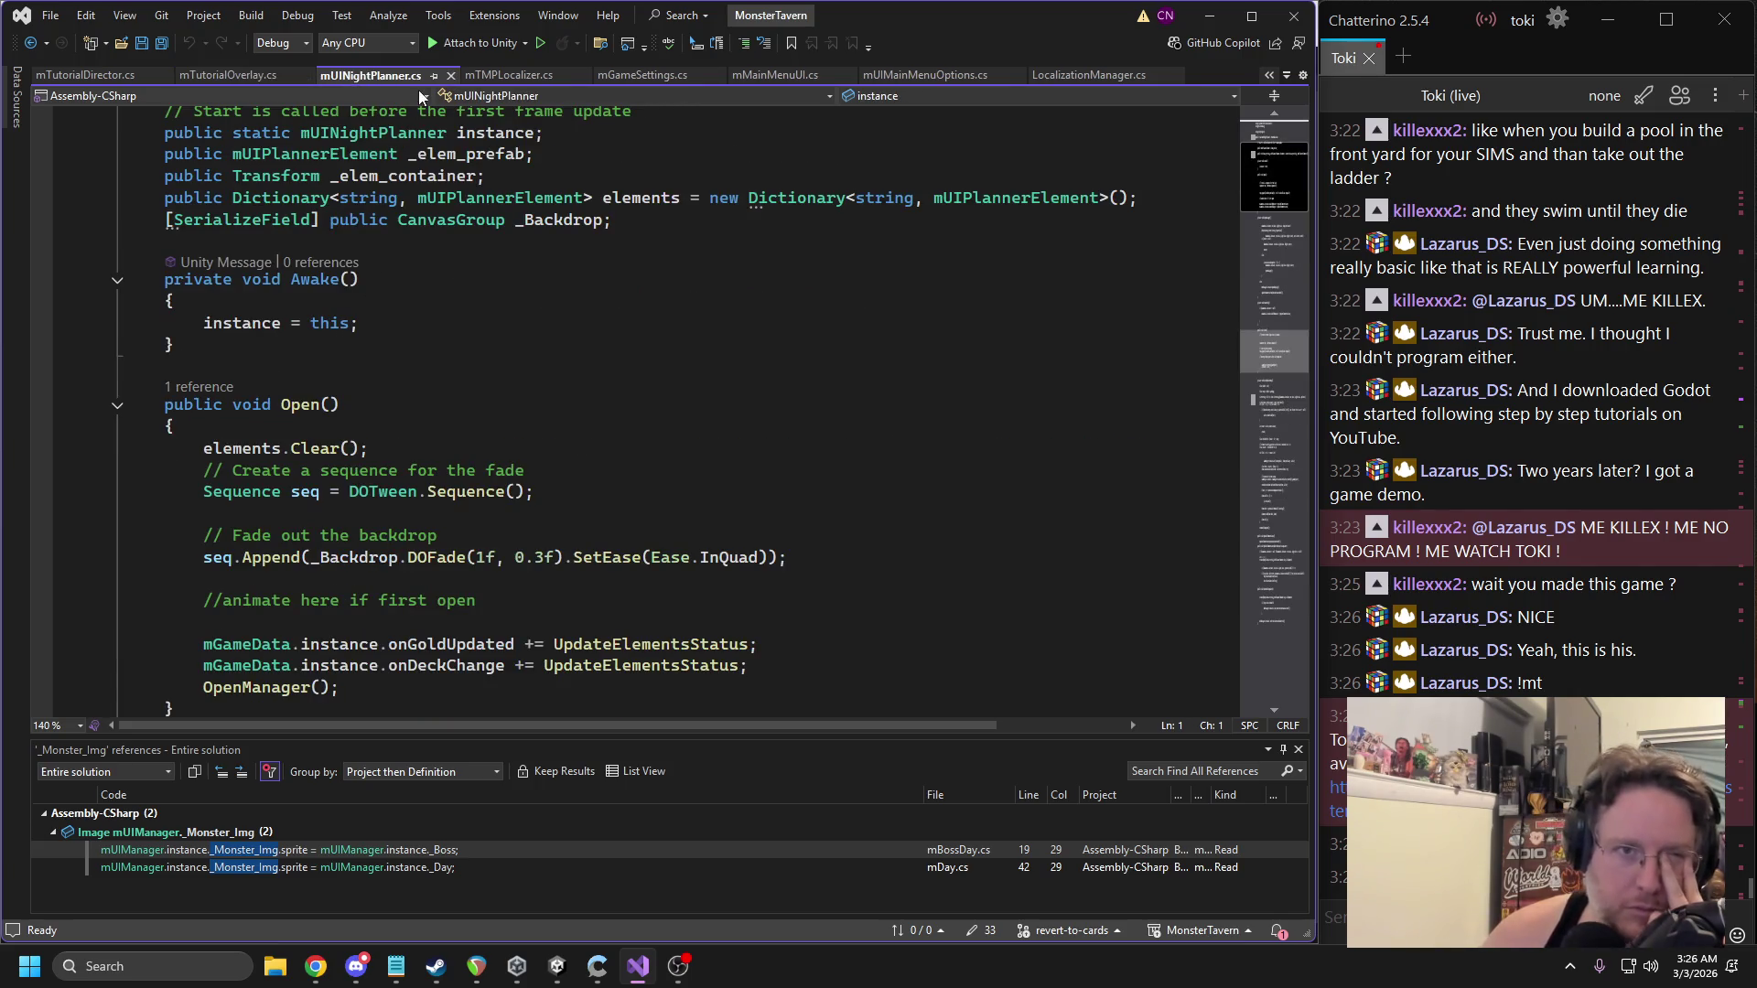
pyautogui.click(450, 75)
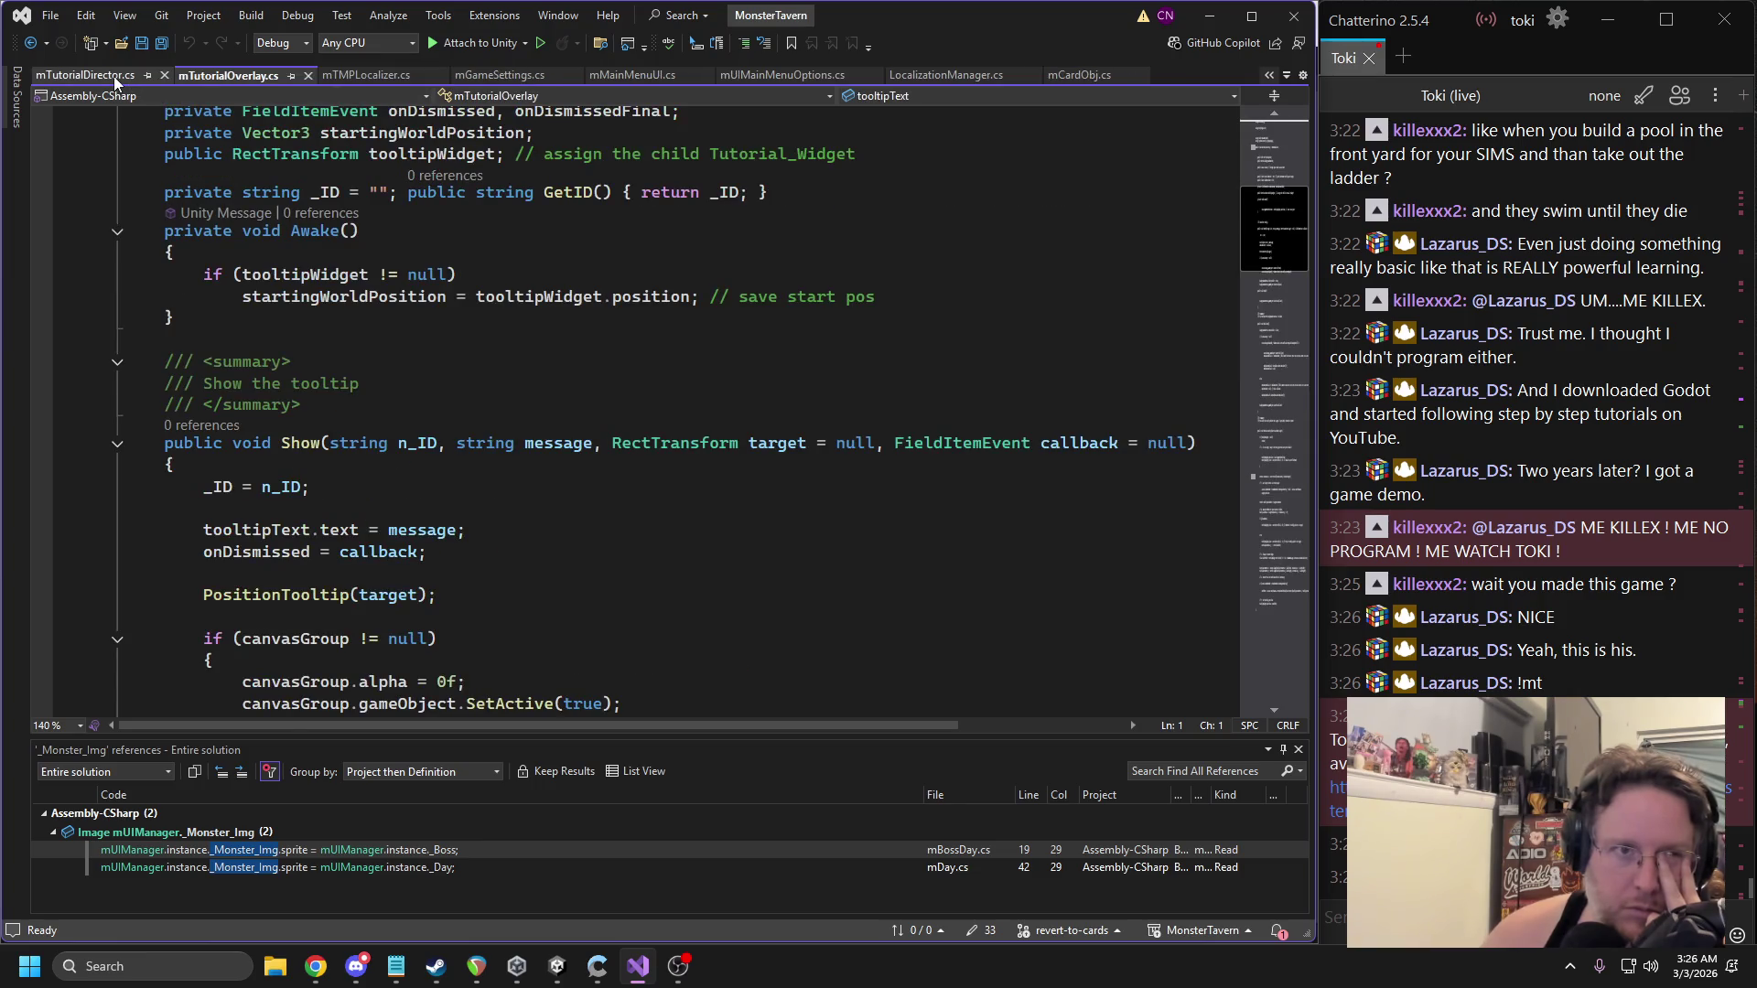
pyautogui.click(116, 79)
pyautogui.scroll(15, 490, 373)
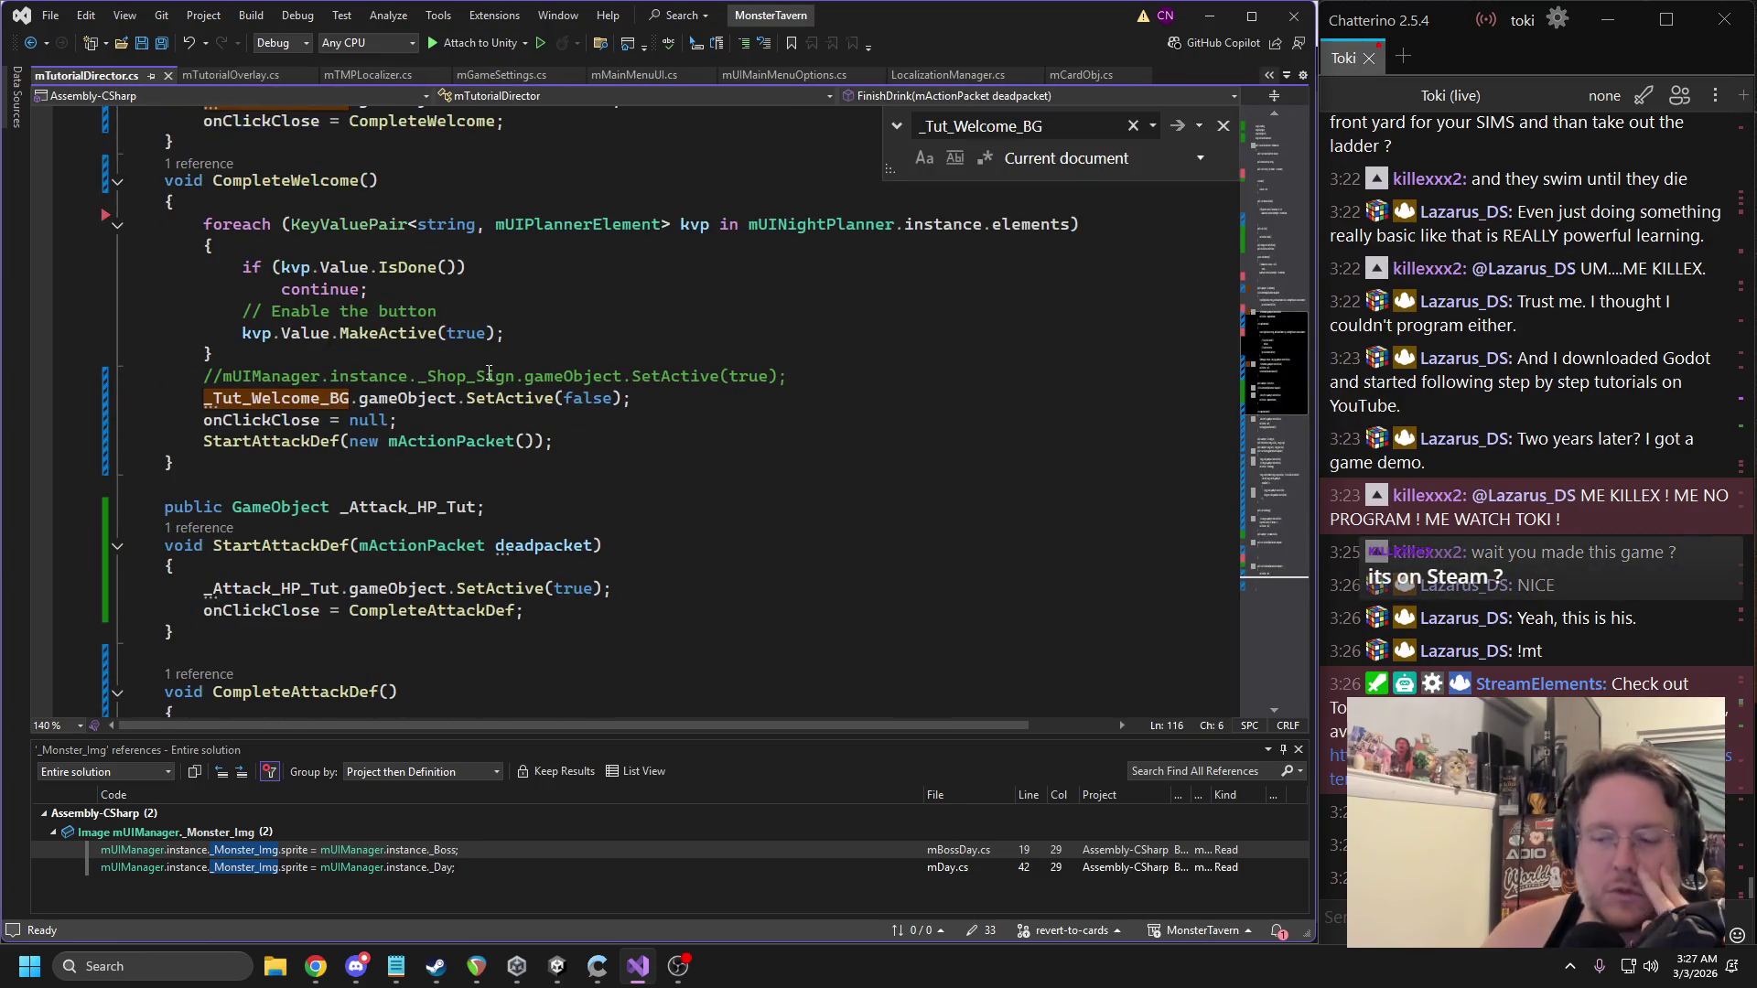
pyautogui.click(1599, 970)
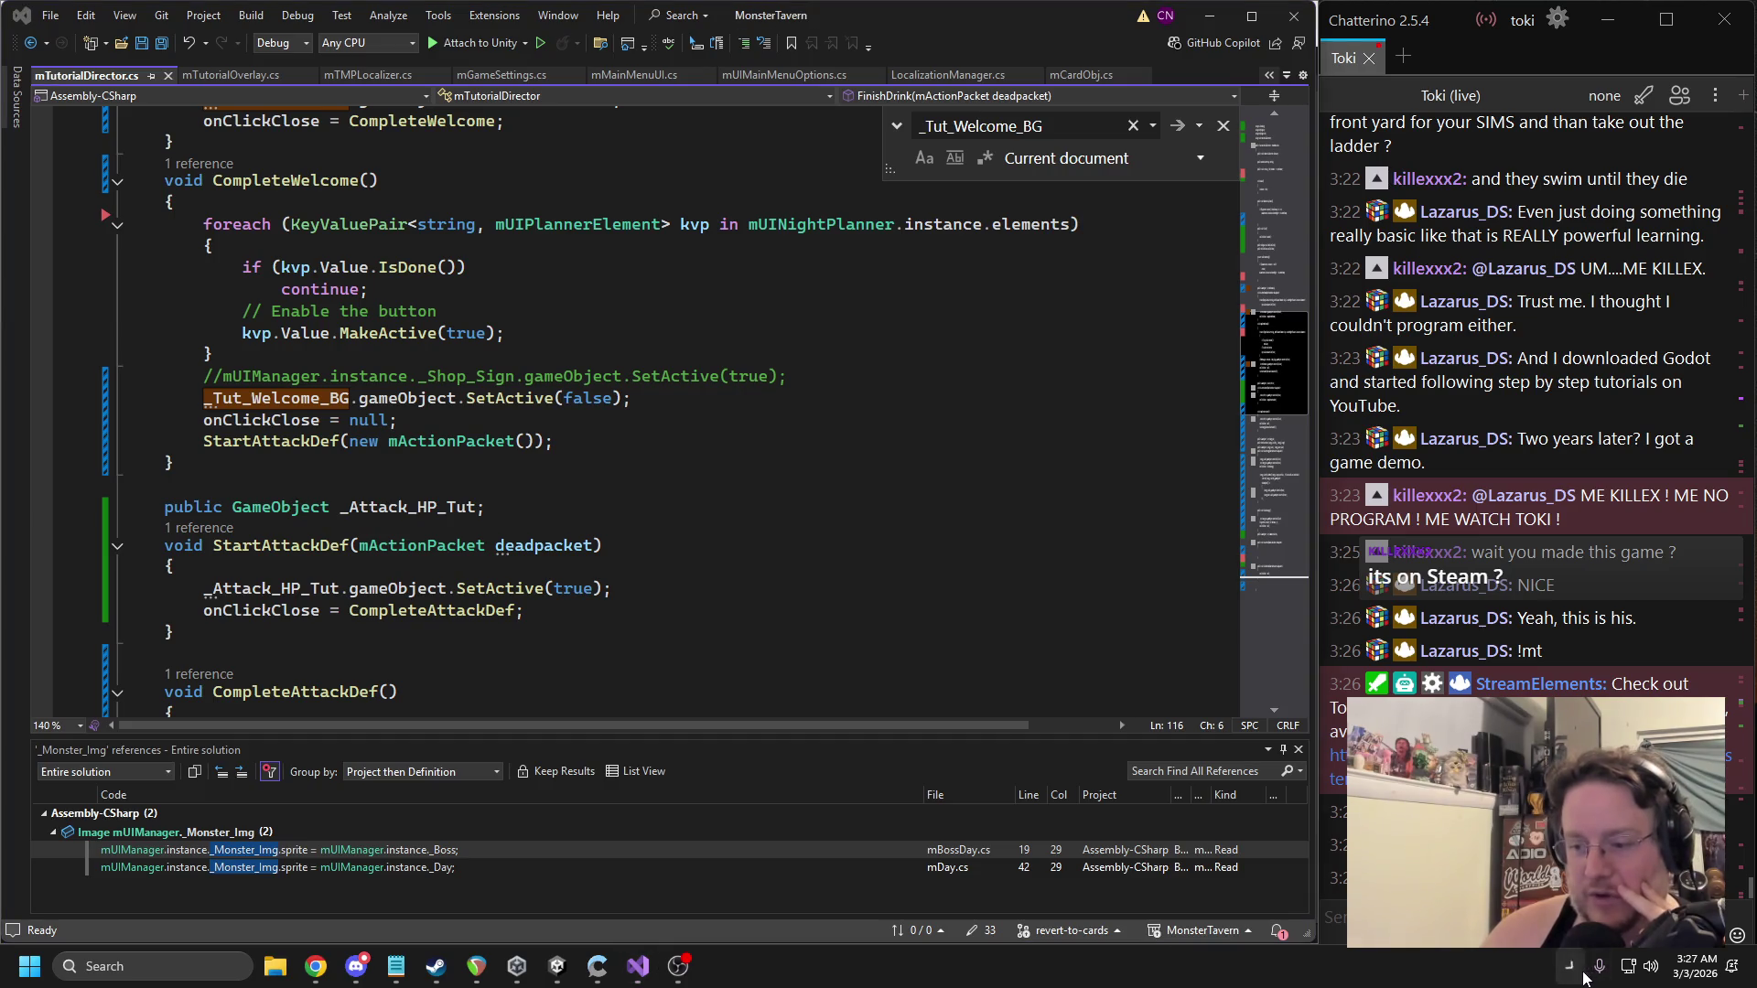
# Search the Steam store for 'monster tavern' and browse the Monster Tavern store page.
pyautogui.click(1571, 919)
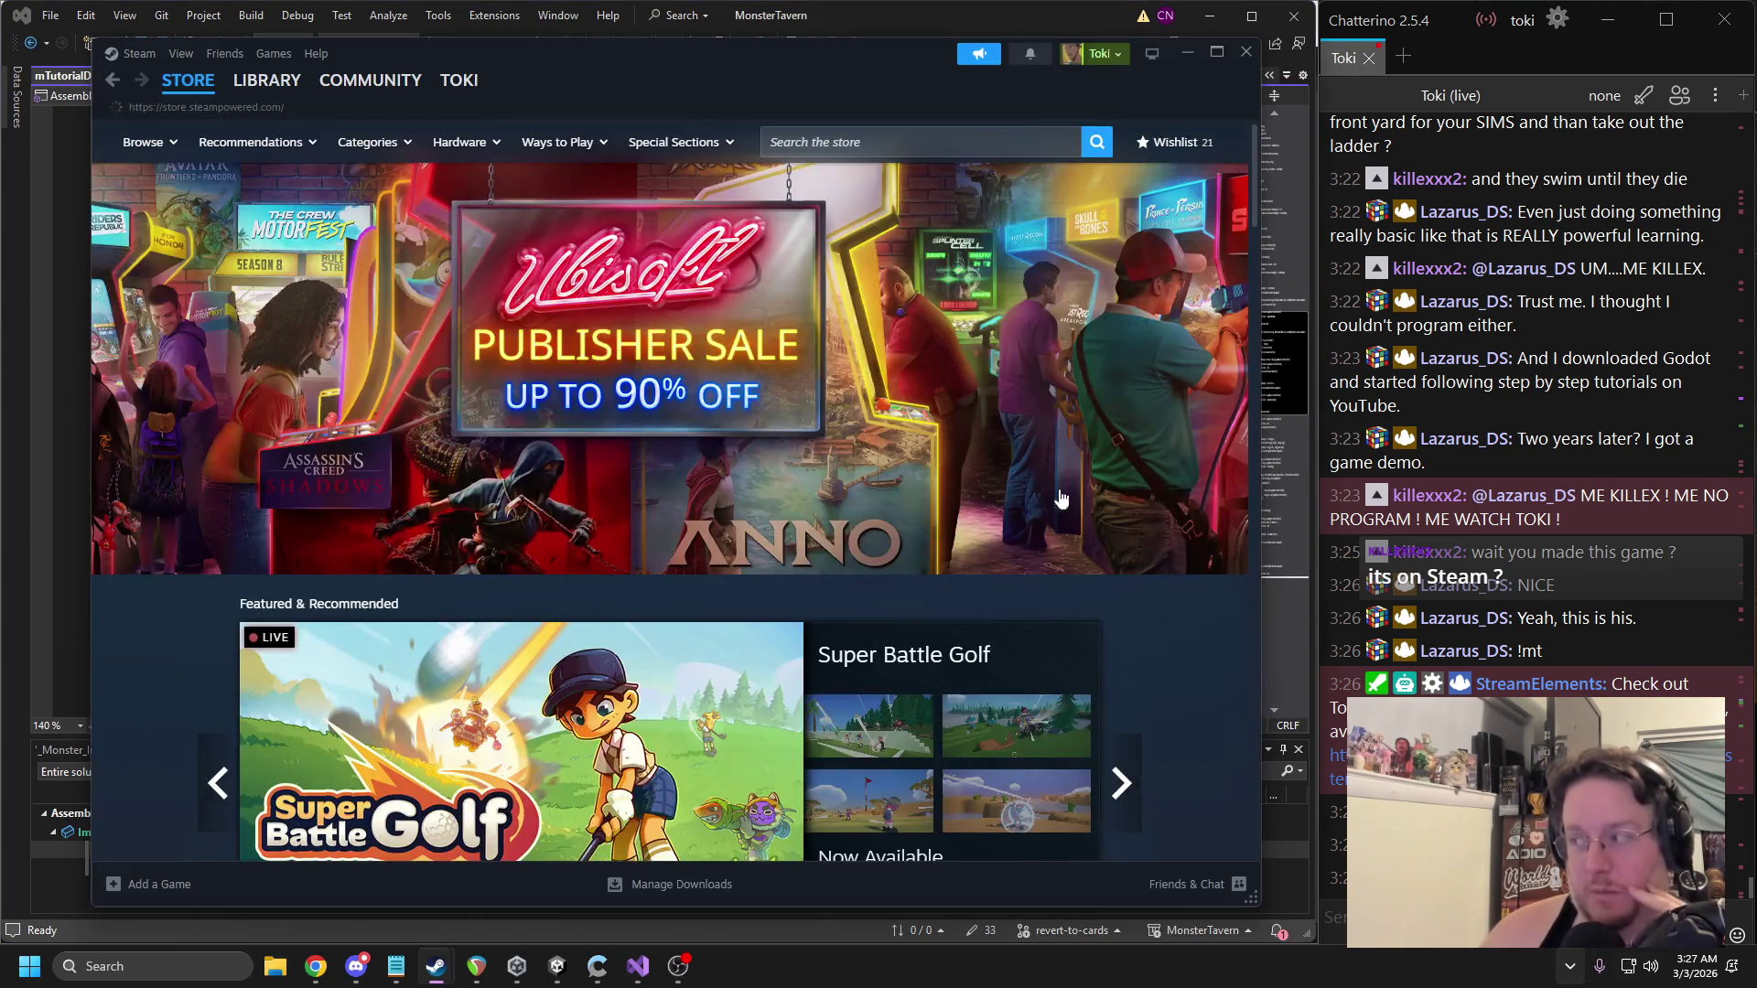
pyautogui.click(882, 140)
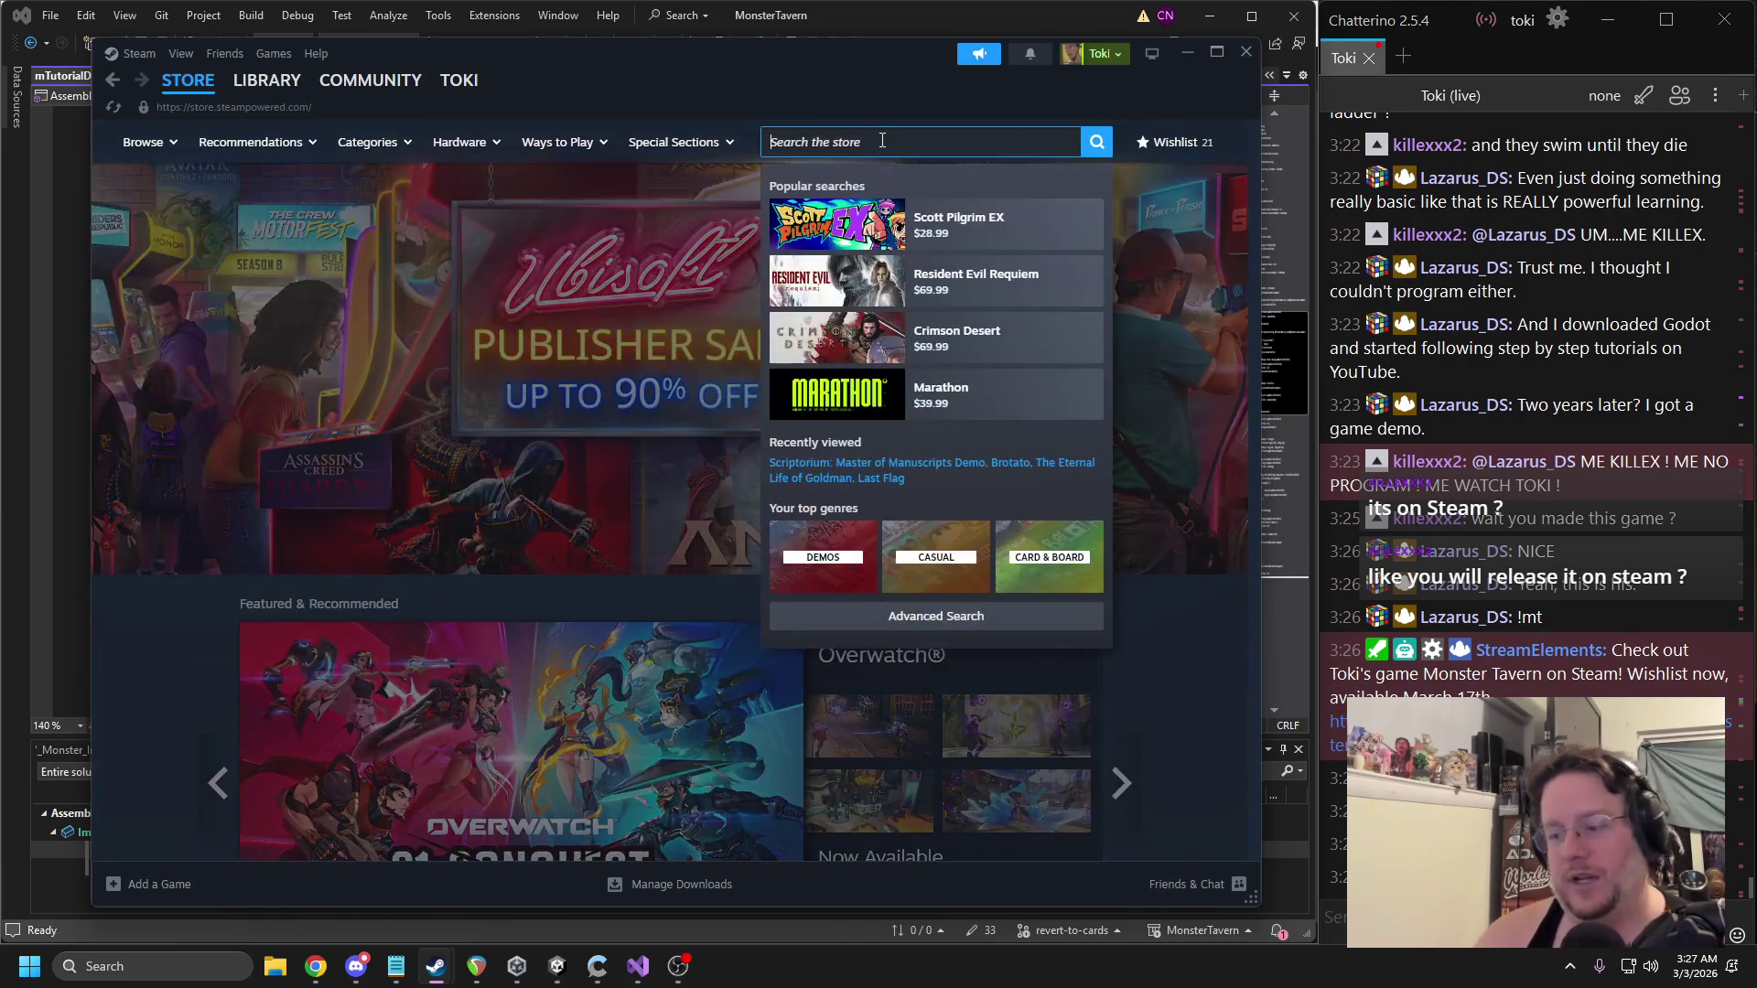
pyautogui.write('monster tavern')
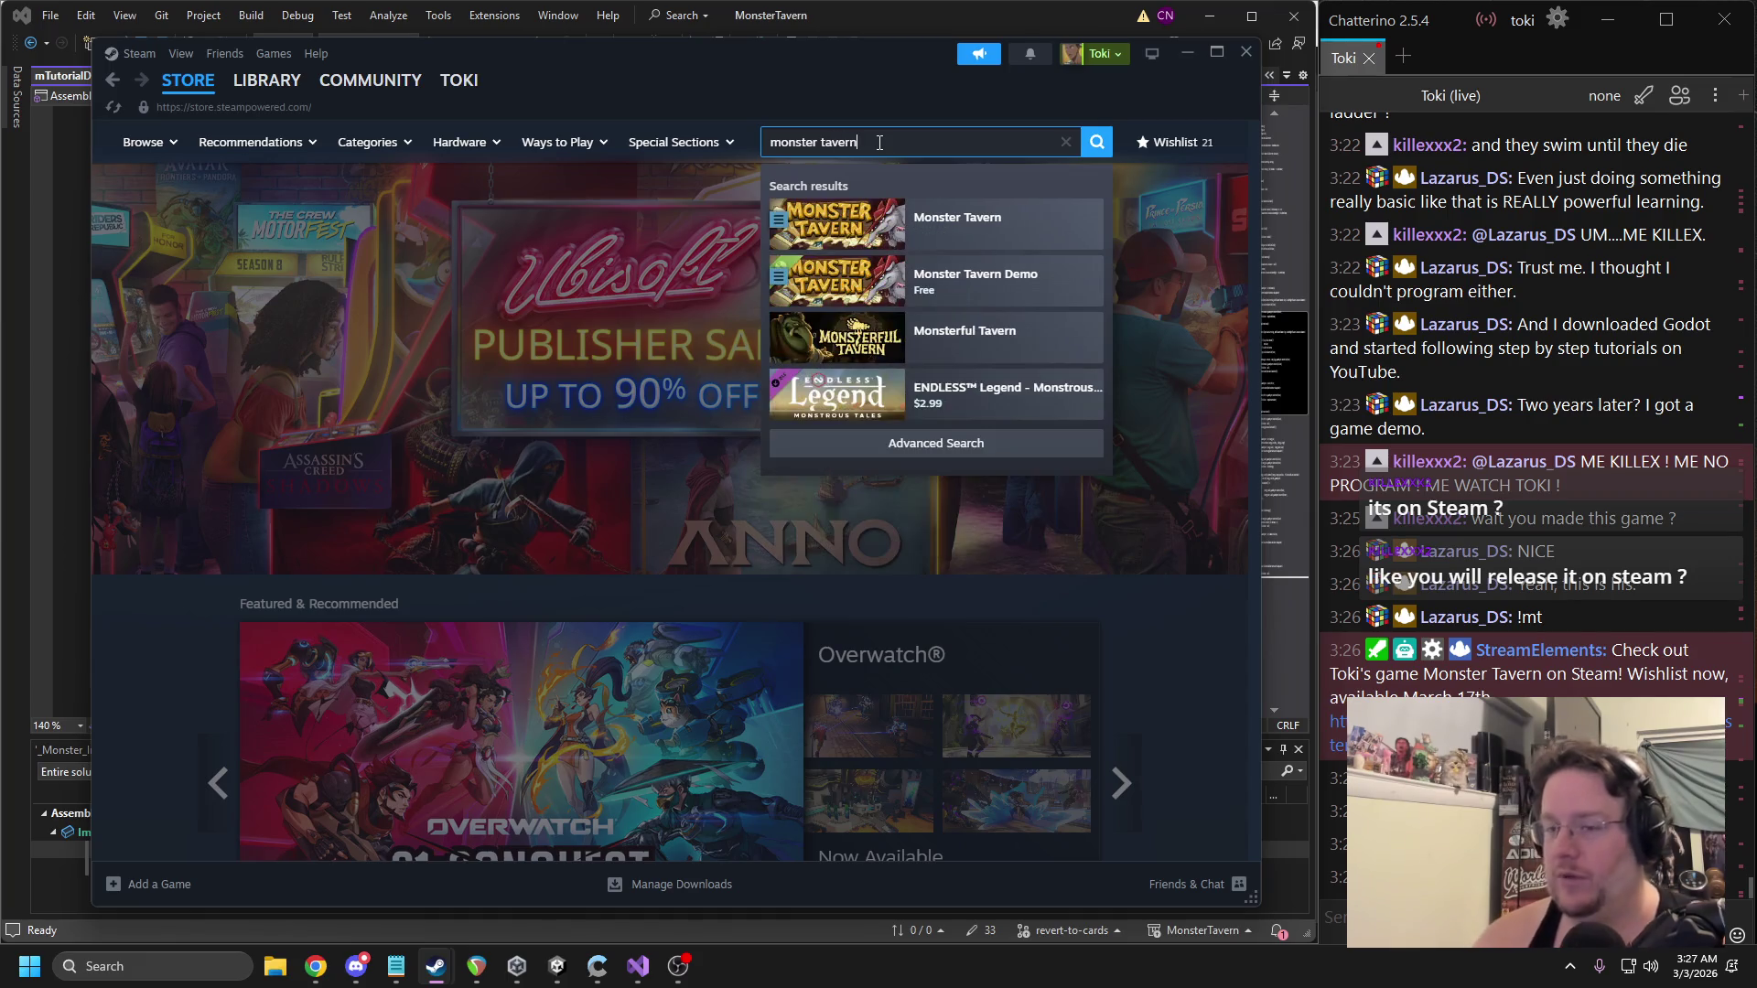
pyautogui.click(924, 229)
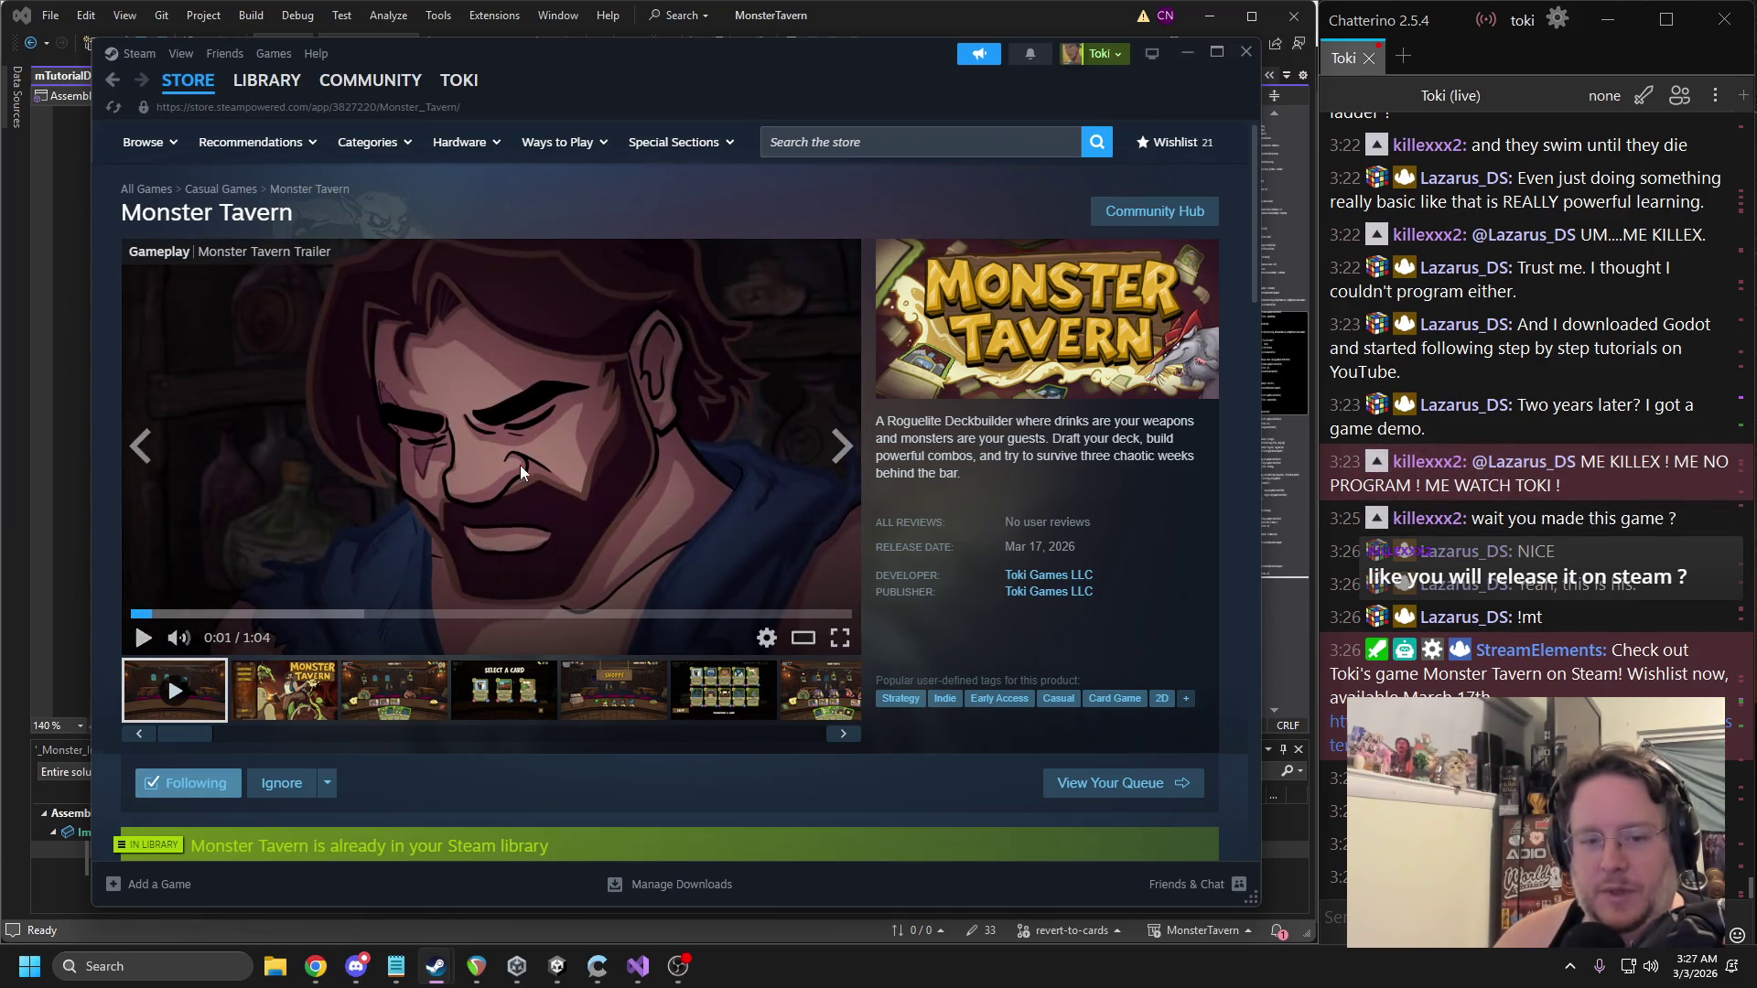
pyautogui.scroll(-7, 522, 465)
pyautogui.scroll(-3, 526, 468)
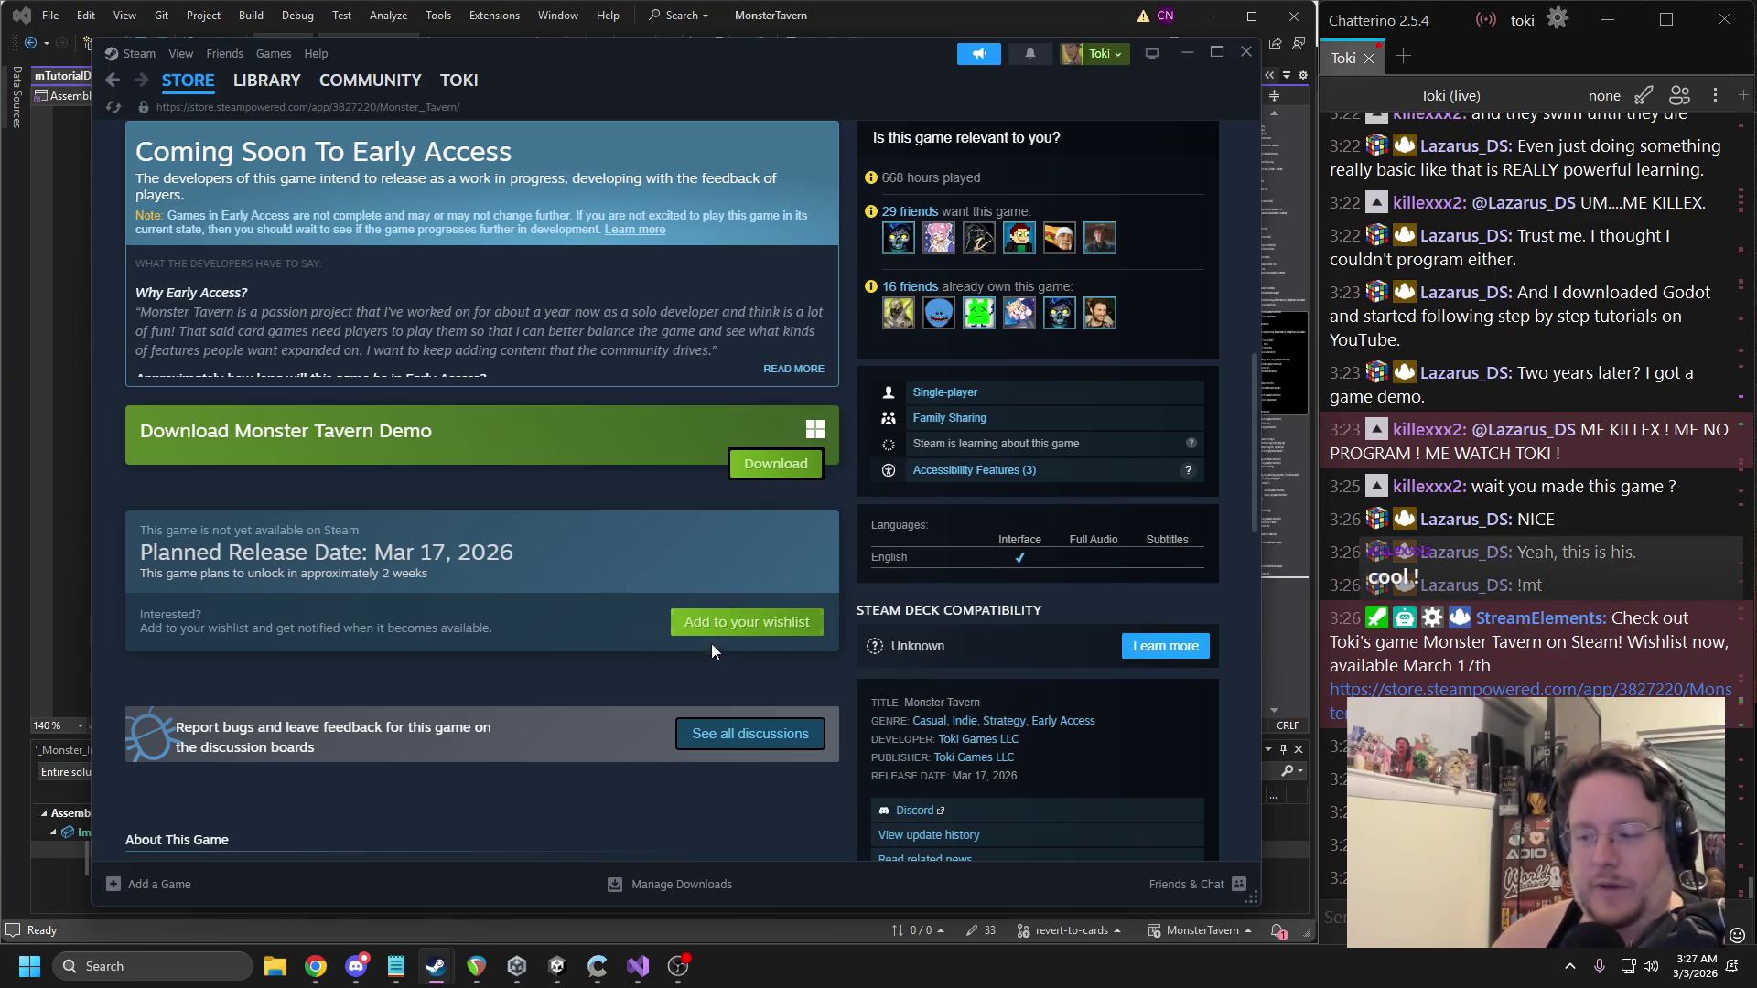
# Go back to the Steam store's Featured page and close the Steam window.
pyautogui.scroll(3, 666, 512)
pyautogui.scroll(5, 666, 513)
pyautogui.moveTo(188, 81)
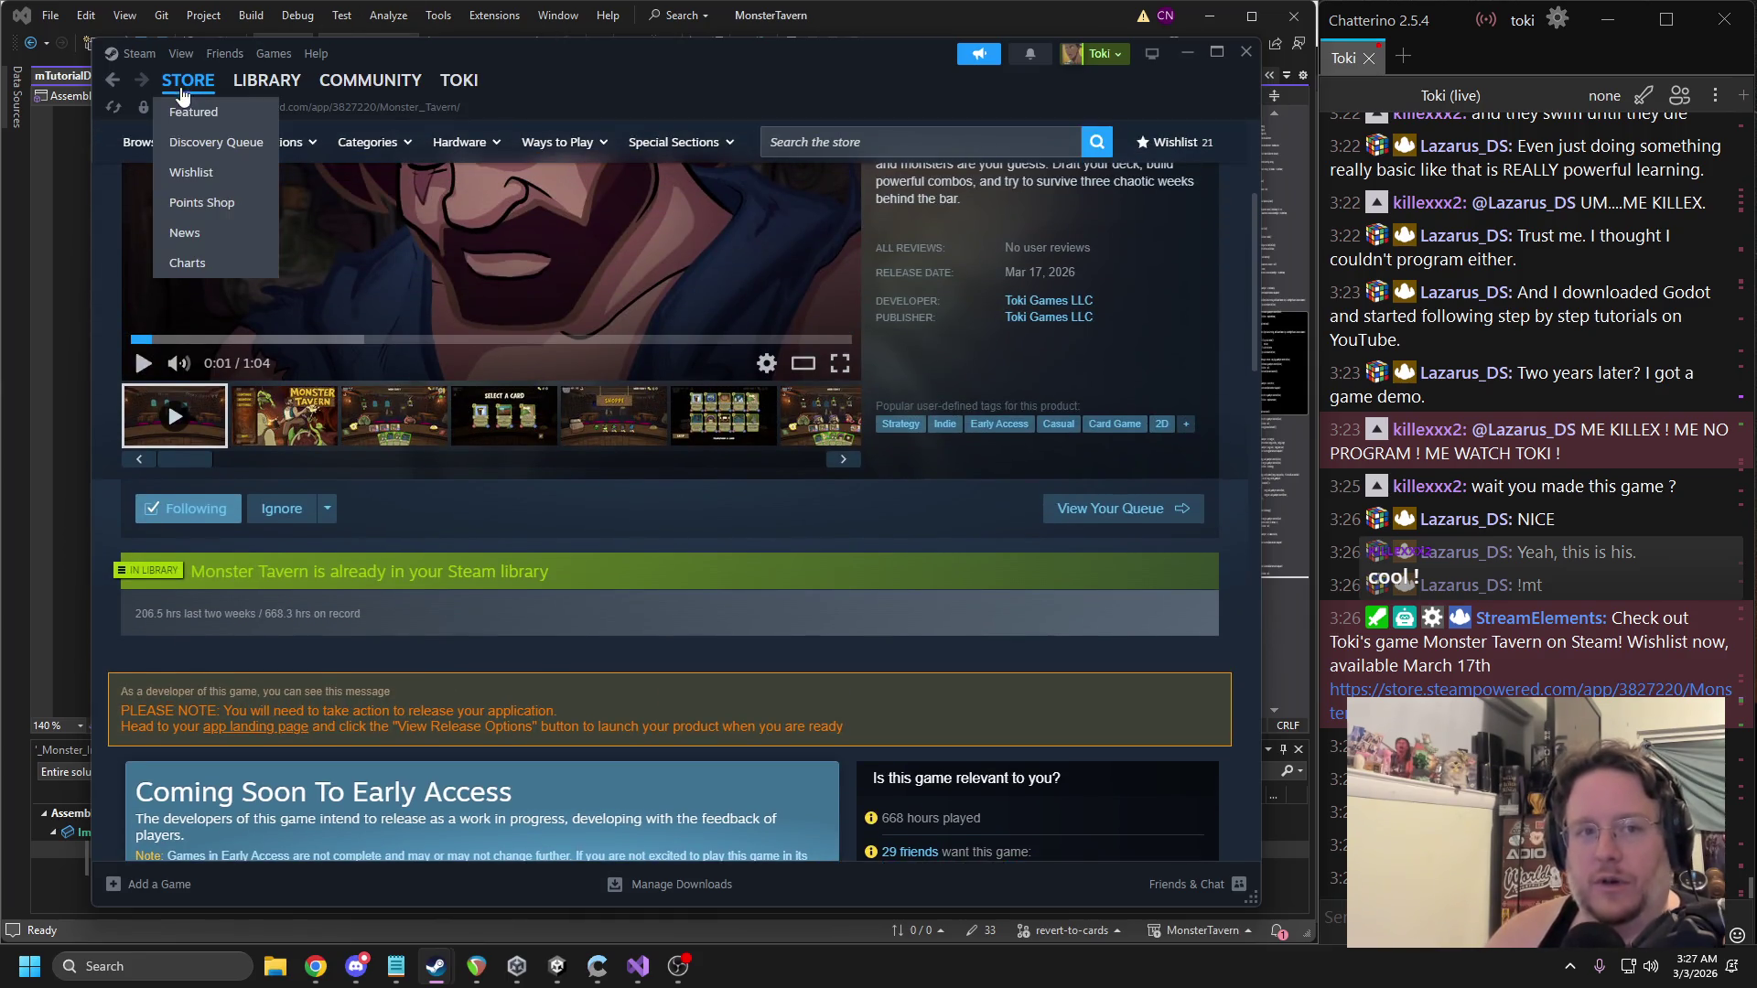
pyautogui.click(188, 112)
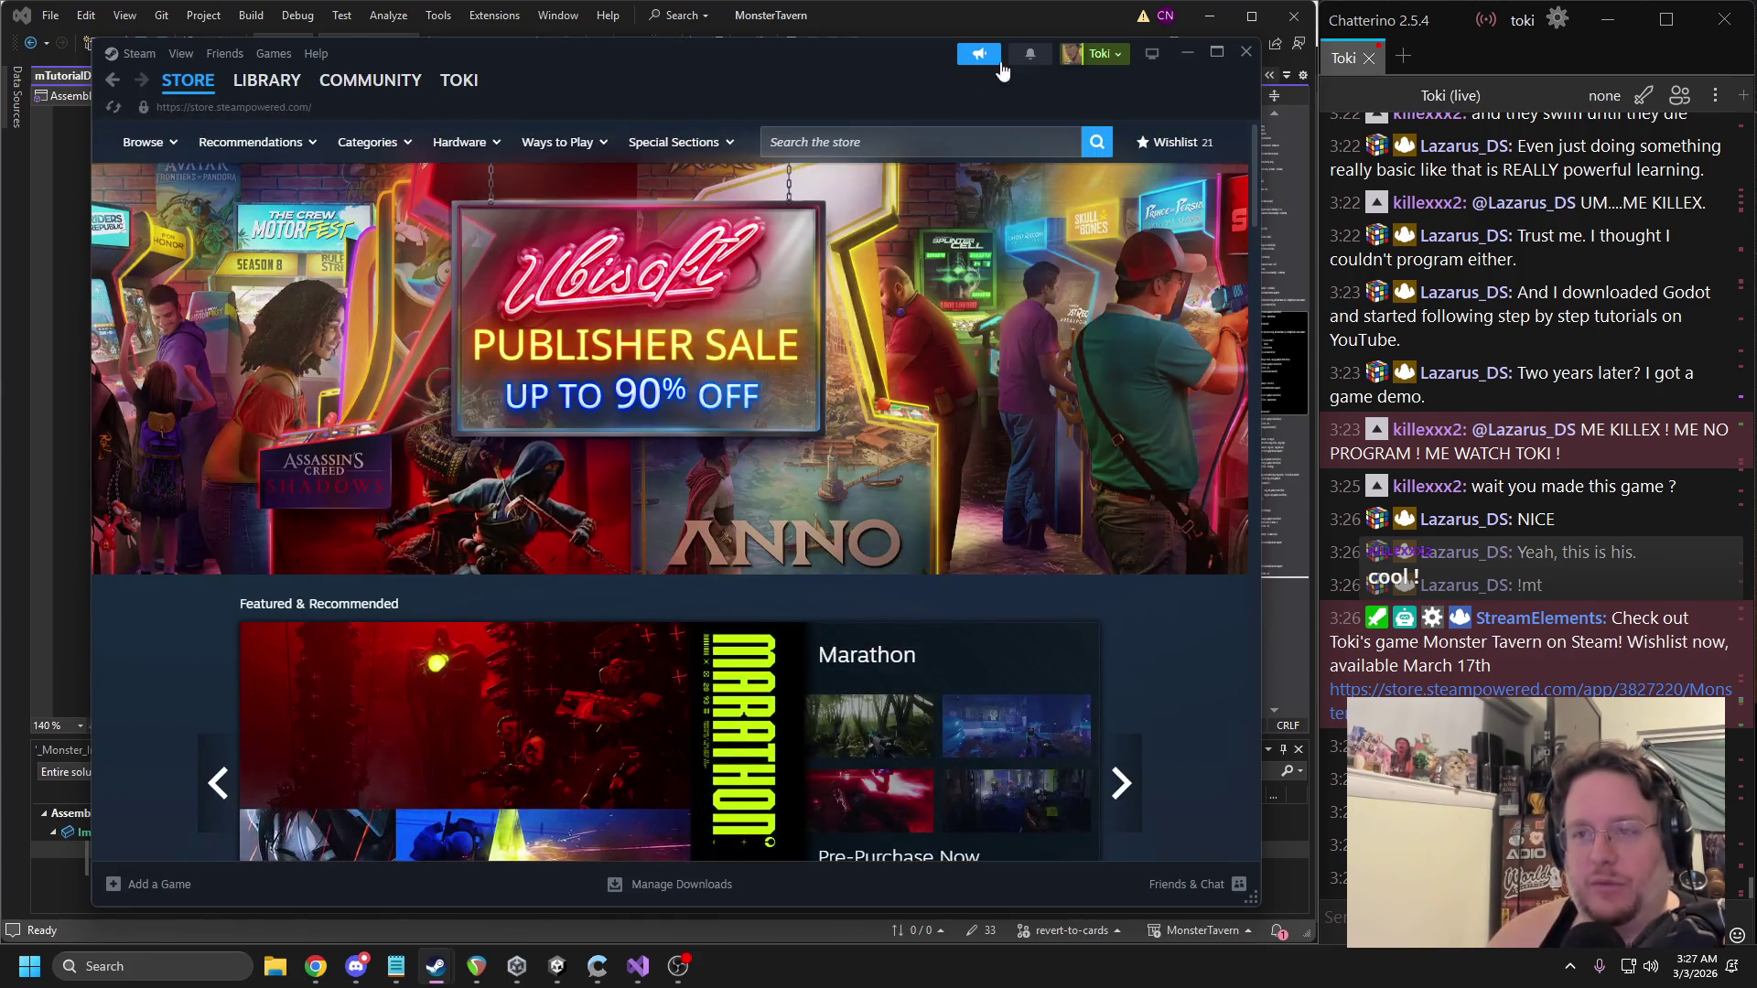
pyautogui.click(1254, 58)
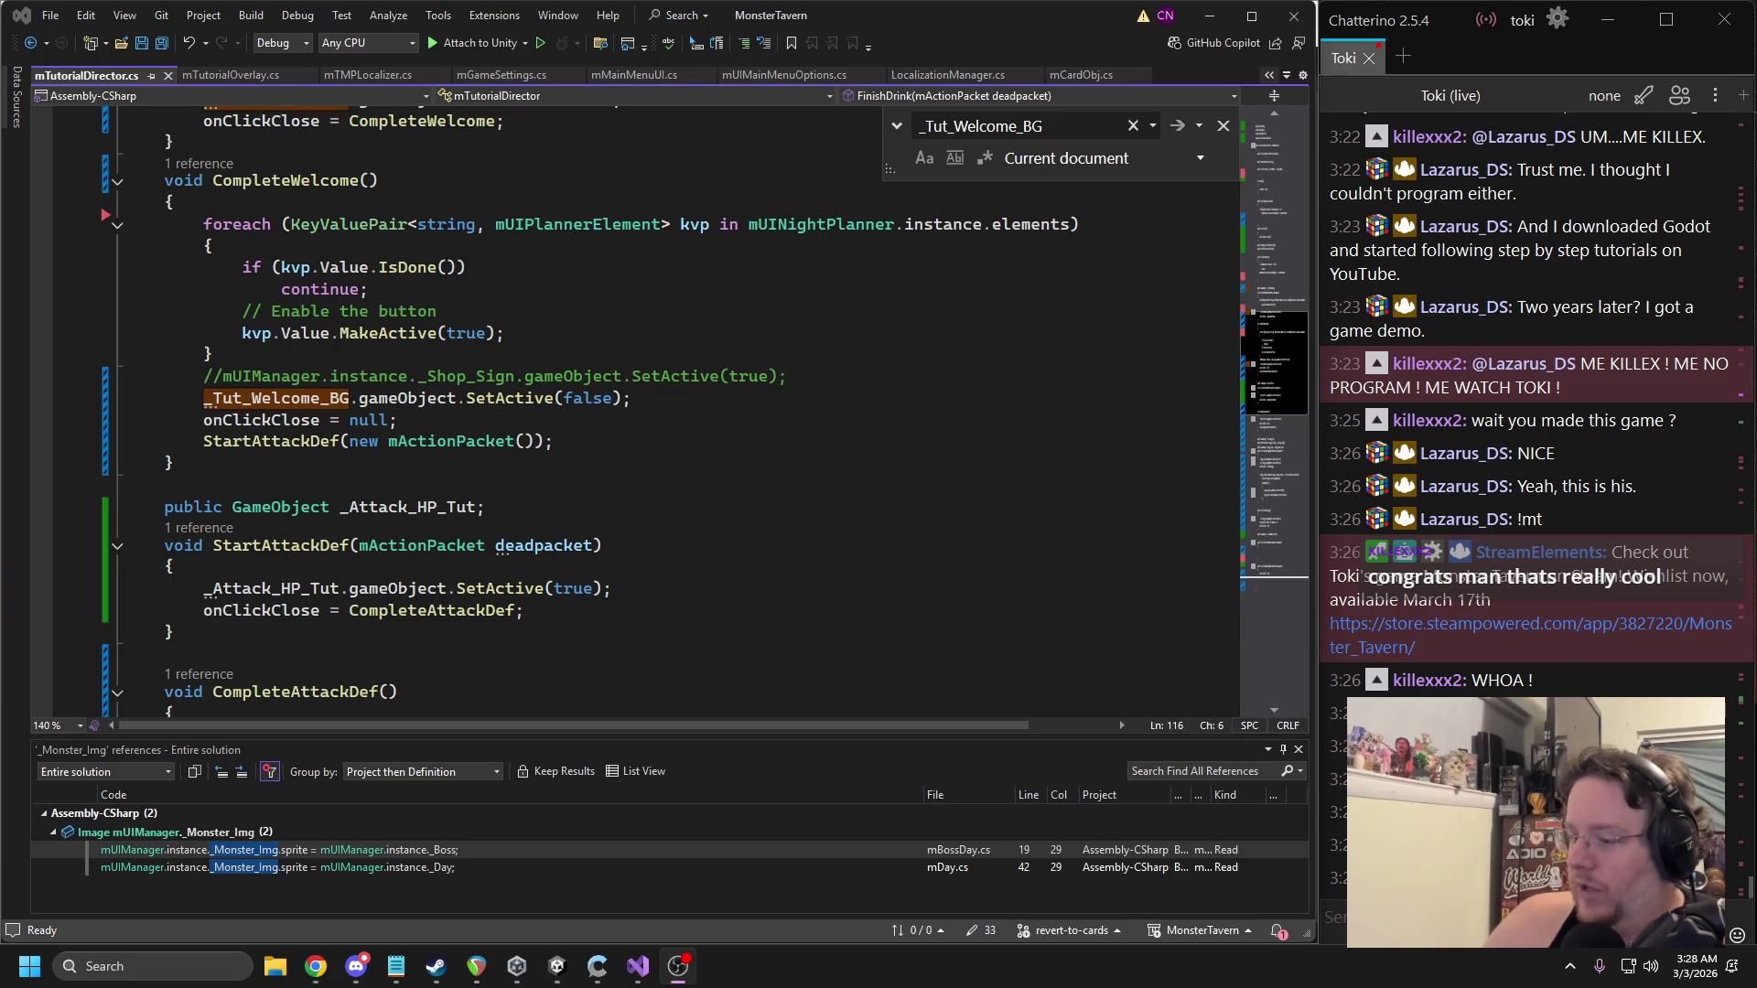
pyautogui.click(659, 490)
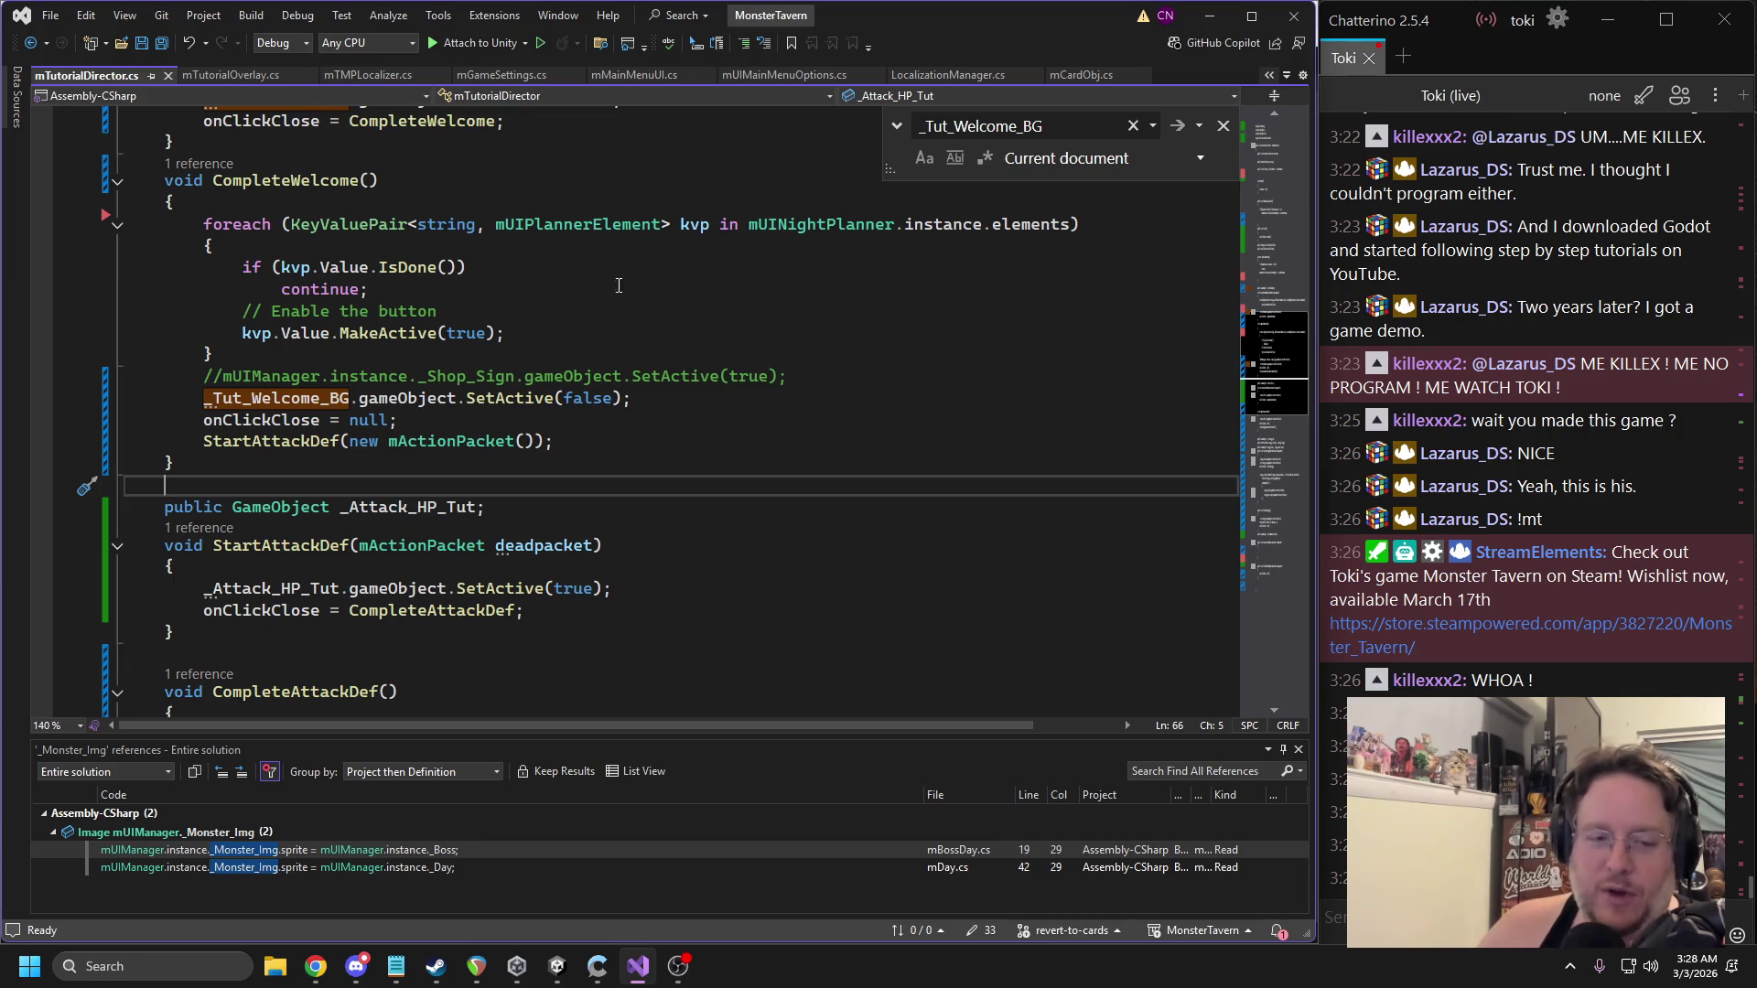
pyautogui.scroll(5, 546, 316)
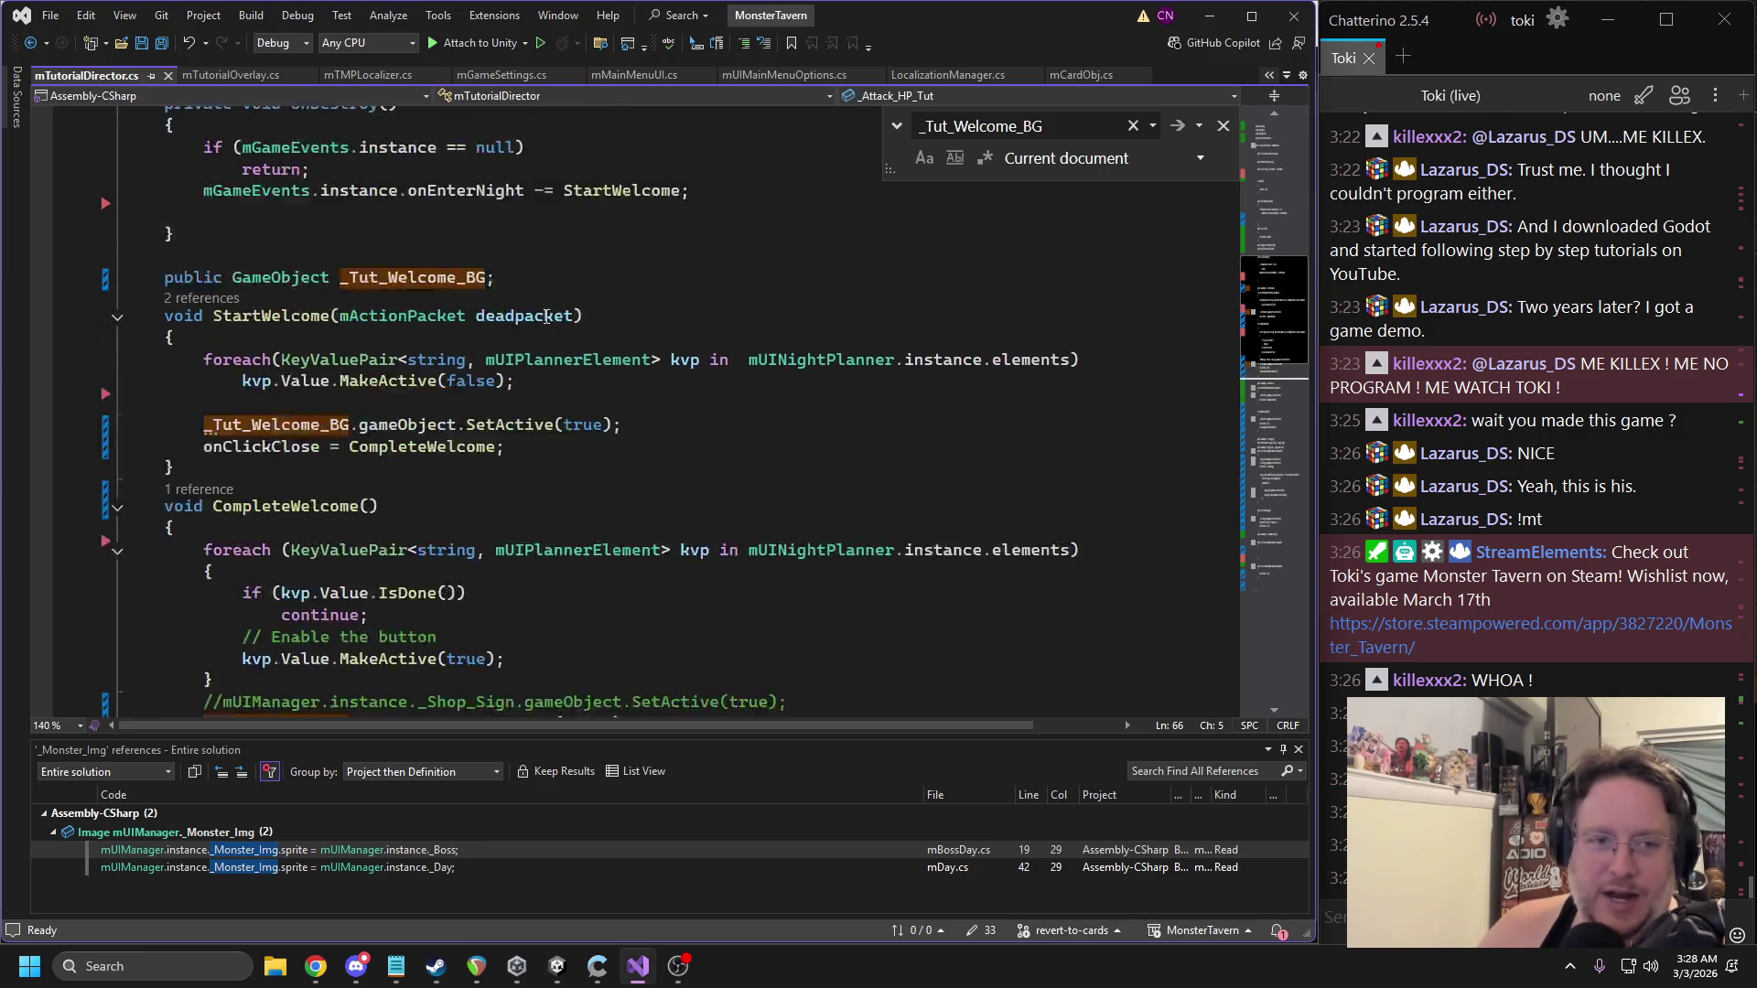
# Insert an empty line after the MakeActive(false) foreach loop in StartWelcome.
pyautogui.scroll(1, 546, 316)
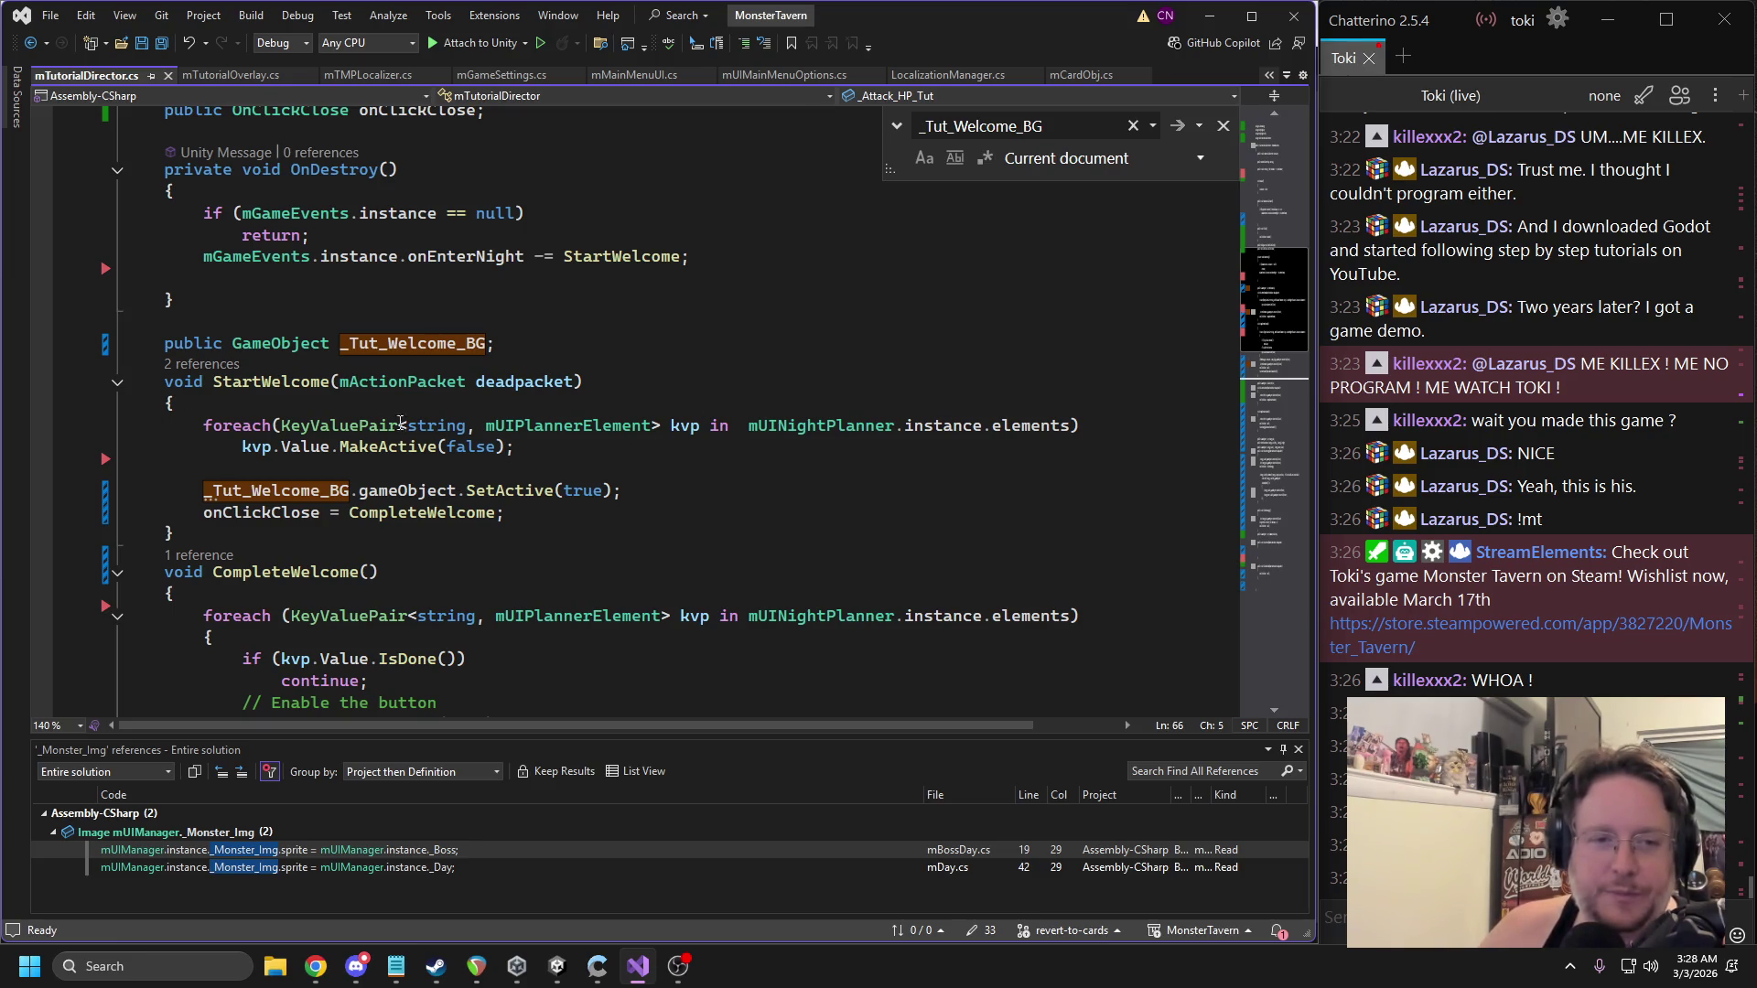
pyautogui.moveTo(639, 445); pyautogui.dragTo(156, 426)
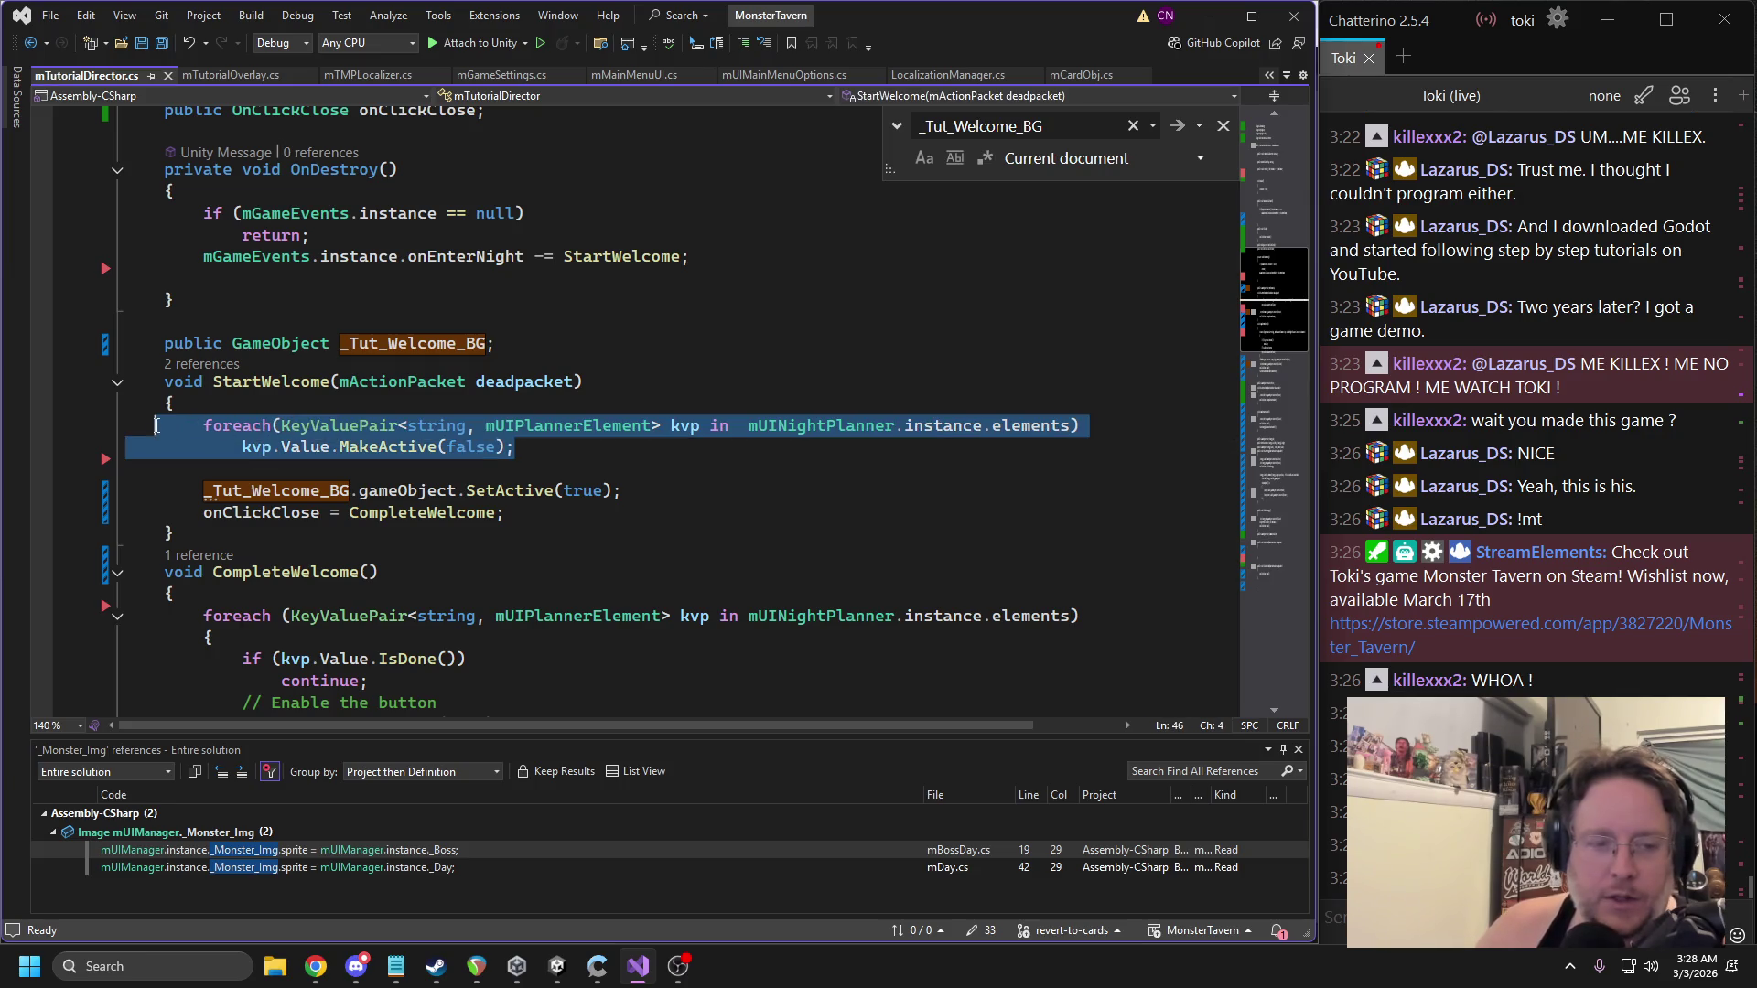
pyautogui.click(590, 444)
pyautogui.press('Return')
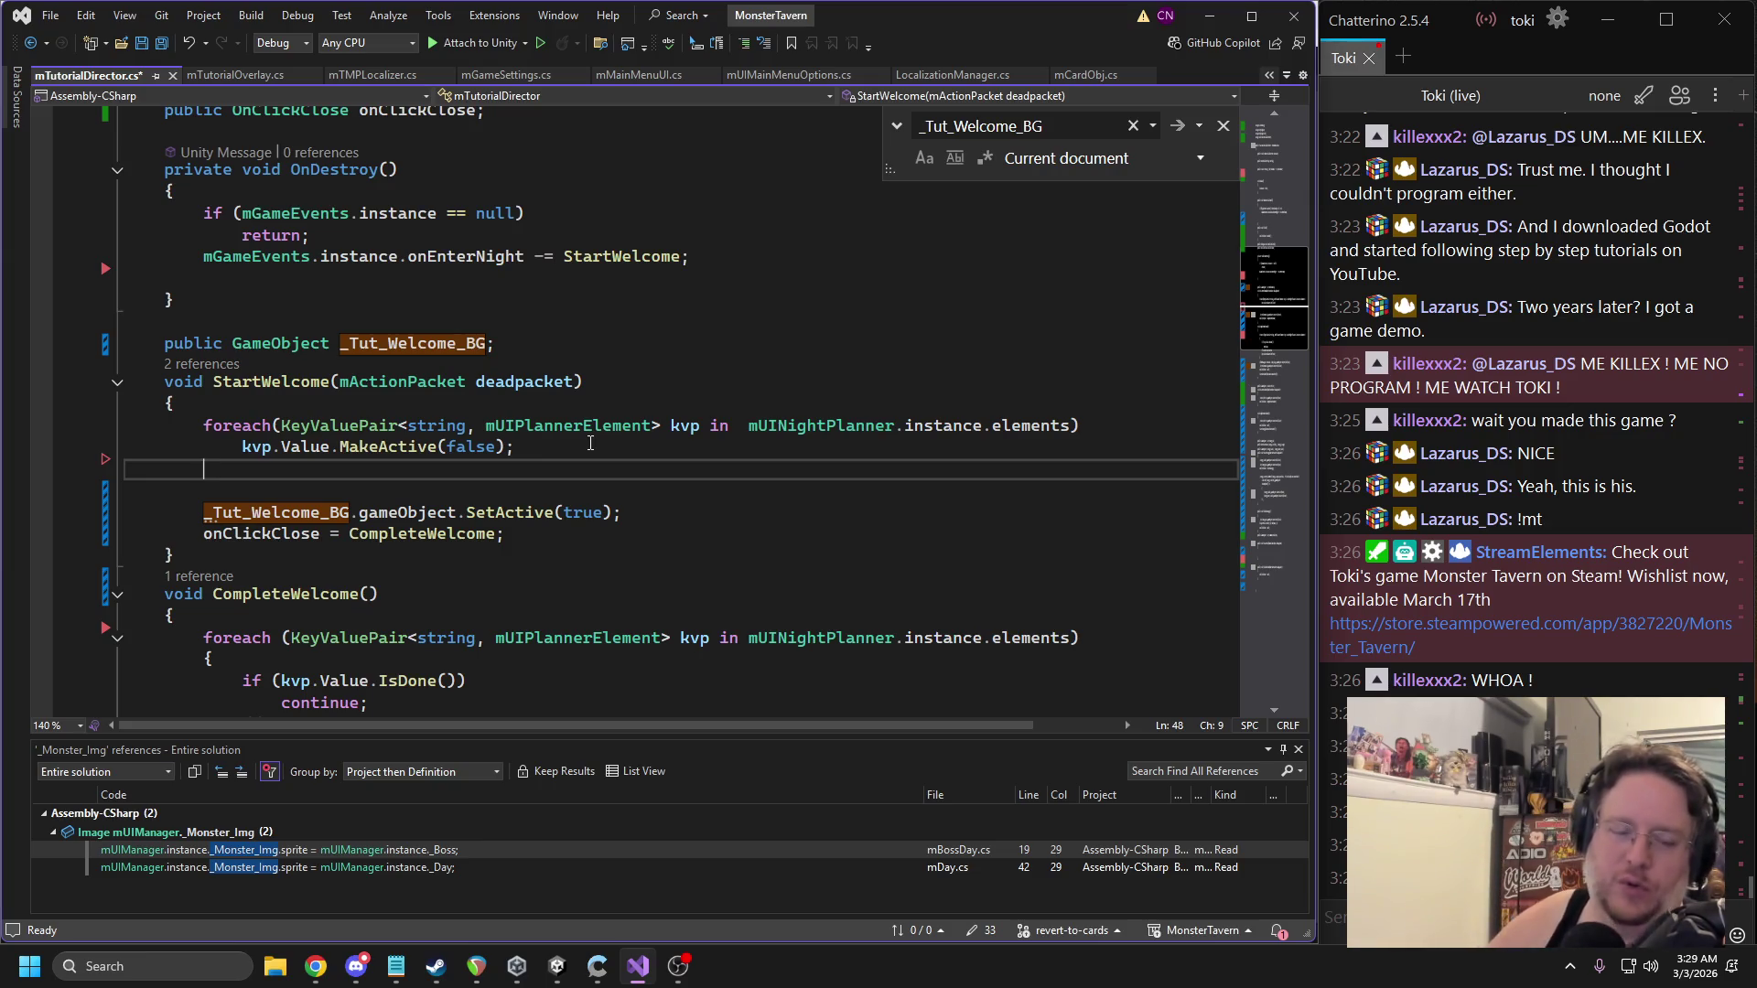
# Select the onEnterNight event name and bring up its context menu actions.
pyautogui.scroll(3, 590, 443)
pyautogui.scroll(6, 502, 534)
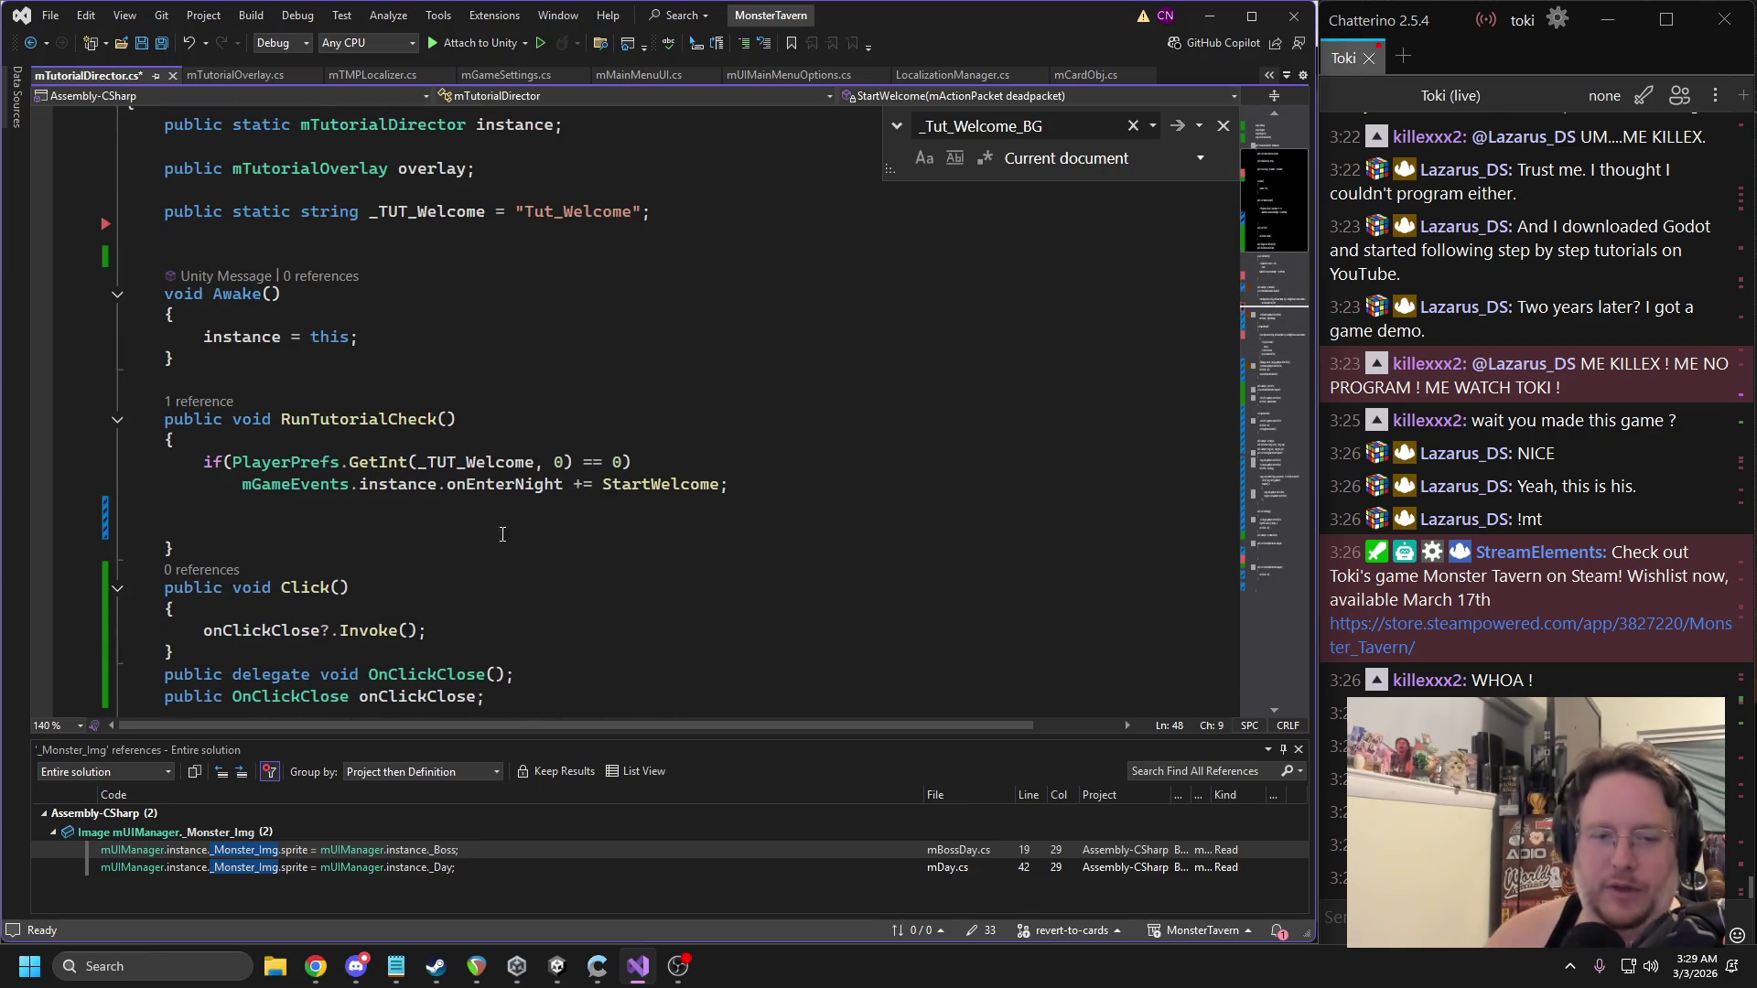
pyautogui.doubleClick(510, 494)
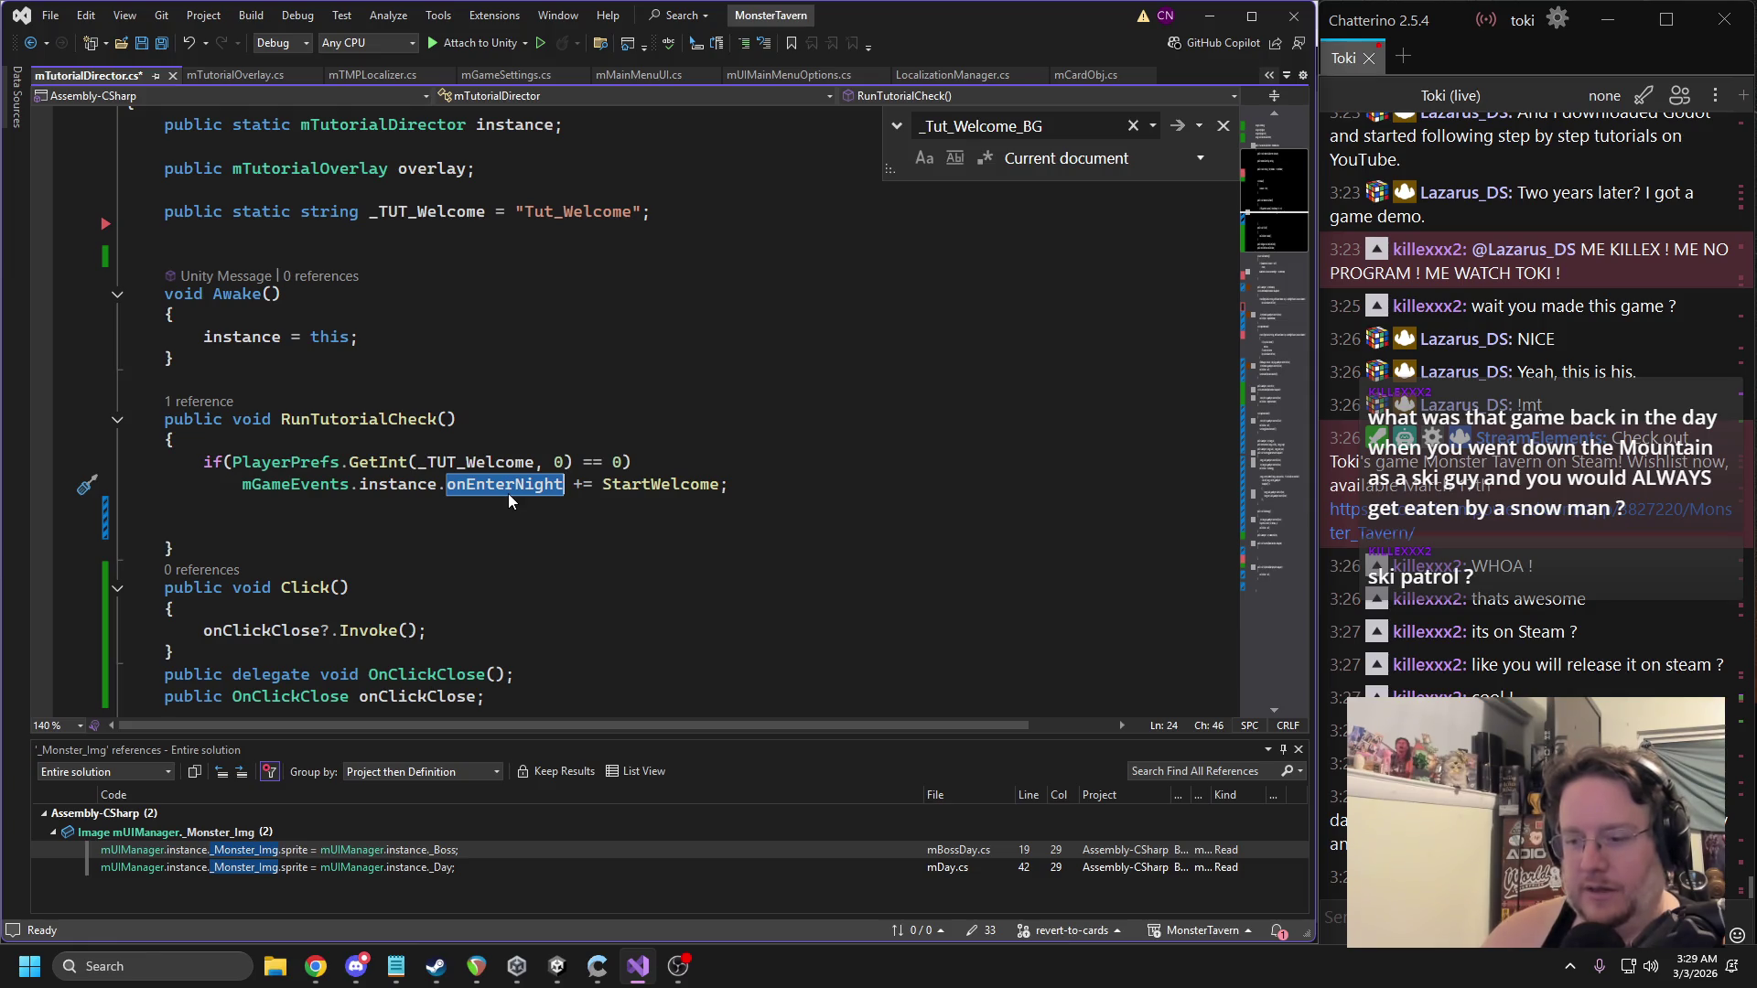
pyautogui.rightClick(511, 492)
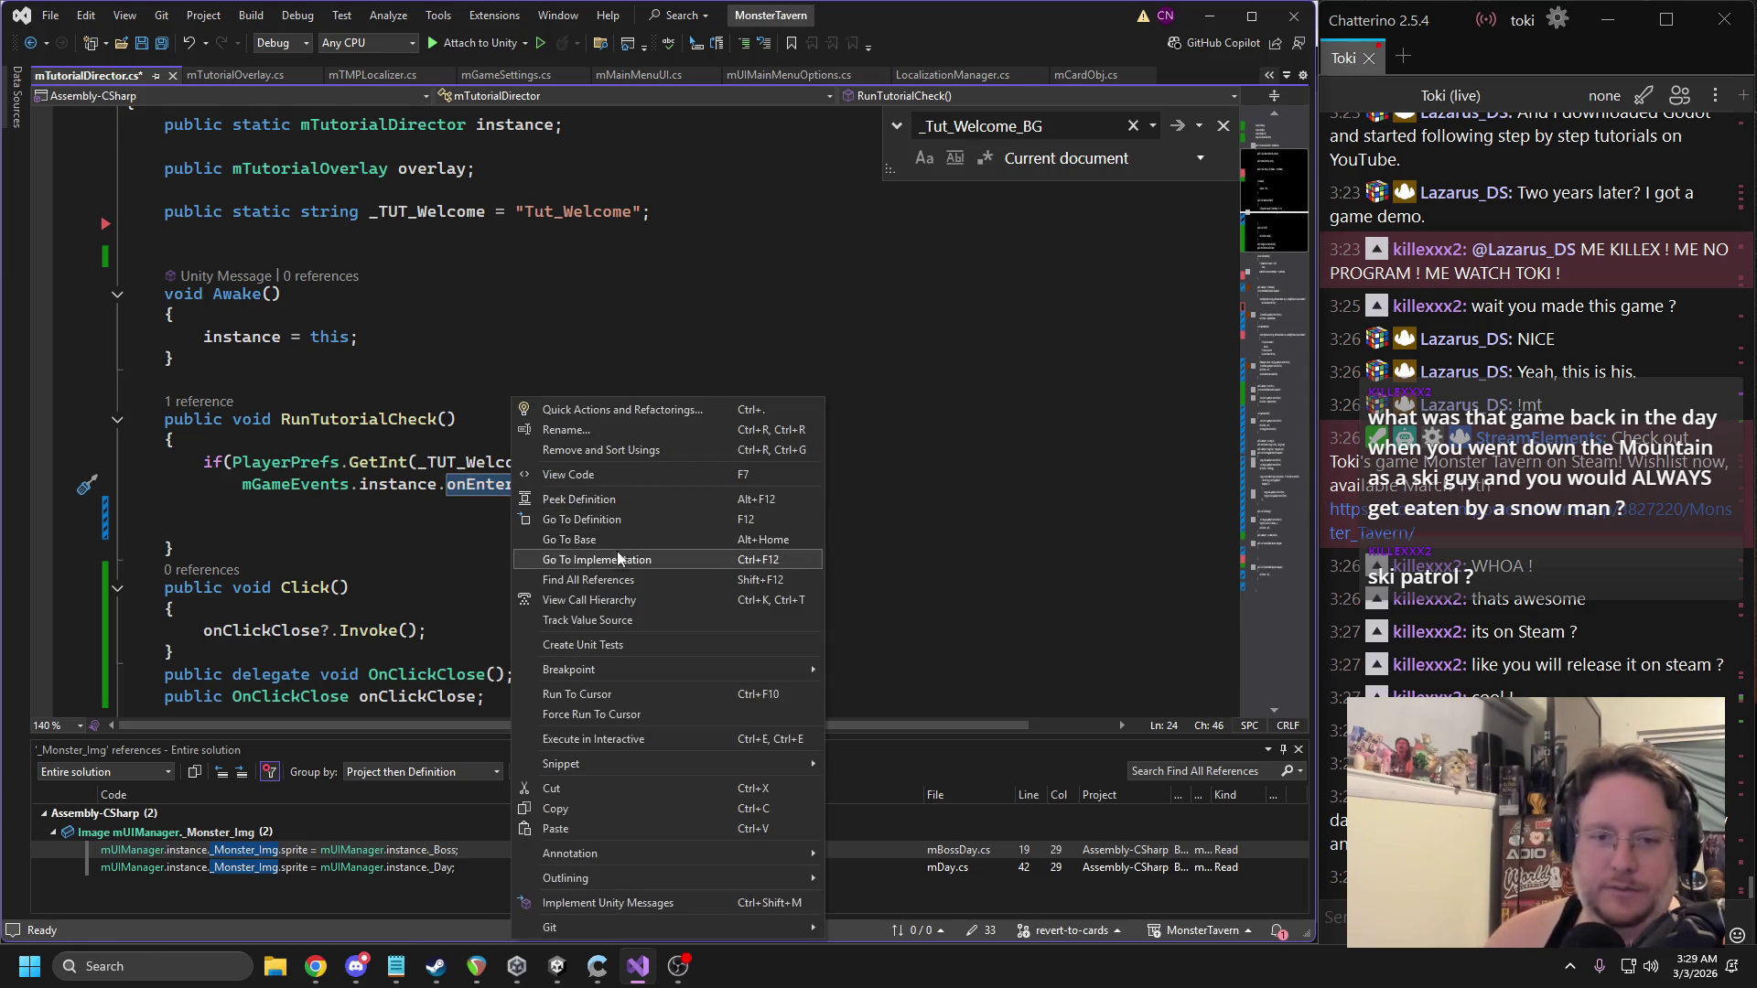
# Find all four onEnterNight references and open its use in BSNight.cs's Enter() method.
pyautogui.click(607, 586)
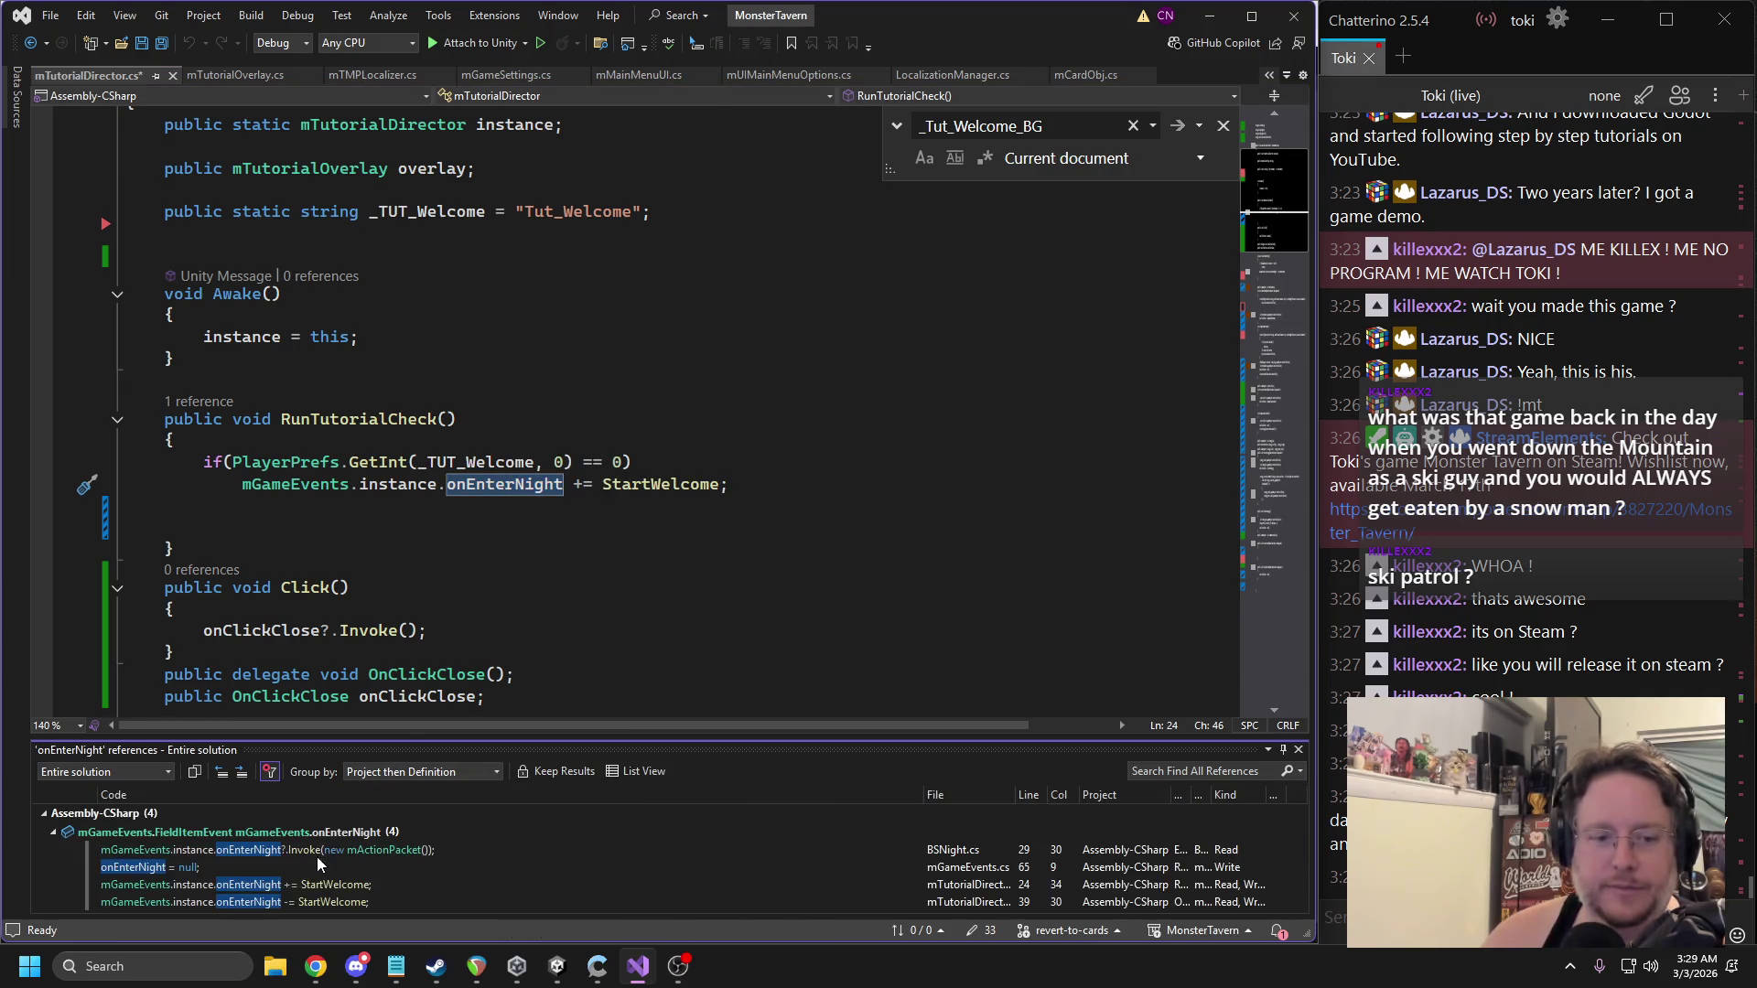
pyautogui.doubleClick(287, 849)
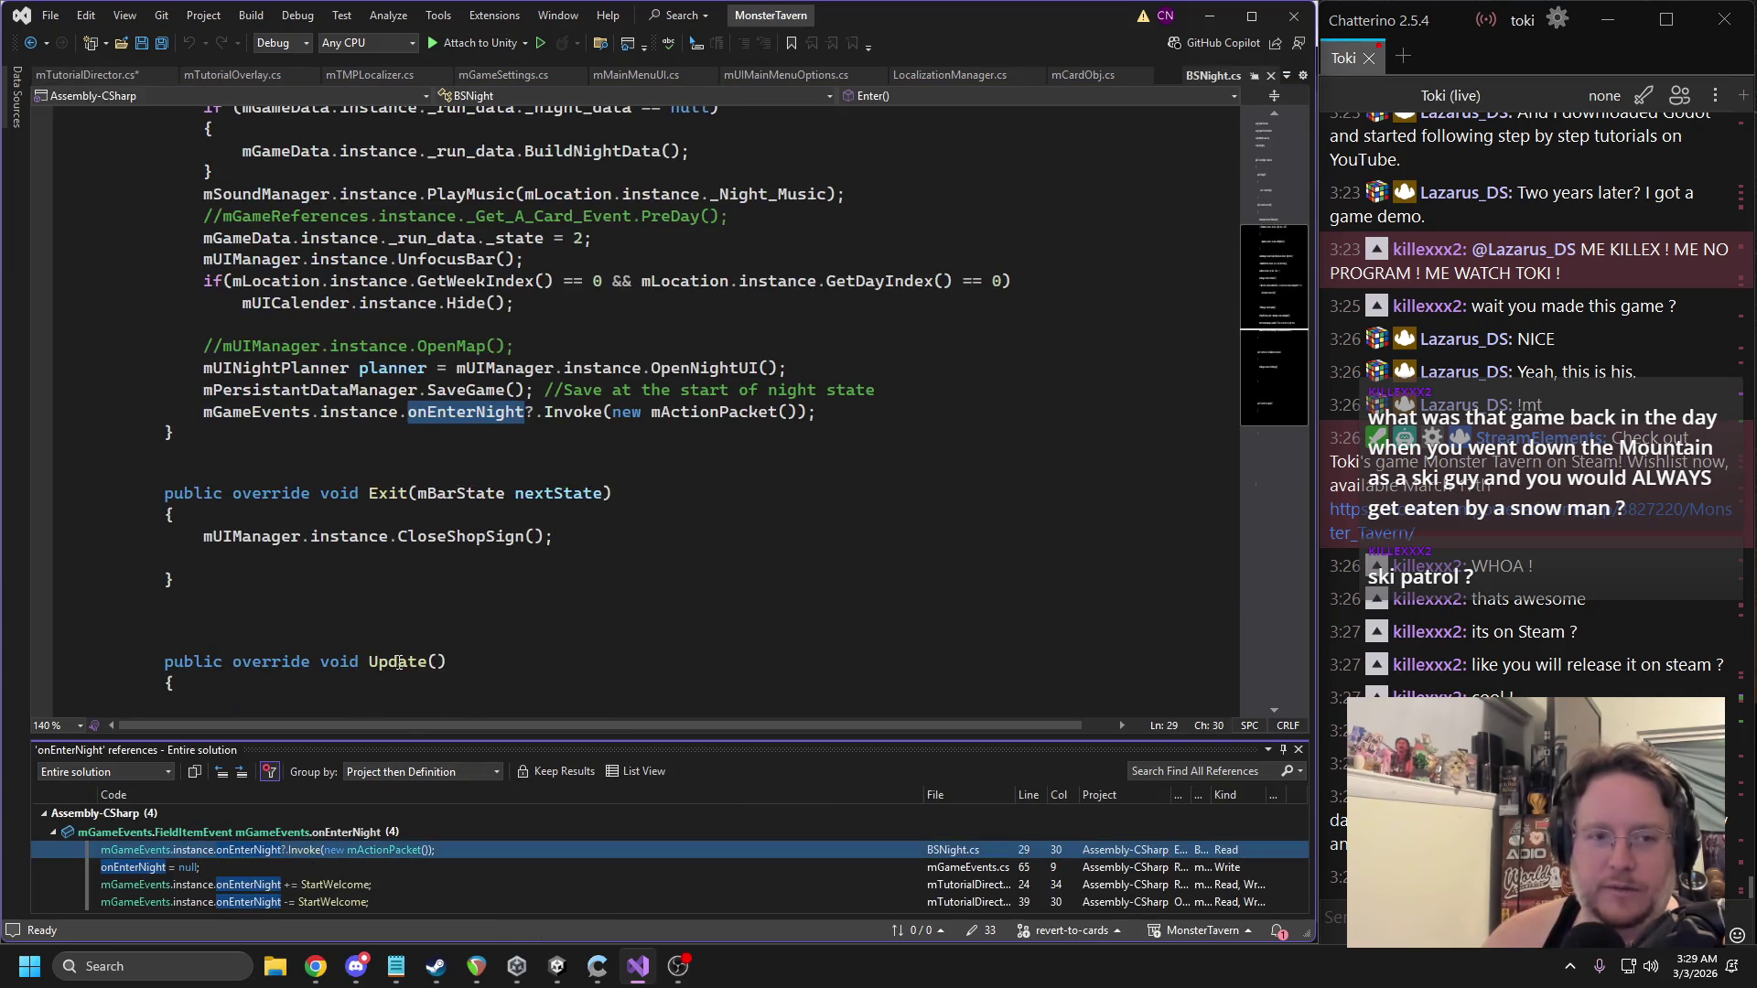
pyautogui.scroll(2, 668, 476)
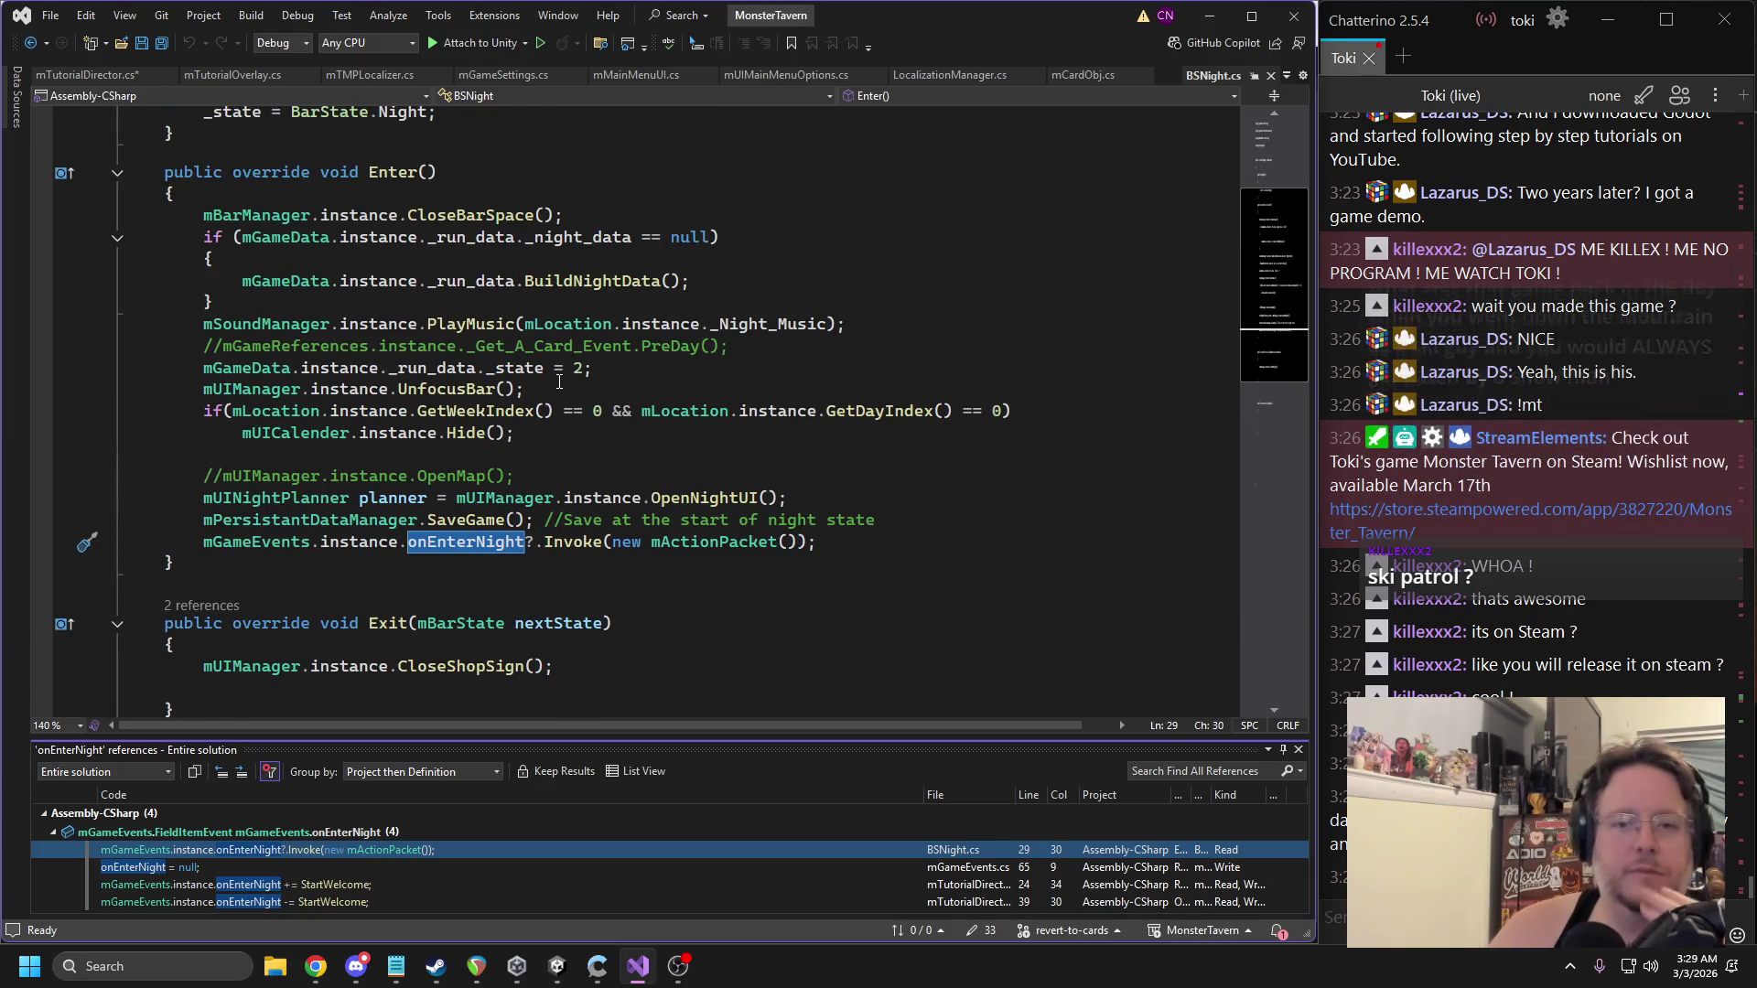
# Inspect the UnfocusBar definition in mUIManager.cs, then navigate back to RunTutorialCheck.
pyautogui.click(429, 388)
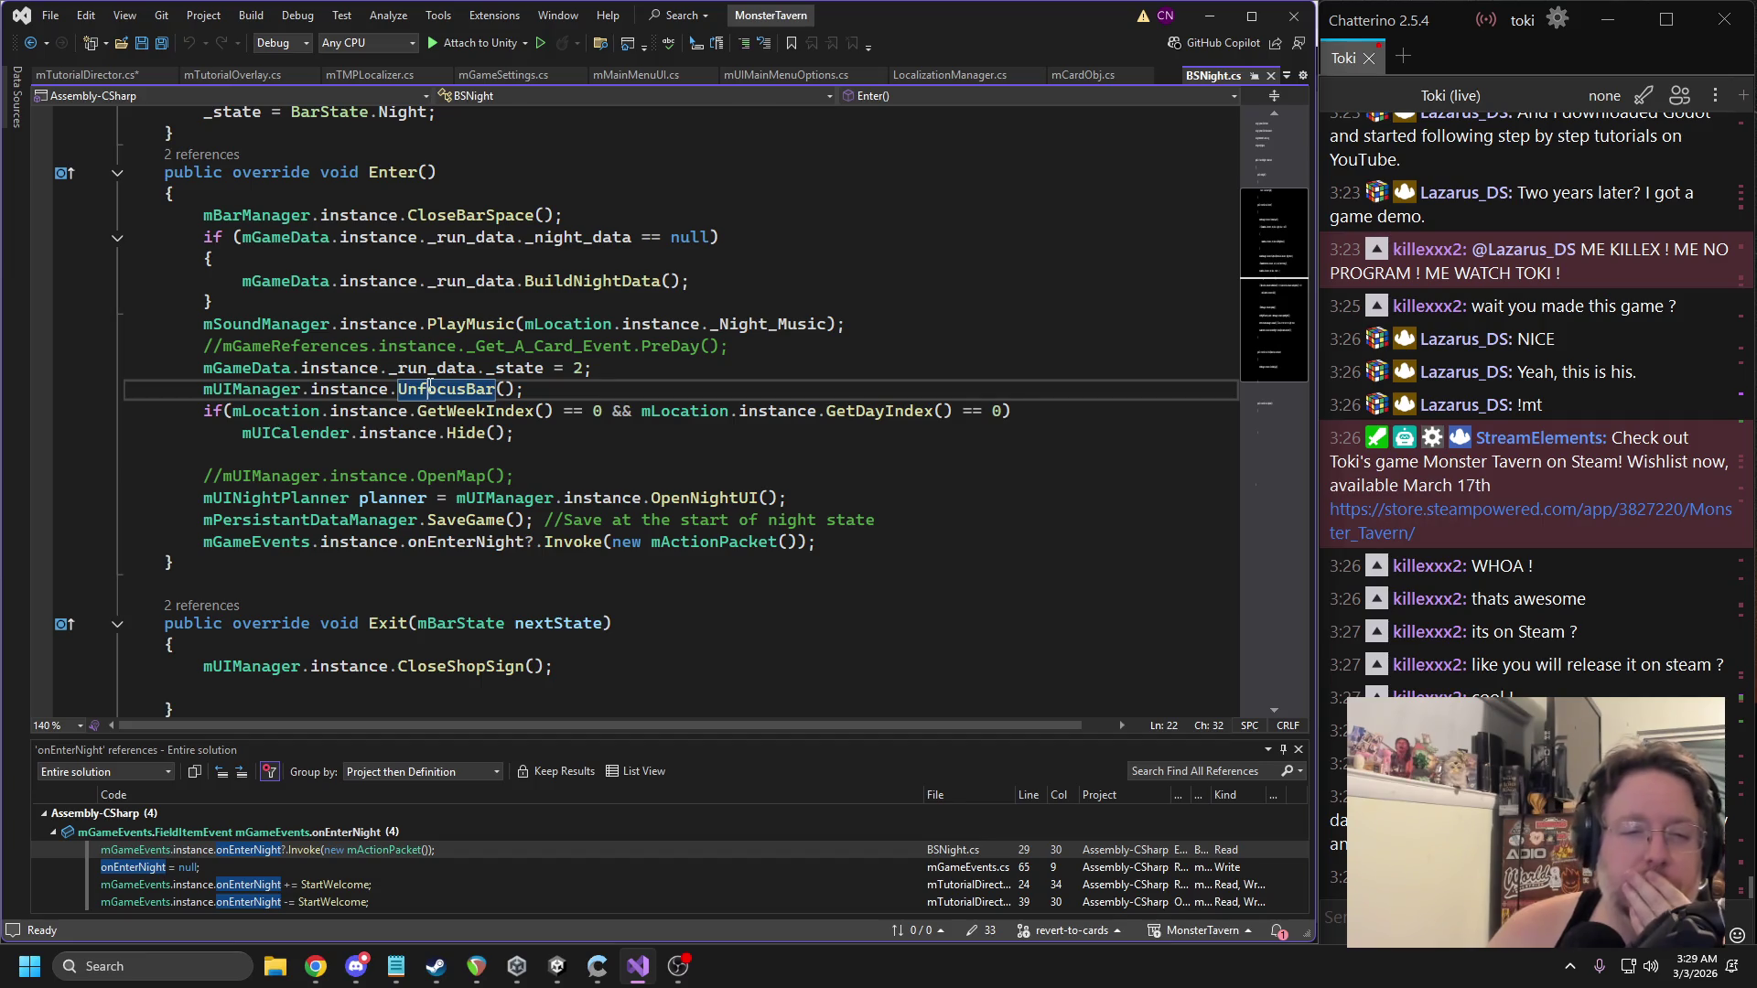
pyautogui.click(449, 389)
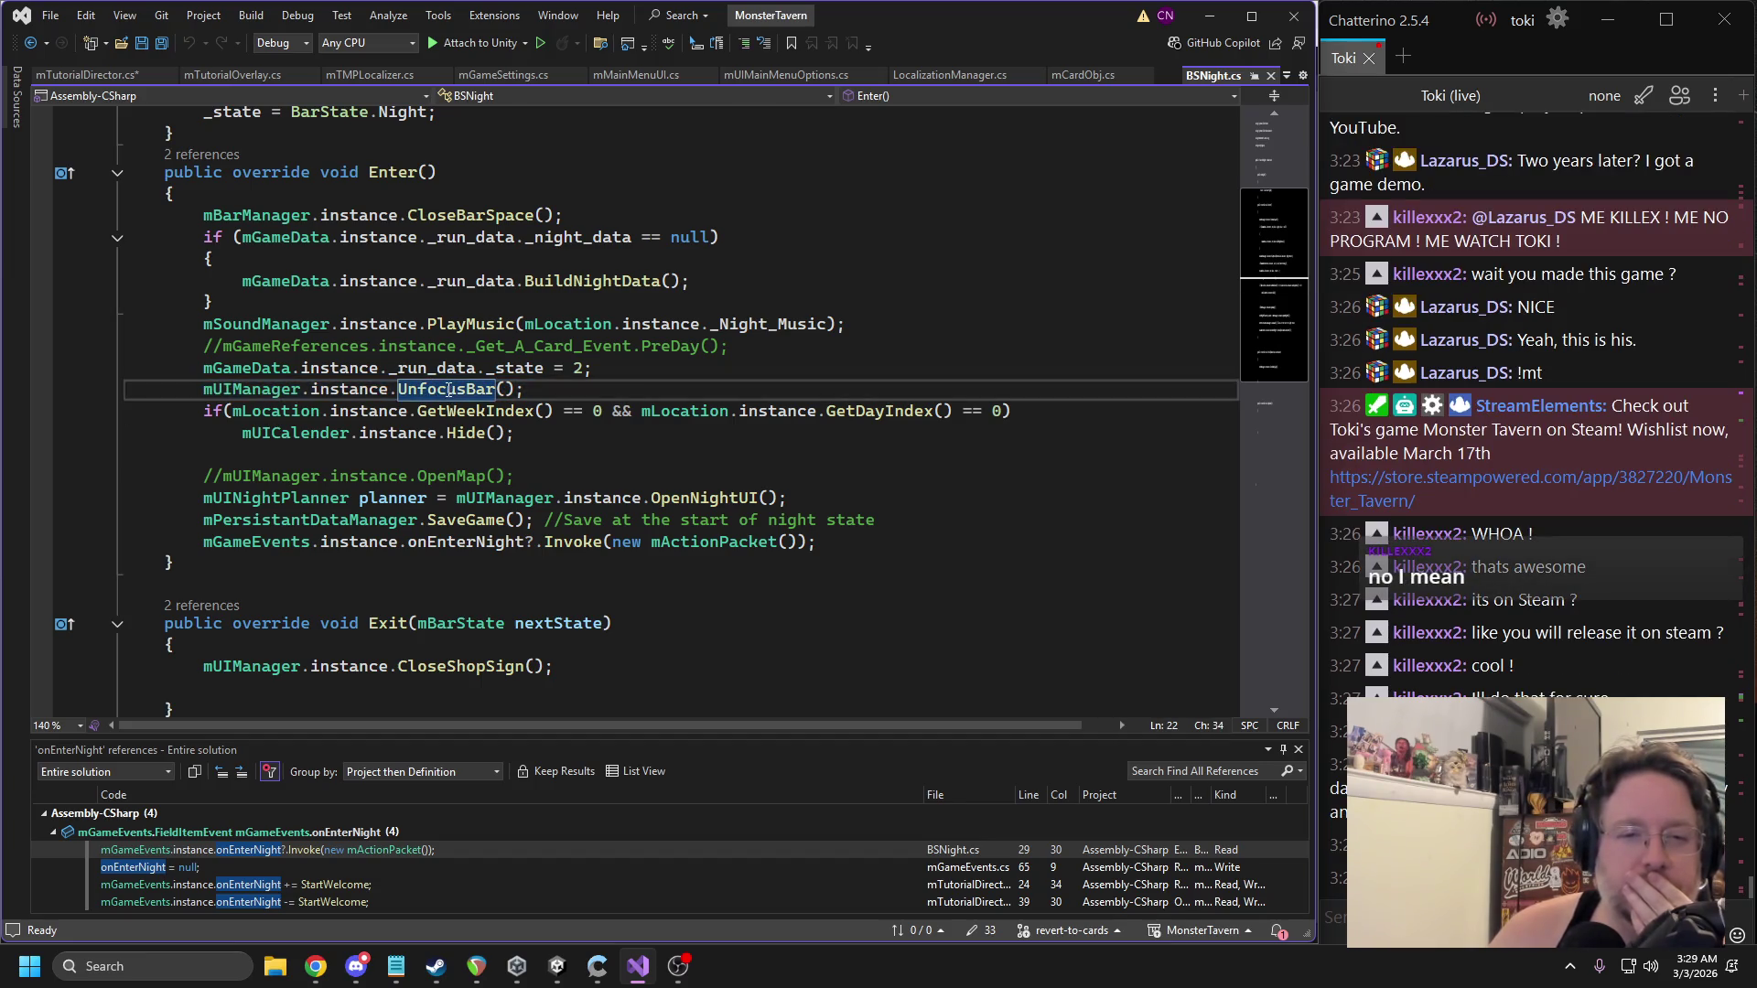
pyautogui.press('F12')
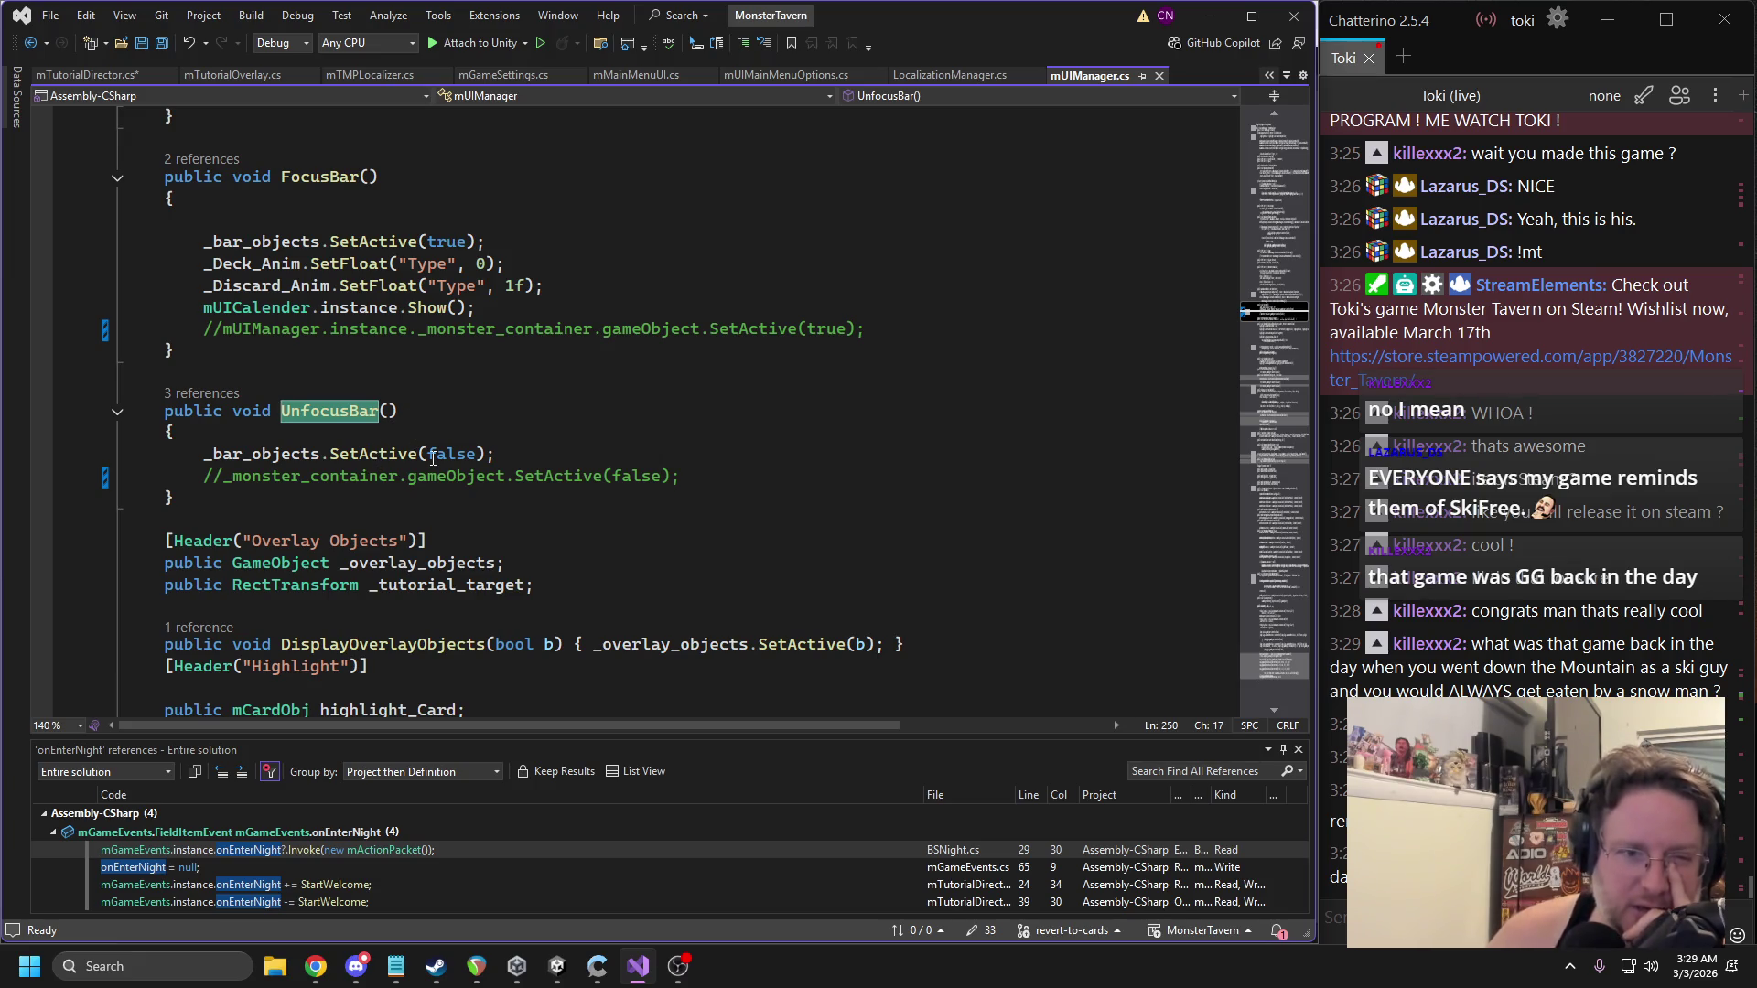
pyautogui.click(32, 53)
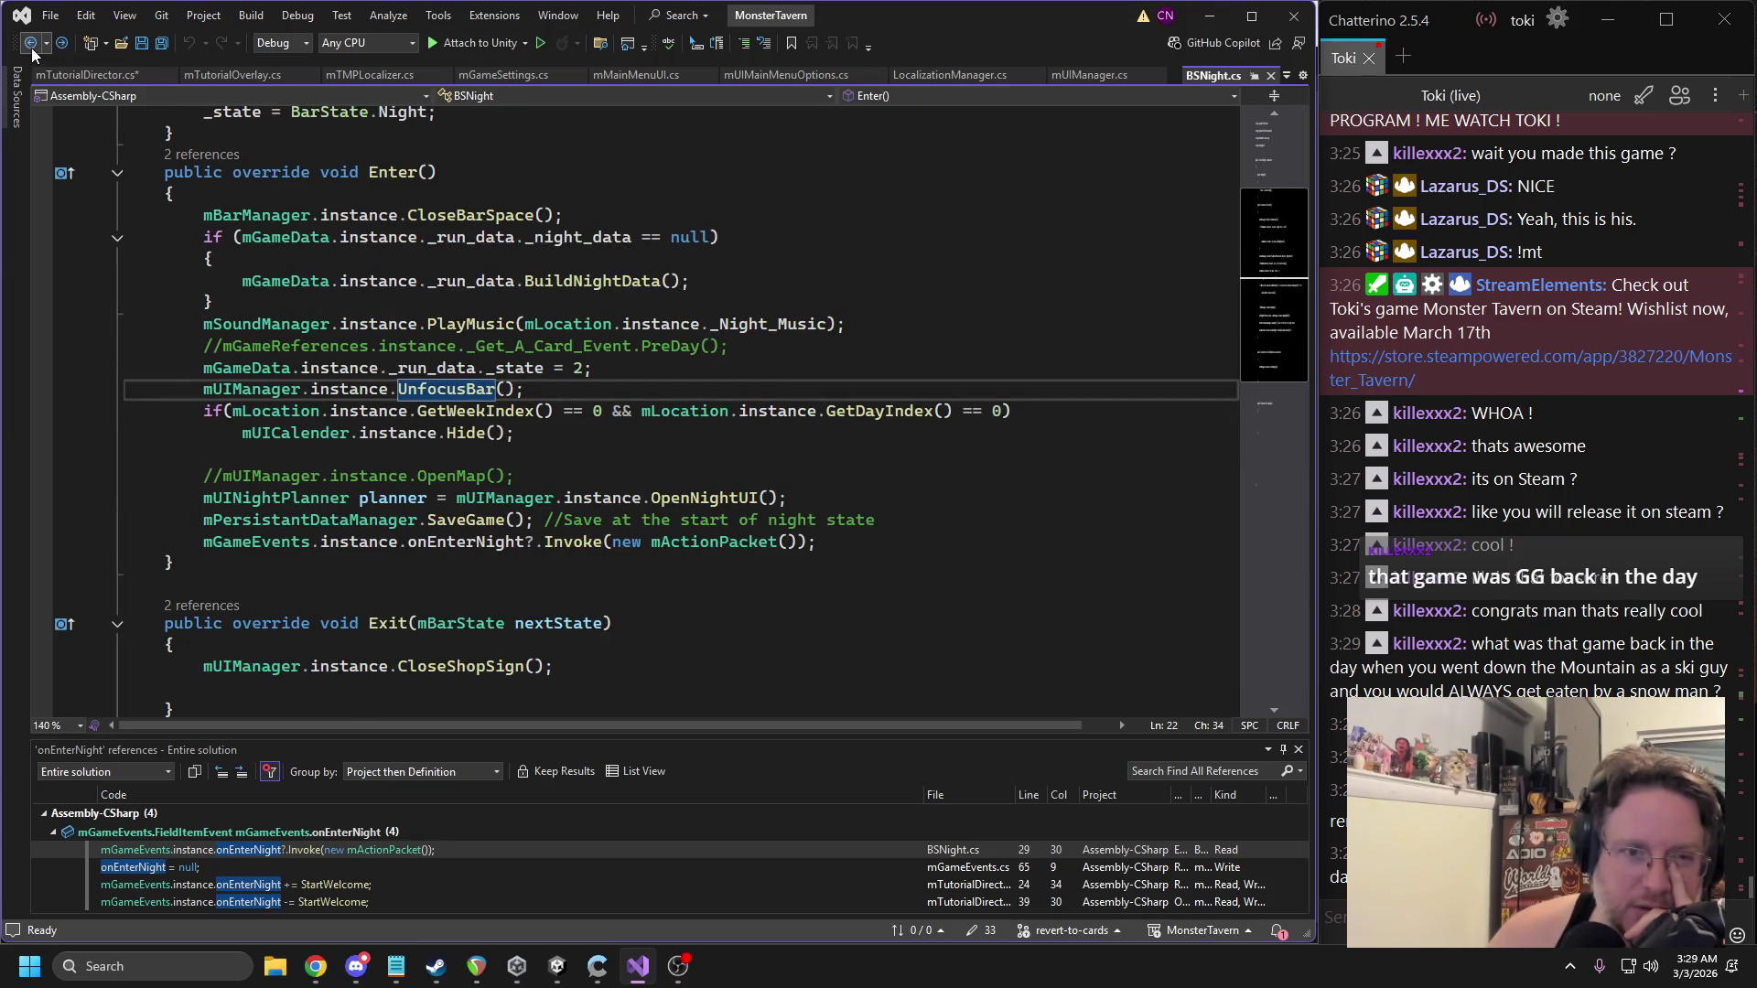
pyautogui.click(32, 53)
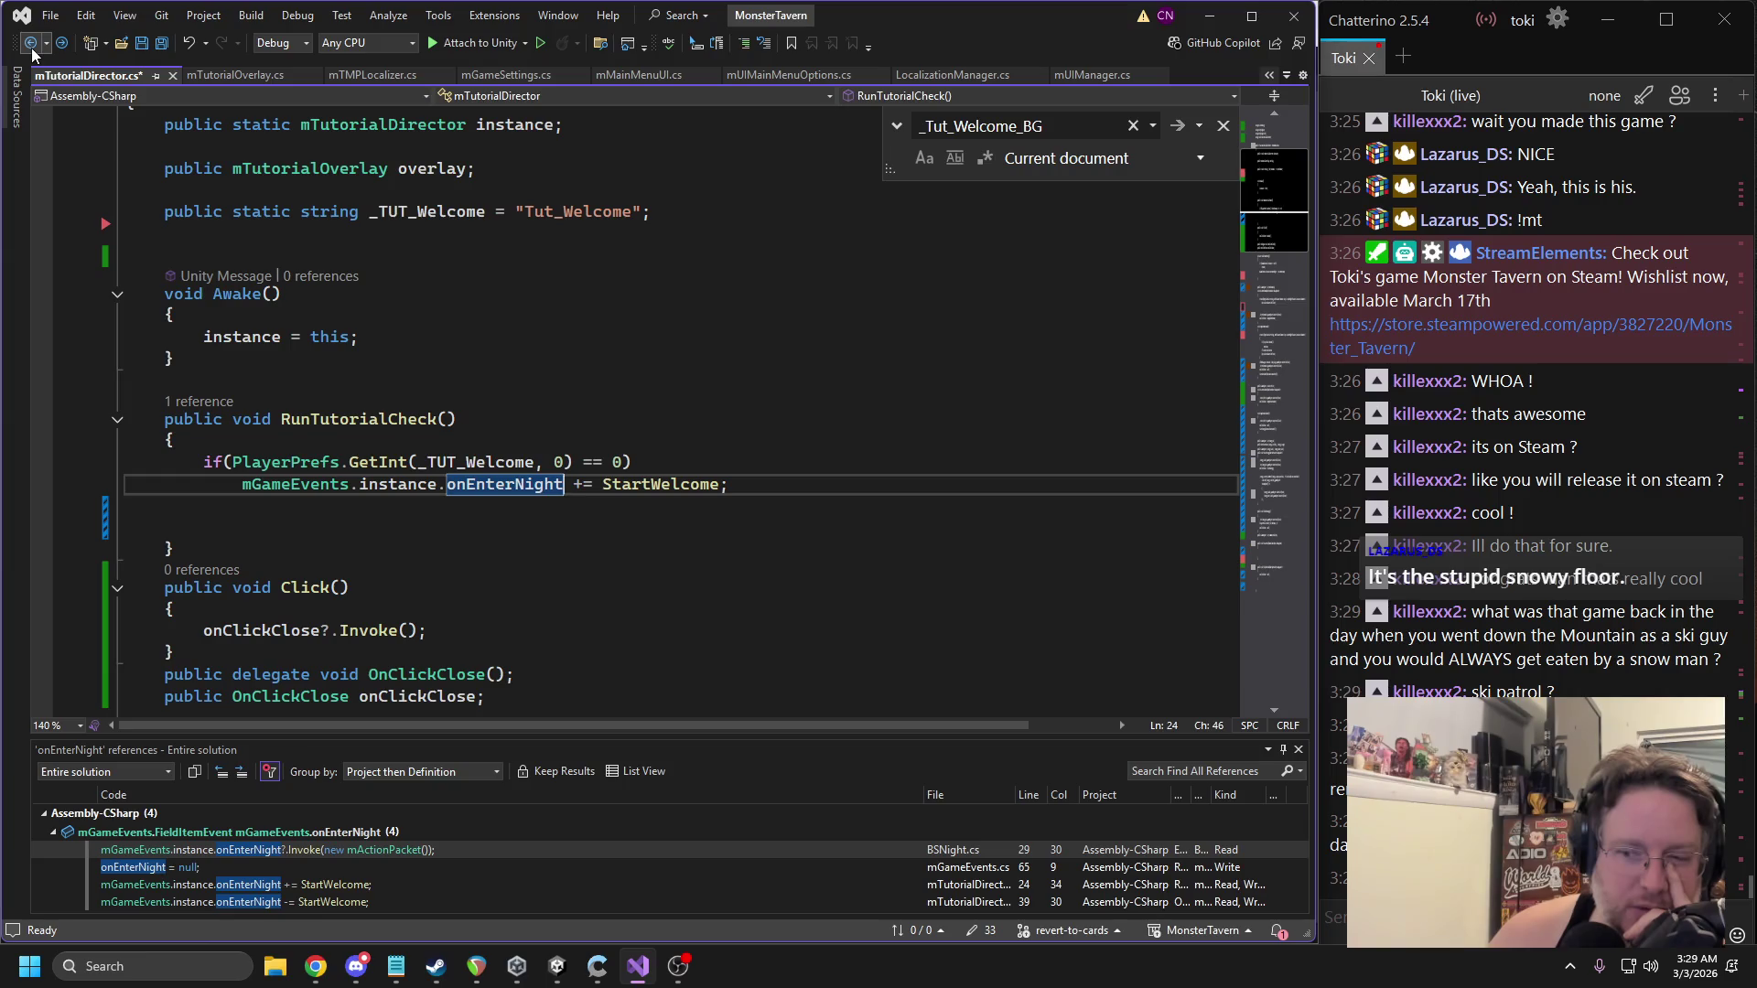
# Add a mUIManager.instance.FocusBar(); call in RunTutorialCheck and save the script.
pyautogui.click(32, 53)
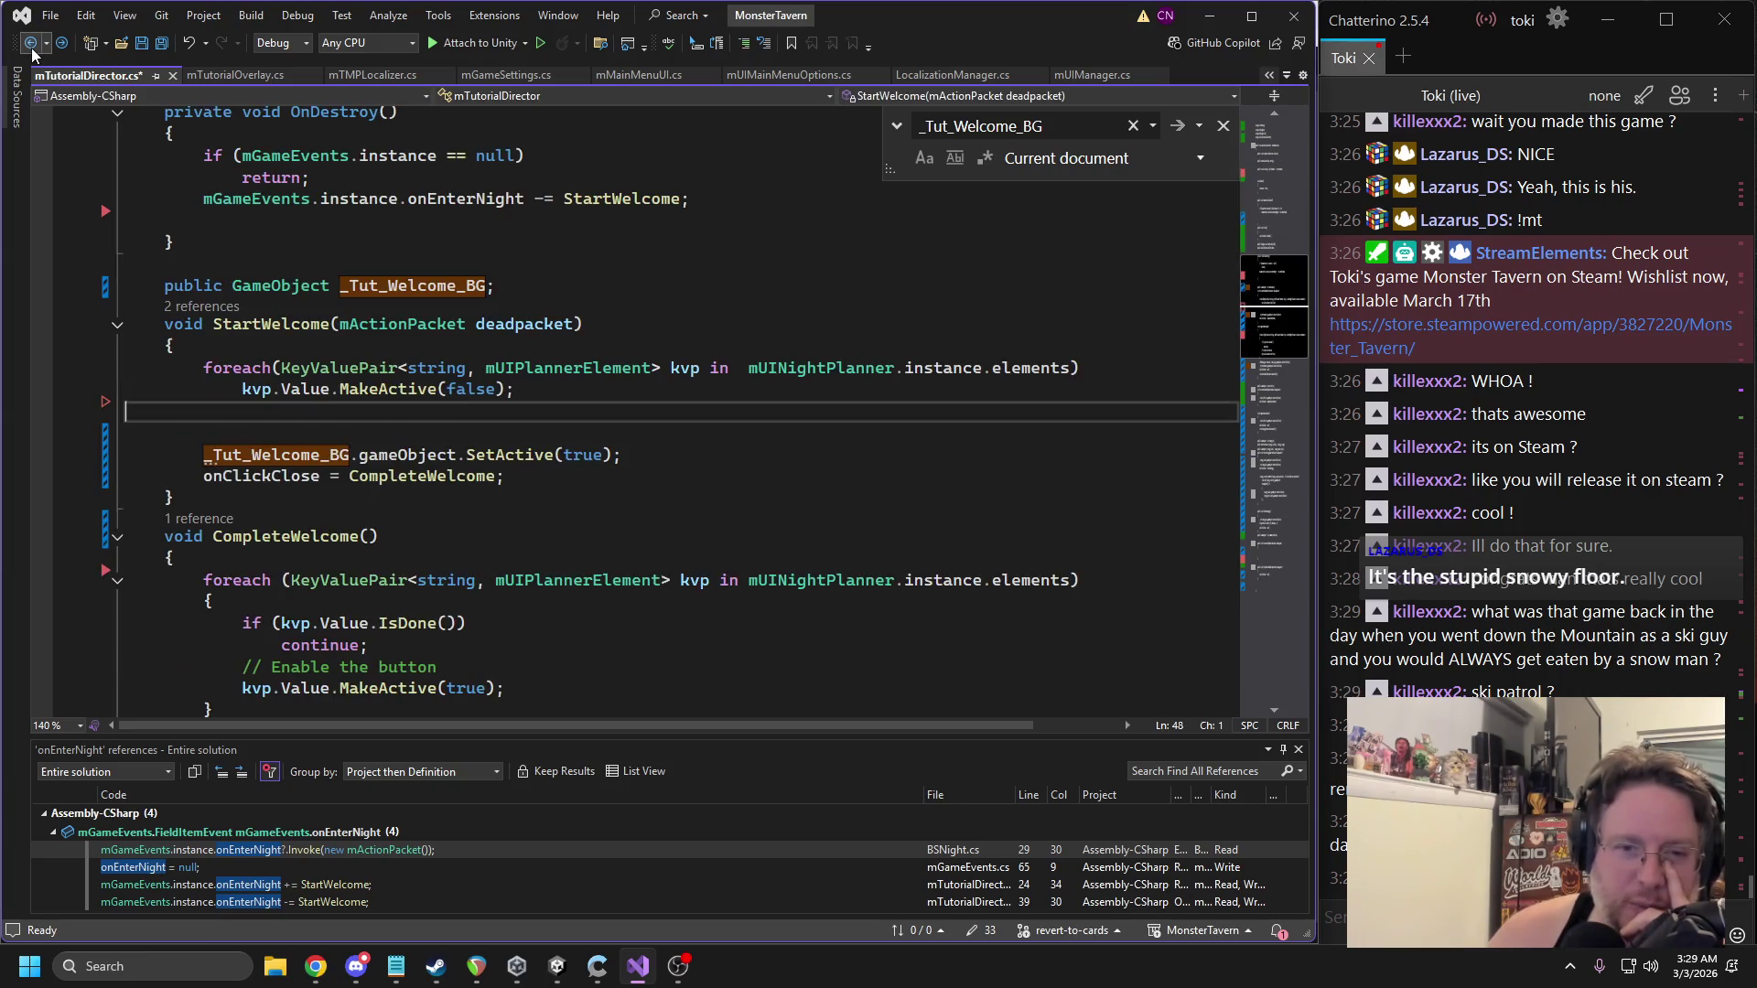
pyautogui.click(62, 51)
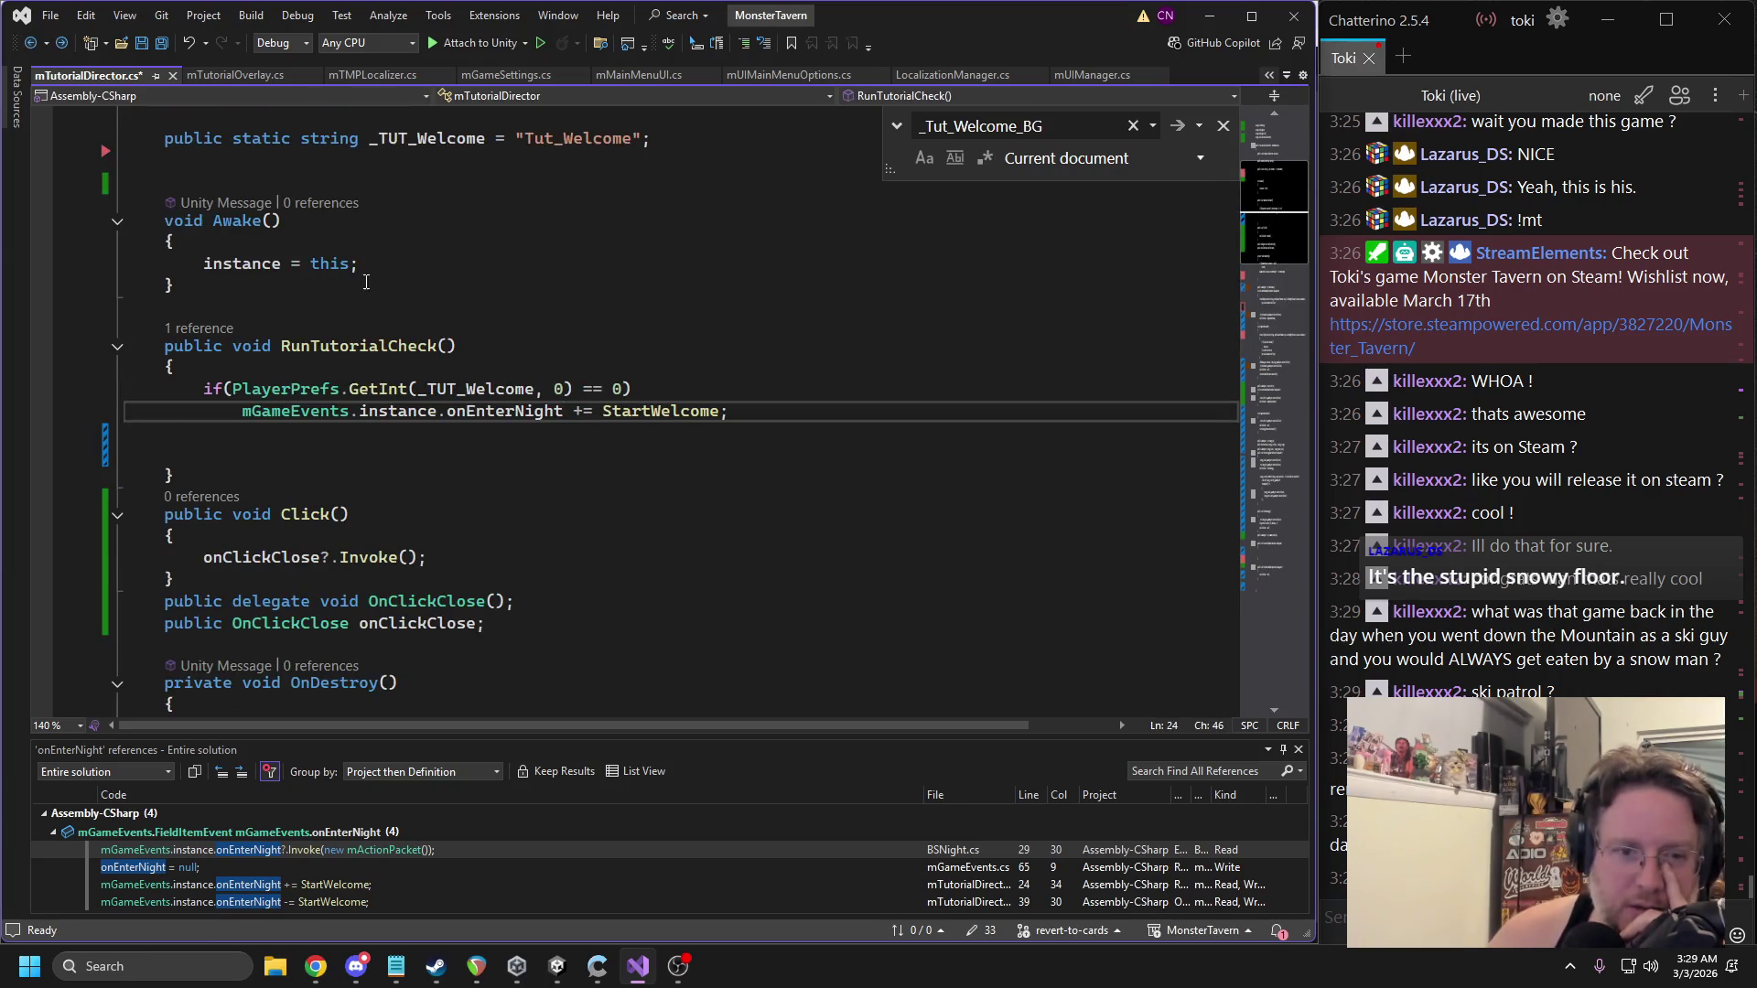
pyautogui.scroll(-6, 359, 271)
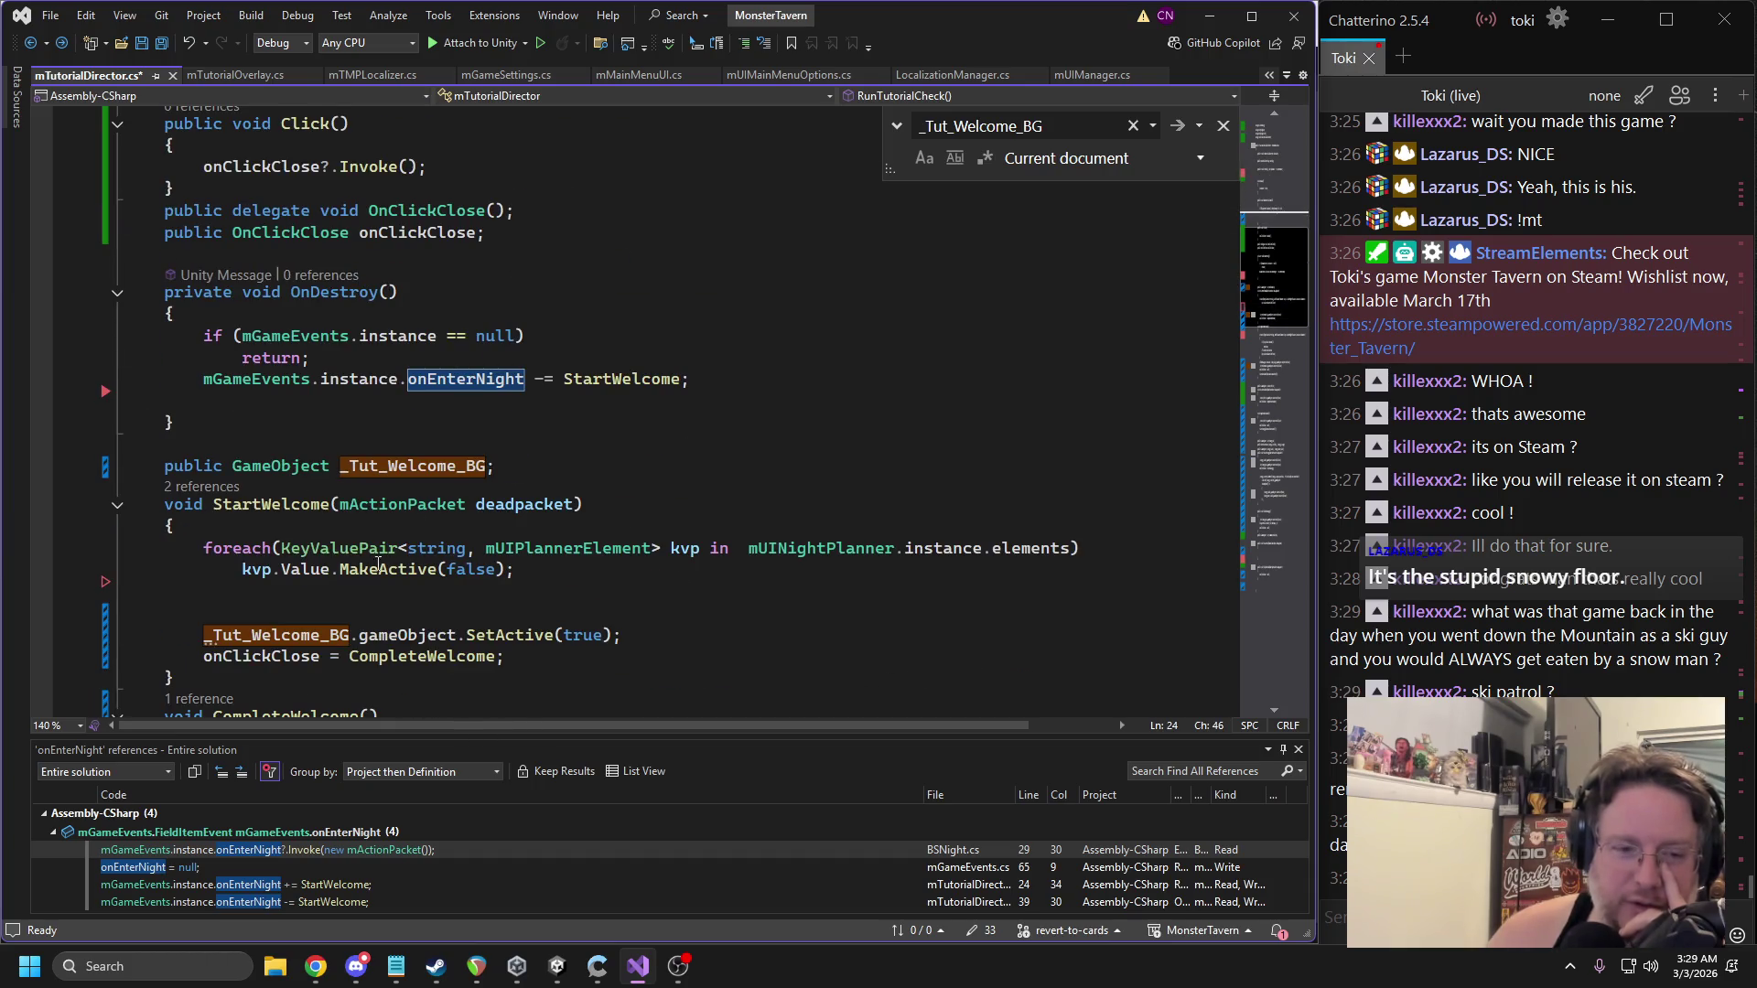
pyautogui.click(537, 581)
pyautogui.write('mUIManager.instance')
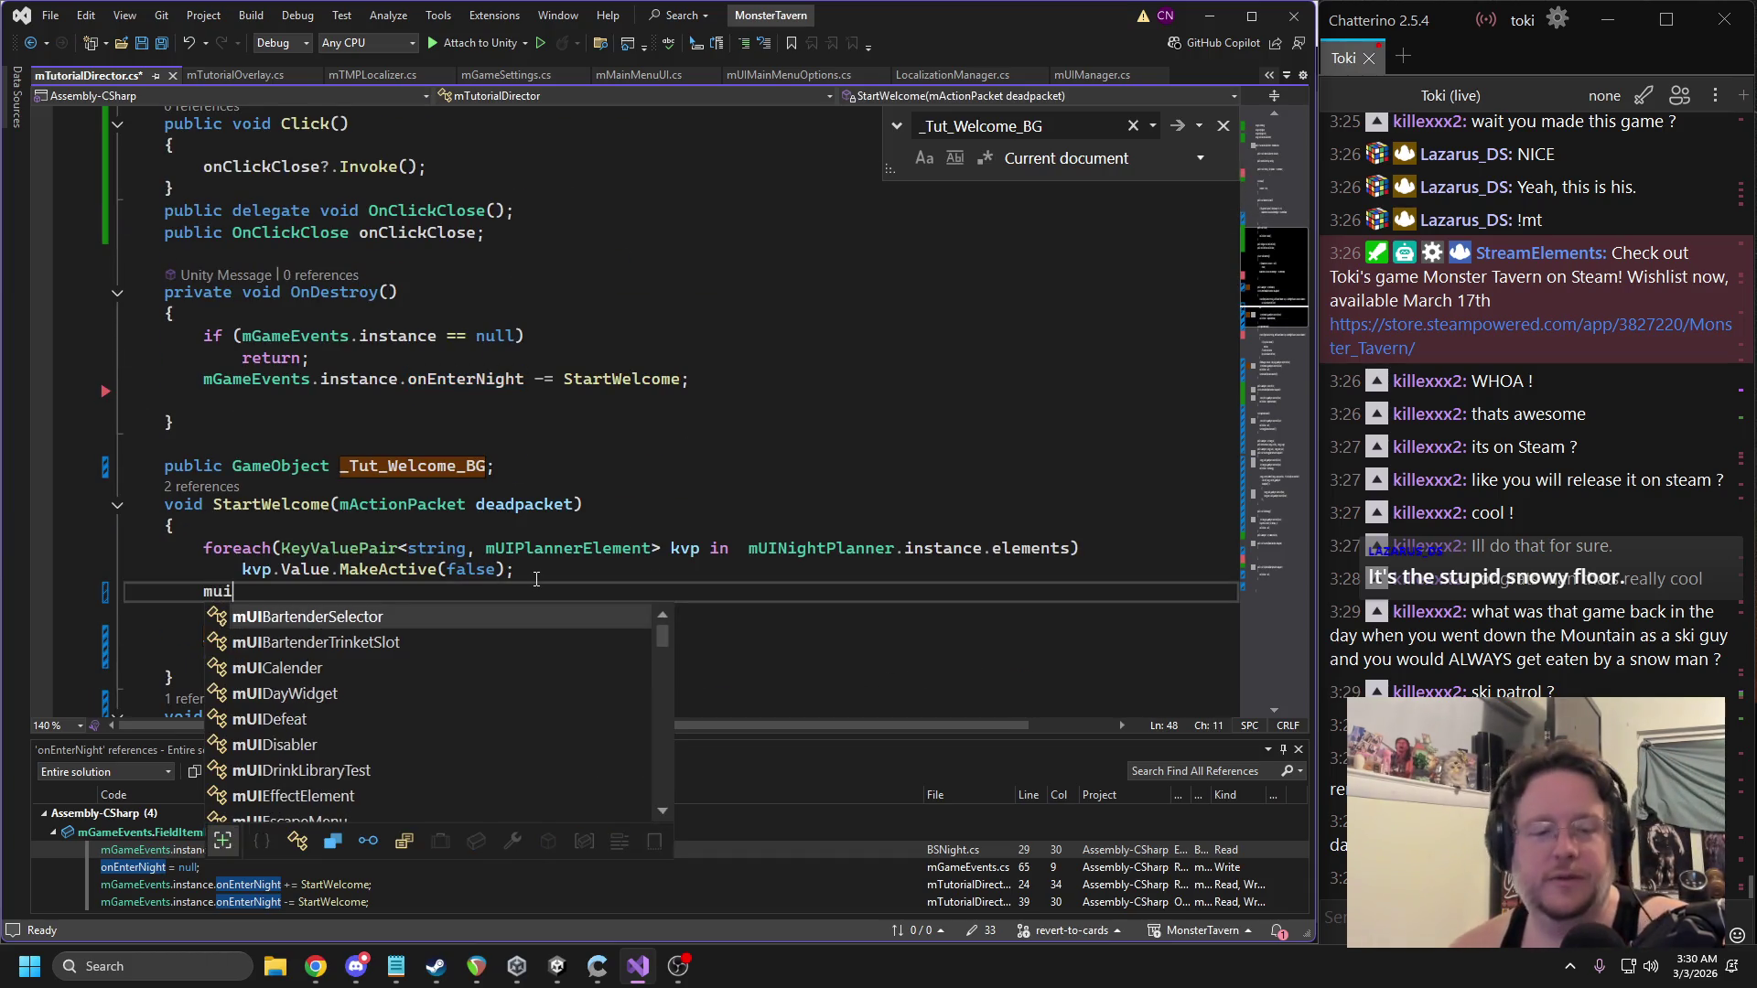
pyautogui.write('.FocusBar();')
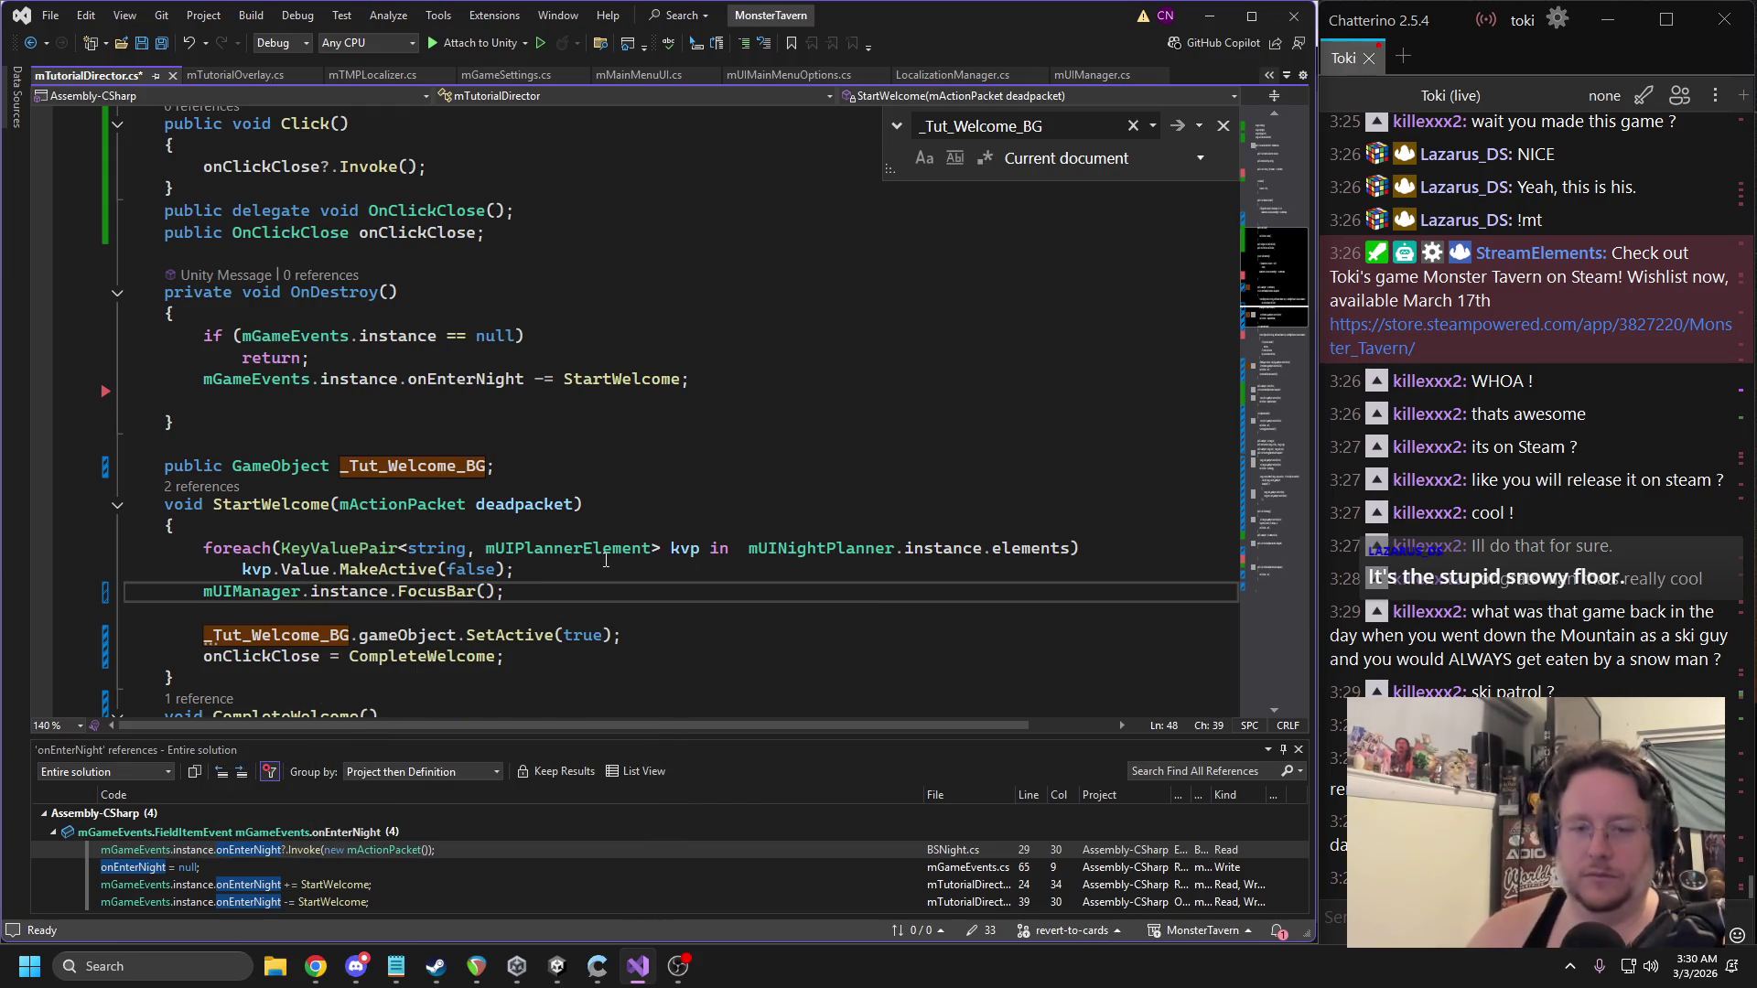
pyautogui.hotkey('ctrl', 's')
pyautogui.hotkey('shift', 'Home')
pyautogui.hotkey('shift', 'Home')
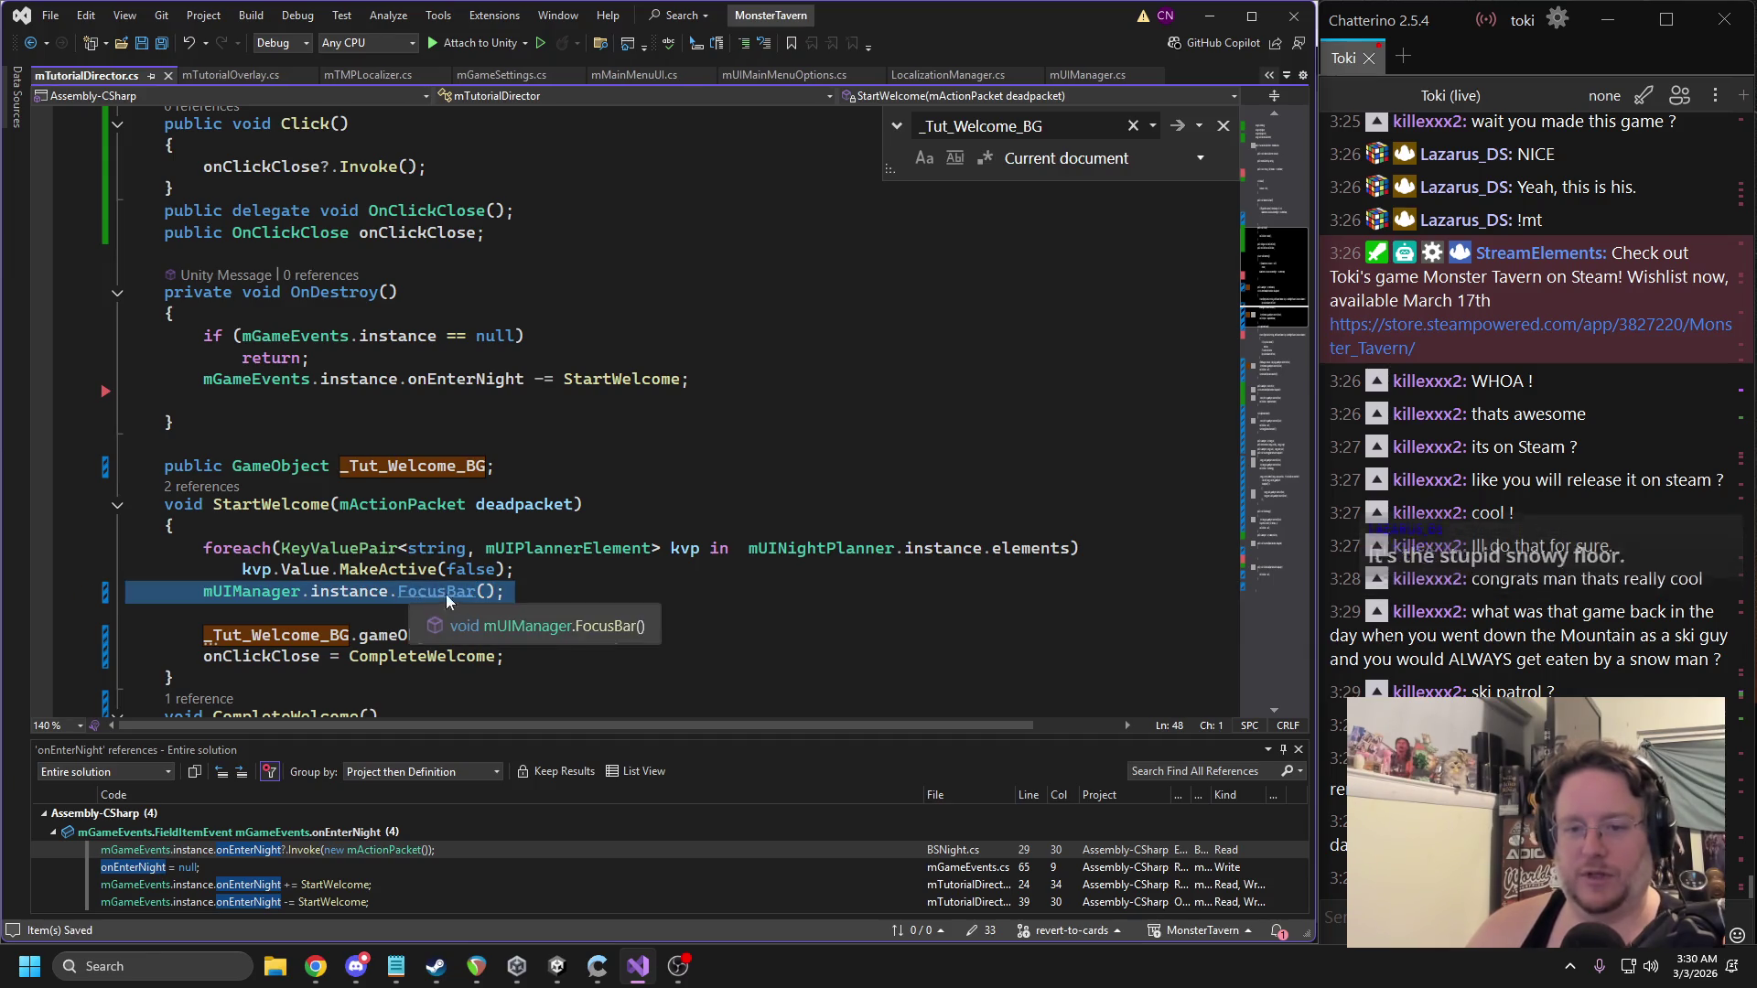
pyautogui.click(446, 591)
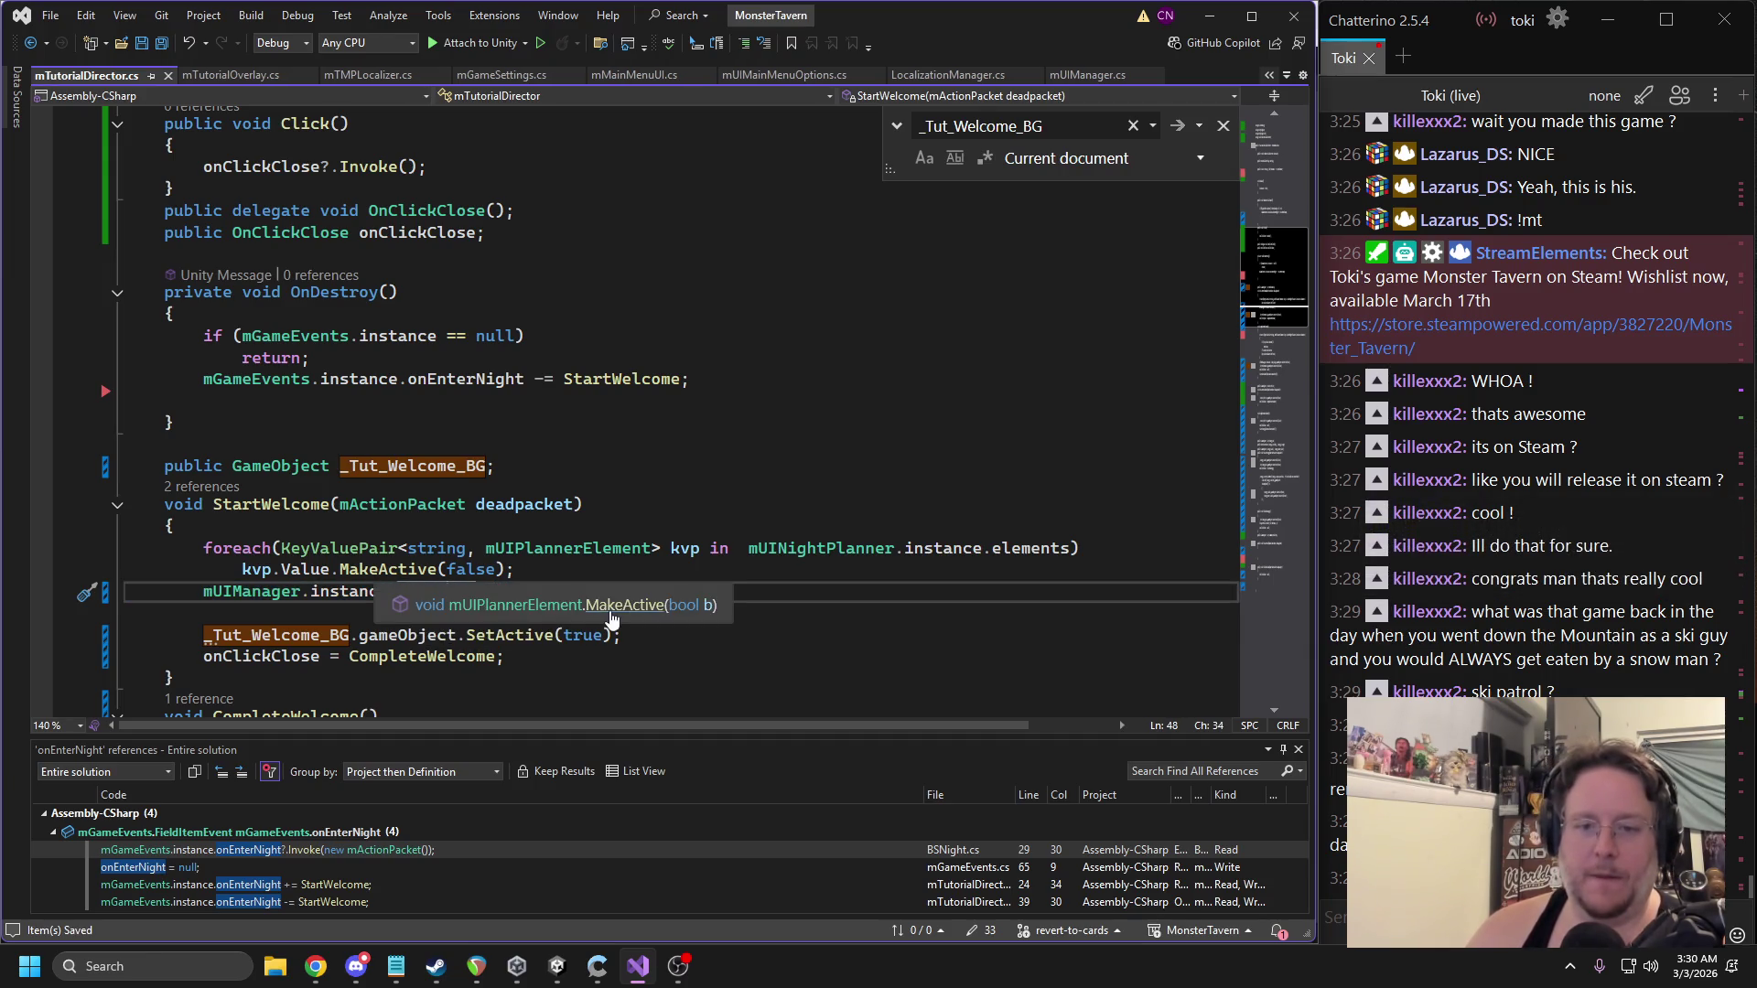
# In StartWelcome, replace MakeActive(false) with kvp.Value.gameObject.SetActive(false) and save.
pyautogui.keyDown('ctrl'); pyautogui.click(382, 570); pyautogui.keyUp('ctrl')
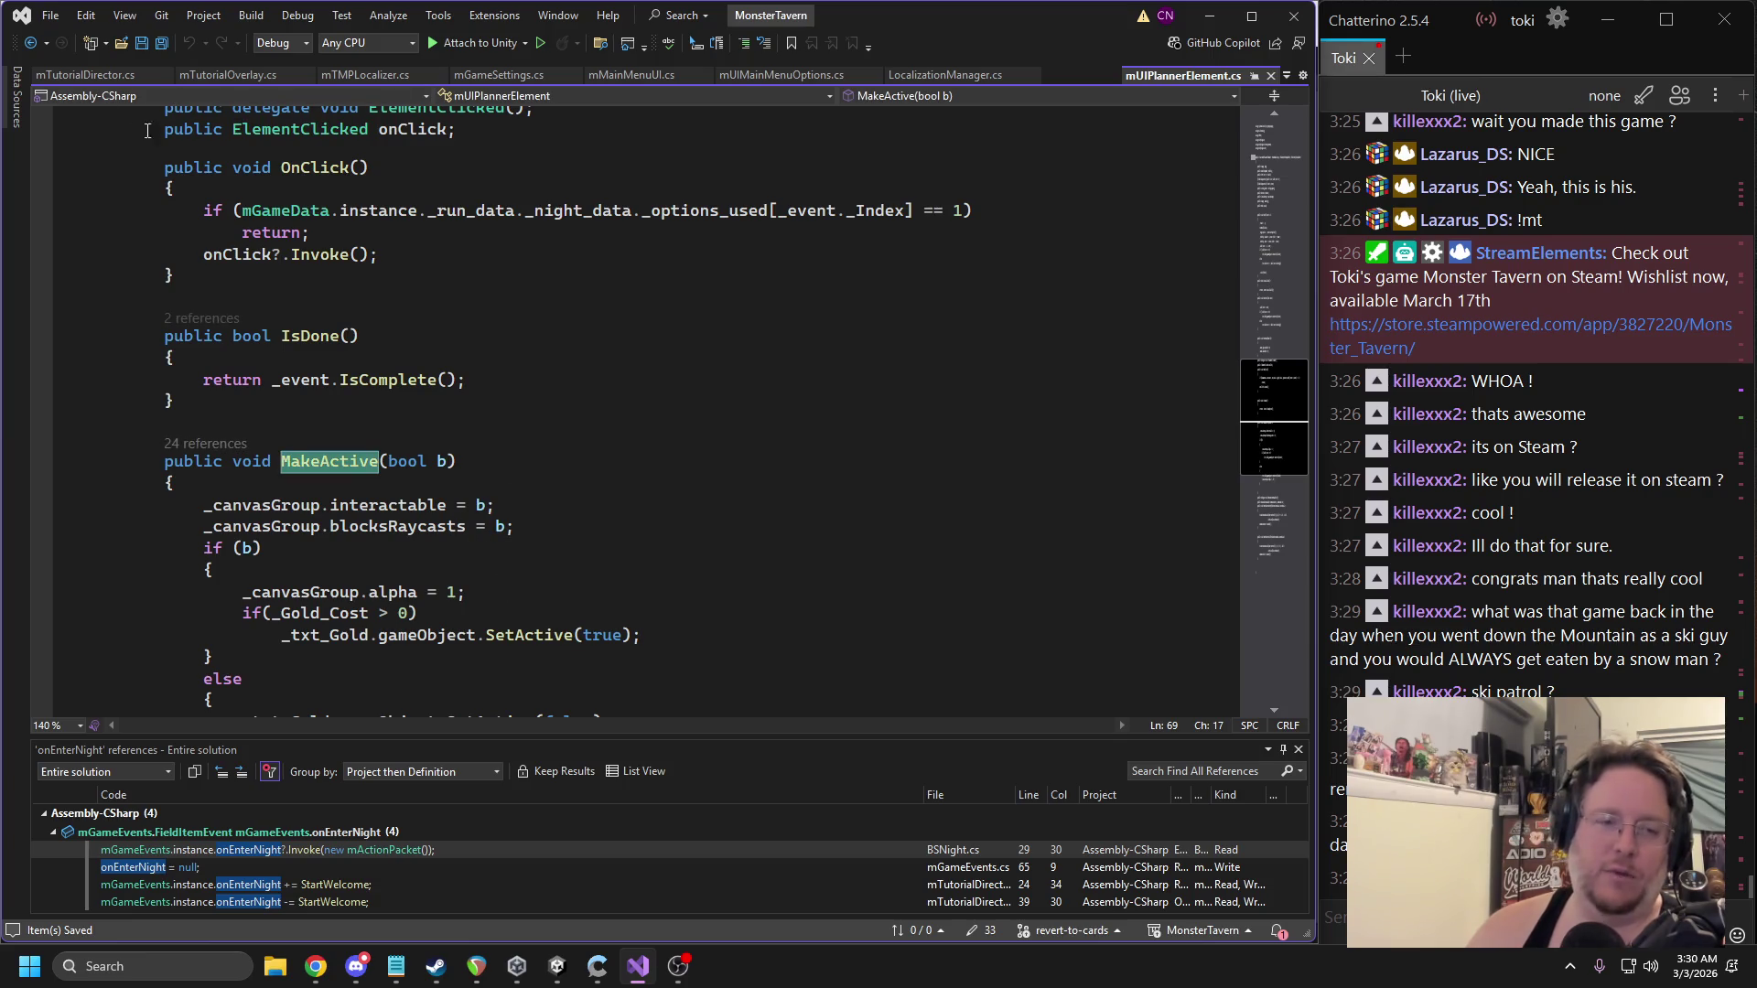
pyautogui.hotkey('ctrl', '-')
pyautogui.moveTo(506, 580); pyautogui.dragTo(339, 571)
pyautogui.press('BackSpace')
pyautogui.write('ga')
pyautogui.press('Tab')
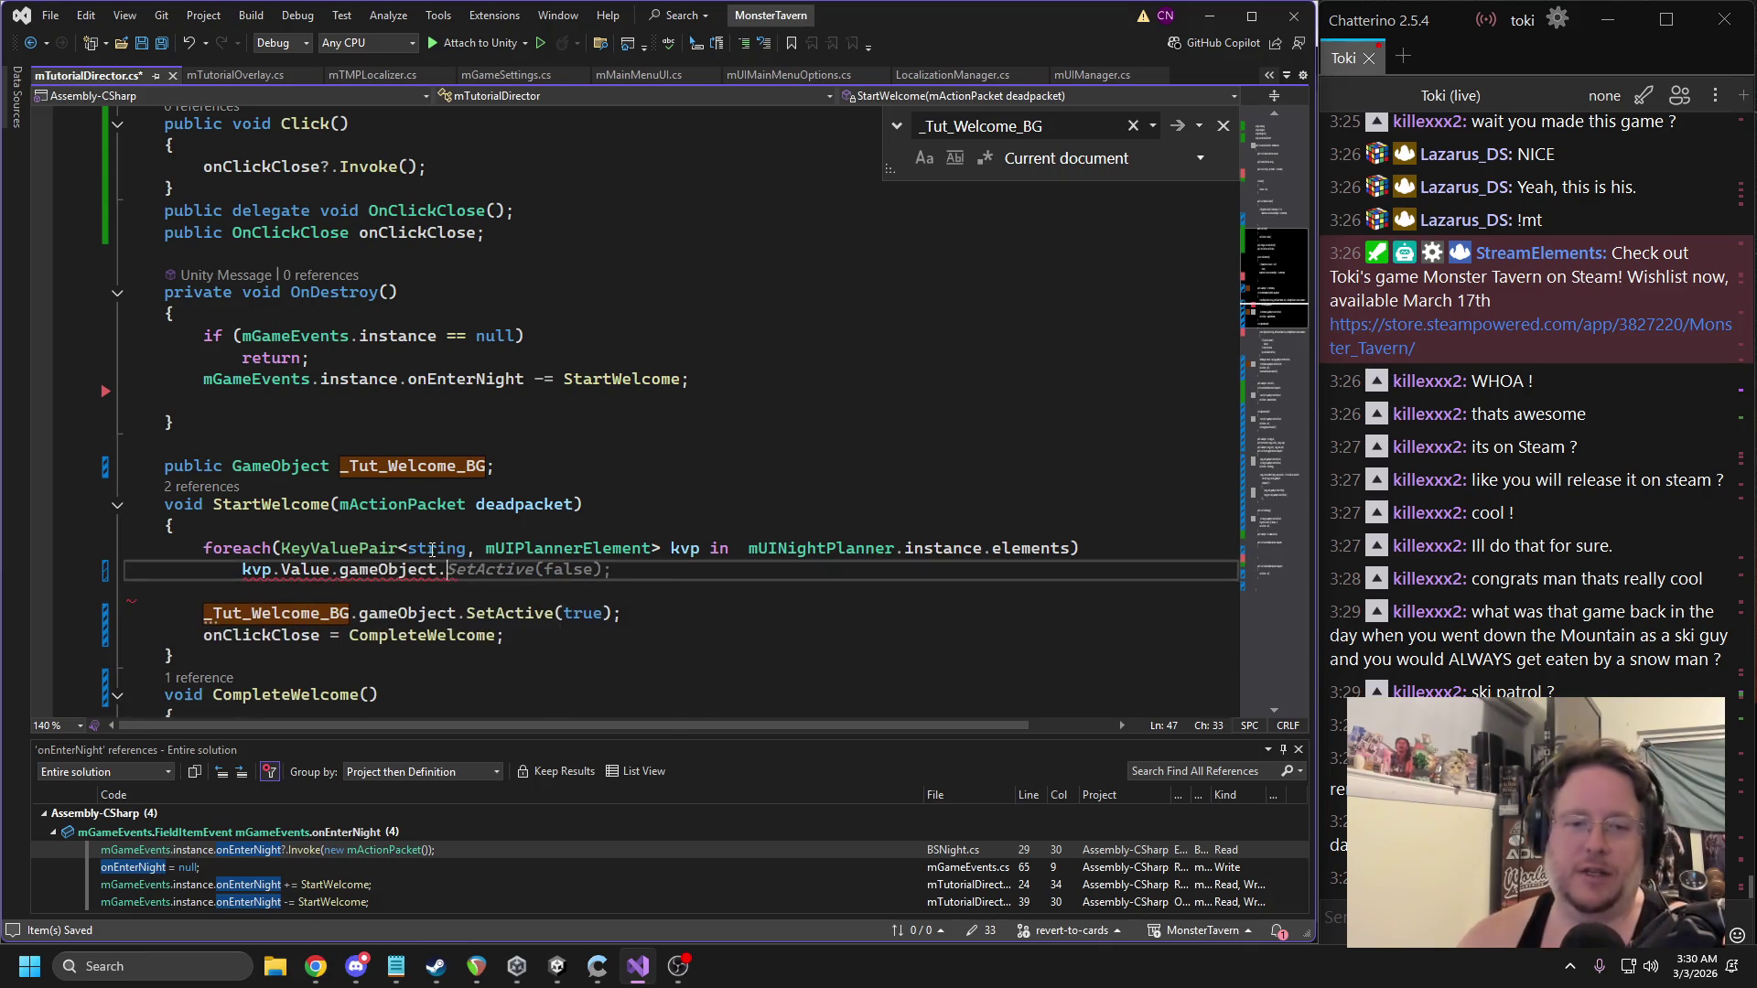
pyautogui.write('.set')
pyautogui.press('Tab')
pyautogui.write('(fal')
pyautogui.press('Tab')
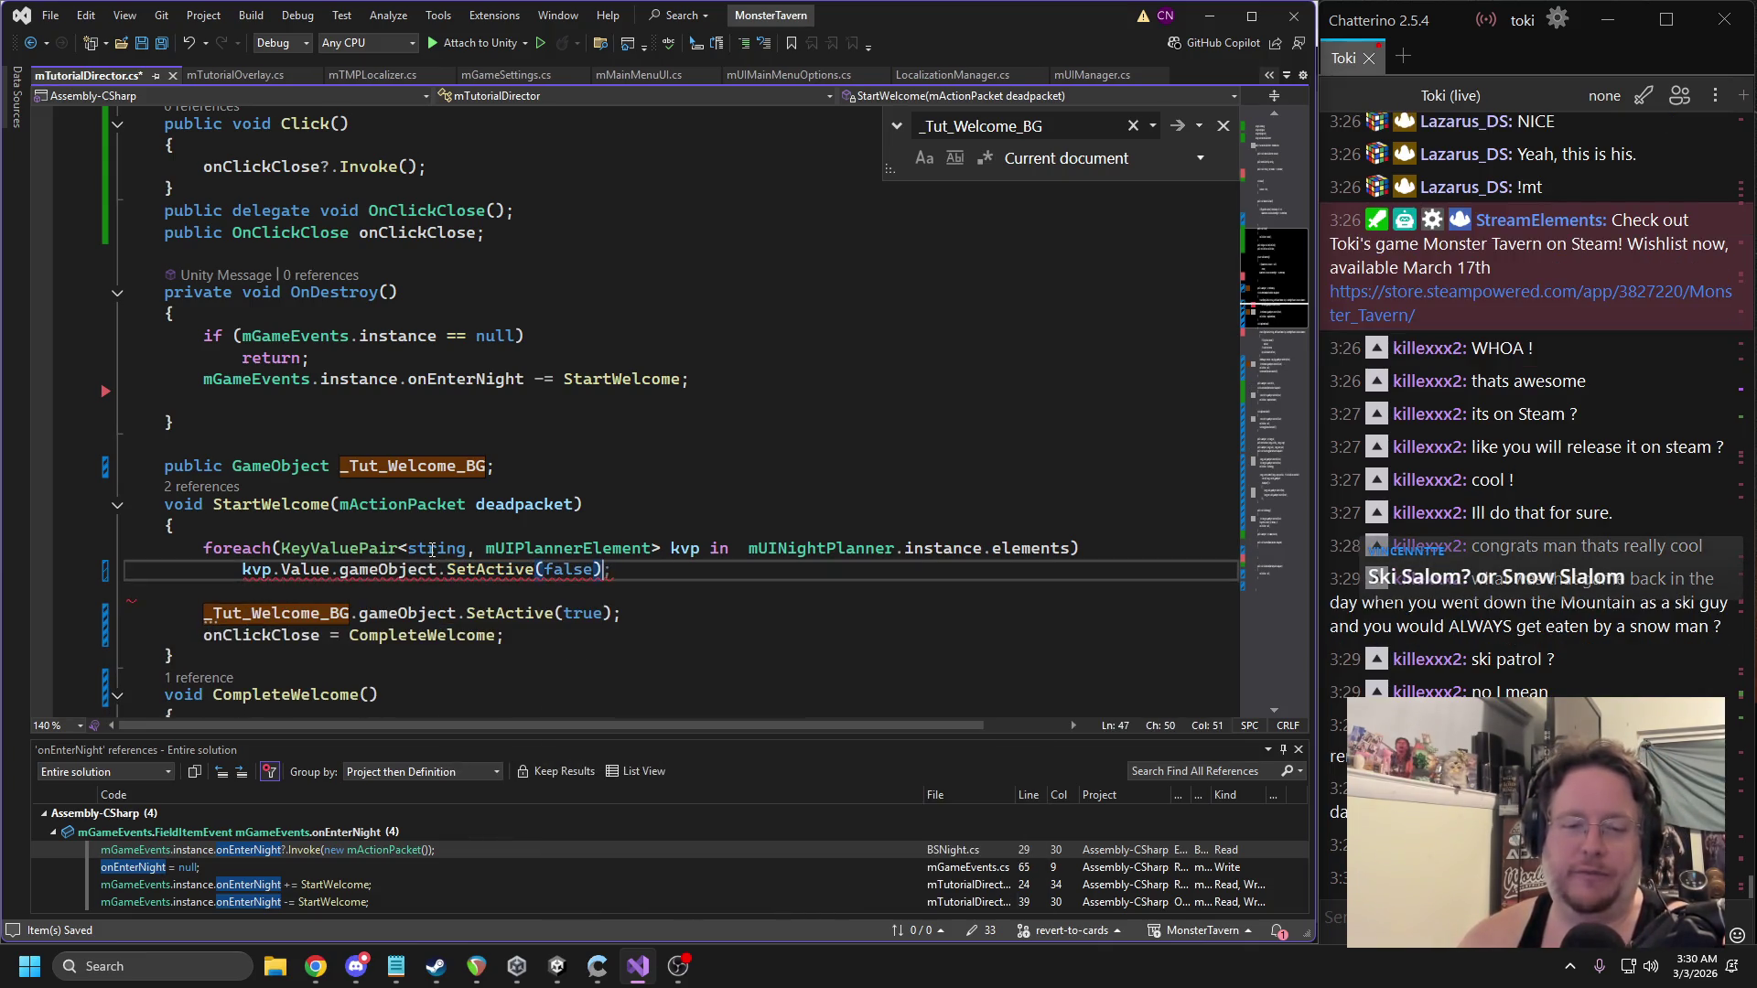
pyautogui.write(');')
pyautogui.hotkey('ctrl', 's')
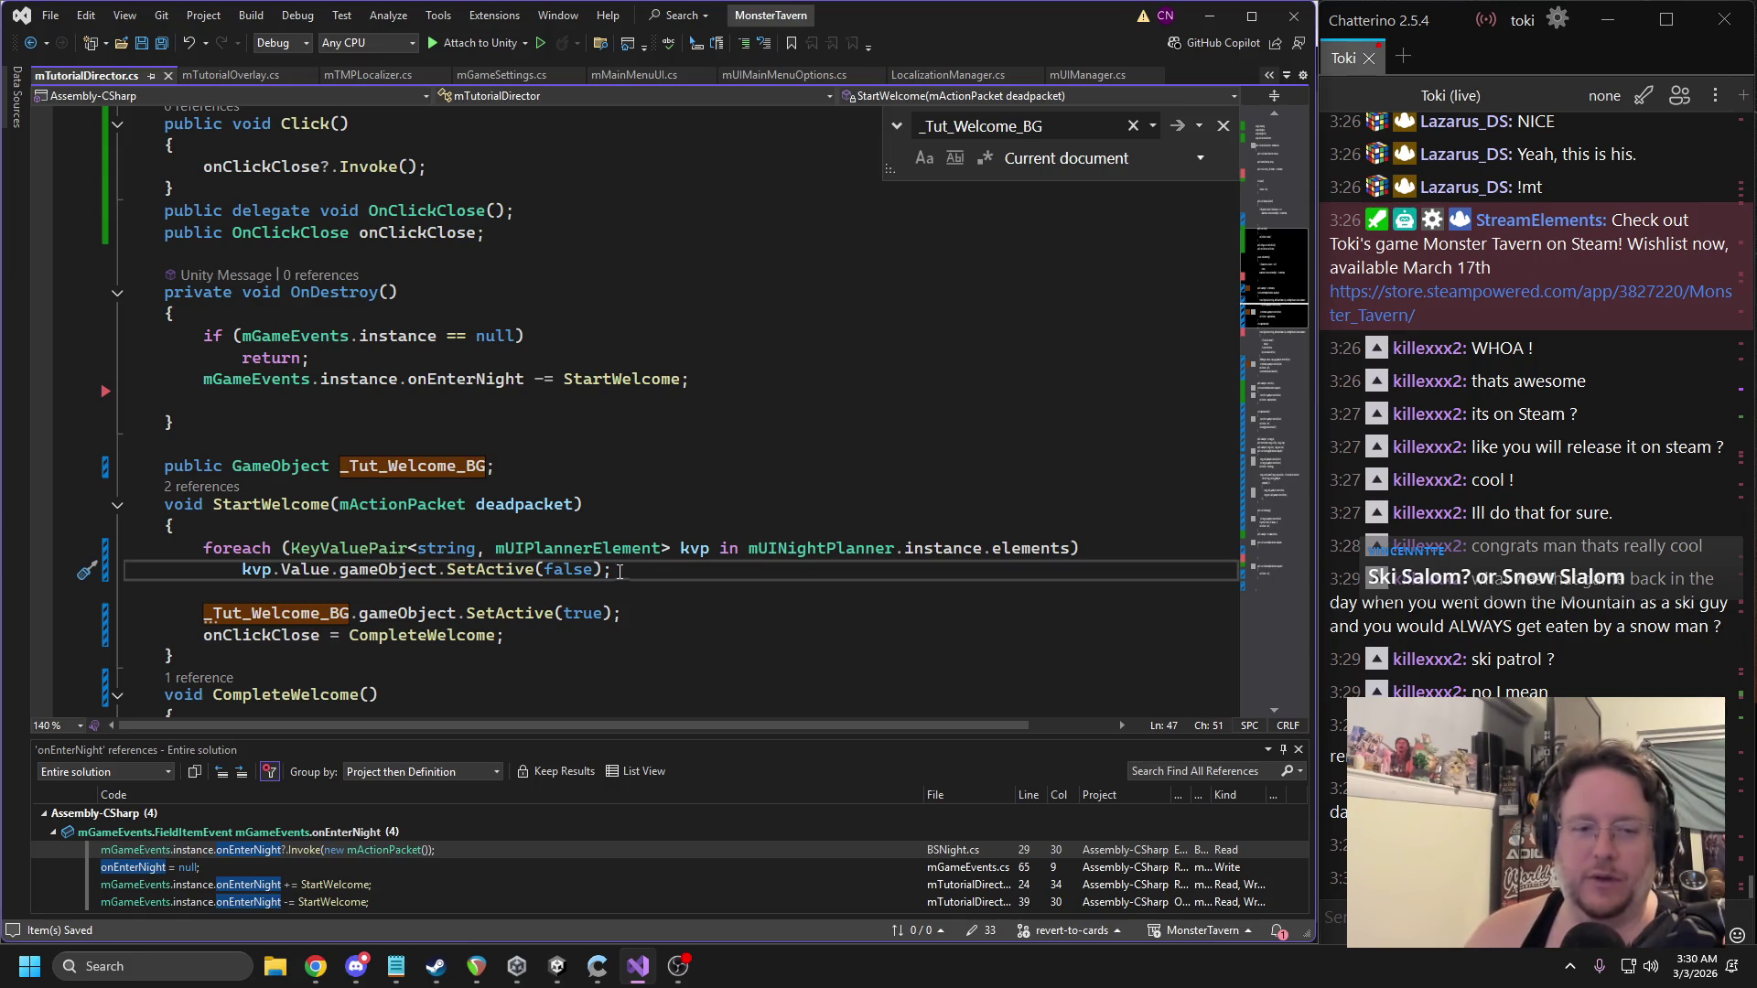
# Cut the foreach loop that re-enables mUIPlannerElement entries out of CompleteWelcome.
pyautogui.keyDown('shift'); pyautogui.click(183, 547); pyautogui.keyUp('shift')
pyautogui.scroll(-2, 274, 476)
pyautogui.click(657, 417)
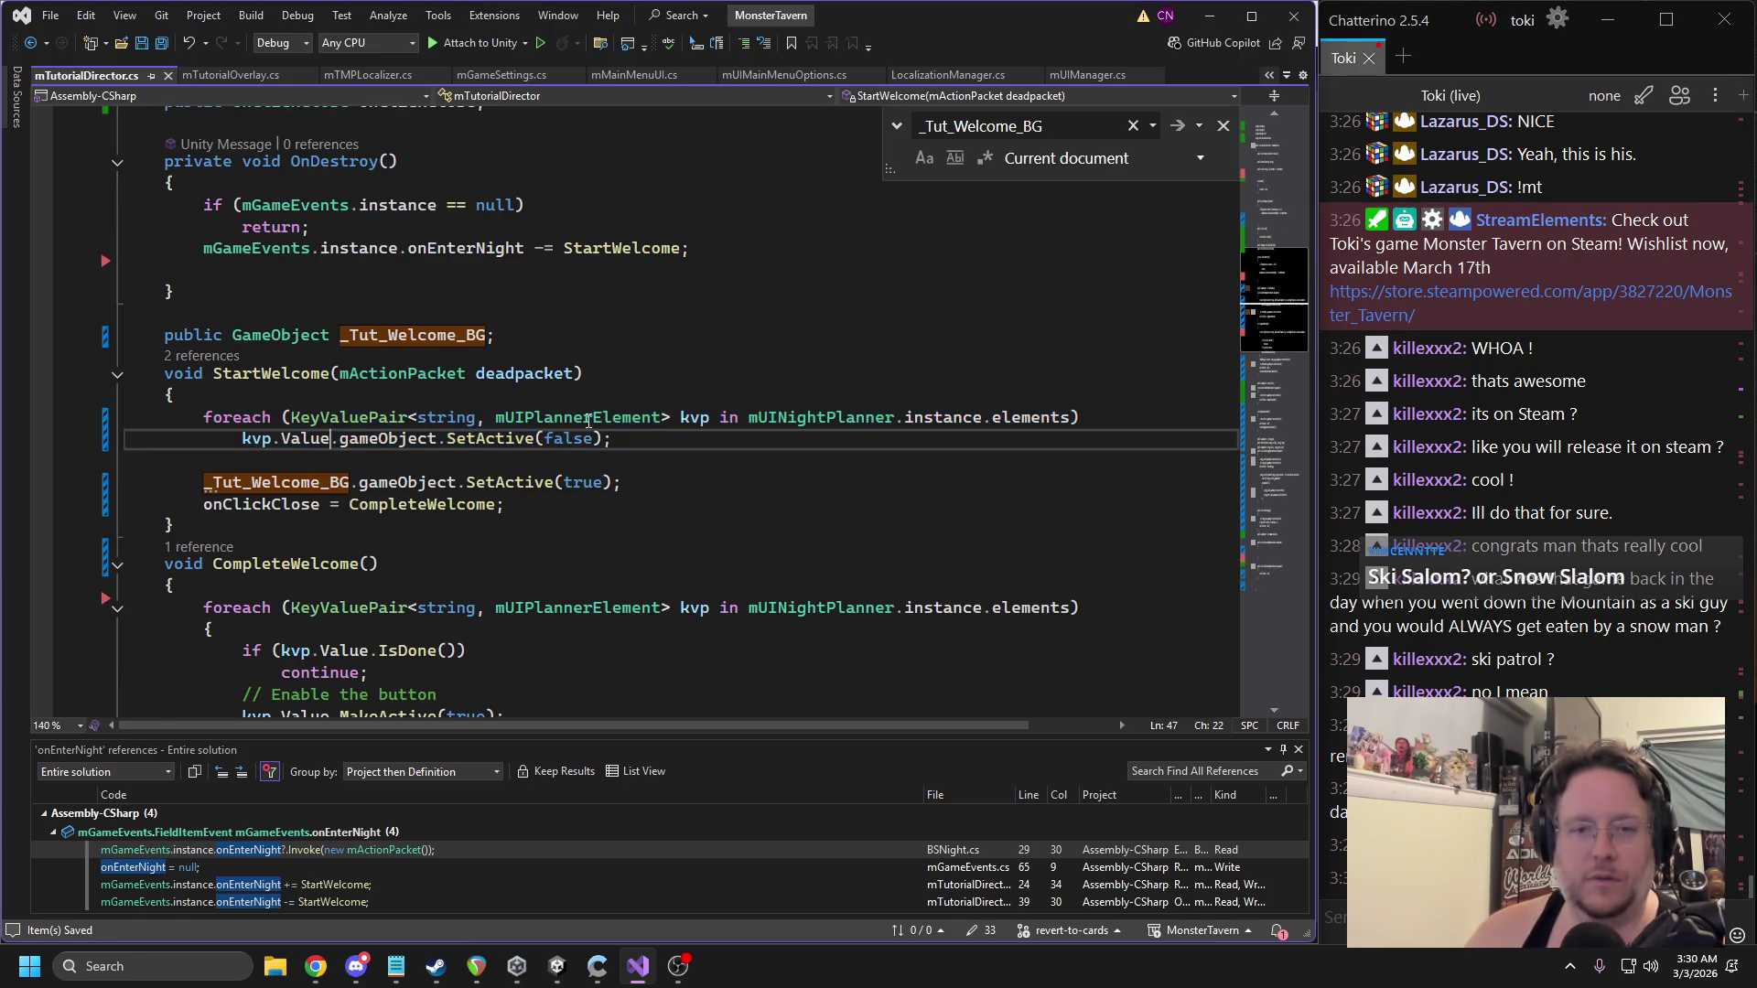
pyautogui.hotkey('ctrl', 'f')
pyautogui.scroll(-3, 361, 468)
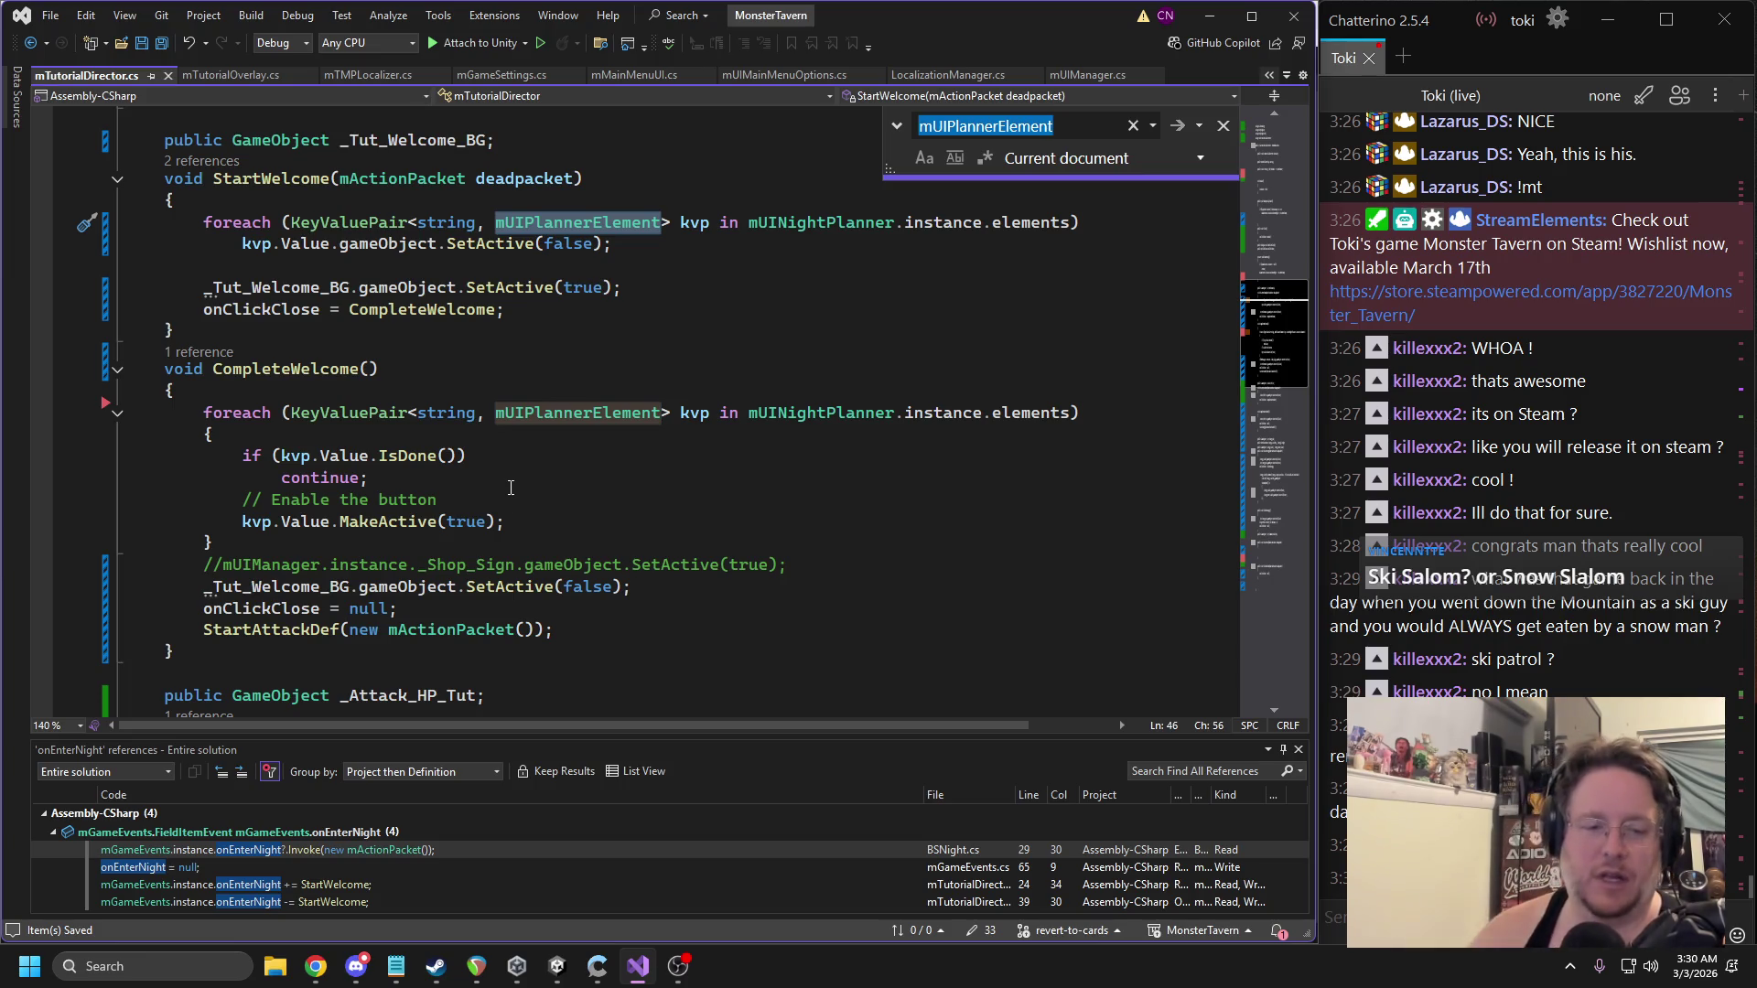
pyautogui.moveTo(234, 545)
pyautogui.mouseDown()
pyautogui.moveTo(128, 513)
pyautogui.moveTo(98, 431)
pyautogui.mouseUp()
pyautogui.hotkey('ctrl', 'c')
pyautogui.press('Delete')
pyautogui.scroll(-12, 430, 518)
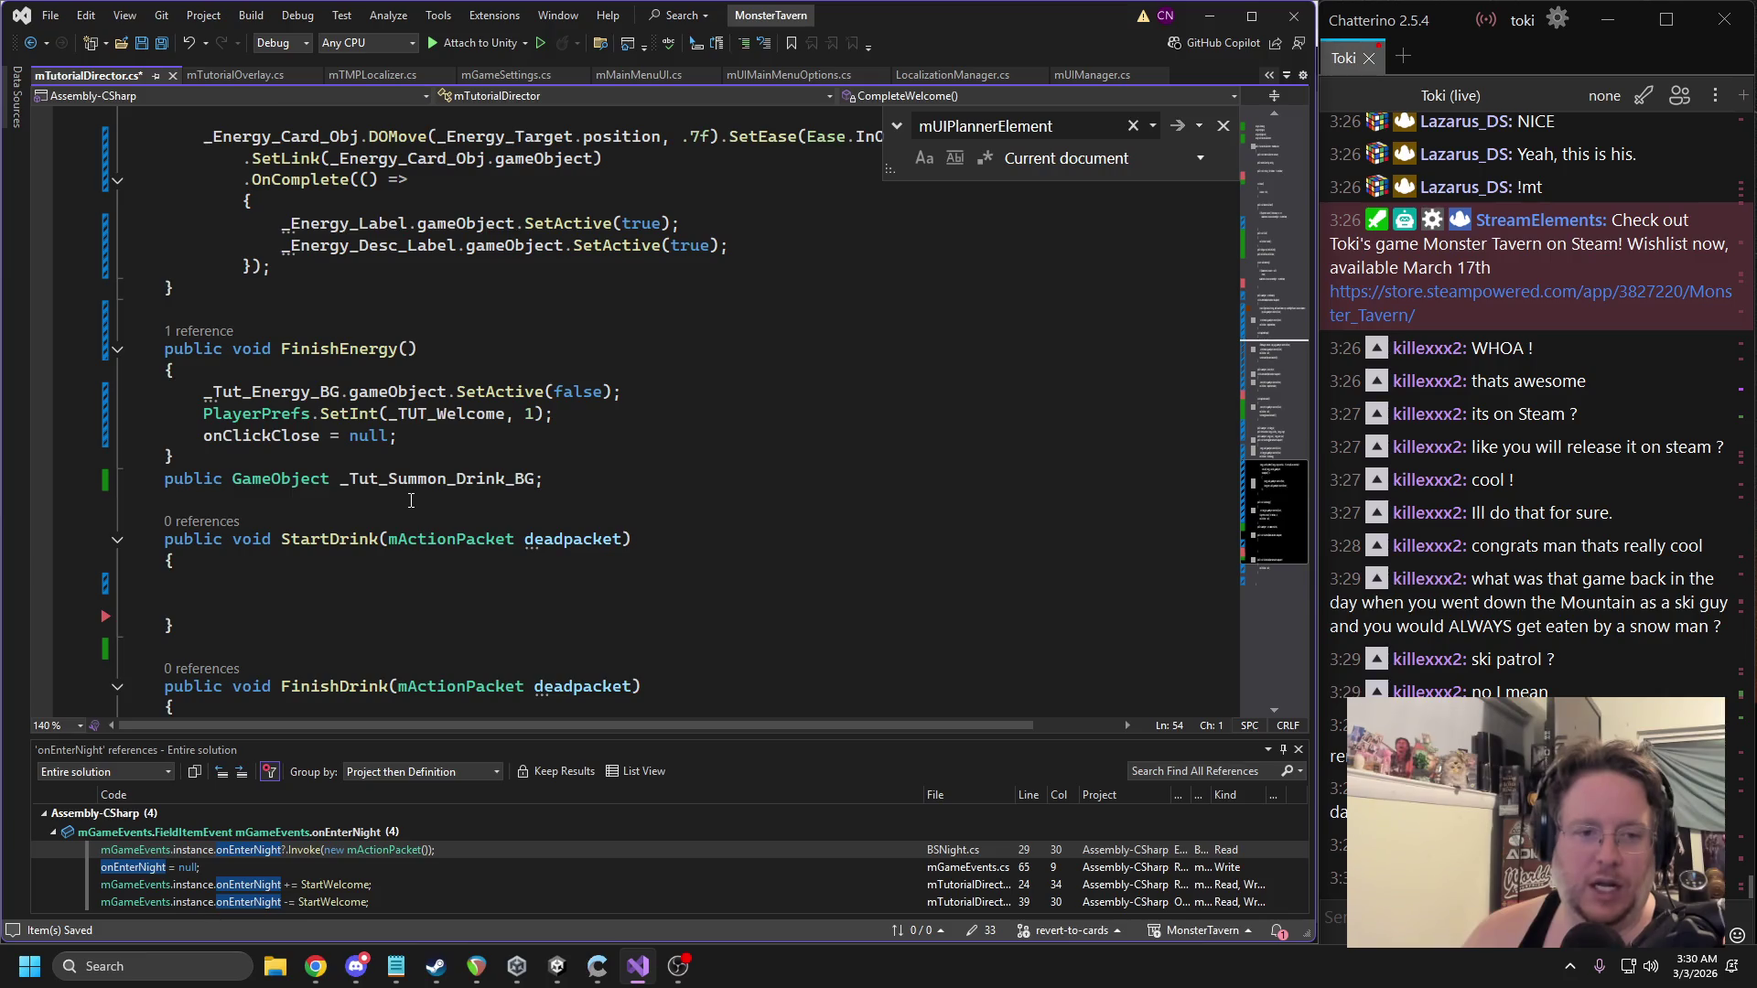
# Paste the planner-element foreach loop into FinishDrink.
pyautogui.scroll(-3, 411, 500)
pyautogui.click(660, 533)
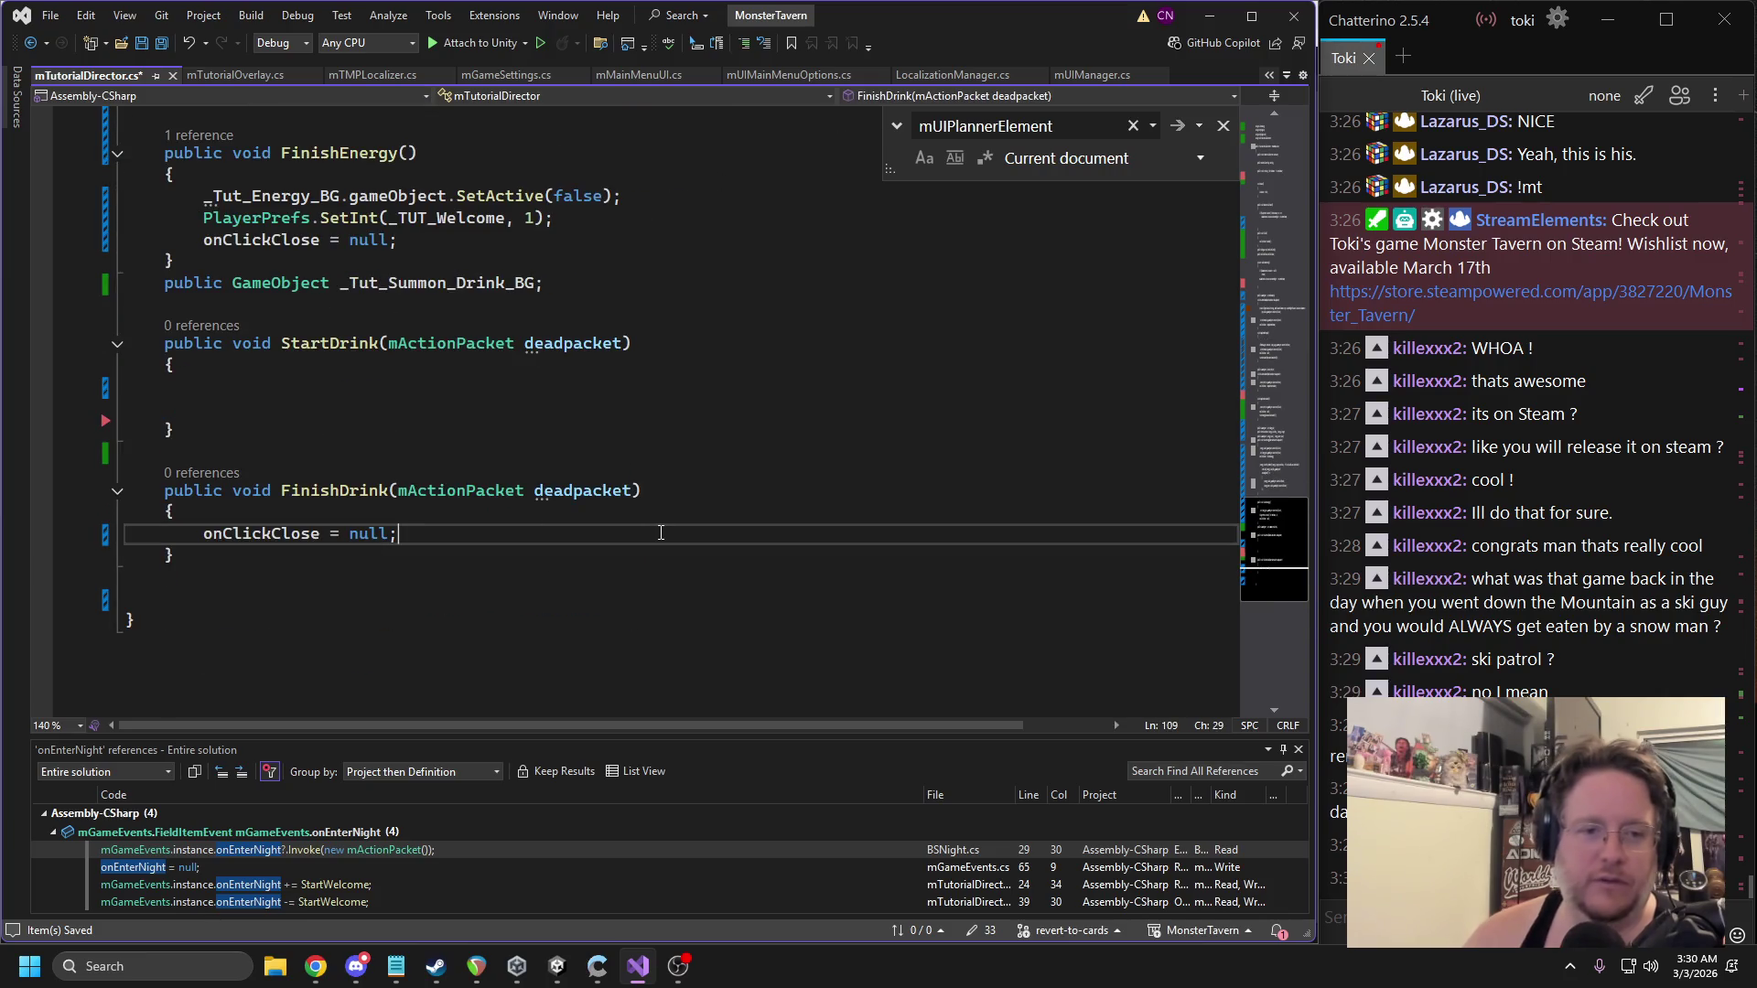
pyautogui.hotkey('ctrl', 'v')
# Move the PlayerPrefs _TUT_Welcome line from FinishEnergy into FinishDrink below onClickClose.
pyautogui.scroll(3, 494, 414)
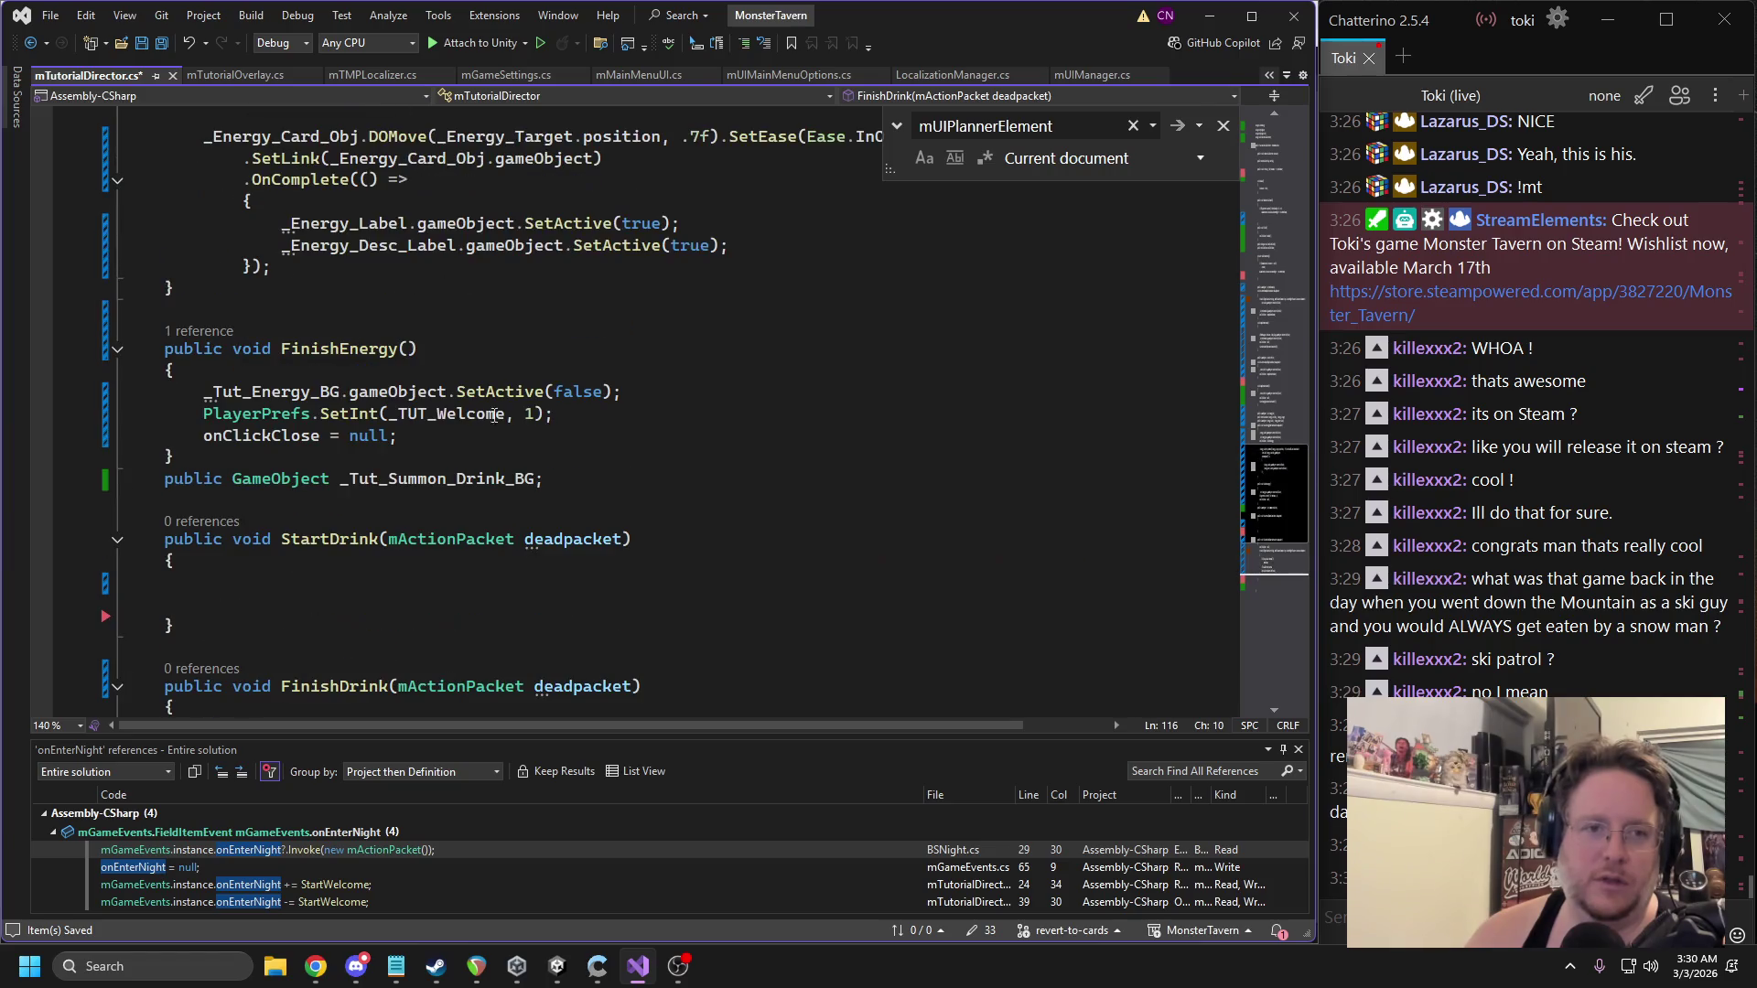
pyautogui.tripleClick(397, 421)
pyautogui.hotkey('ctrl', 'x')
pyautogui.scroll(-5, 472, 473)
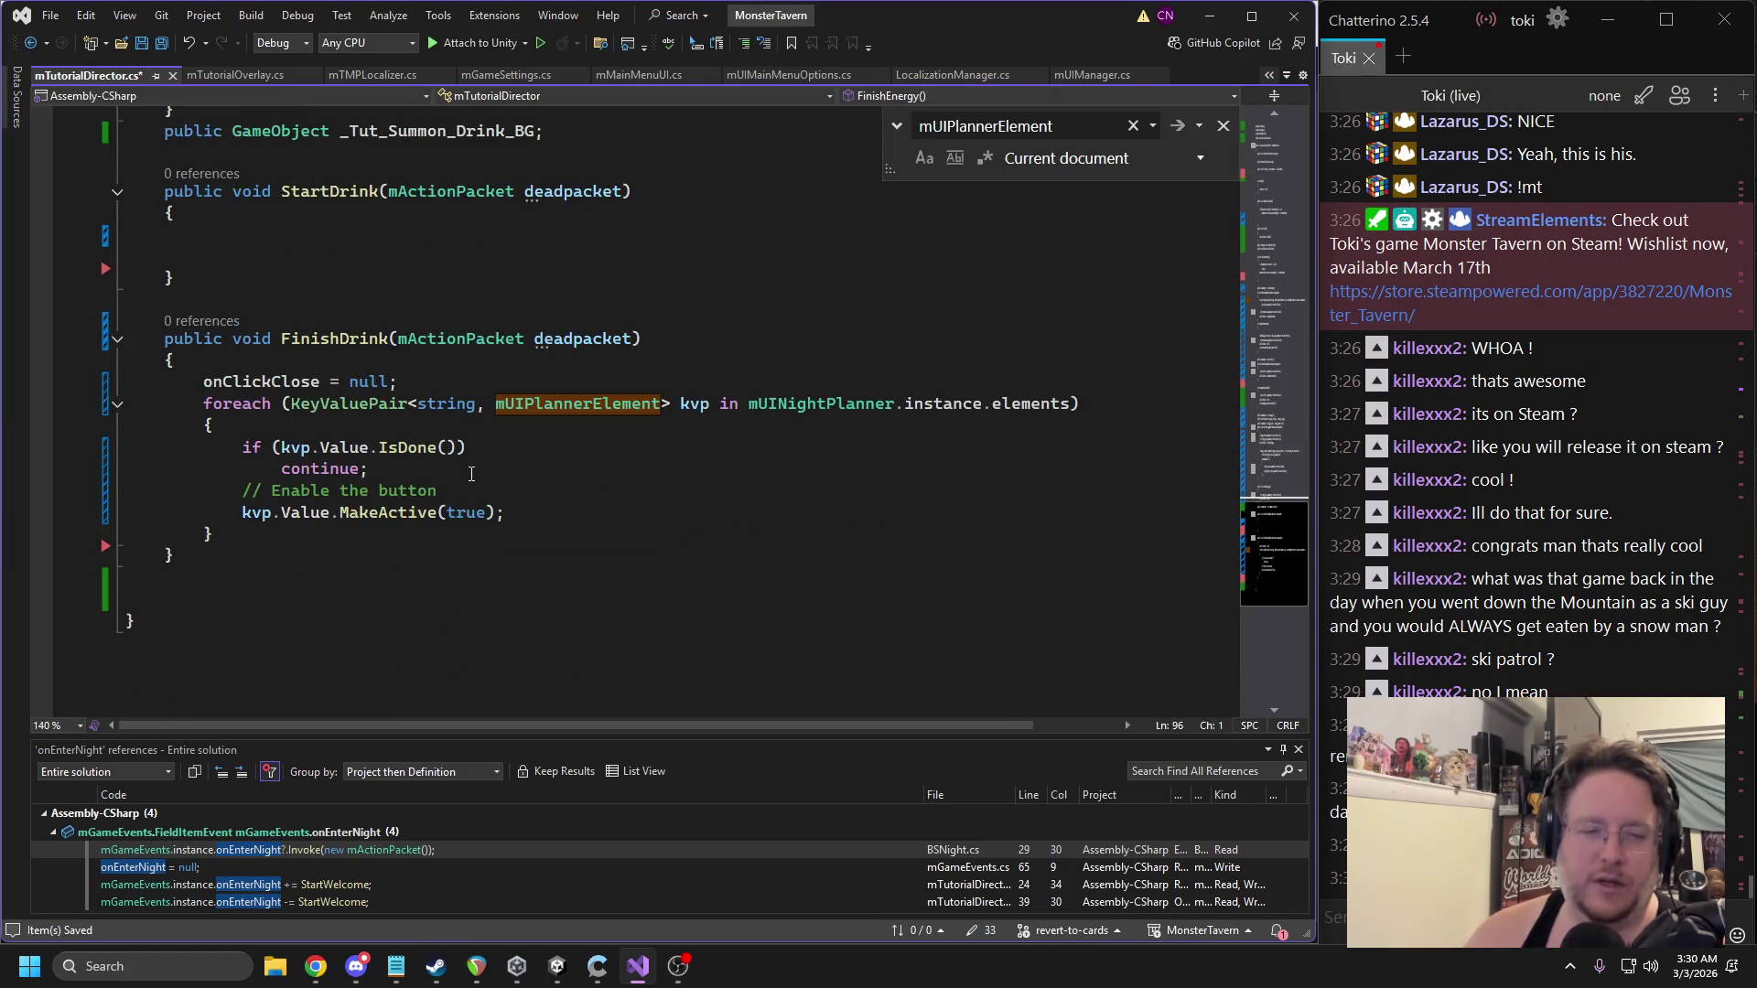
pyautogui.click(539, 381)
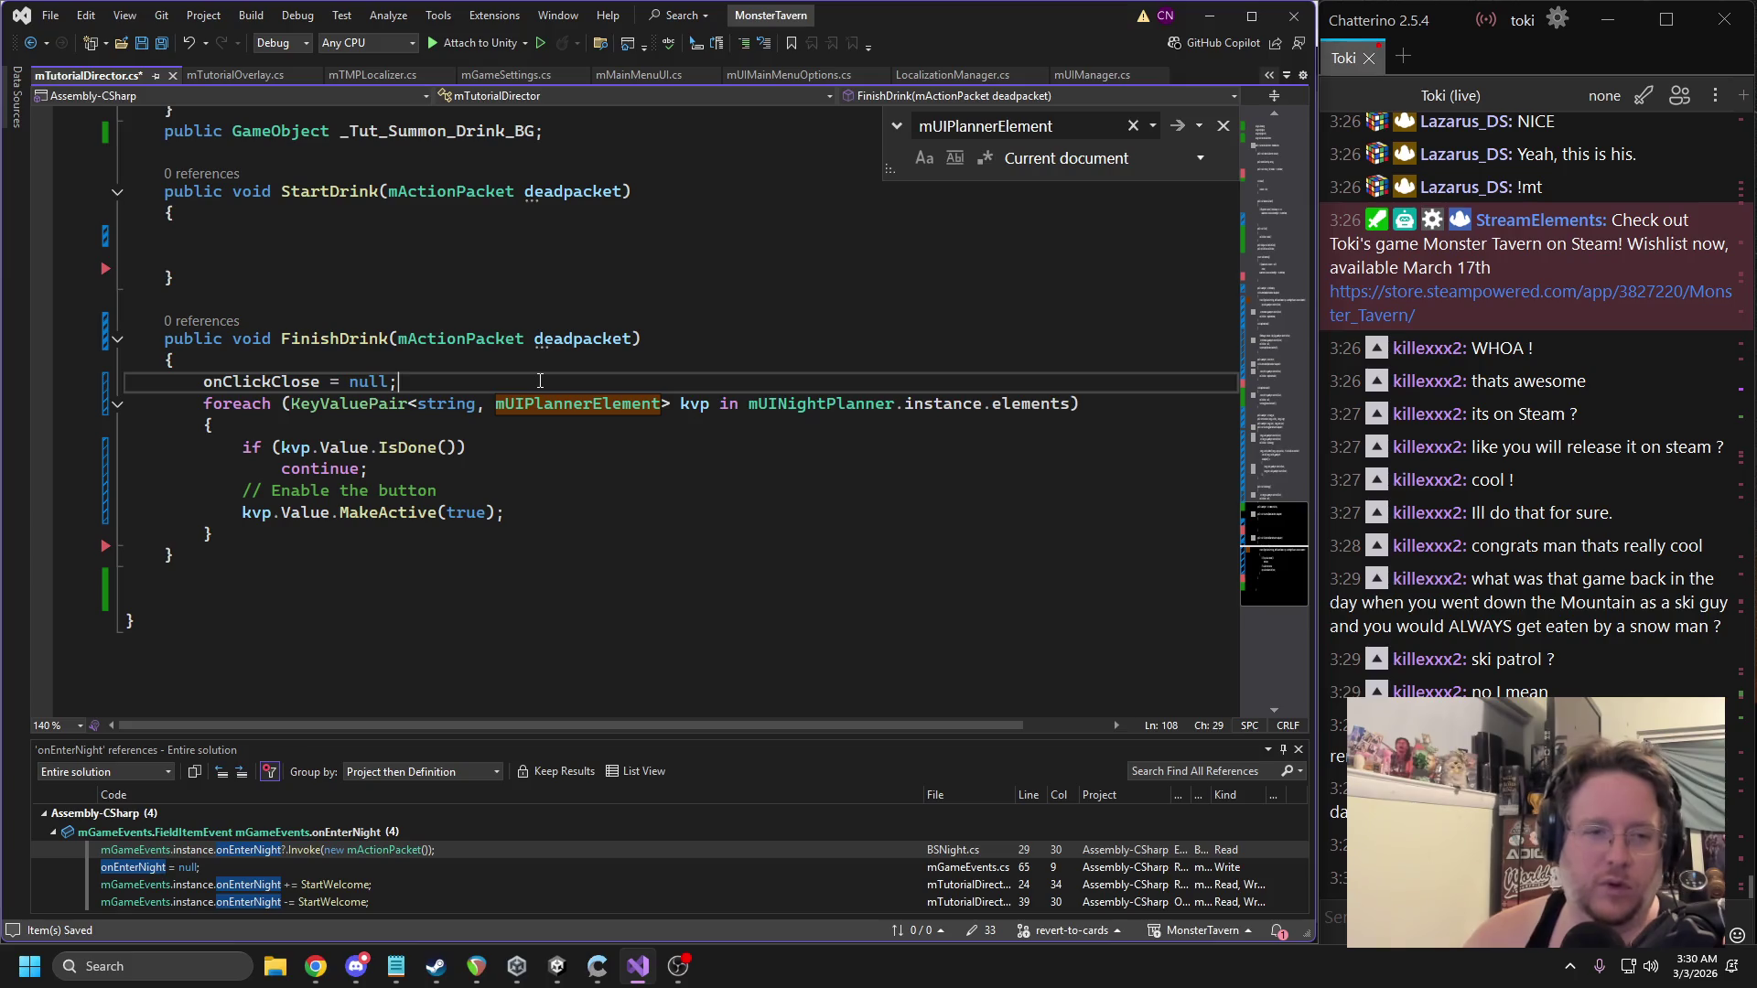
pyautogui.press('Return')
pyautogui.hotkey('ctrl', 'v')
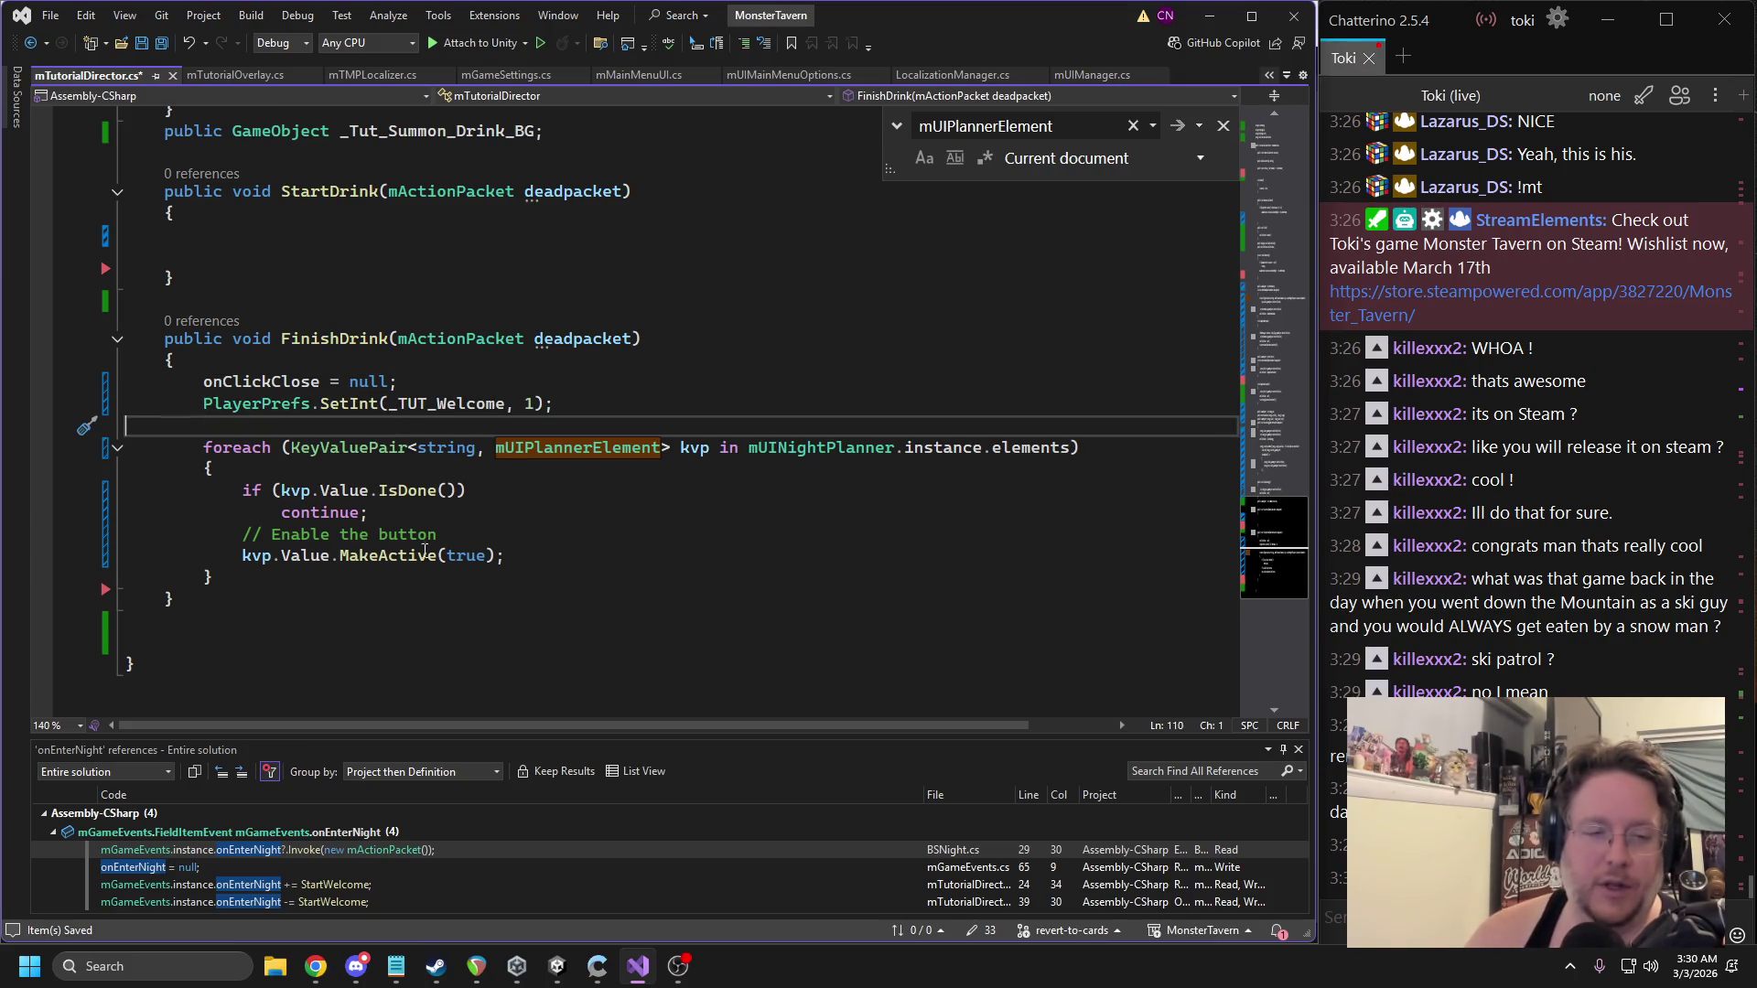
# Add kvp.Value.gameObject.SetActive(true); at the top of the loop body and save.
pyautogui.moveTo(241, 557); pyautogui.dragTo(314, 557)
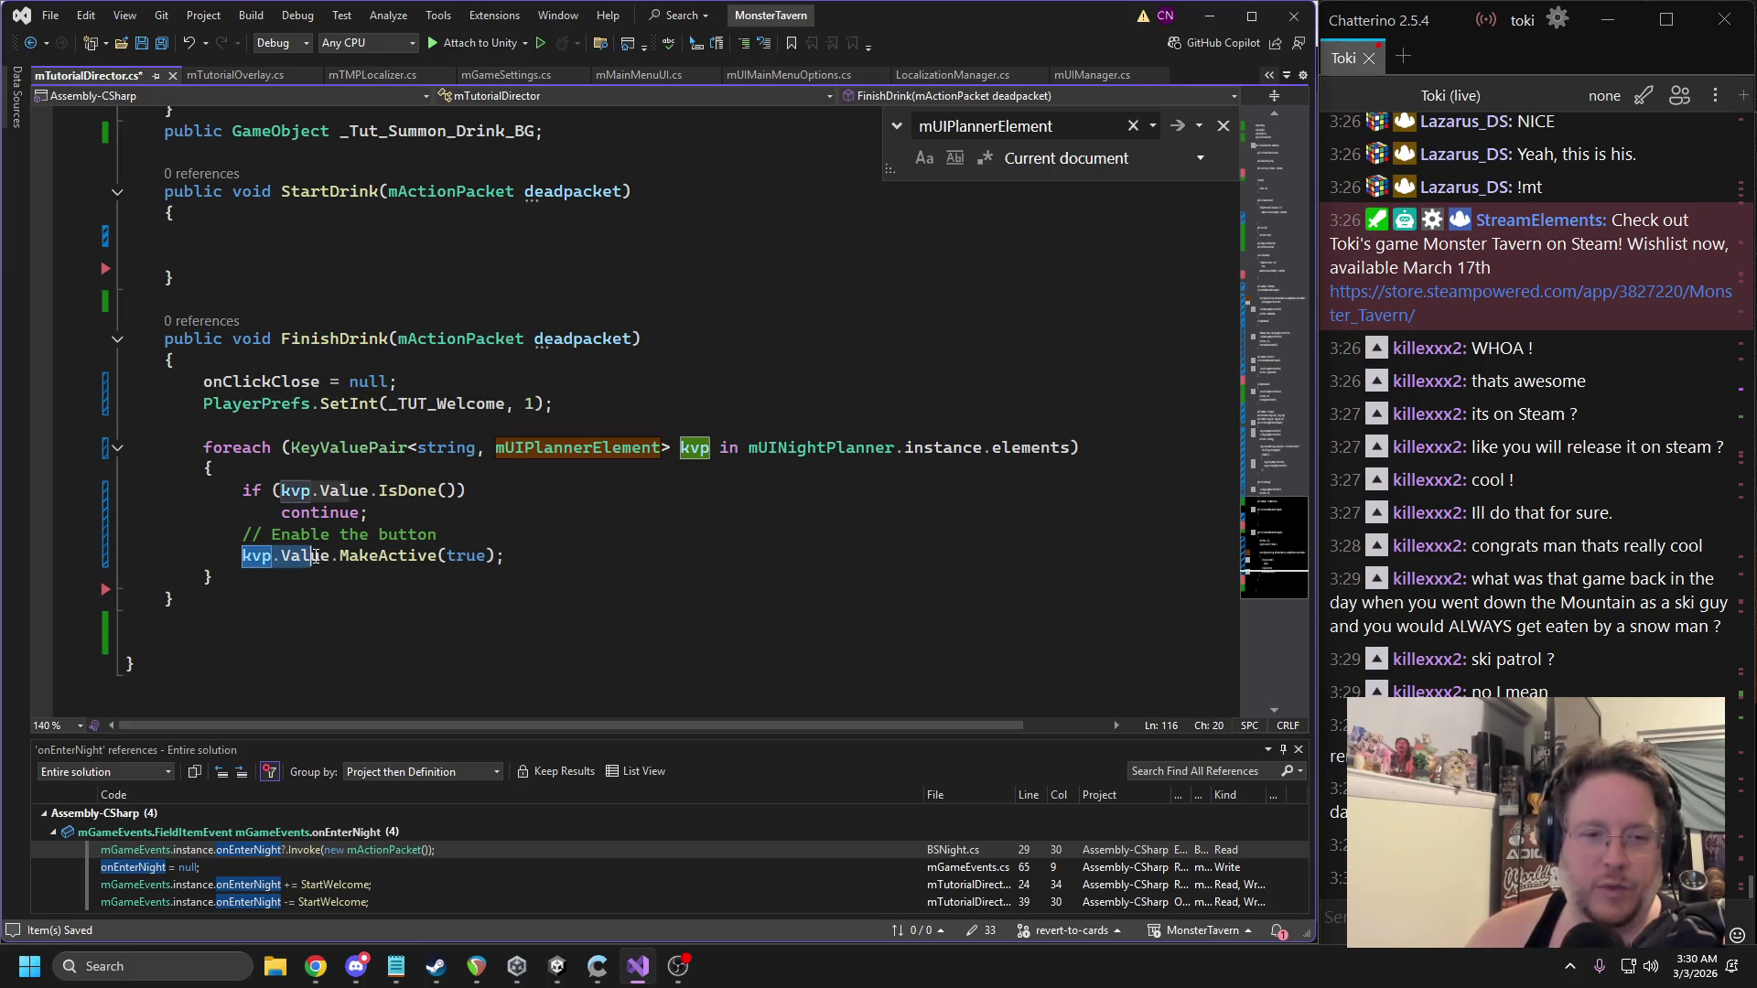
pyautogui.click(393, 478)
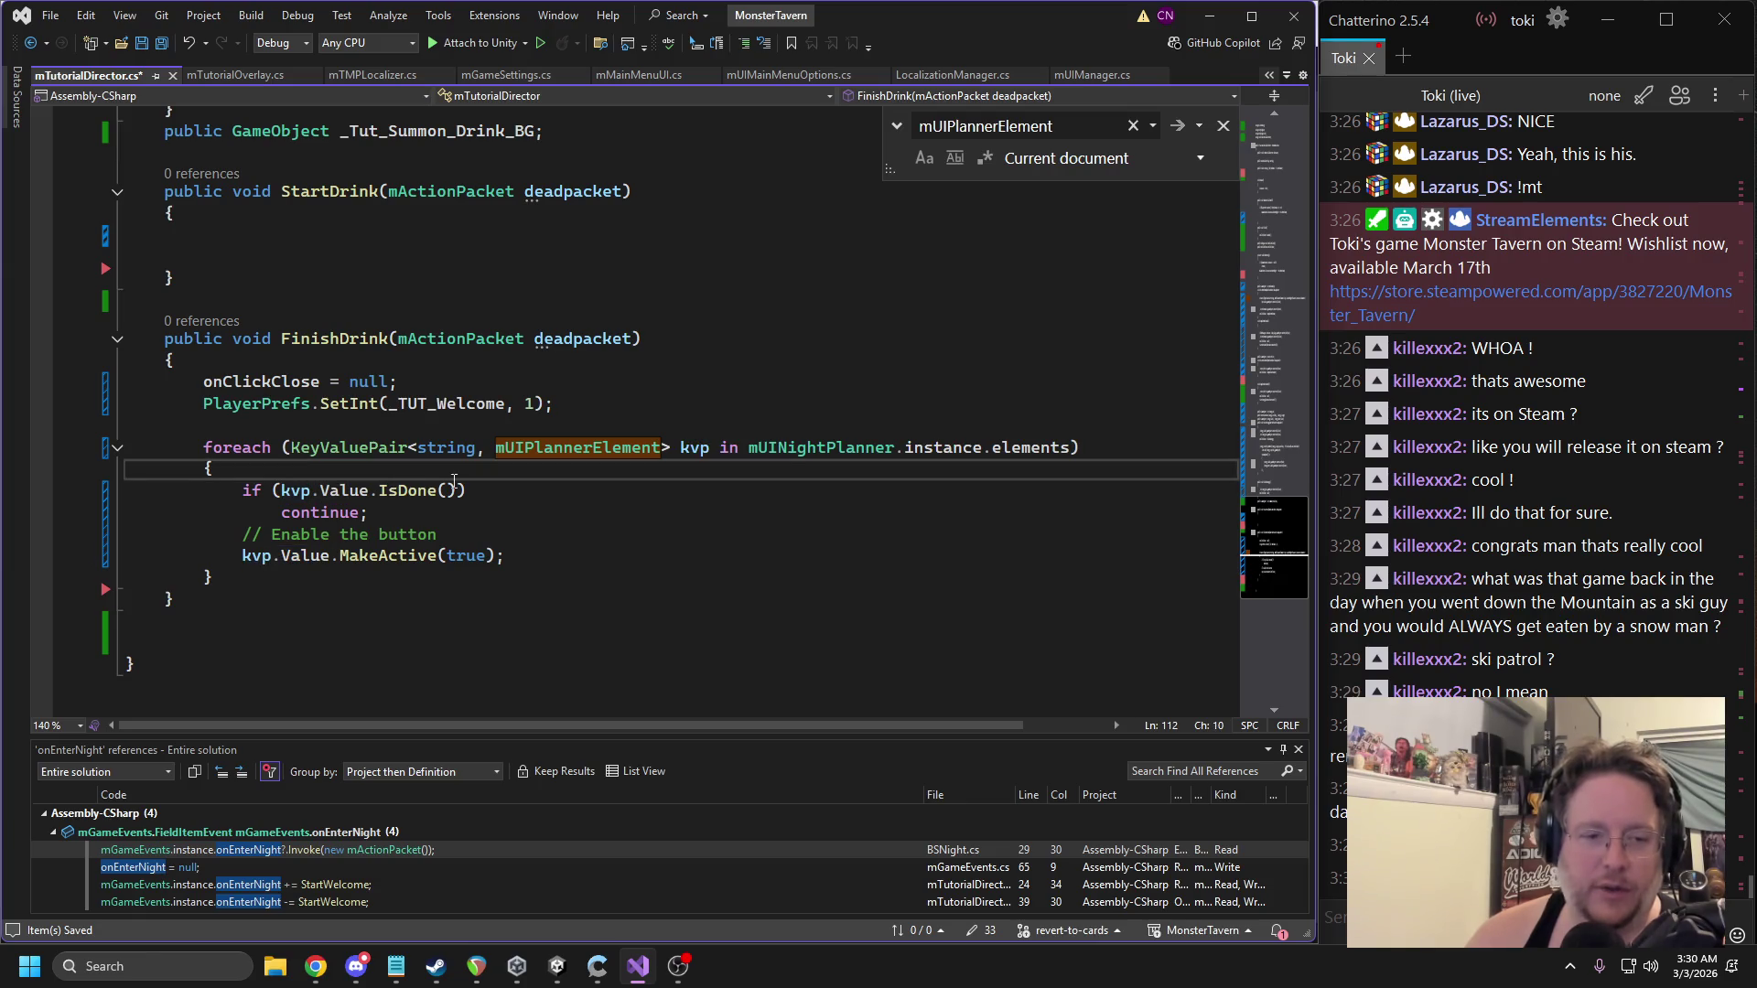
pyautogui.press('Return')
pyautogui.write('kvp')
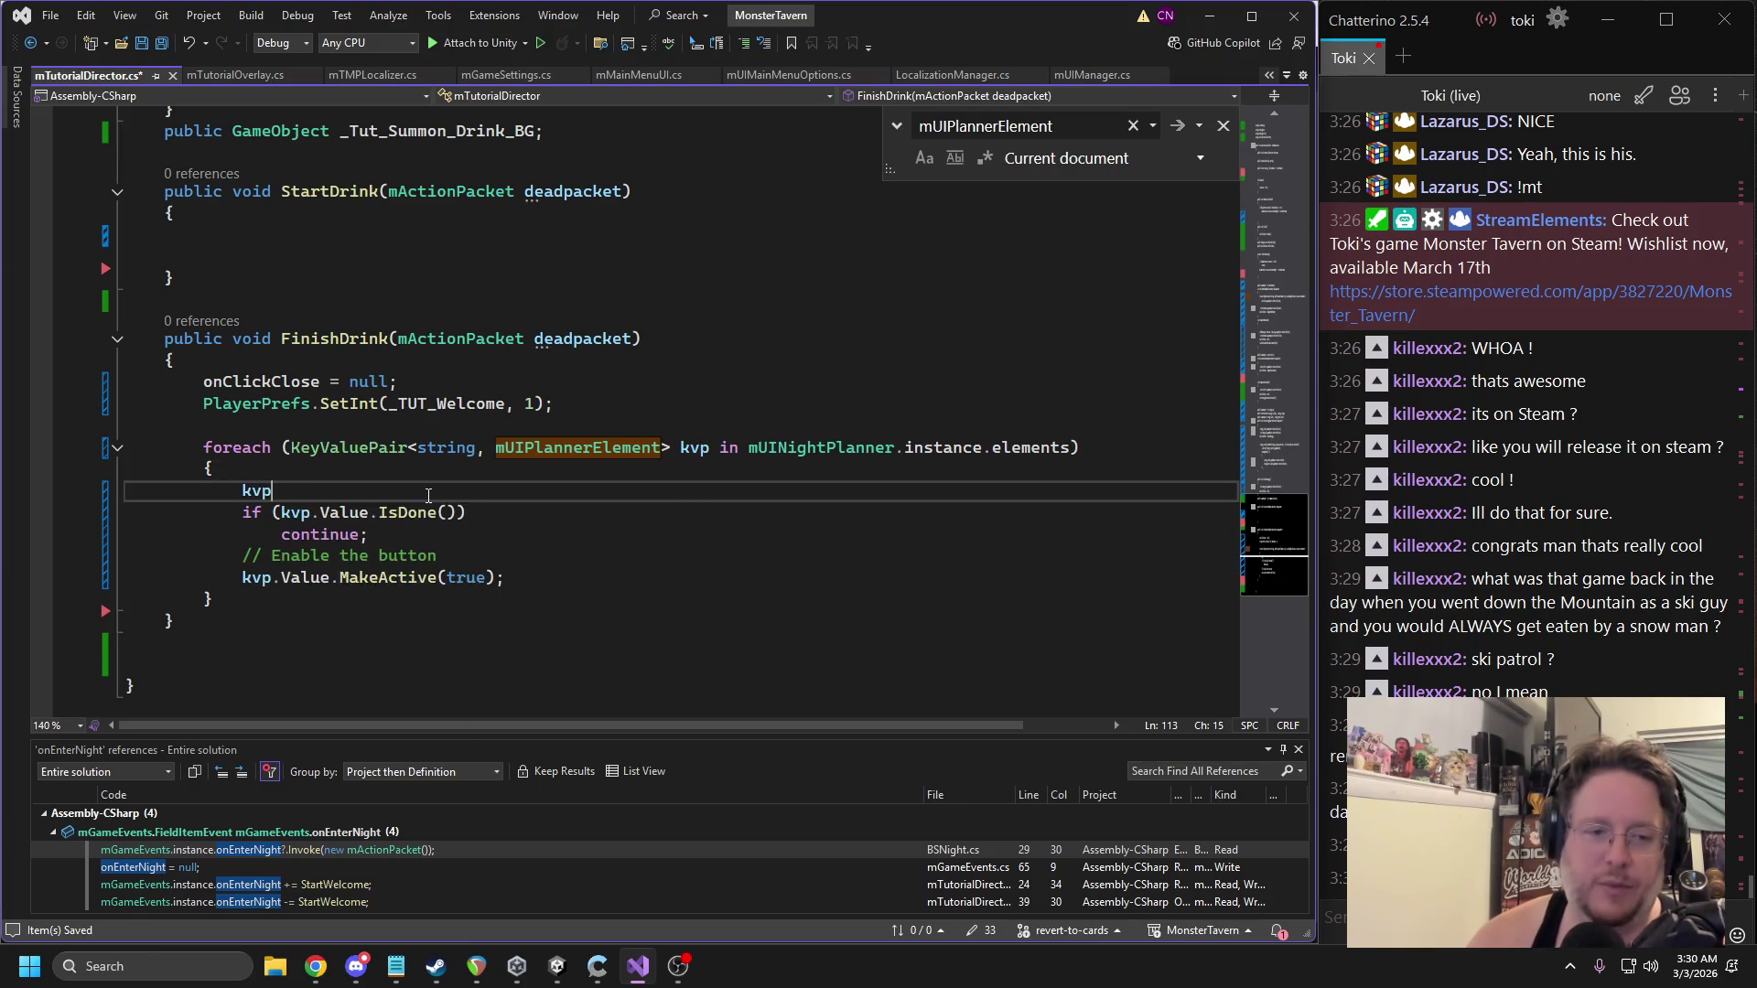
pyautogui.write('.Value.gameObject.SetActive(true);')
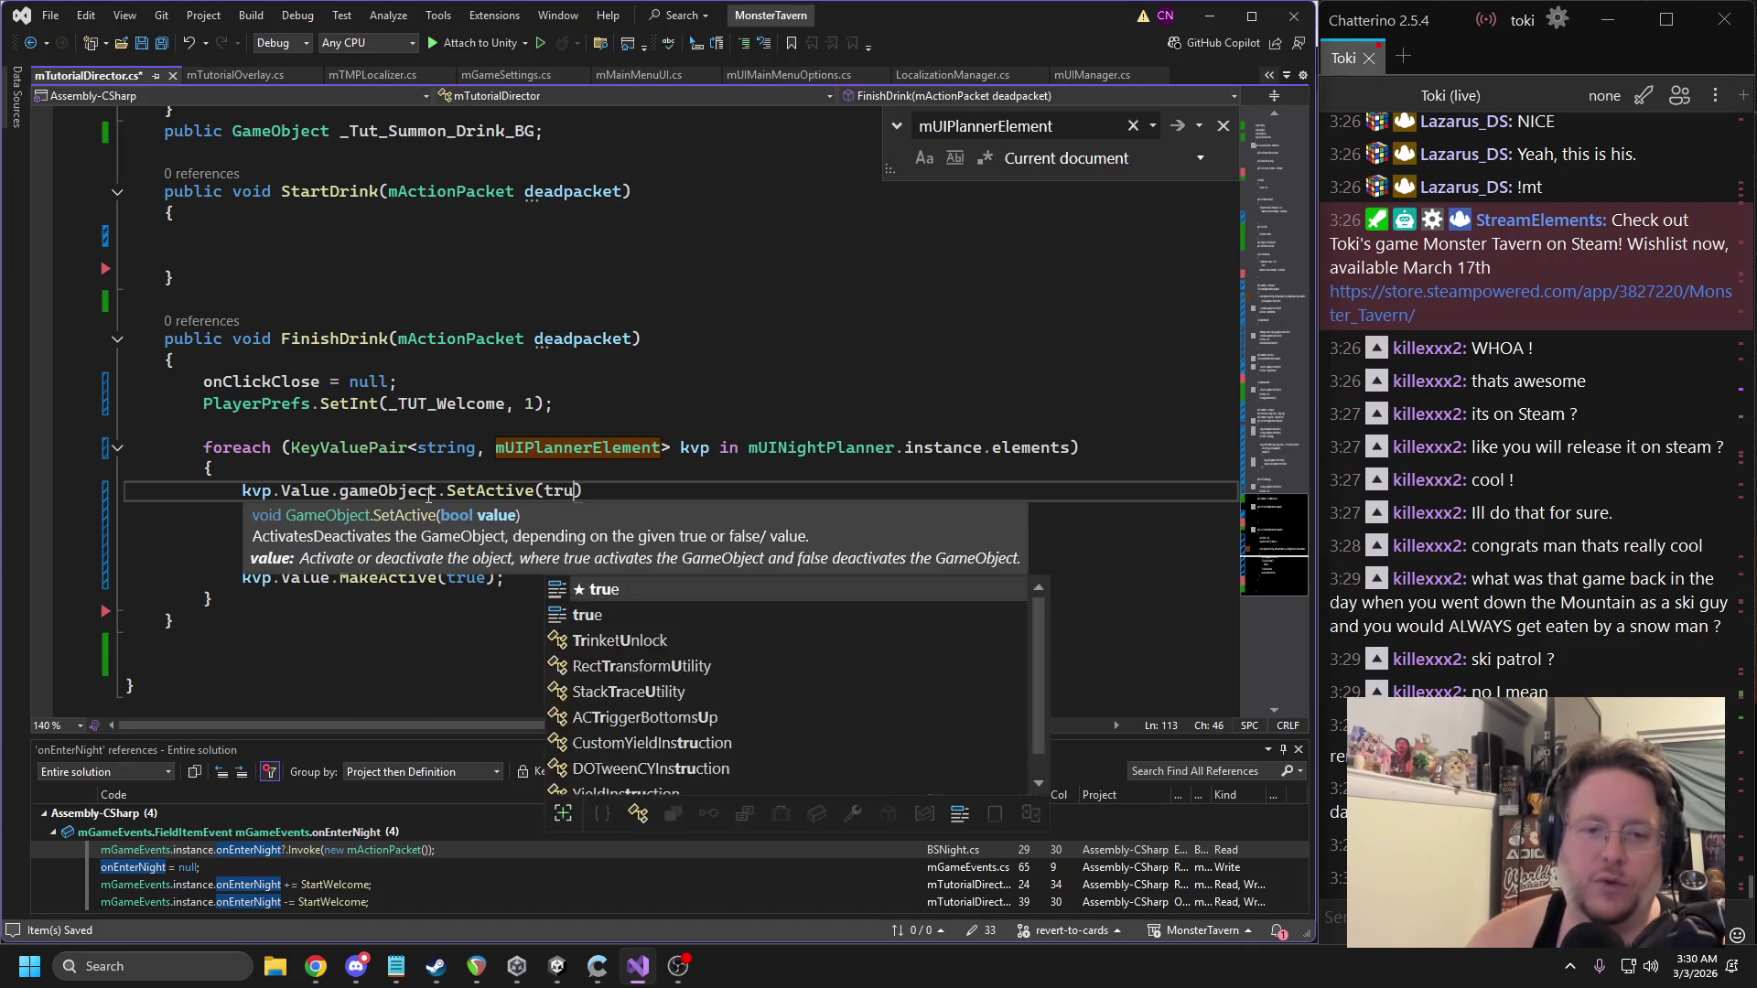
pyautogui.hotkey('ctrl', 's')
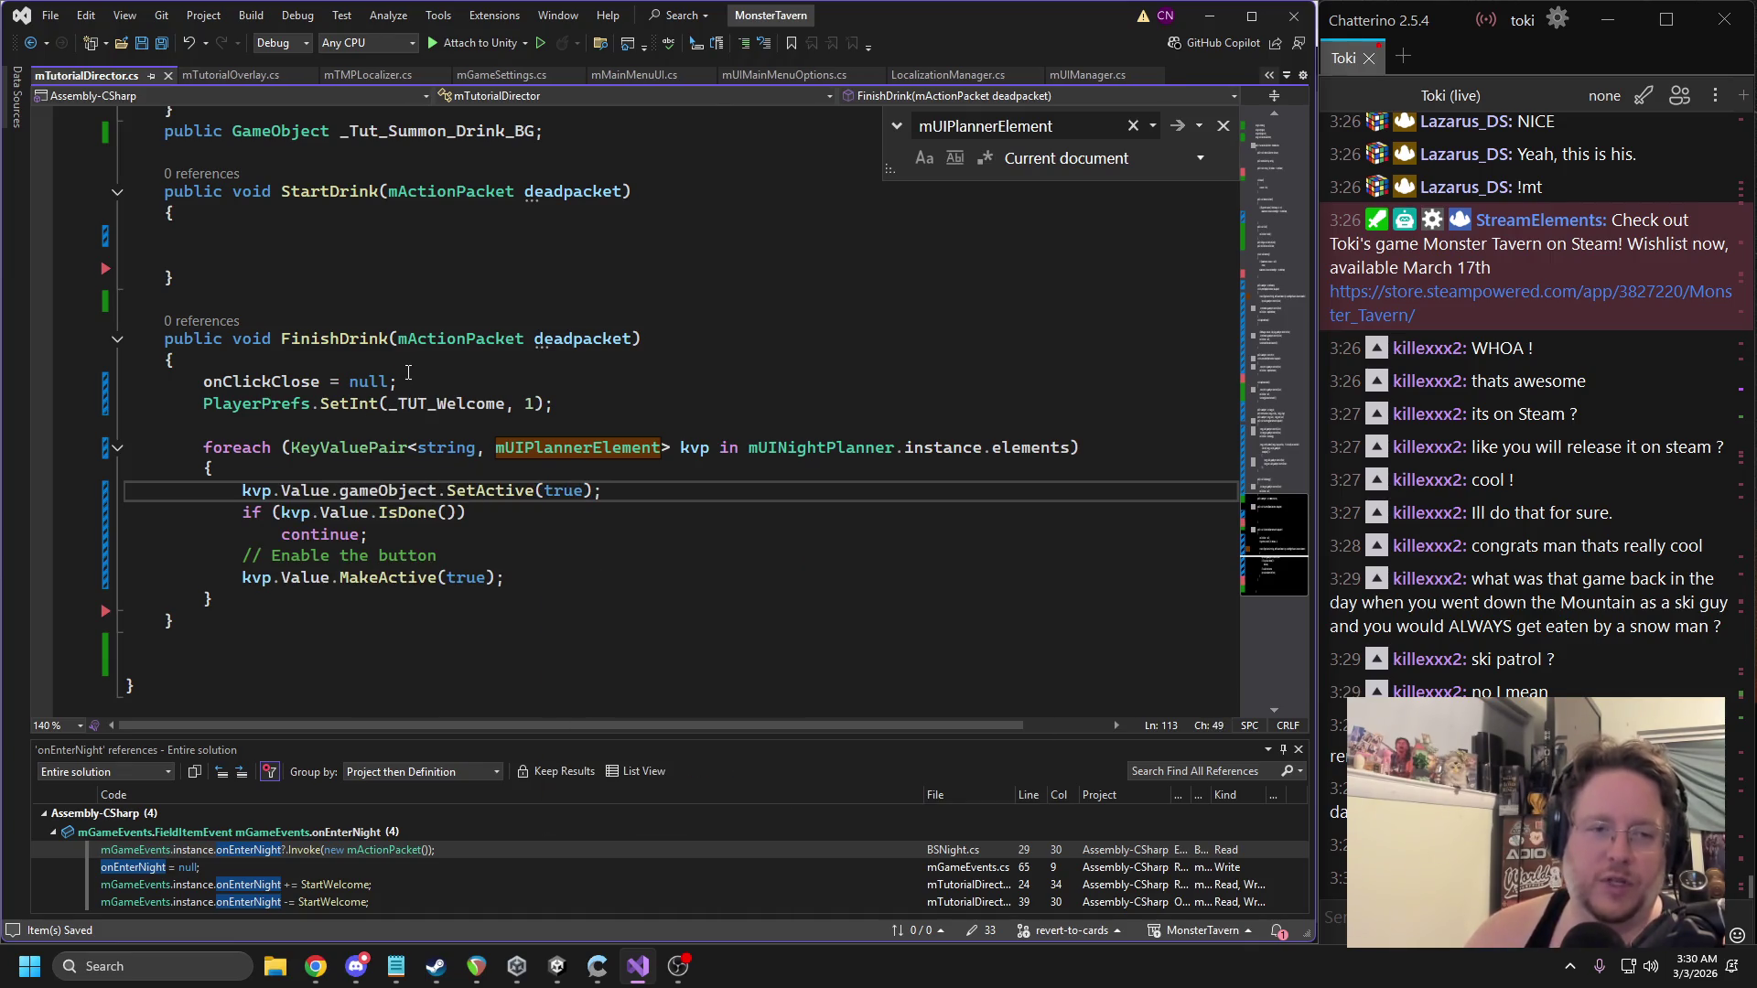
pyautogui.scroll(3, 408, 372)
pyautogui.scroll(12, 414, 370)
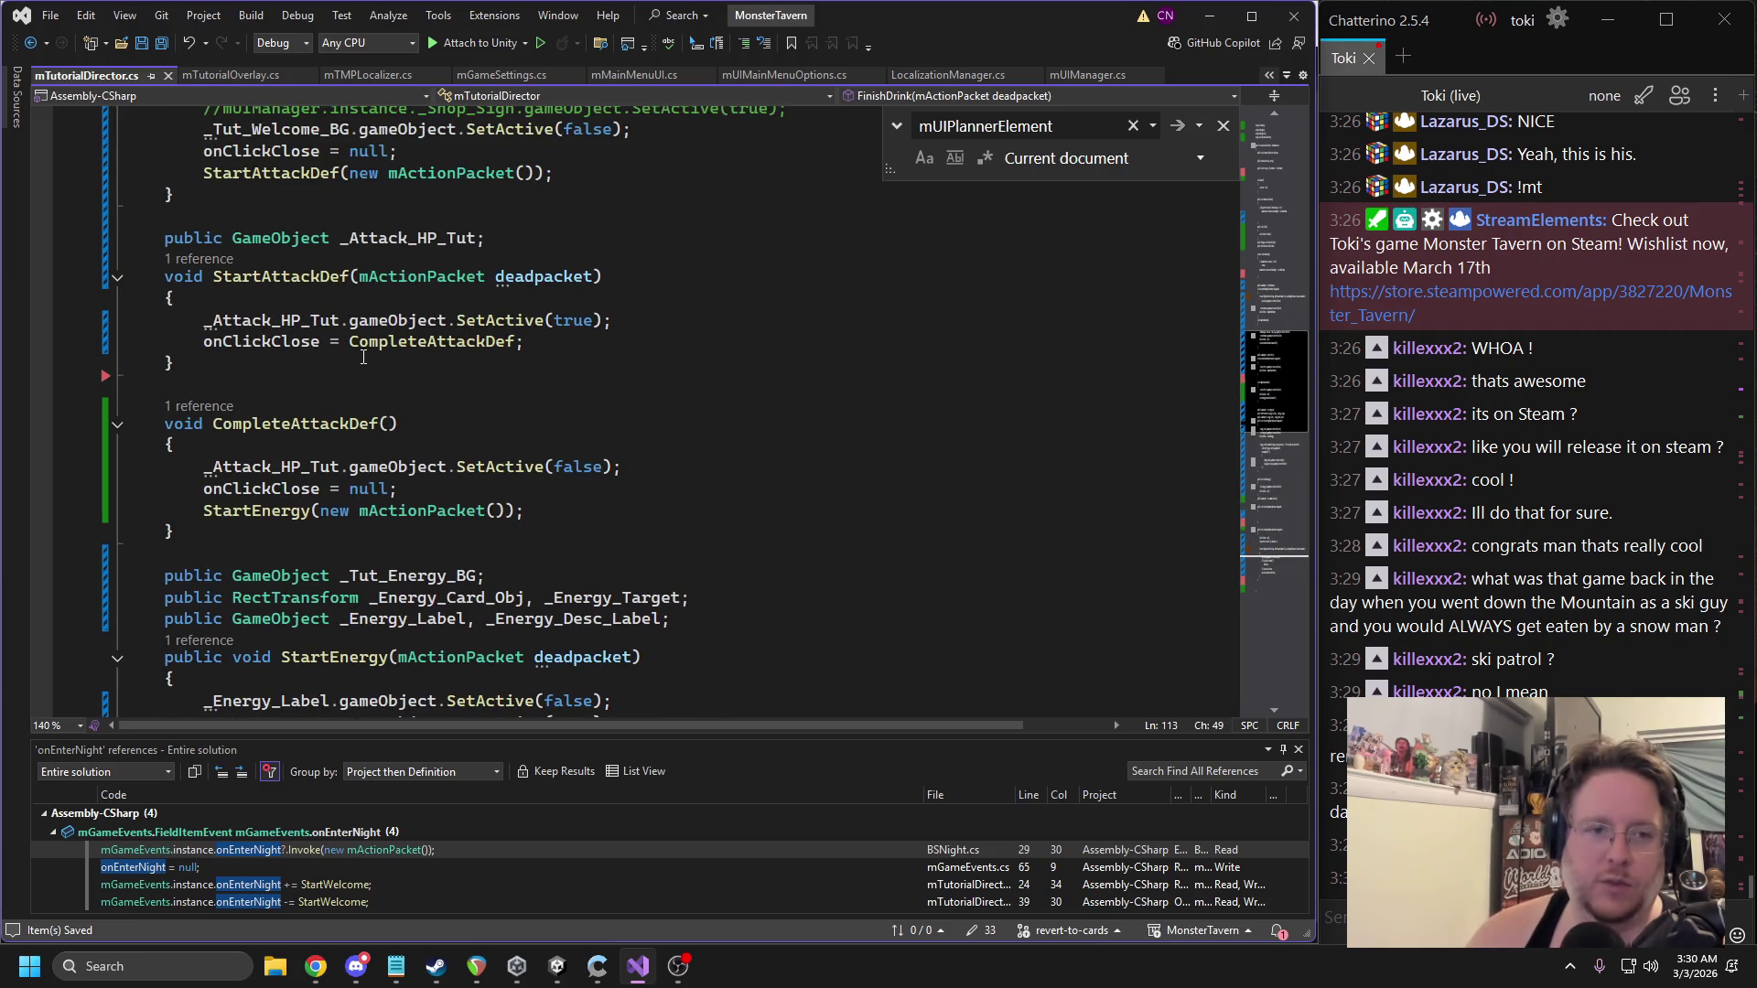
# Add StartDrink(new mActionPacket()); after _Tut_Energy_BG.SetActive(false) in FinishEnergy.
pyautogui.scroll(-7, 360, 356)
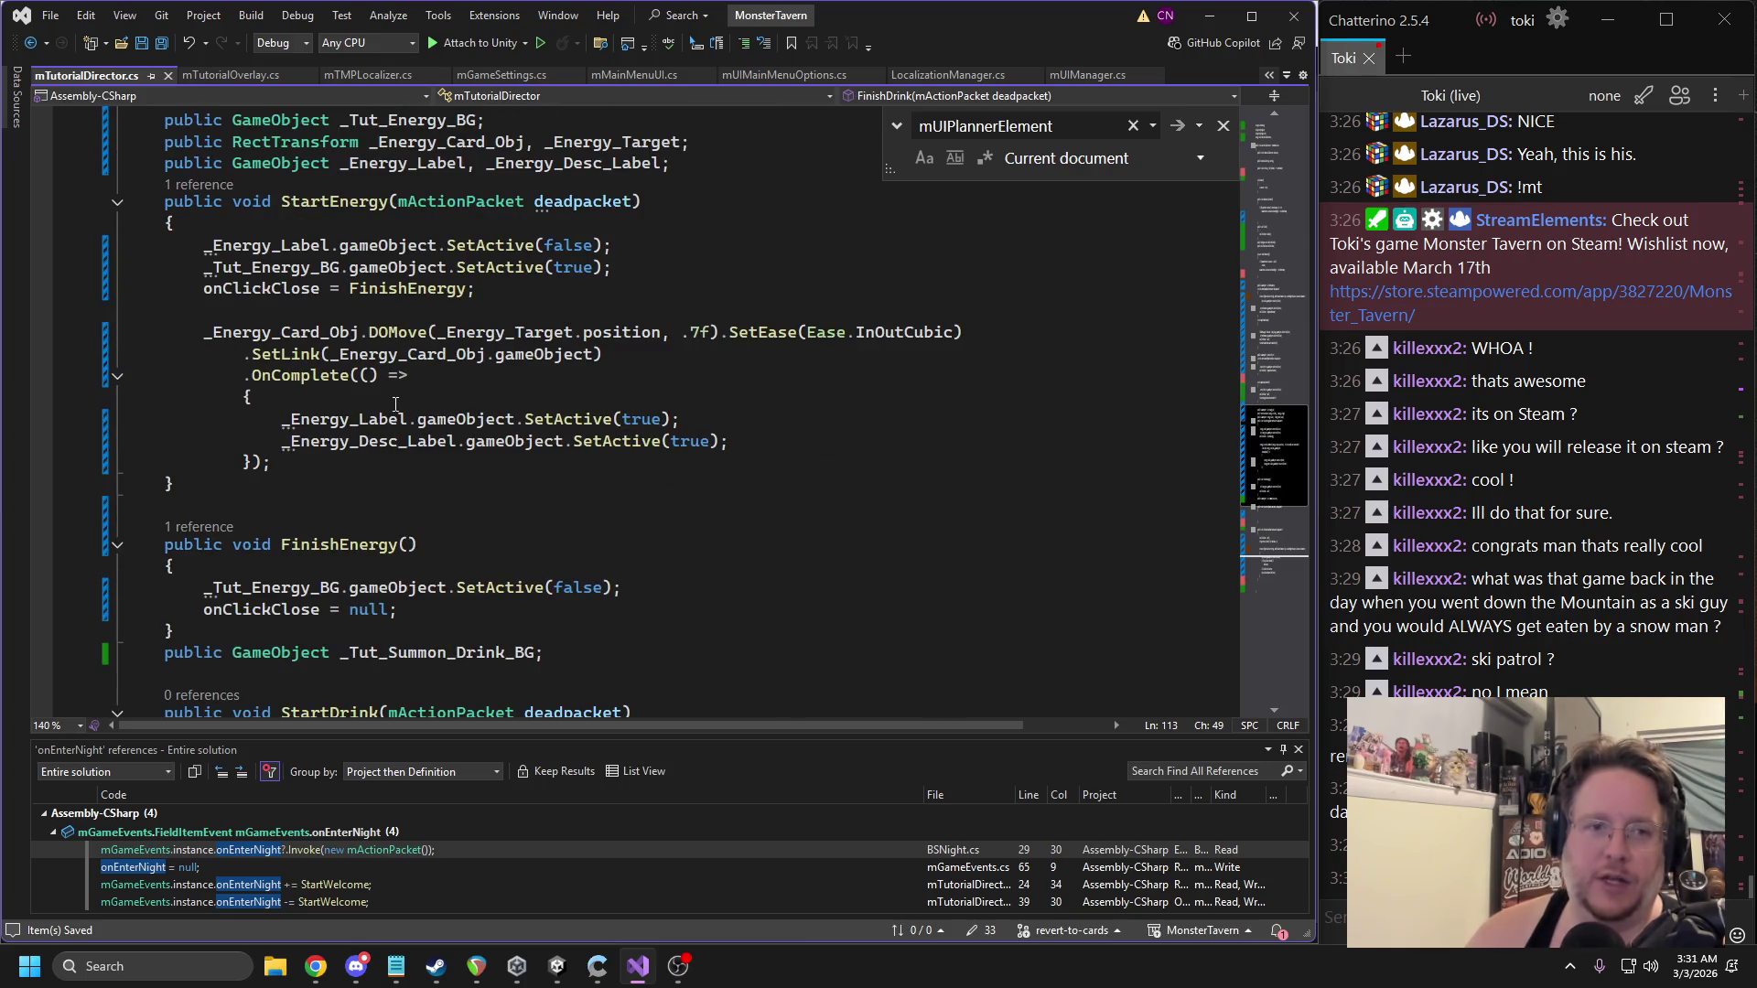
pyautogui.doubleClick(380, 290)
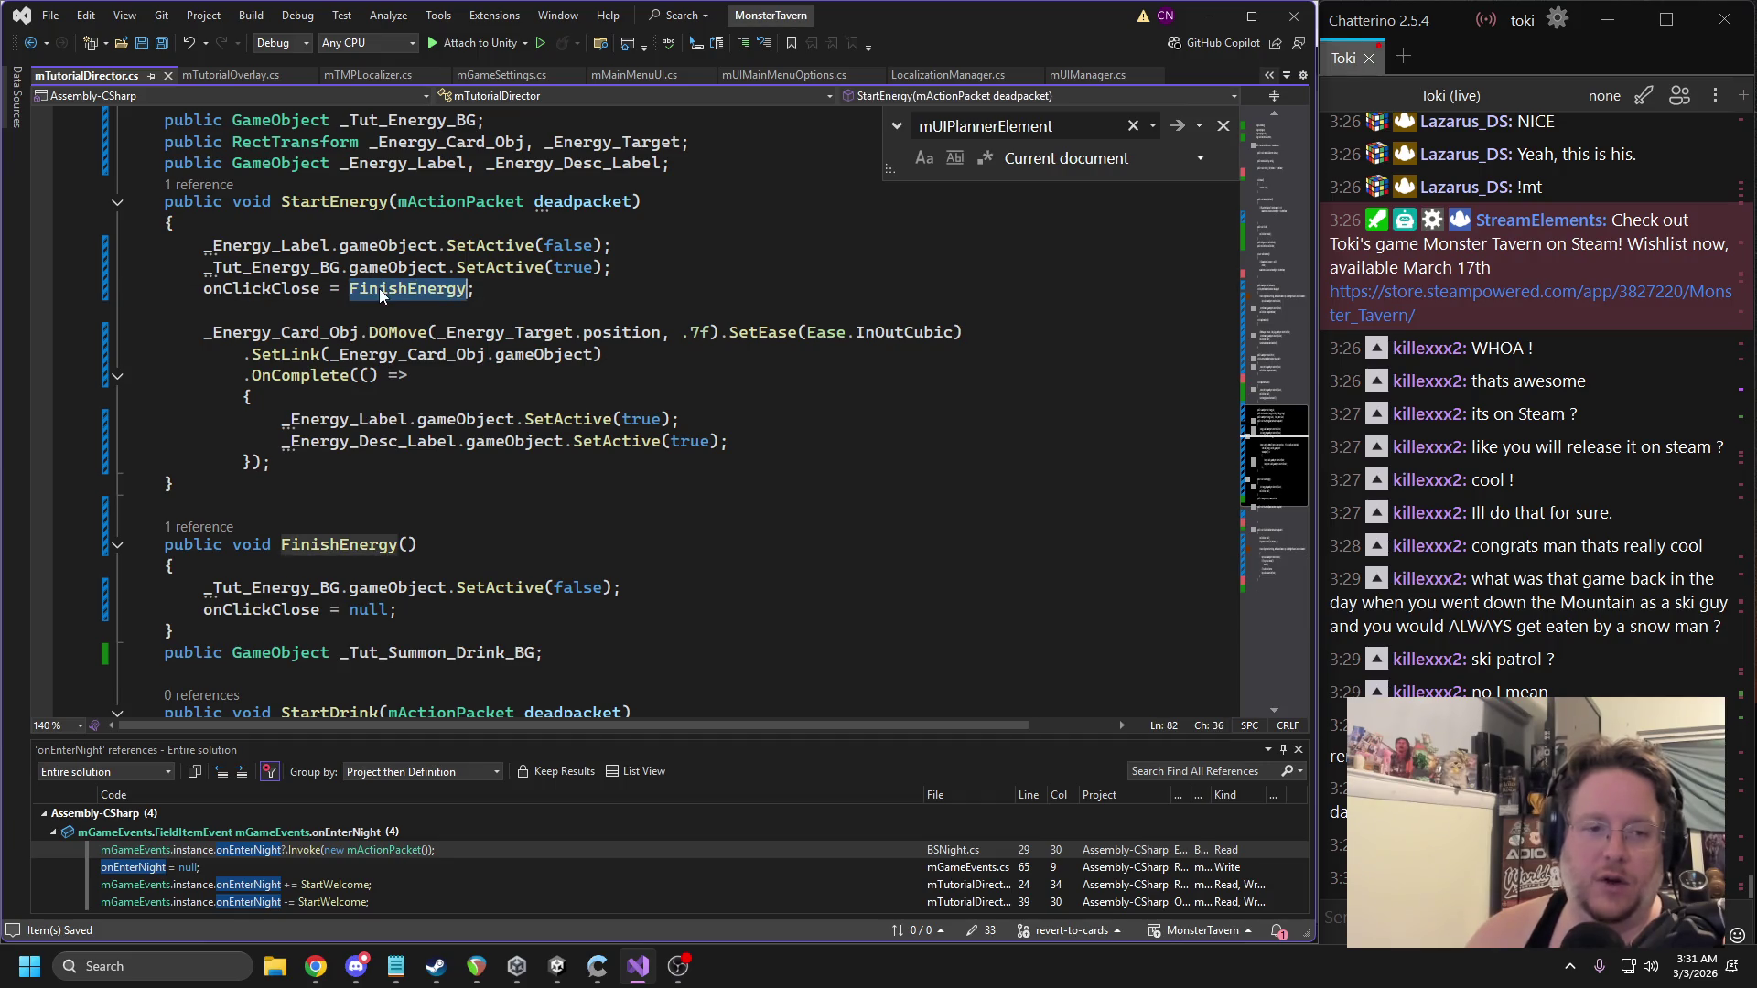
pyautogui.click(498, 600)
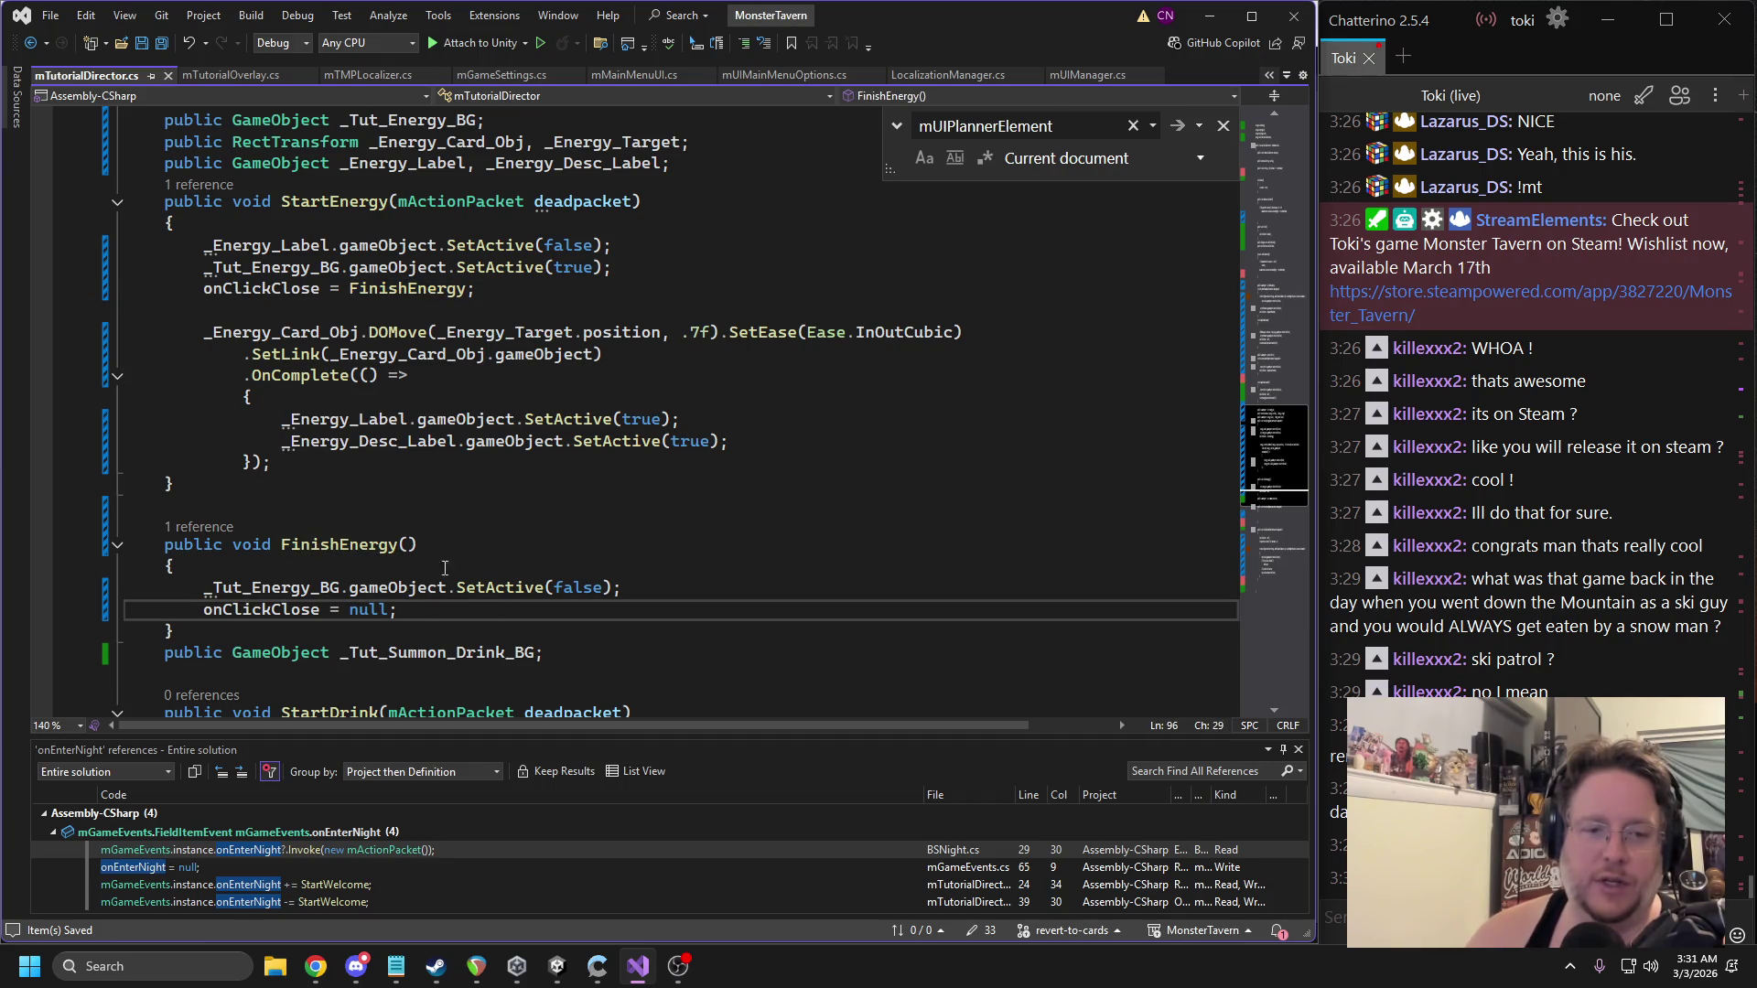
pyautogui.scroll(-1, 439, 547)
pyautogui.click(383, 647)
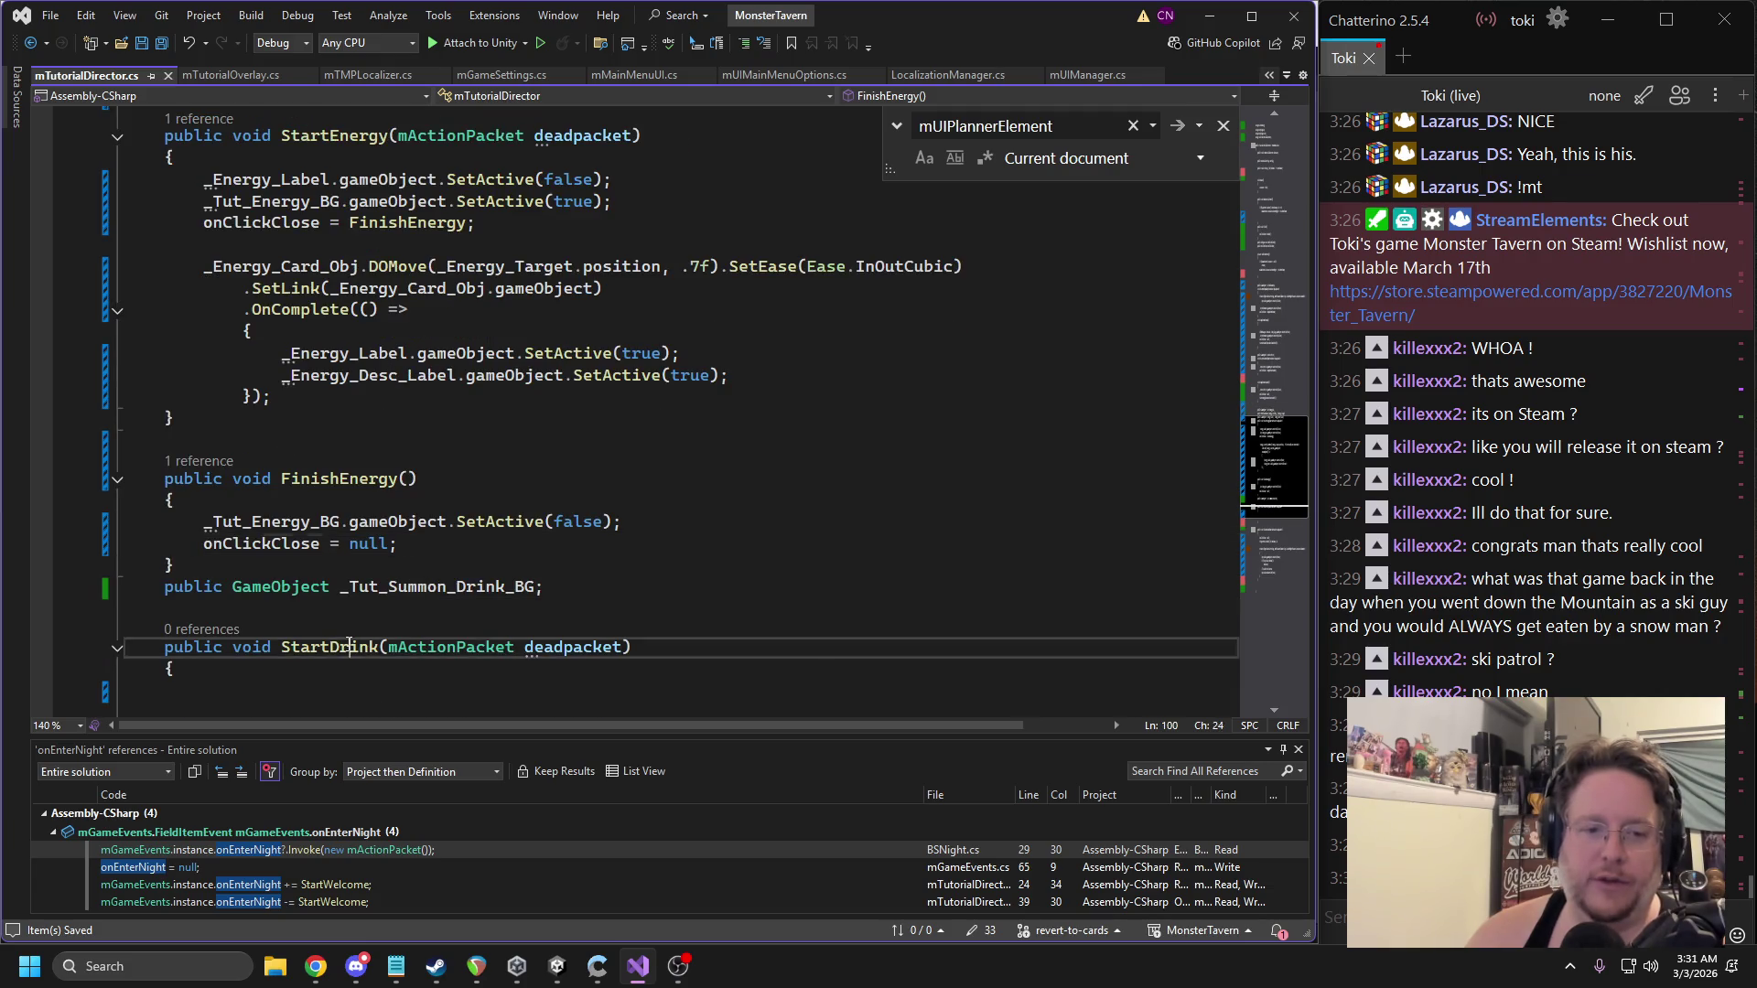
pyautogui.click(628, 519)
pyautogui.press('Return')
pyautogui.write('StartDrink')
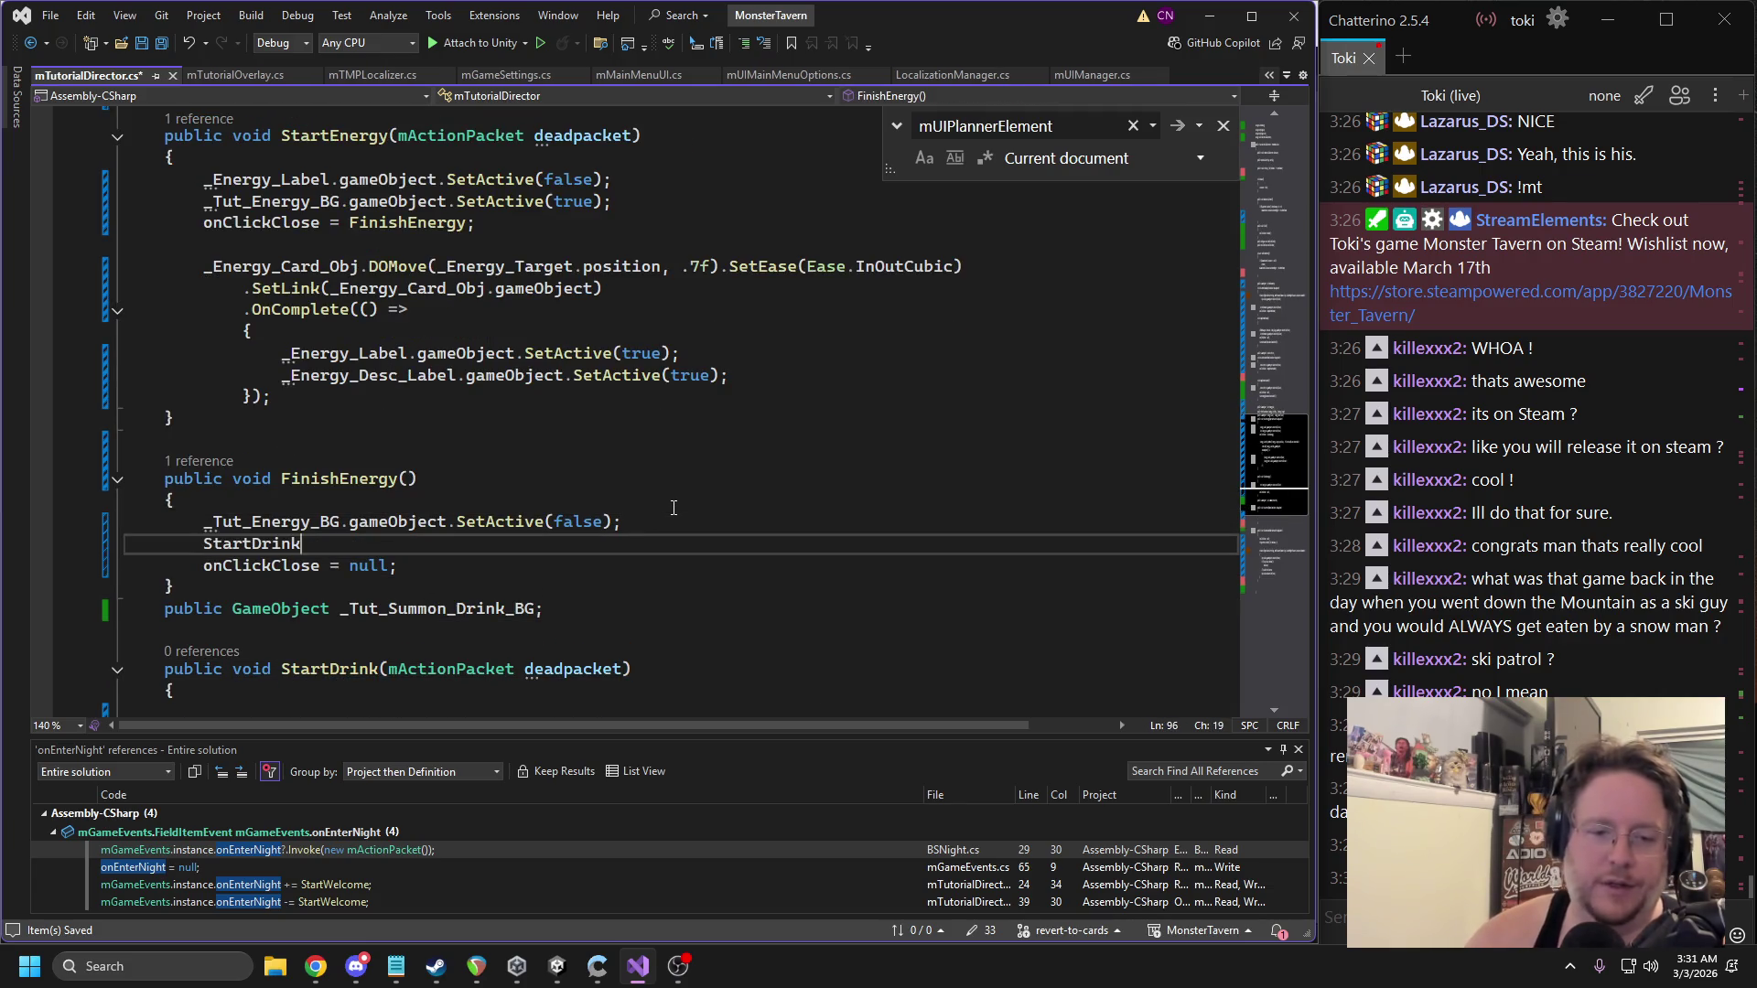
pyautogui.write('(new mActionPacket());')
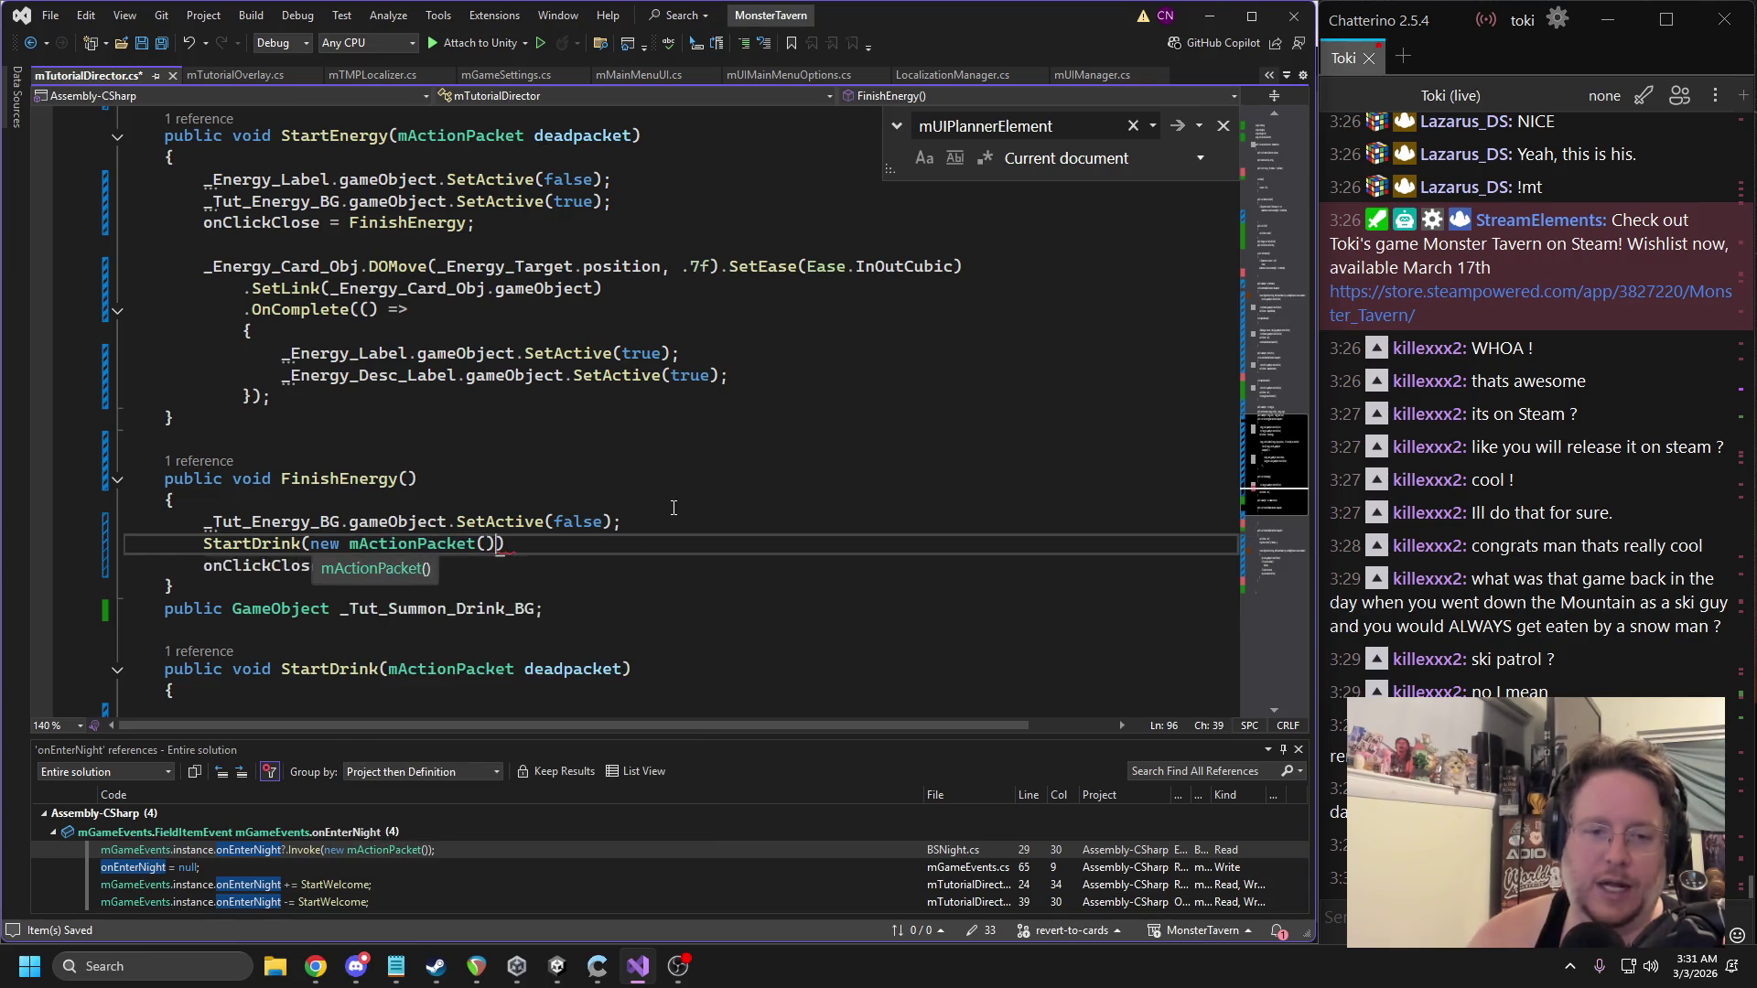
pyautogui.scroll(-2, 674, 508)
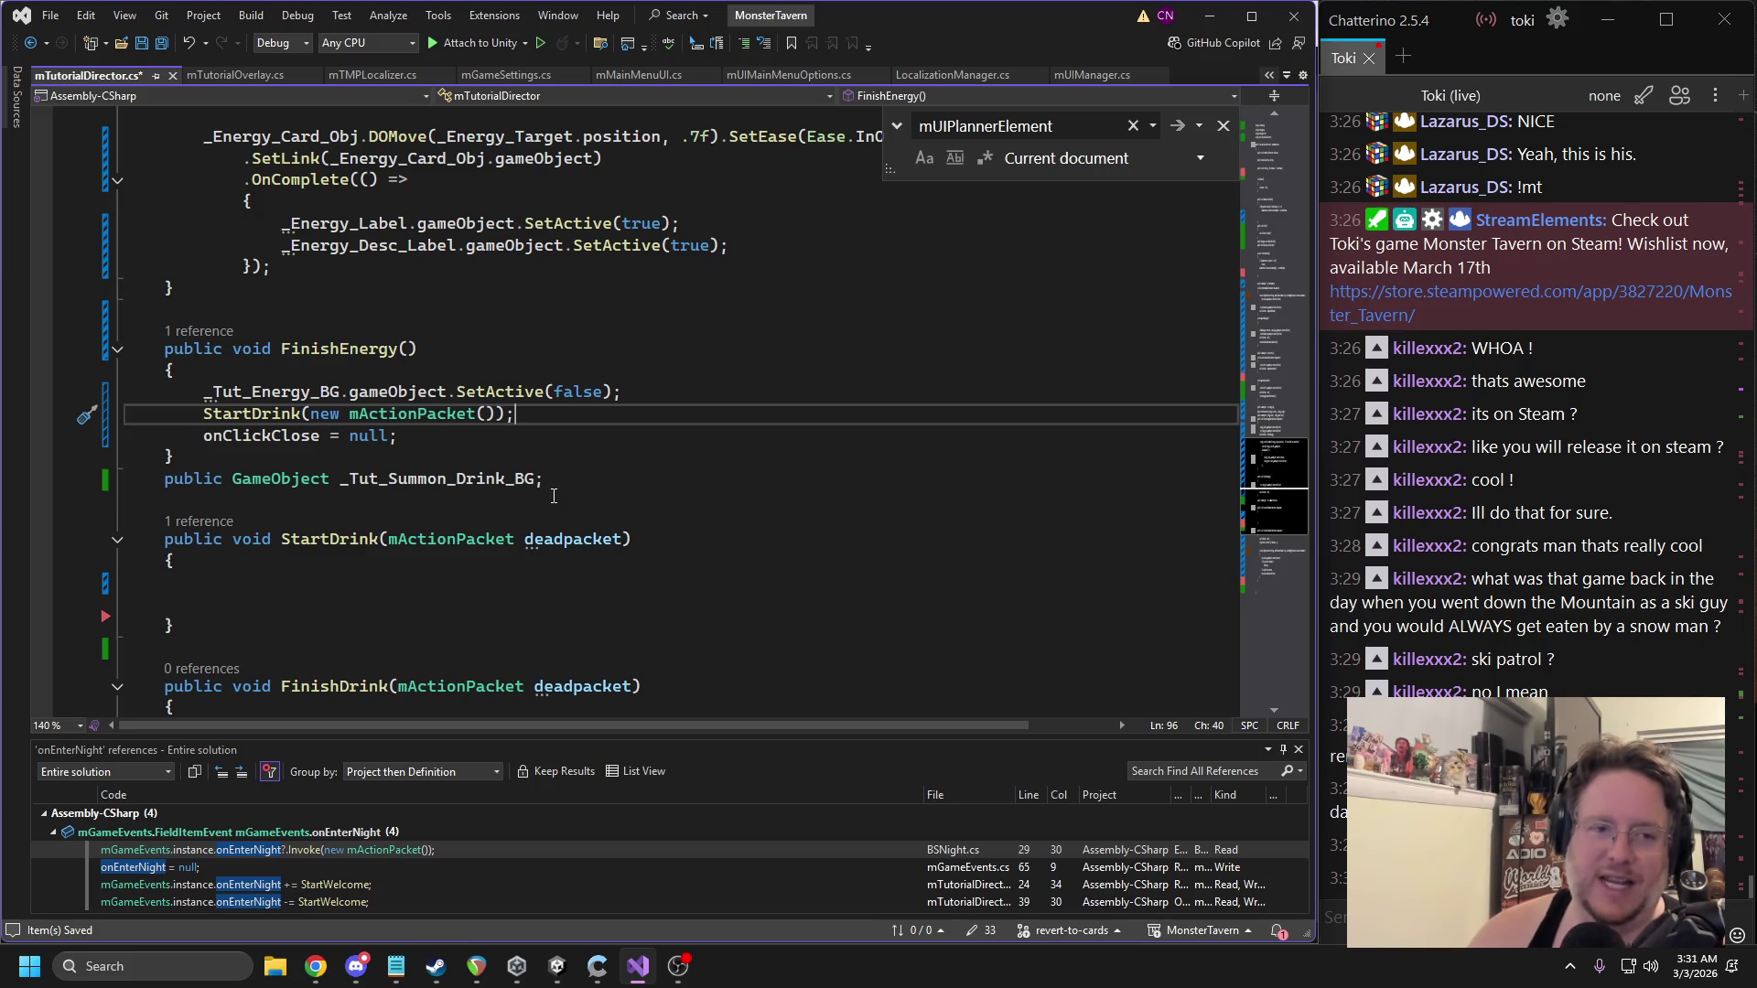
pyautogui.scroll(-2, 471, 547)
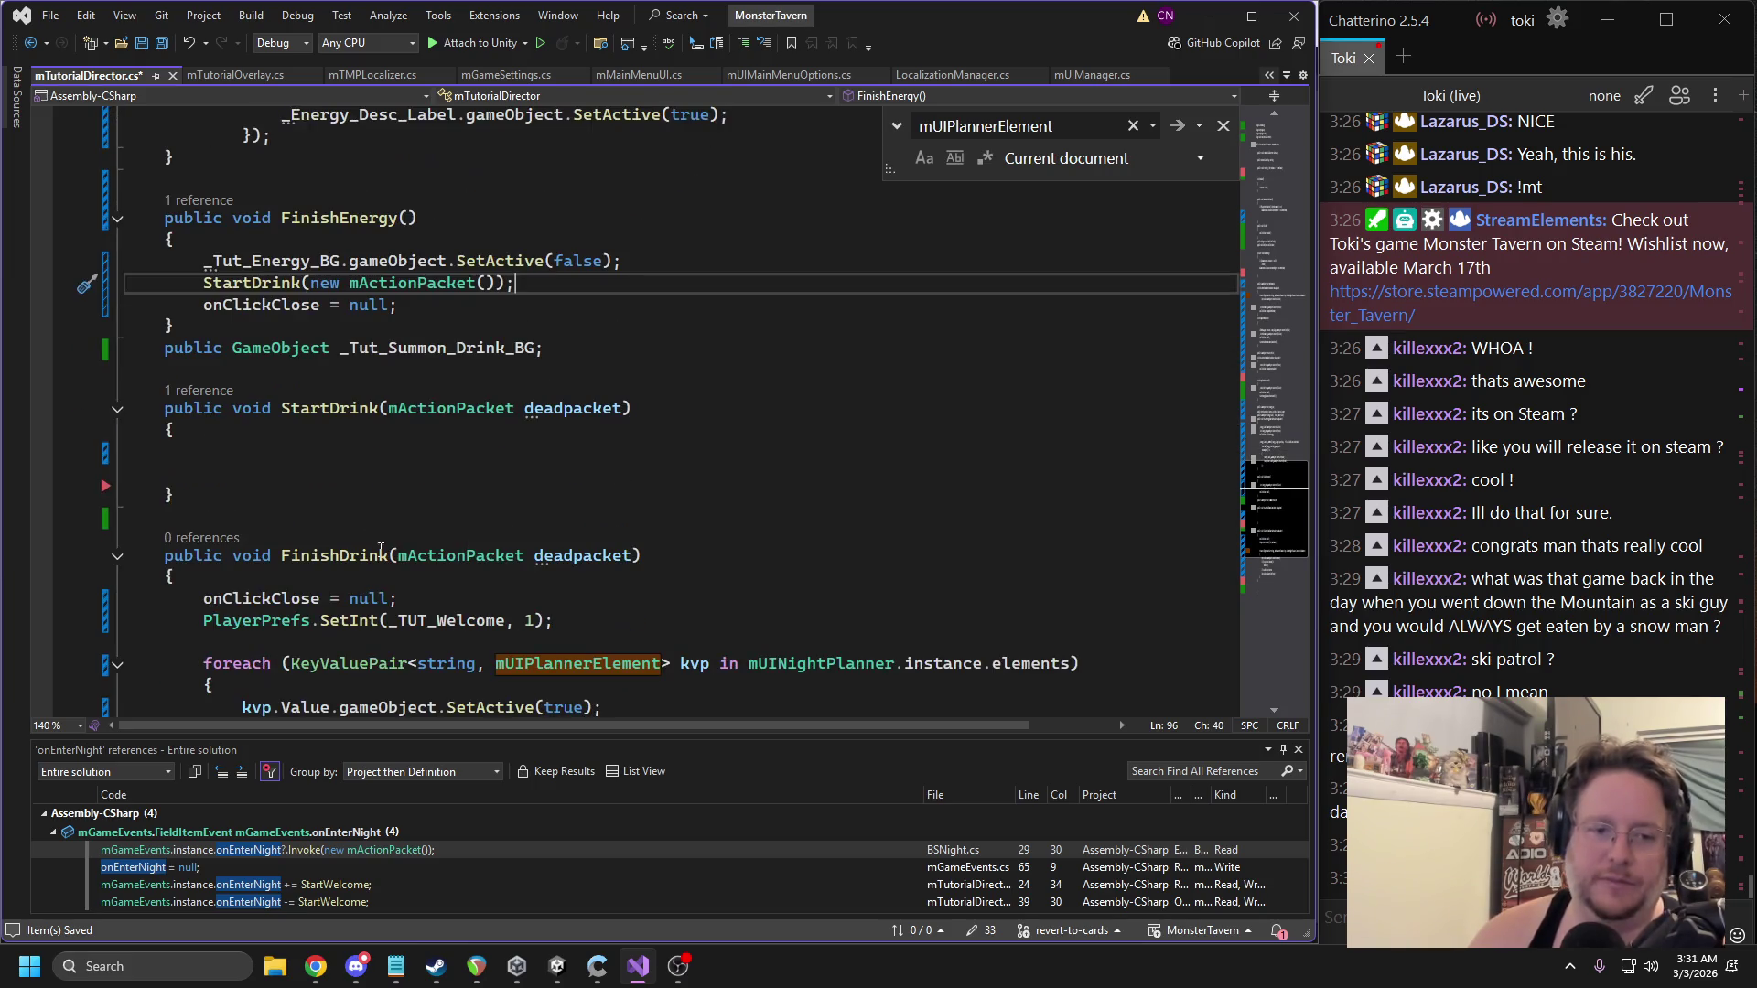
# Copy the _Tut_Energy_BG activation line into StartDrink and retarget it to _Tut_Summon_Drink_BG.
pyautogui.click(271, 373)
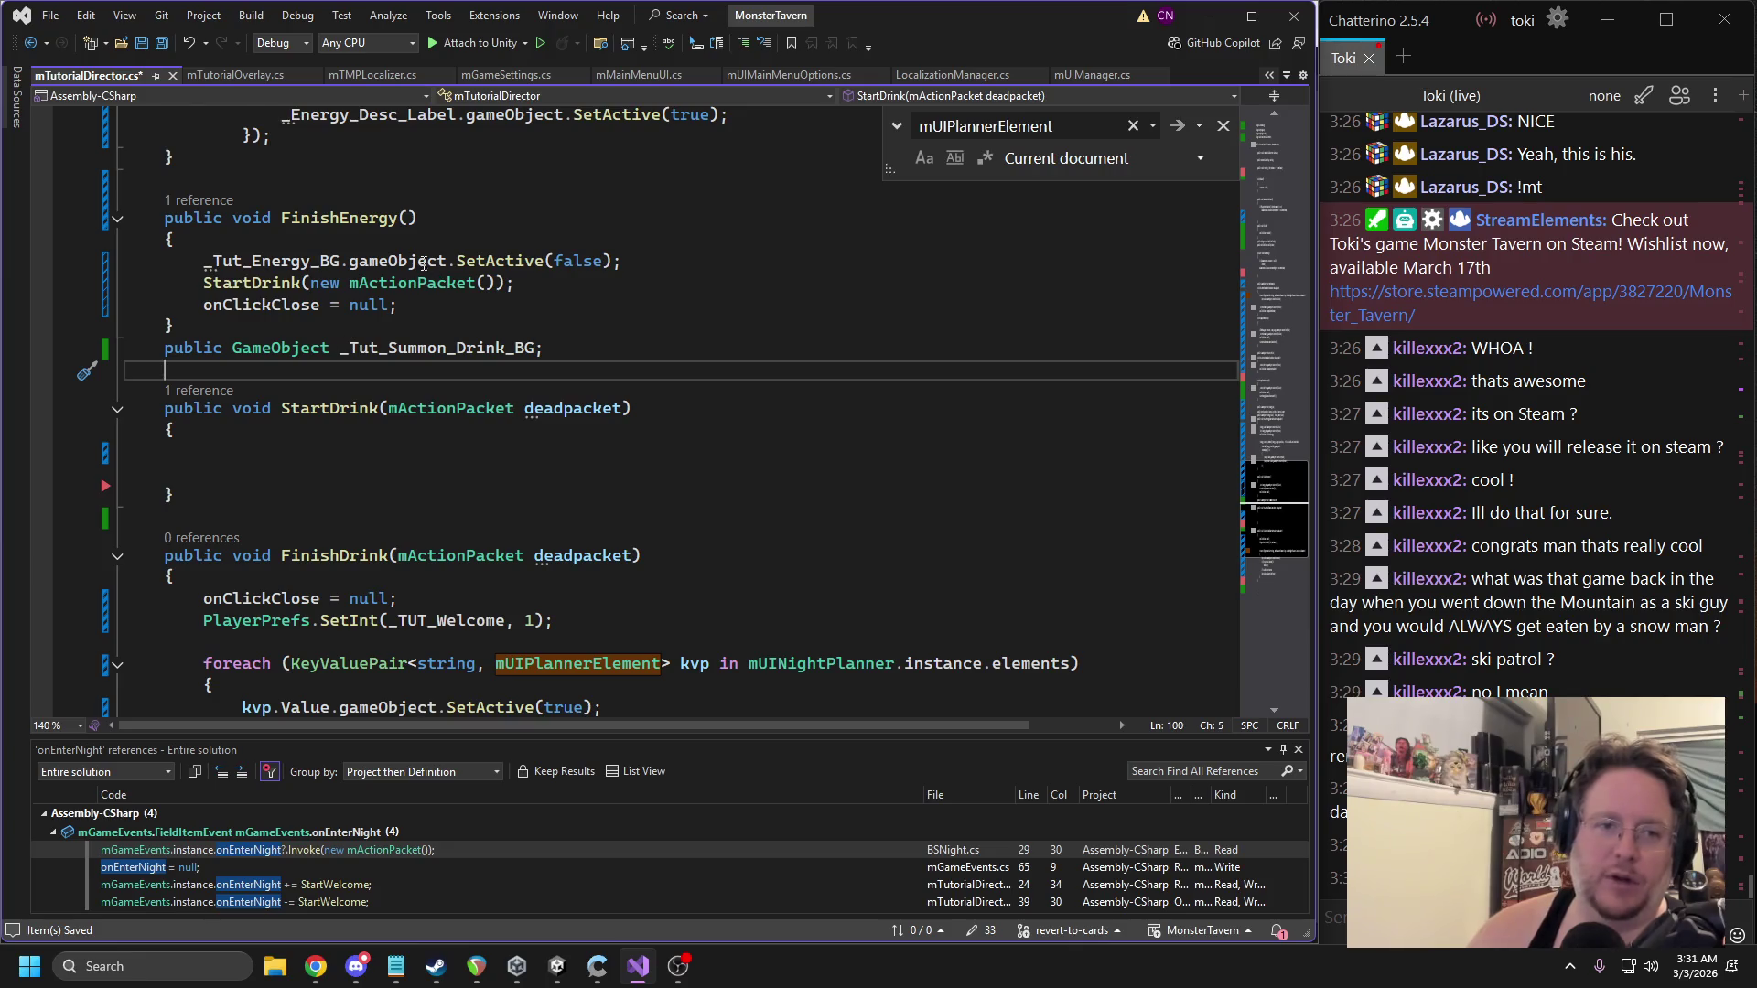
pyautogui.scroll(5, 422, 262)
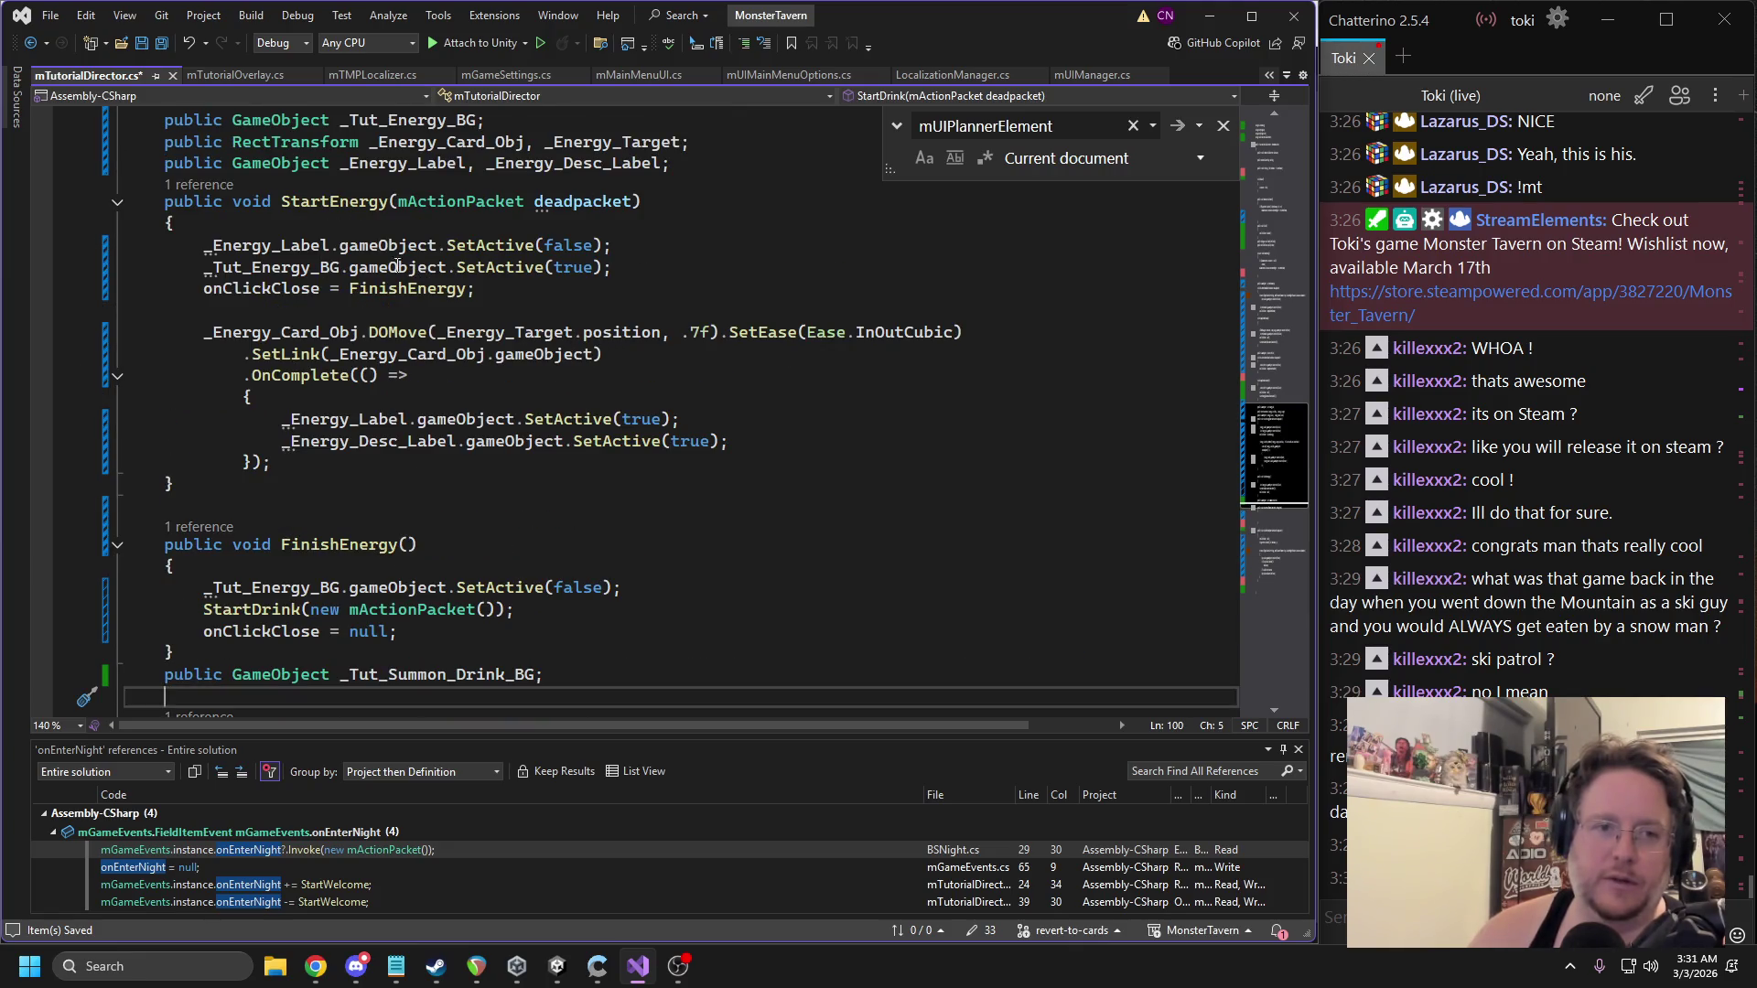
pyautogui.doubleClick(315, 244)
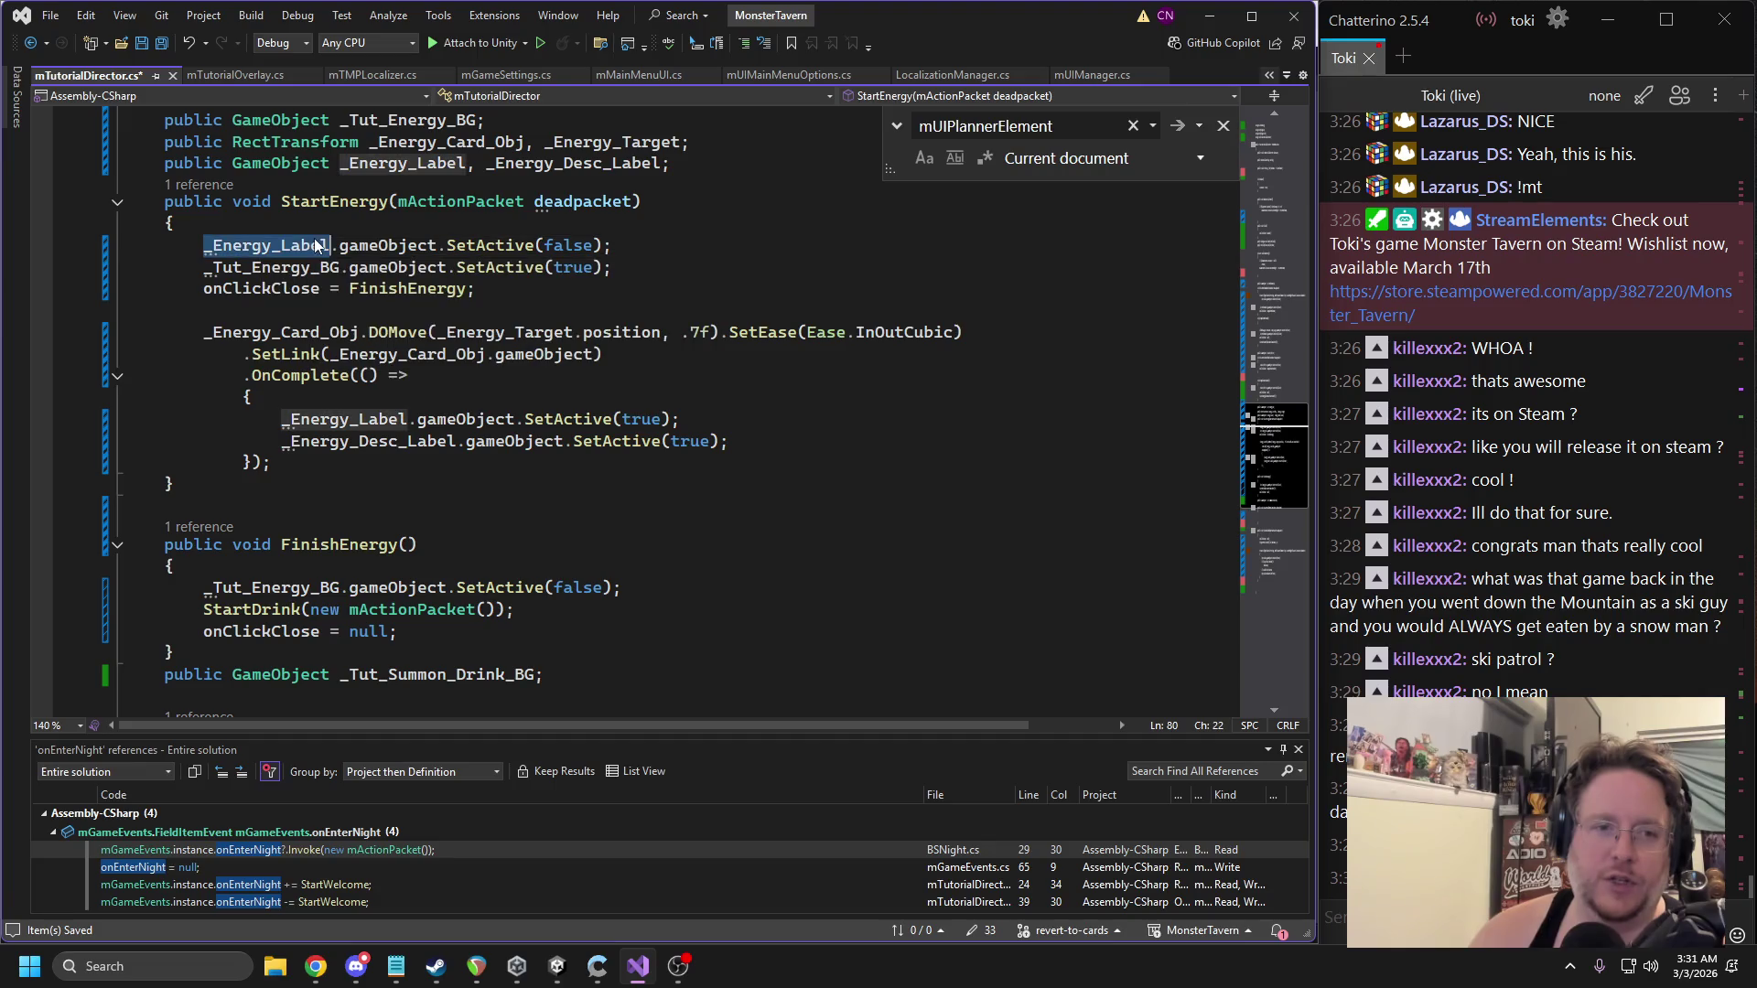
pyautogui.tripleClick(401, 268)
pyautogui.hotkey('ctrl', 'c')
pyautogui.scroll(-5, 399, 358)
pyautogui.click(399, 473)
pyautogui.hotkey('ctrl', 'v')
pyautogui.doubleClick(399, 352)
pyautogui.hotkey('ctrl', 'c')
pyautogui.doubleClick(275, 473)
pyautogui.hotkey('ctrl', 'v')
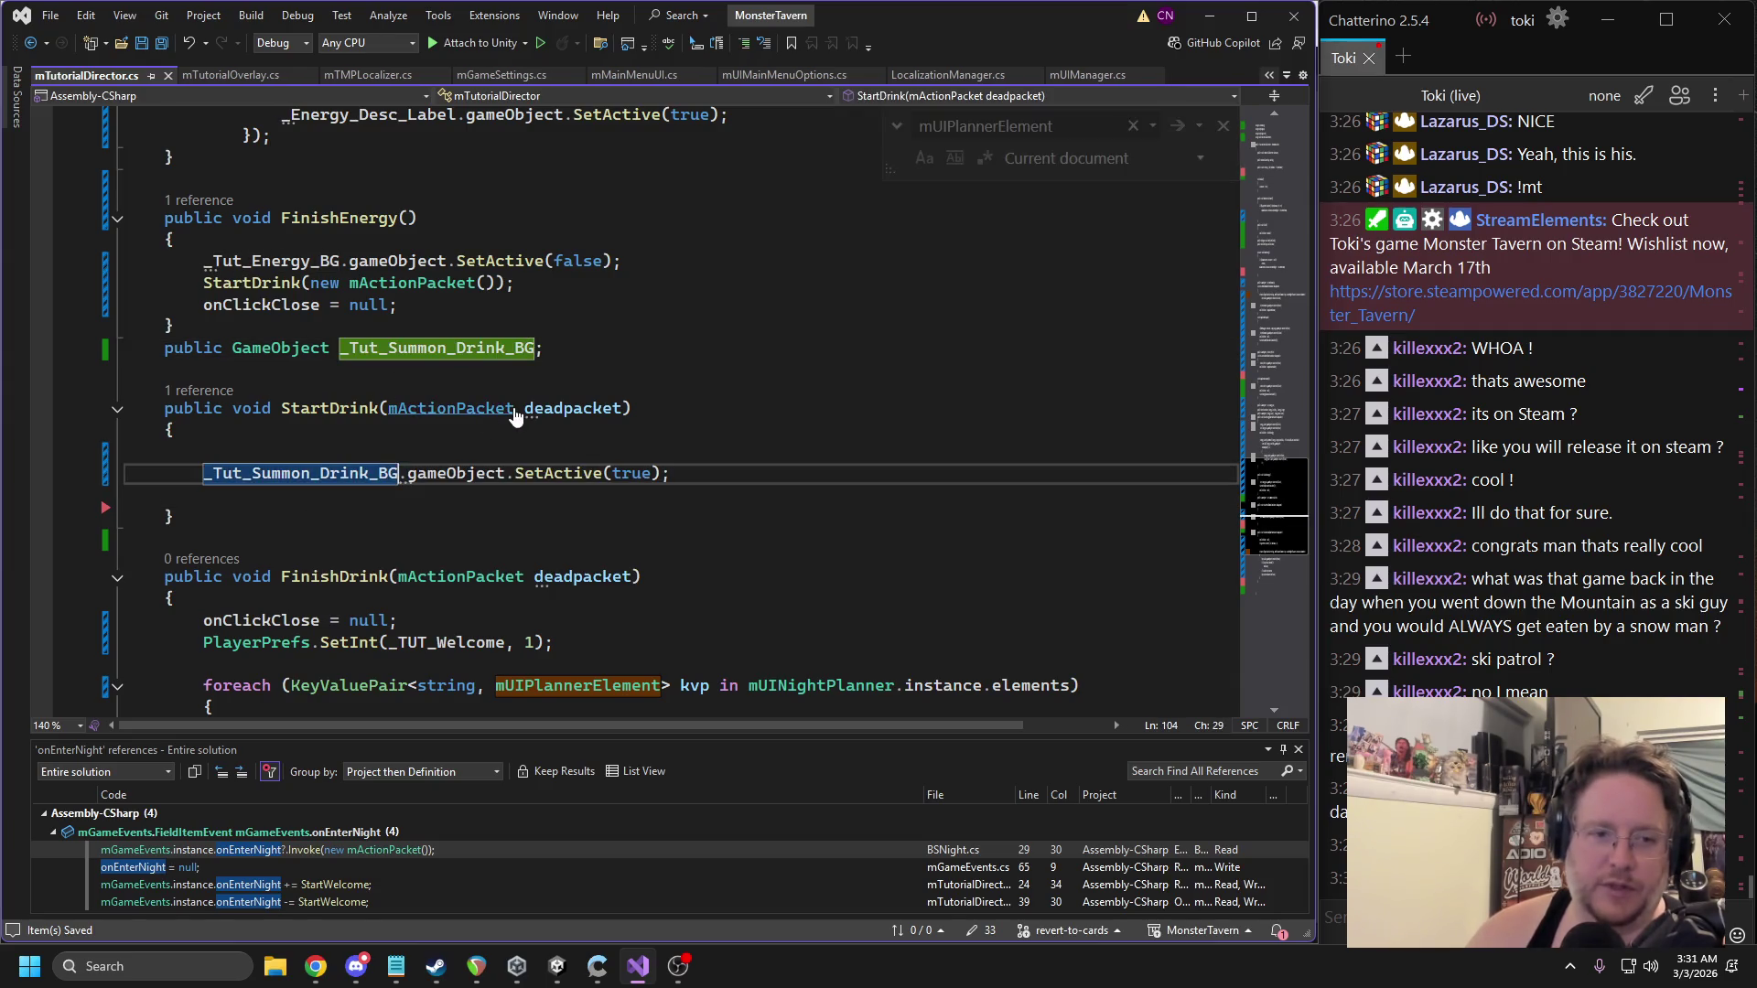
# Add onClickClose = FinishDrink; at the end of StartDrink and save.
pyautogui.scroll(1, 356, 428)
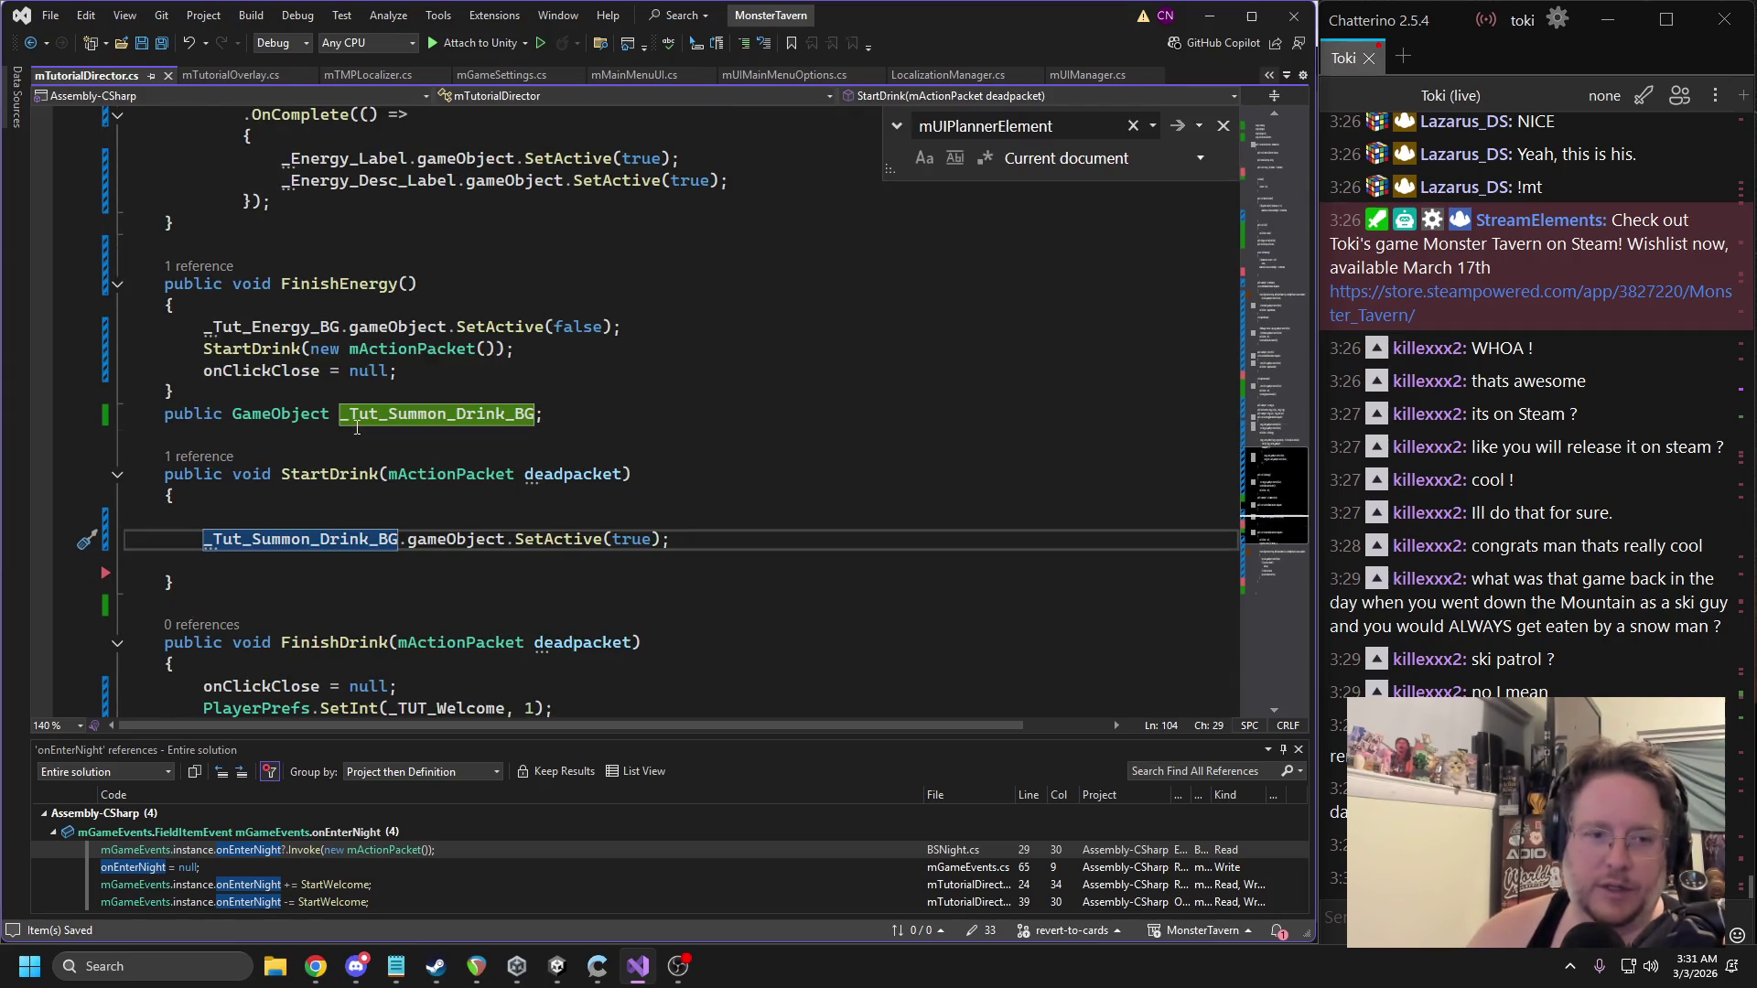
pyautogui.click(260, 392)
pyautogui.click(258, 371)
pyautogui.click(256, 578)
pyautogui.click(257, 560)
pyautogui.write('onClickClose = ')
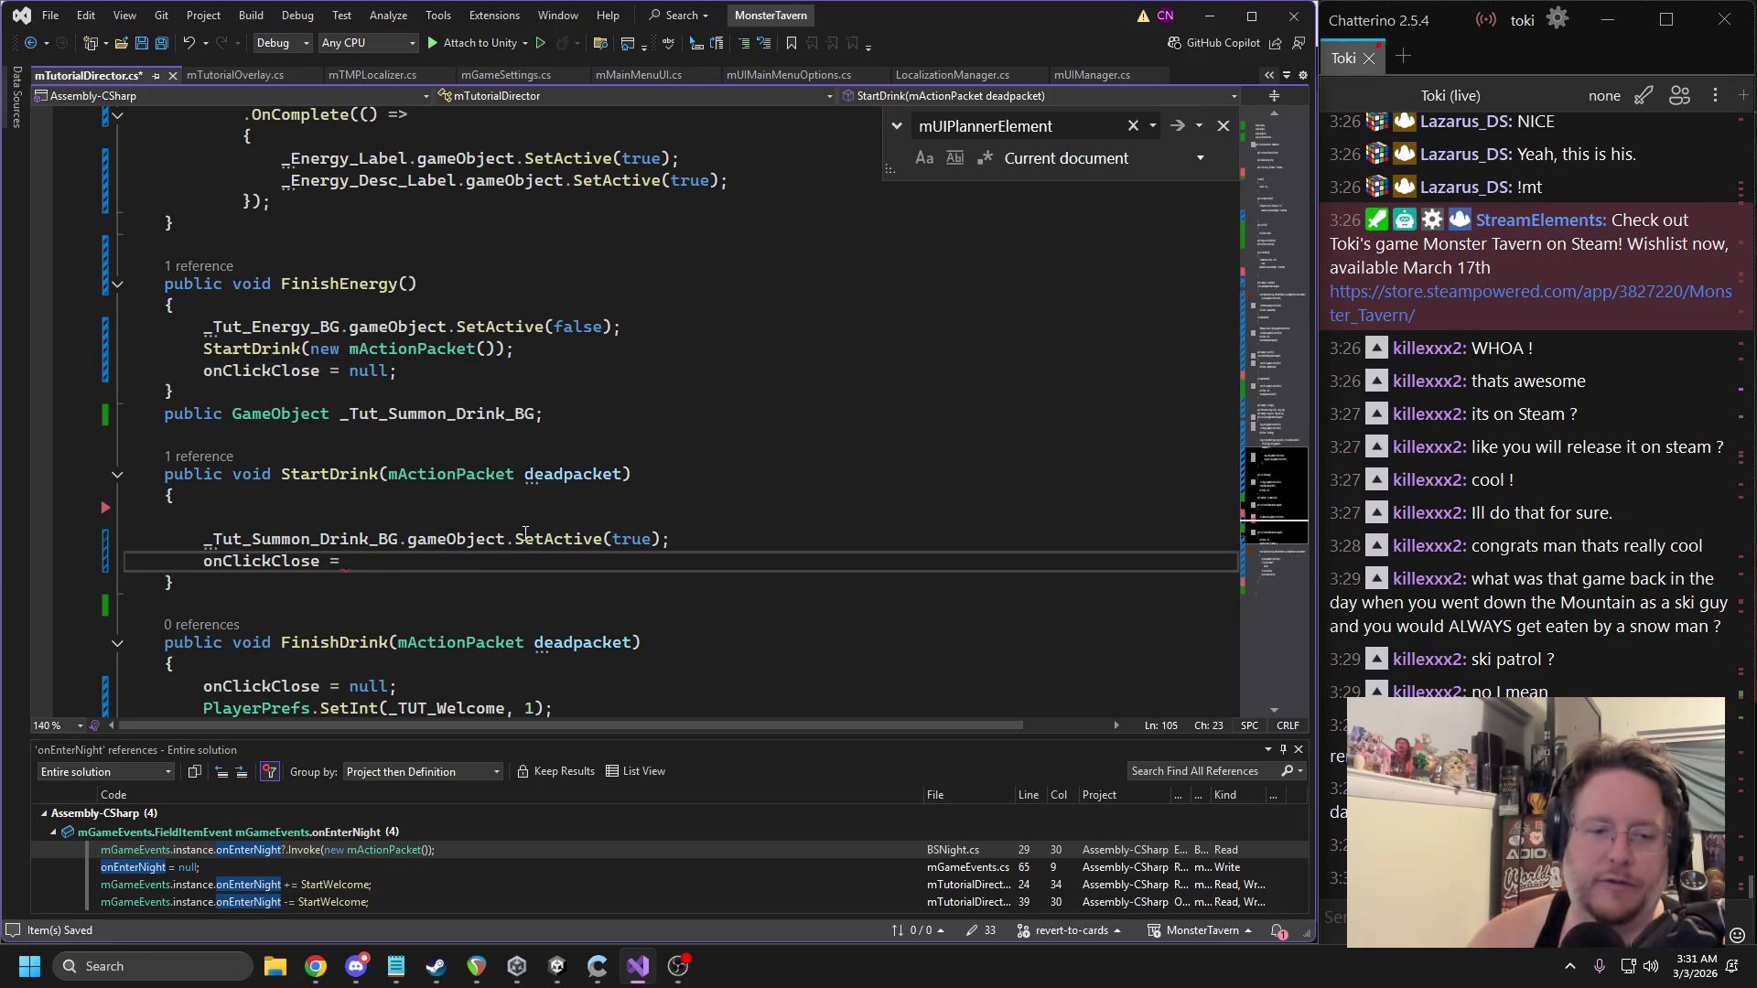
pyautogui.write('FinishDrink;')
pyautogui.hotkey('ctrl', 's')
# Remove FinishDrink's mActionPacket parameter and save the script.
pyautogui.moveTo(395, 568)
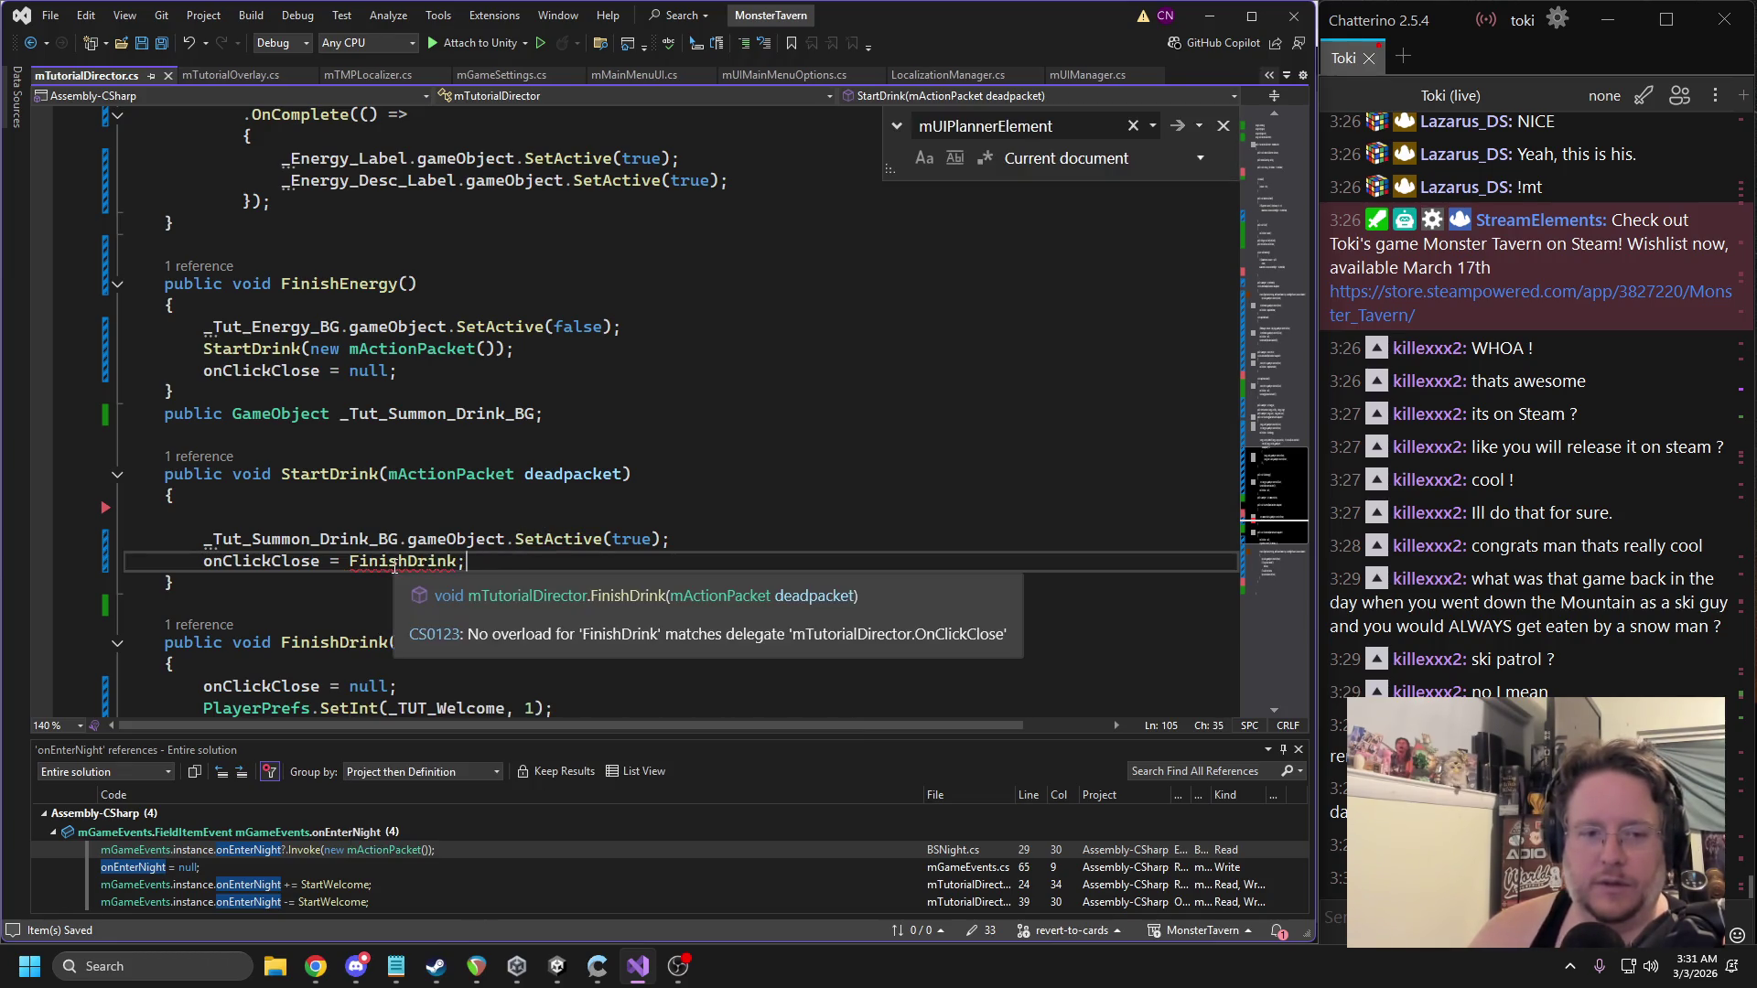
pyautogui.scroll(-1, 305, 564)
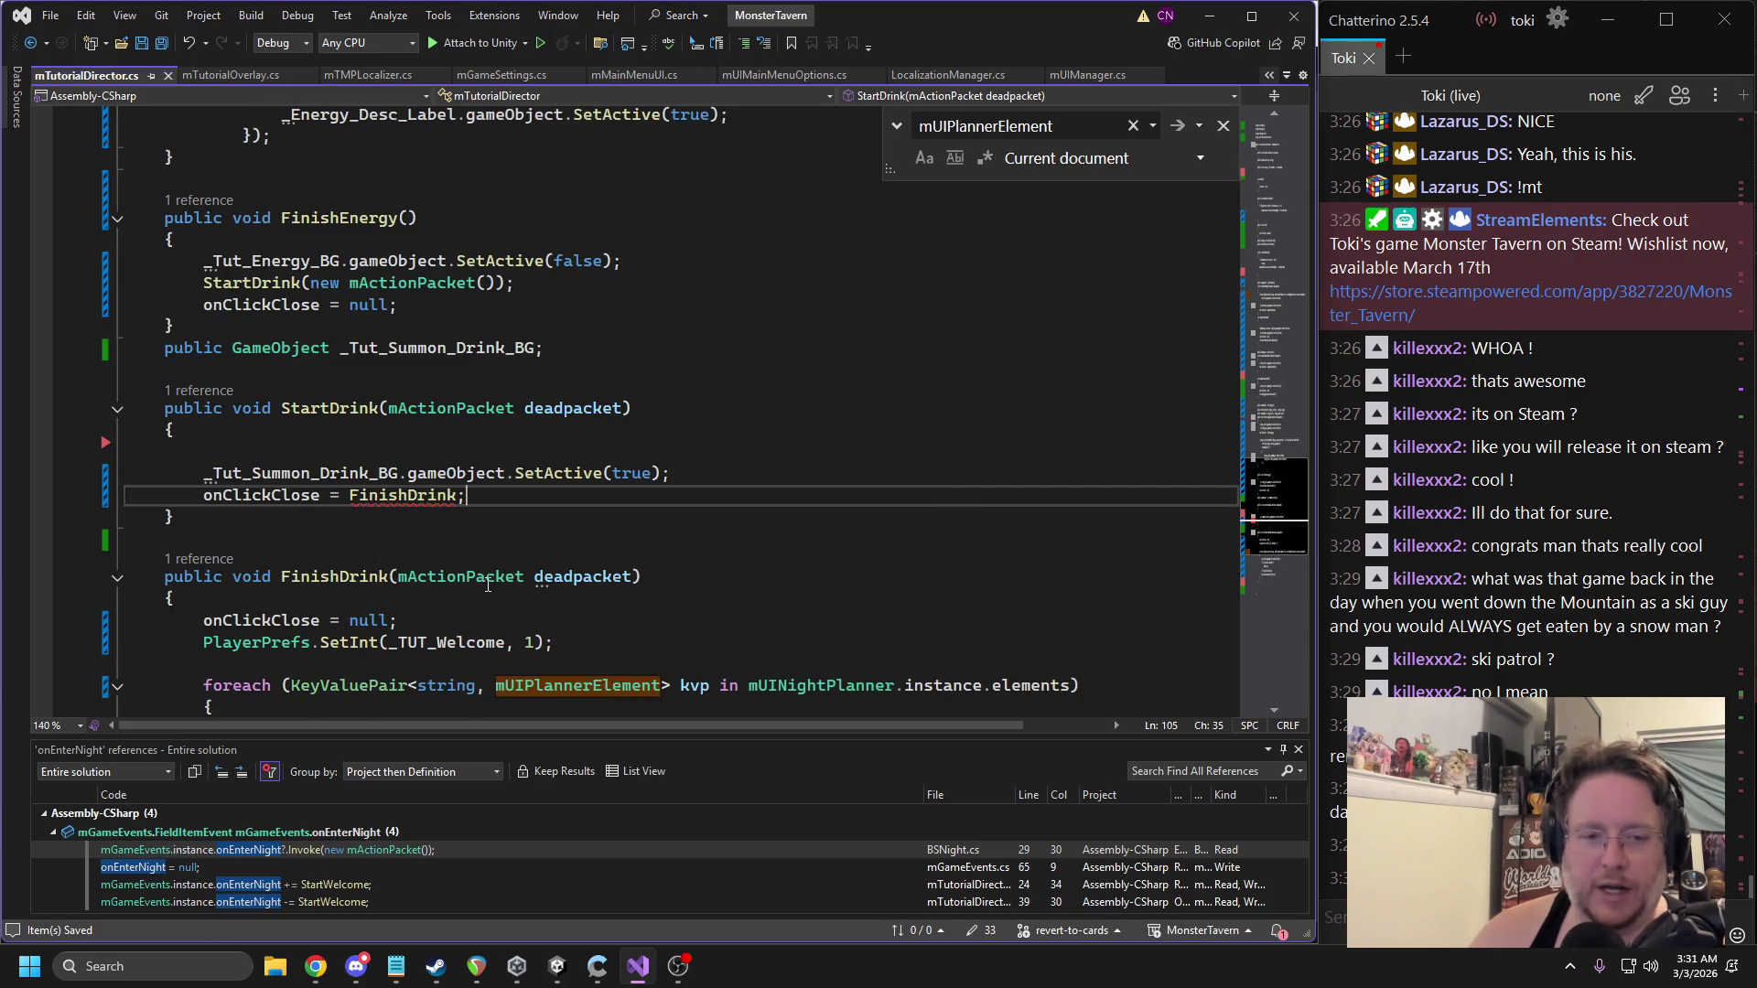
pyautogui.moveTo(257, 497)
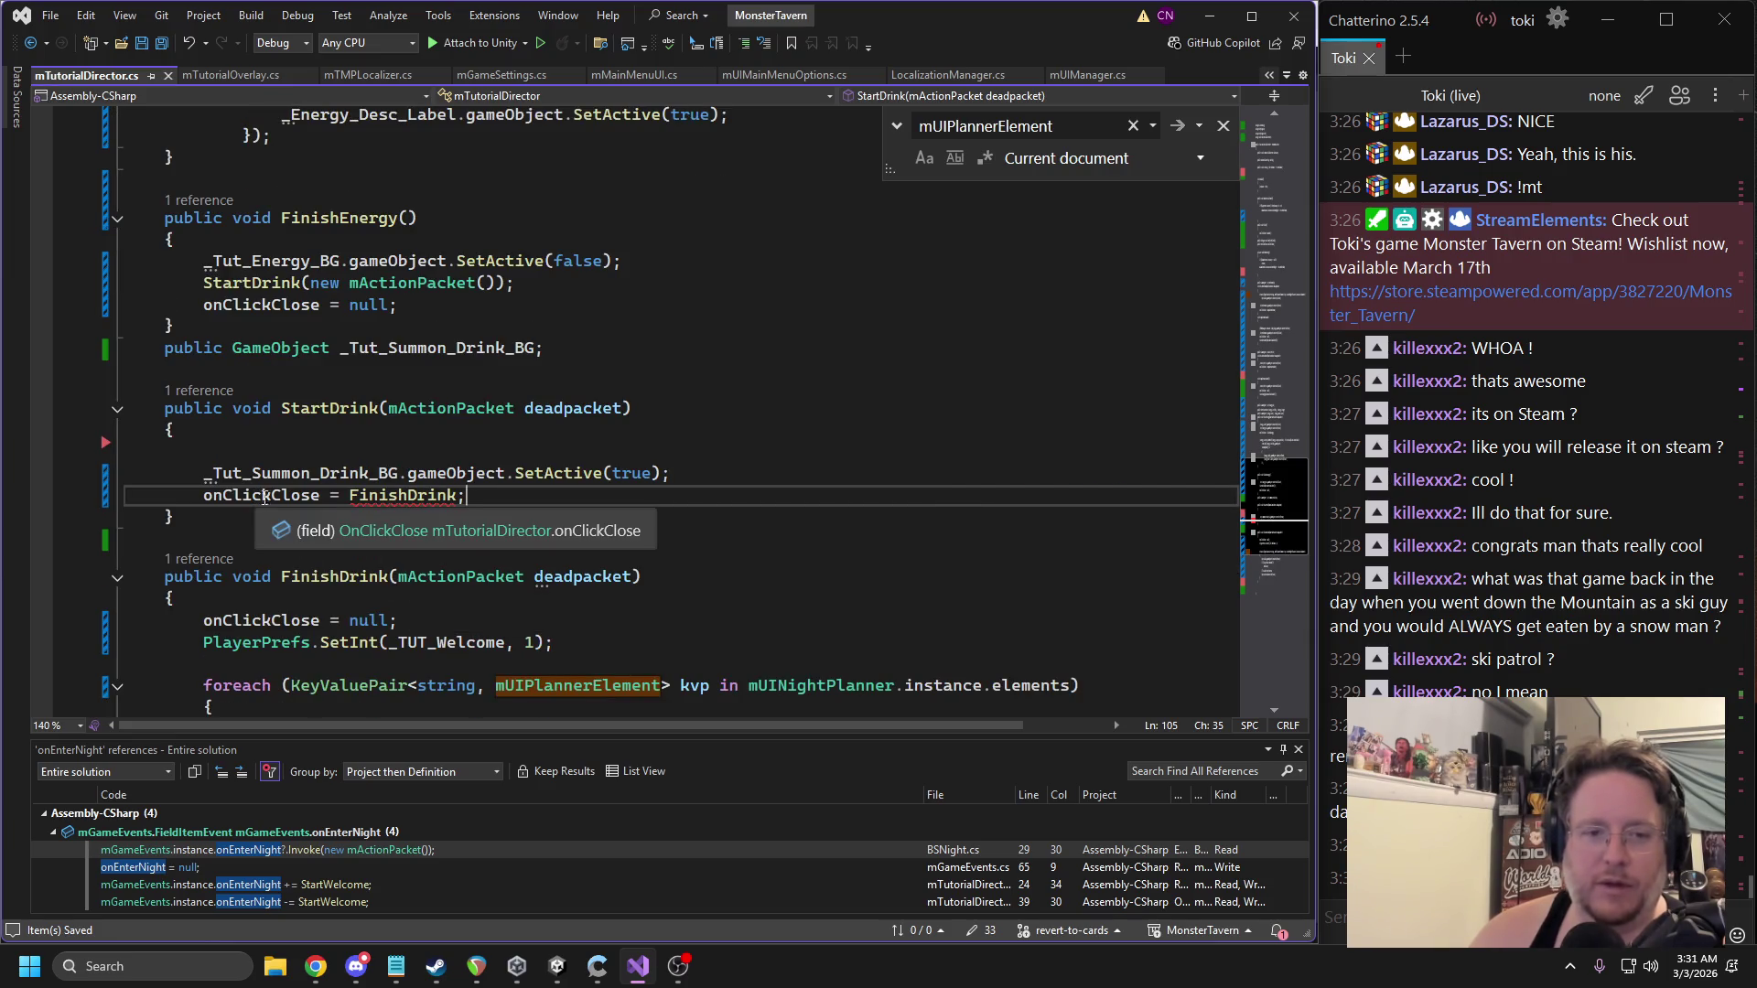
pyautogui.moveTo(361, 499)
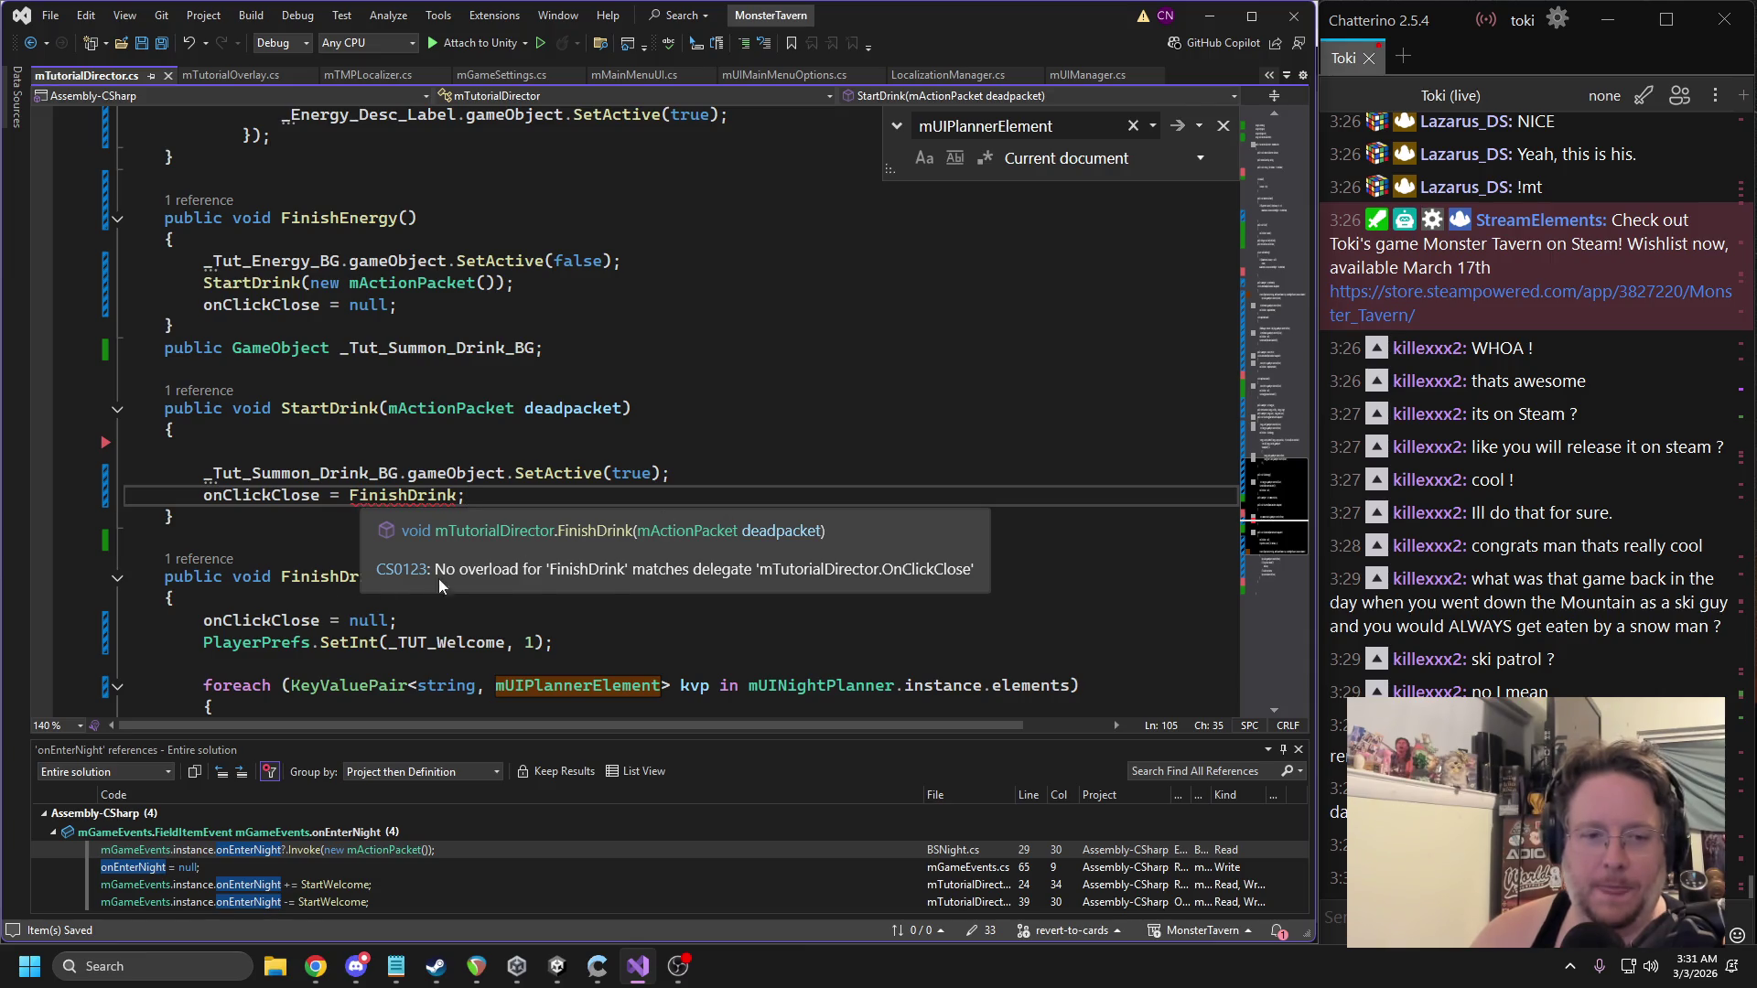
pyautogui.doubleClick(377, 495)
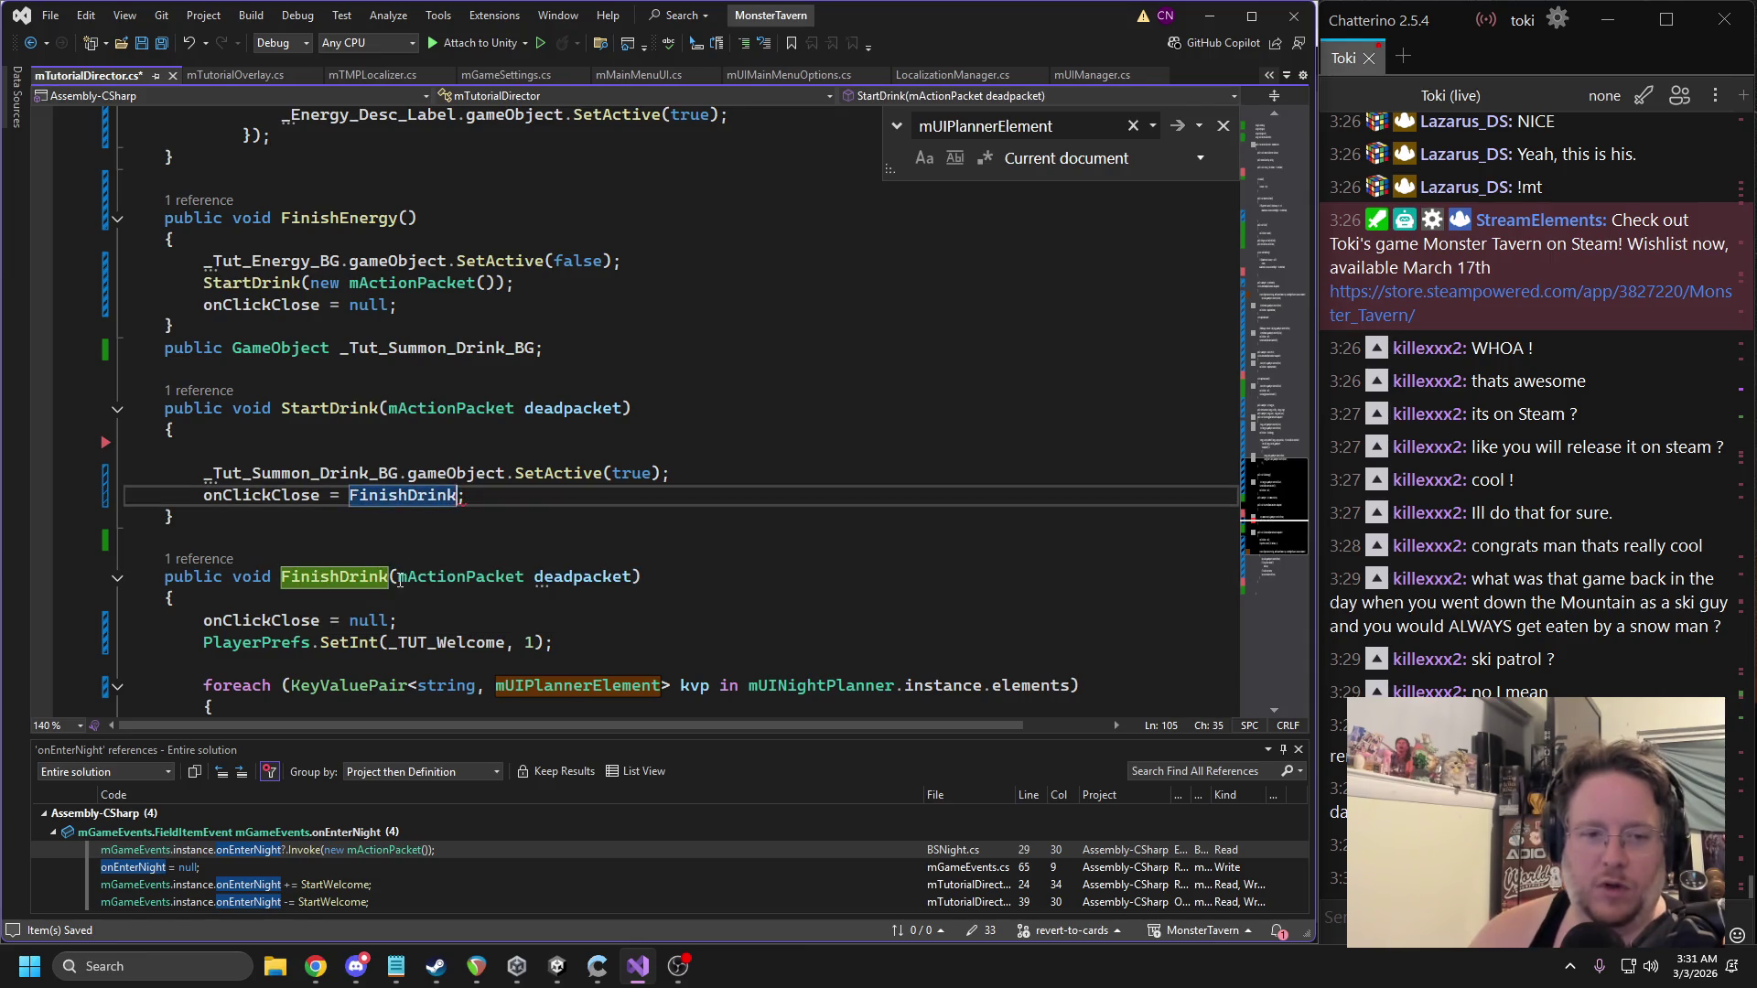
pyautogui.moveTo(397, 576); pyautogui.dragTo(630, 579)
pyautogui.press('BackSpace')
pyautogui.press('Up')
pyautogui.press('Up')
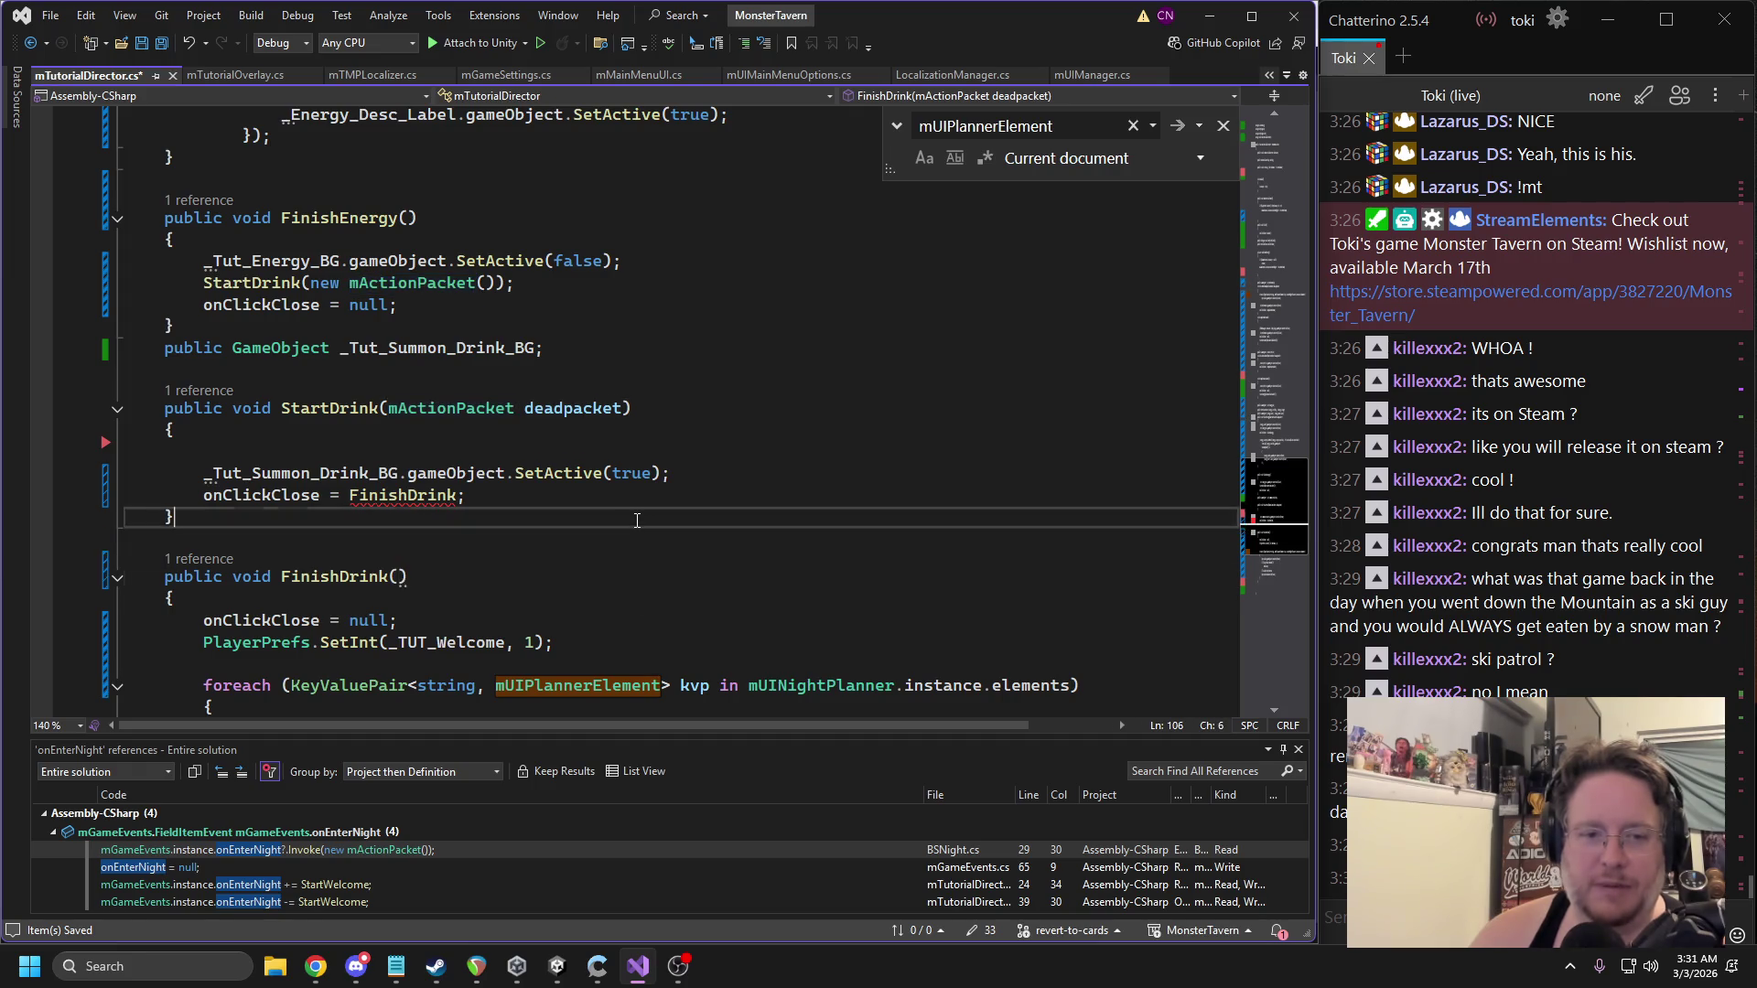
pyautogui.hotkey('ctrl', 's')
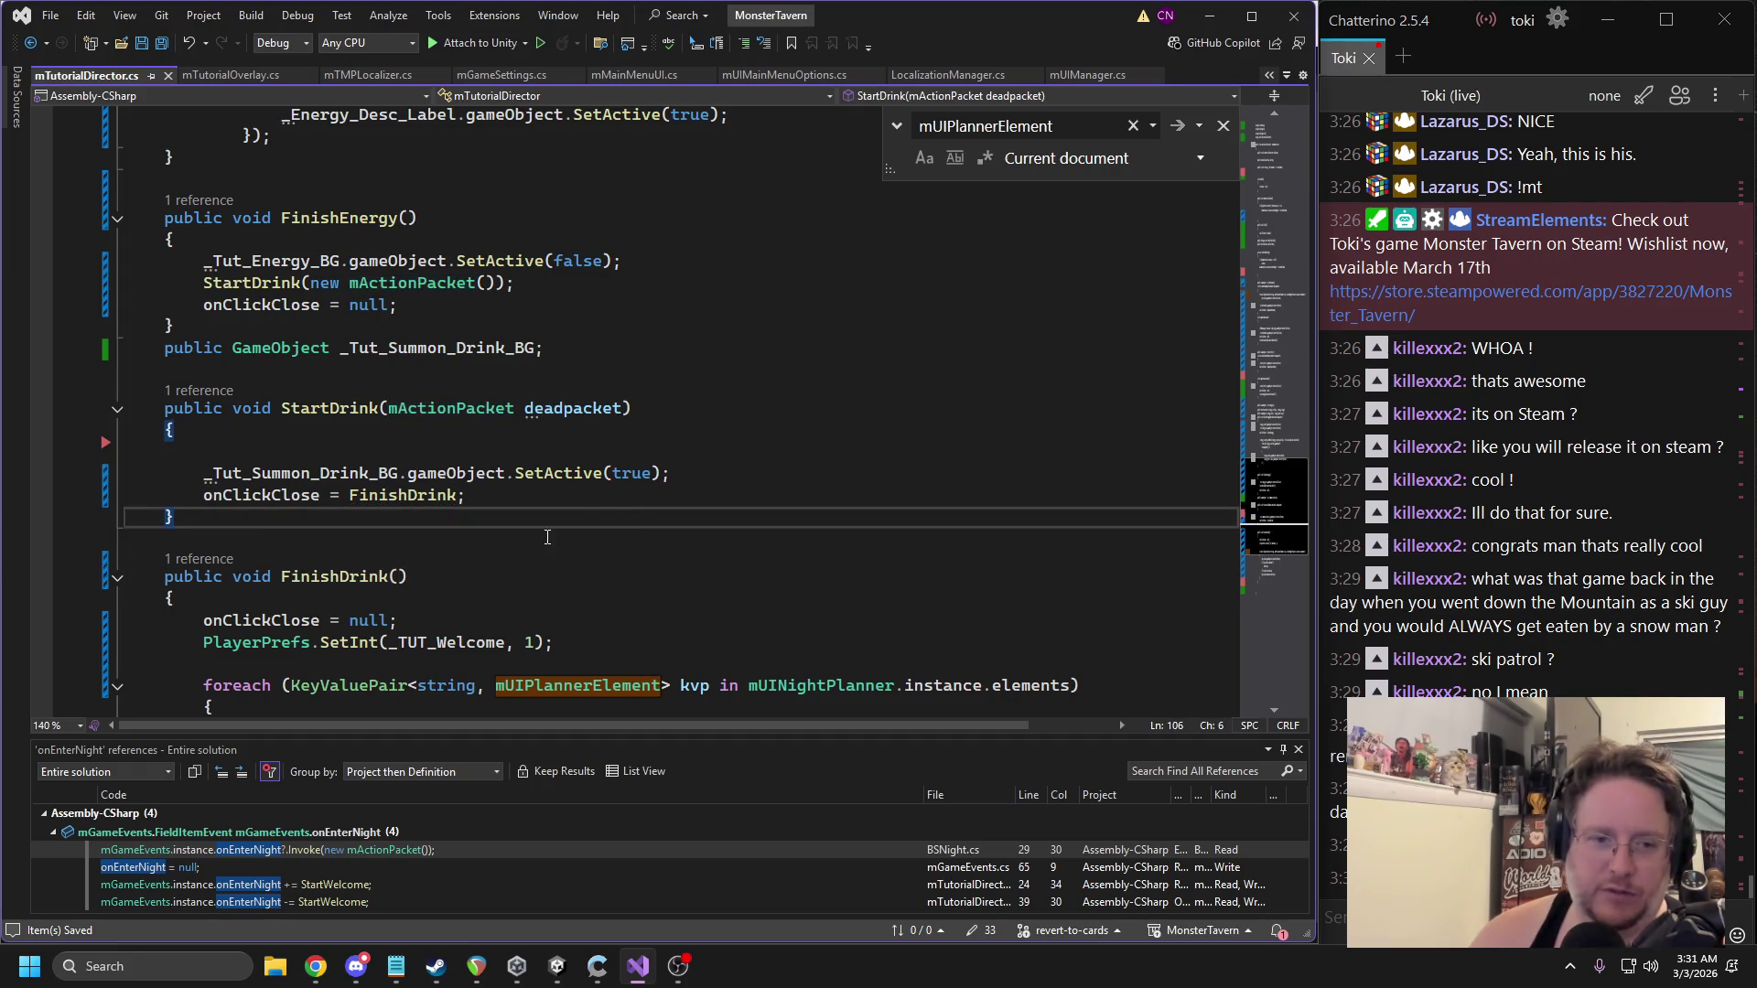
# Add mUIManager.instance.UnfocusBar(); to FinishDrink after the PlayerPrefs line and save.
pyautogui.scroll(-1, 548, 537)
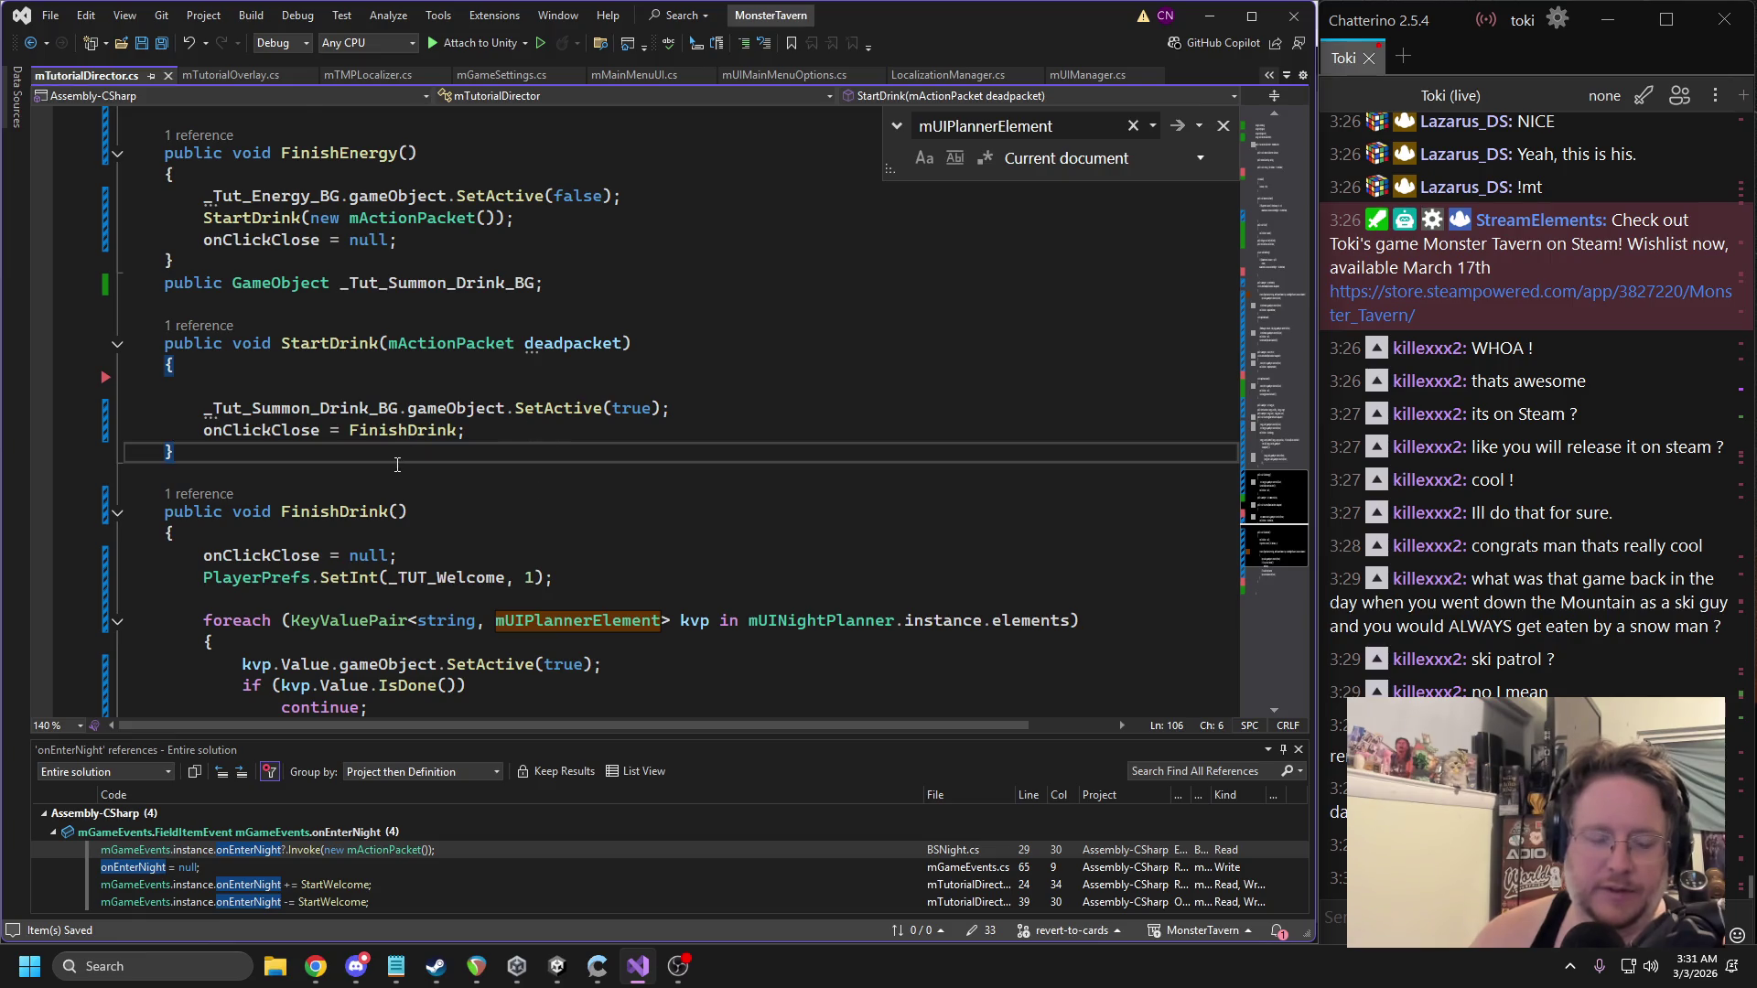
pyautogui.scroll(-1, 397, 464)
pyautogui.tripleClick(338, 516)
pyautogui.hotkey('shift', 'Up')
pyautogui.hotkey('shift', 'Up')
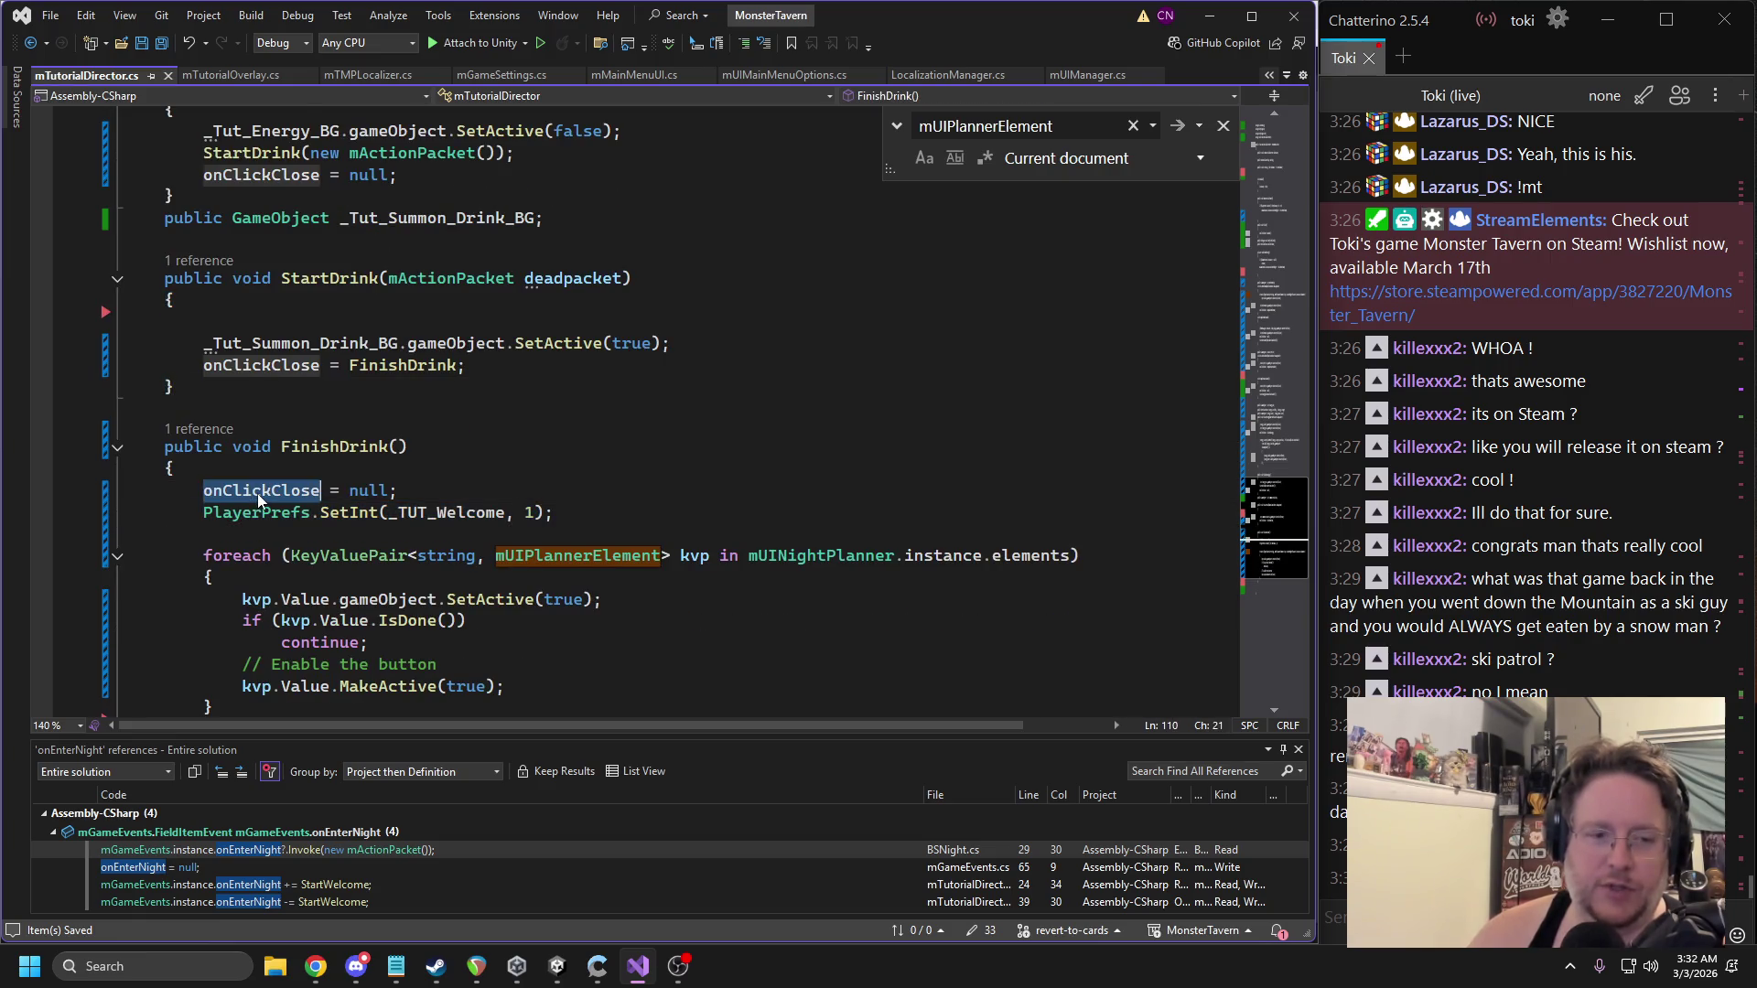
pyautogui.scroll(-2, 559, 470)
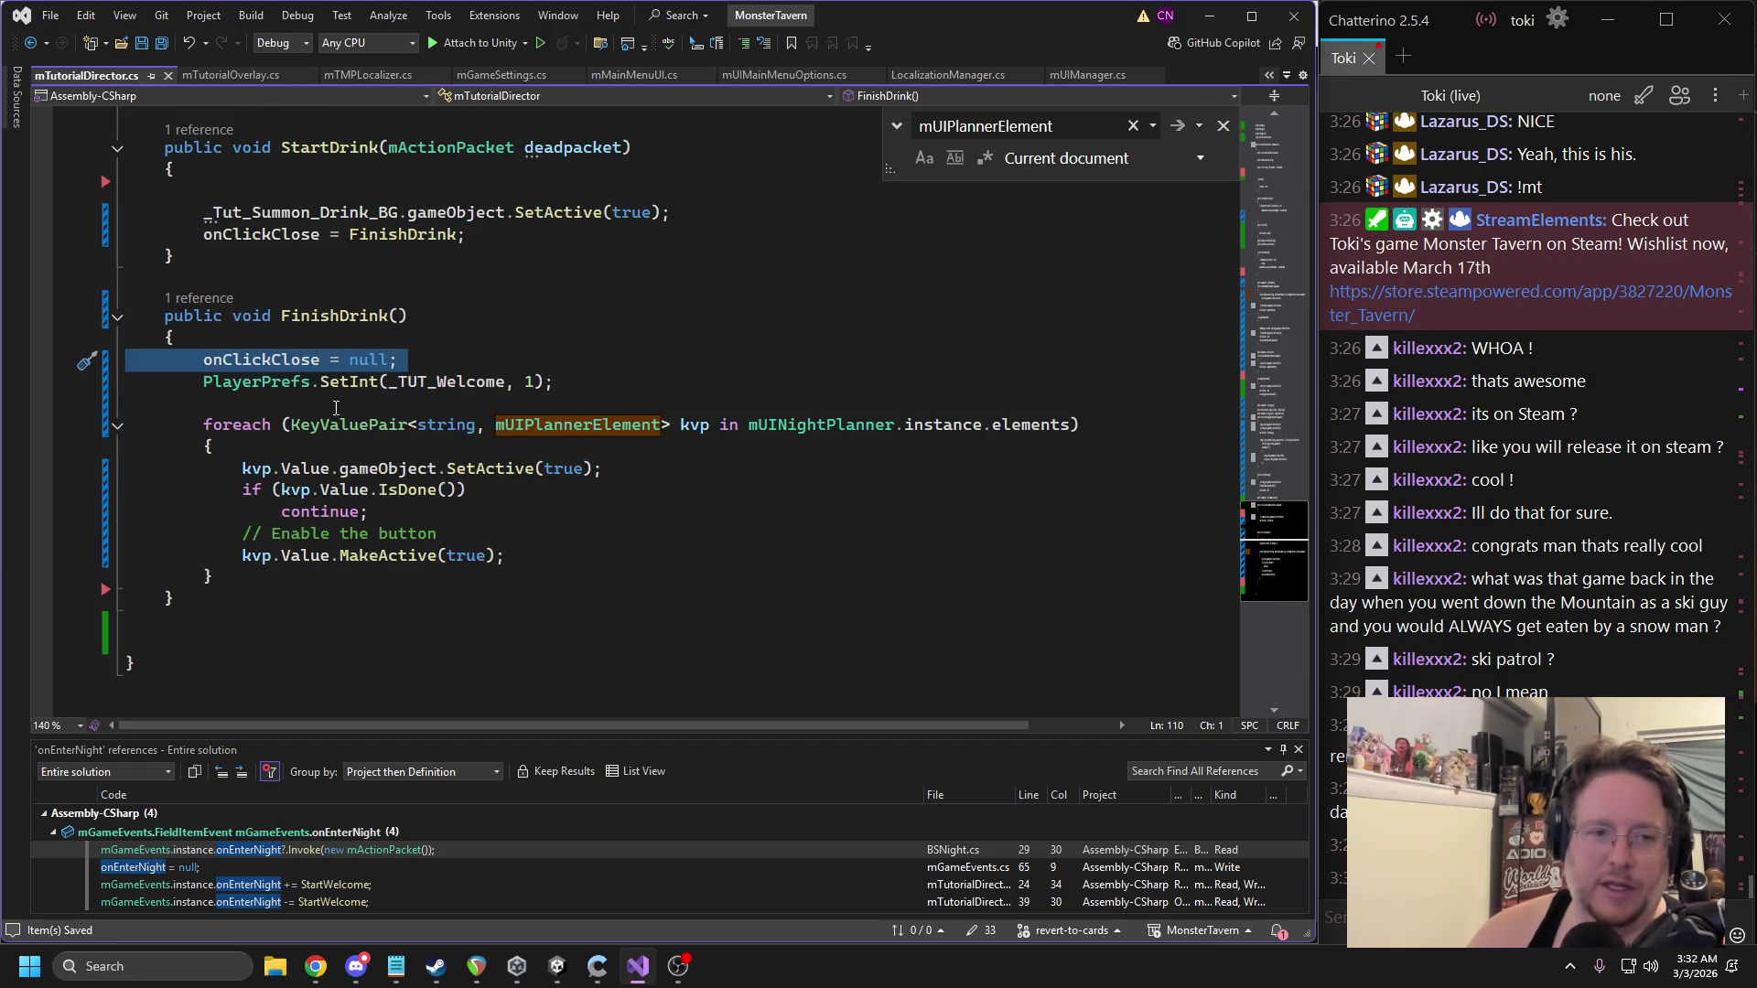
pyautogui.click(405, 402)
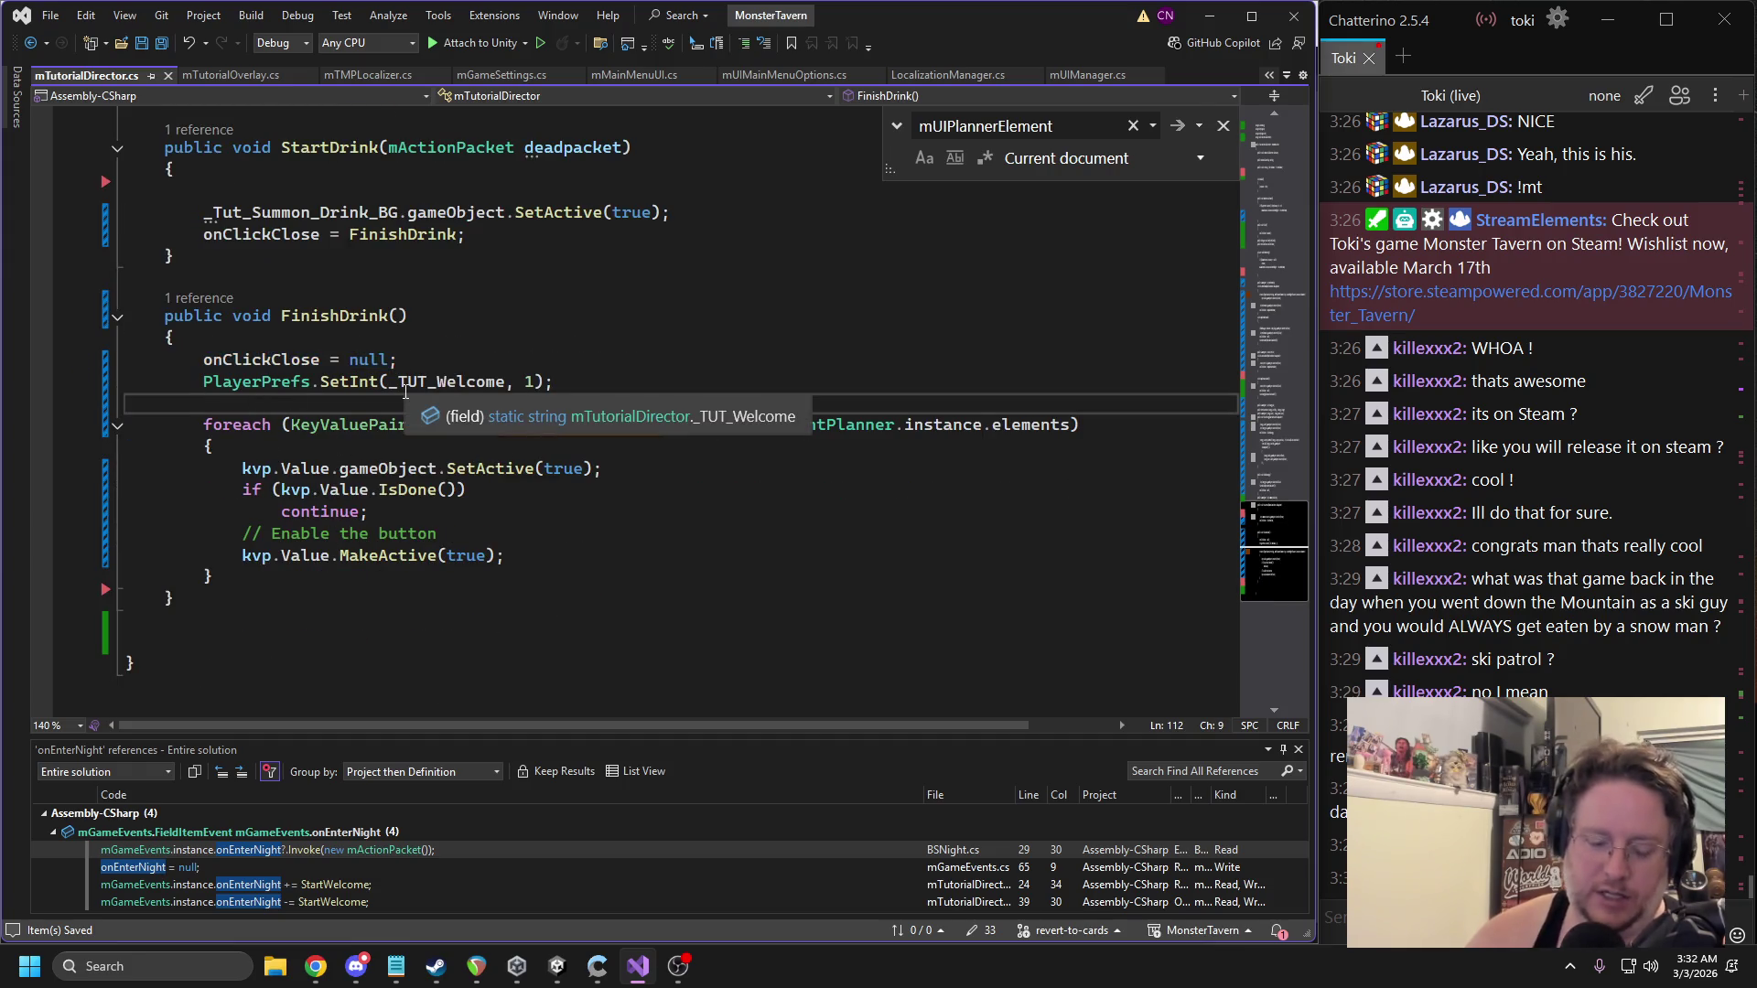
pyautogui.write('muiManager.instance.f')
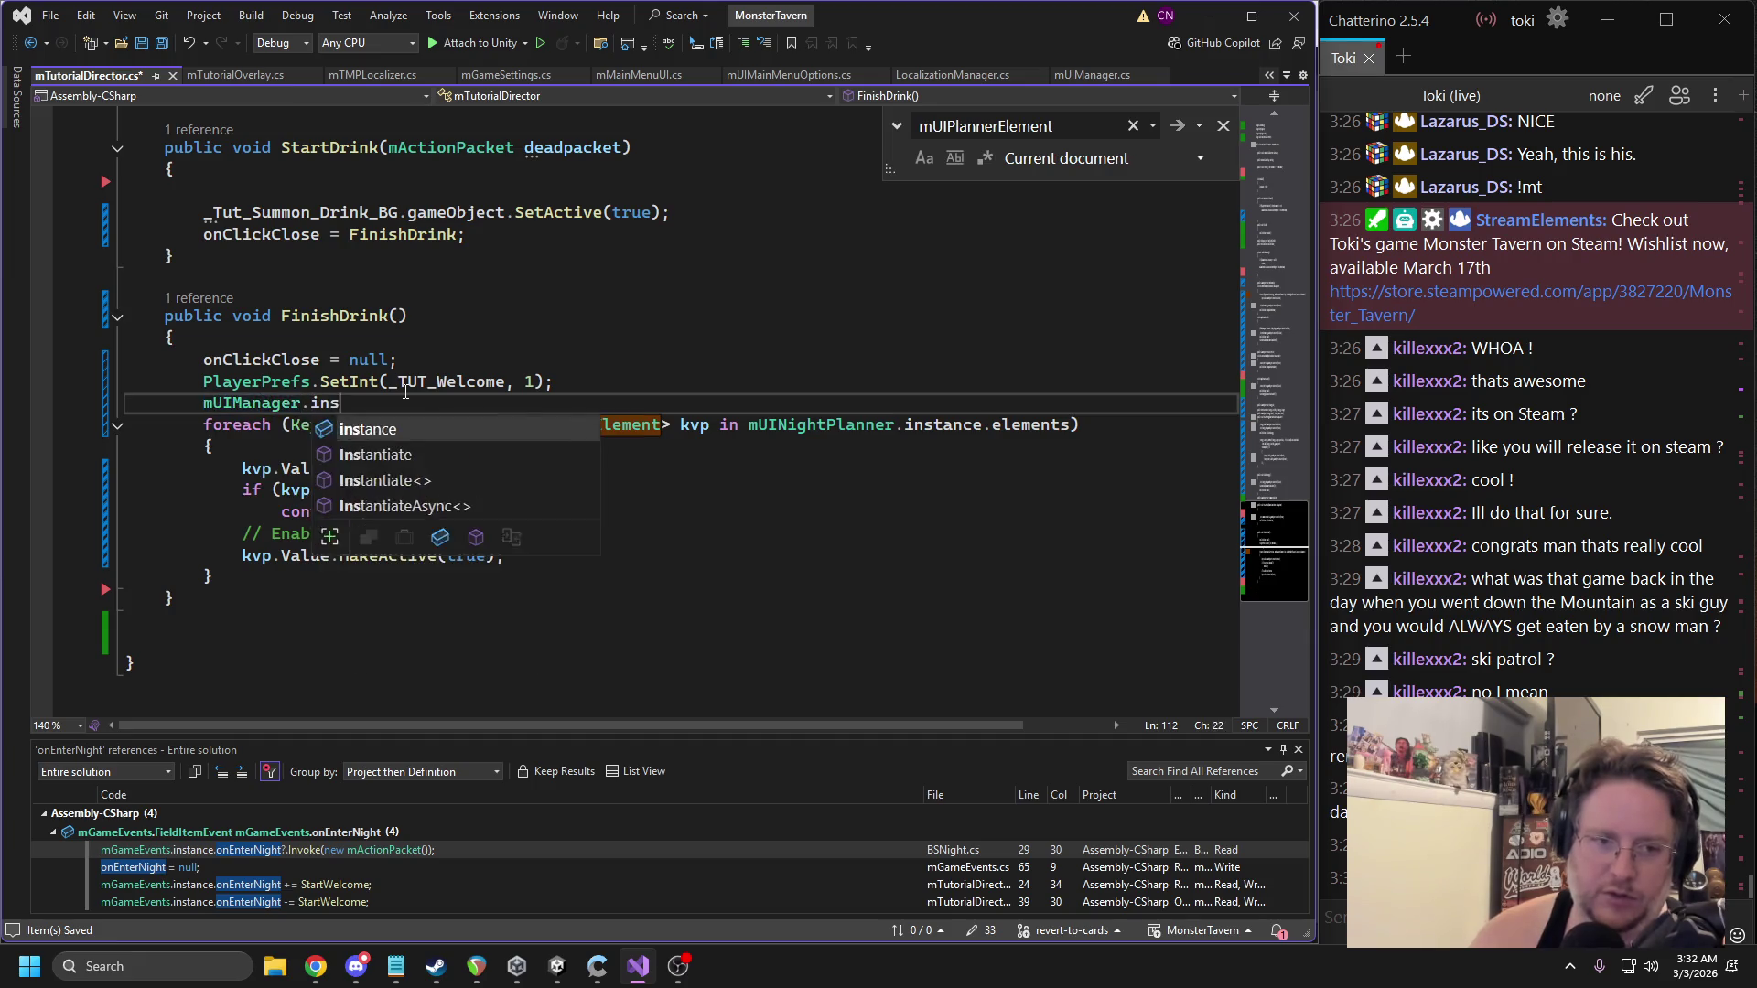
pyautogui.press('BackSpace')
pyautogui.write('unf')
pyautogui.write('(')
pyautogui.write(';')
pyautogui.hotkey('ctrl', 's')
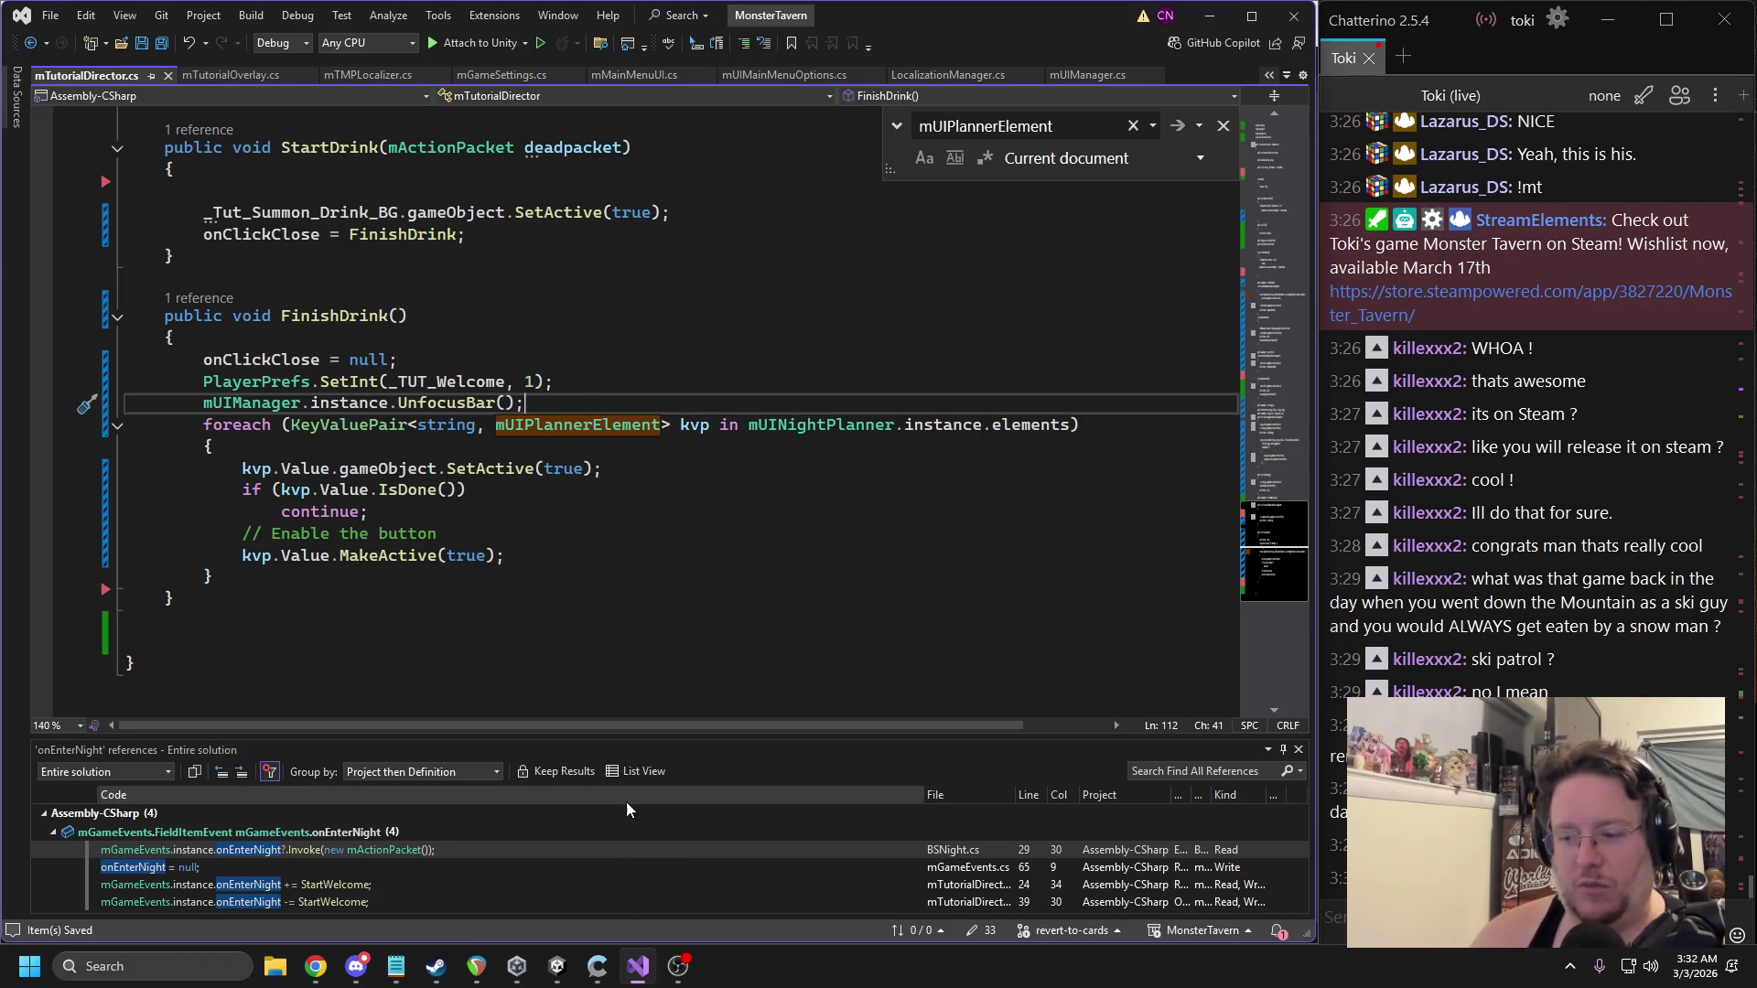
# Duplicate Attack_HP_Tut, rename the copy Summon_Tut, and delete the old Summon_Tut.
pyautogui.click(555, 966)
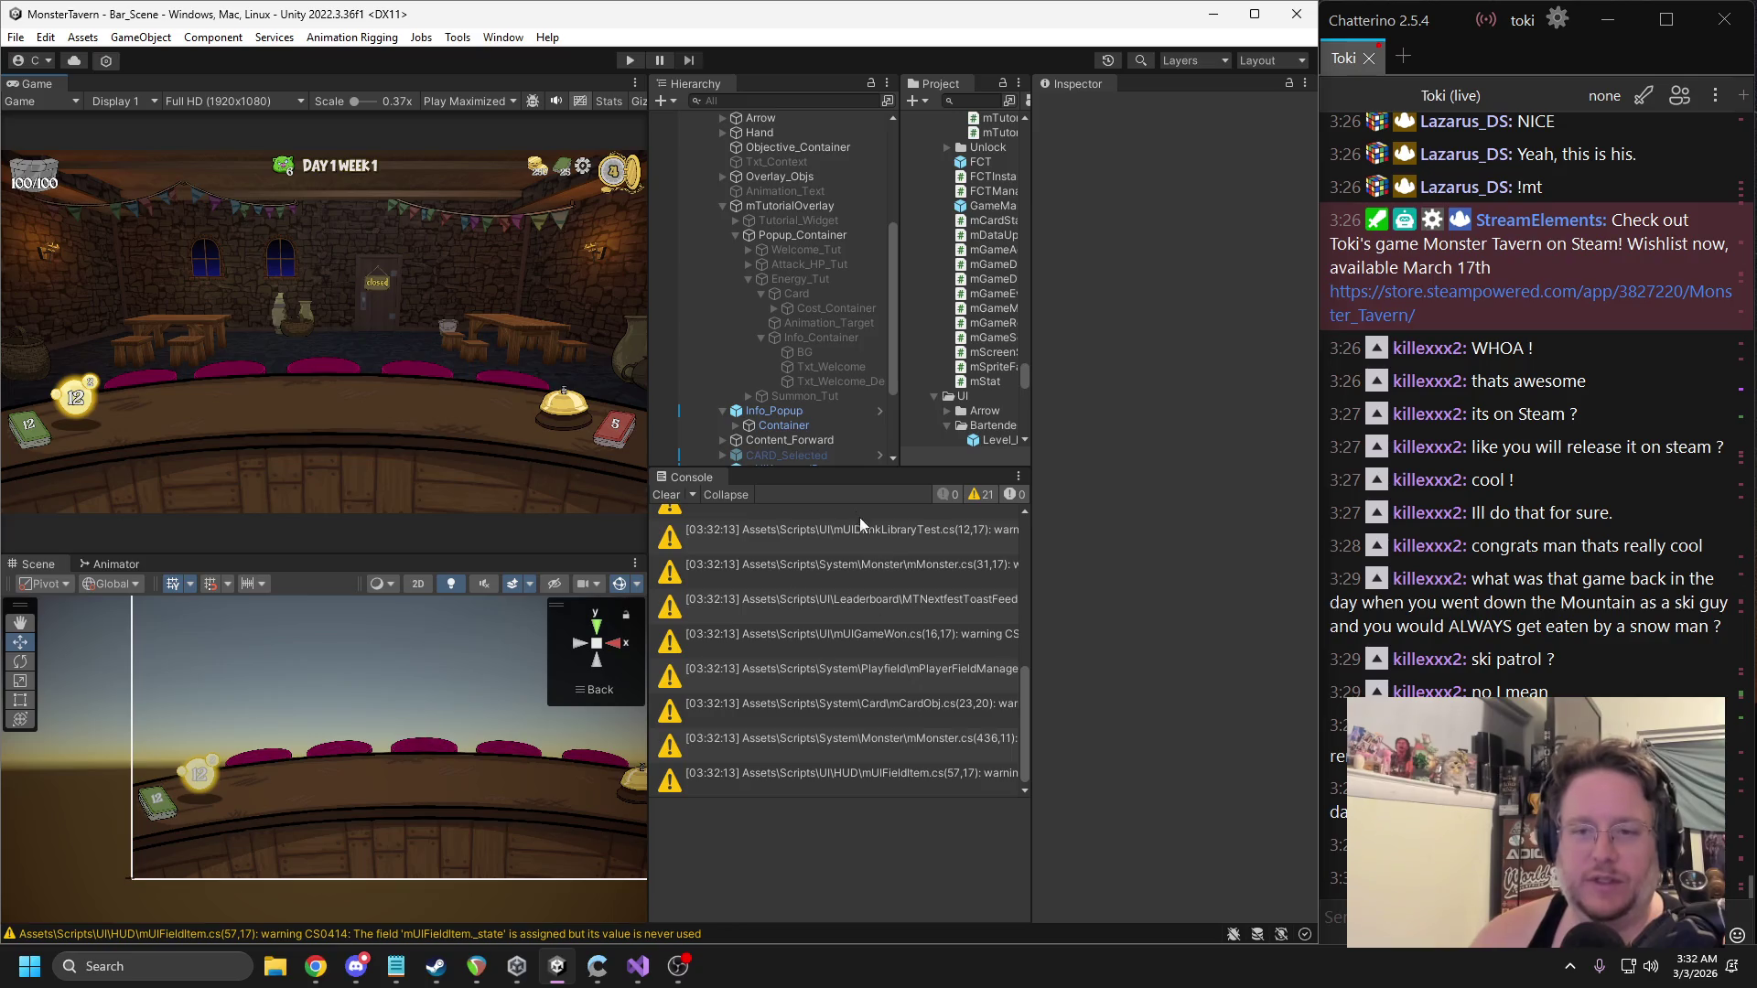
pyautogui.click(748, 279)
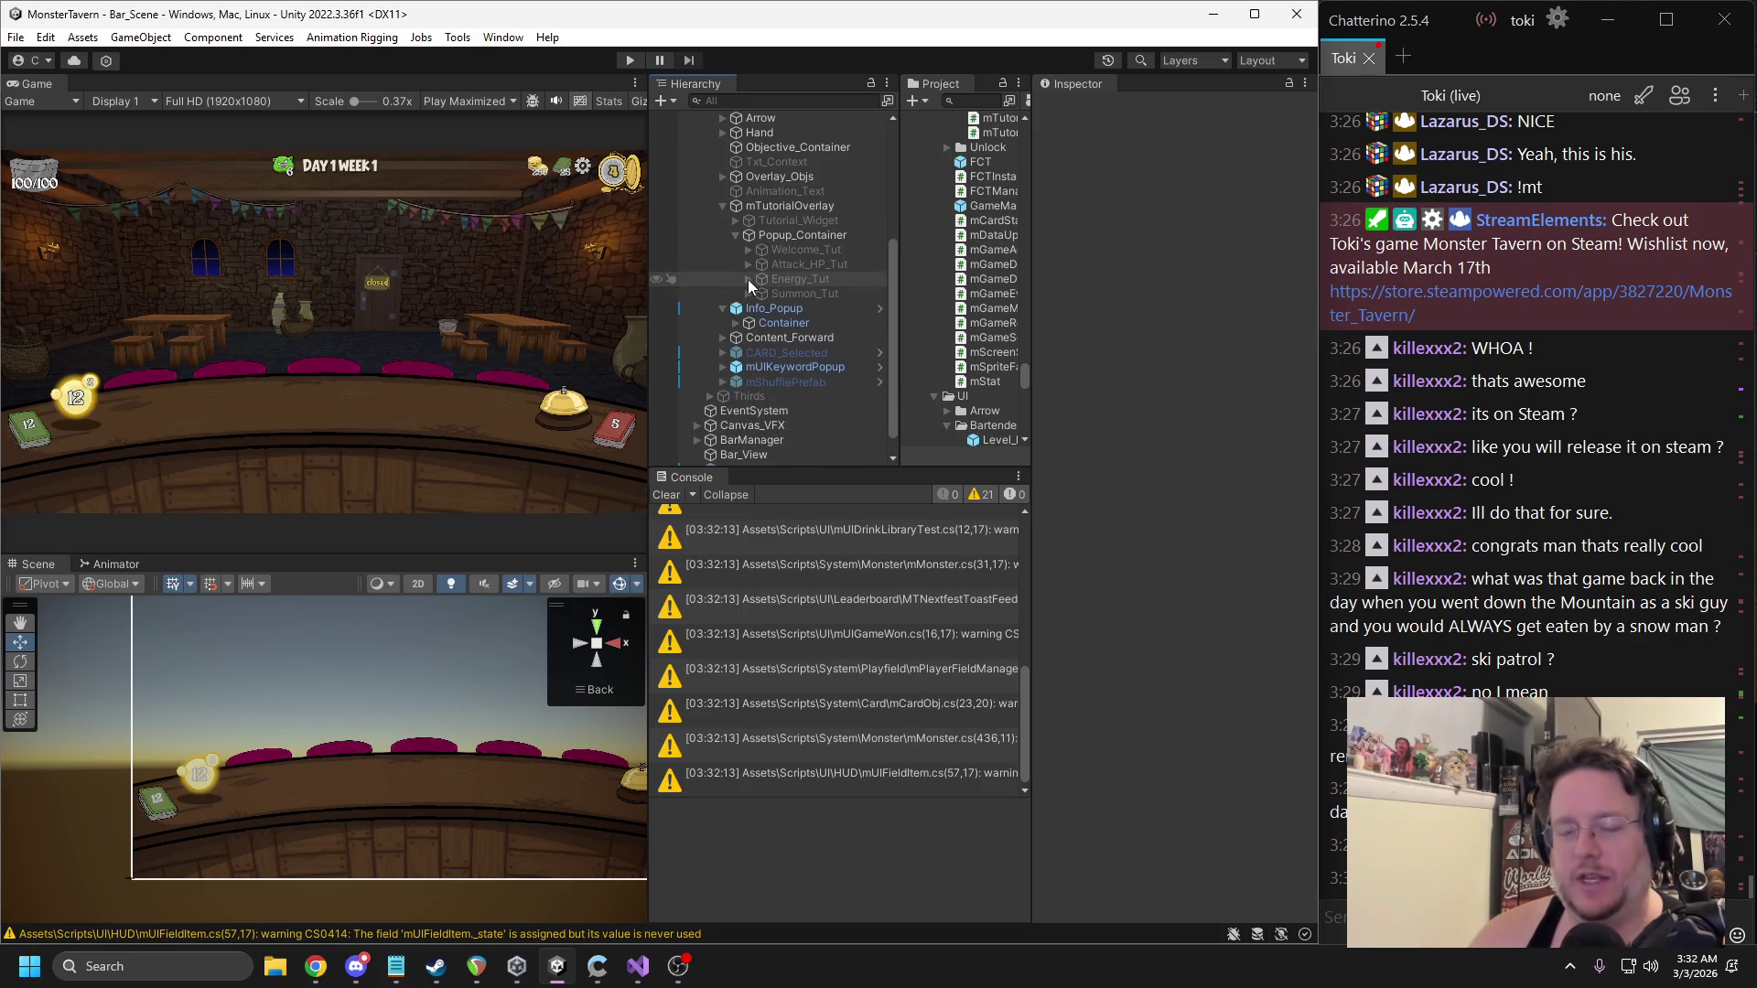
pyautogui.click(796, 266)
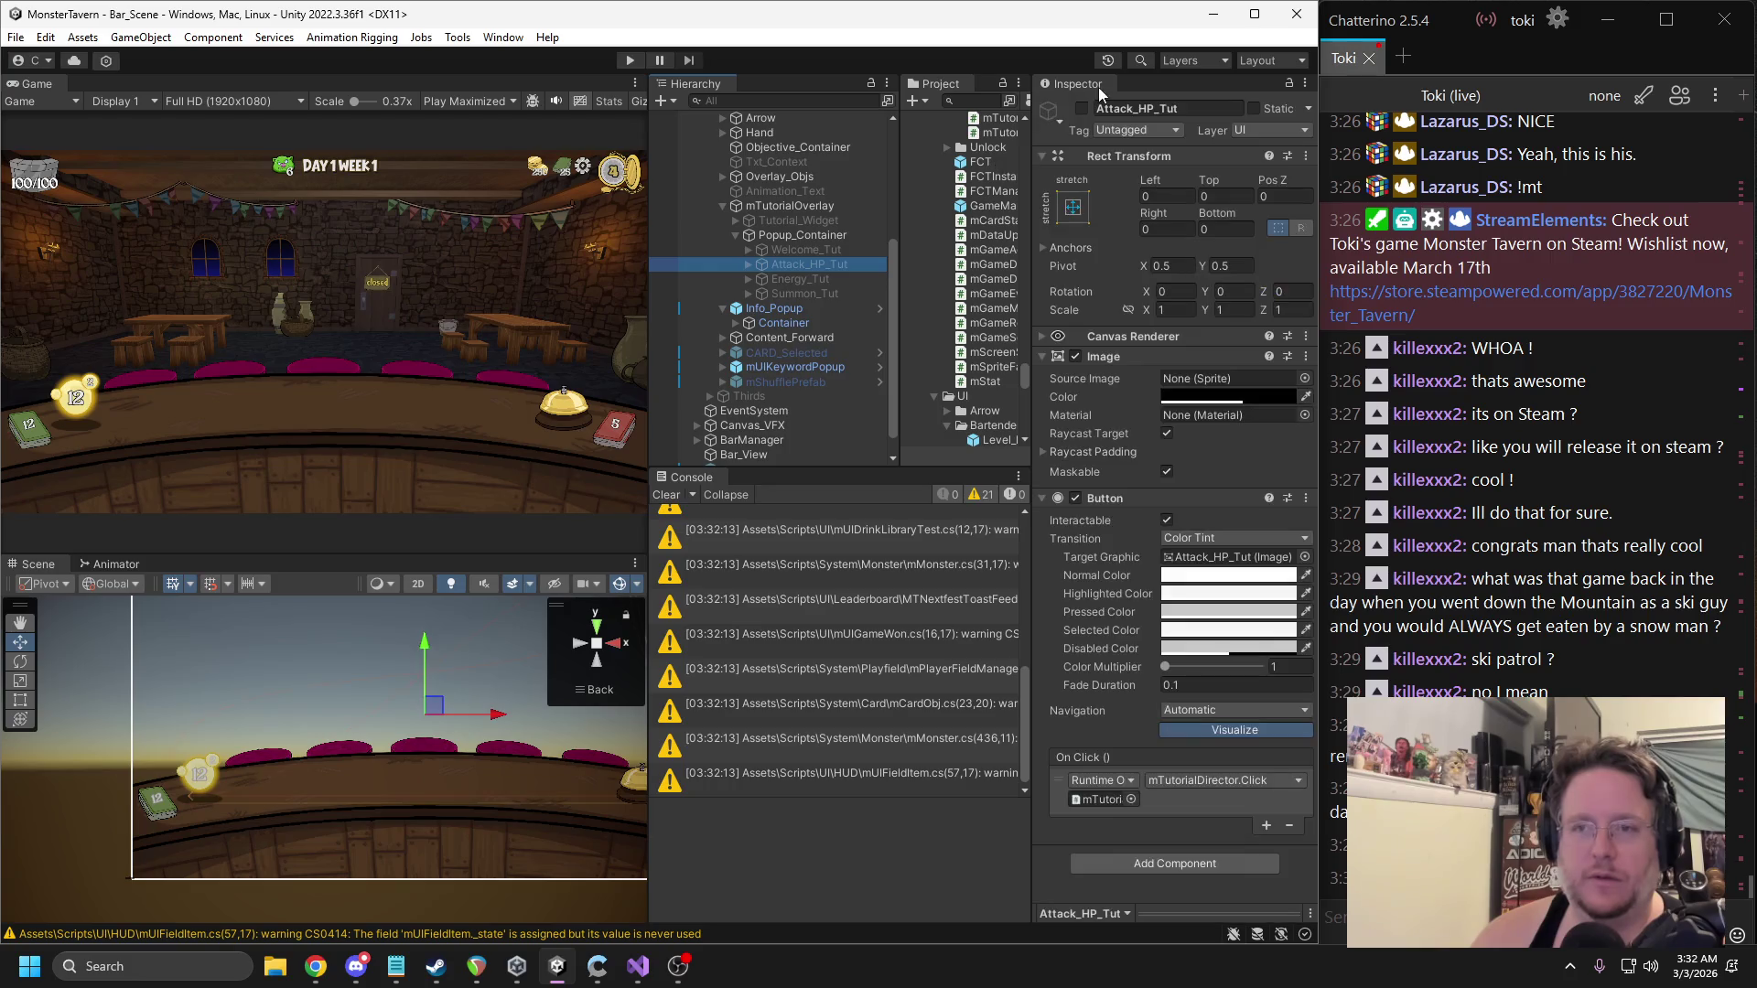
pyautogui.hotkey('ctrl', 'd')
pyautogui.moveTo(804, 278); pyautogui.dragTo(855, 313)
pyautogui.click(1082, 108)
pyautogui.click(1125, 108)
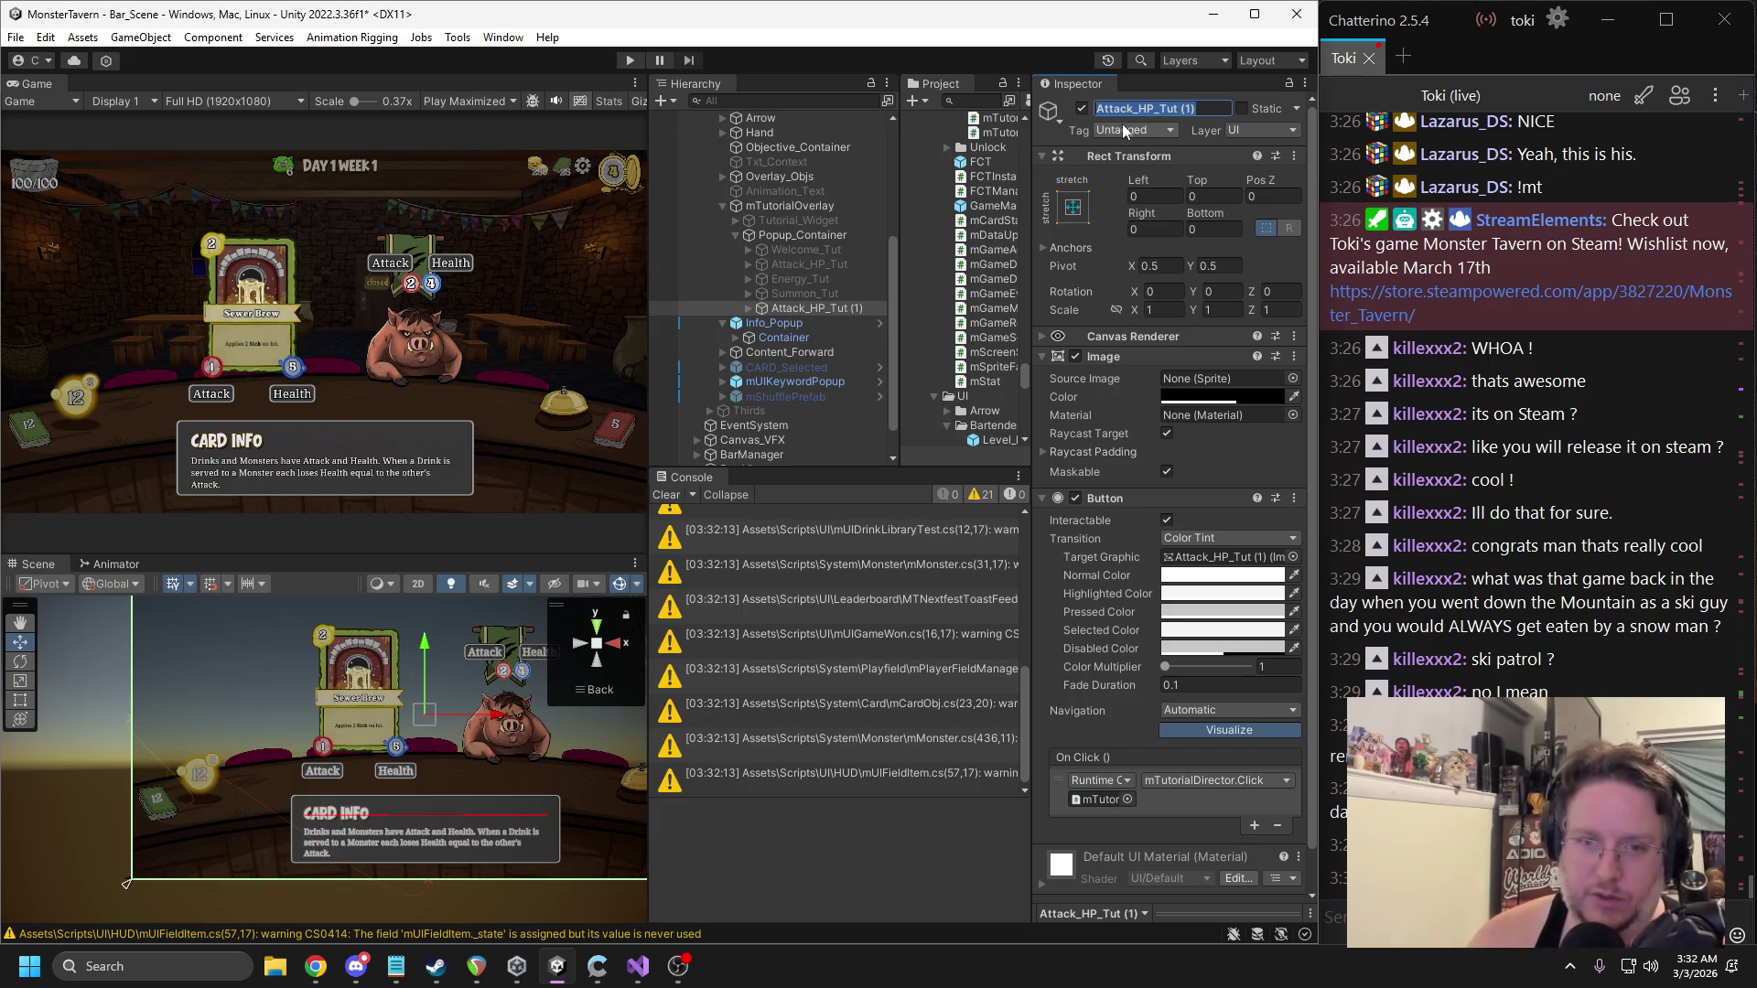
pyautogui.write('Summon_T')
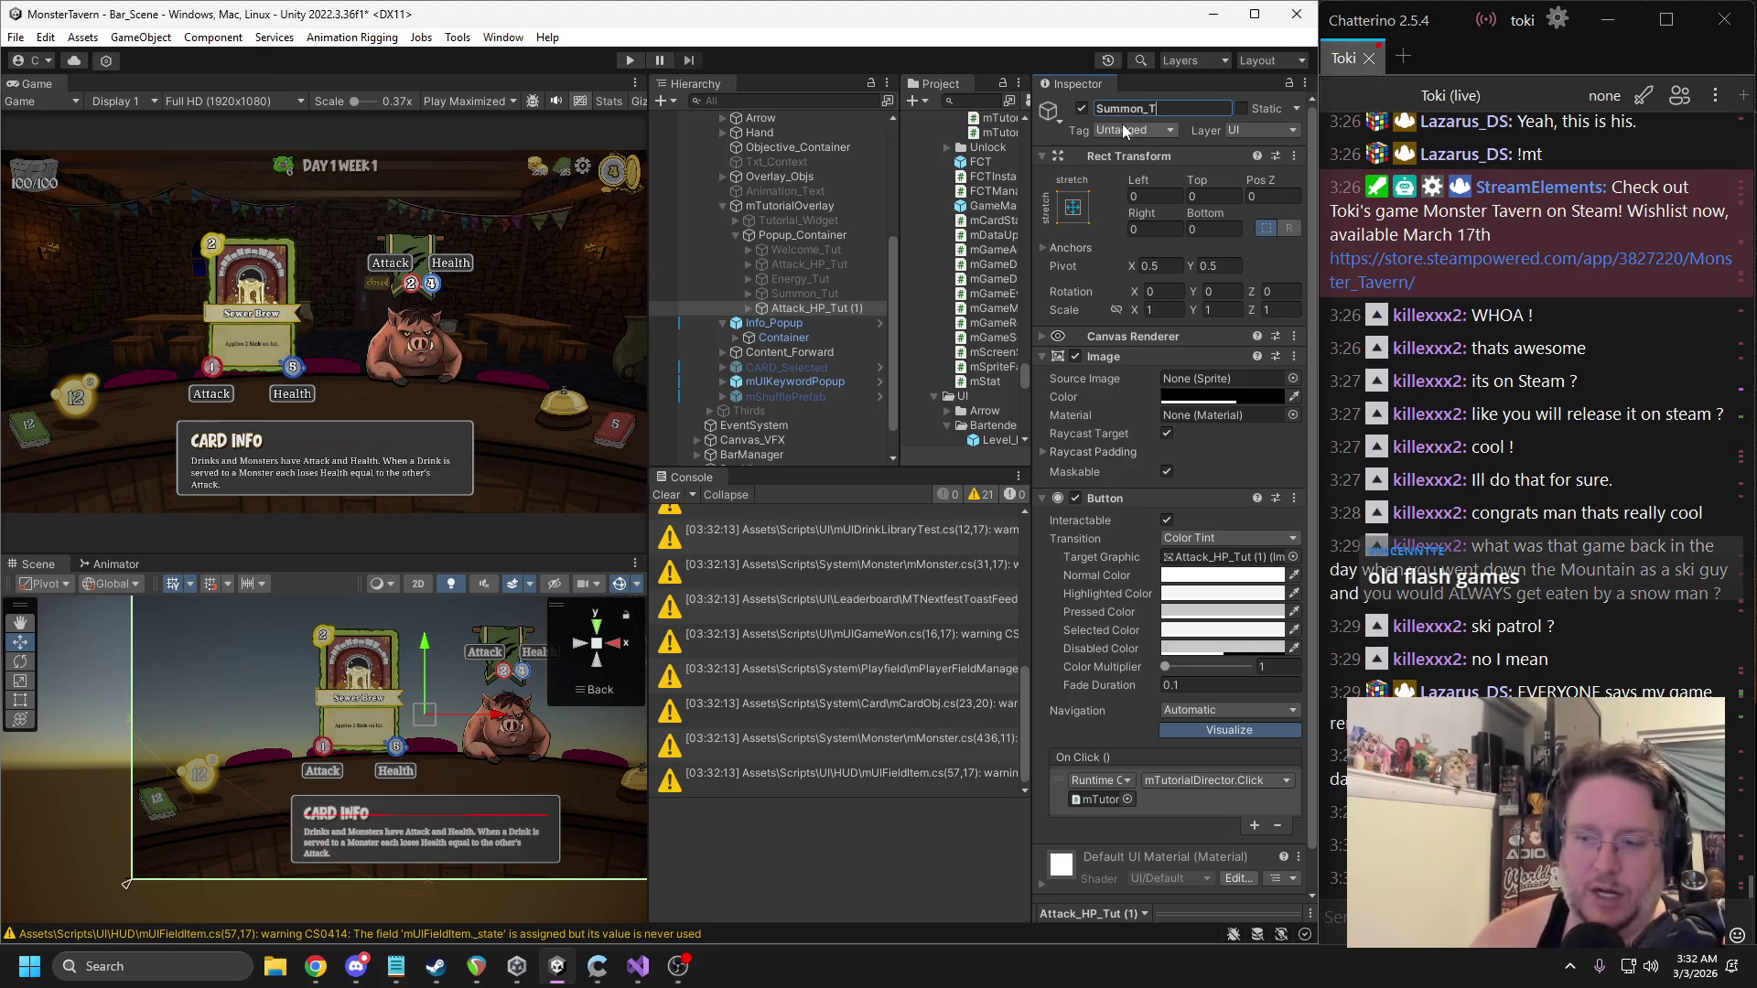
pyautogui.write('ut')
pyautogui.press('Return')
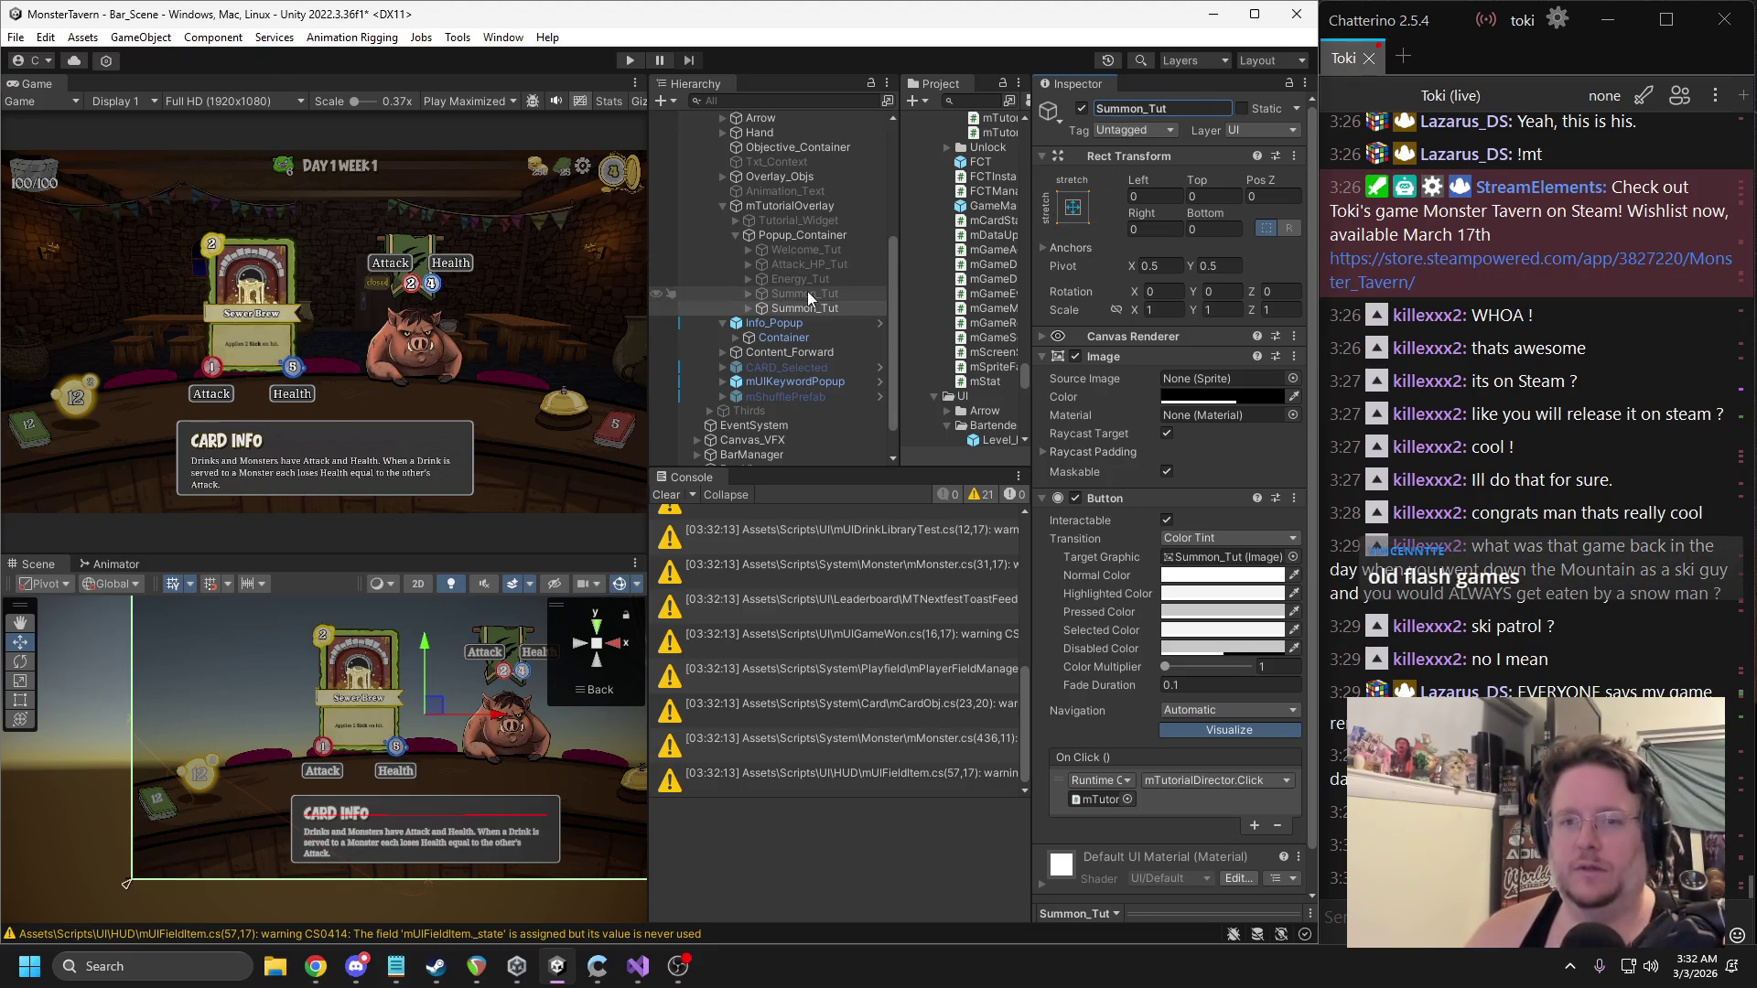
pyautogui.press('Delete')
# Assign Summon_Tut to mTutorialOverlay's Tut_Summon_Drink_BG field.
pyautogui.click(796, 206)
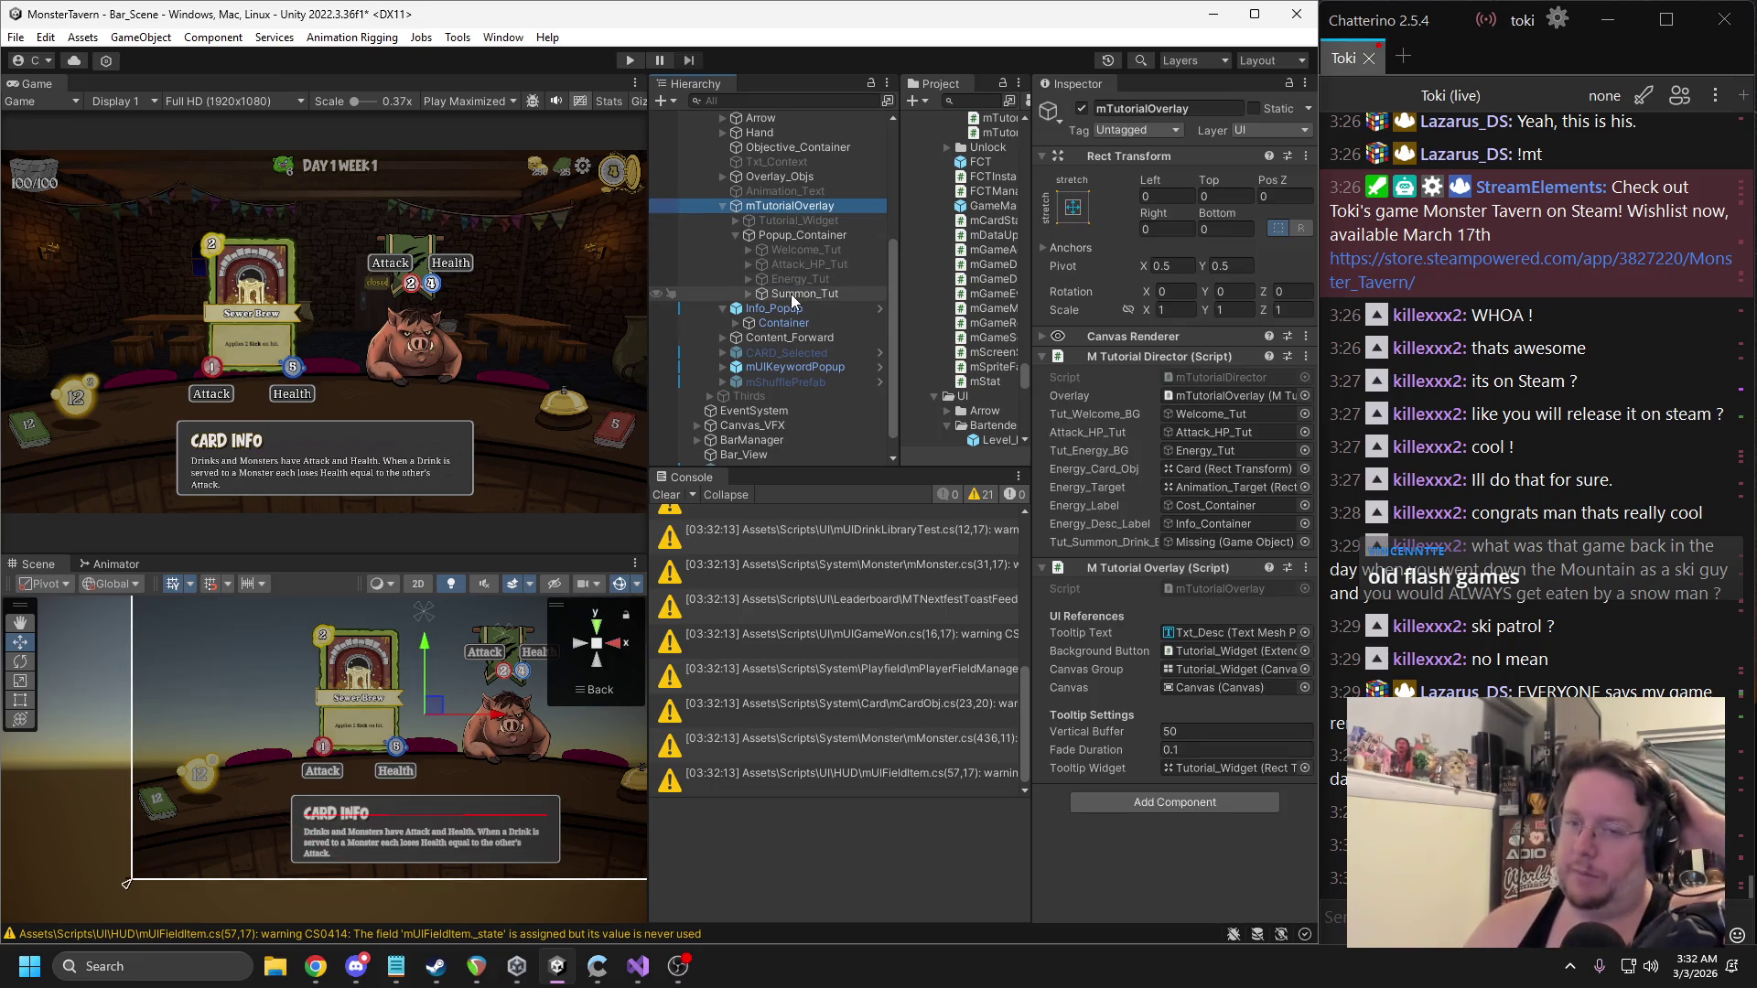
pyautogui.moveTo(794, 302); pyautogui.dragTo(1226, 542)
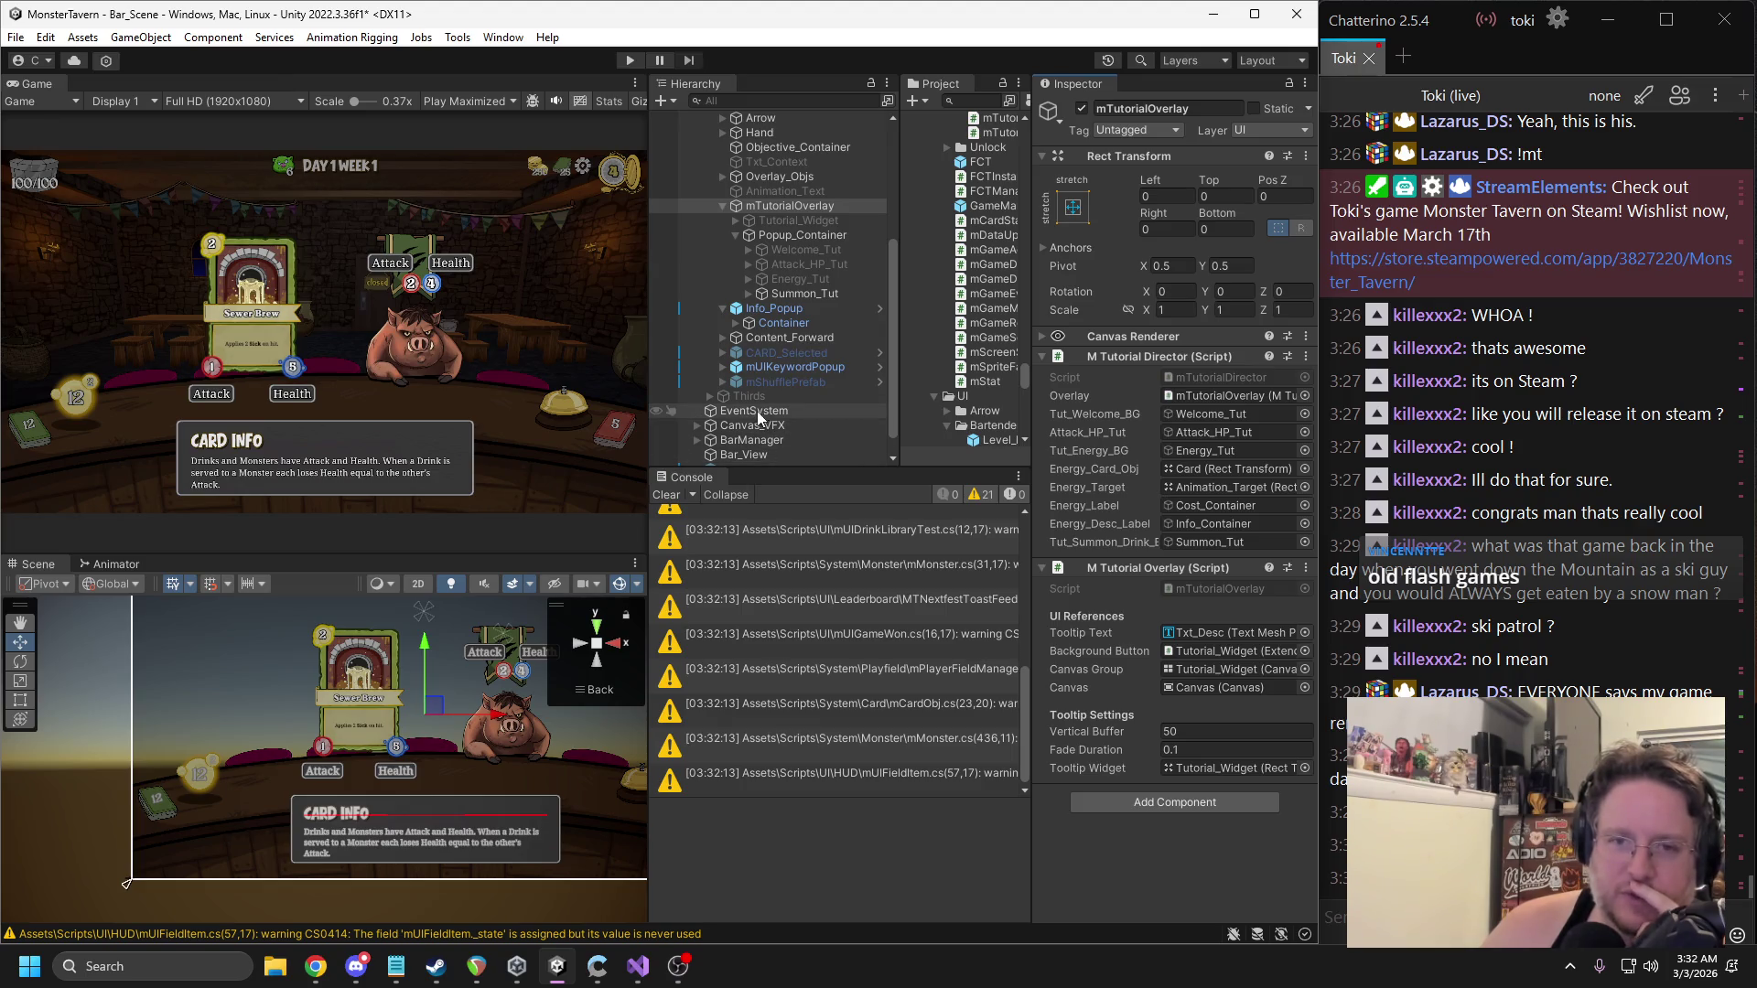
pyautogui.hotkey('ctrl', 'z')
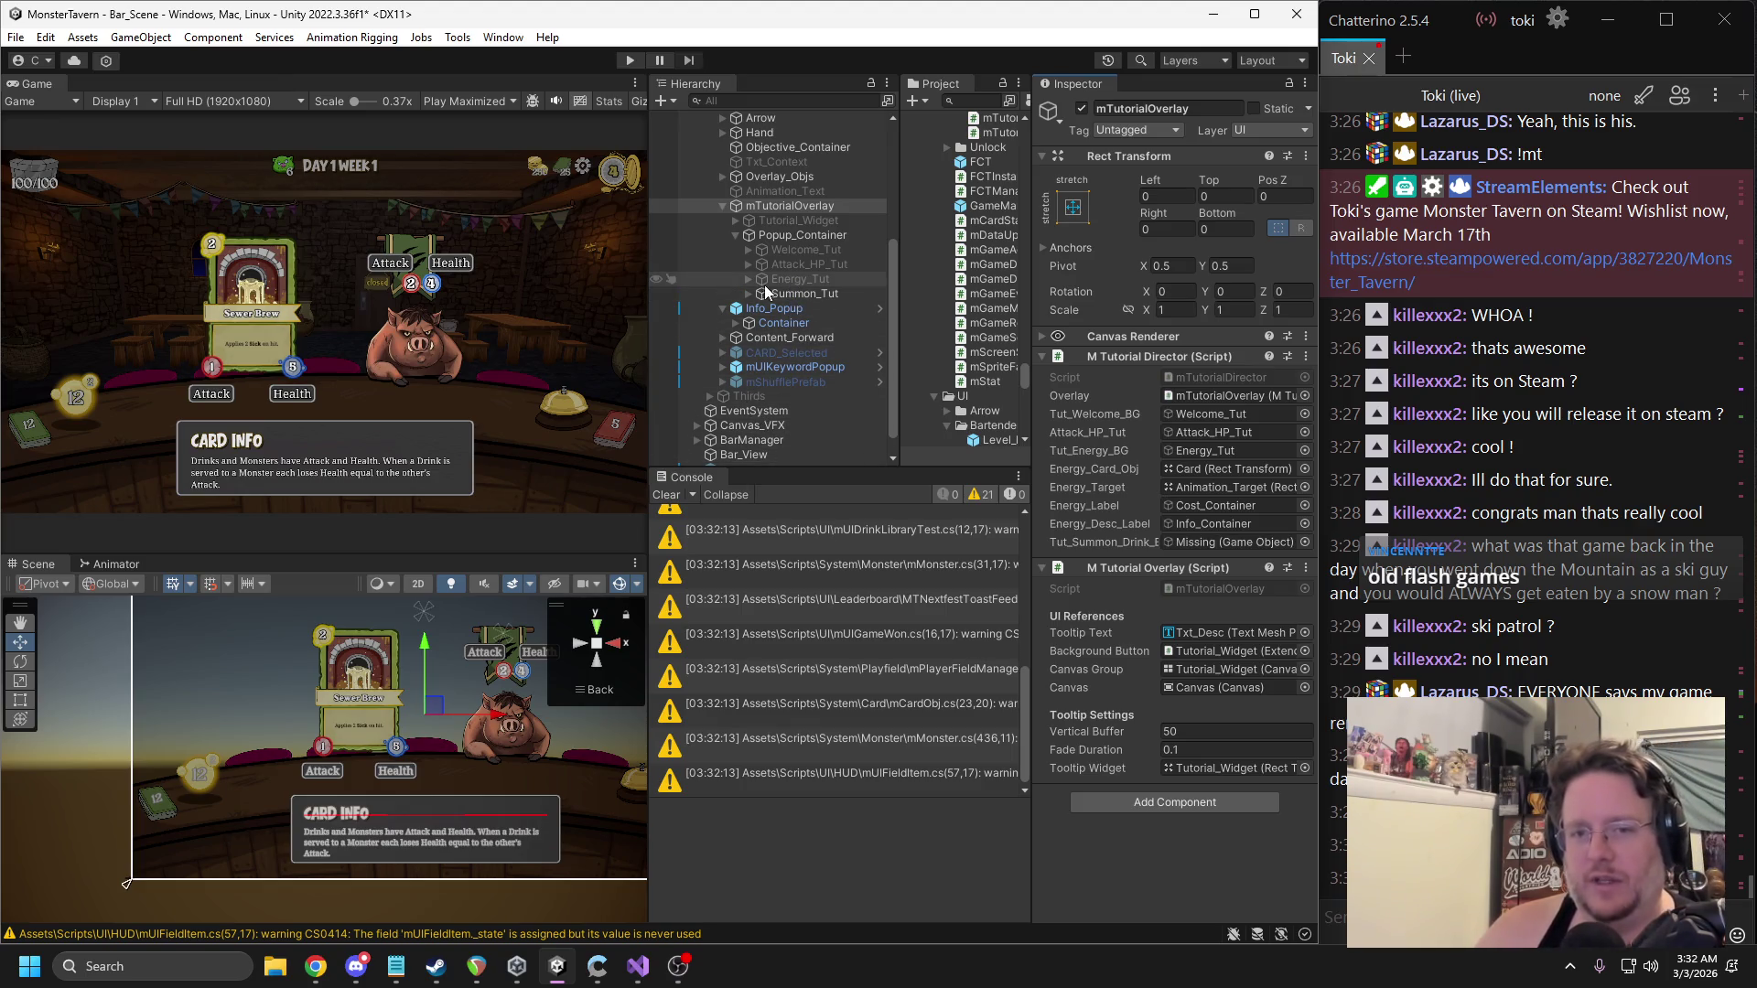
# Expand Summon_Tut and select its Attack_Container and Health_Container.
pyautogui.click(750, 293)
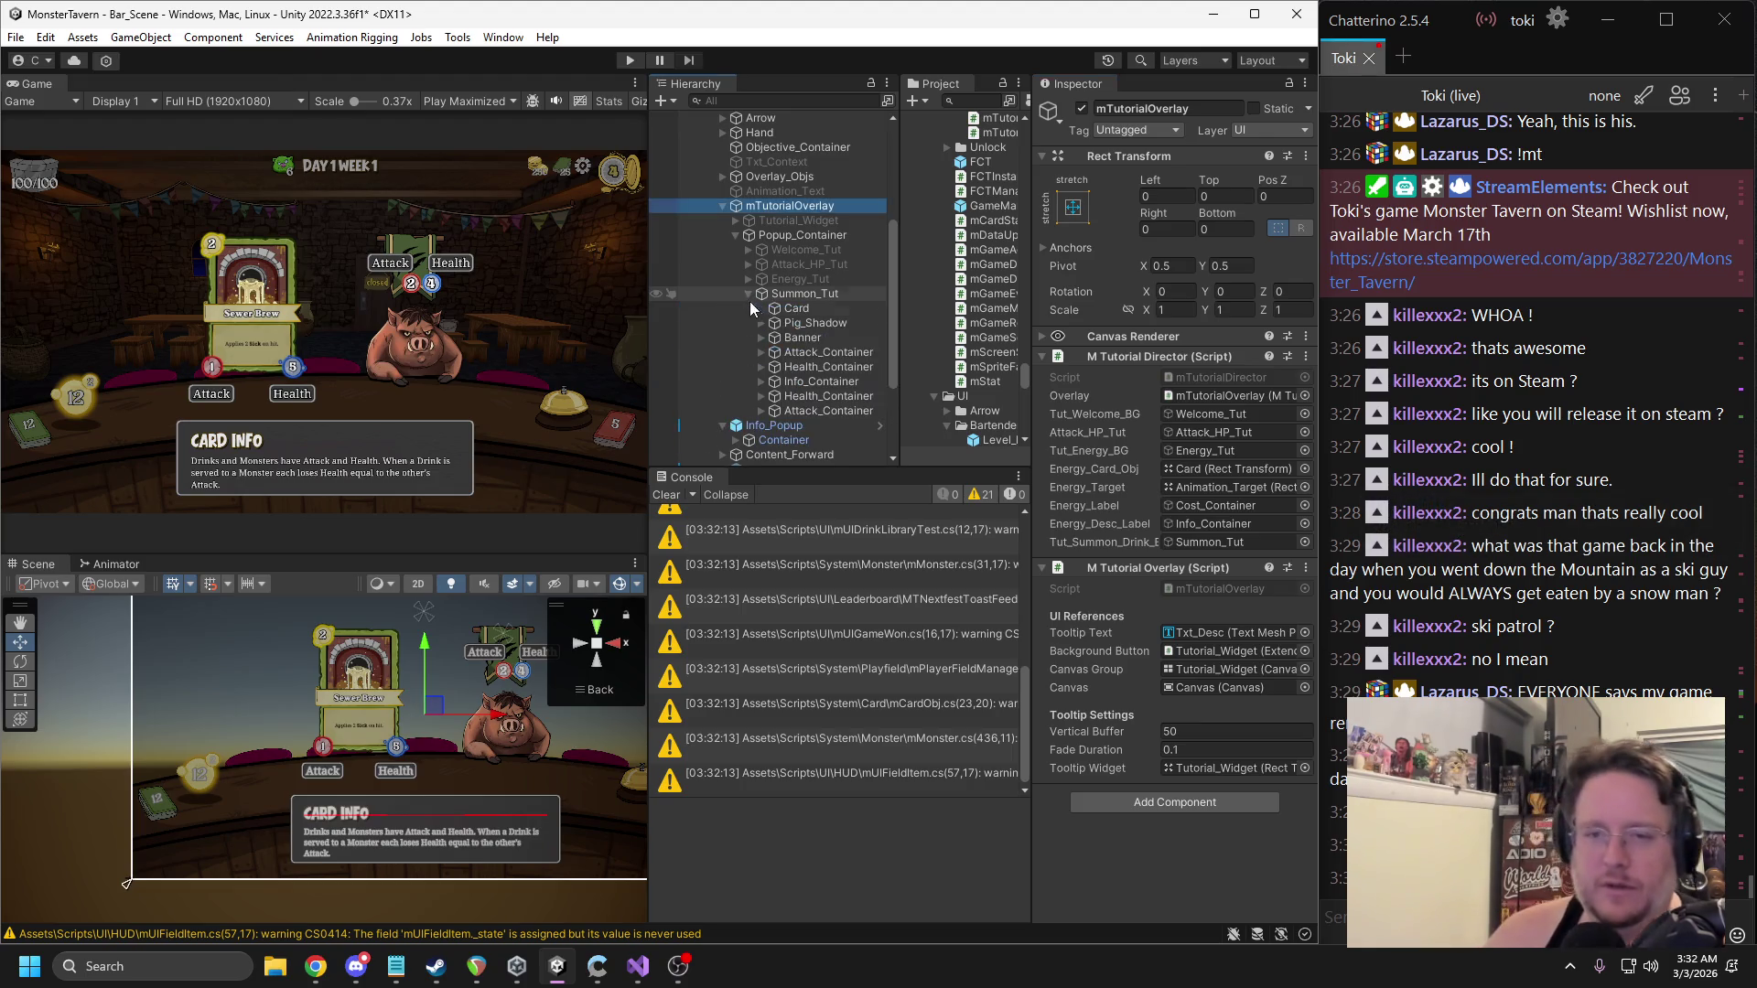
pyautogui.click(801, 409)
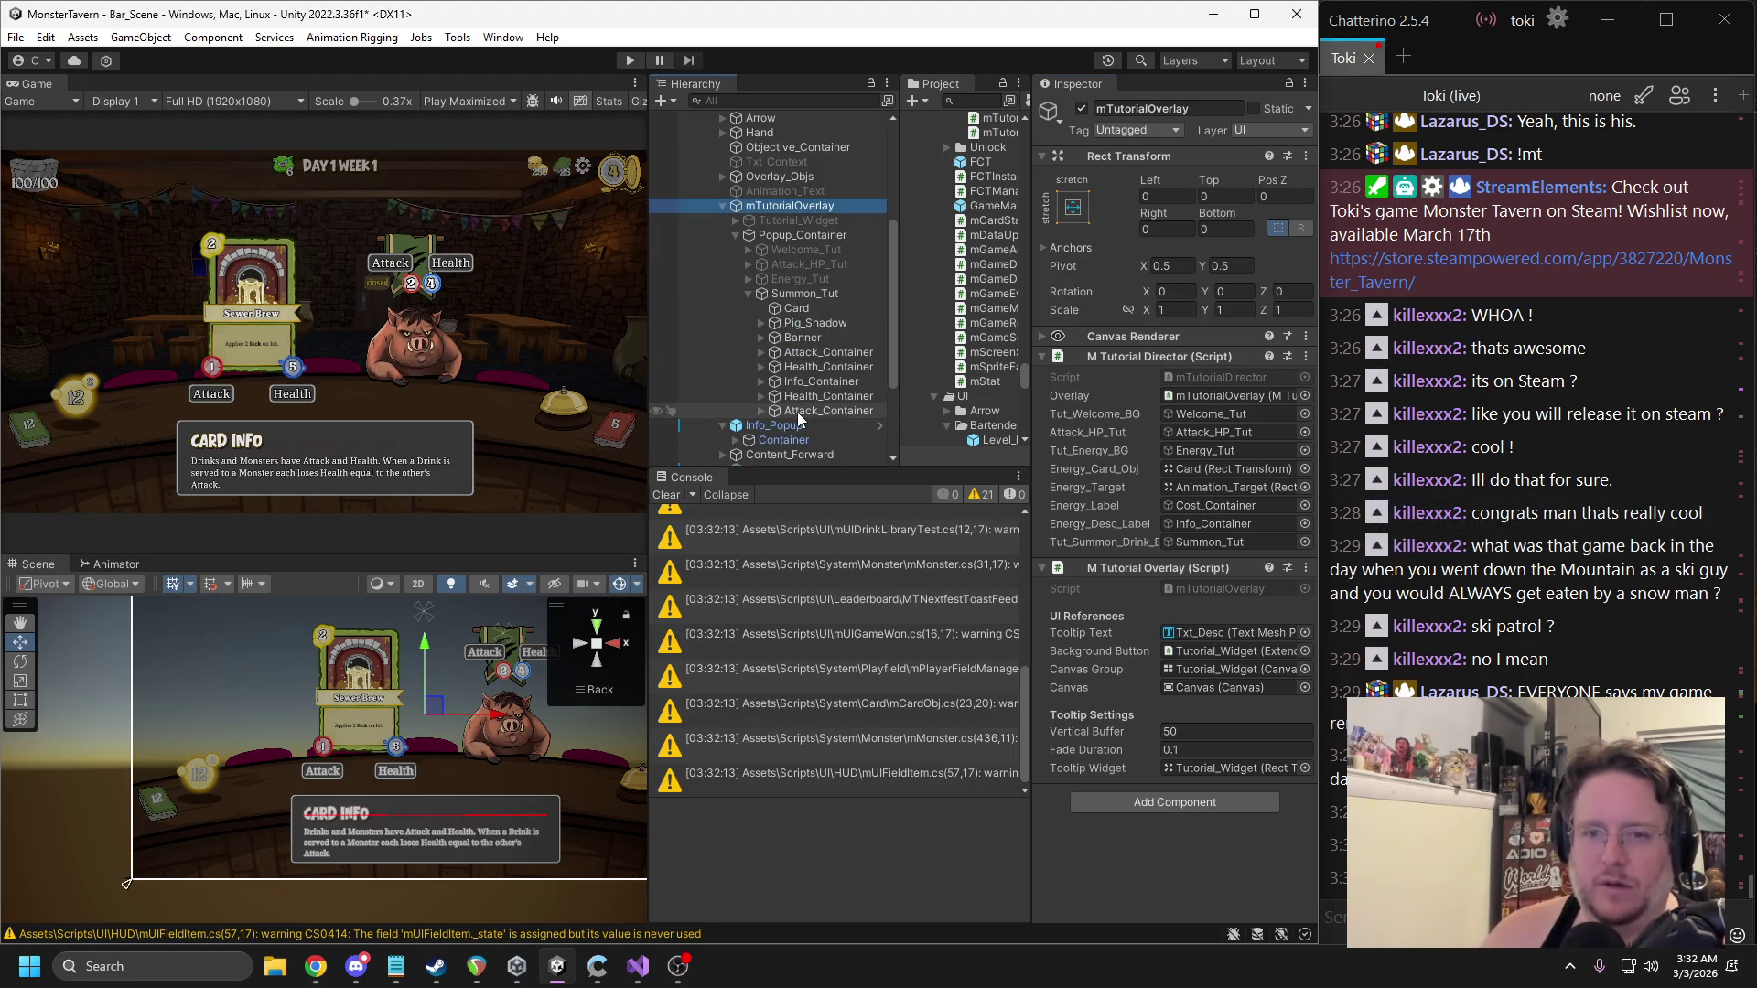
pyautogui.keyDown('ctrl'); pyautogui.click(800, 398); pyautogui.keyUp('ctrl')
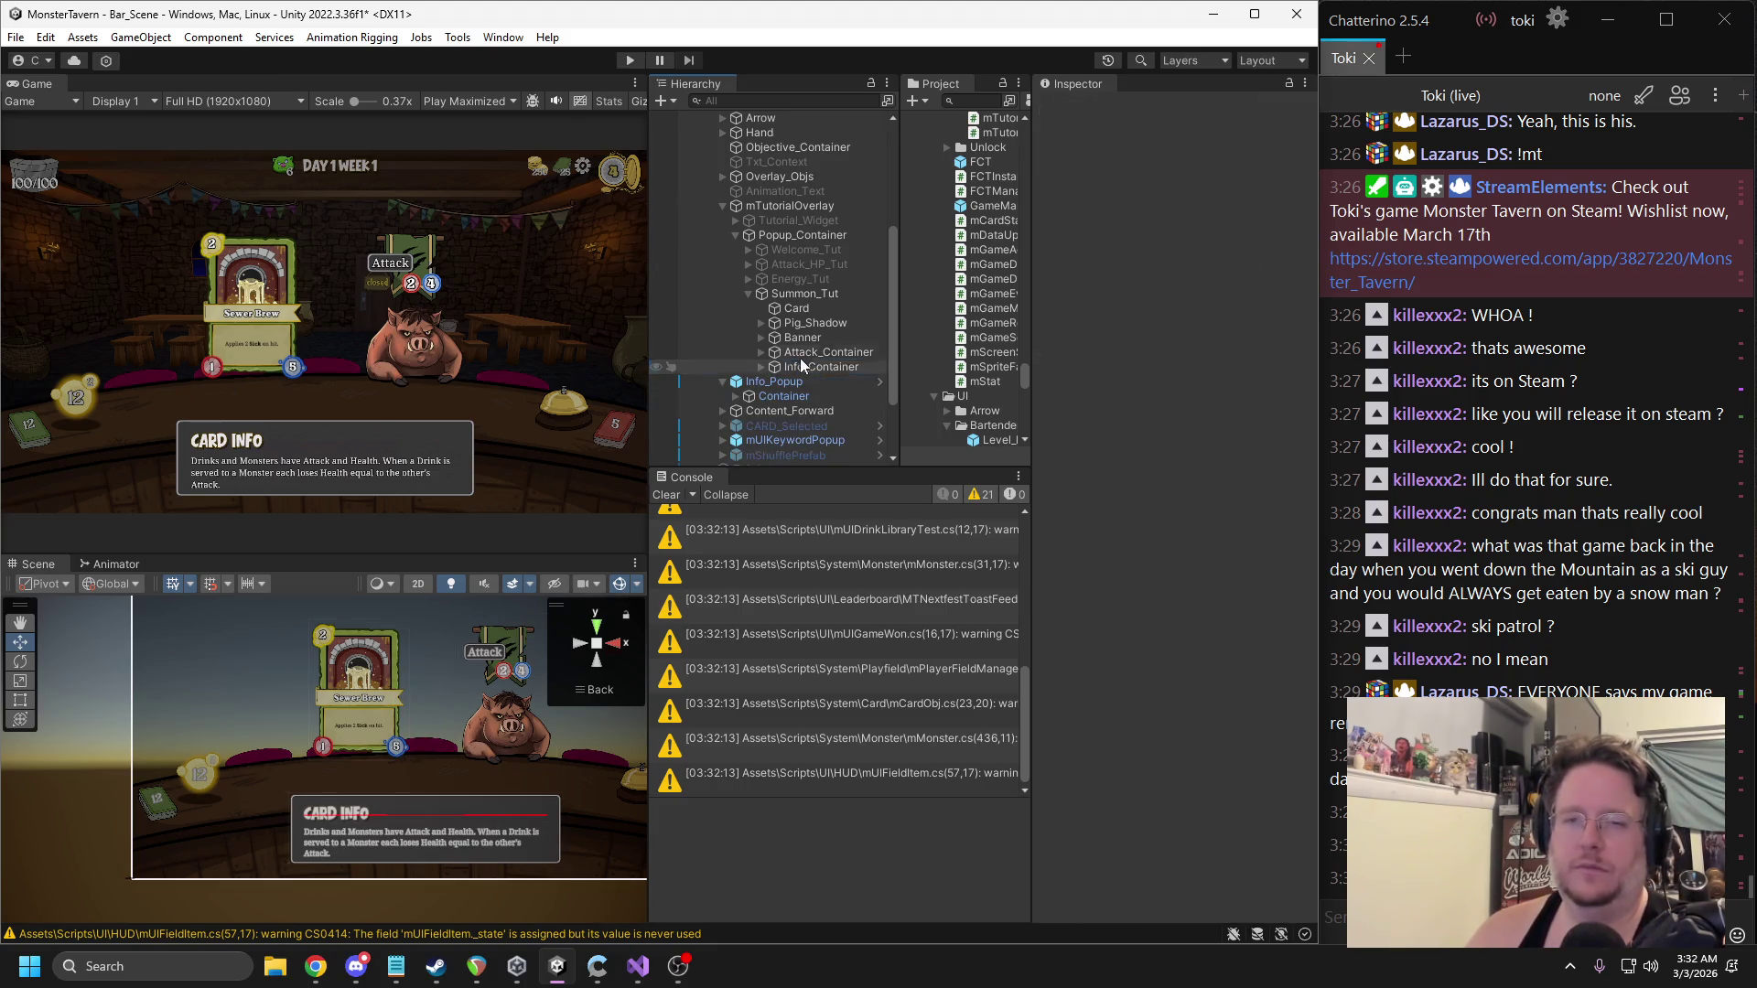
# Delete the Attack, Health, Banner, Pig_Shadow and Card objects from Summon_Tut, leaving Info_Container expanded.
pyautogui.press('Delete')
pyautogui.click(799, 338)
pyautogui.press('Delete')
pyautogui.click(795, 323)
pyautogui.press('Delete')
pyautogui.click(793, 309)
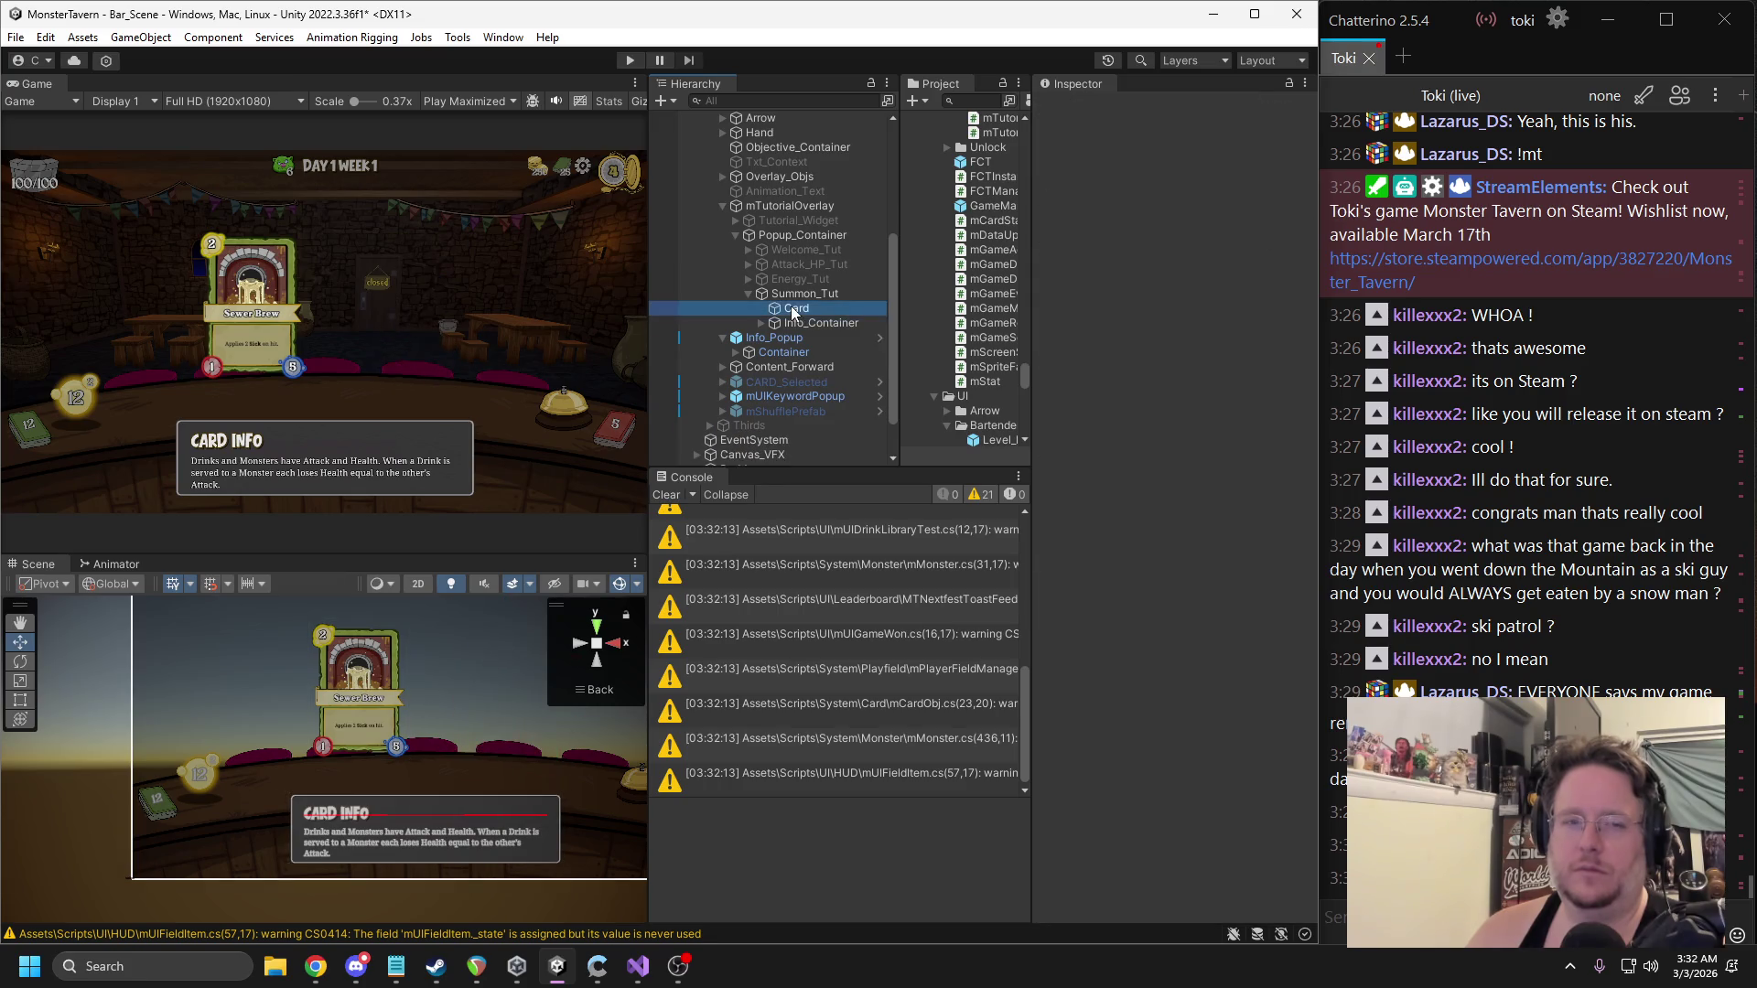
pyautogui.press('Delete')
pyautogui.click(761, 308)
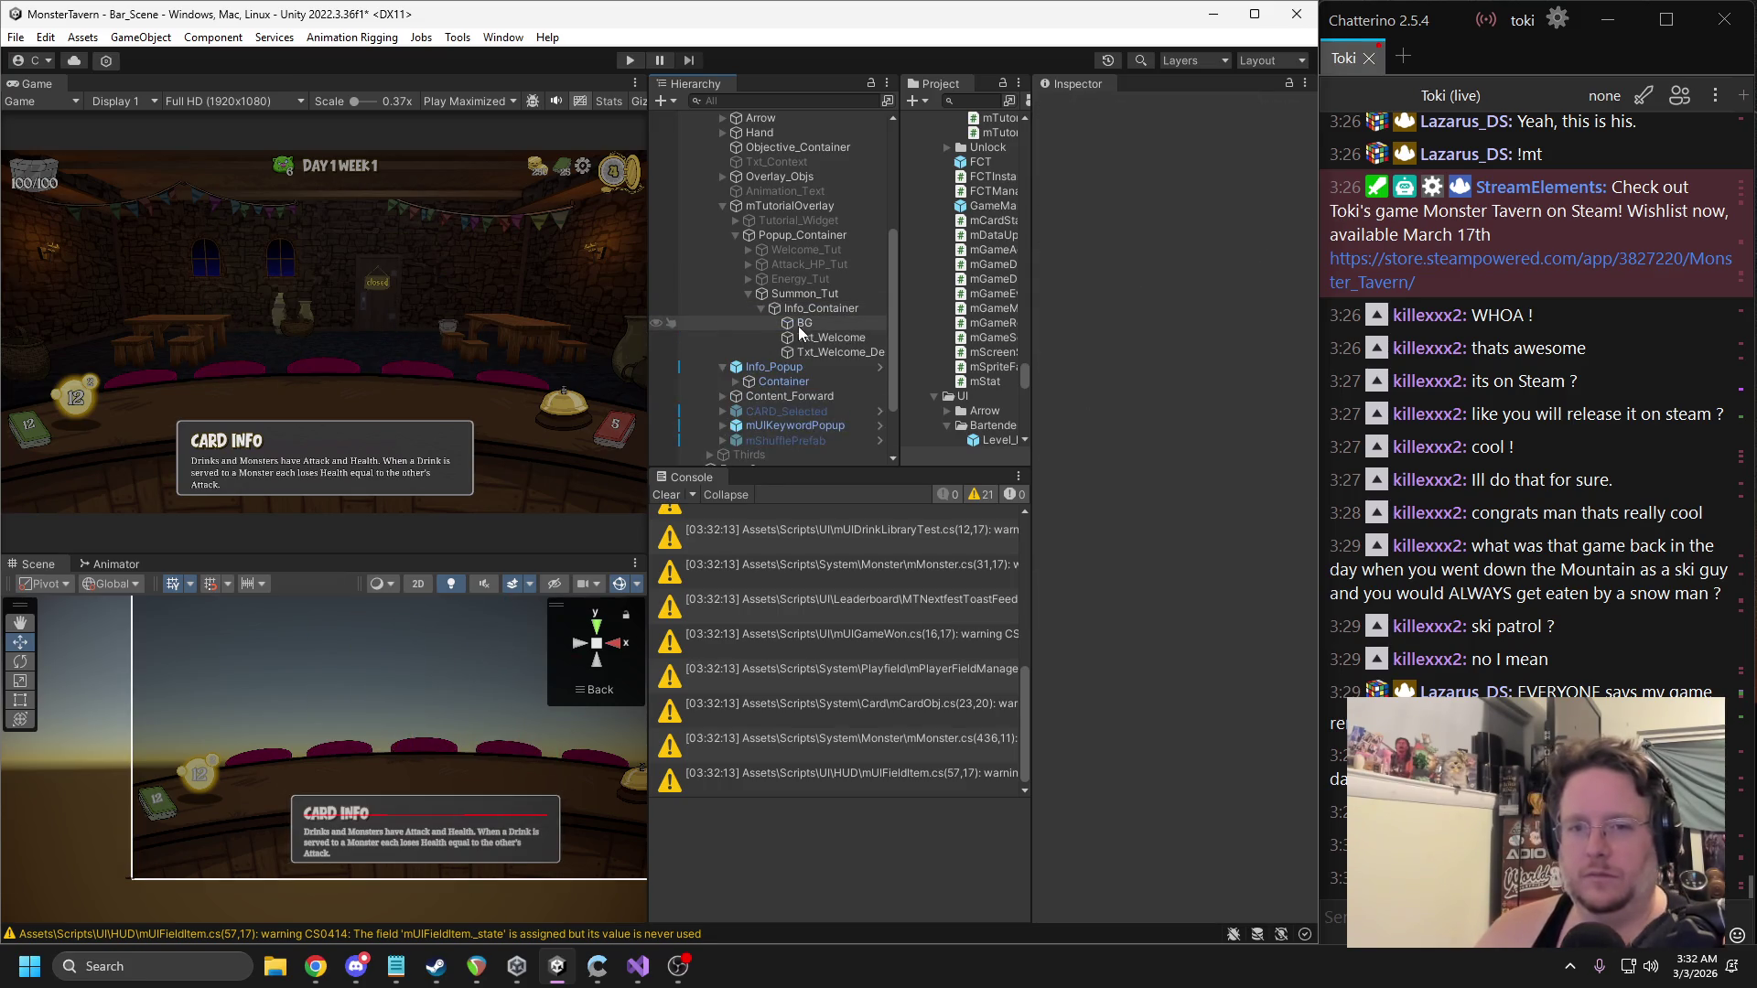
pyautogui.hotkey('alt', 'Tab')
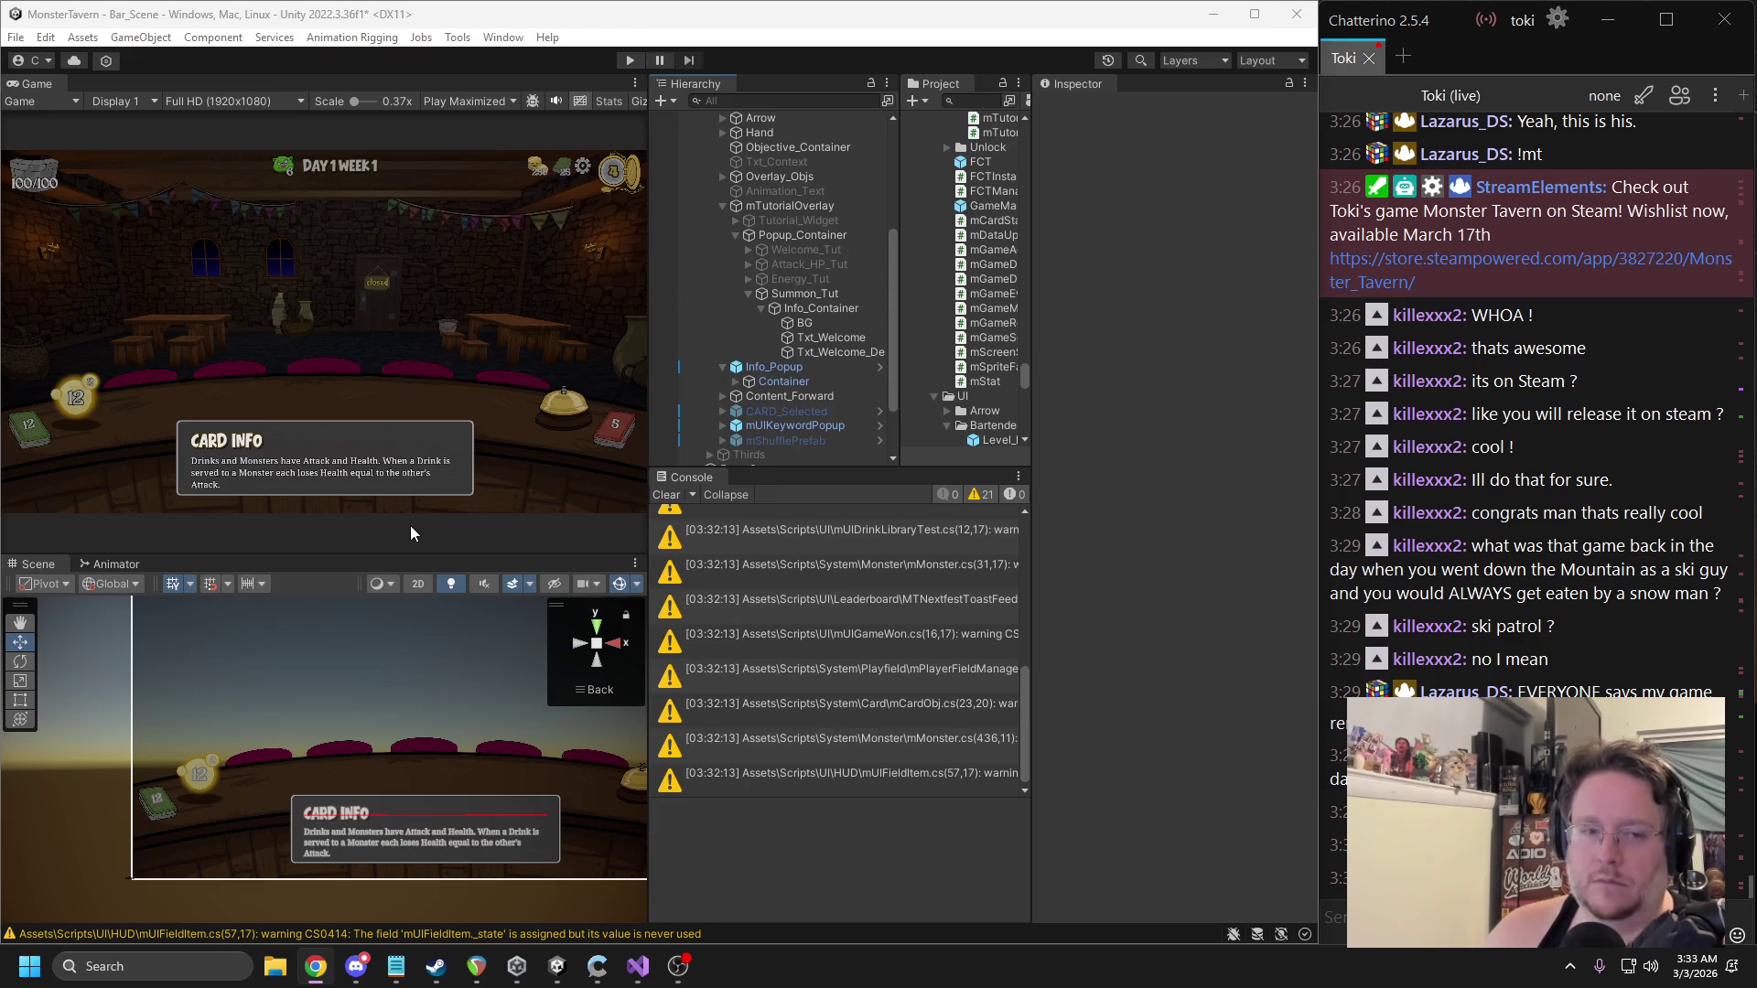
# Change the Txt_Welcome title text to 'Summoning Drinks'.
pyautogui.click(810, 352)
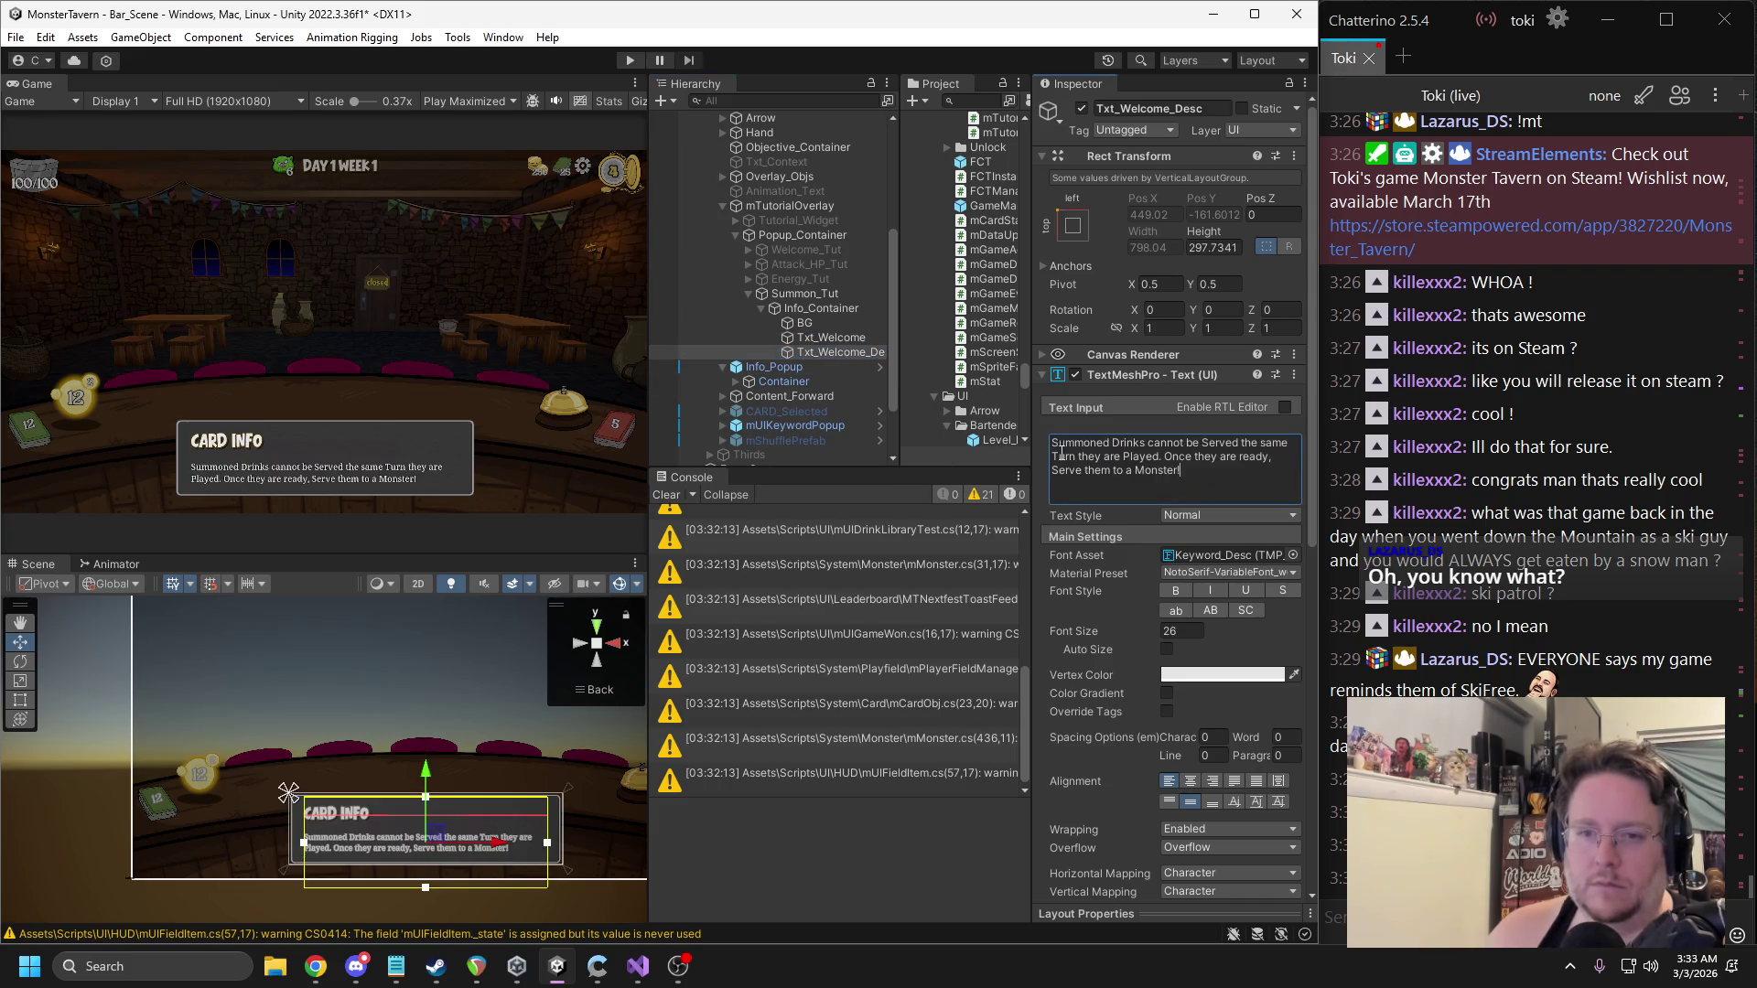
pyautogui.click(836, 339)
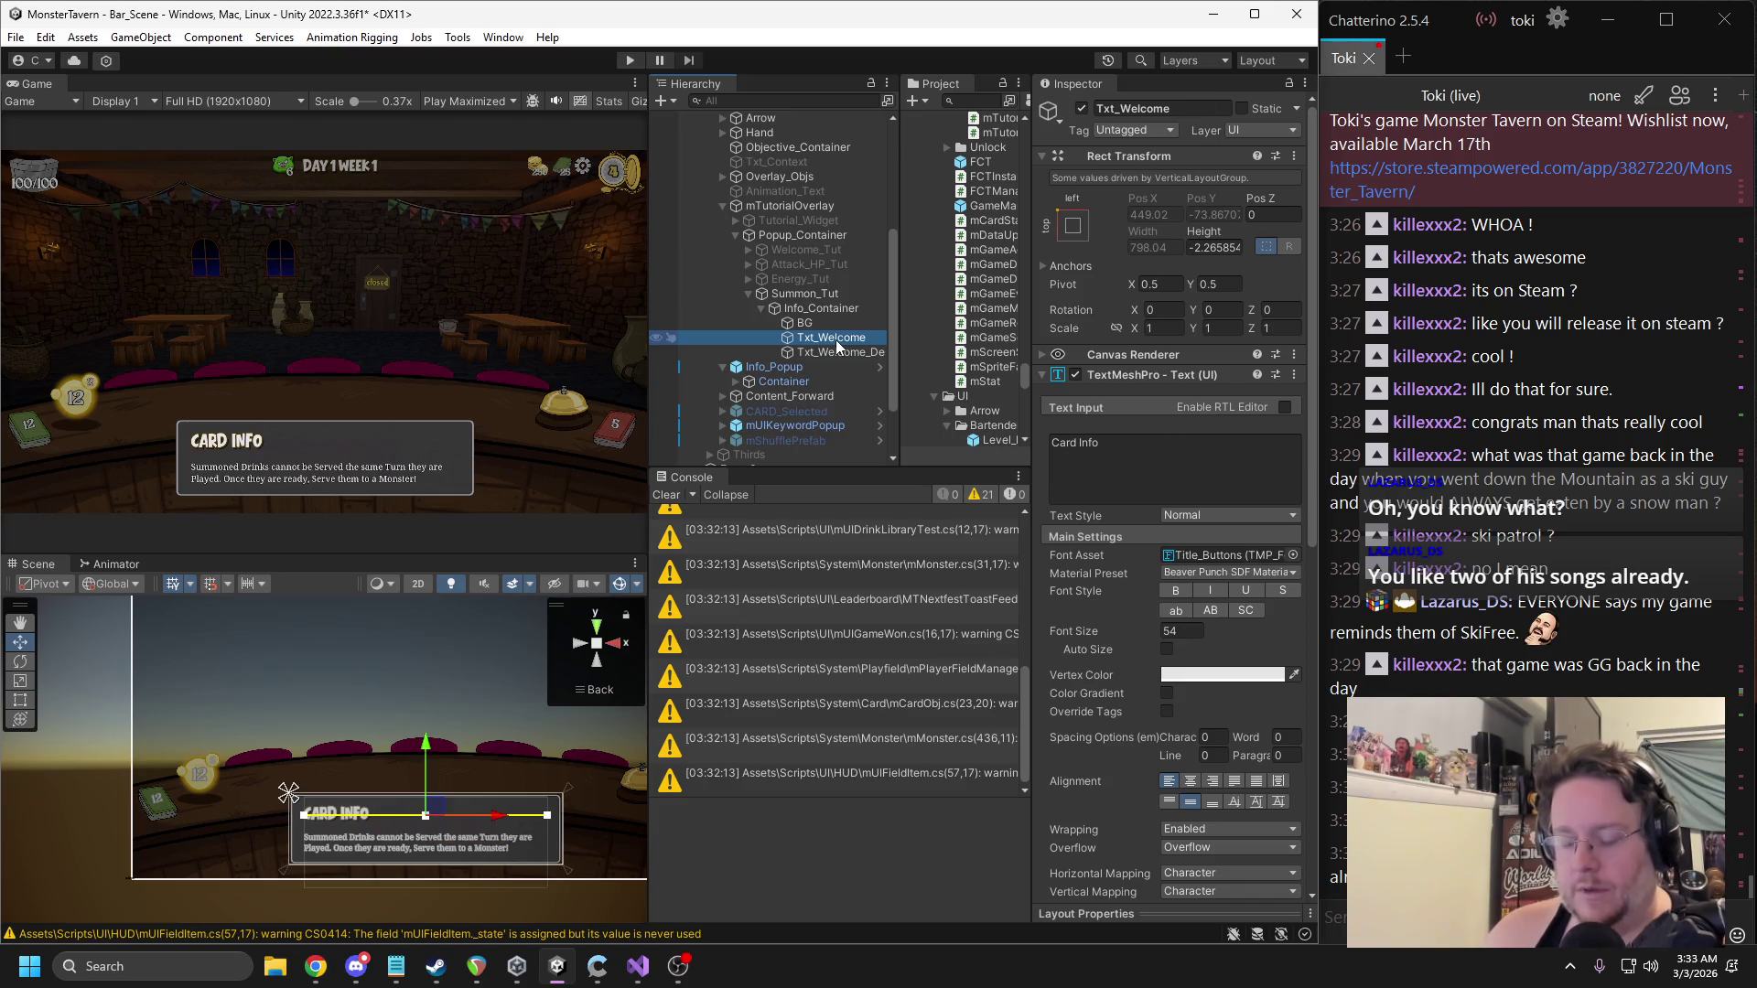
pyautogui.click(1176, 462)
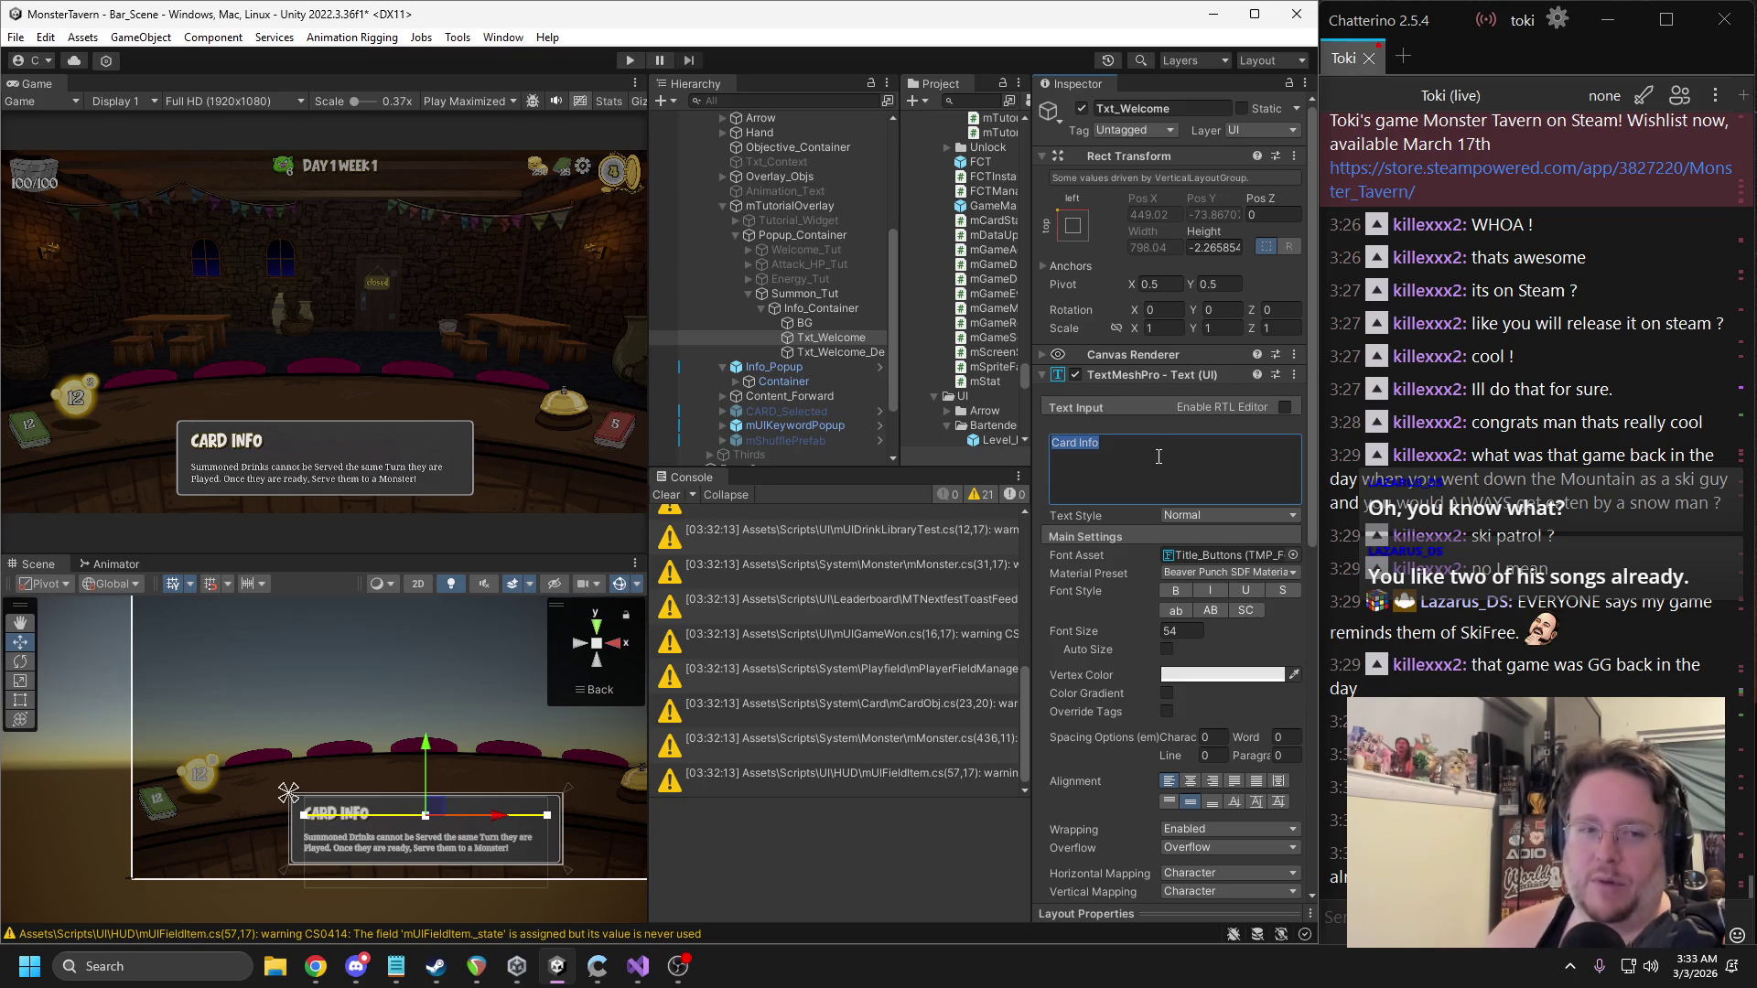
pyautogui.write('Summoning Drinks')
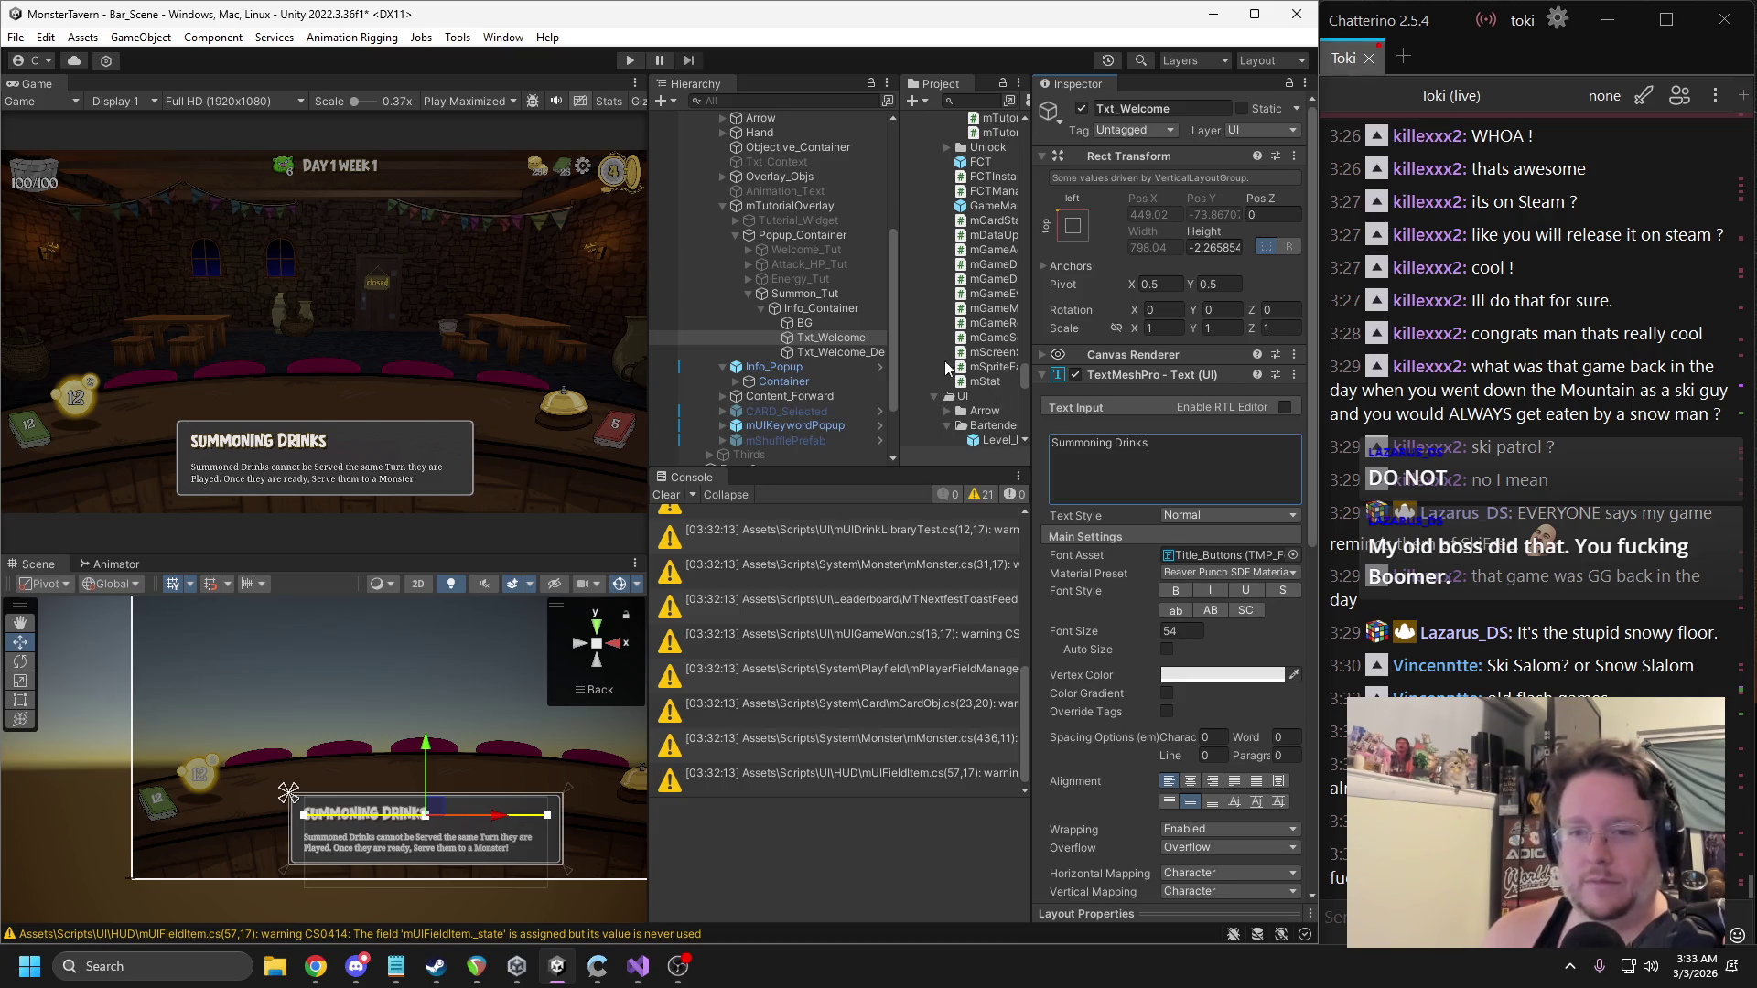
# Begin Txt_Welcome_Desc with 'Drag a Drink Card to the Bar to Summon it.' and drop 'Summoned'.
pyautogui.click(833, 353)
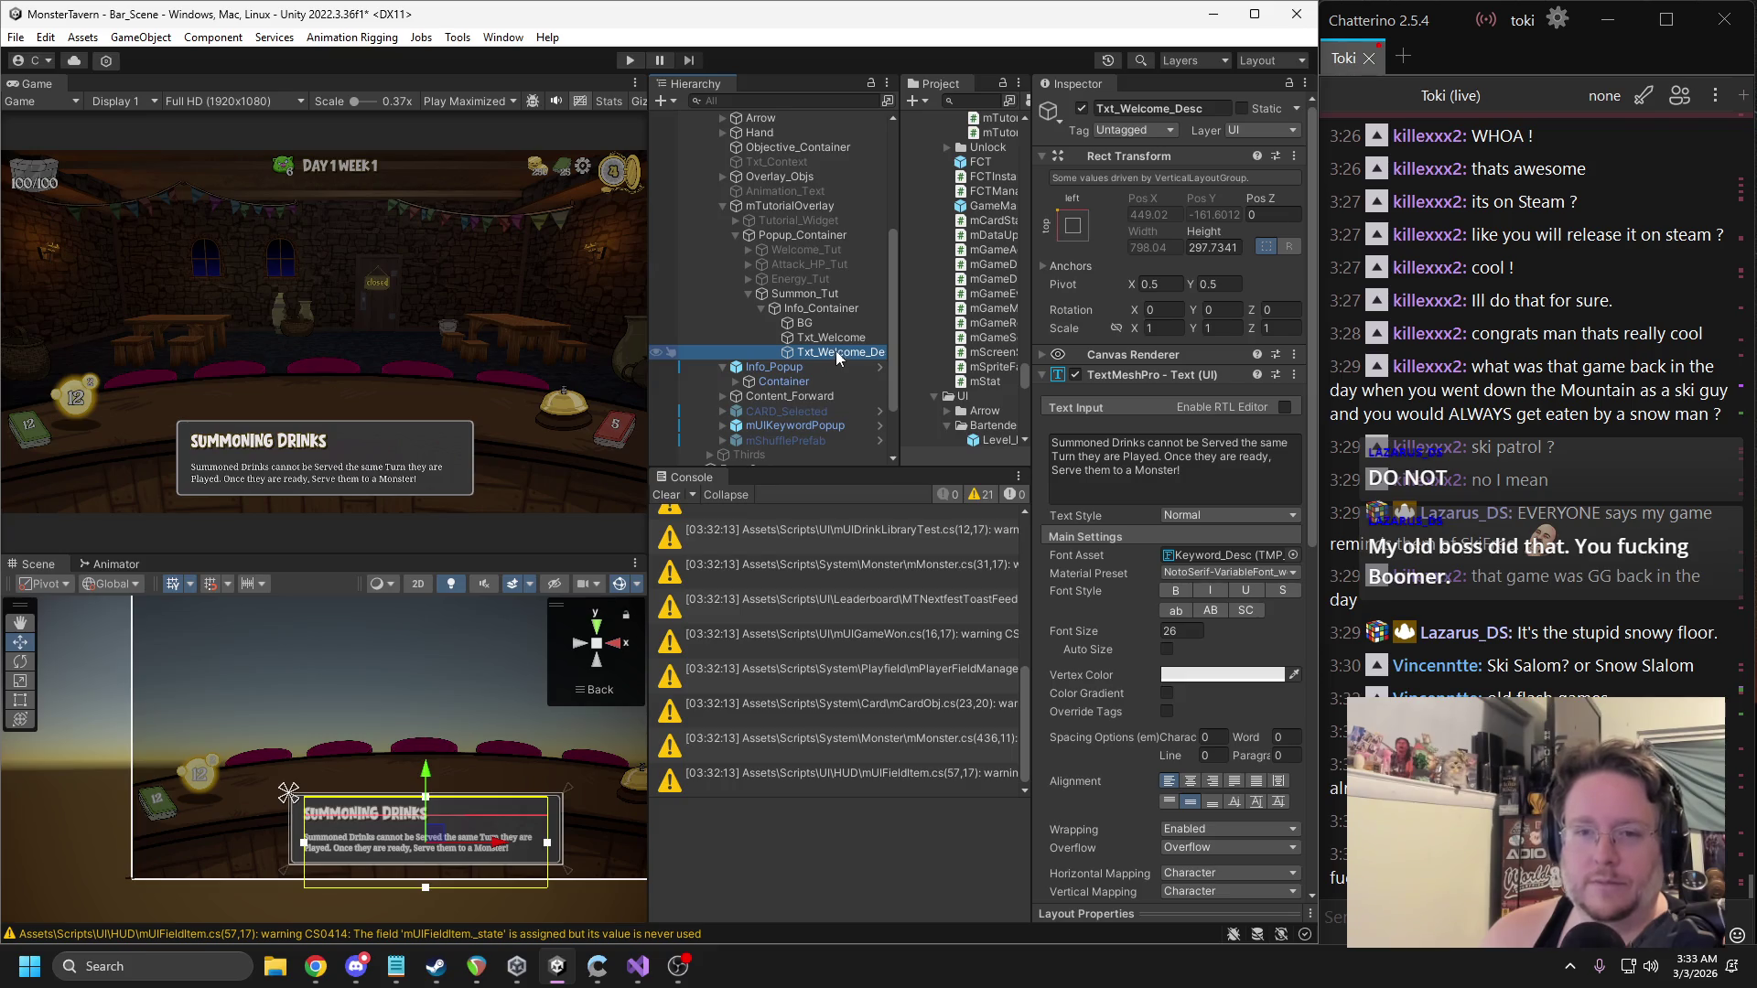
pyautogui.click(837, 340)
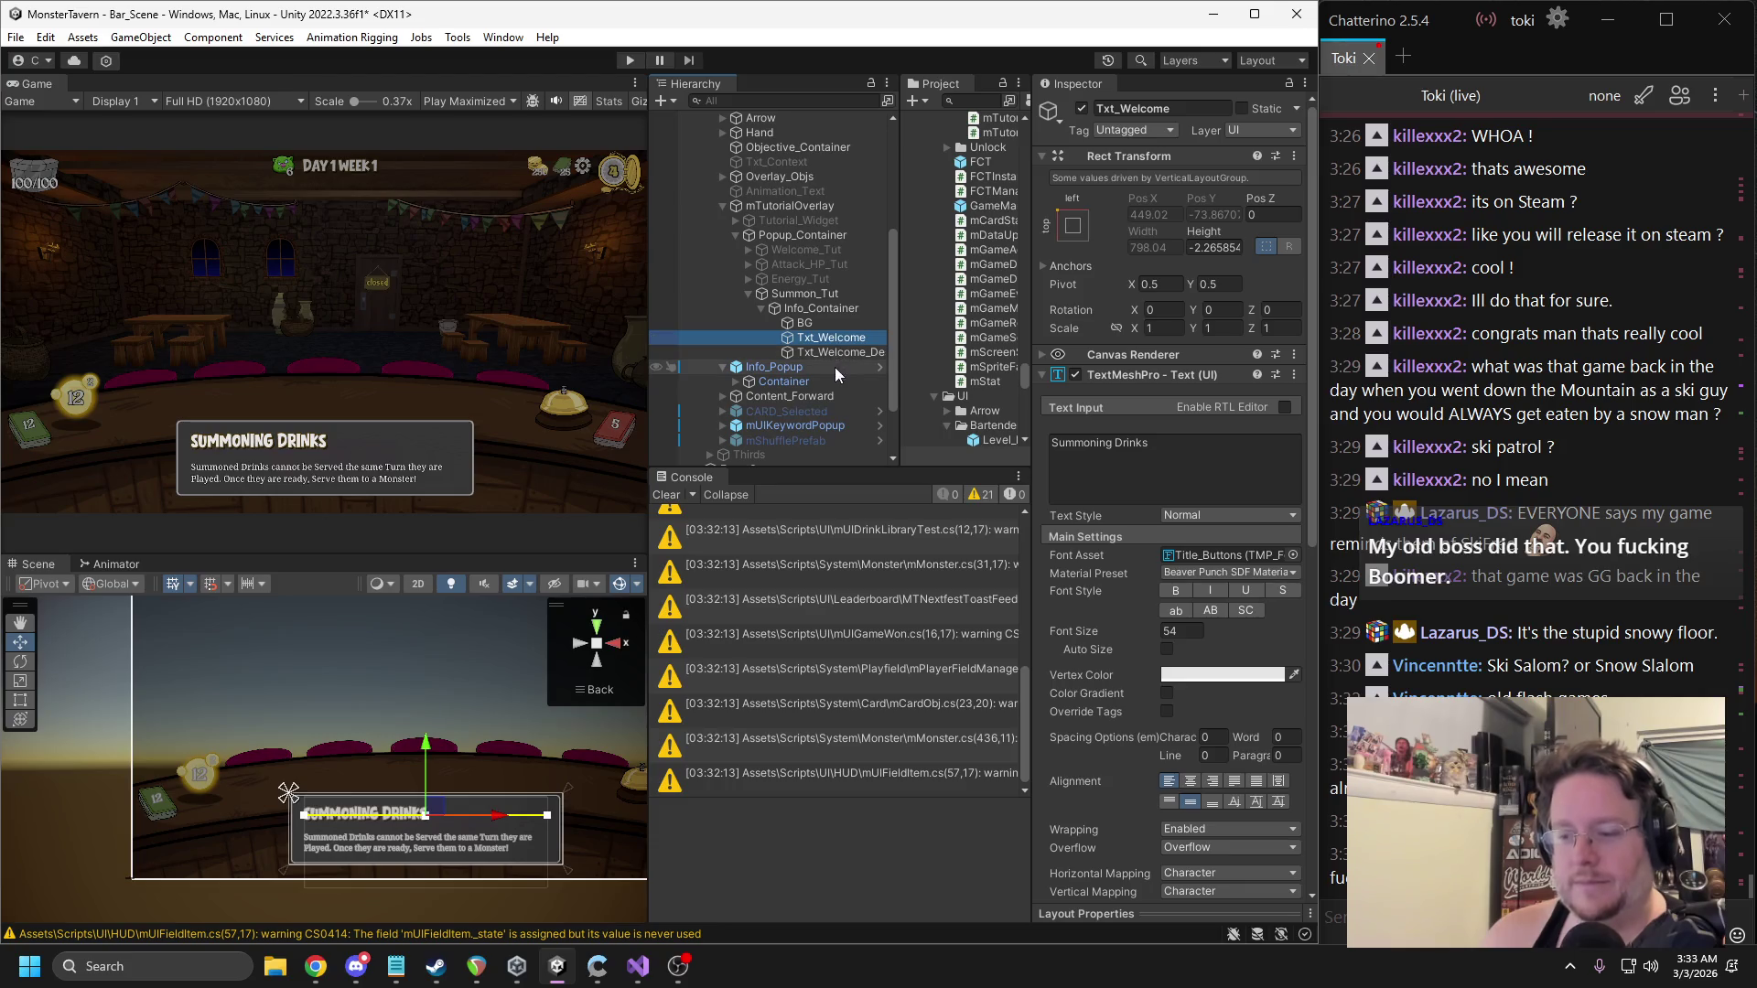
pyautogui.click(840, 355)
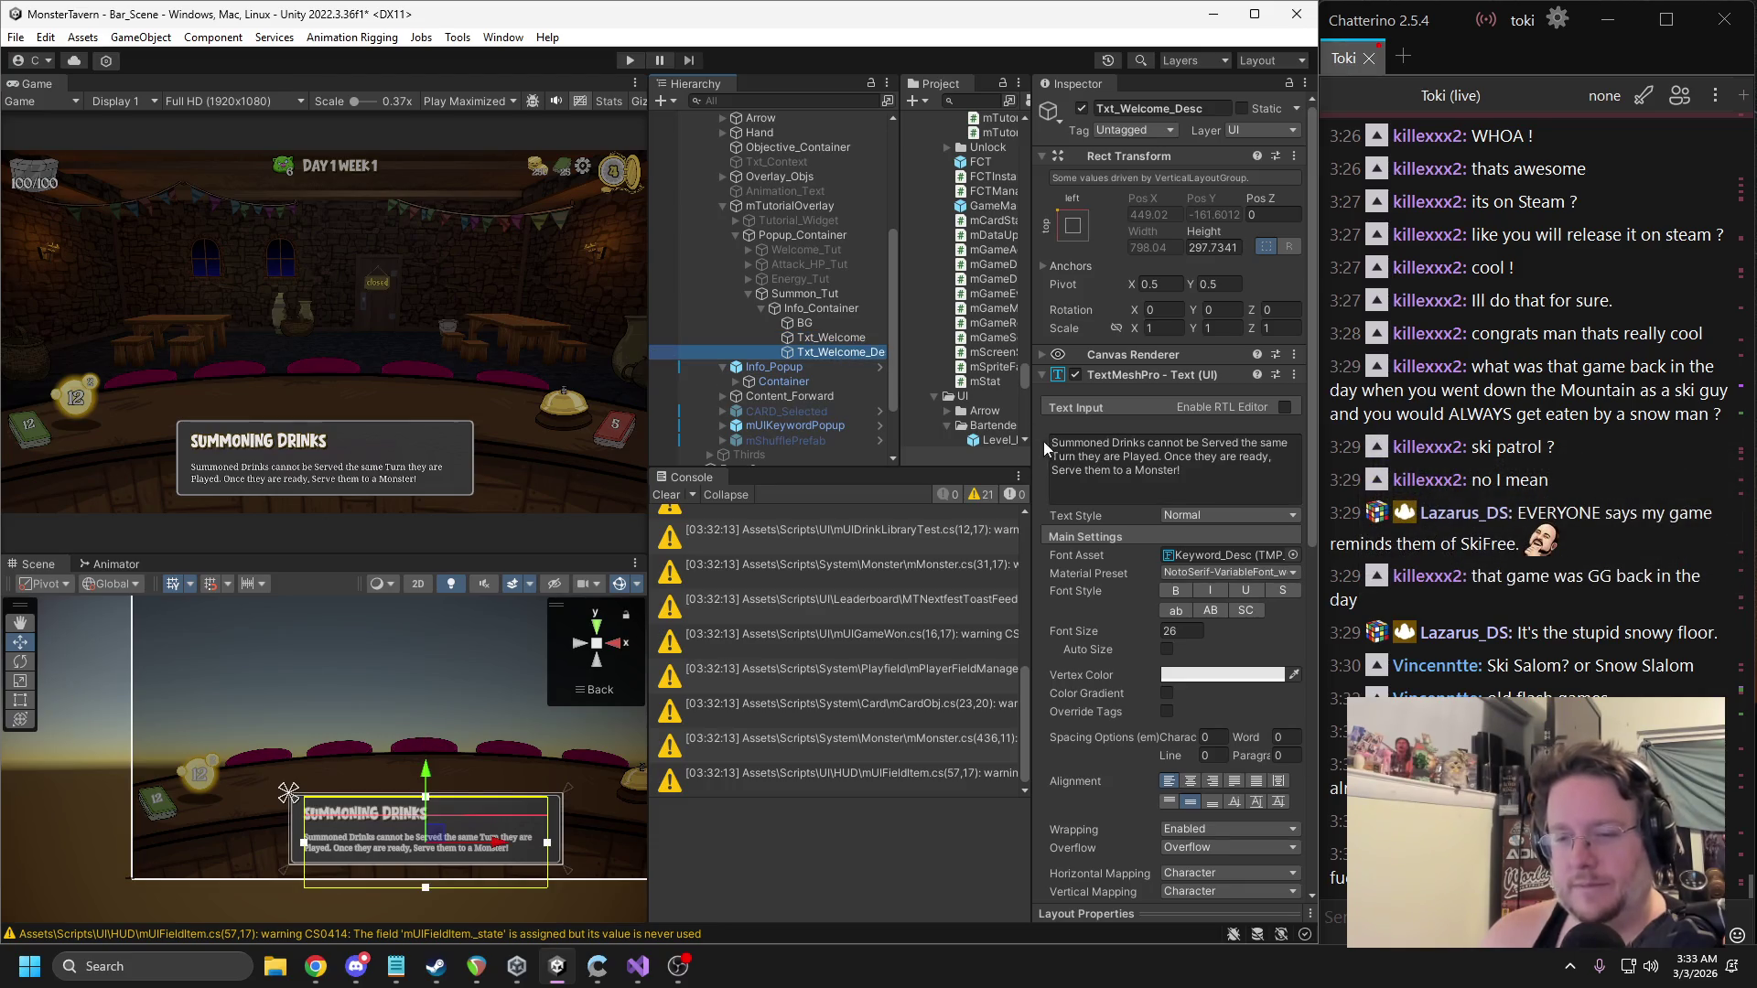
pyautogui.click(1054, 446)
pyautogui.write('Drag a ')
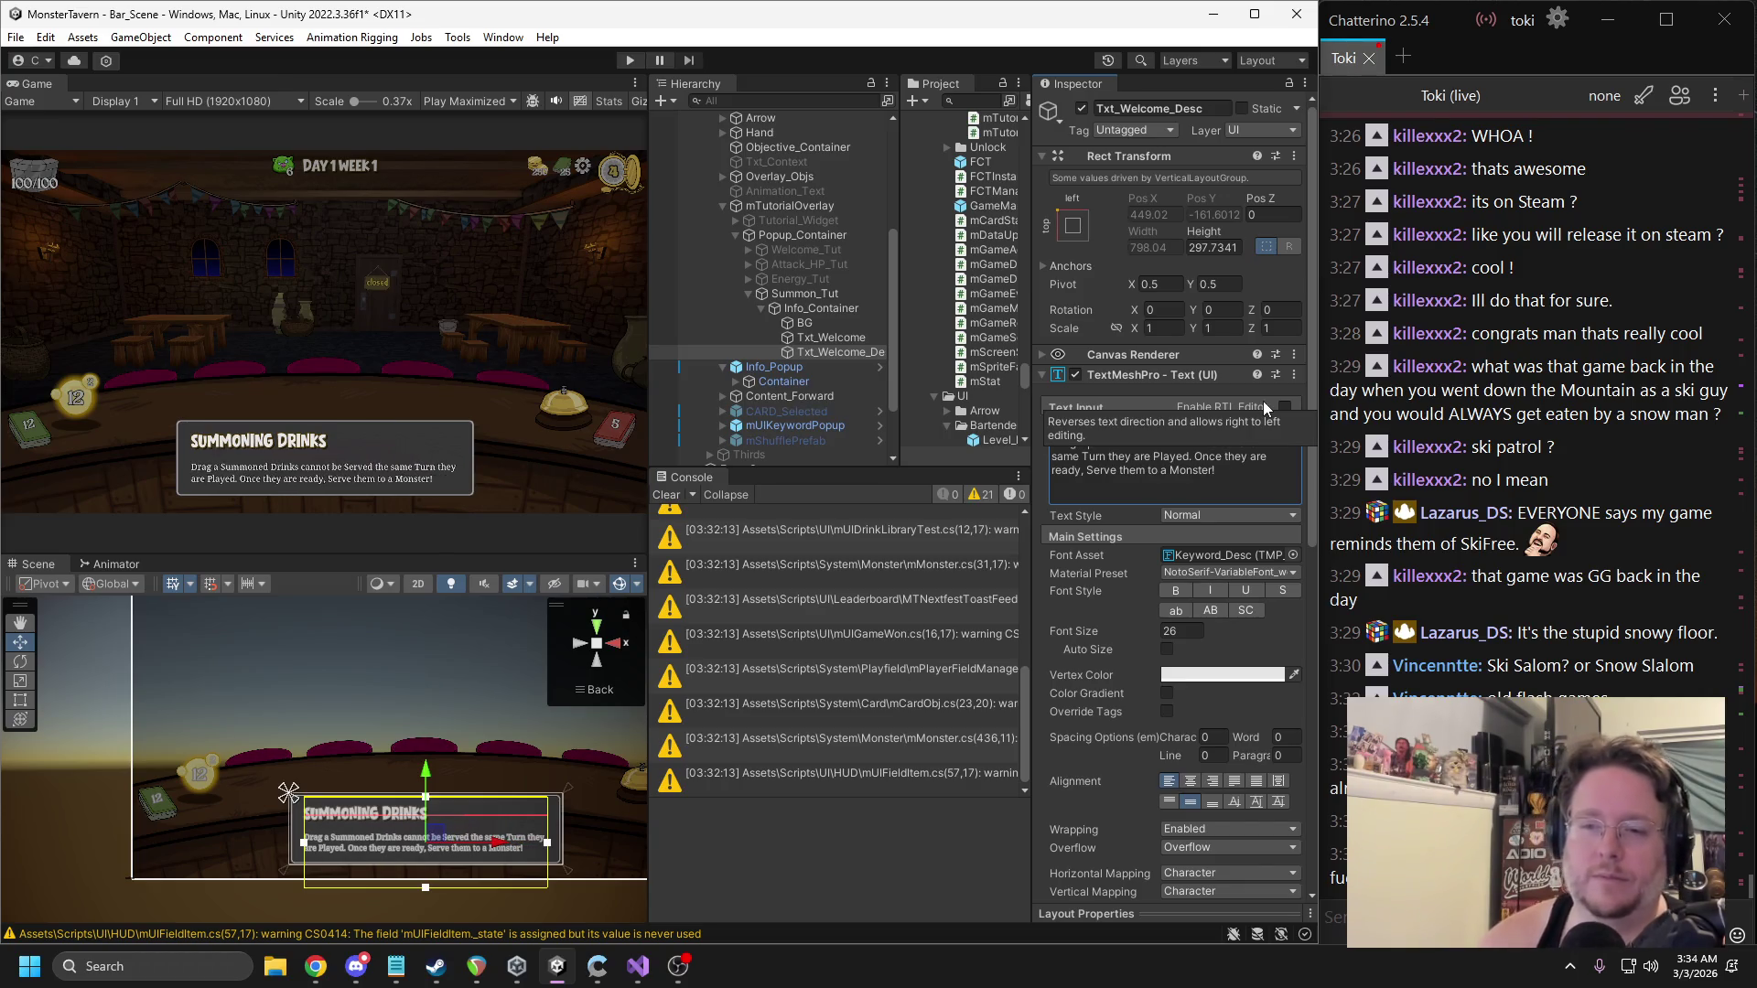
pyautogui.write('Drink Card to the Bar to ')
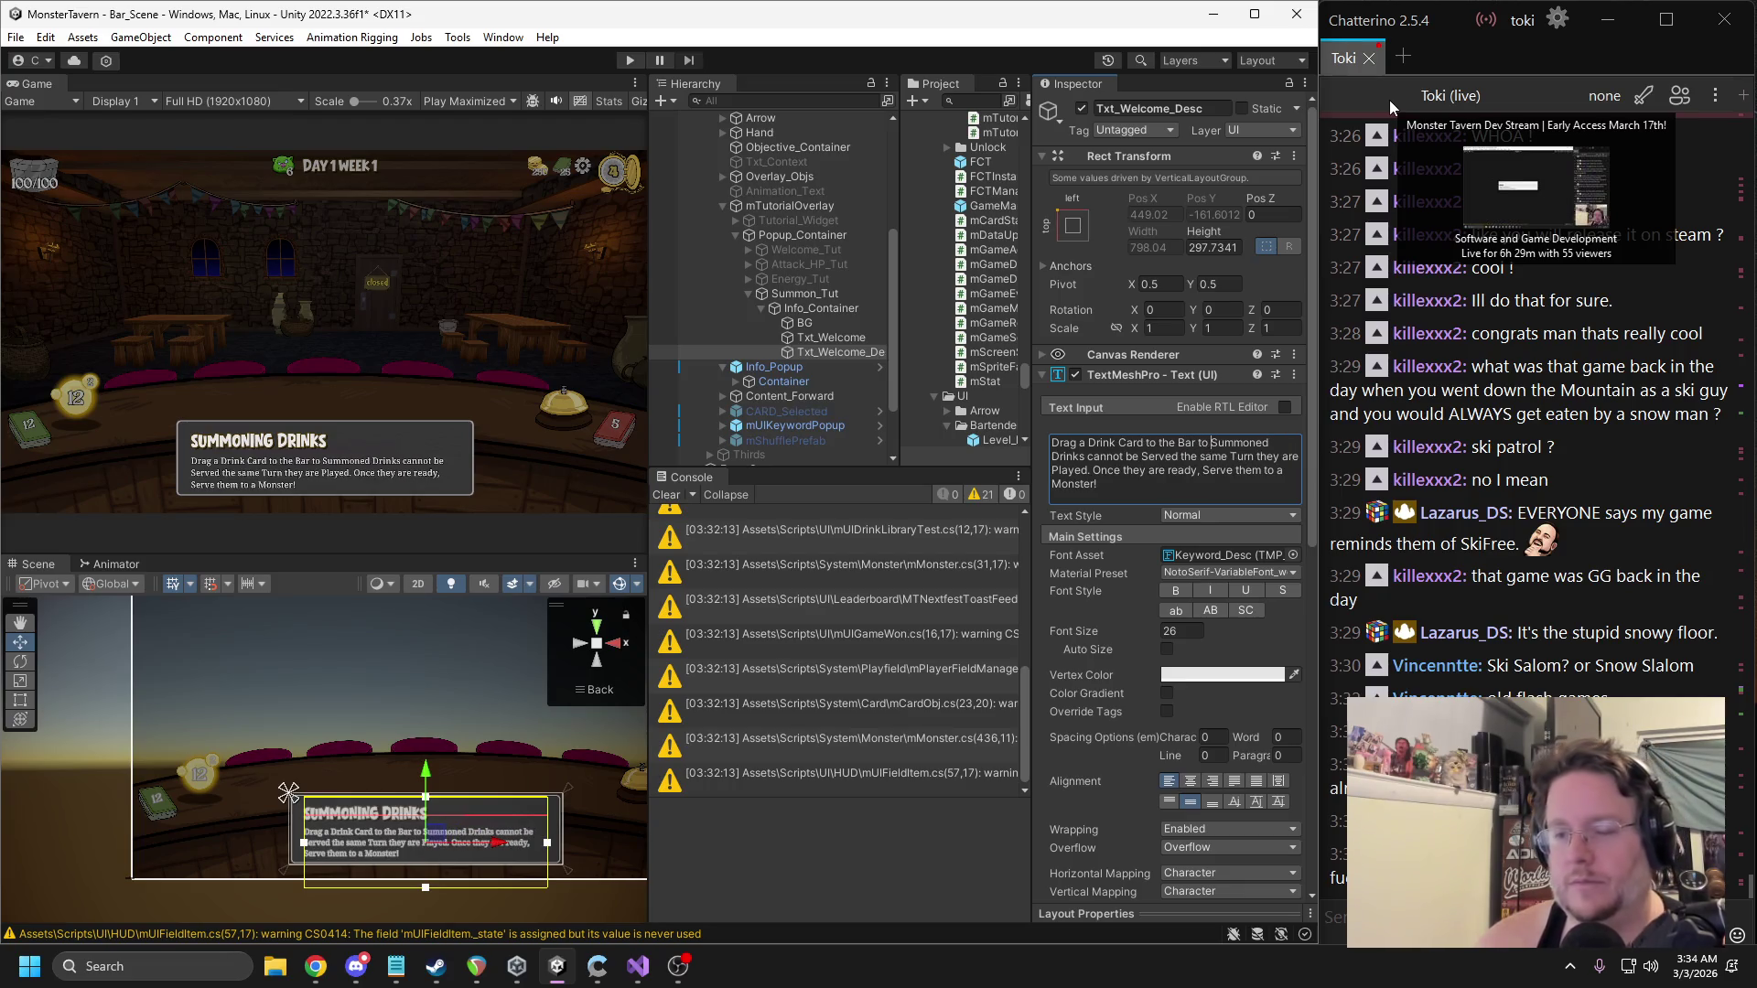
pyautogui.write('Summon it.')
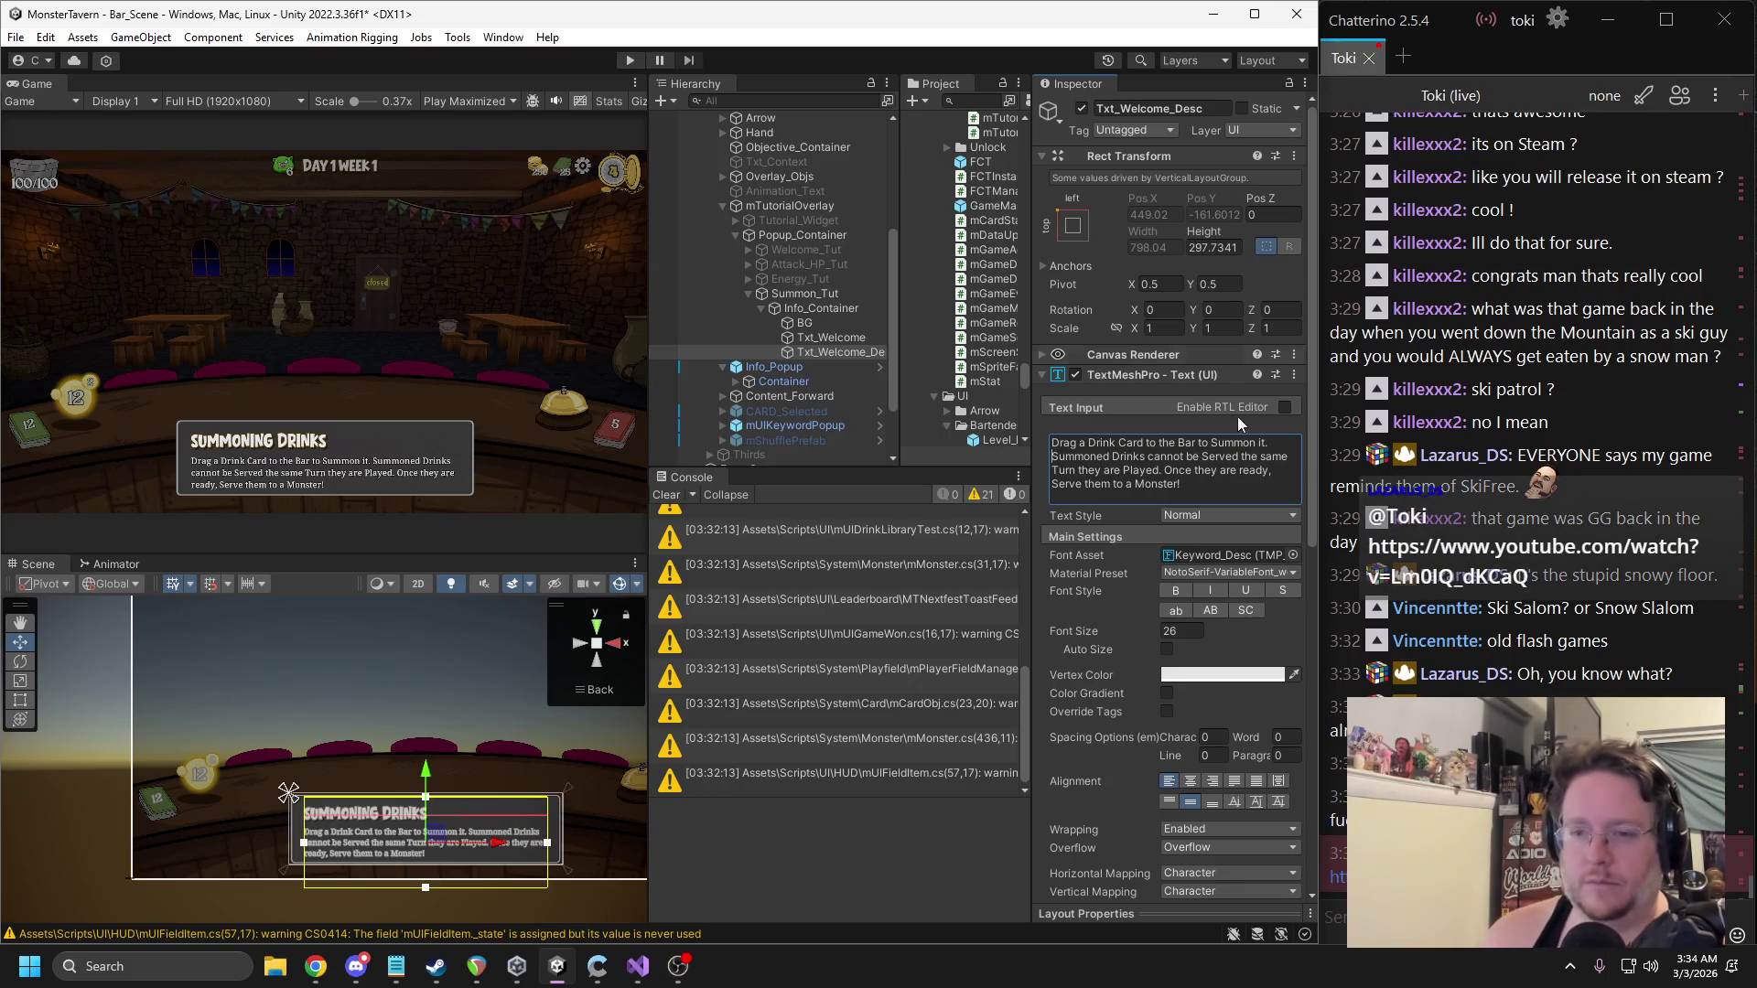
pyautogui.hotkey('ctrl', 'Delete')
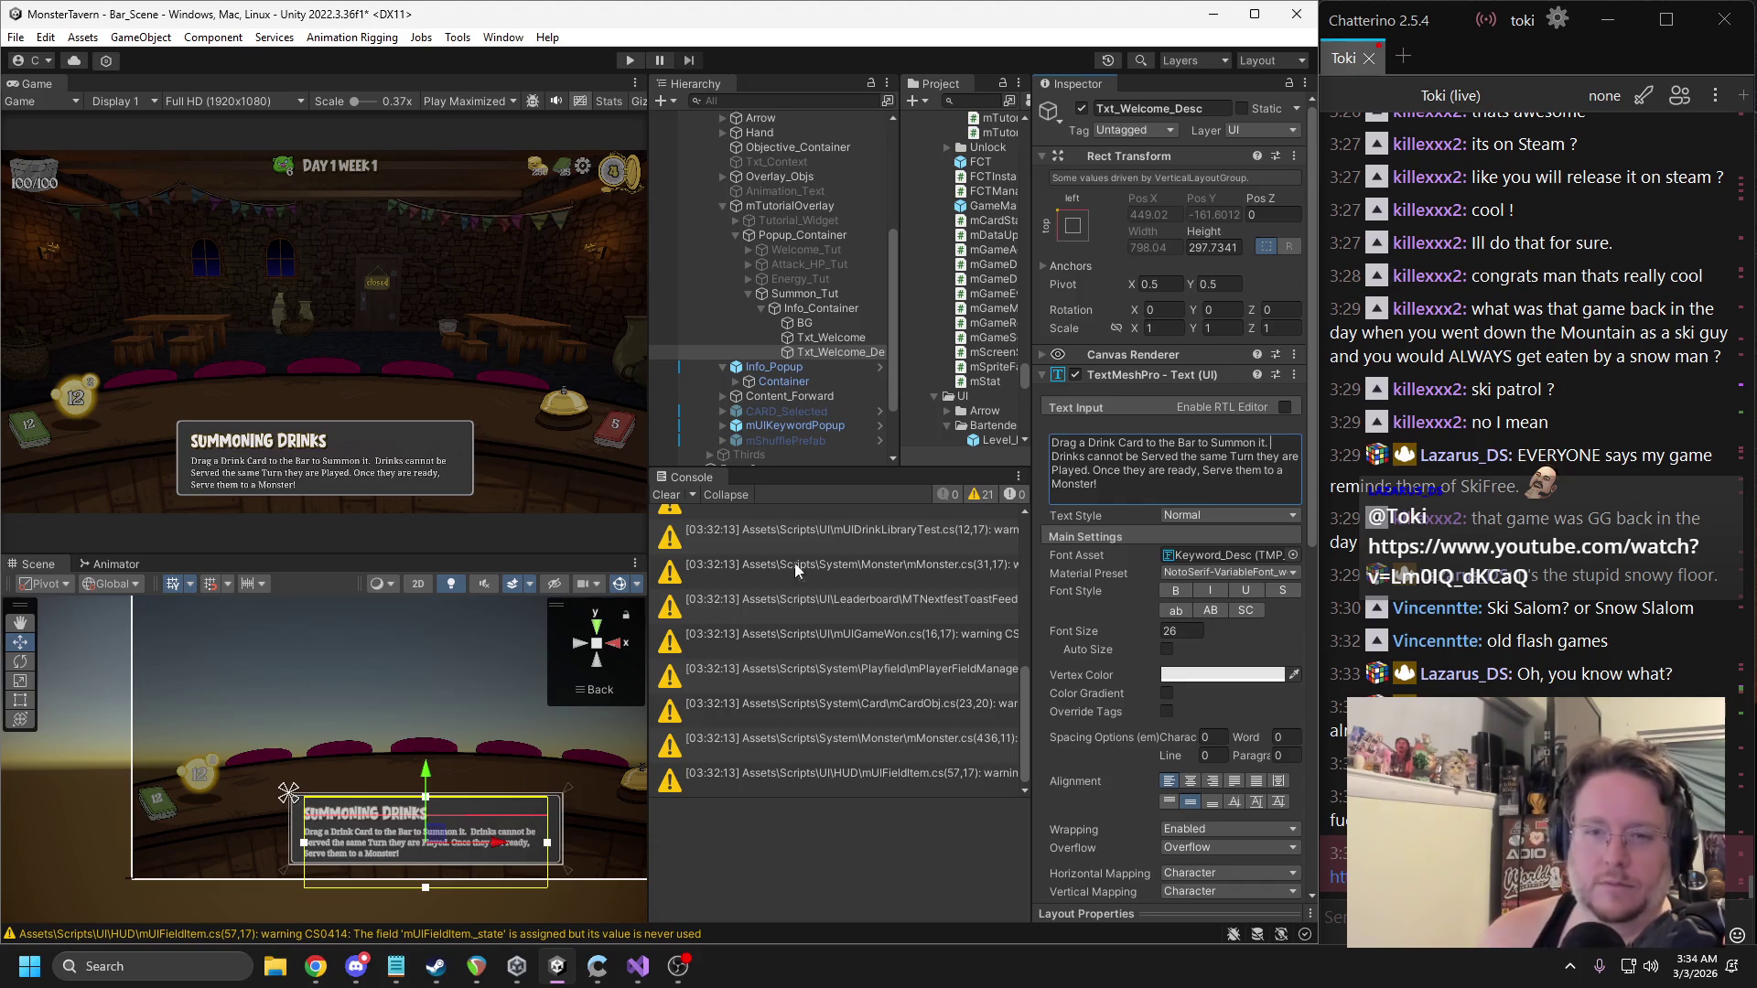
pyautogui.click(815, 309)
# Raise the Info_Container popup, re-pin its anchors to the panel bottom, and disable Summon_Tut.
pyautogui.moveTo(420, 757)
pyautogui.mouseDown()
pyautogui.moveTo(430, 544)
pyautogui.moveTo(445, 621)
pyautogui.mouseUp()
pyautogui.moveTo(483, 704)
pyautogui.mouseDown()
pyautogui.moveTo(539, 832)
pyautogui.moveTo(517, 843)
pyautogui.moveTo(509, 703)
pyautogui.mouseUp()
pyautogui.moveTo(224, 920); pyautogui.dragTo(225, 784)
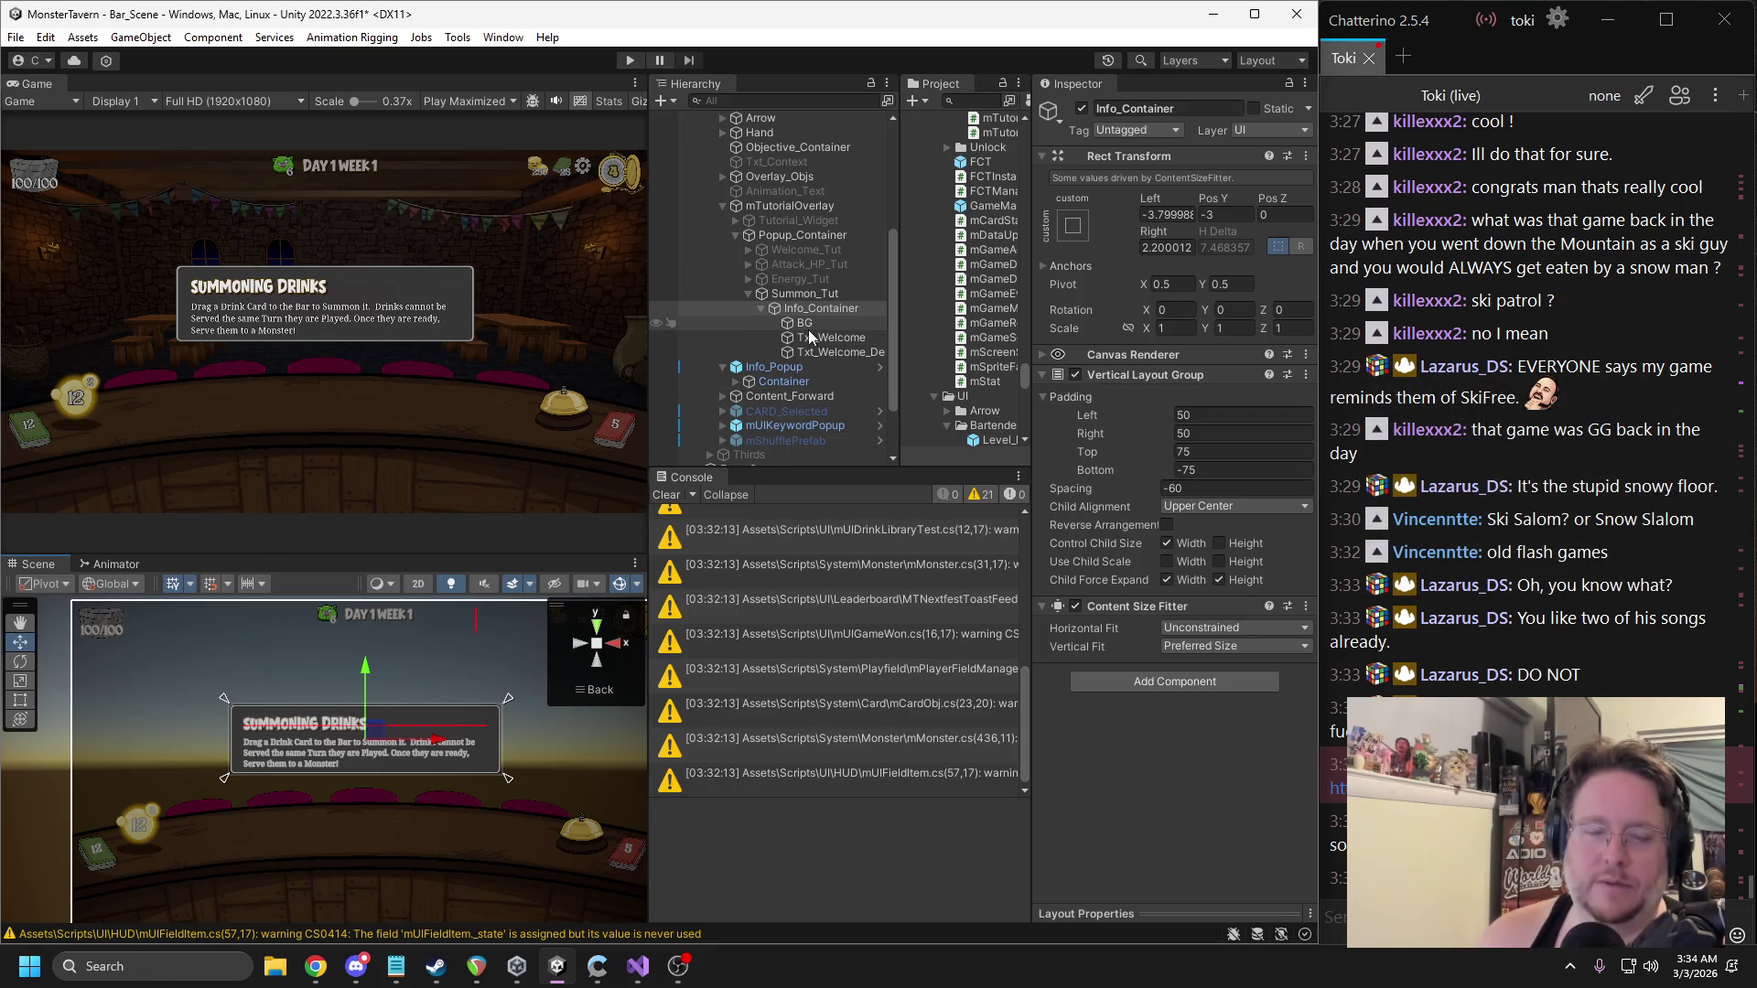
pyautogui.click(803, 294)
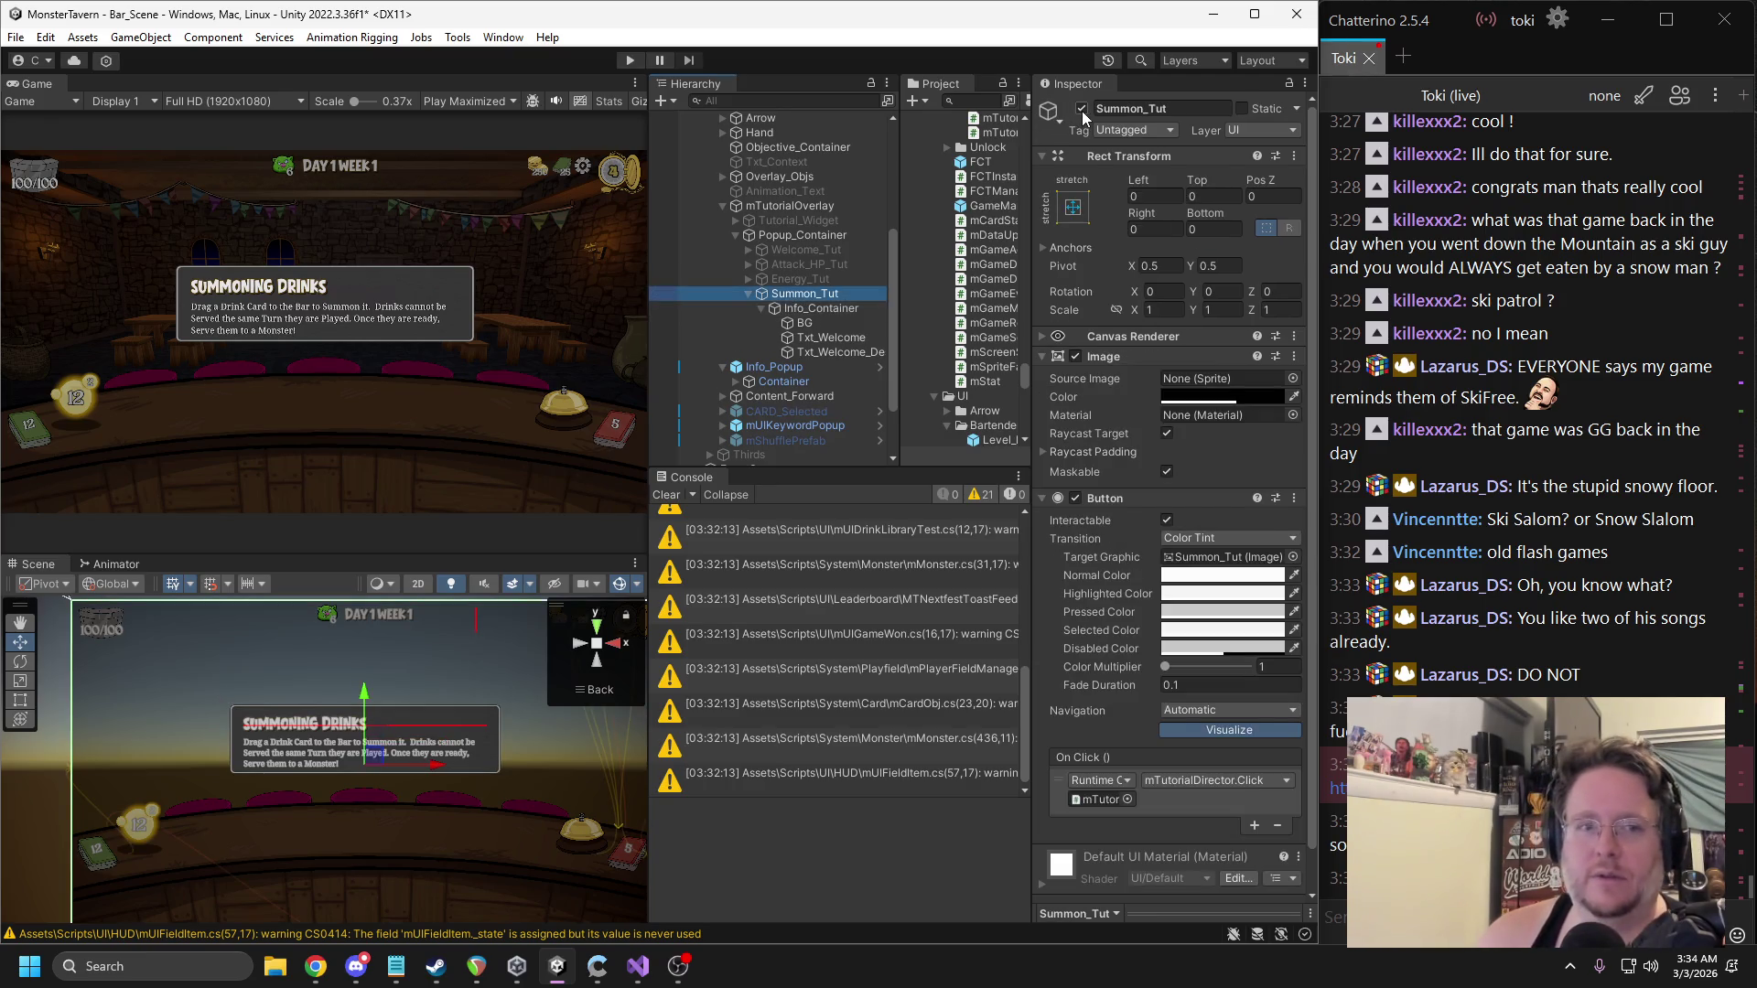
pyautogui.click(1081, 109)
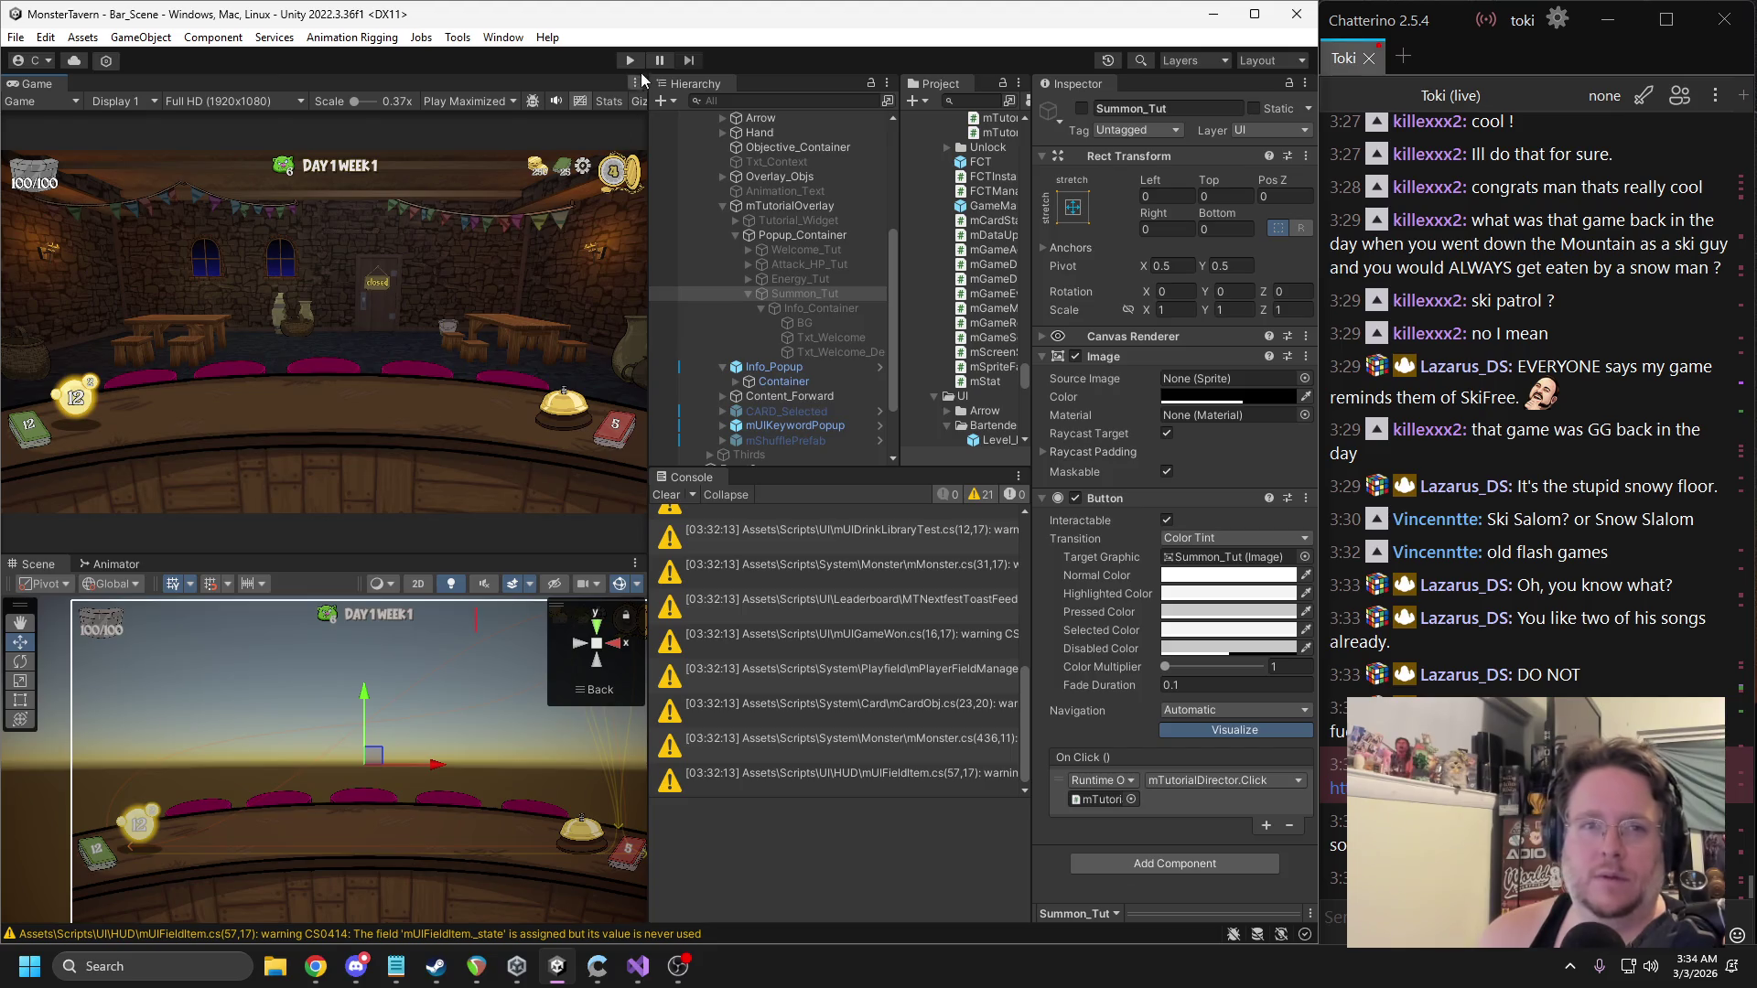
# Enter play mode, pick two cards from the shop items, and ring the bell to start the day.
pyautogui.click(632, 60)
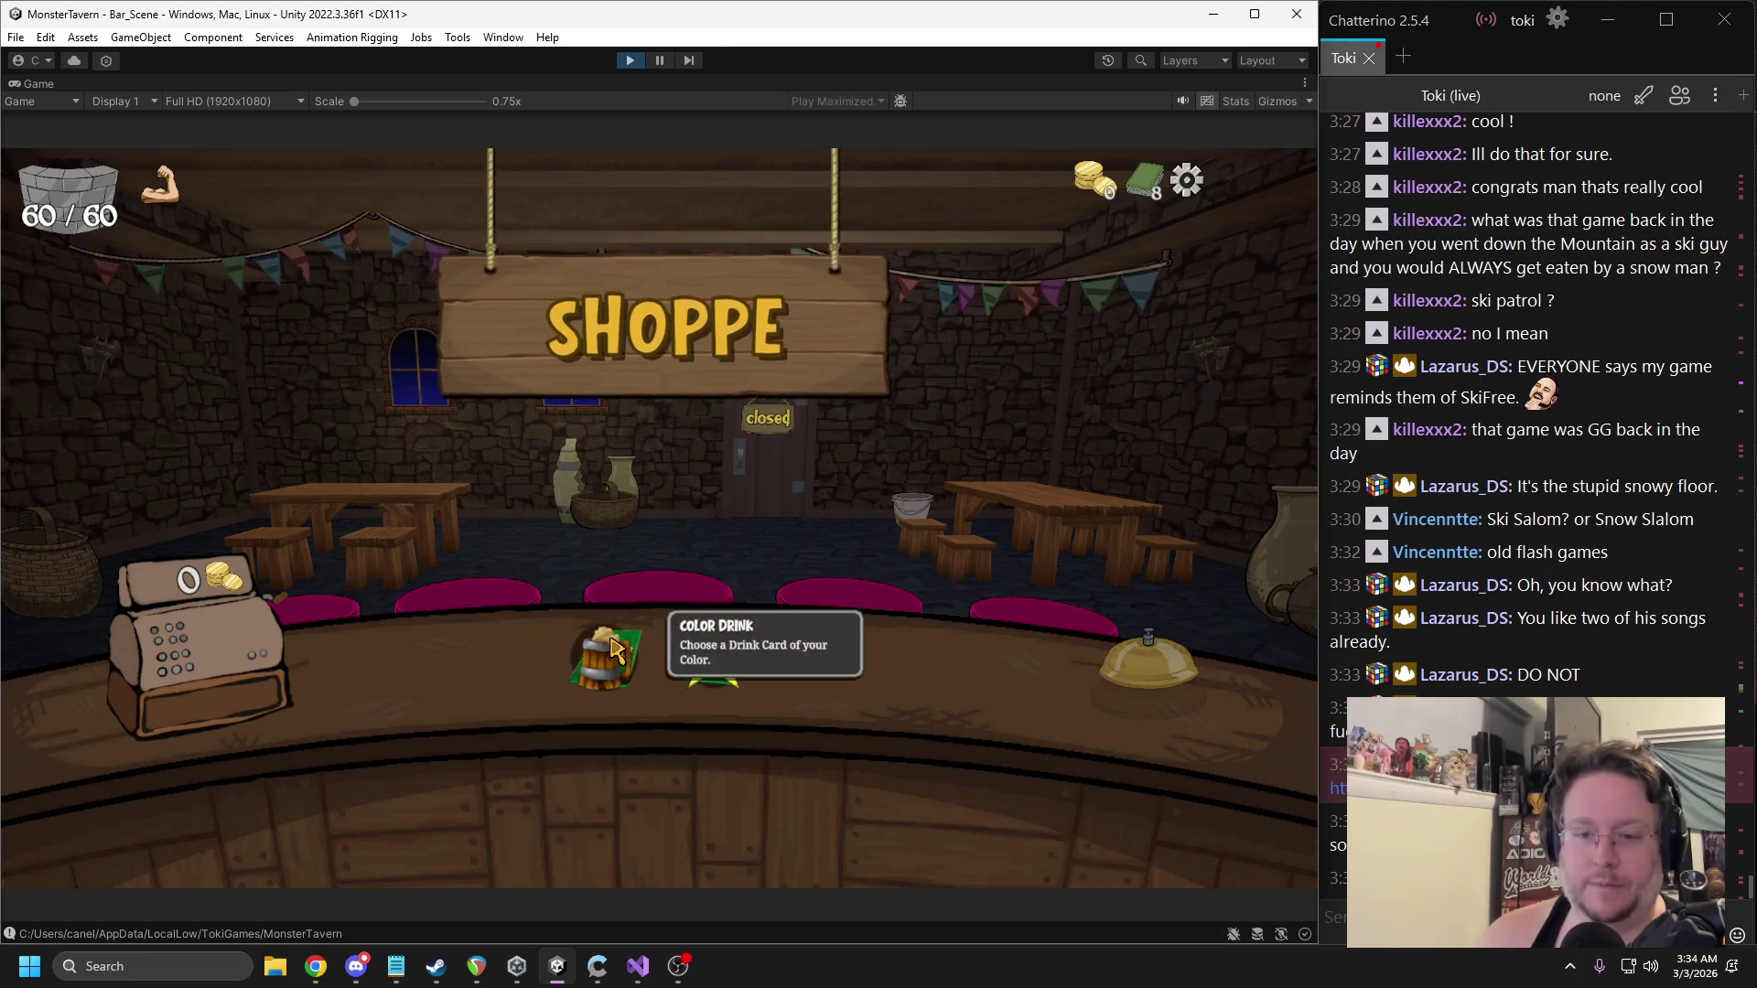
pyautogui.click(606, 657)
pyautogui.click(376, 512)
pyautogui.click(698, 624)
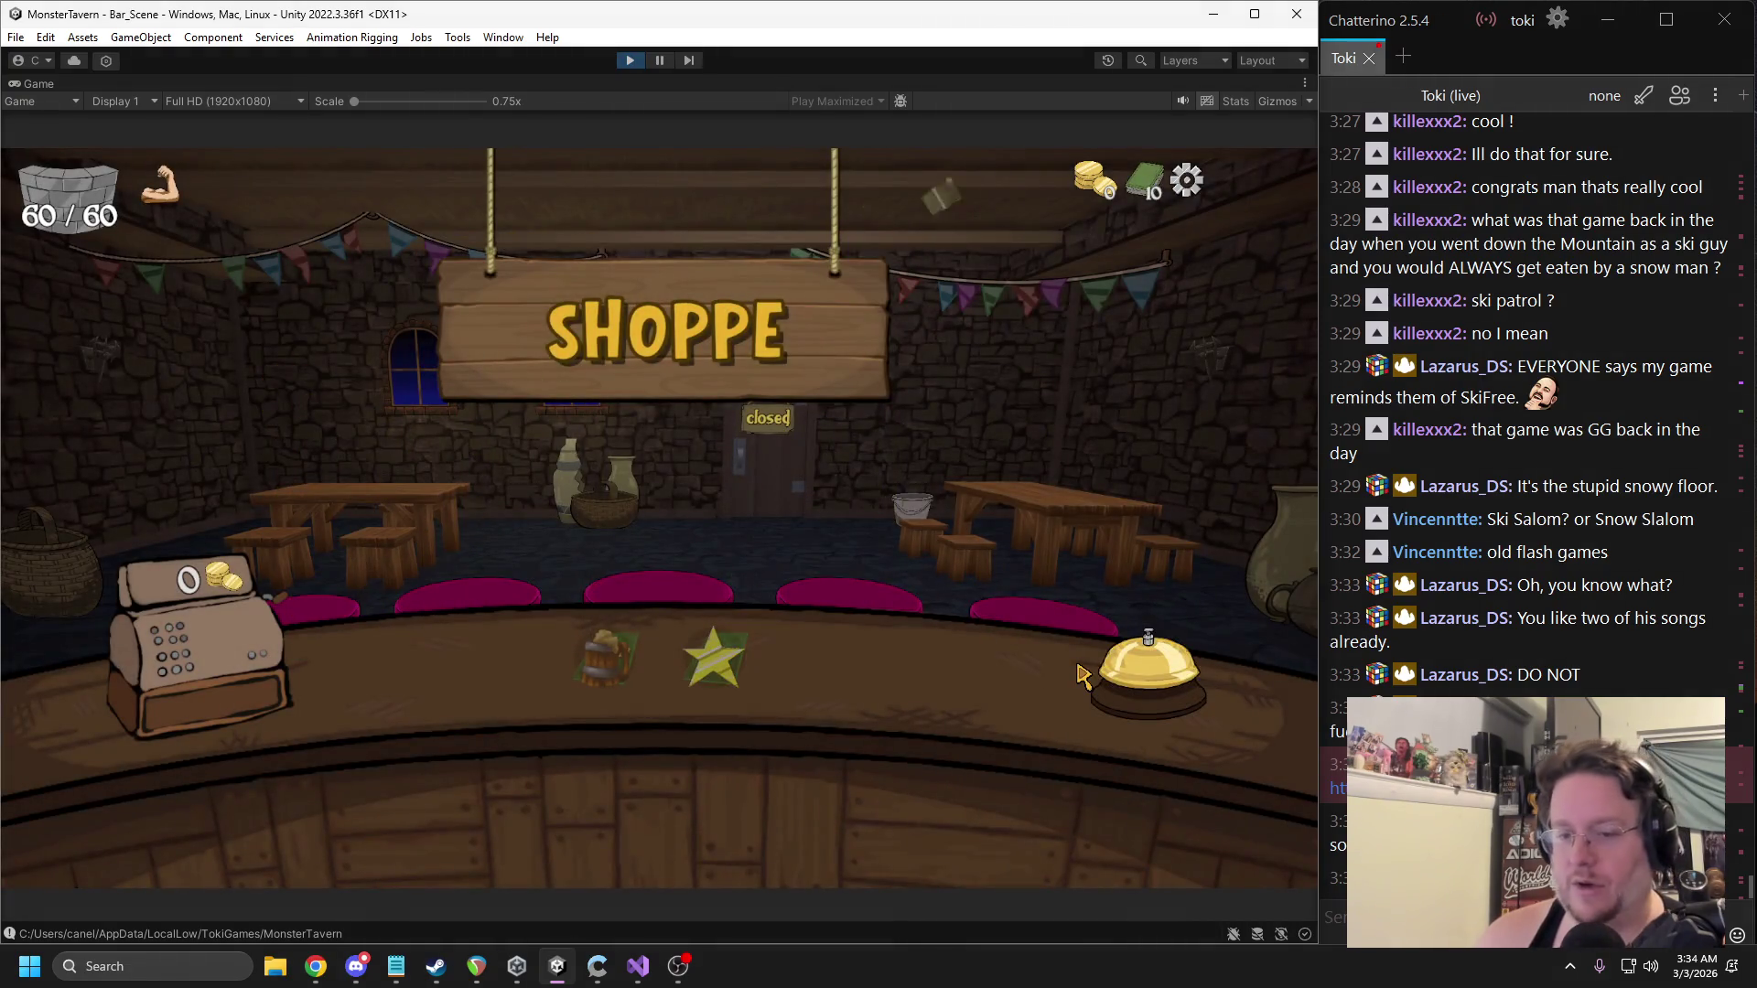
pyautogui.click(1116, 676)
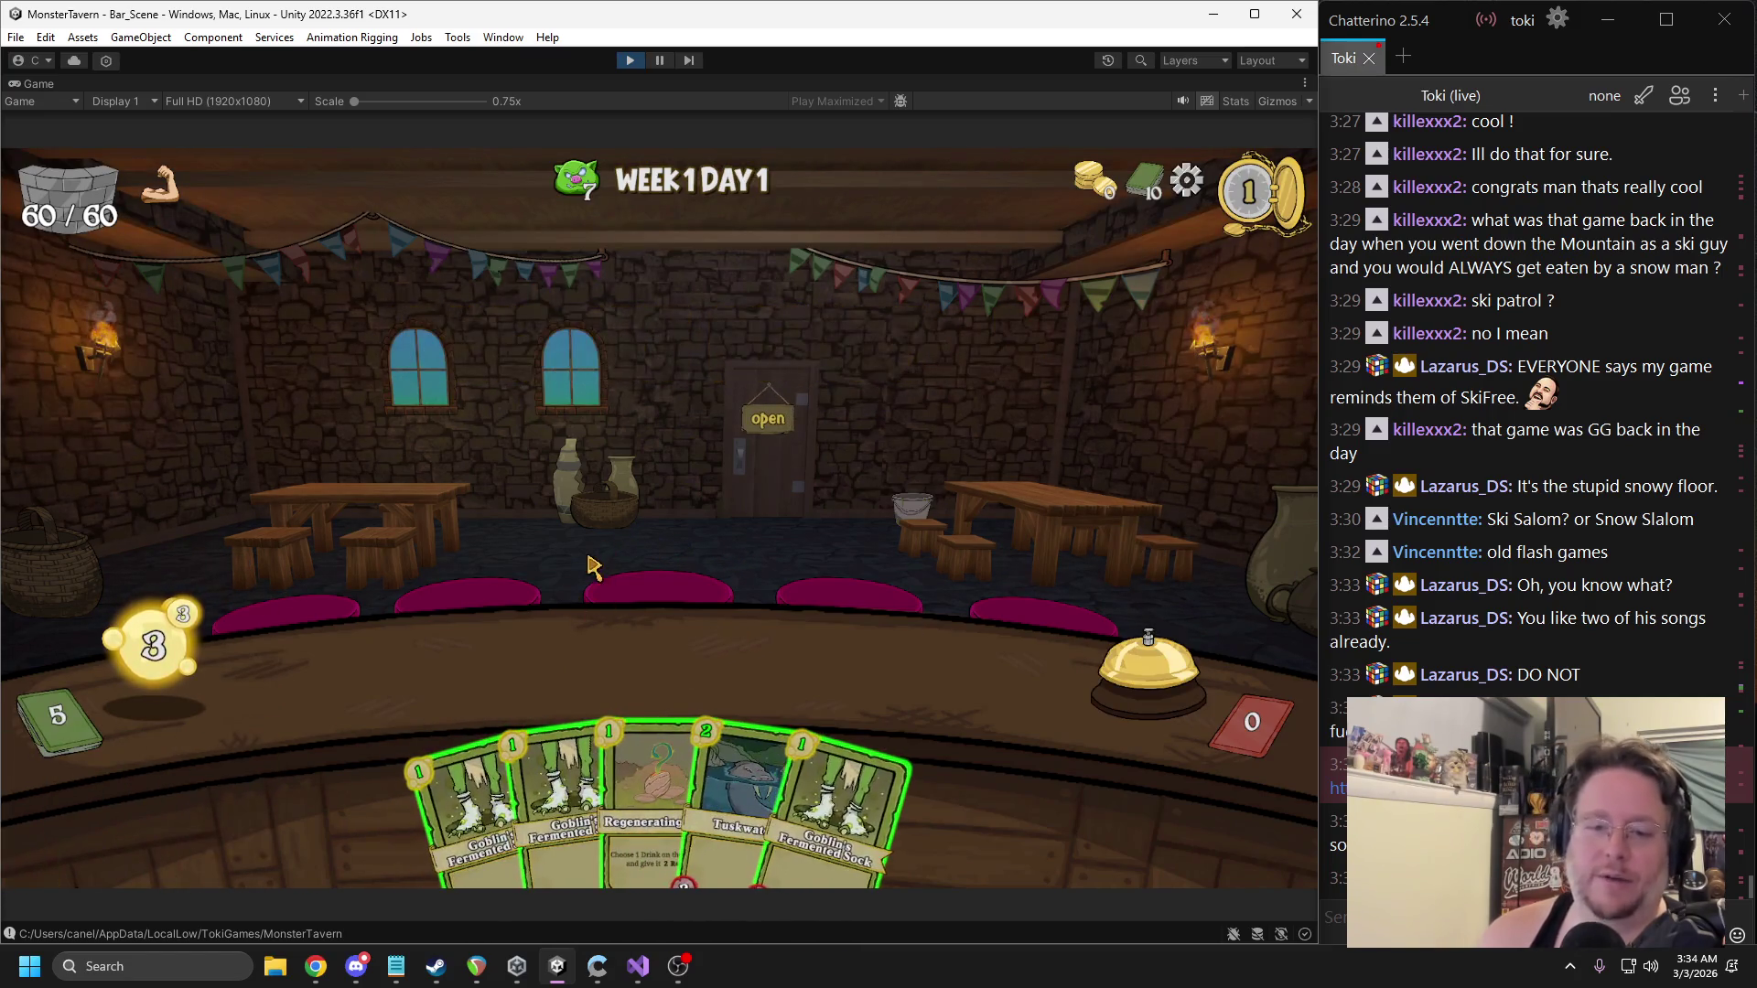
# Drag Goblin's Fermented Sock cards onto the bar to summon a drink and test other drop spots.
pyautogui.moveTo(568, 743)
pyautogui.mouseDown()
pyautogui.moveTo(585, 651)
pyautogui.moveTo(414, 684)
pyautogui.mouseUp()
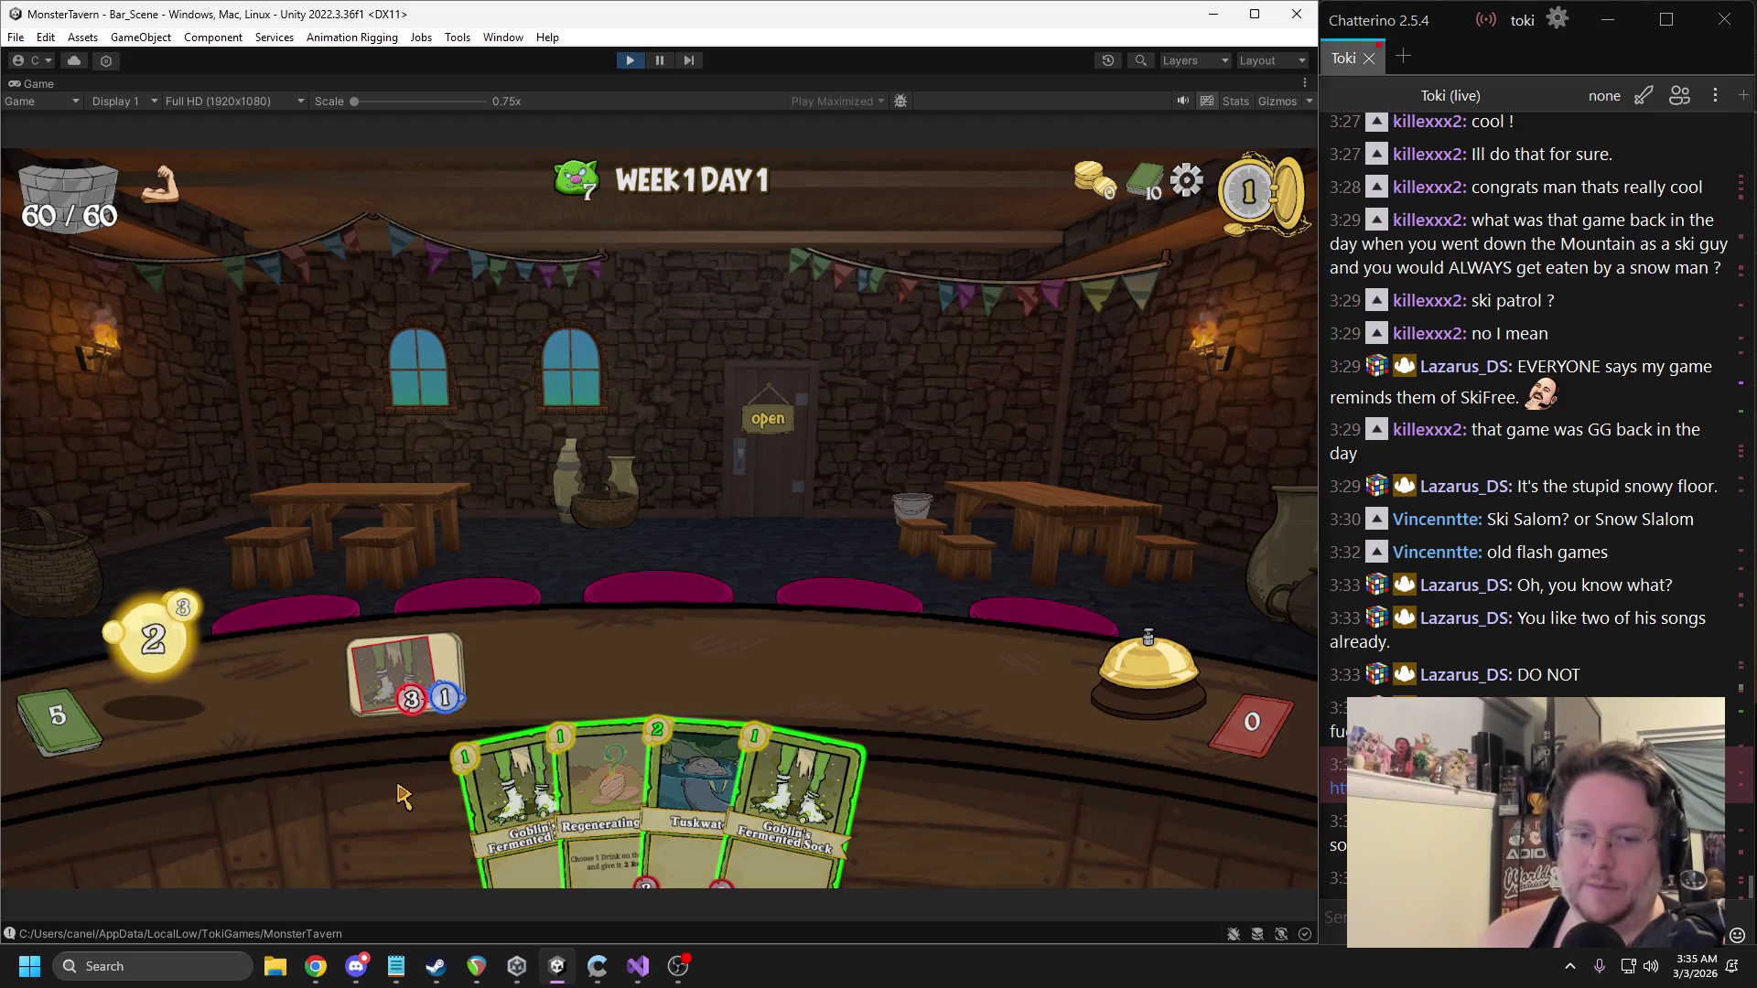
pyautogui.moveTo(499, 788)
pyautogui.mouseDown()
pyautogui.moveTo(906, 485)
pyautogui.moveTo(663, 540)
pyautogui.mouseUp()
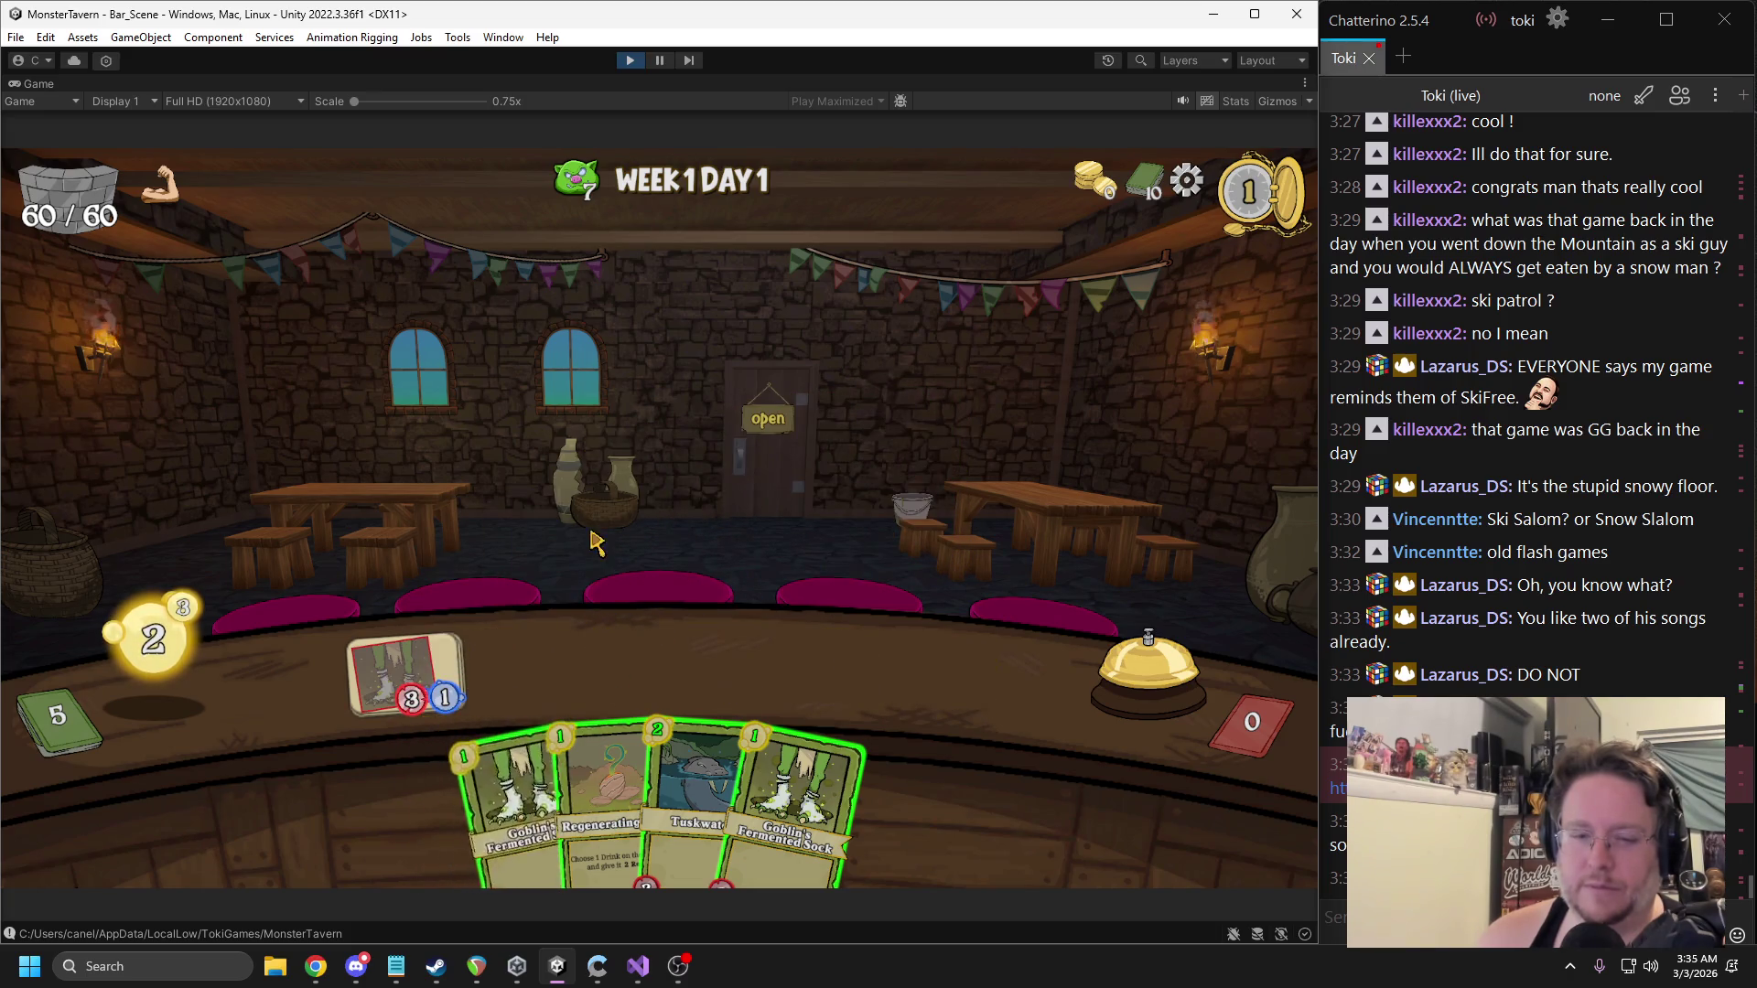
pyautogui.moveTo(434, 691)
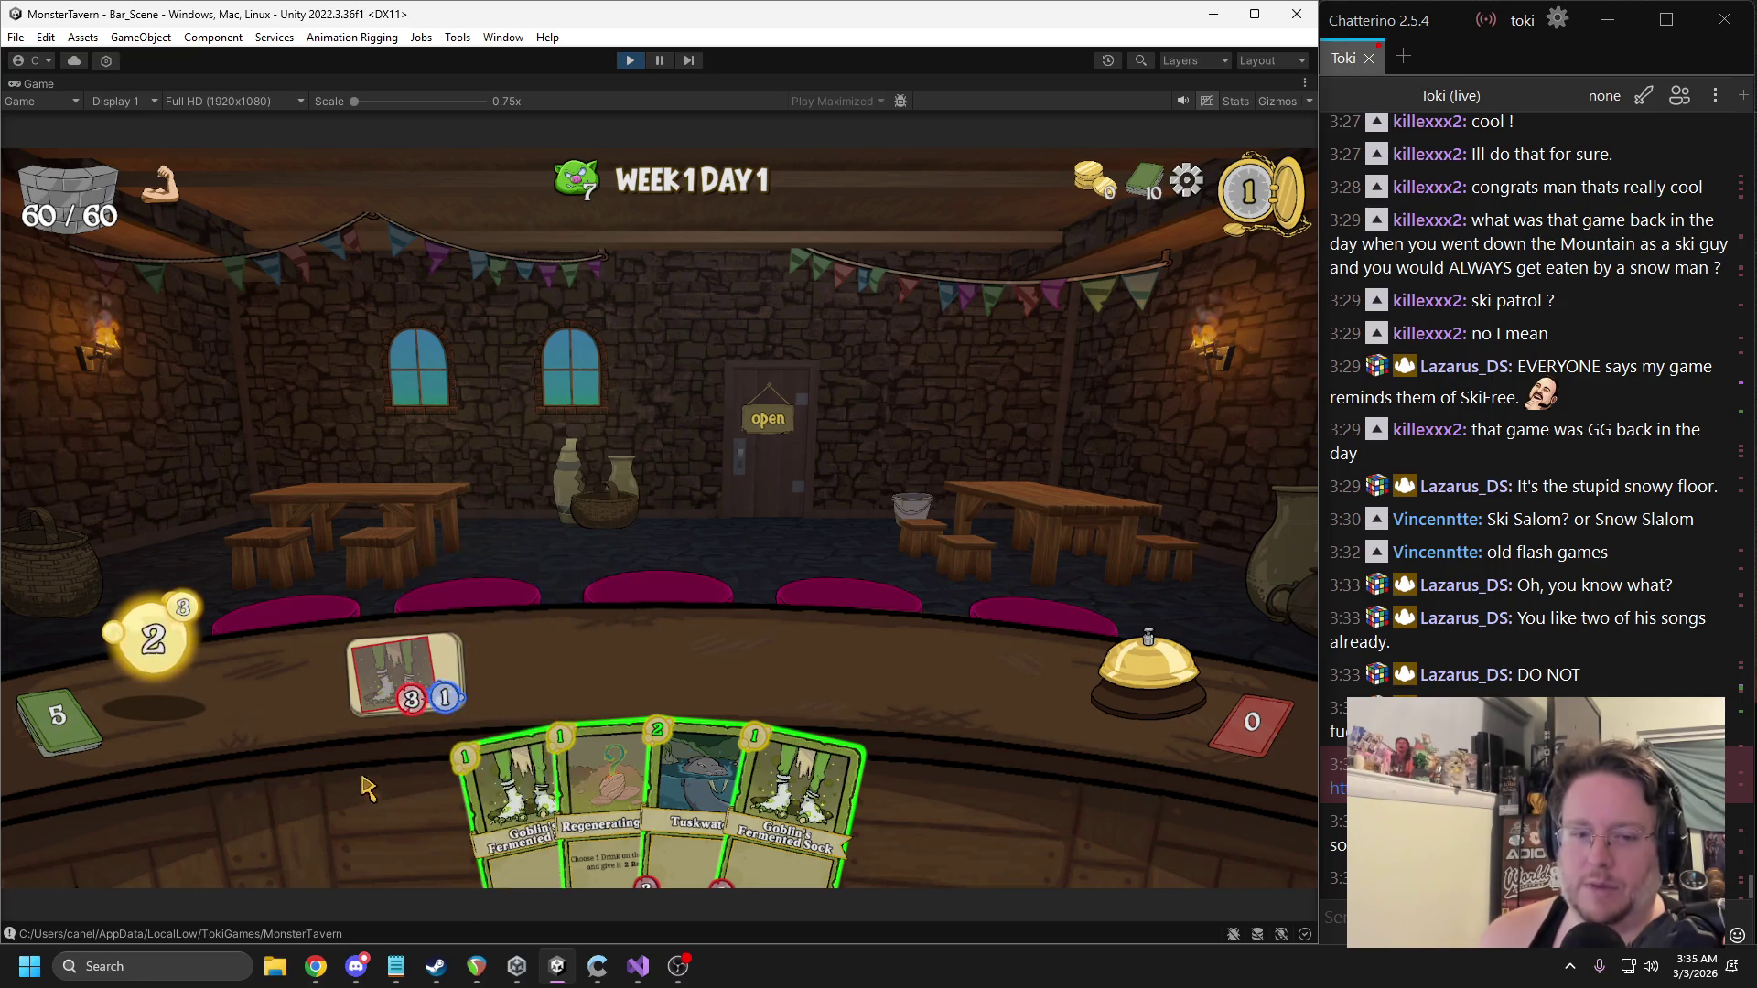
pyautogui.moveTo(462, 755)
pyautogui.mouseDown()
pyautogui.moveTo(451, 693)
pyautogui.moveTo(427, 685)
pyautogui.moveTo(444, 723)
pyautogui.mouseUp()
pyautogui.moveTo(512, 787)
pyautogui.mouseDown()
pyautogui.moveTo(590, 631)
pyautogui.moveTo(638, 447)
pyautogui.moveTo(506, 438)
pyautogui.mouseUp()
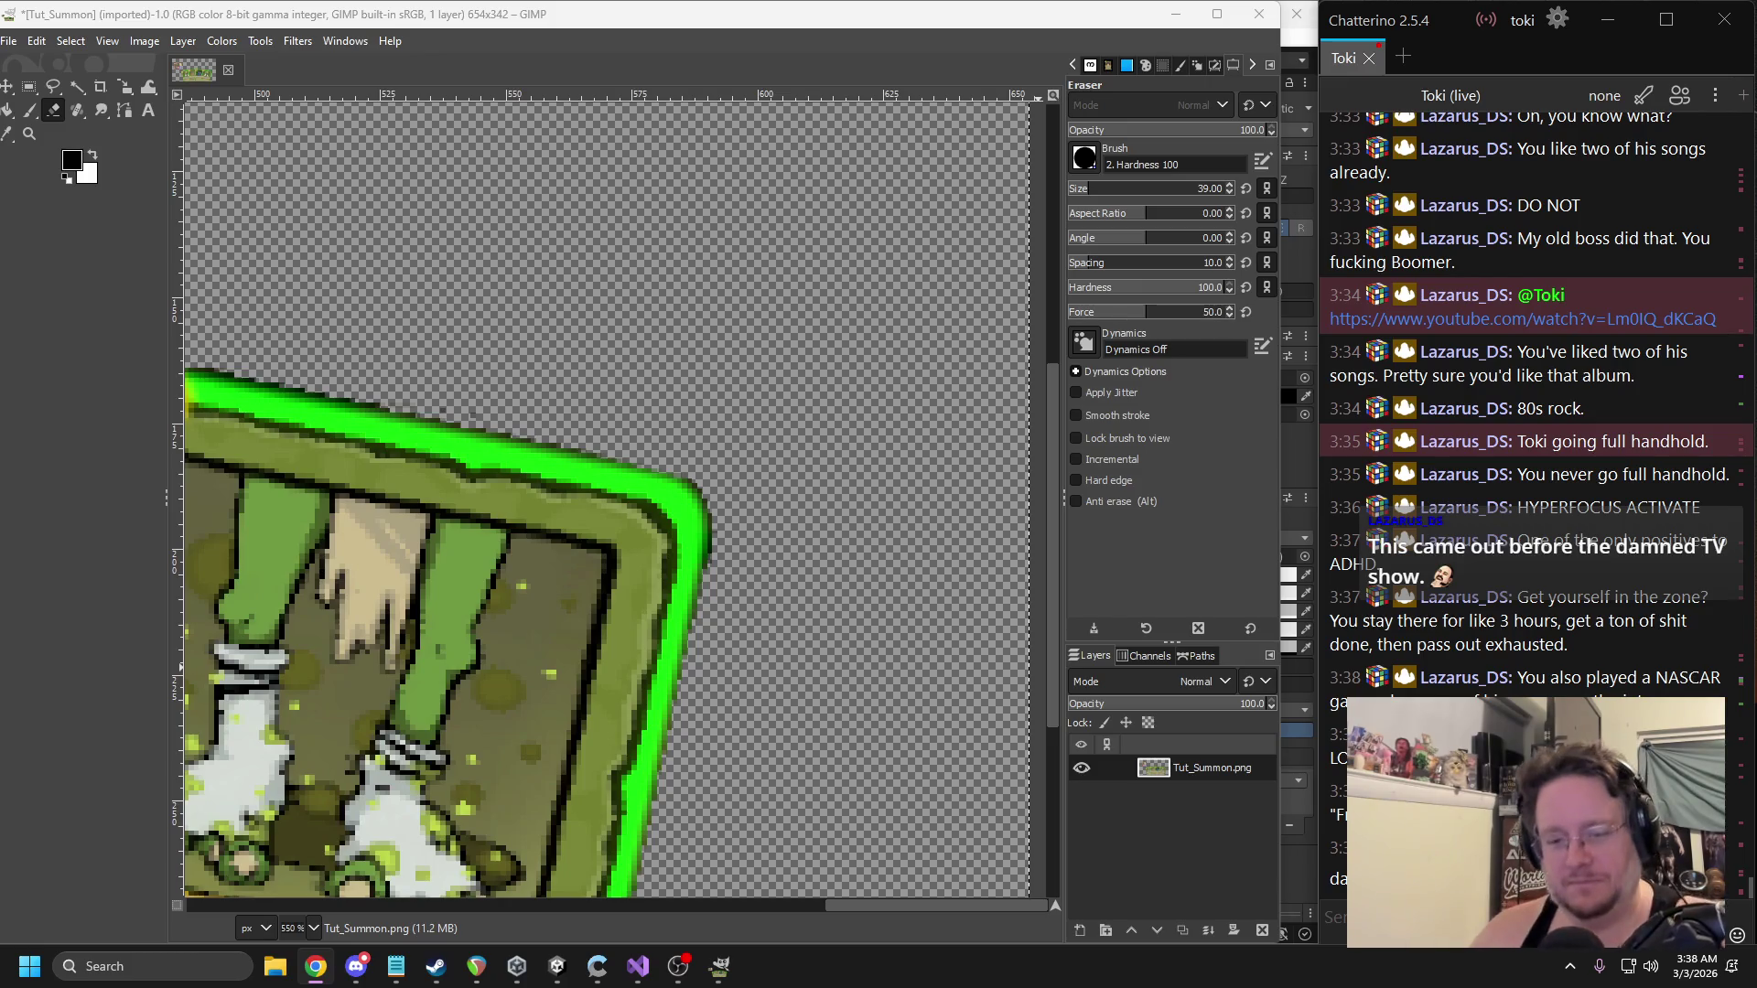
# Set the eraser size to 14 and erase the stray dark line above the green cards.
pyautogui.keyDown('ctrl'); pyautogui.scroll(-3, 582, 396); pyautogui.keyUp('ctrl')
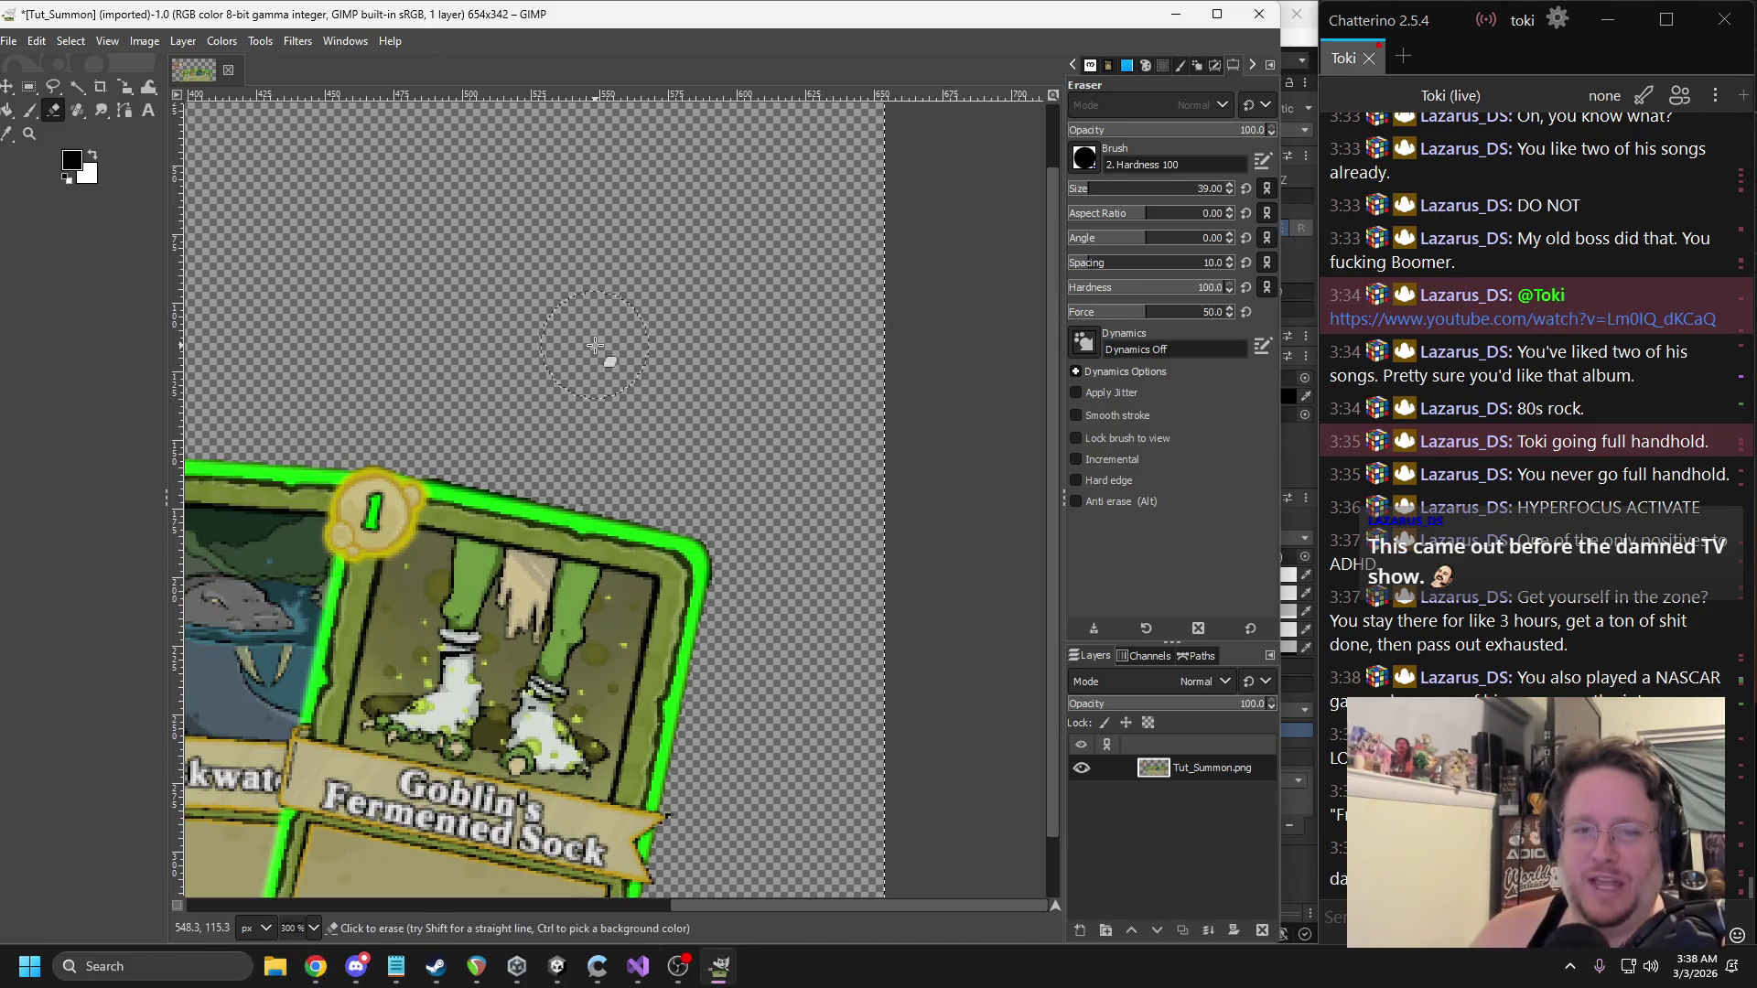
pyautogui.keyDown('ctrl'); pyautogui.scroll(-2, 490, 529); pyautogui.keyUp('ctrl')
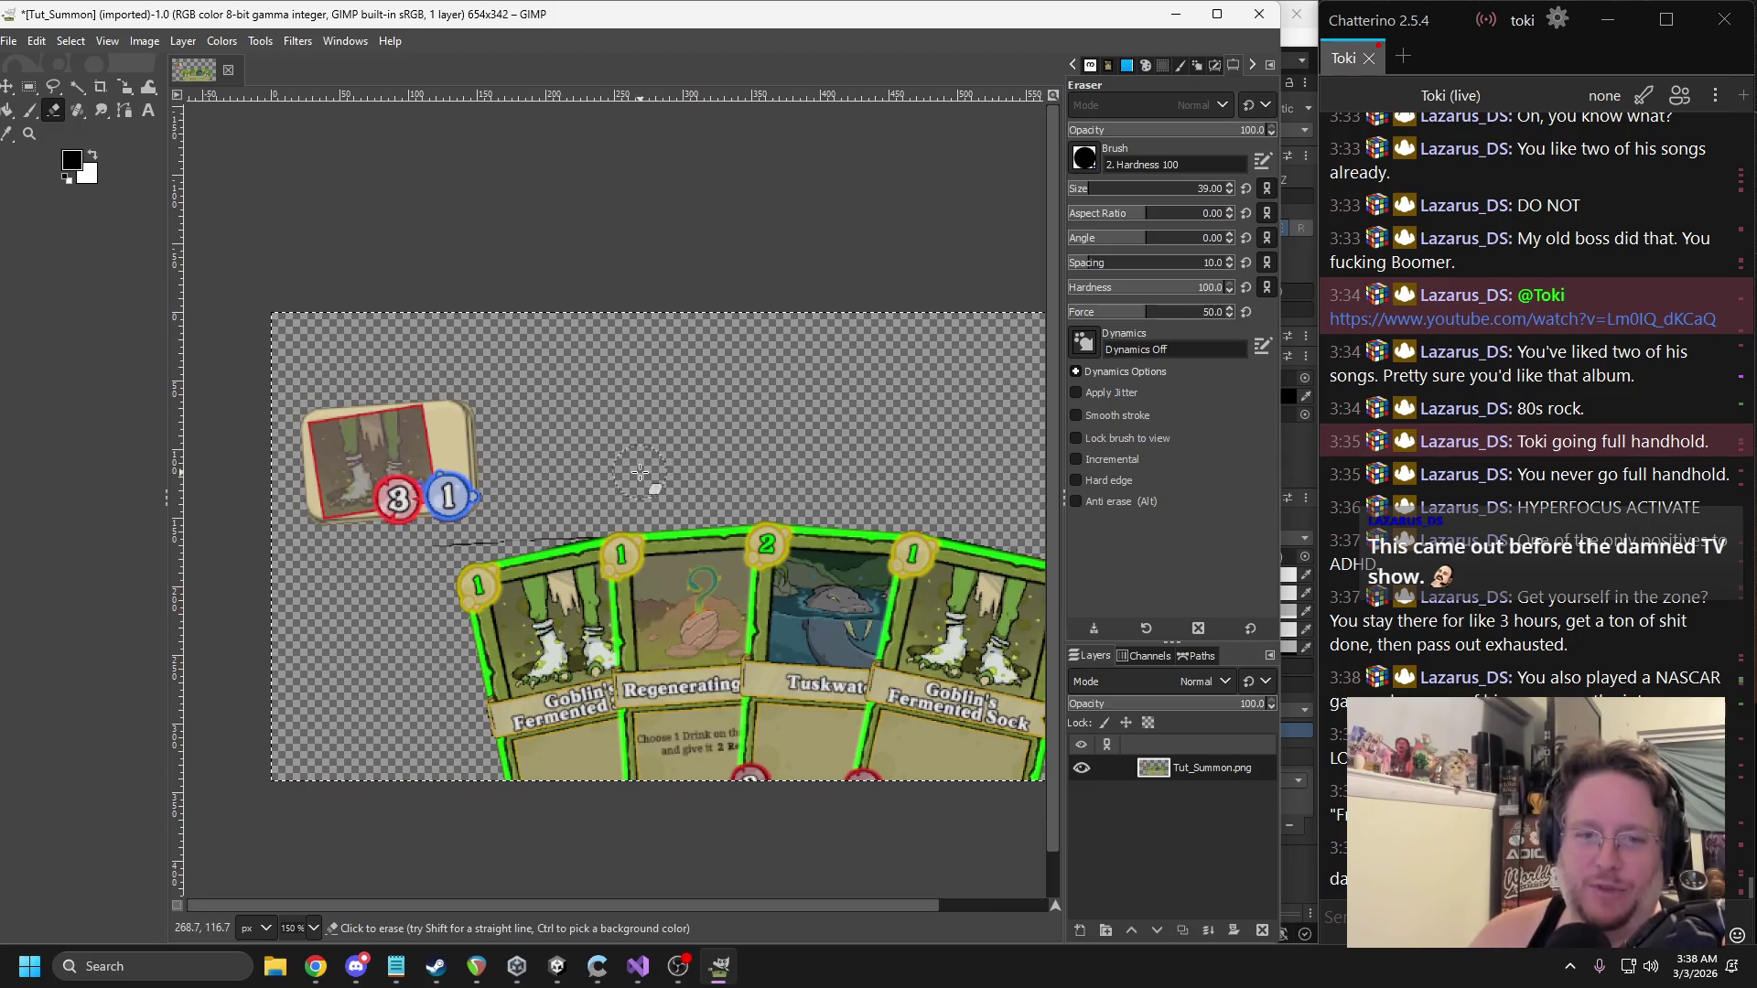
pyautogui.keyDown('ctrl'); pyautogui.scroll(3, 482, 549); pyautogui.keyUp('ctrl')
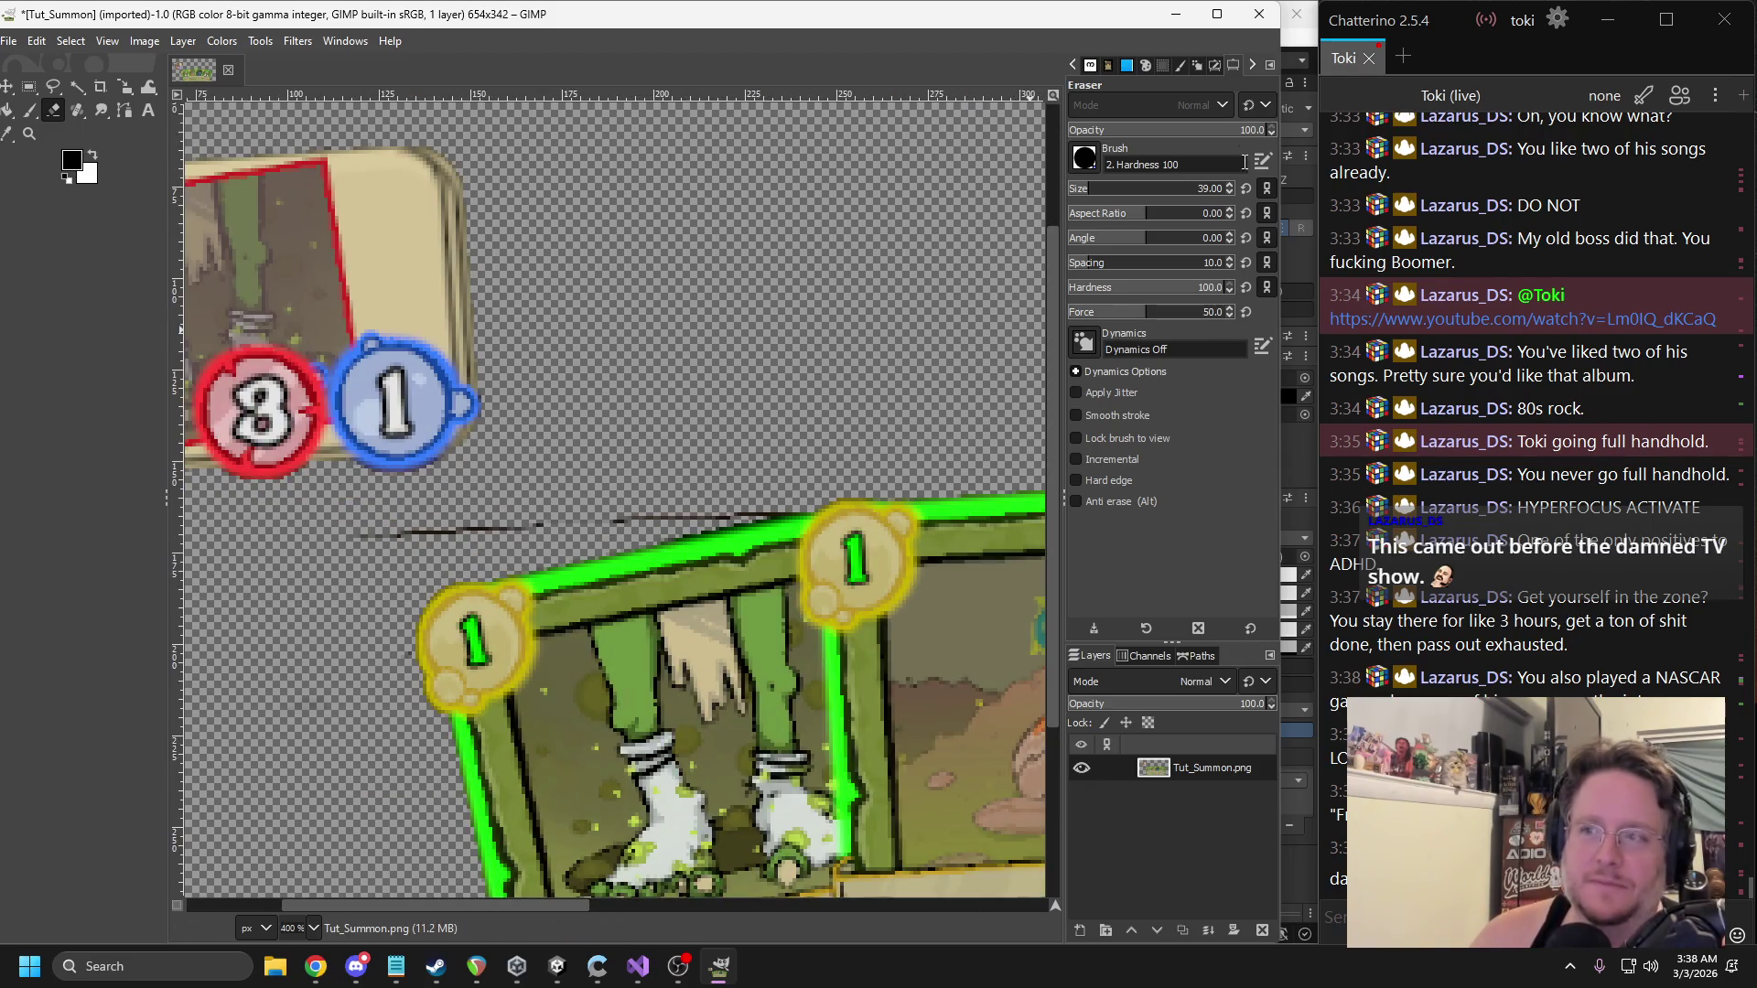
pyautogui.click(1089, 186)
pyautogui.moveTo(326, 536); pyautogui.dragTo(735, 496)
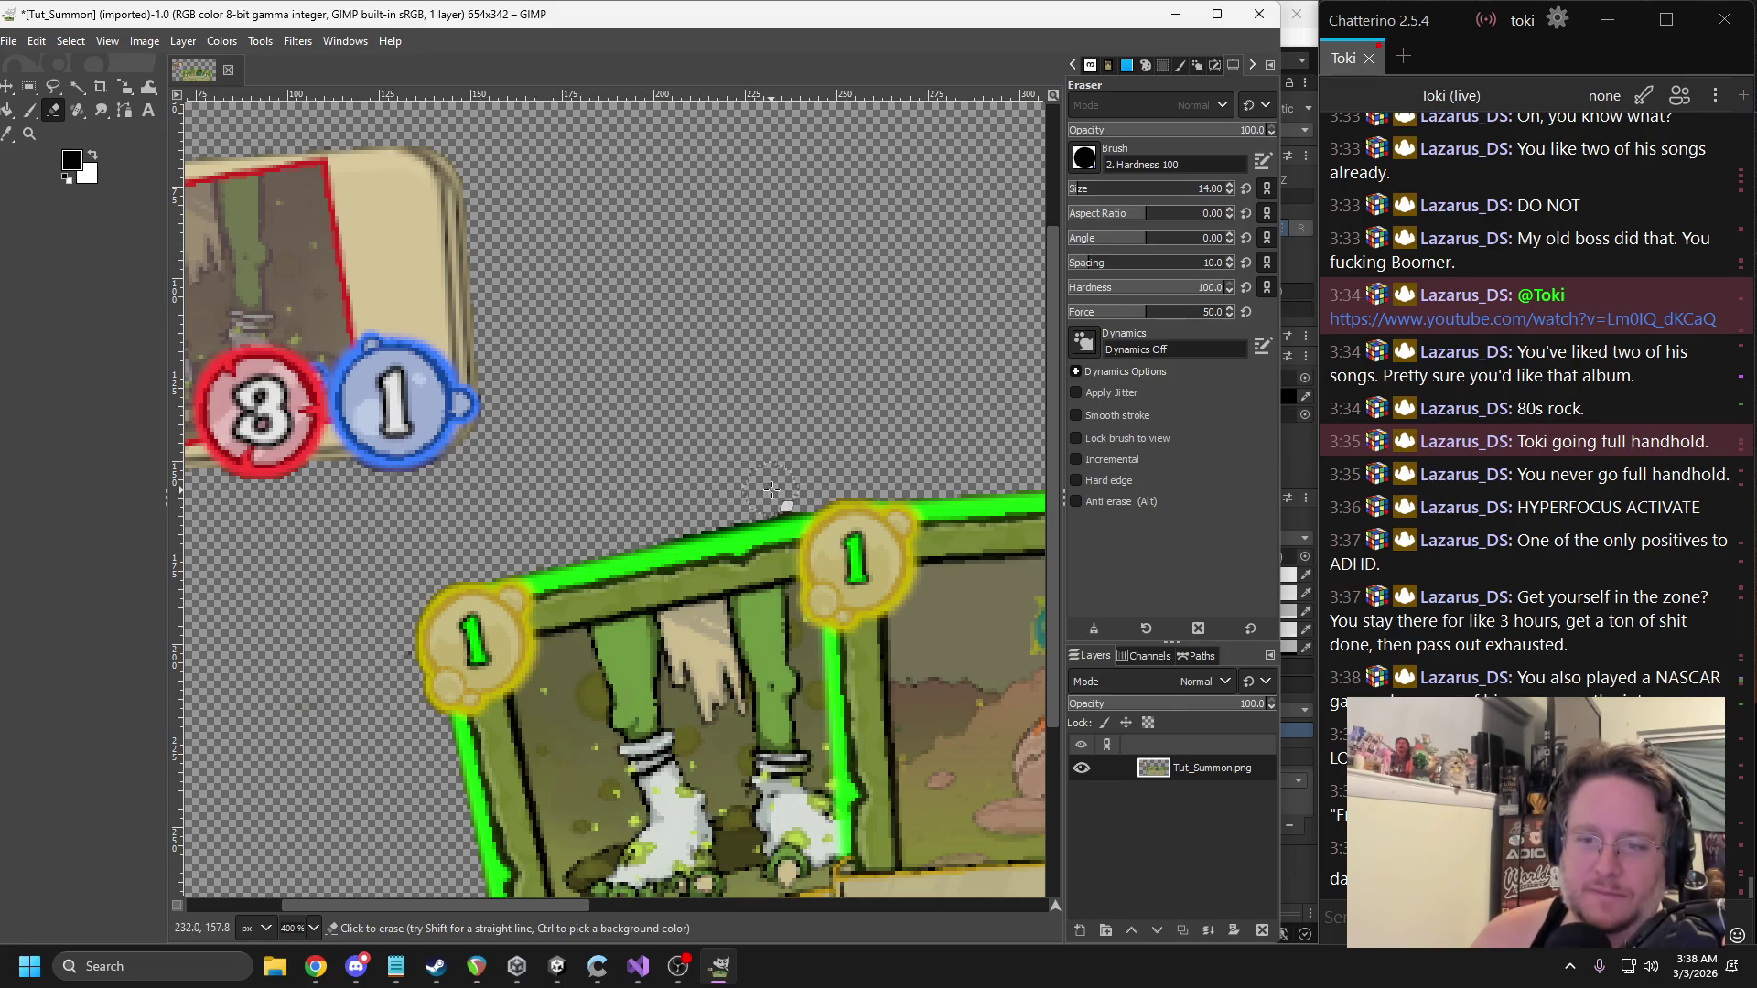
# Zoom in on the card's right edge and erase the stray dark pixel beside the banner tip.
pyautogui.keyDown('ctrl'); pyautogui.scroll(-6, 787, 485); pyautogui.keyUp('ctrl')
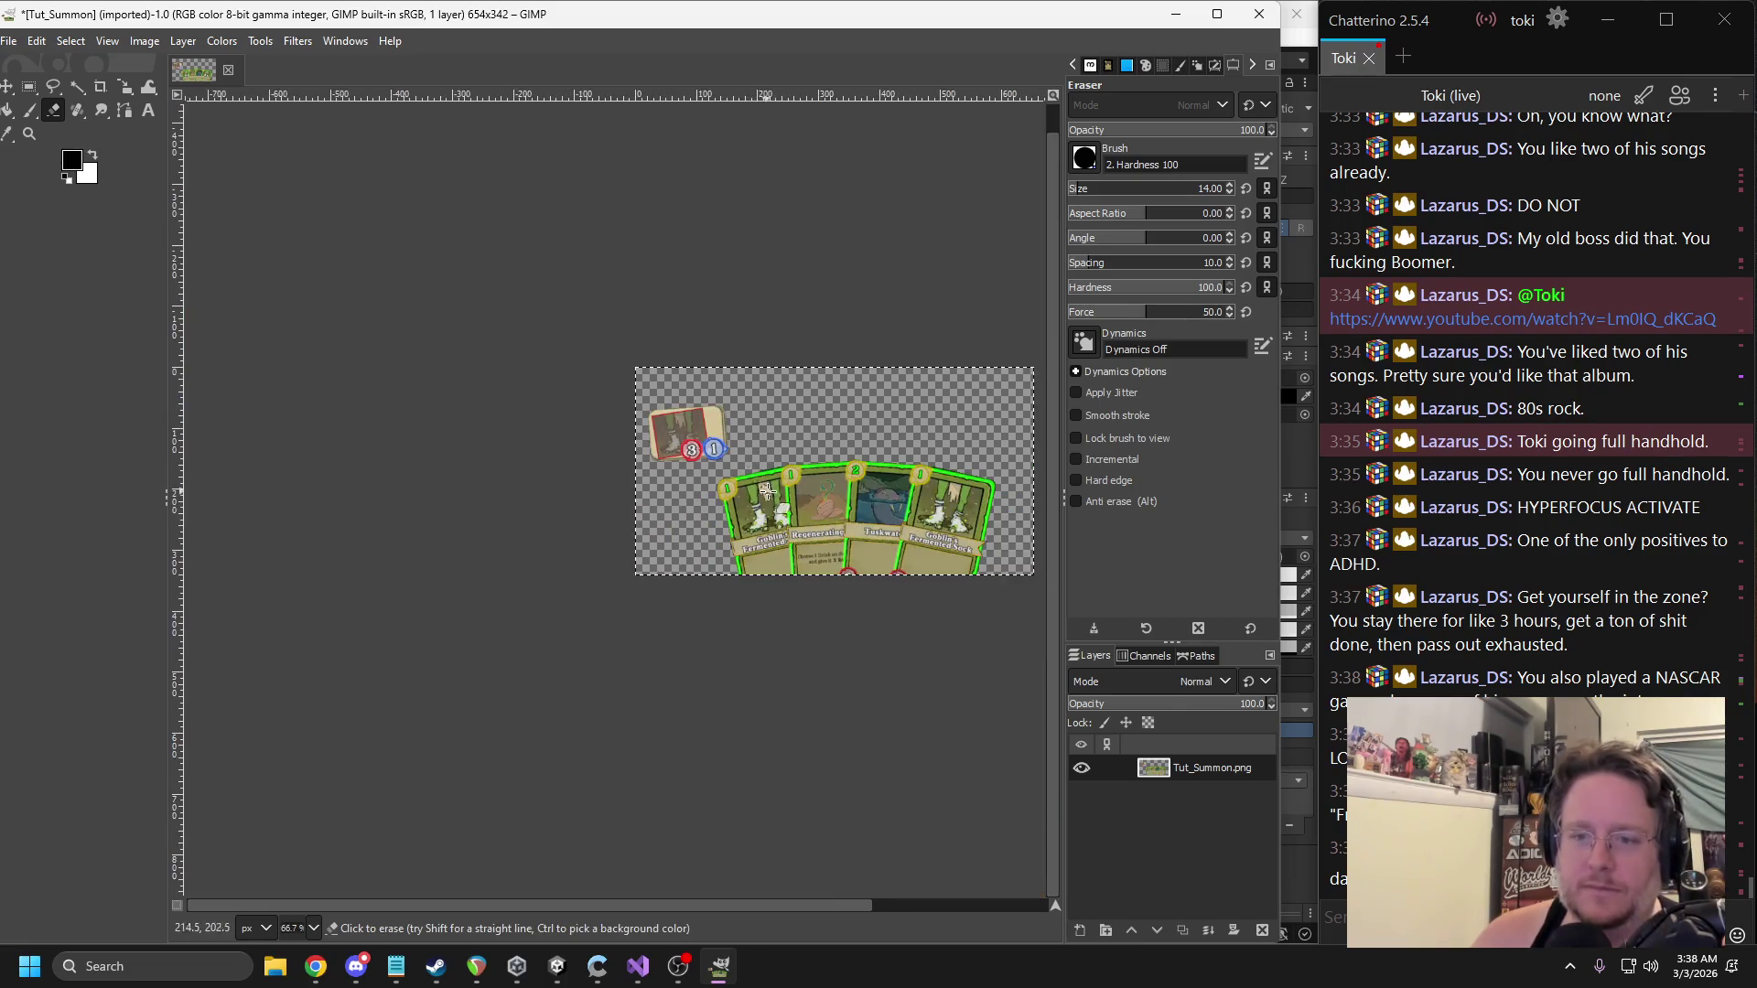
pyautogui.keyDown('ctrl'); pyautogui.scroll(3, 652, 554); pyautogui.keyUp('ctrl')
pyautogui.keyDown('ctrl'); pyautogui.scroll(-2, 549, 485); pyautogui.keyUp('ctrl')
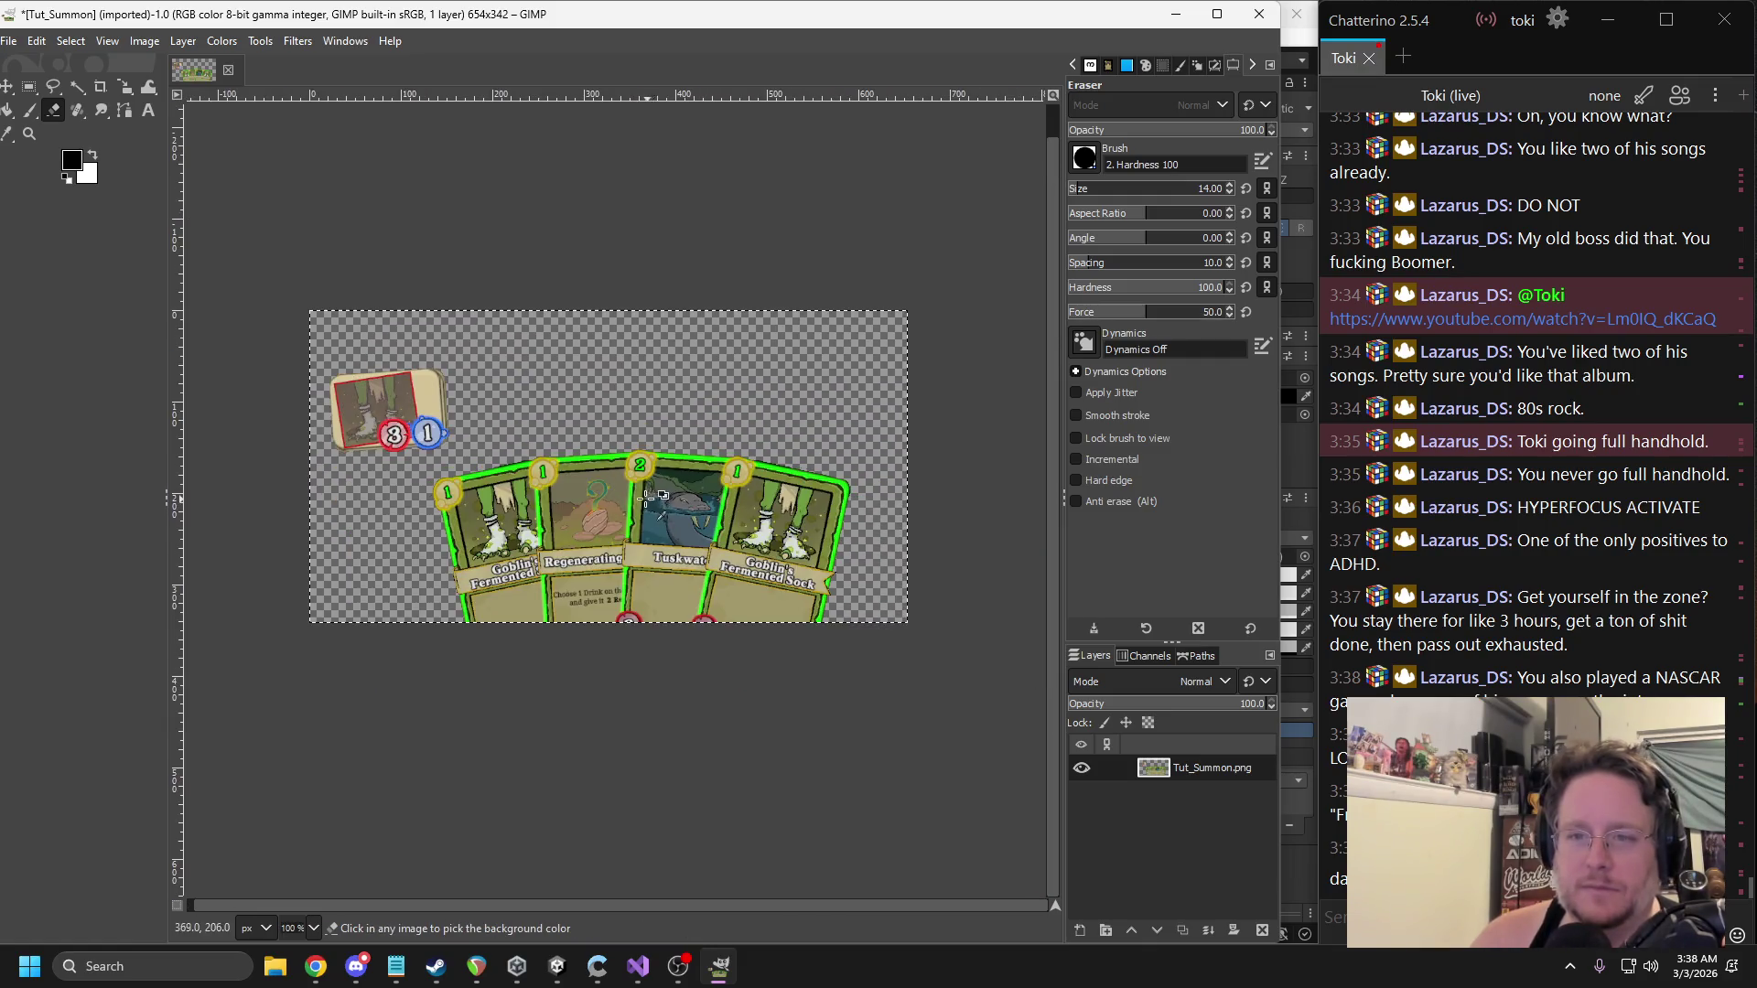
pyautogui.keyDown('ctrl'); pyautogui.scroll(2, 414, 582); pyautogui.keyUp('ctrl')
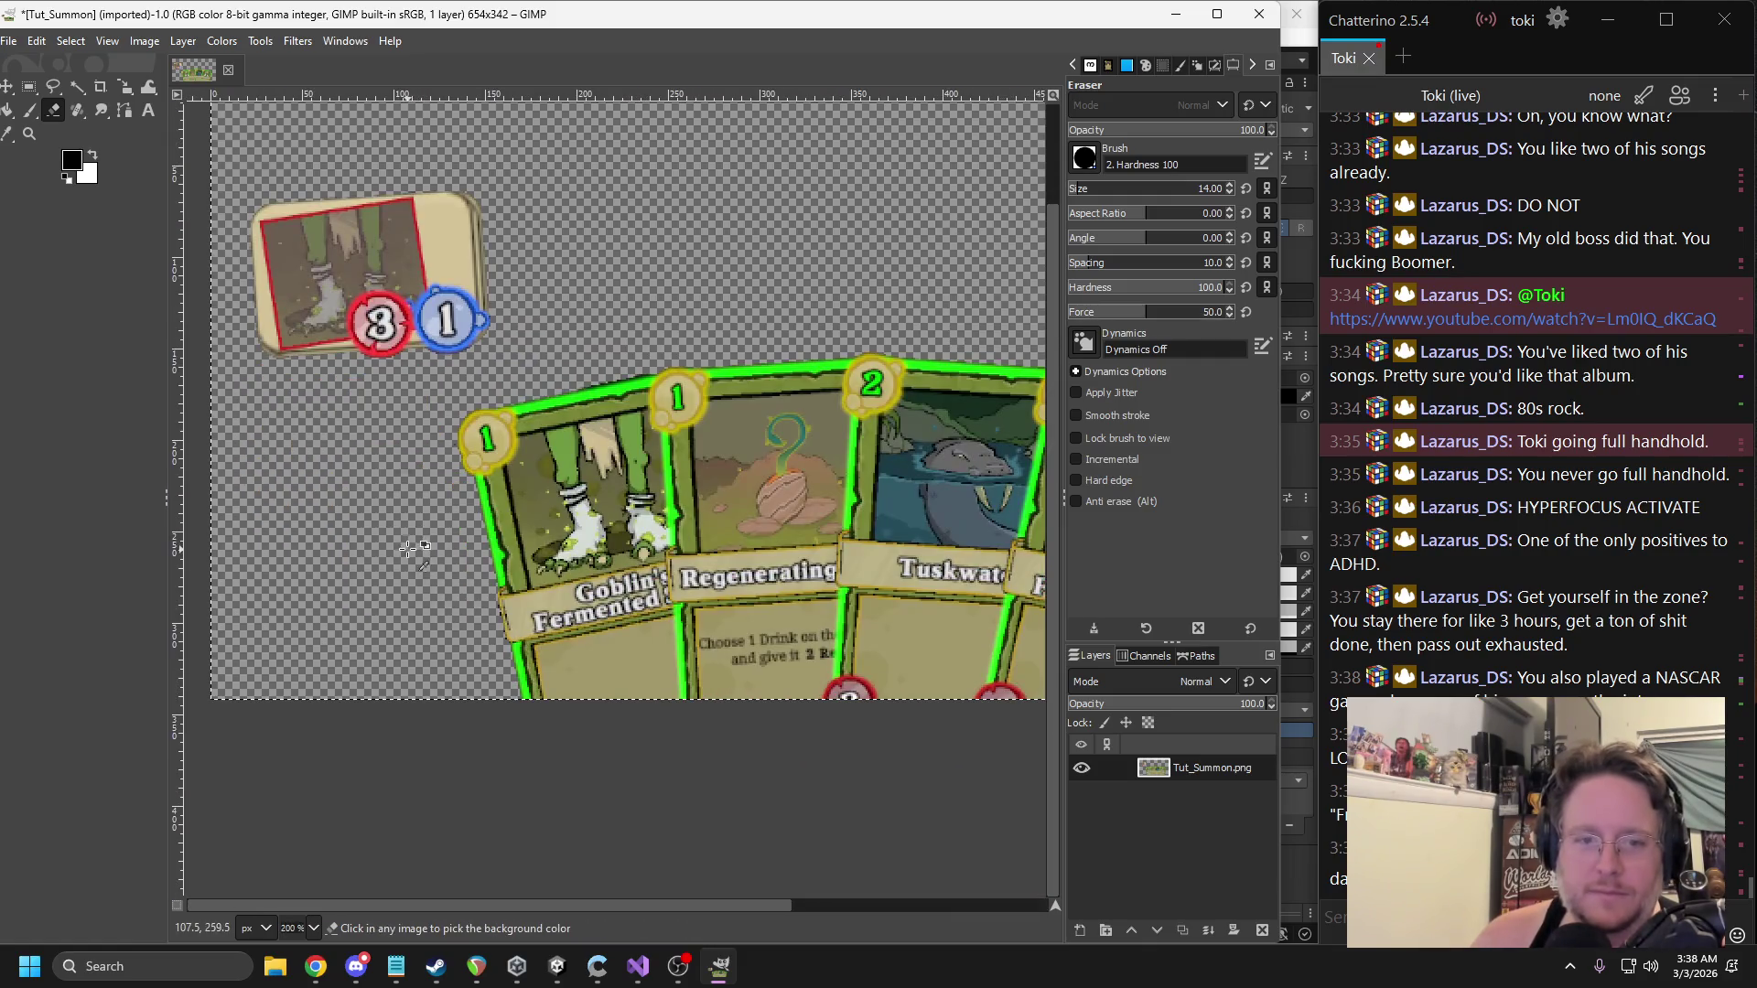
pyautogui.keyDown('ctrl'); pyautogui.scroll(-2, 430, 553); pyautogui.keyUp('ctrl')
pyautogui.keyDown('ctrl'); pyautogui.scroll(2, 430, 549); pyautogui.keyUp('ctrl')
pyautogui.keyDown('ctrl'); pyautogui.scroll(2, 776, 425); pyautogui.keyUp('ctrl')
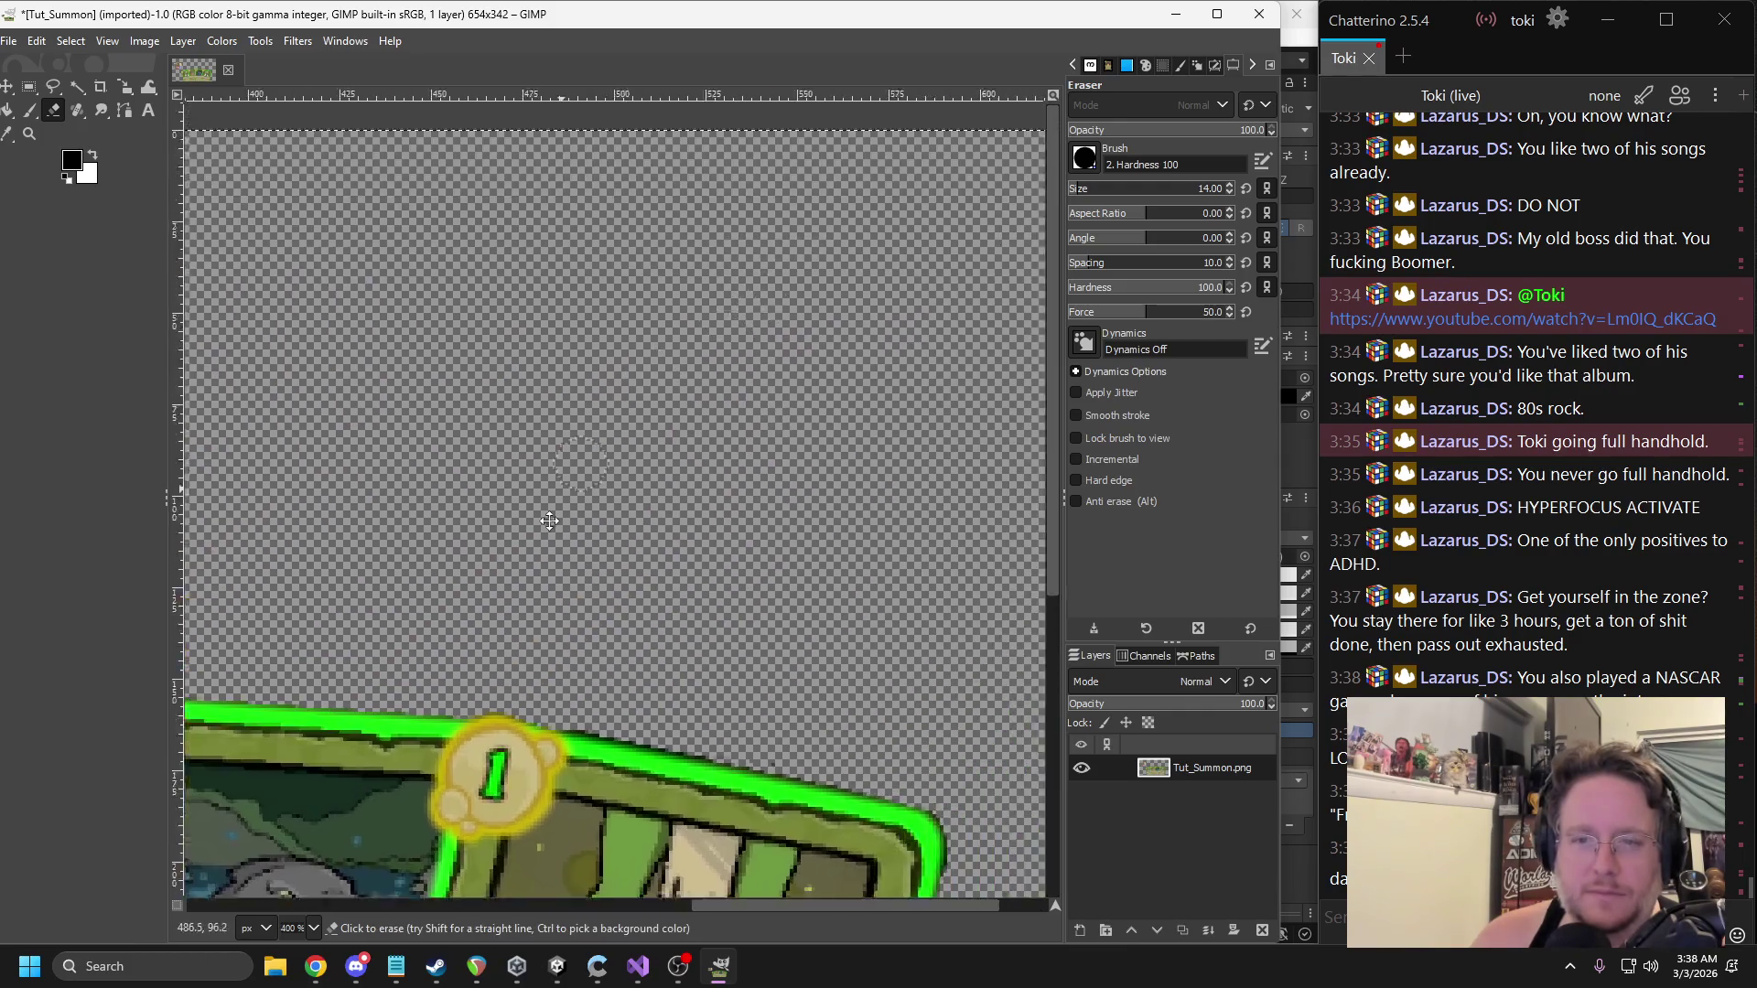
pyautogui.scroll(-3, 411, 458)
pyautogui.keyDown('ctrl'); pyautogui.scroll(-2, 412, 458); pyautogui.keyUp('ctrl')
pyautogui.keyDown('ctrl'); pyautogui.scroll(2, 366, 275); pyautogui.keyUp('ctrl')
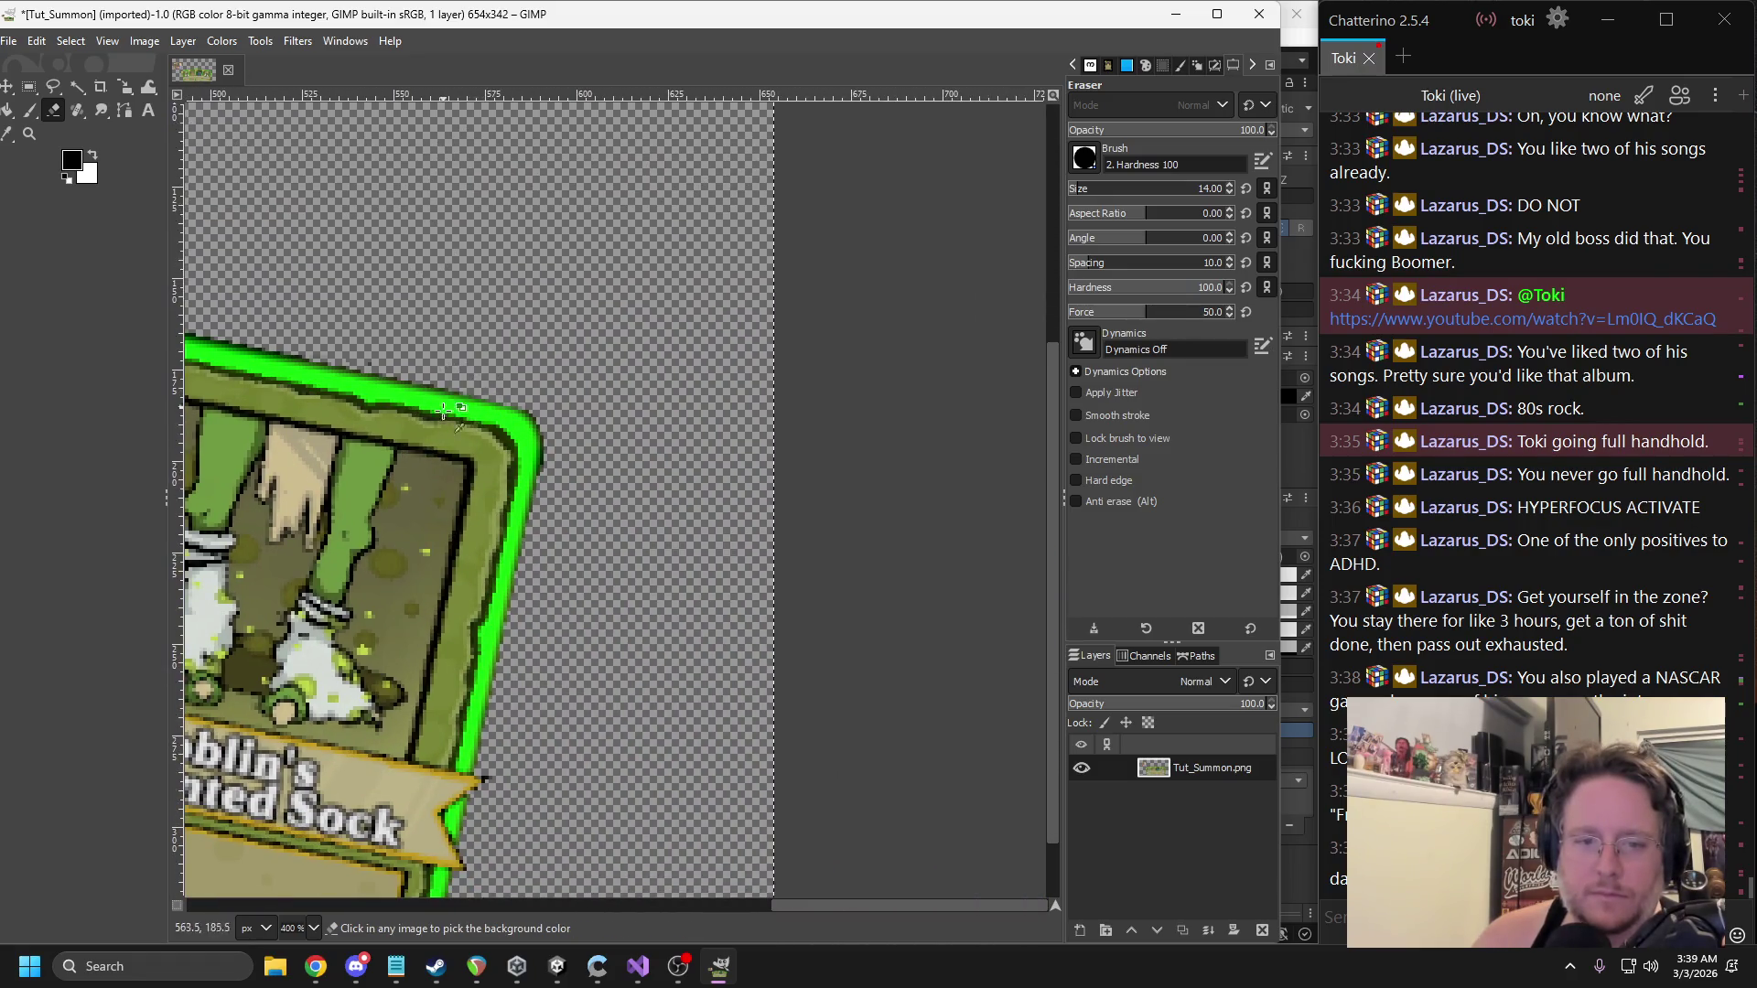
pyautogui.keyDown('ctrl'); pyautogui.scroll(-2, 494, 407); pyautogui.keyUp('ctrl')
pyautogui.keyDown('ctrl'); pyautogui.scroll(3, 452, 522); pyautogui.keyUp('ctrl')
pyautogui.keyDown('ctrl'); pyautogui.scroll(2, 453, 521); pyautogui.keyUp('ctrl')
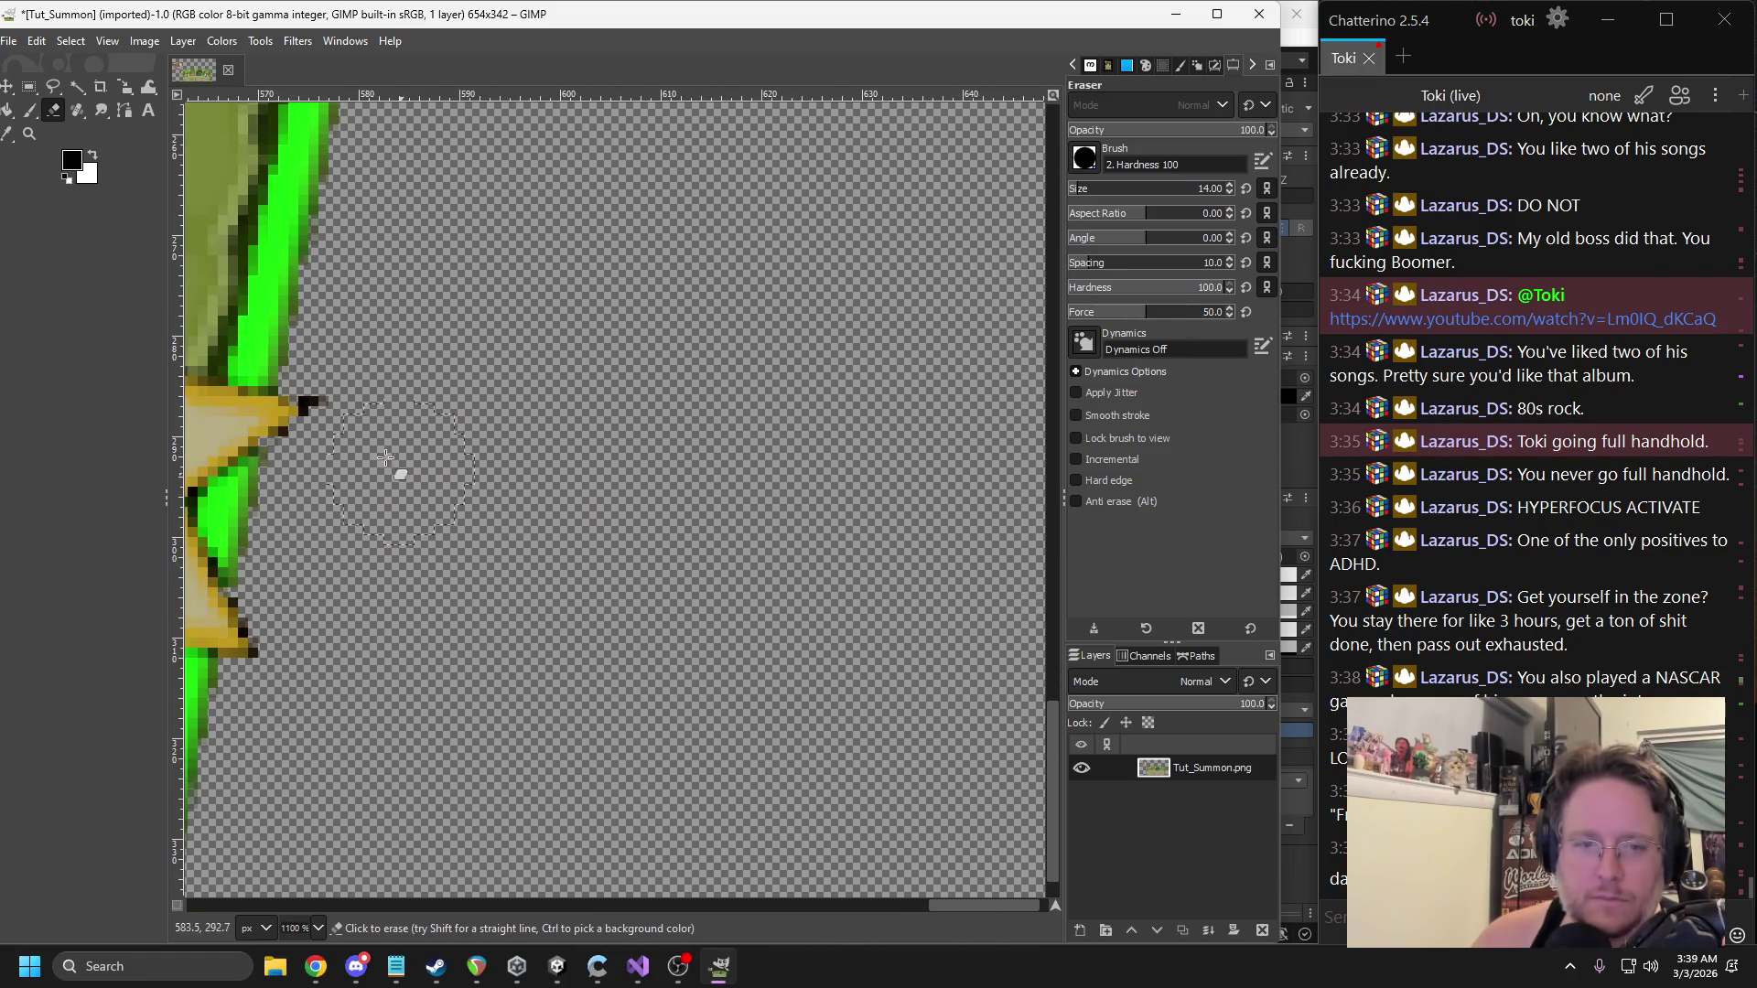
pyautogui.moveTo(384, 402); pyautogui.dragTo(376, 403)
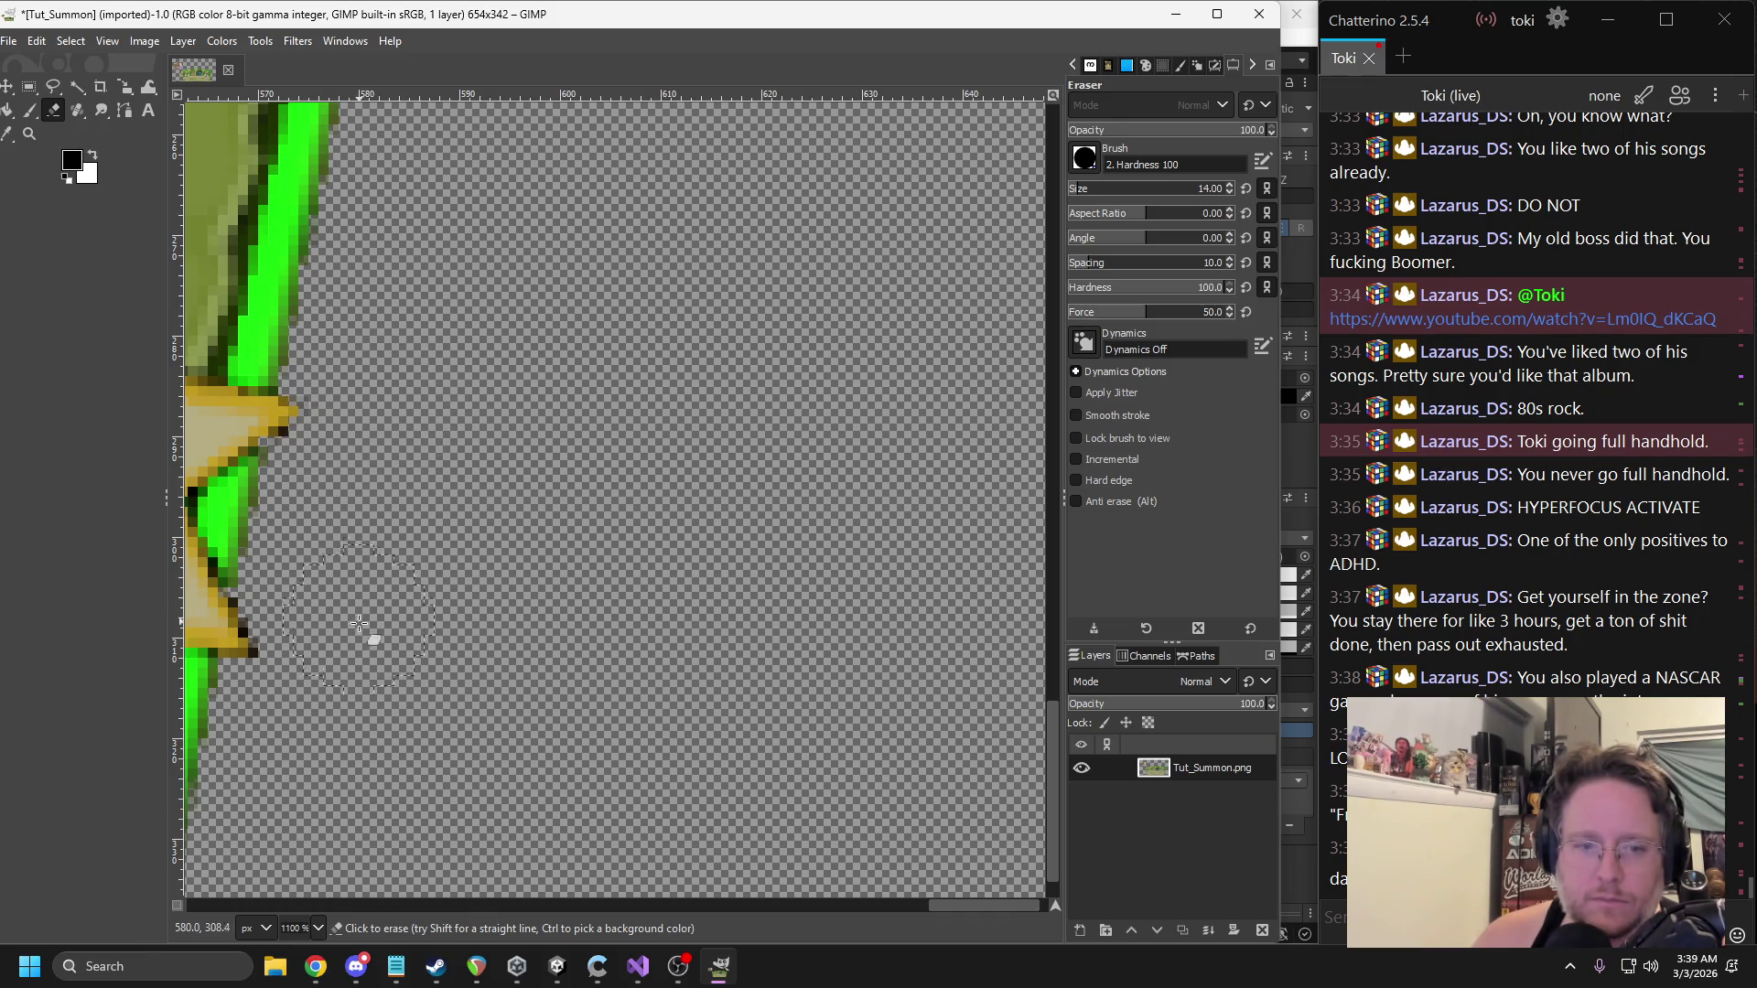
pyautogui.keyDown('ctrl'); pyautogui.scroll(-4, 338, 622); pyautogui.keyUp('ctrl')
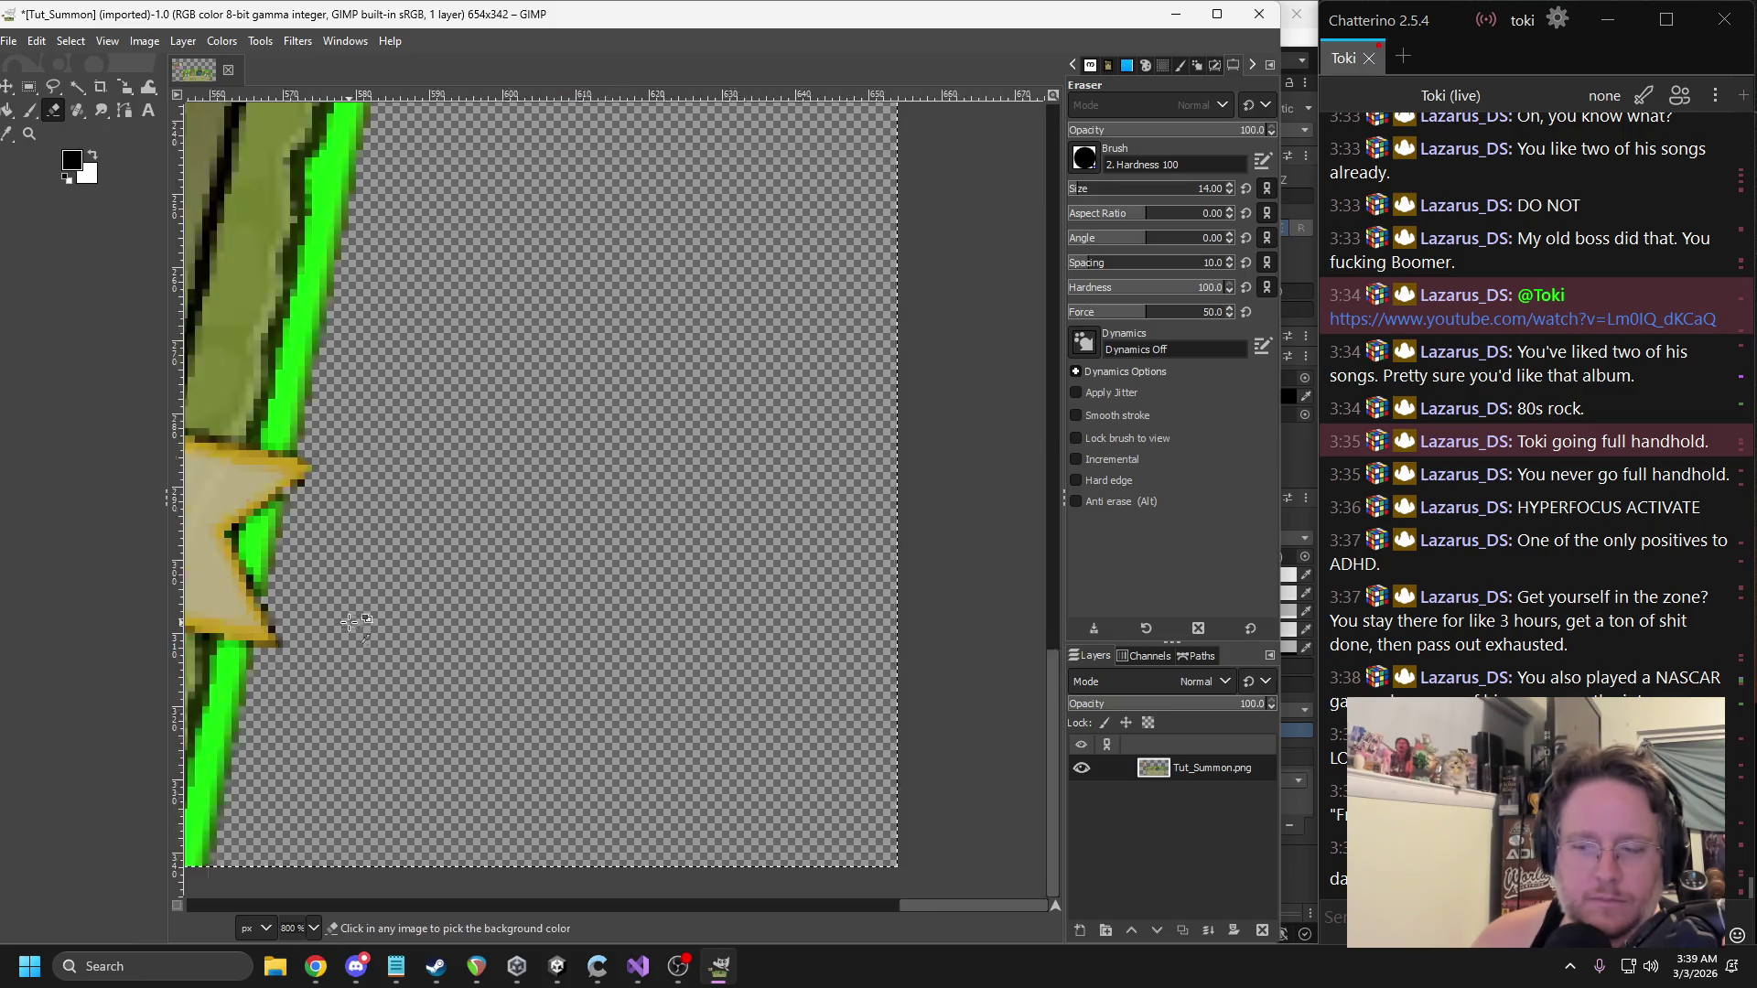
pyautogui.keyDown('ctrl'); pyautogui.scroll(-2, 766, 602); pyautogui.keyUp('ctrl')
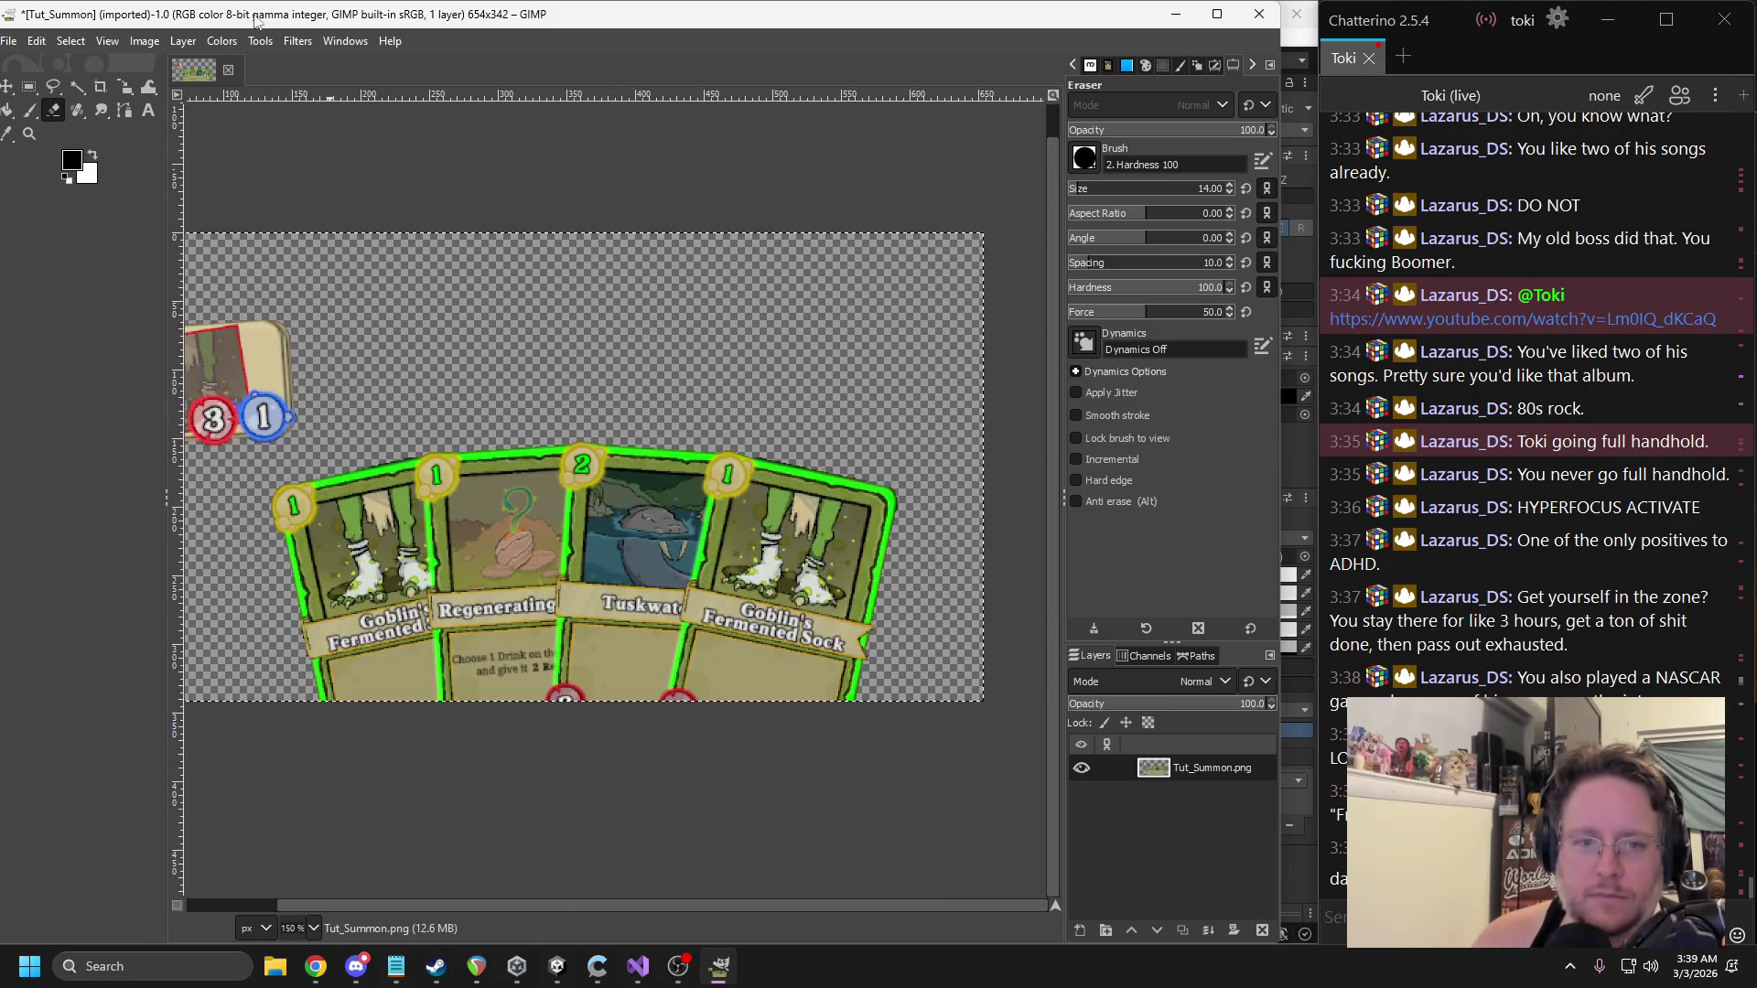
pyautogui.click(11, 41)
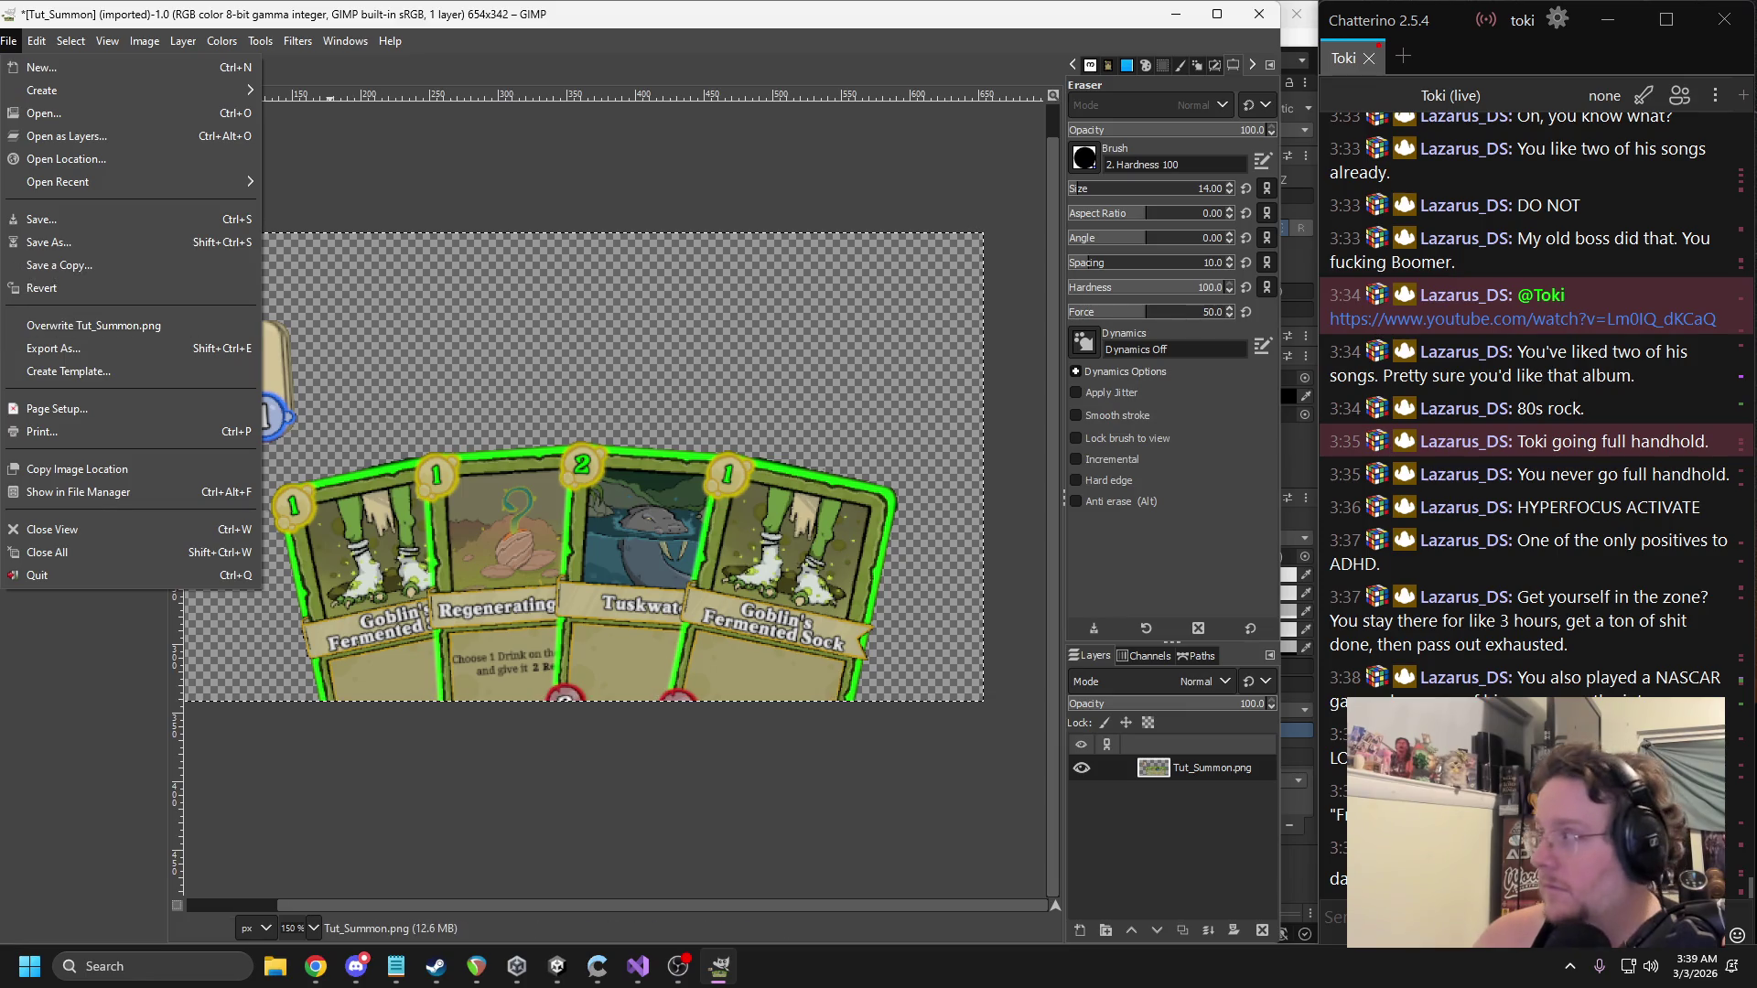
pyautogui.press('Escape')
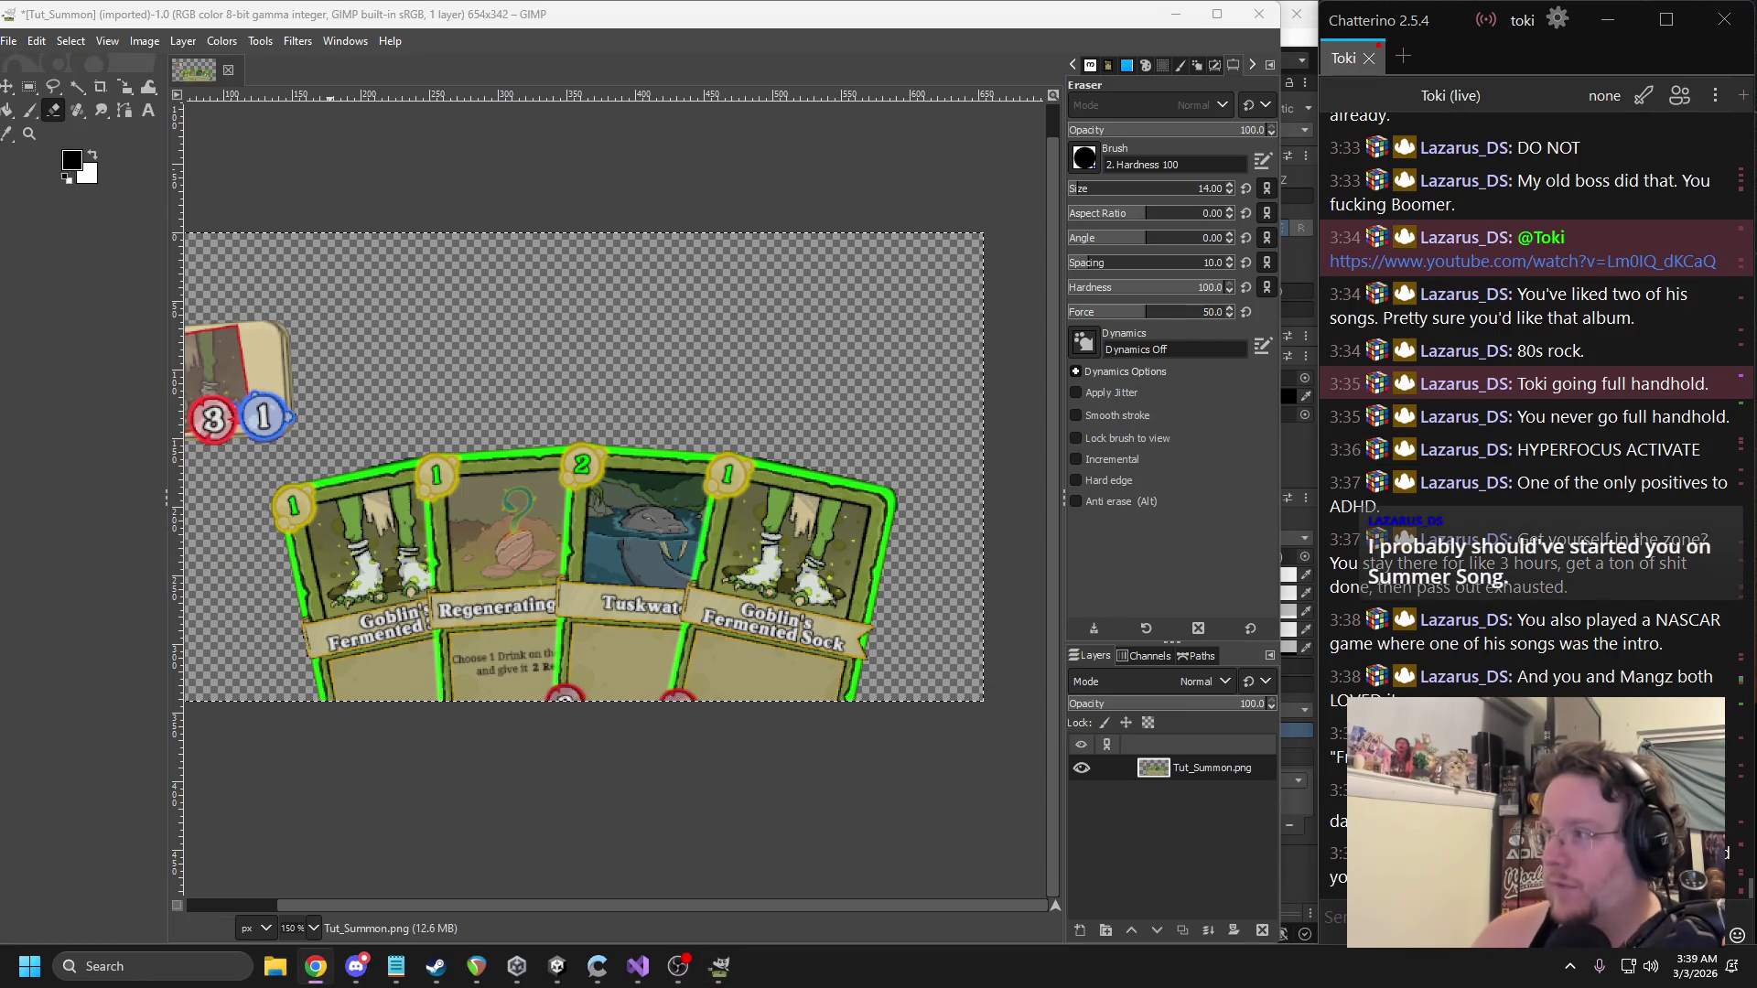
pyautogui.keyDown('ctrl'); pyautogui.scroll(-1, 822, 419); pyautogui.keyUp('ctrl')
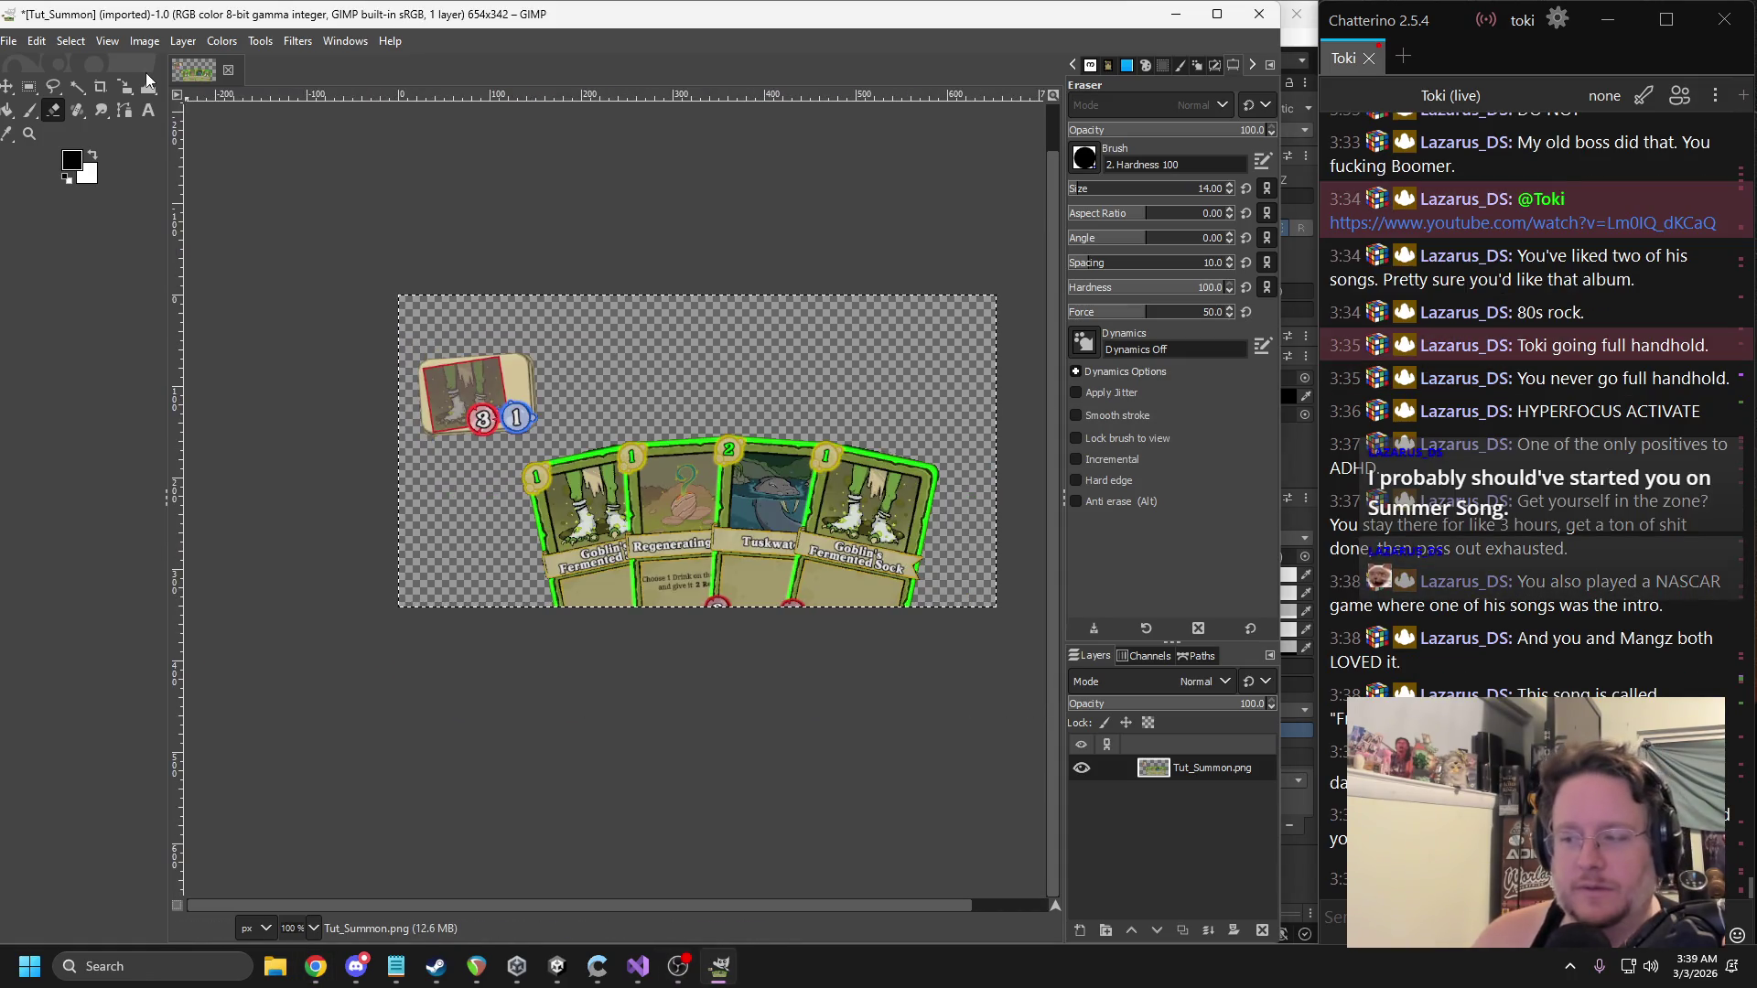
# Export the image over the existing Tut_Summon.png with default PNG options.
pyautogui.click(10, 43)
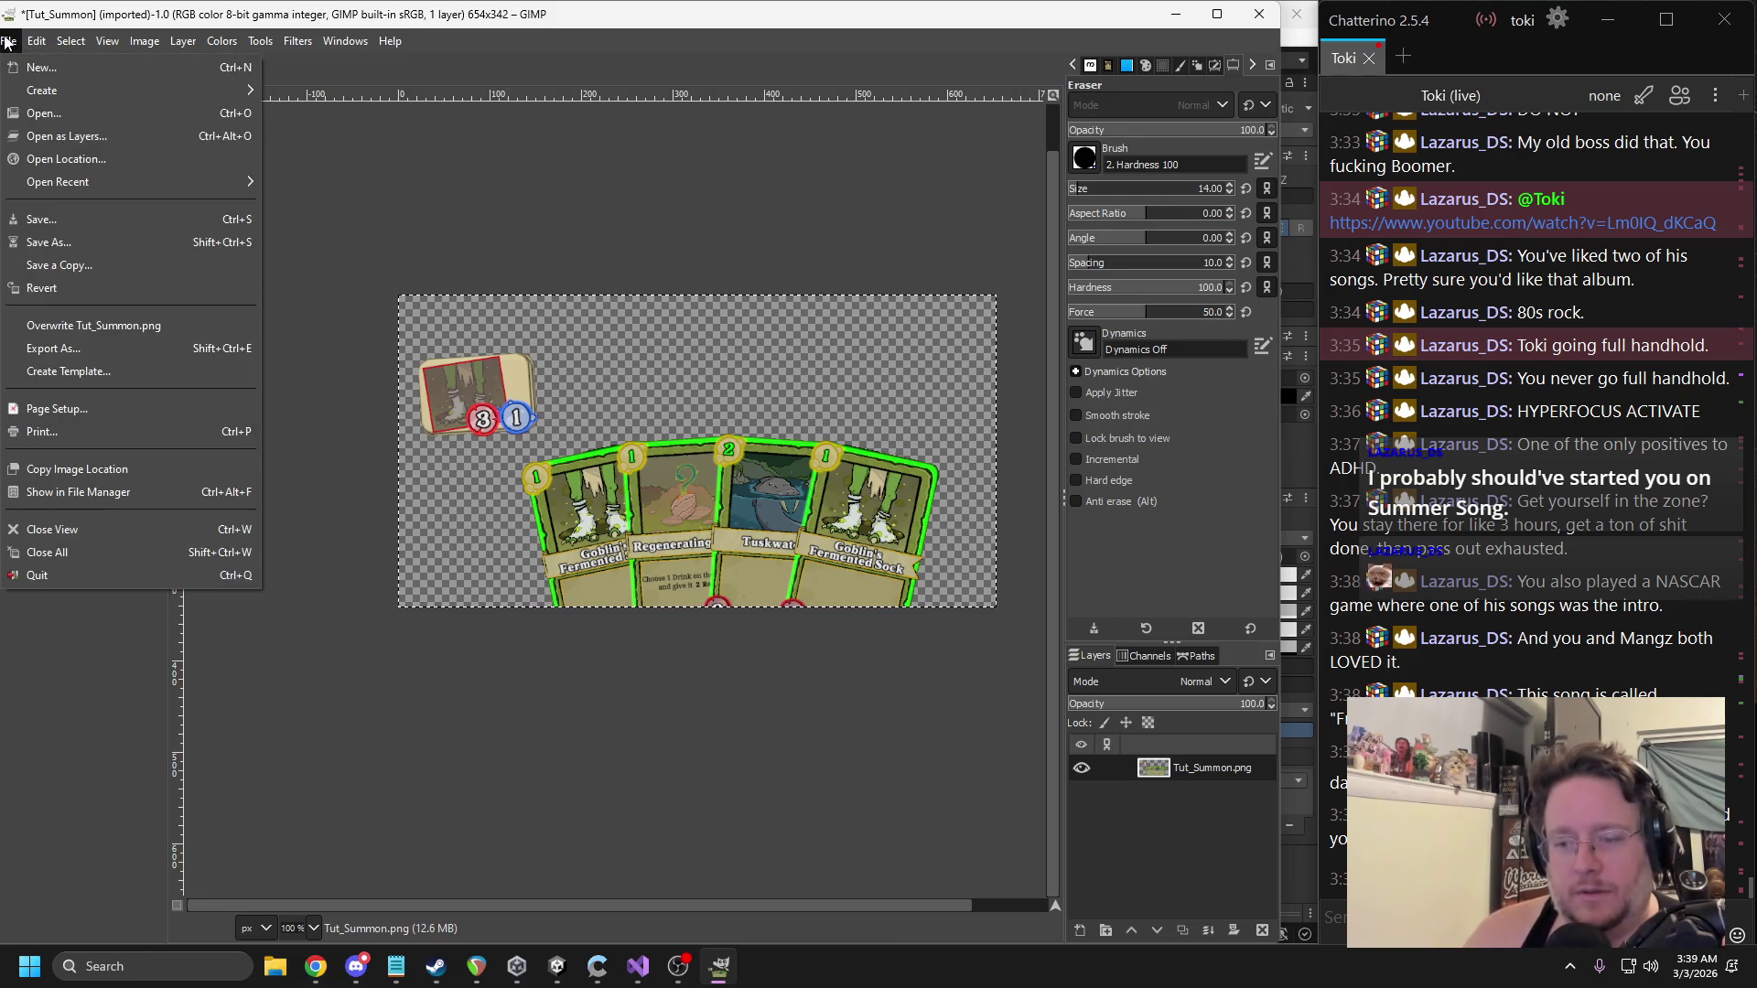
pyautogui.click(101, 349)
pyautogui.click(737, 699)
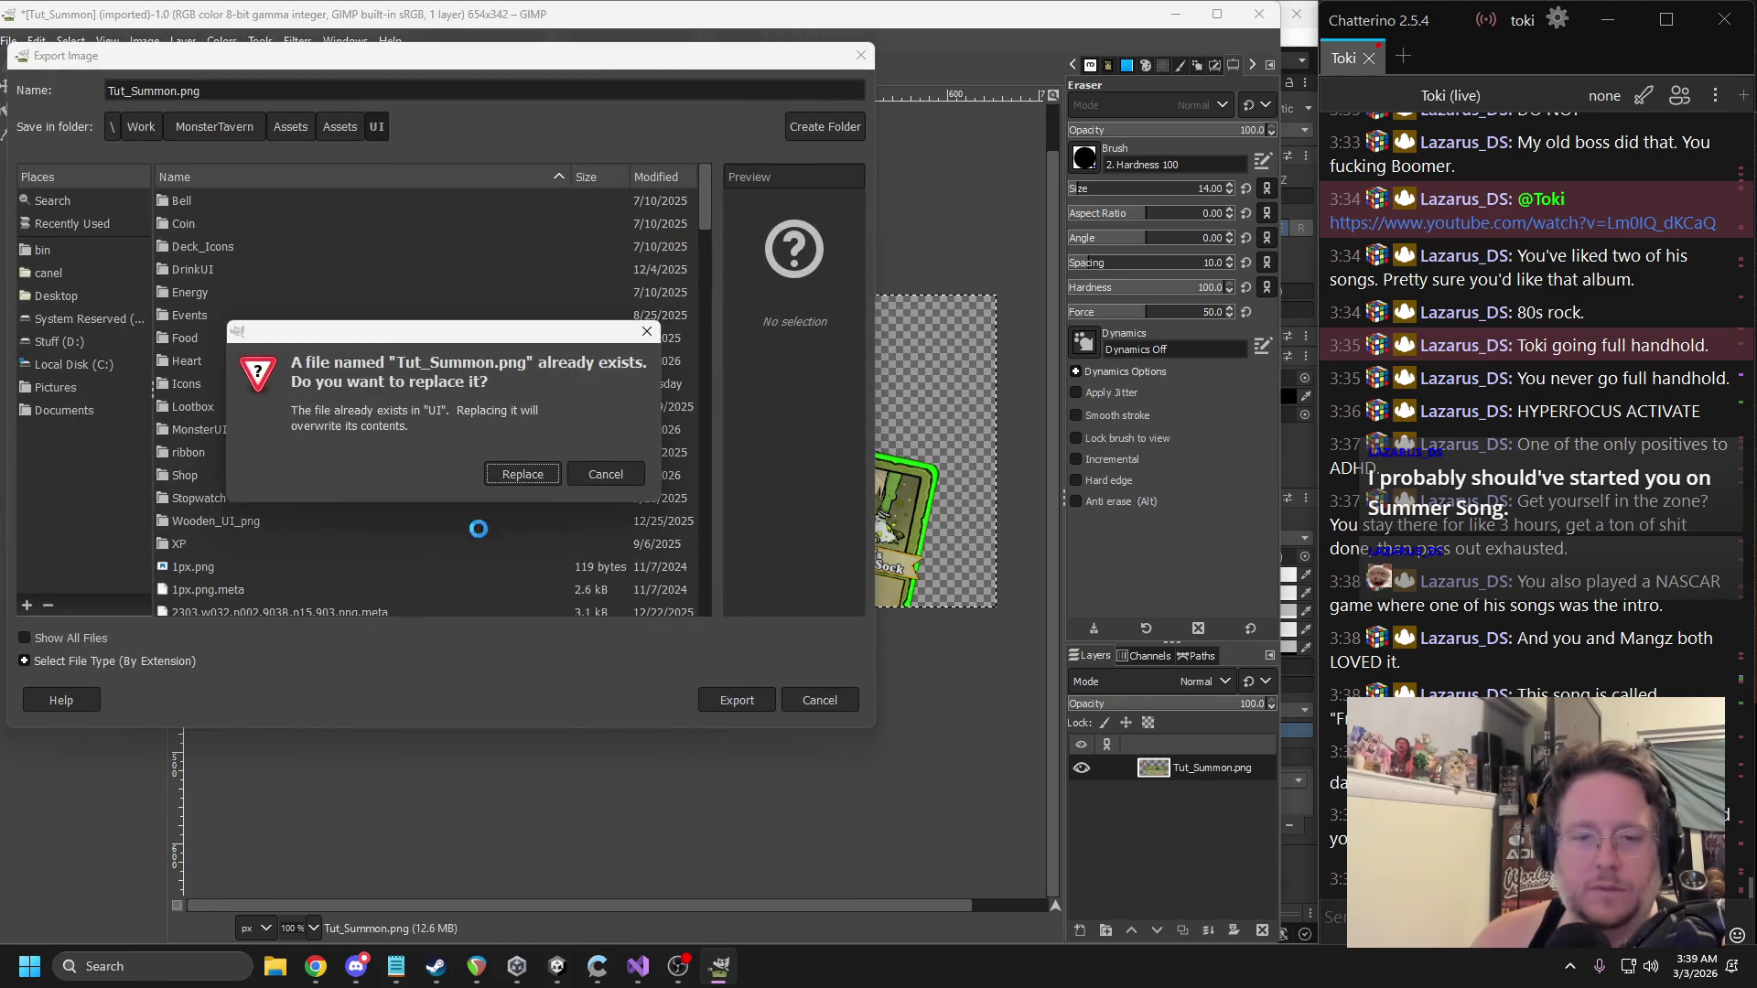
pyautogui.click(520, 477)
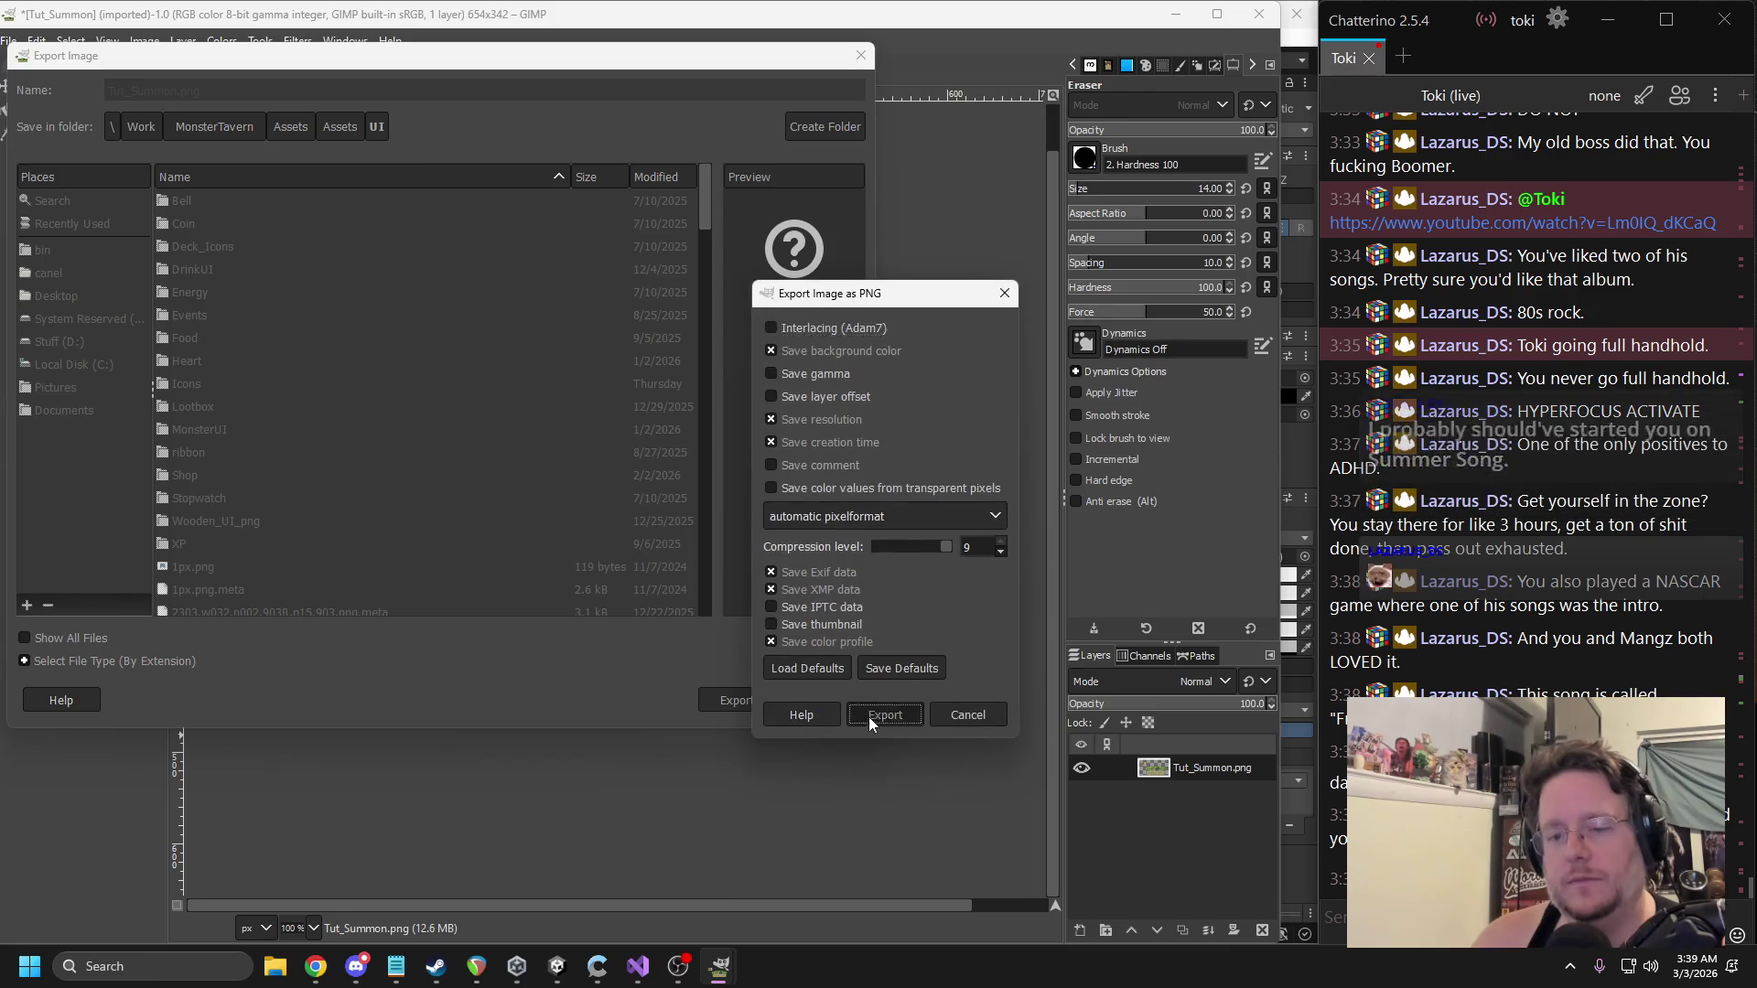
pyautogui.click(869, 717)
# Quit GIMP discarding changes and select the Tut_Summon texture in Unity.
pyautogui.click(1259, 14)
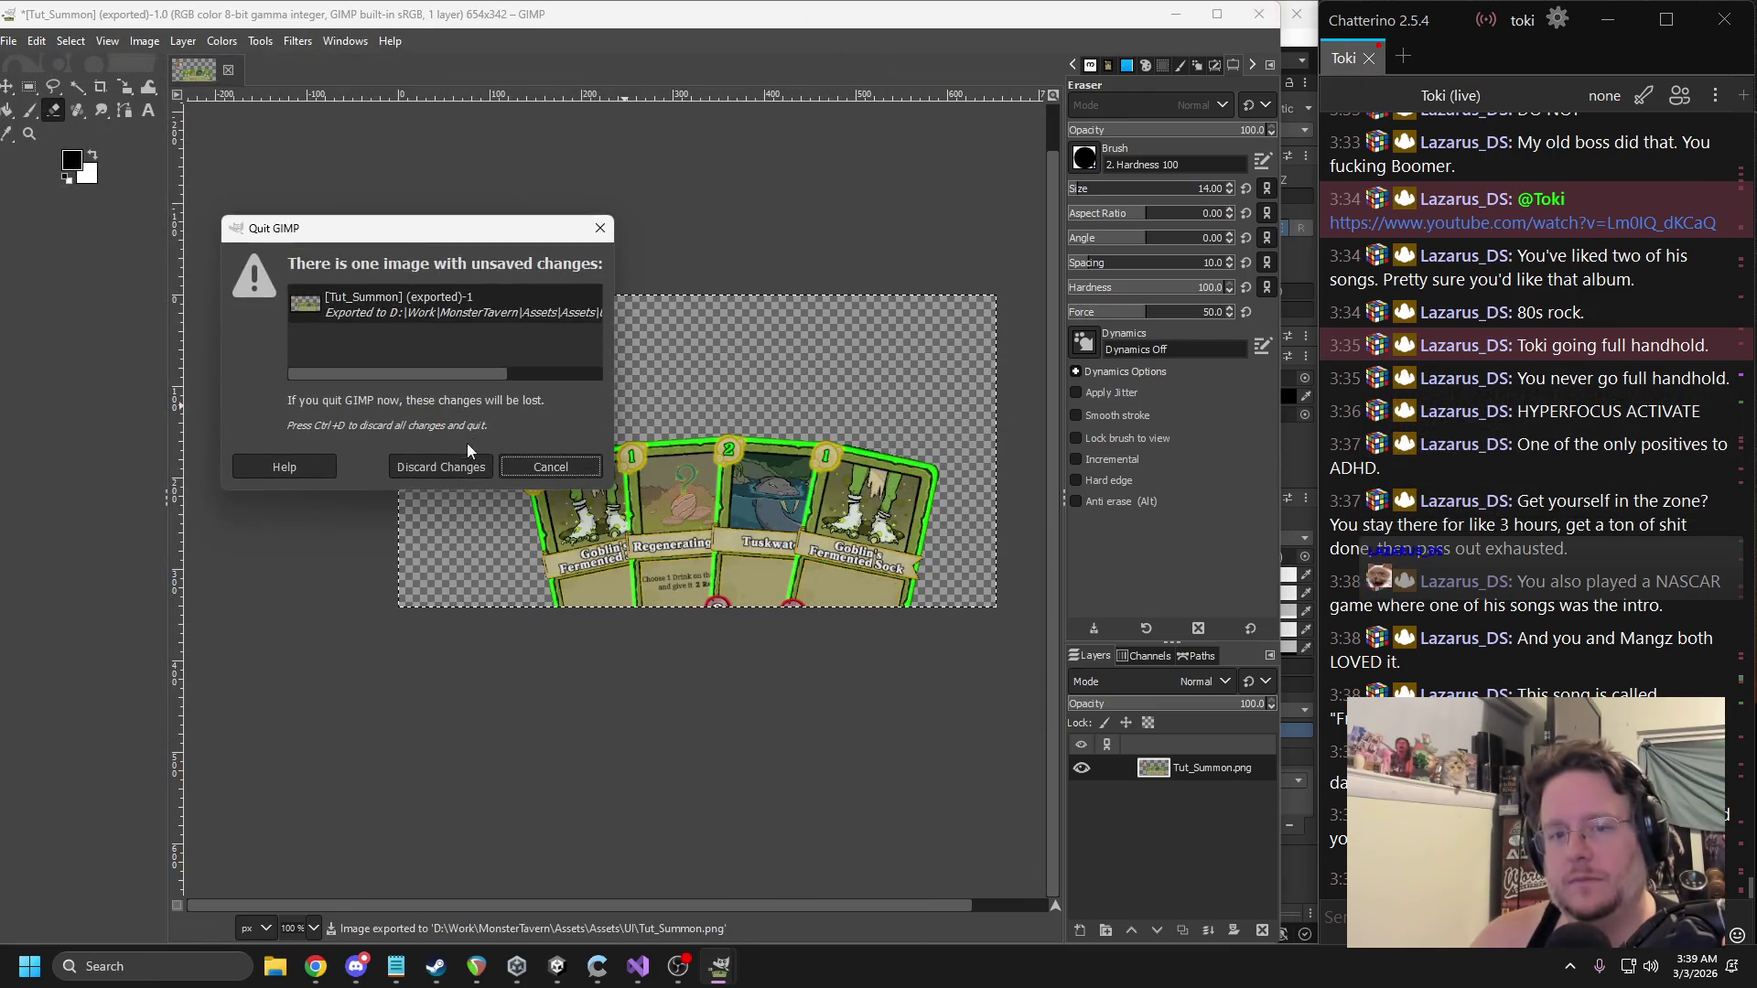
pyautogui.click(478, 456)
pyautogui.click(951, 181)
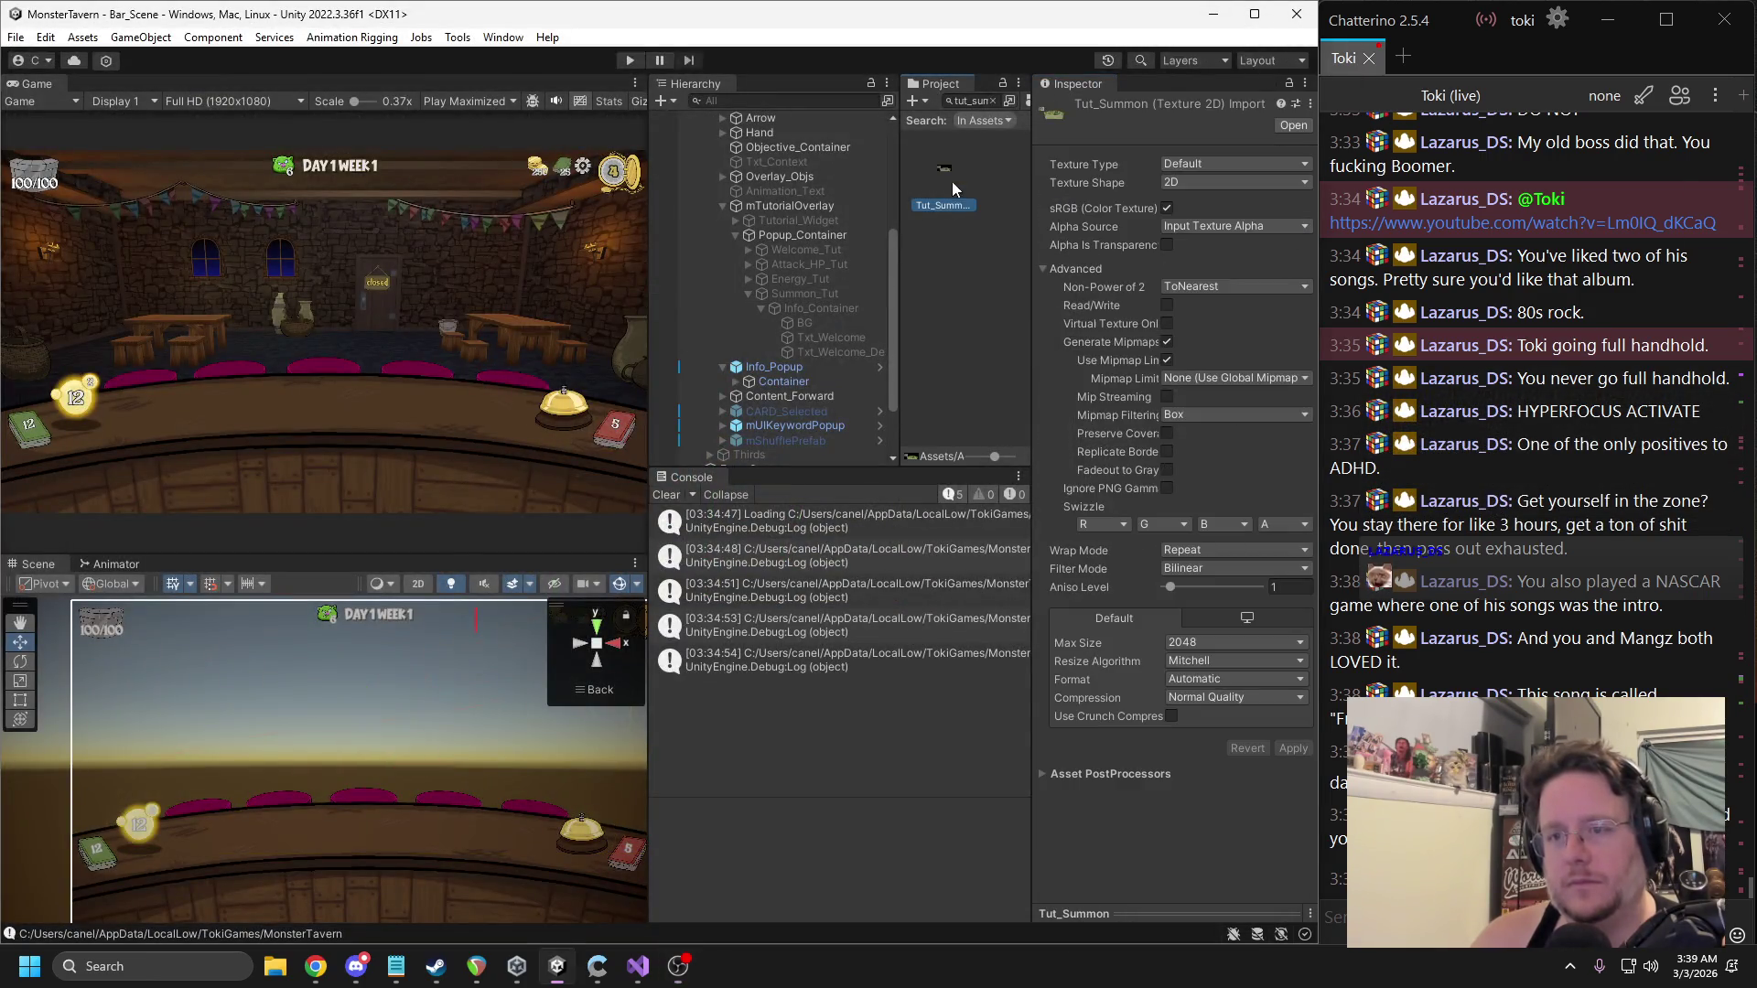
# Import Tut_Summon as a Sprite (2D and UI) with max size 1024 and apply.
pyautogui.click(1203, 641)
pyautogui.click(1211, 763)
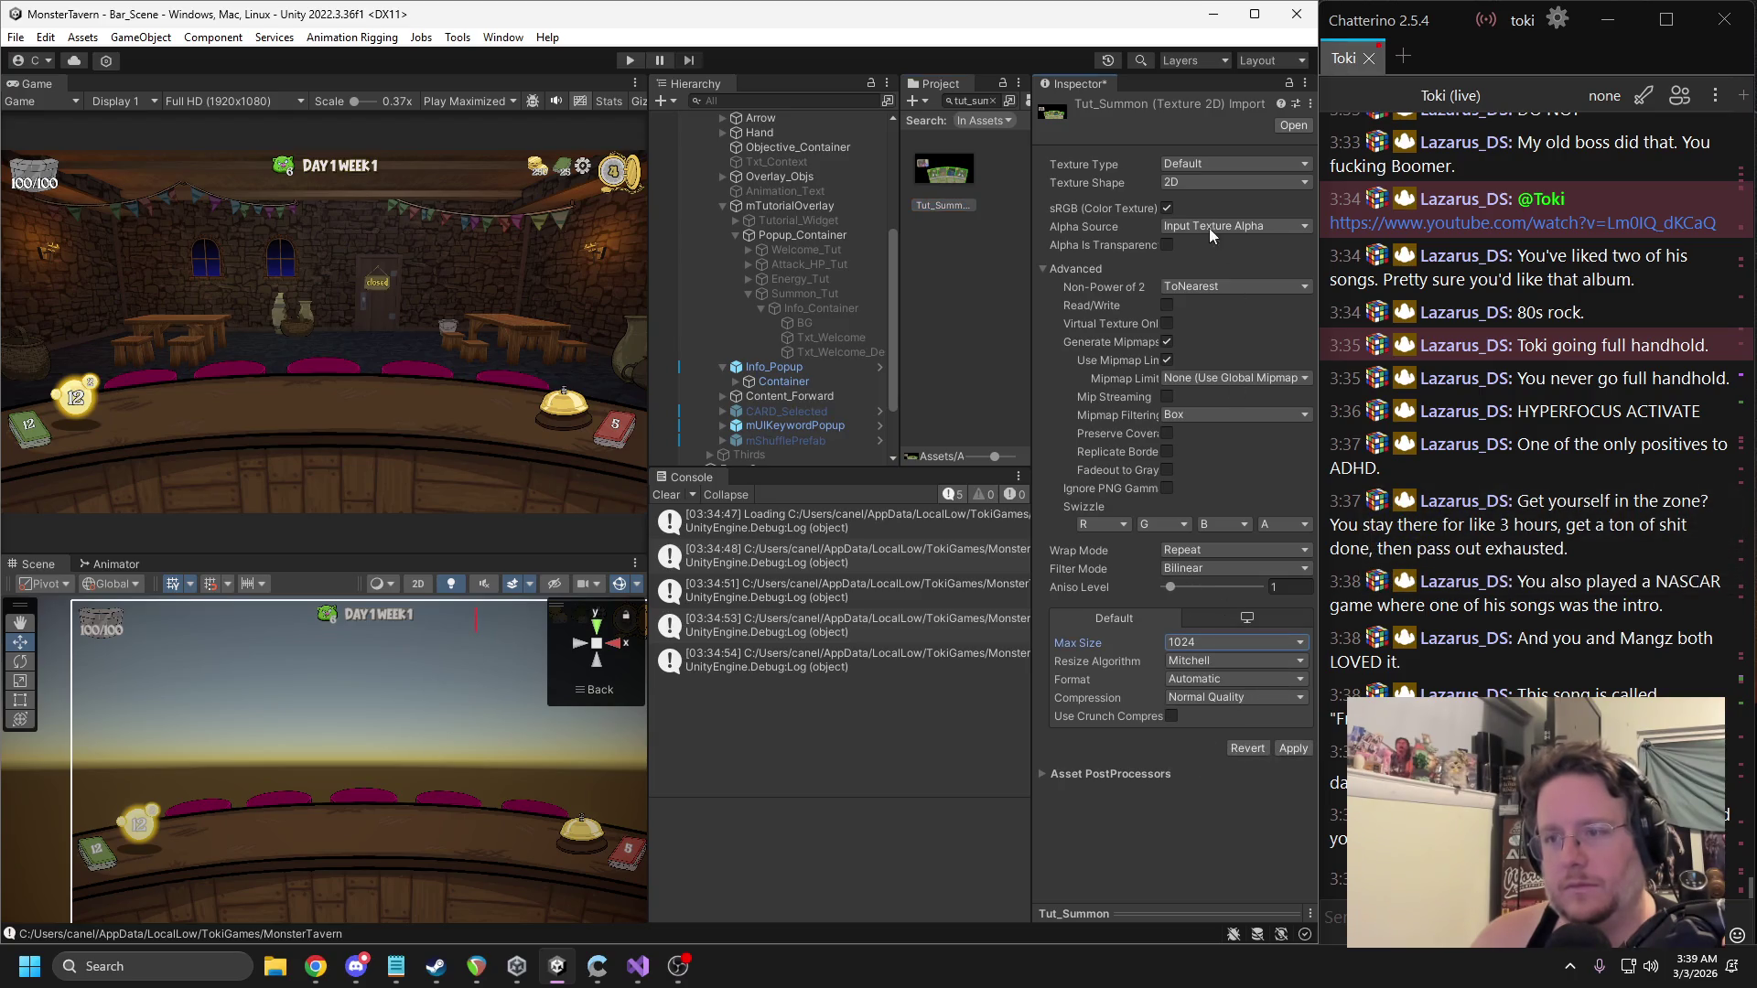
pyautogui.click(1190, 163)
pyautogui.click(1199, 246)
pyautogui.click(1291, 658)
# Re-enable Summon_Tut so the Summoning Drinks popup shows, collapsing its Info_Container branch.
pyautogui.click(809, 294)
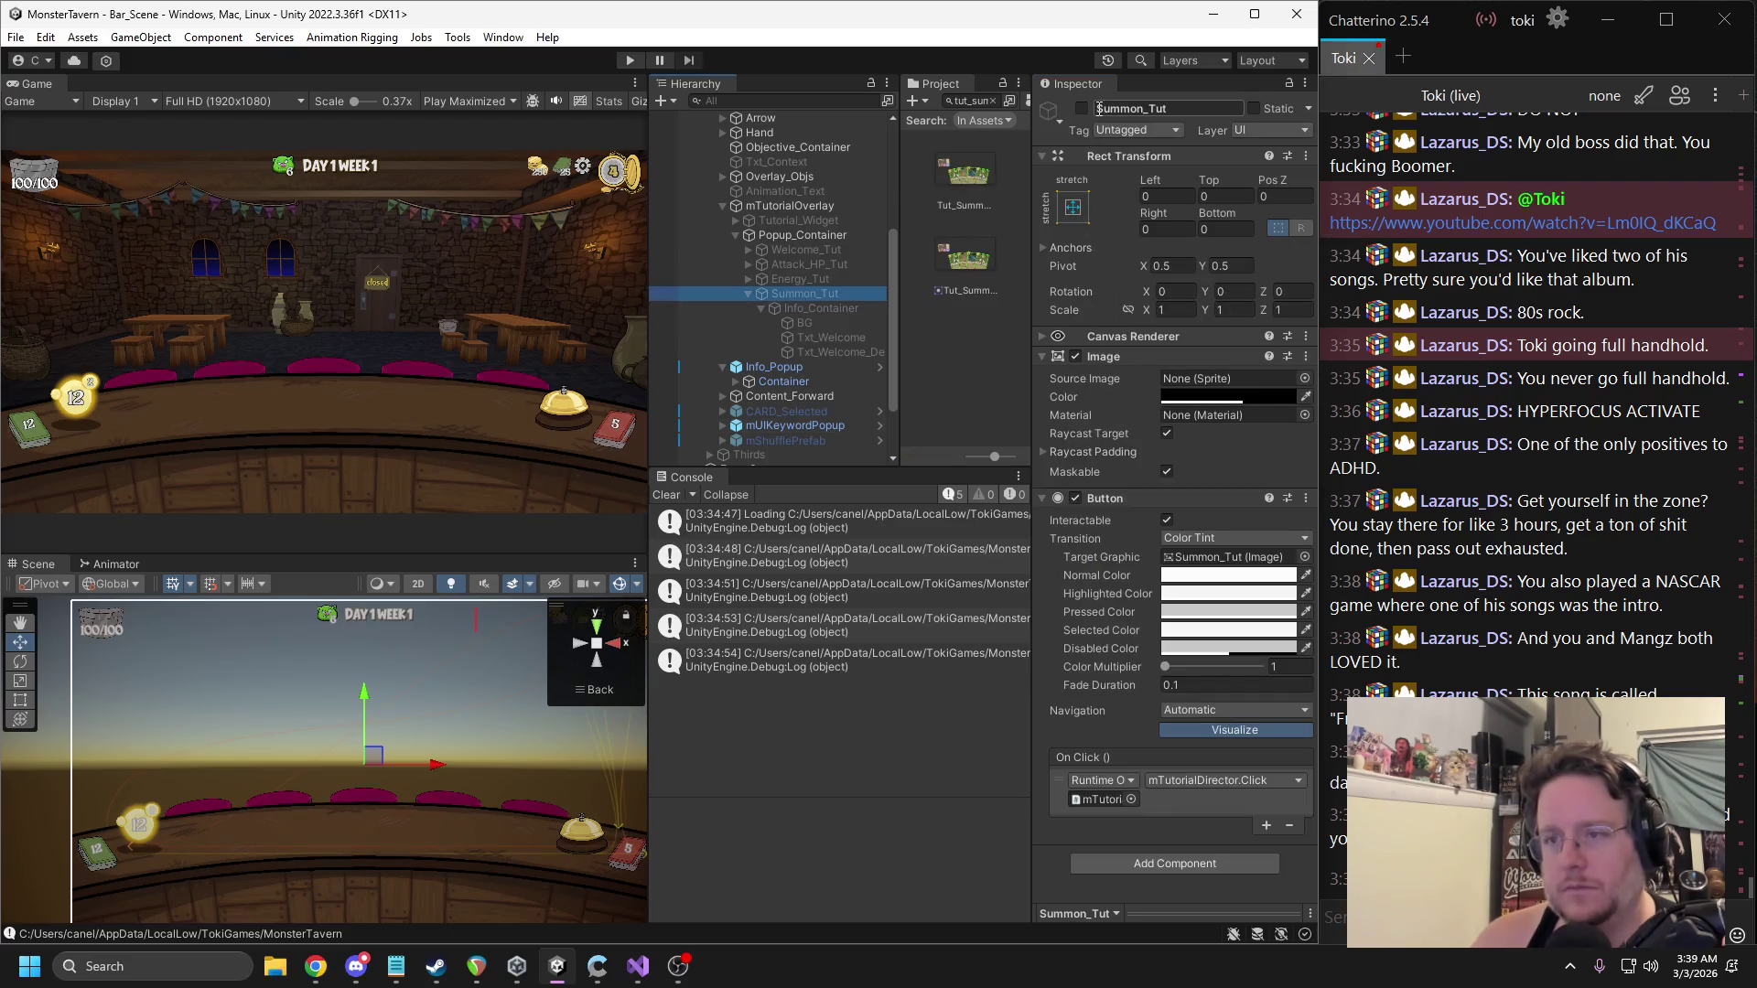
pyautogui.click(1082, 108)
pyautogui.click(817, 309)
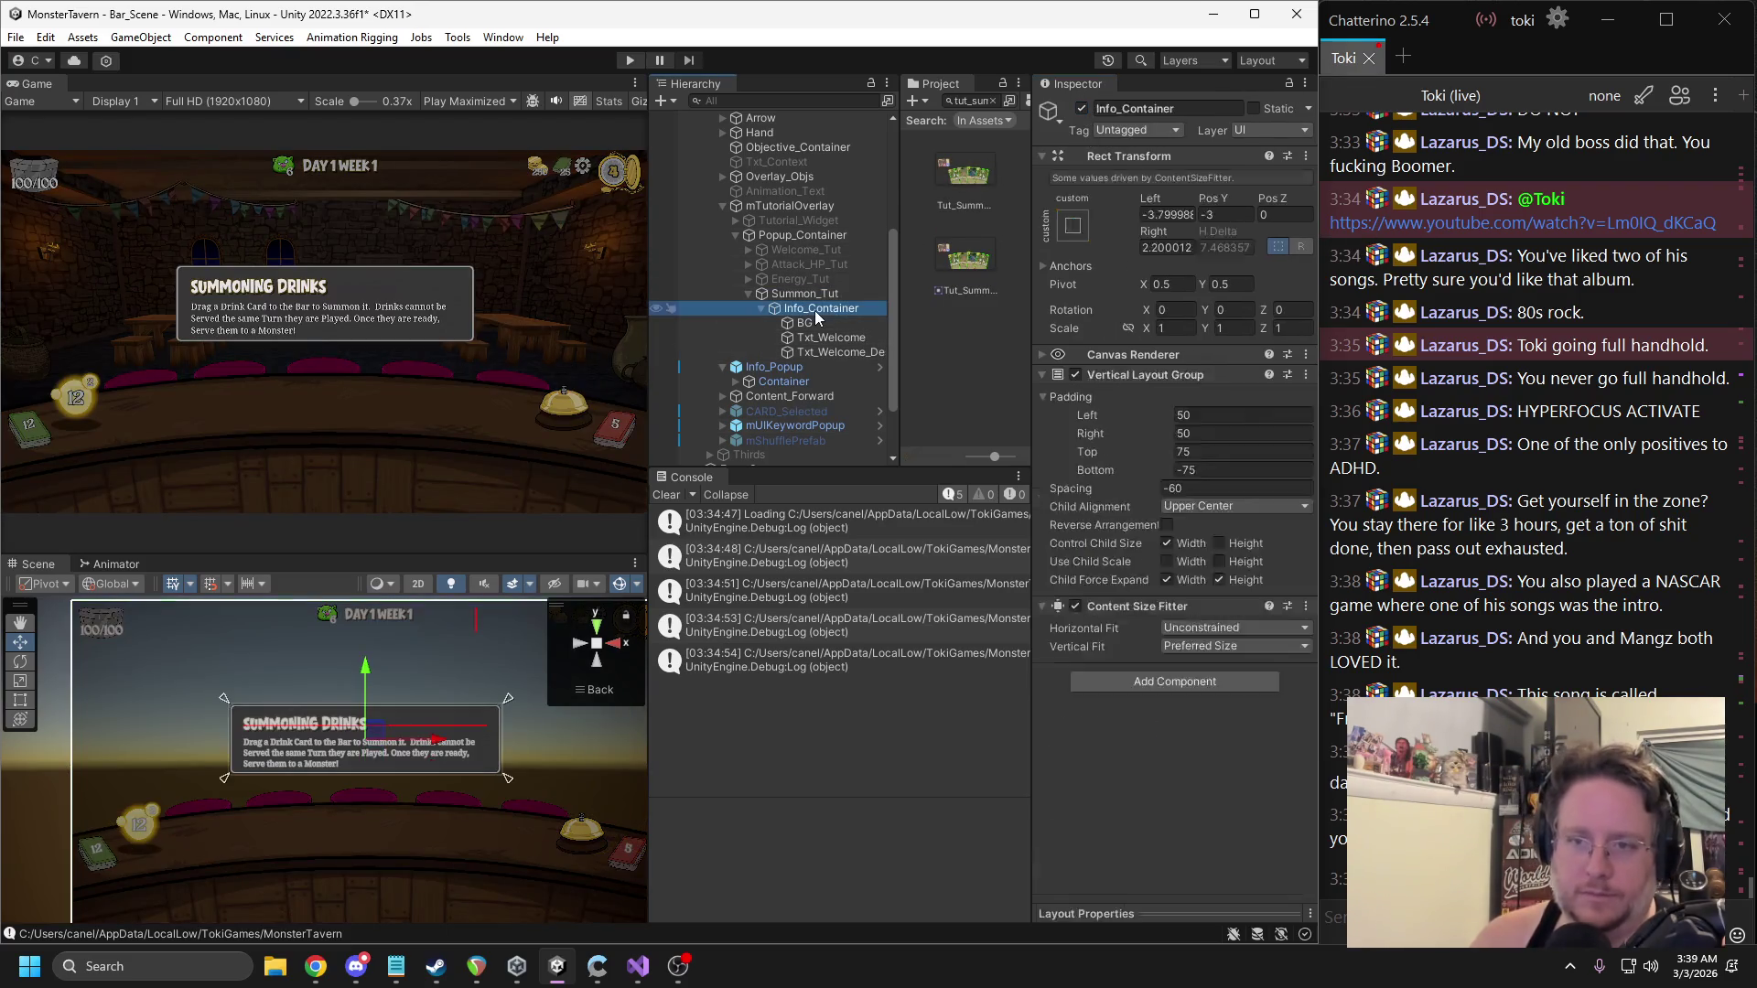
pyautogui.click(763, 310)
pyautogui.click(796, 295)
pyautogui.rightClick(796, 302)
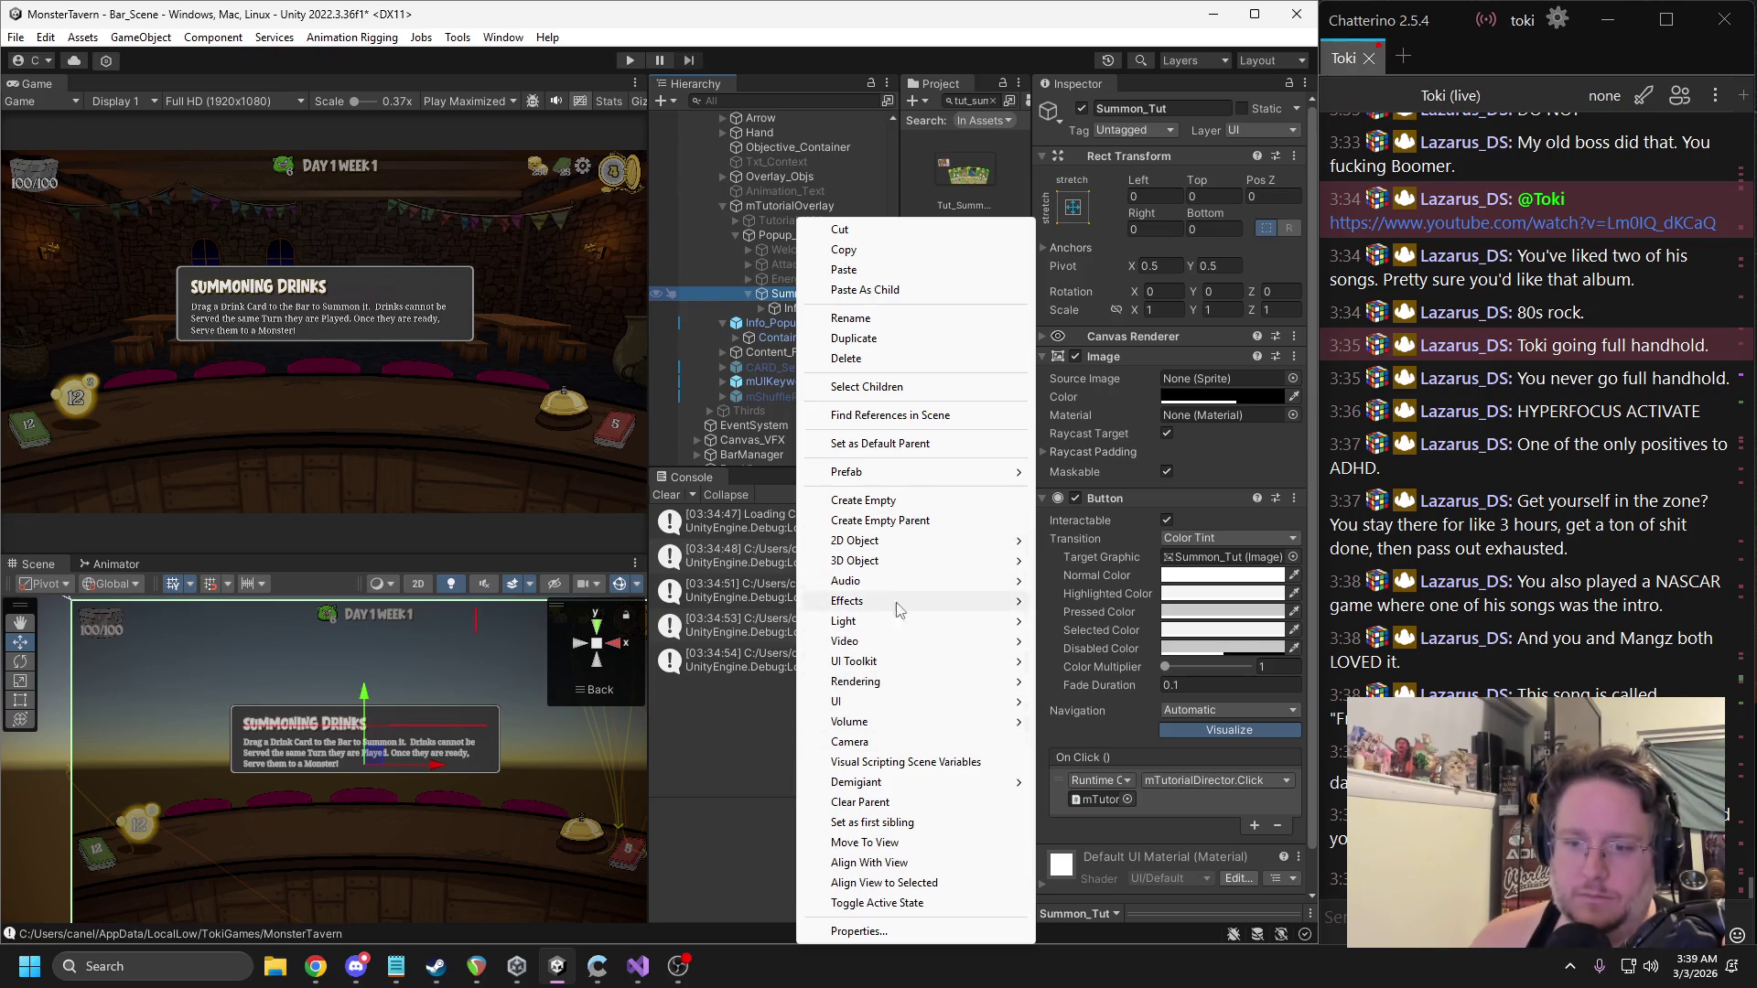
# Add an Image child under Summon_Tut, with raycast target off, at native size 654x342.
pyautogui.moveTo(860, 707)
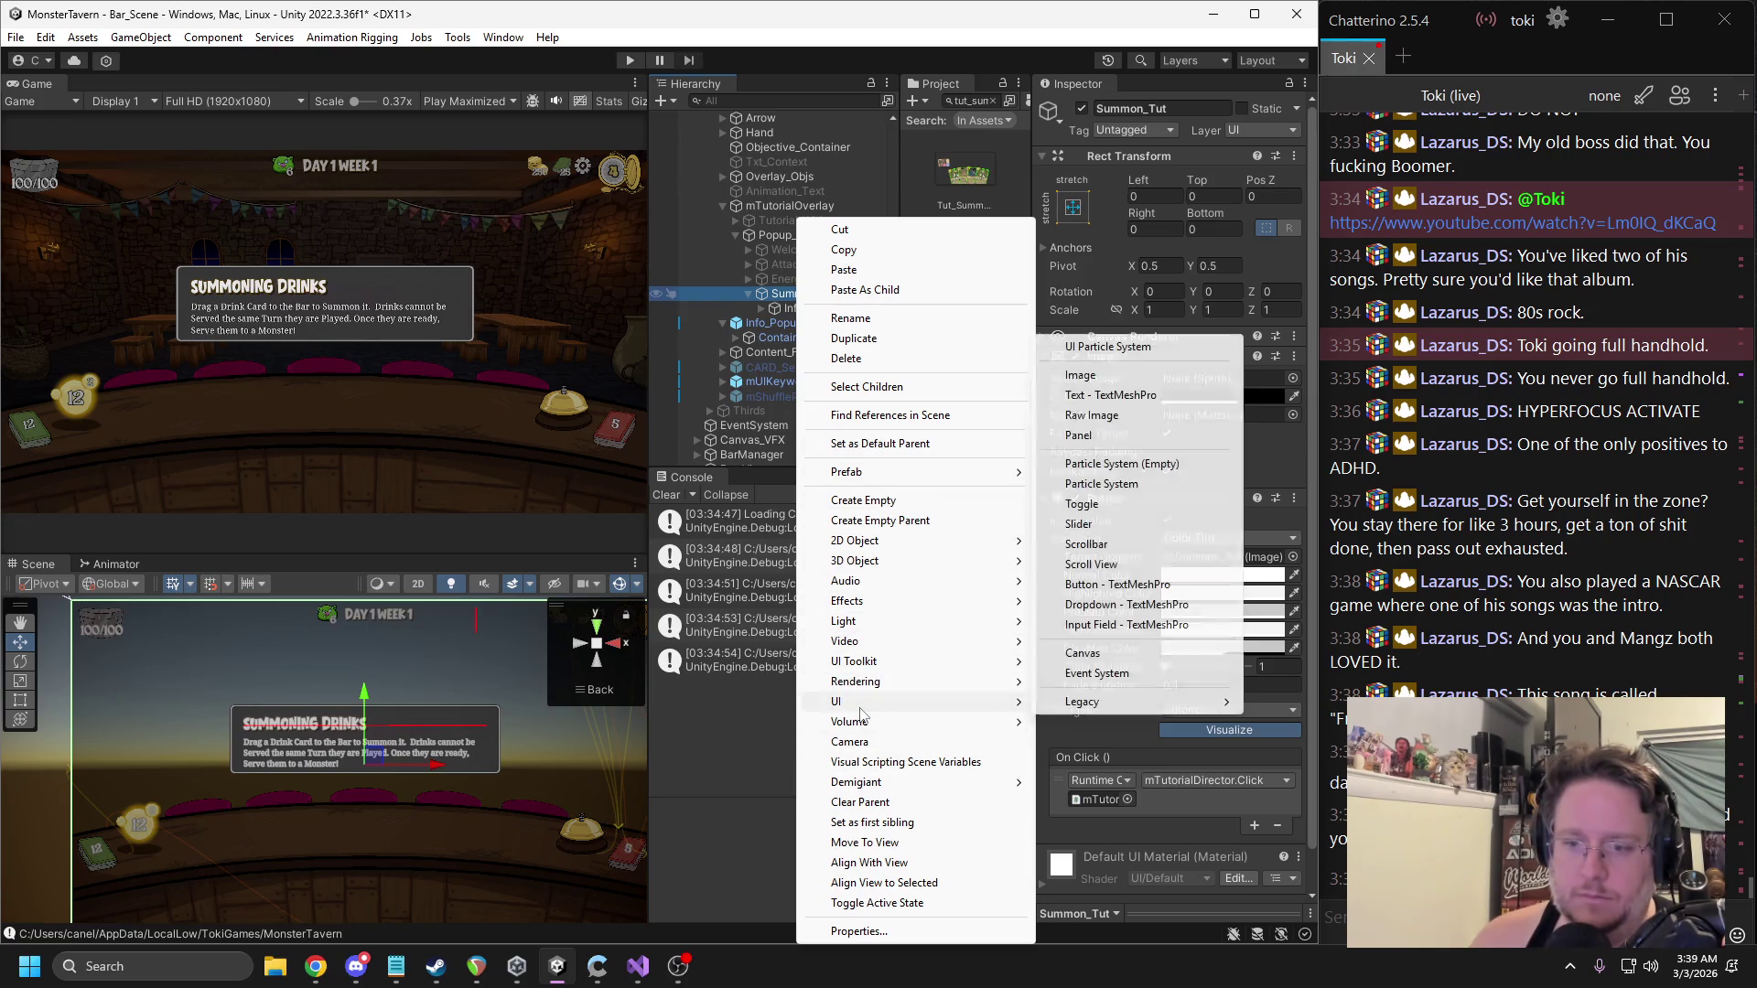
pyautogui.click(1081, 376)
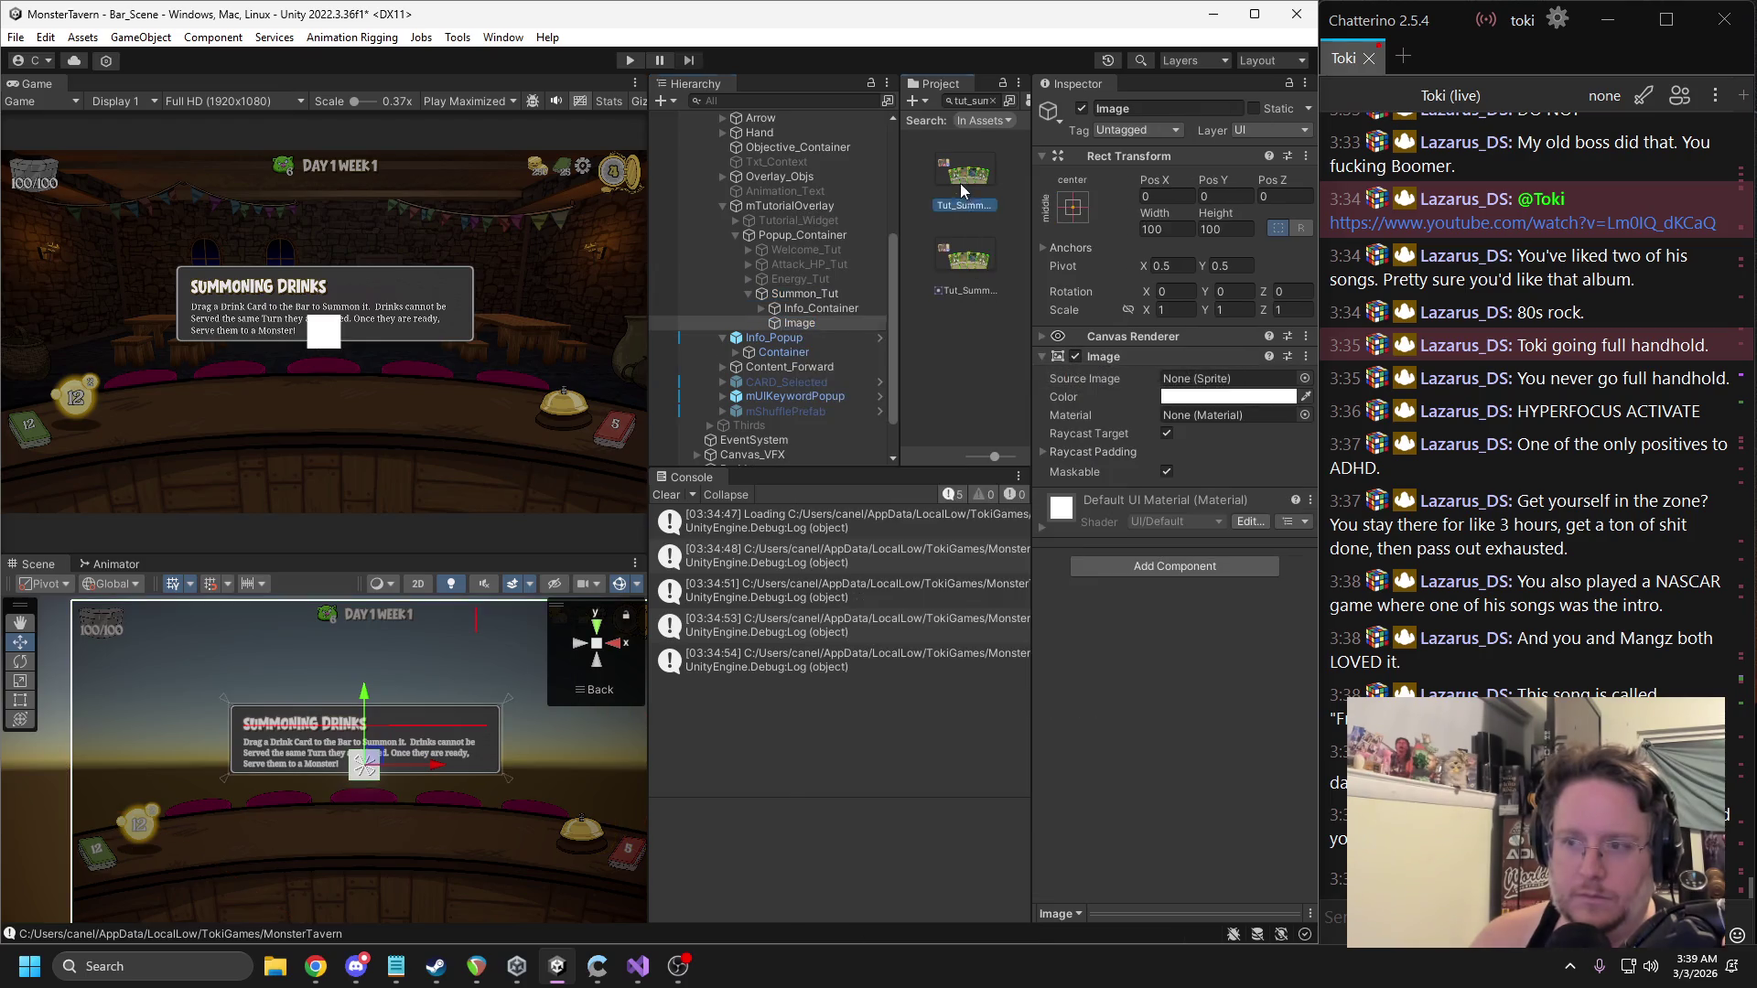
pyautogui.click(1167, 434)
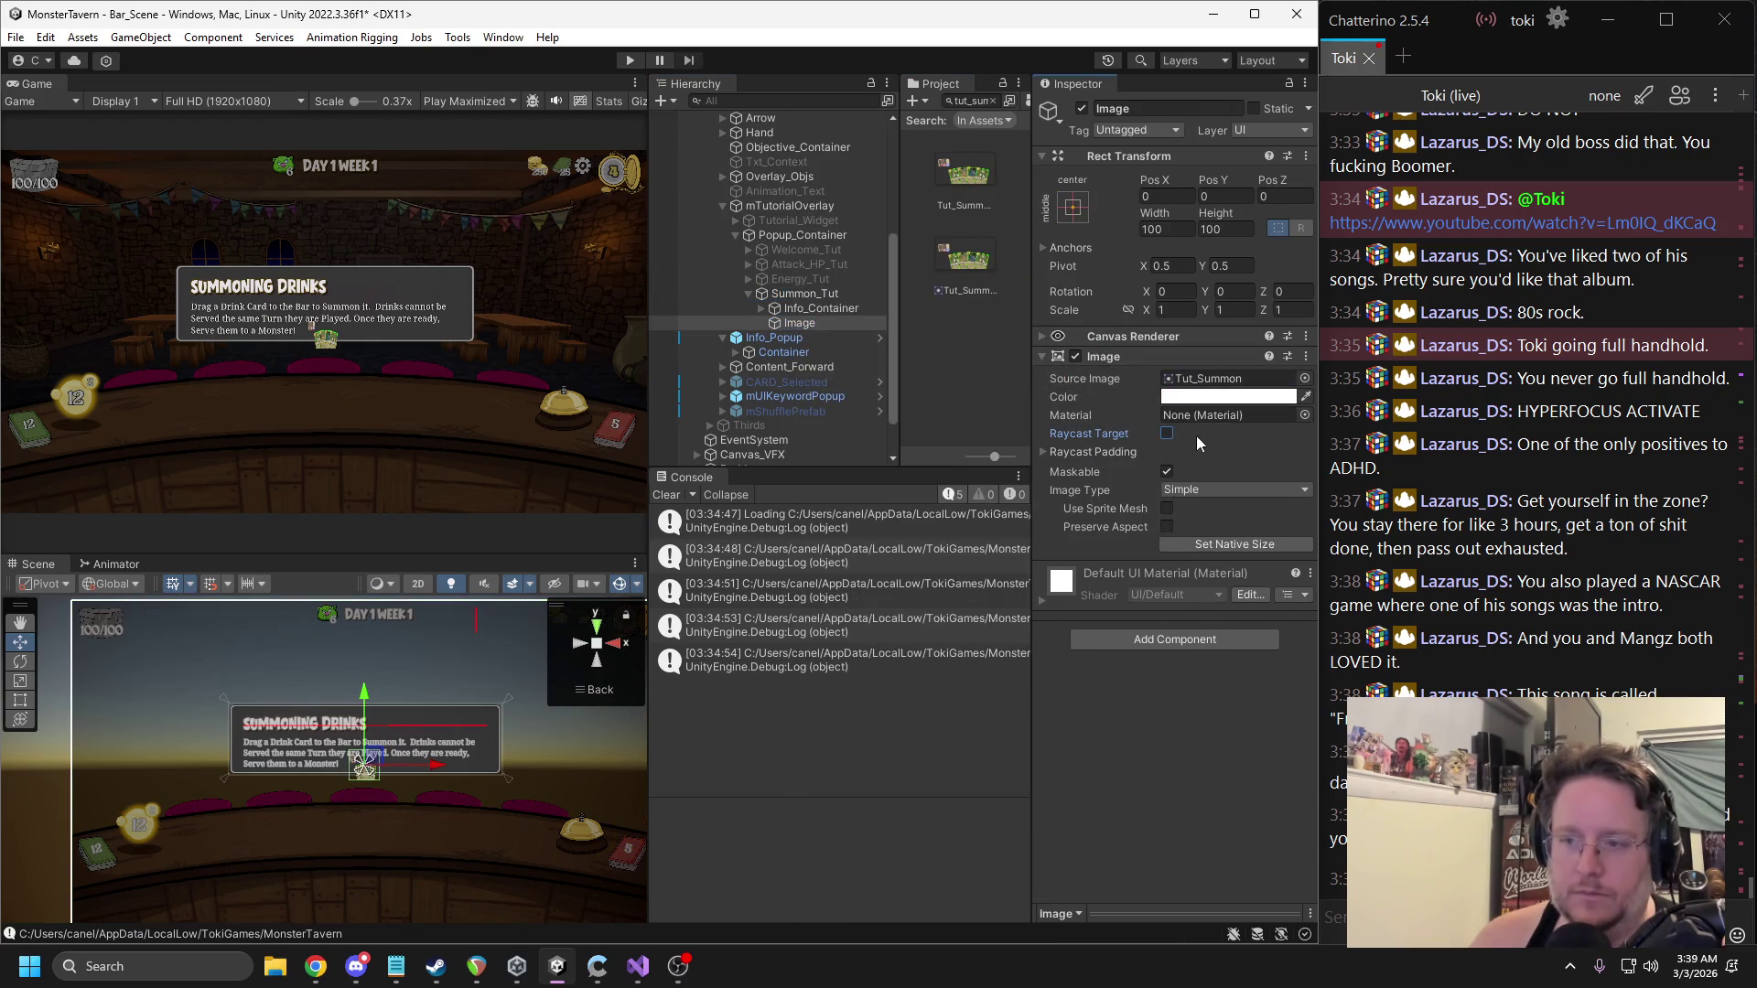
pyautogui.click(1201, 545)
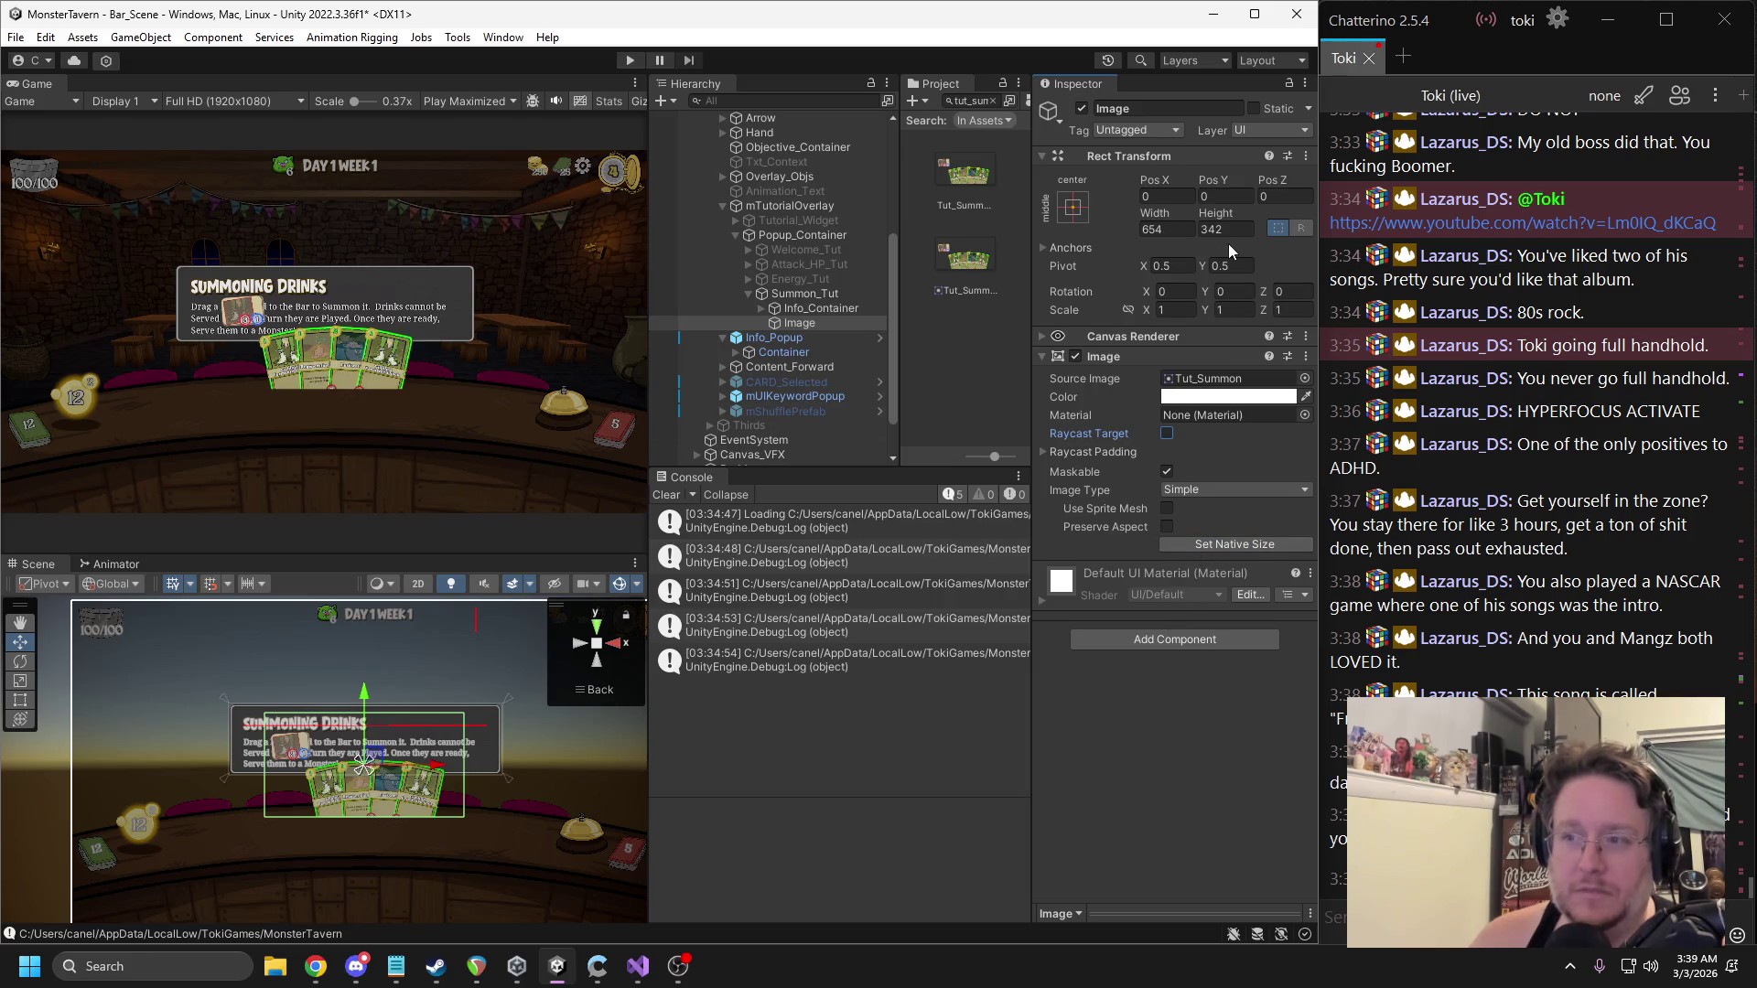
# Scale the summon image to 1.8 and move it under the popup text.
pyautogui.write('2')
pyautogui.press('Tab')
pyautogui.write('2')
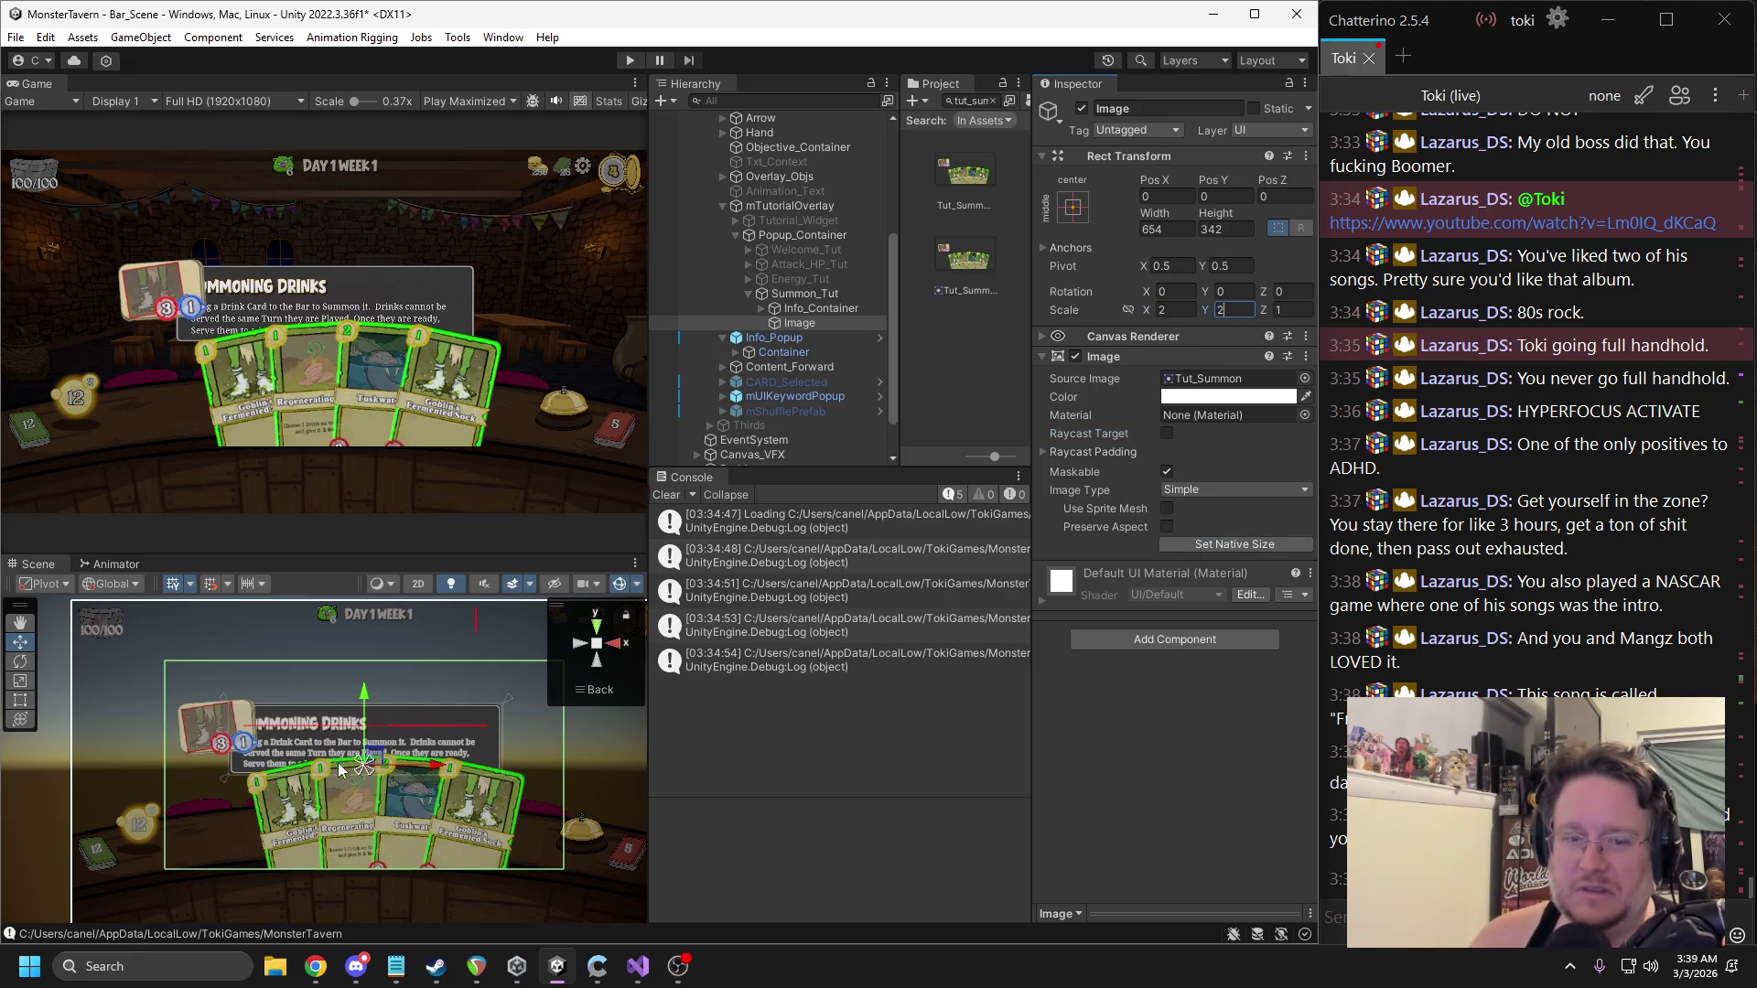
pyautogui.moveTo(370, 763); pyautogui.dragTo(392, 860)
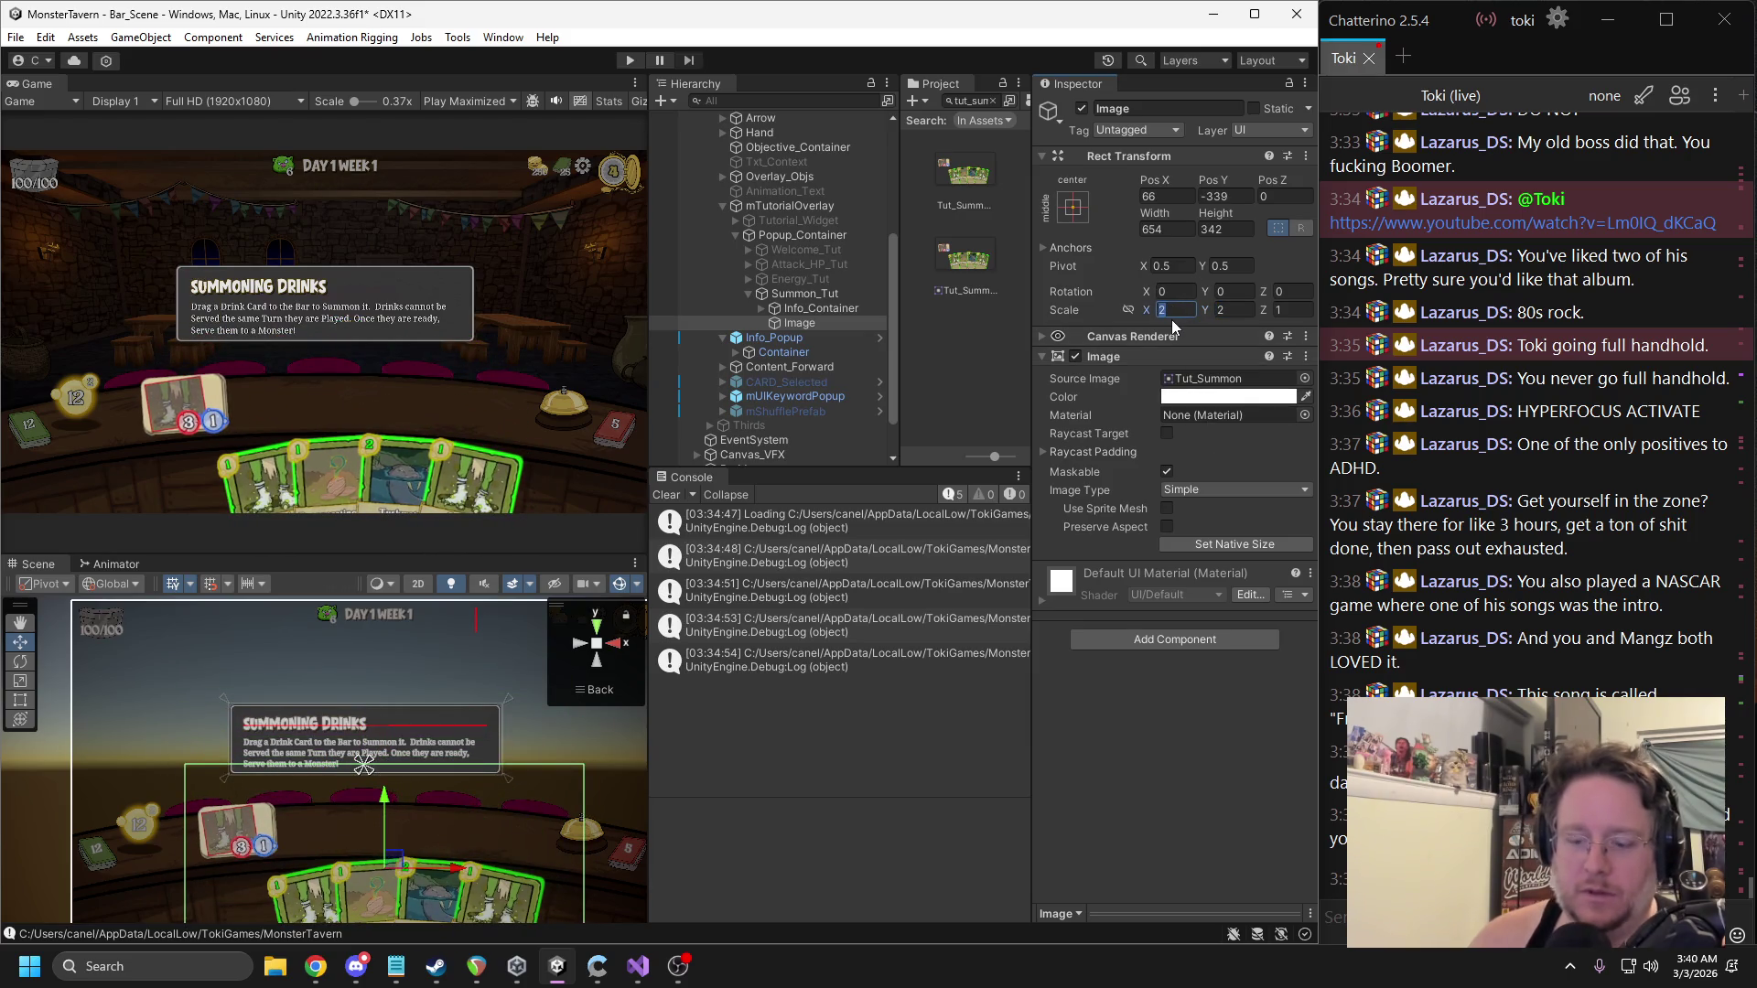
pyautogui.write('1.8')
pyautogui.press('Tab')
pyautogui.write('1.8')
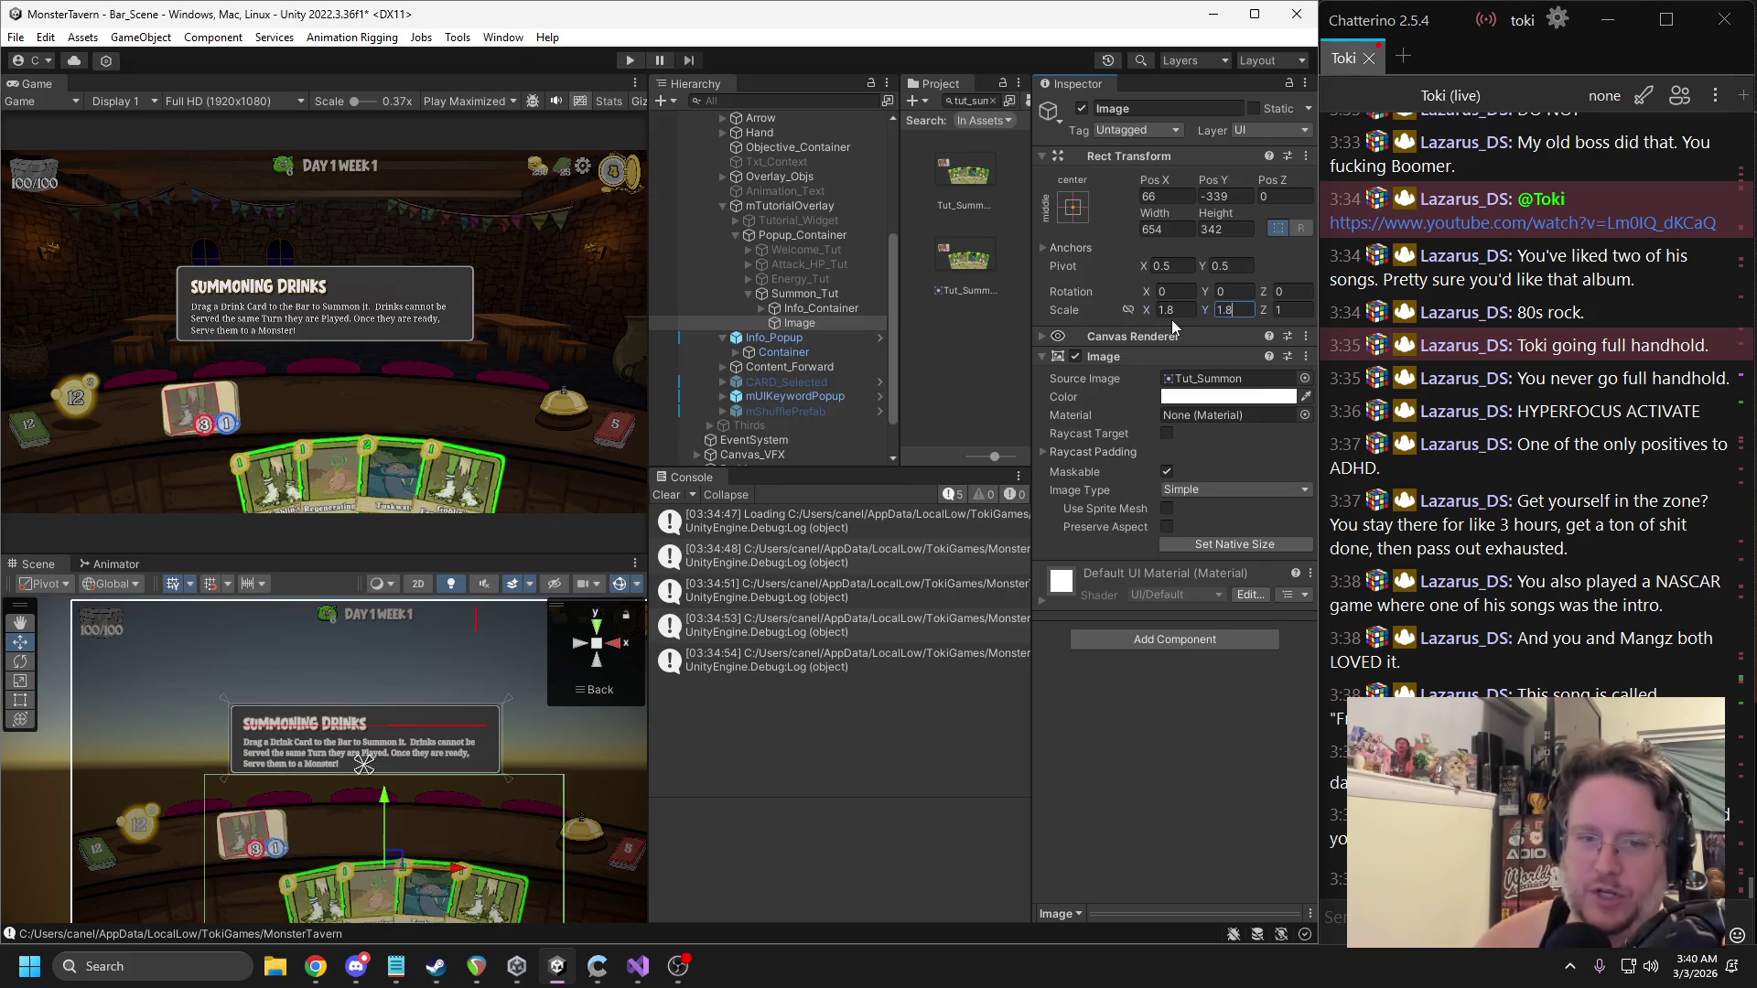
pyautogui.moveTo(396, 862)
pyautogui.mouseDown()
pyautogui.moveTo(387, 835)
pyautogui.moveTo(394, 862)
pyautogui.mouseUp()
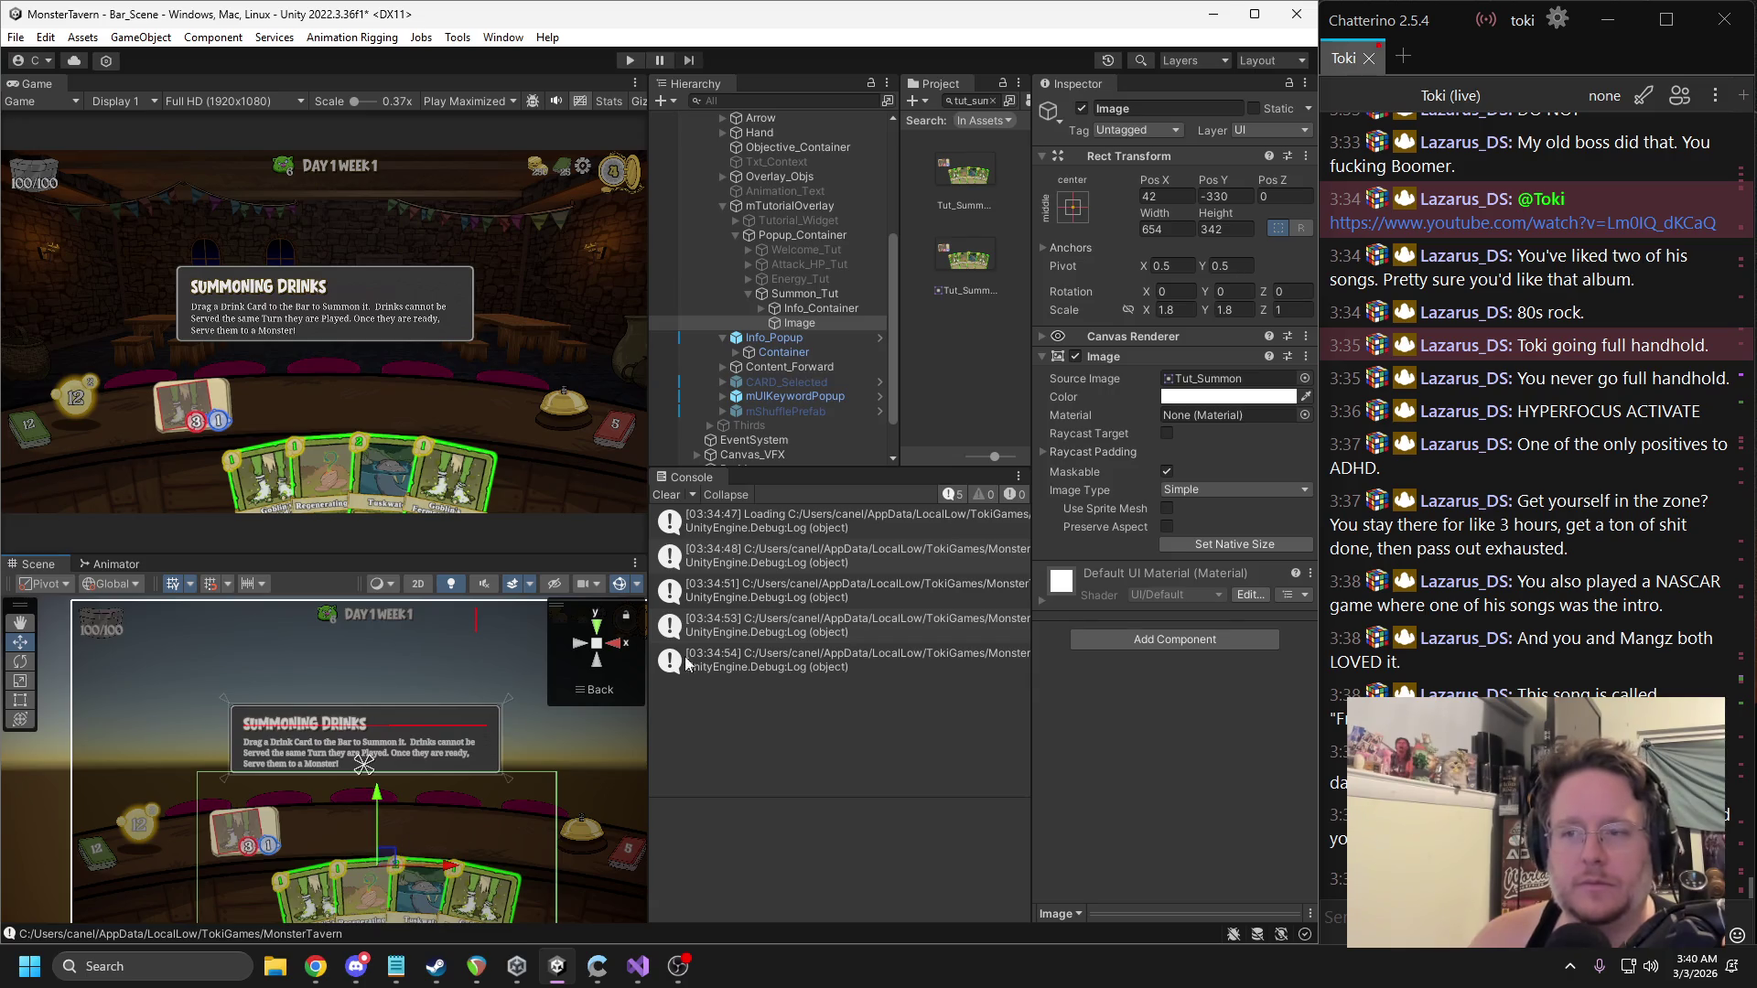
# Try image scales of 1.7 and 1.6, keeping the depth scale at 1.
pyautogui.click(1171, 313)
pyautogui.press('BackSpace')
pyautogui.write('7')
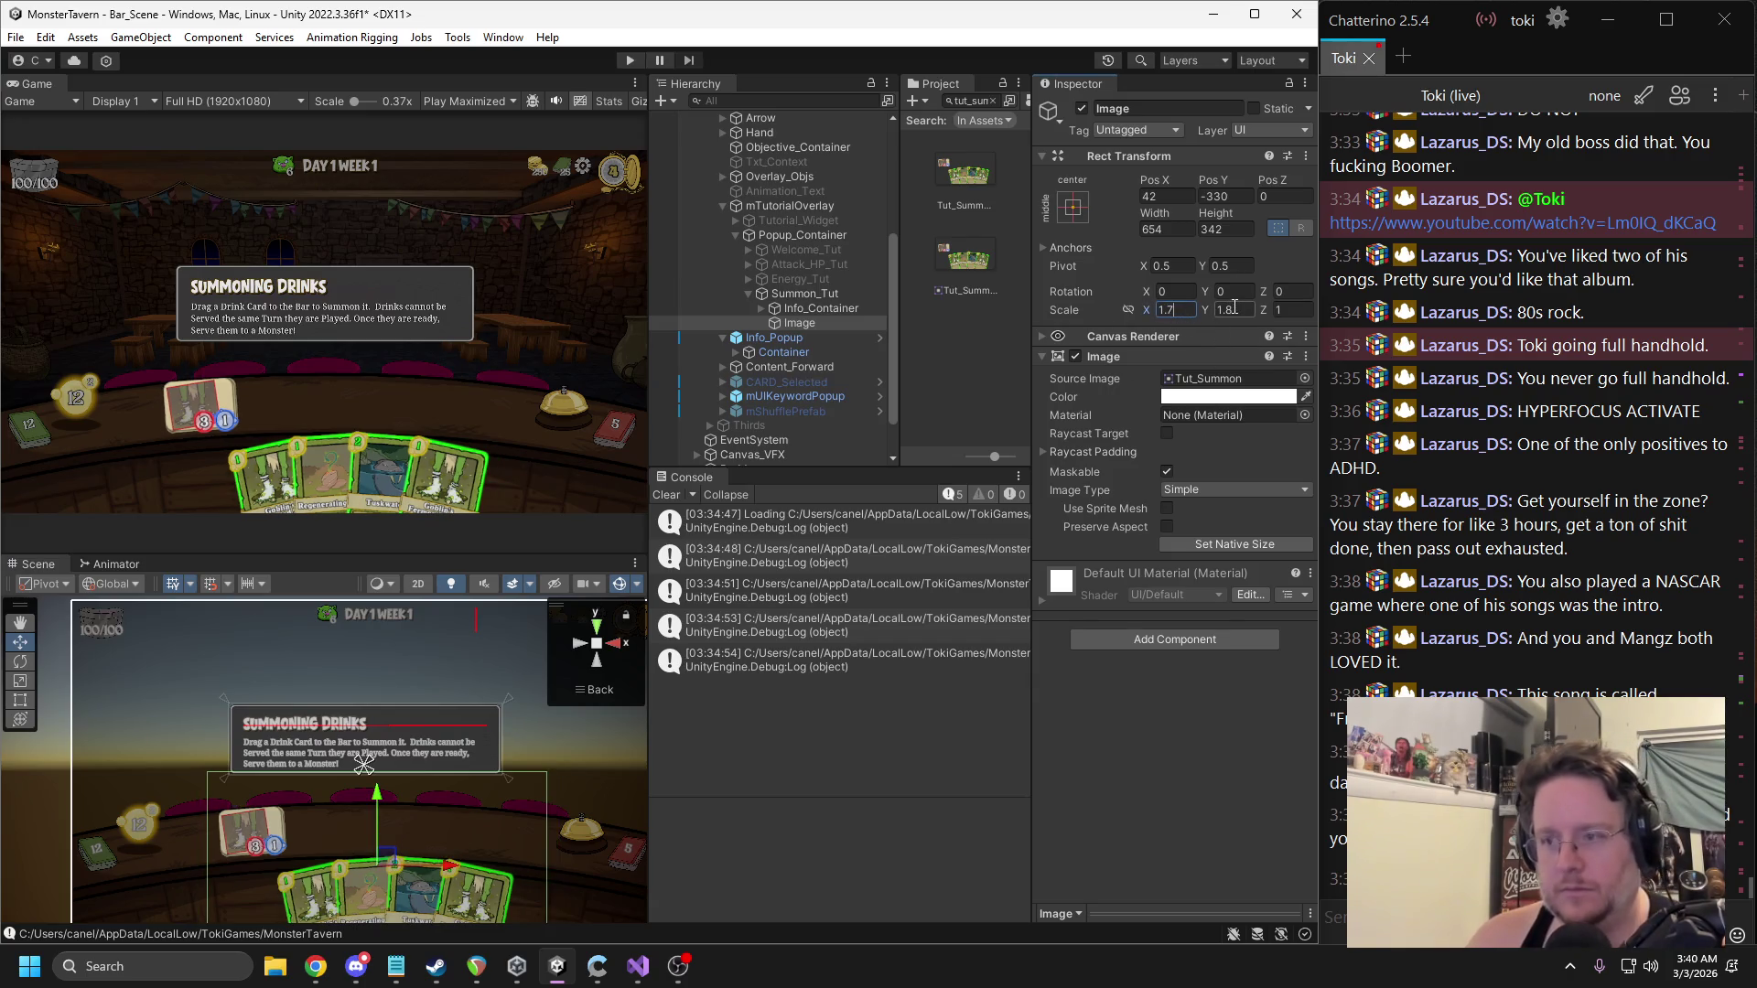
pyautogui.press('Tab')
pyautogui.write('1.7')
pyautogui.press('Tab')
pyautogui.write('1.7')
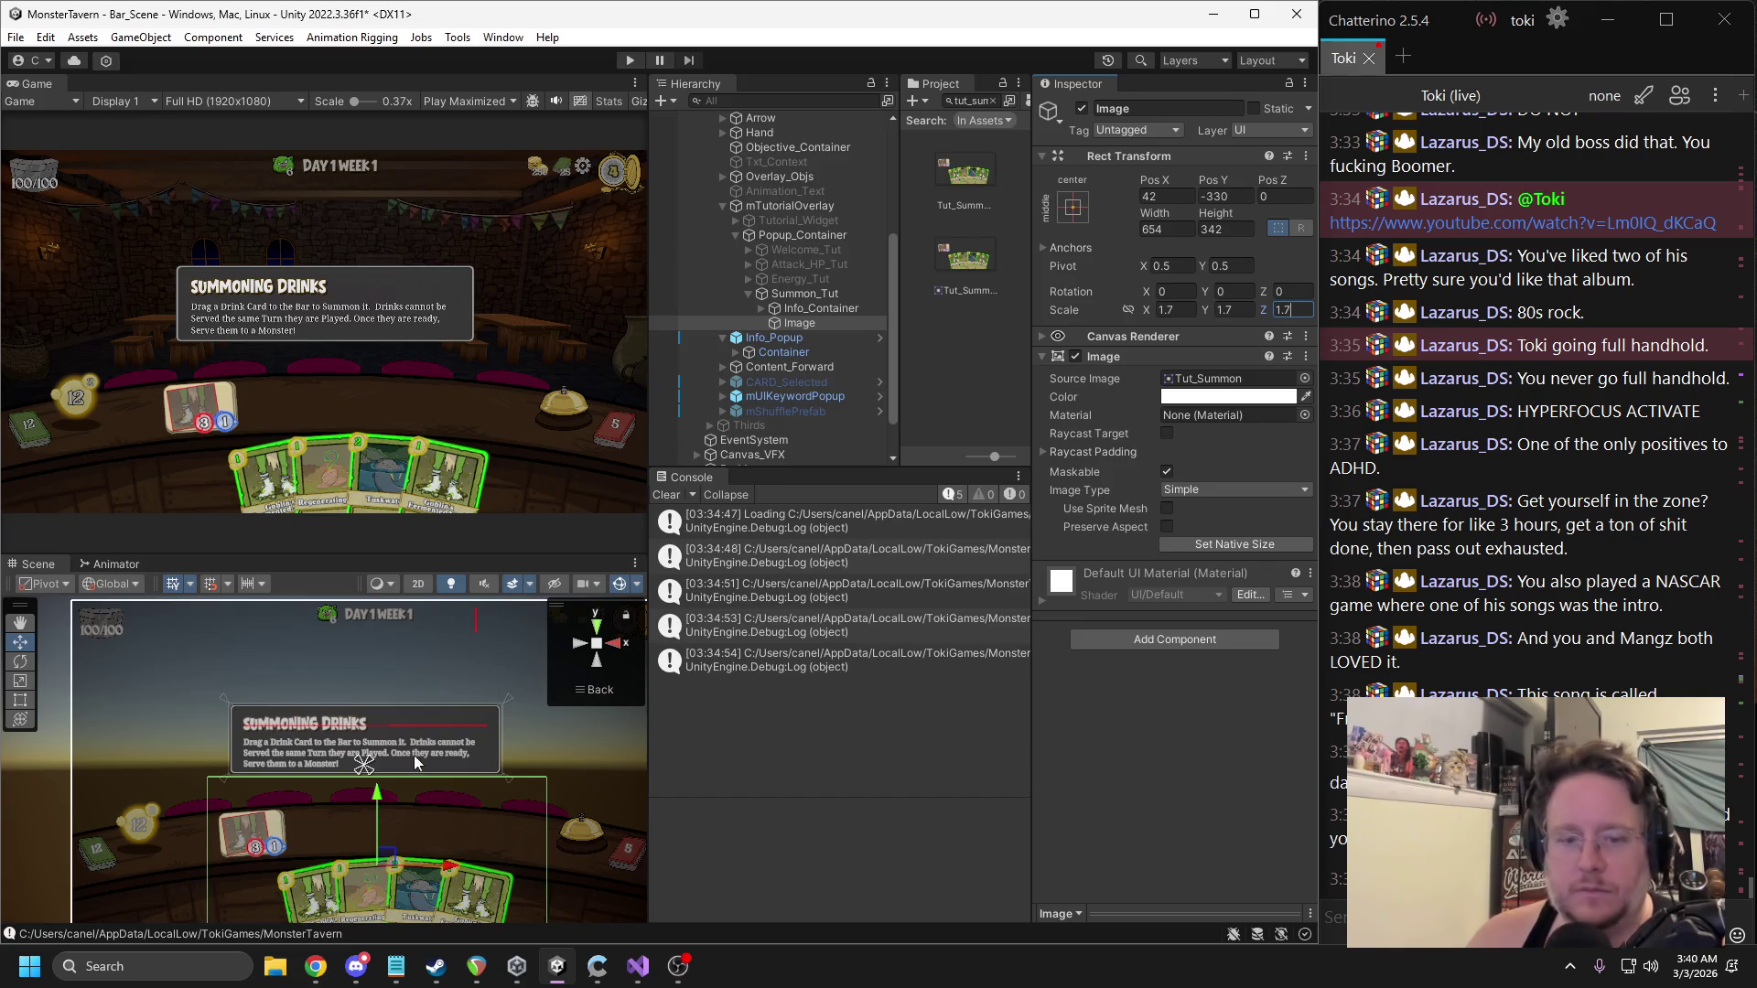
pyautogui.press('BackSpace')
pyautogui.press('BackSpace')
pyautogui.hotkey('ctrl', 'z')
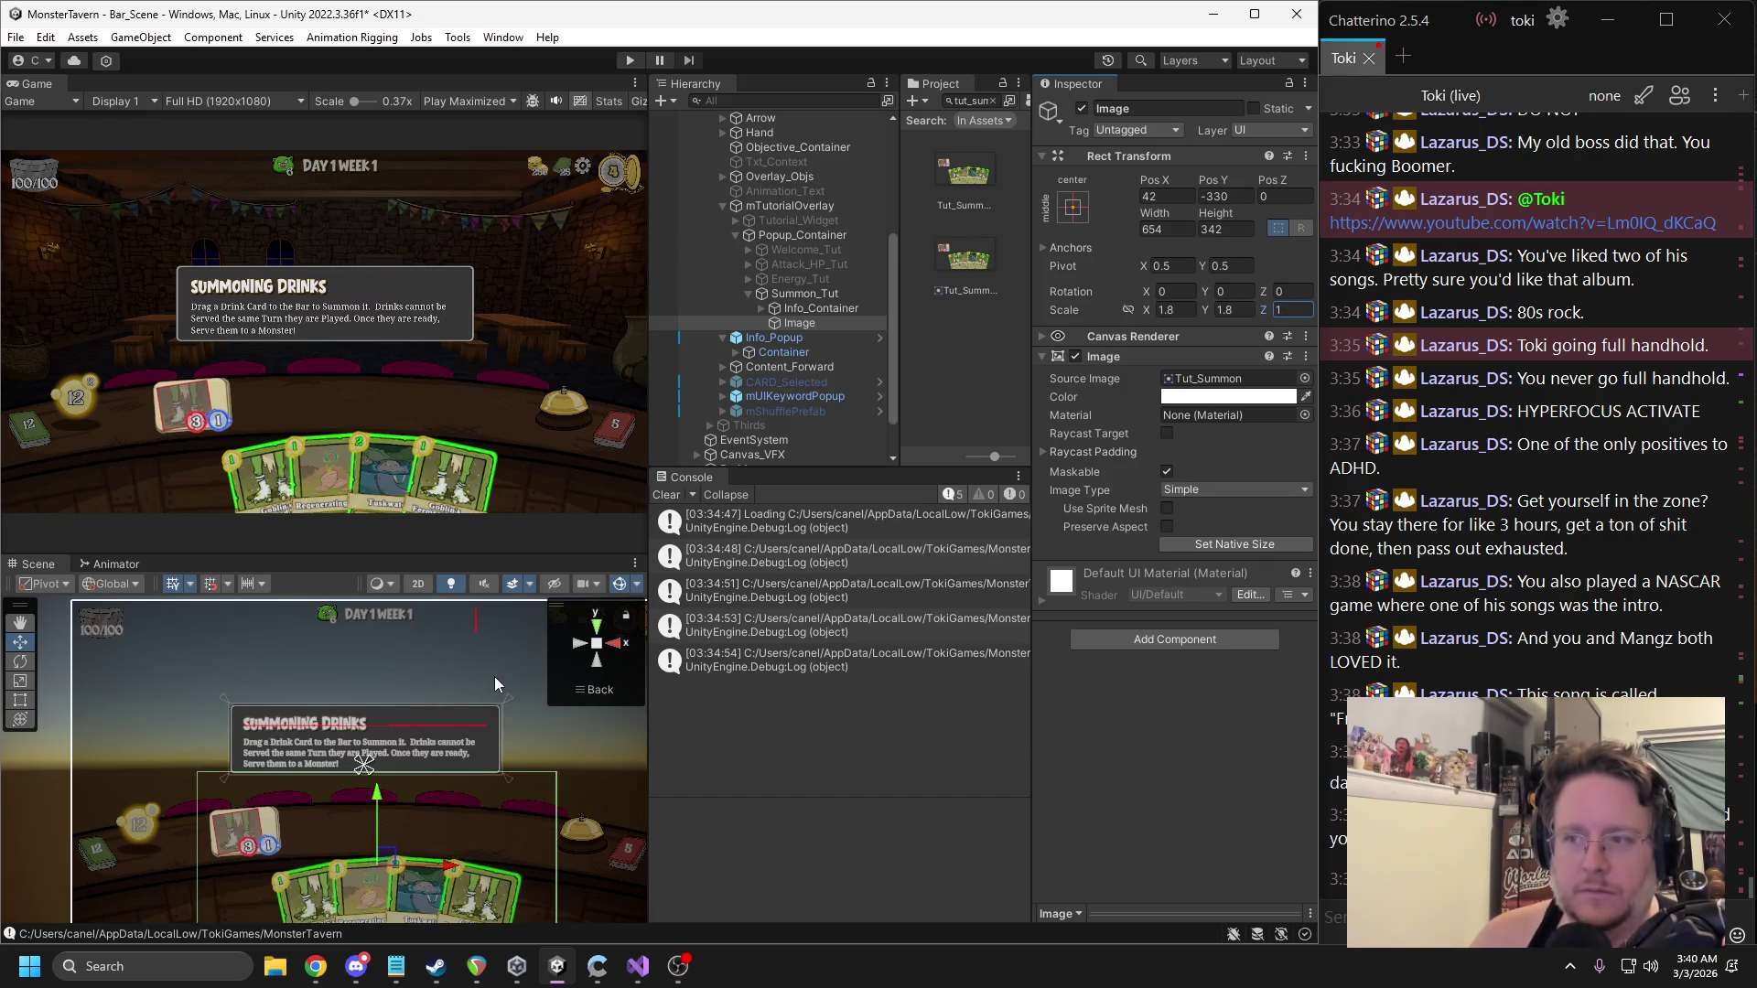
pyautogui.press('BackSpace')
pyautogui.write('6')
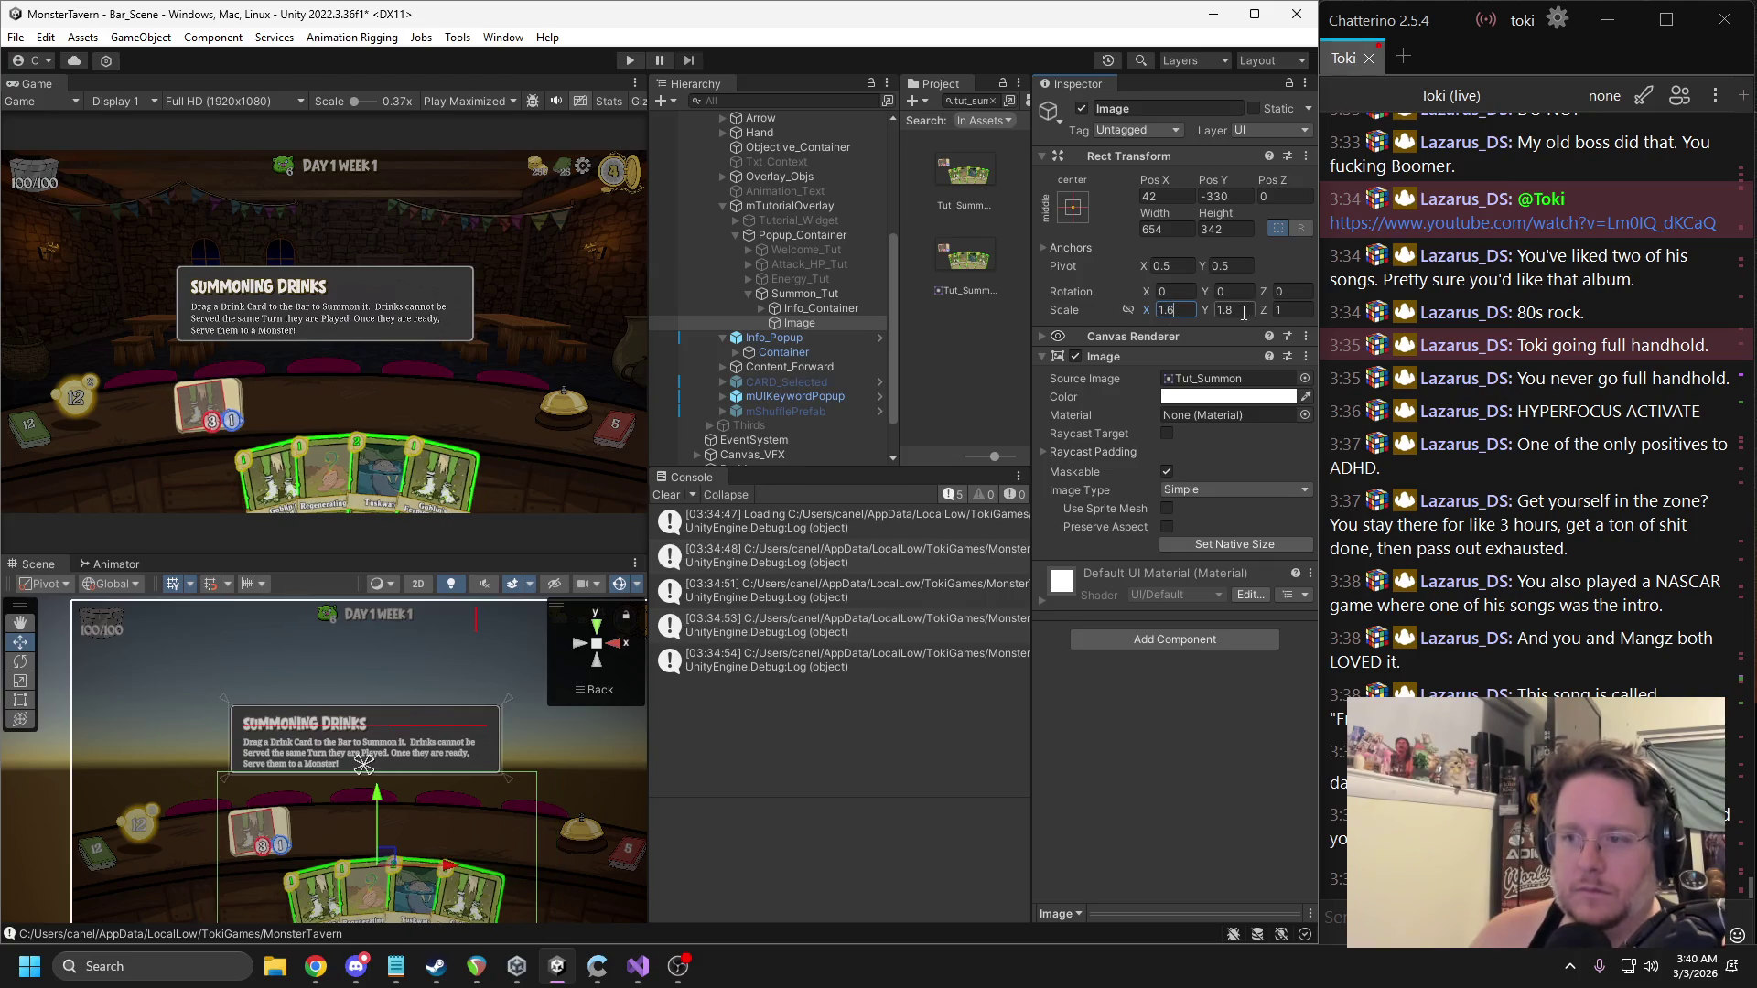
pyautogui.write('1.6')
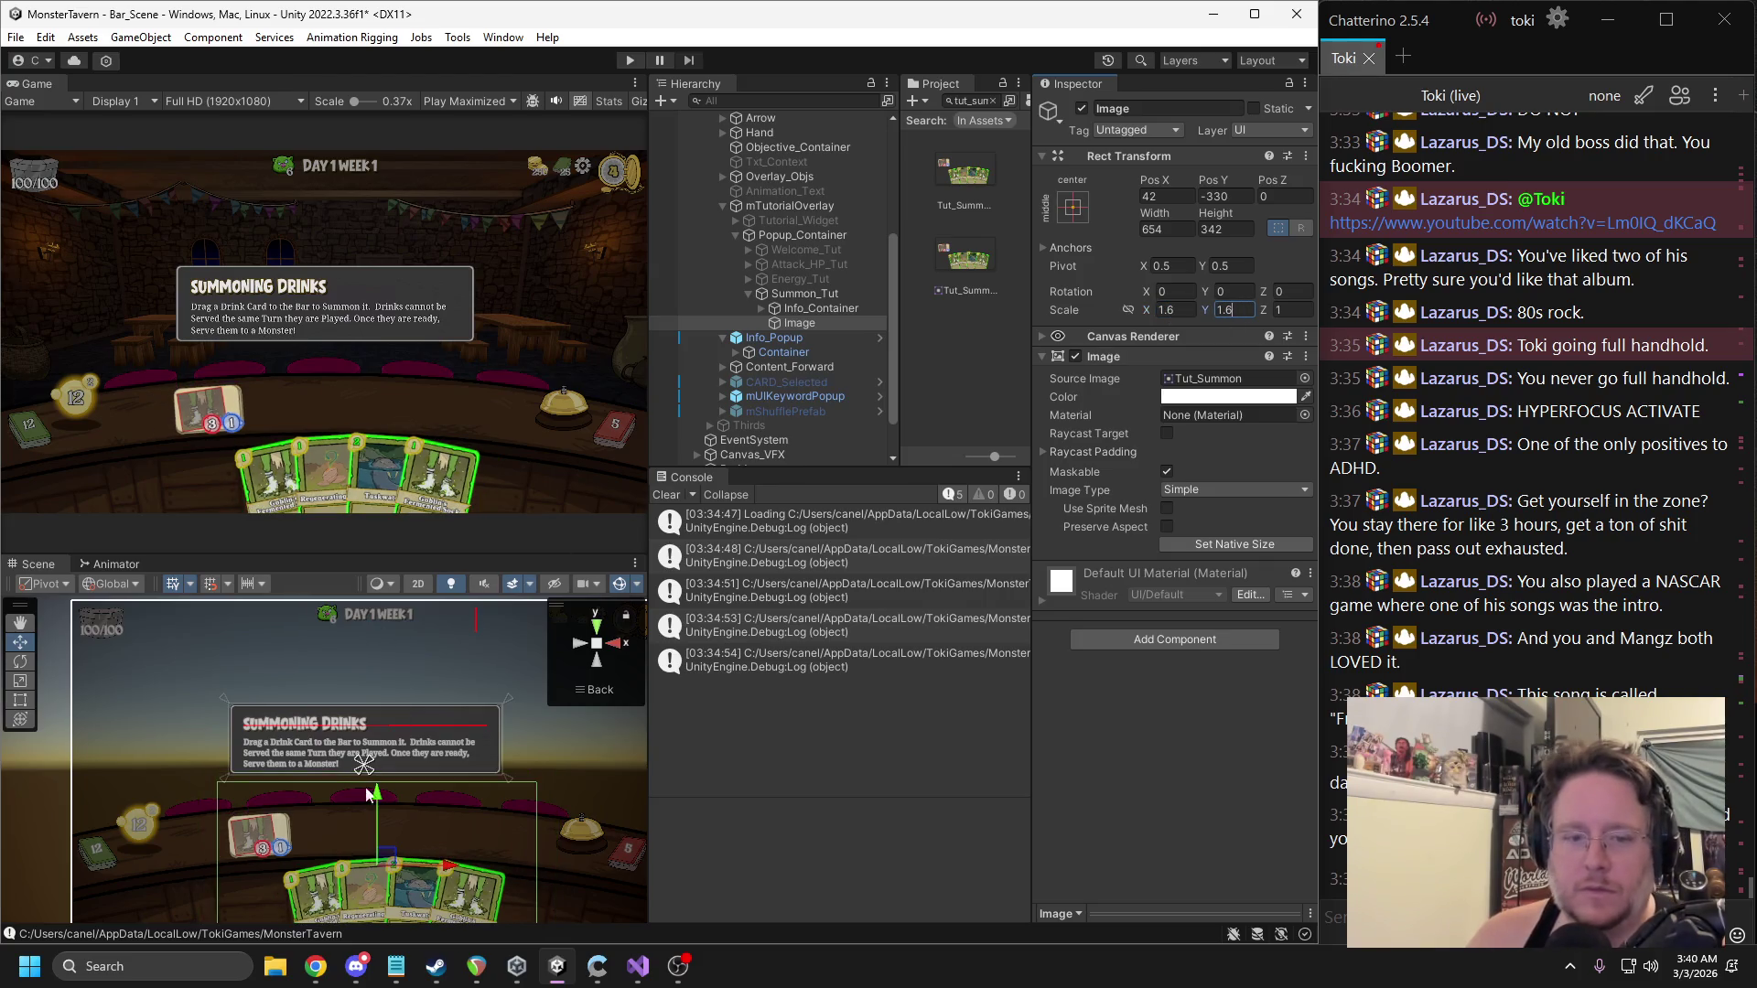
# Set the image scale to 1.4 and centre it below the popup text.
pyautogui.moveTo(385, 860)
pyautogui.mouseDown()
pyautogui.moveTo(385, 829)
pyautogui.moveTo(383, 844)
pyautogui.mouseUp()
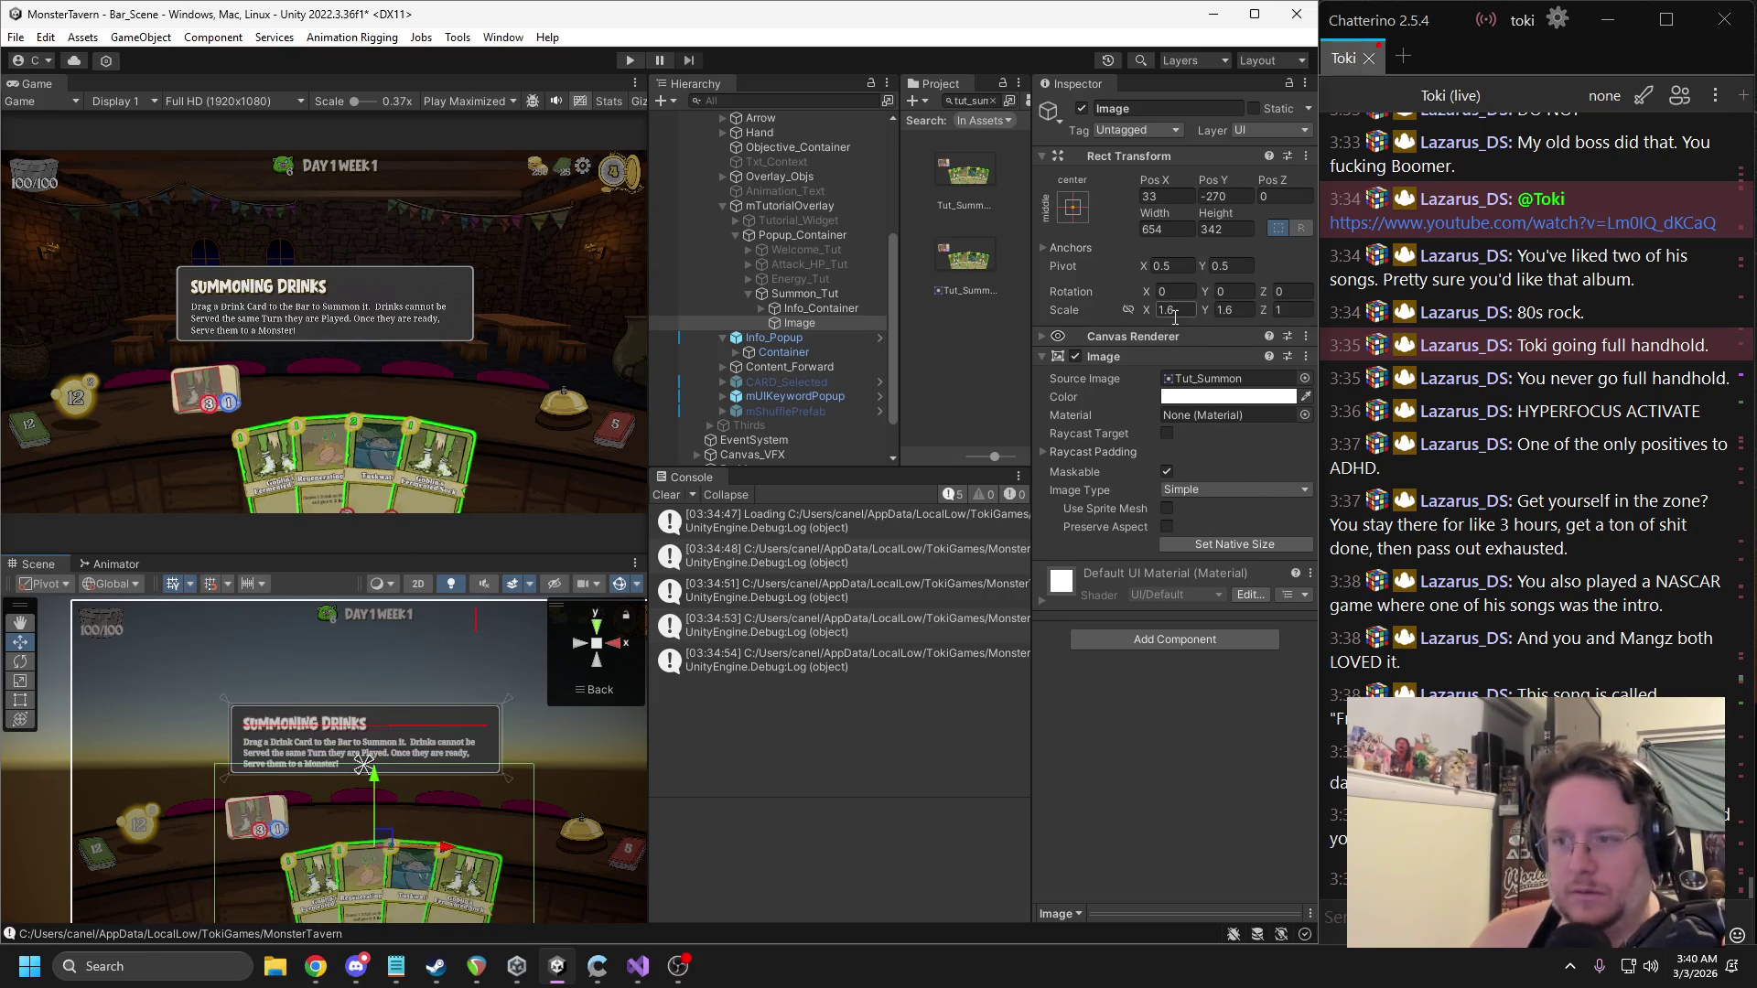
pyautogui.press('BackSpace')
pyautogui.write('4')
pyautogui.press('Tab')
pyautogui.write('1.4')
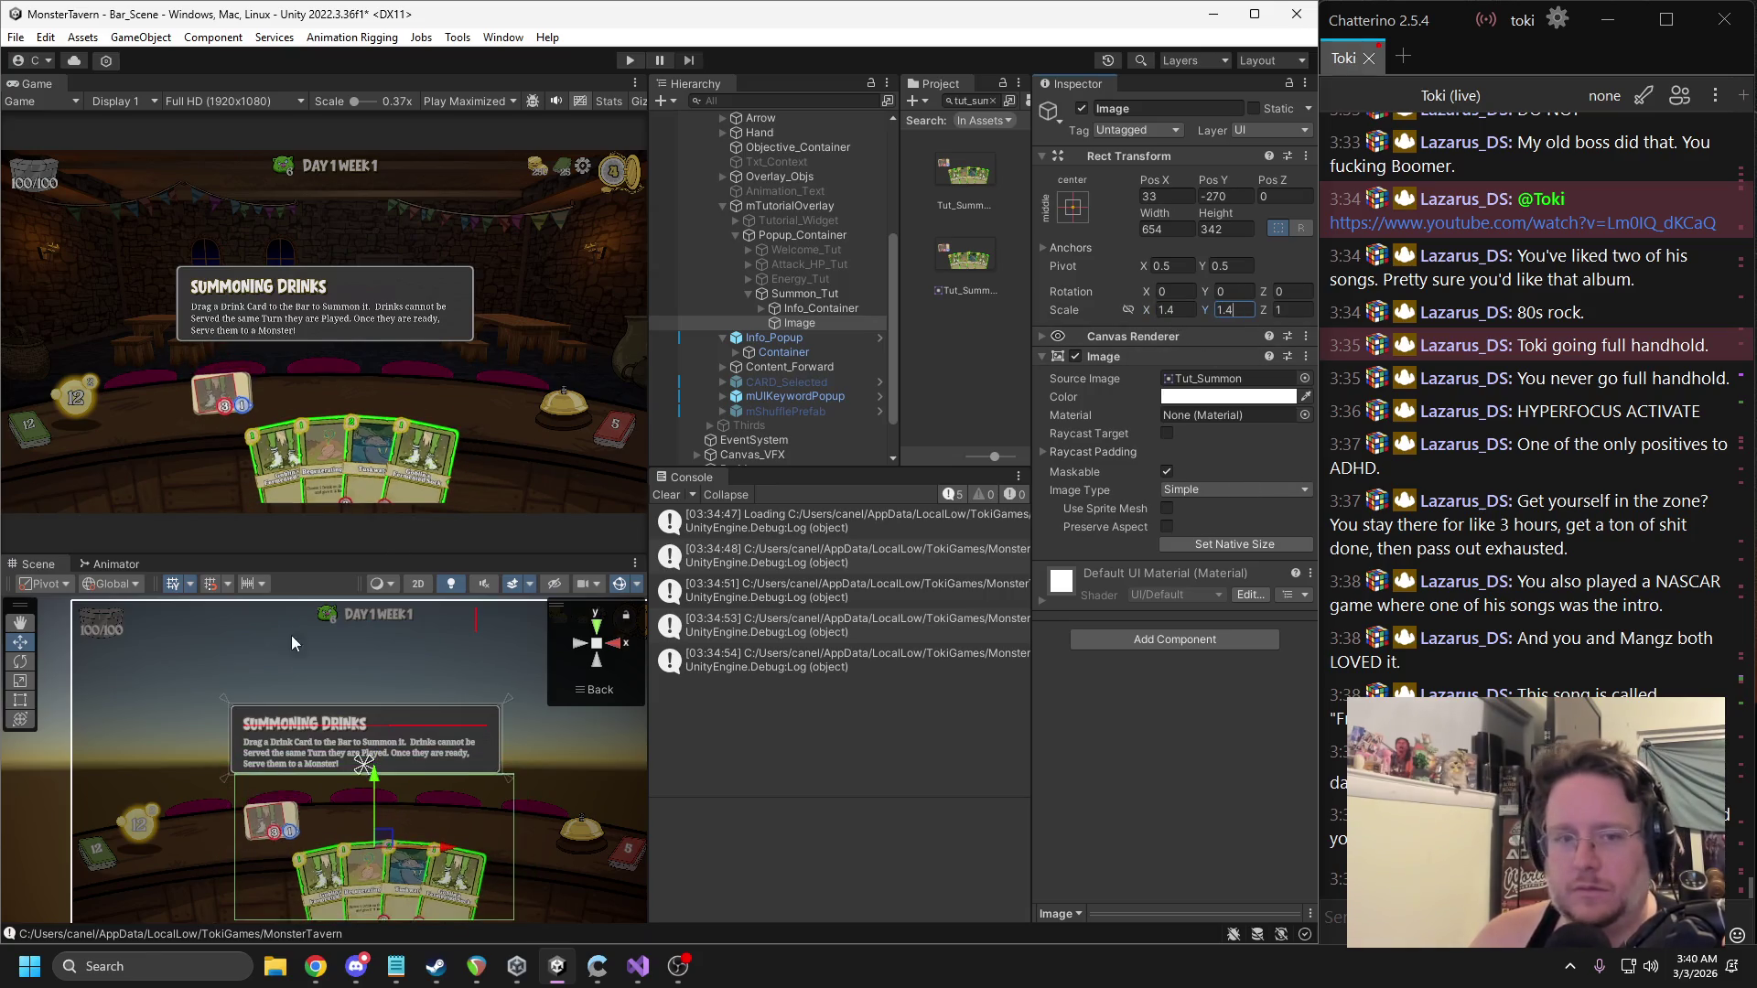
pyautogui.moveTo(383, 836); pyautogui.dragTo(382, 850)
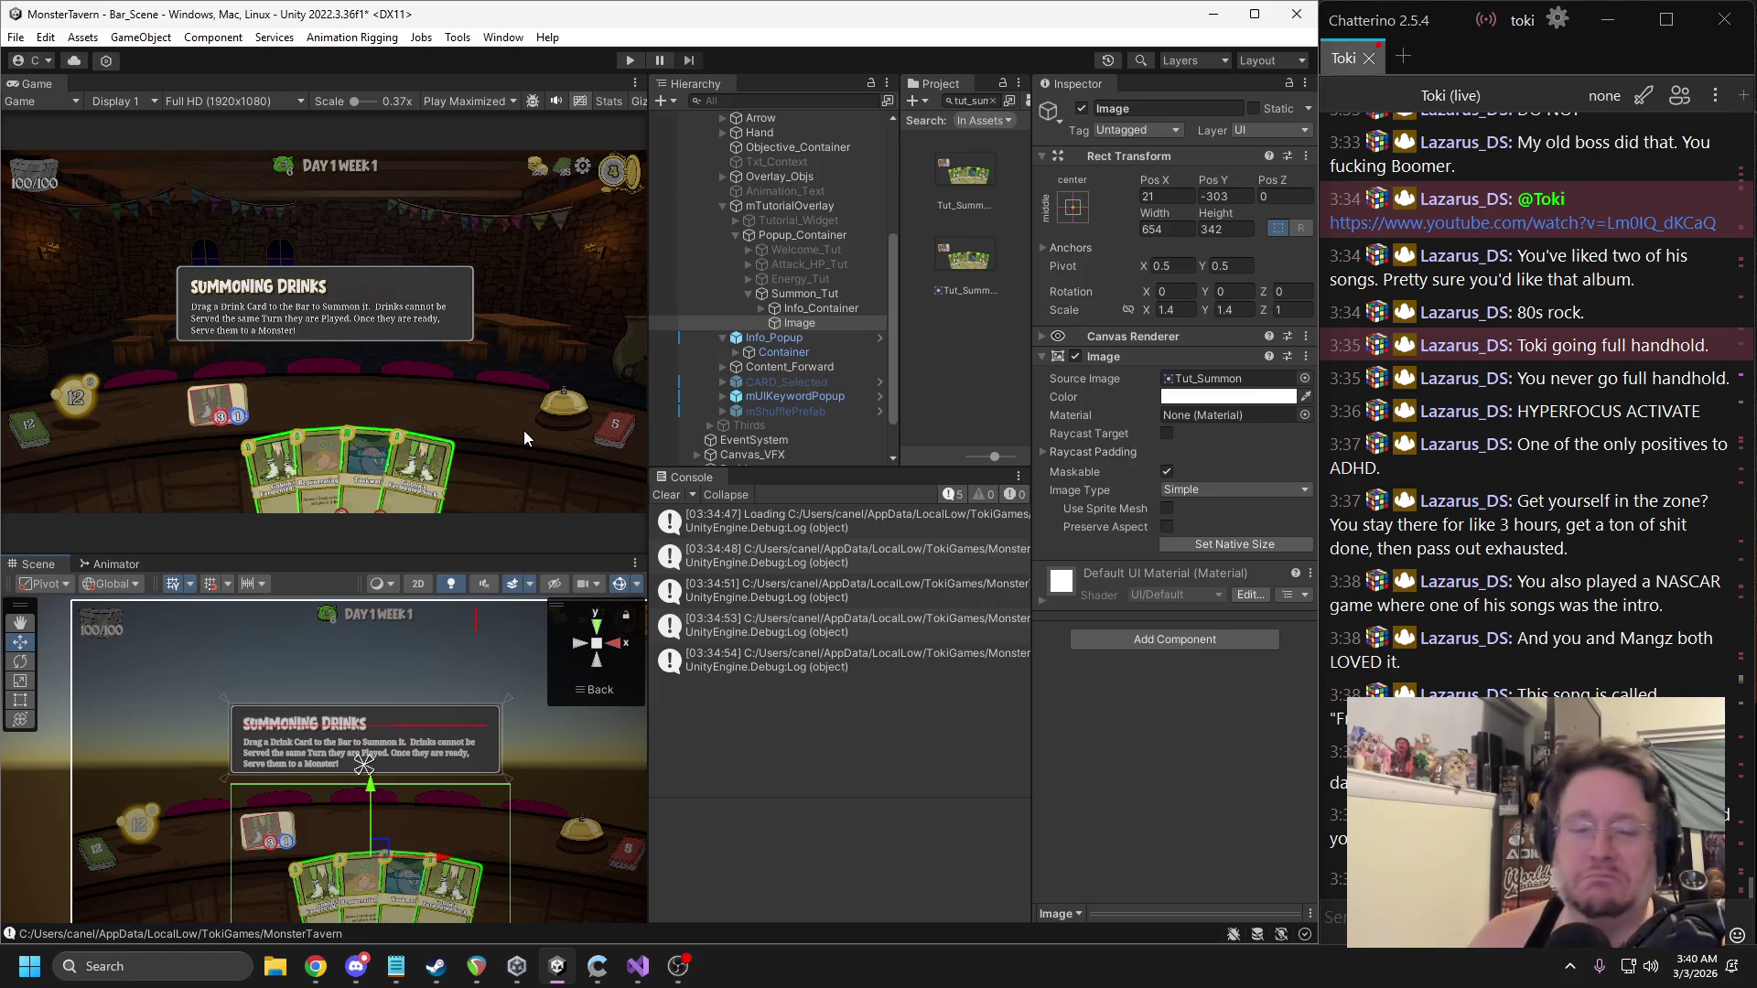
# Pin the image's anchors to its top-left and bottom-right corners.
pyautogui.moveTo(431, 760)
pyautogui.mouseDown()
pyautogui.moveTo(452, 624)
pyautogui.moveTo(363, 651)
pyautogui.moveTo(383, 812)
pyautogui.moveTo(368, 810)
pyautogui.mouseUp()
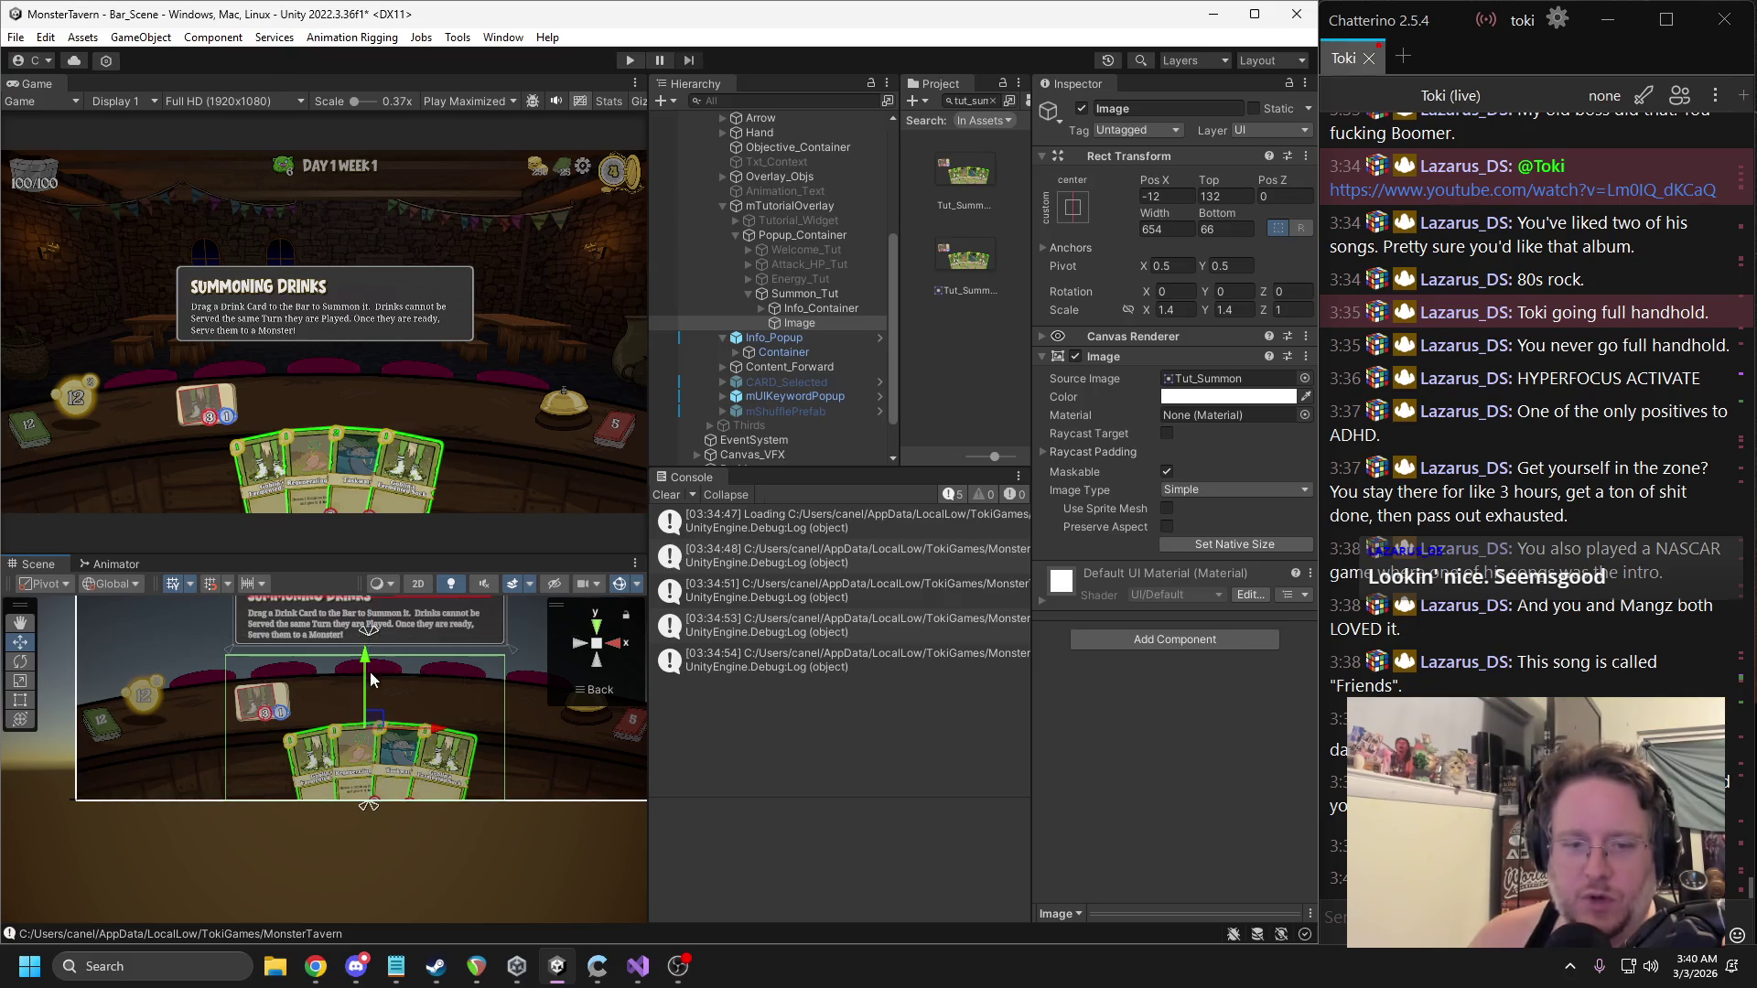
pyautogui.moveTo(366, 636); pyautogui.dragTo(222, 649)
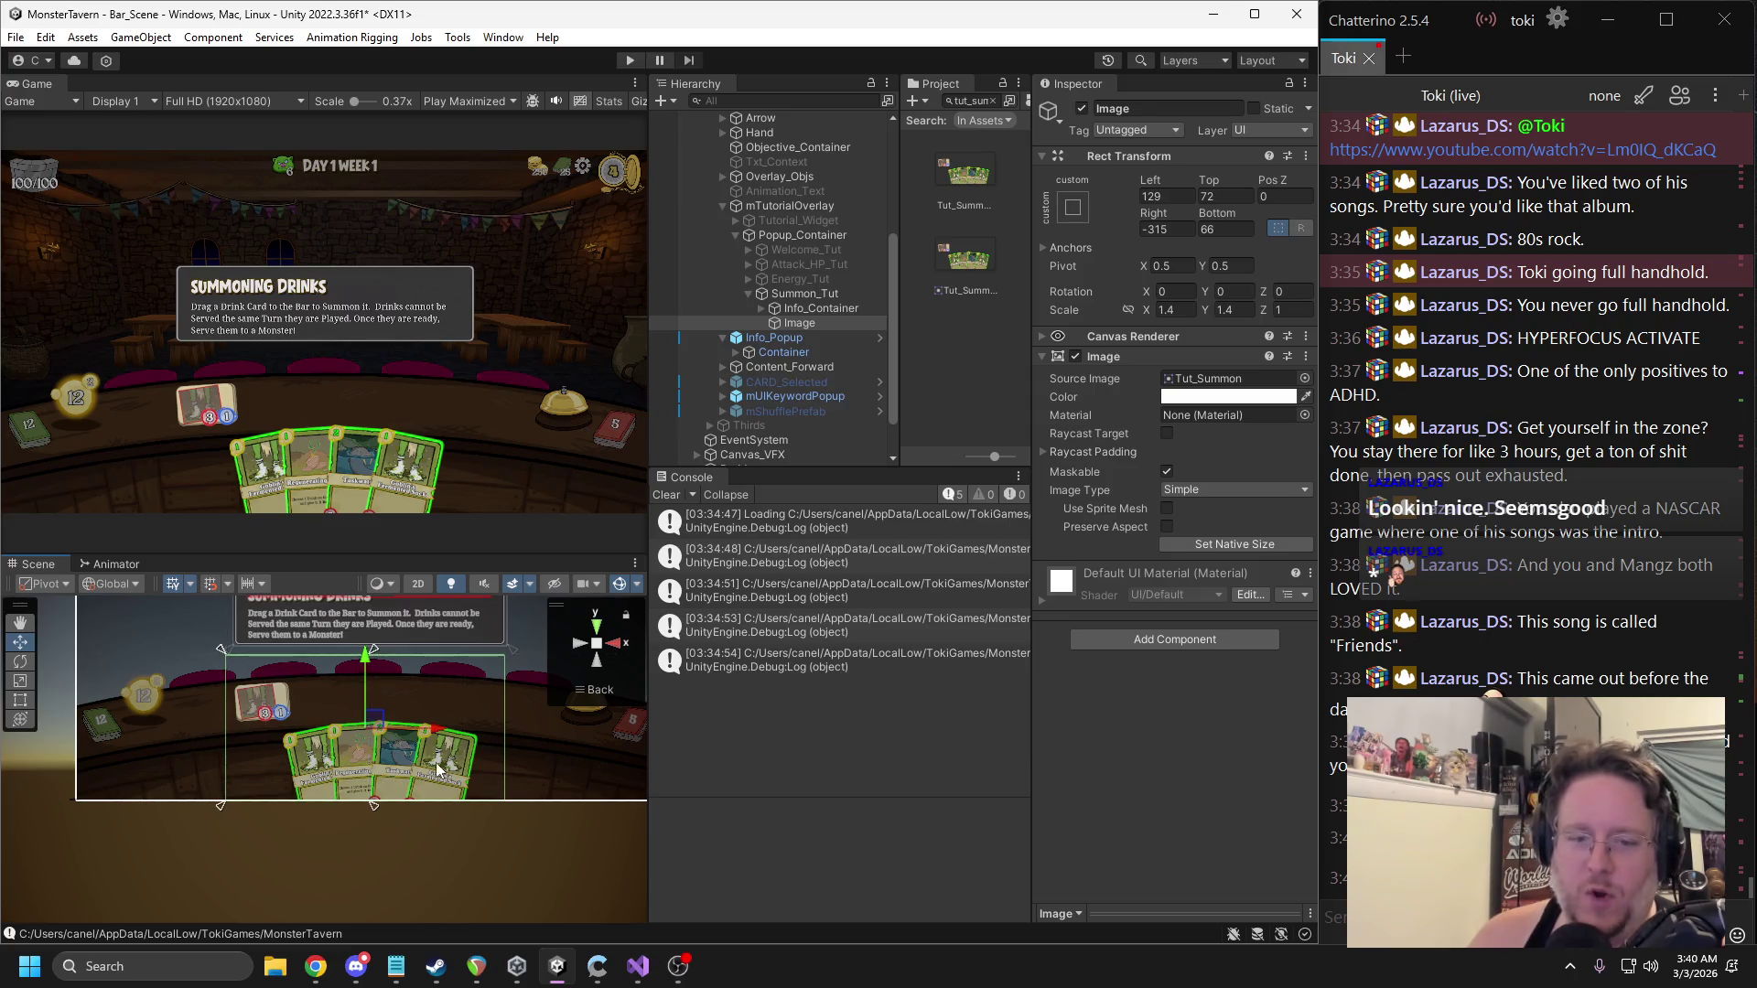
pyautogui.moveTo(375, 811); pyautogui.dragTo(508, 827)
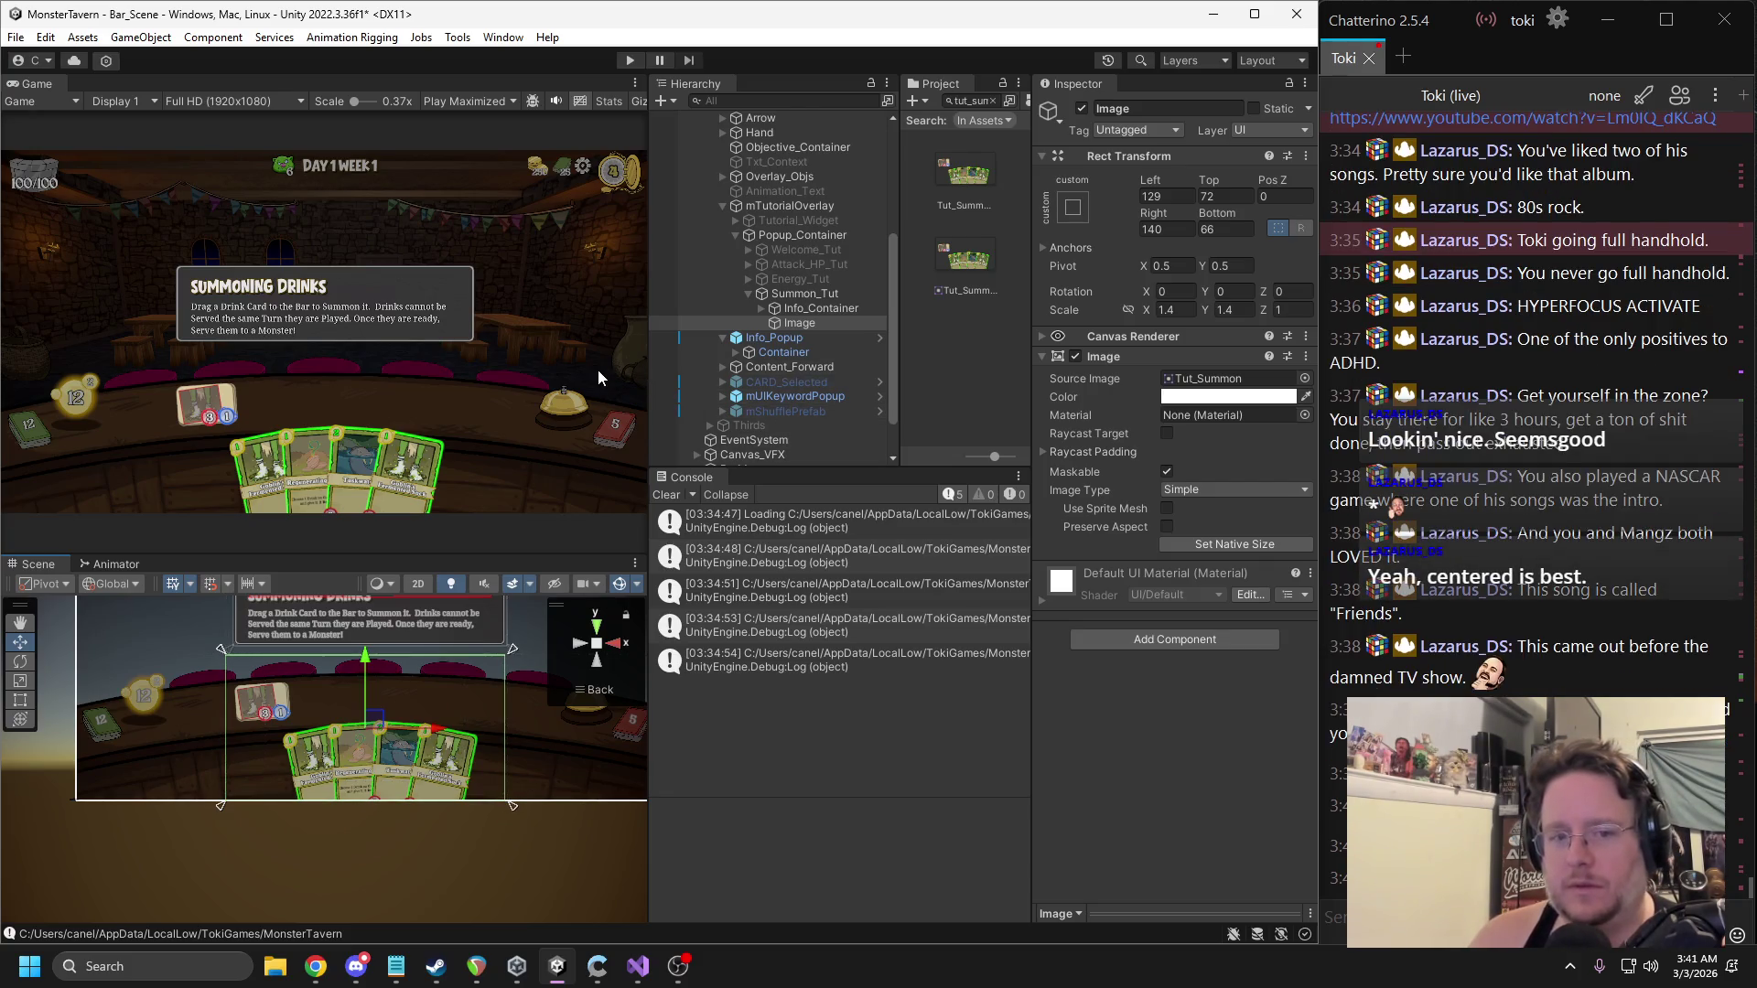
# Deactivate Summon_Tut, collapse the mTutorialOverlay hierarchy, and widen the Game and Scene views.
pyautogui.click(805, 294)
pyautogui.click(1081, 109)
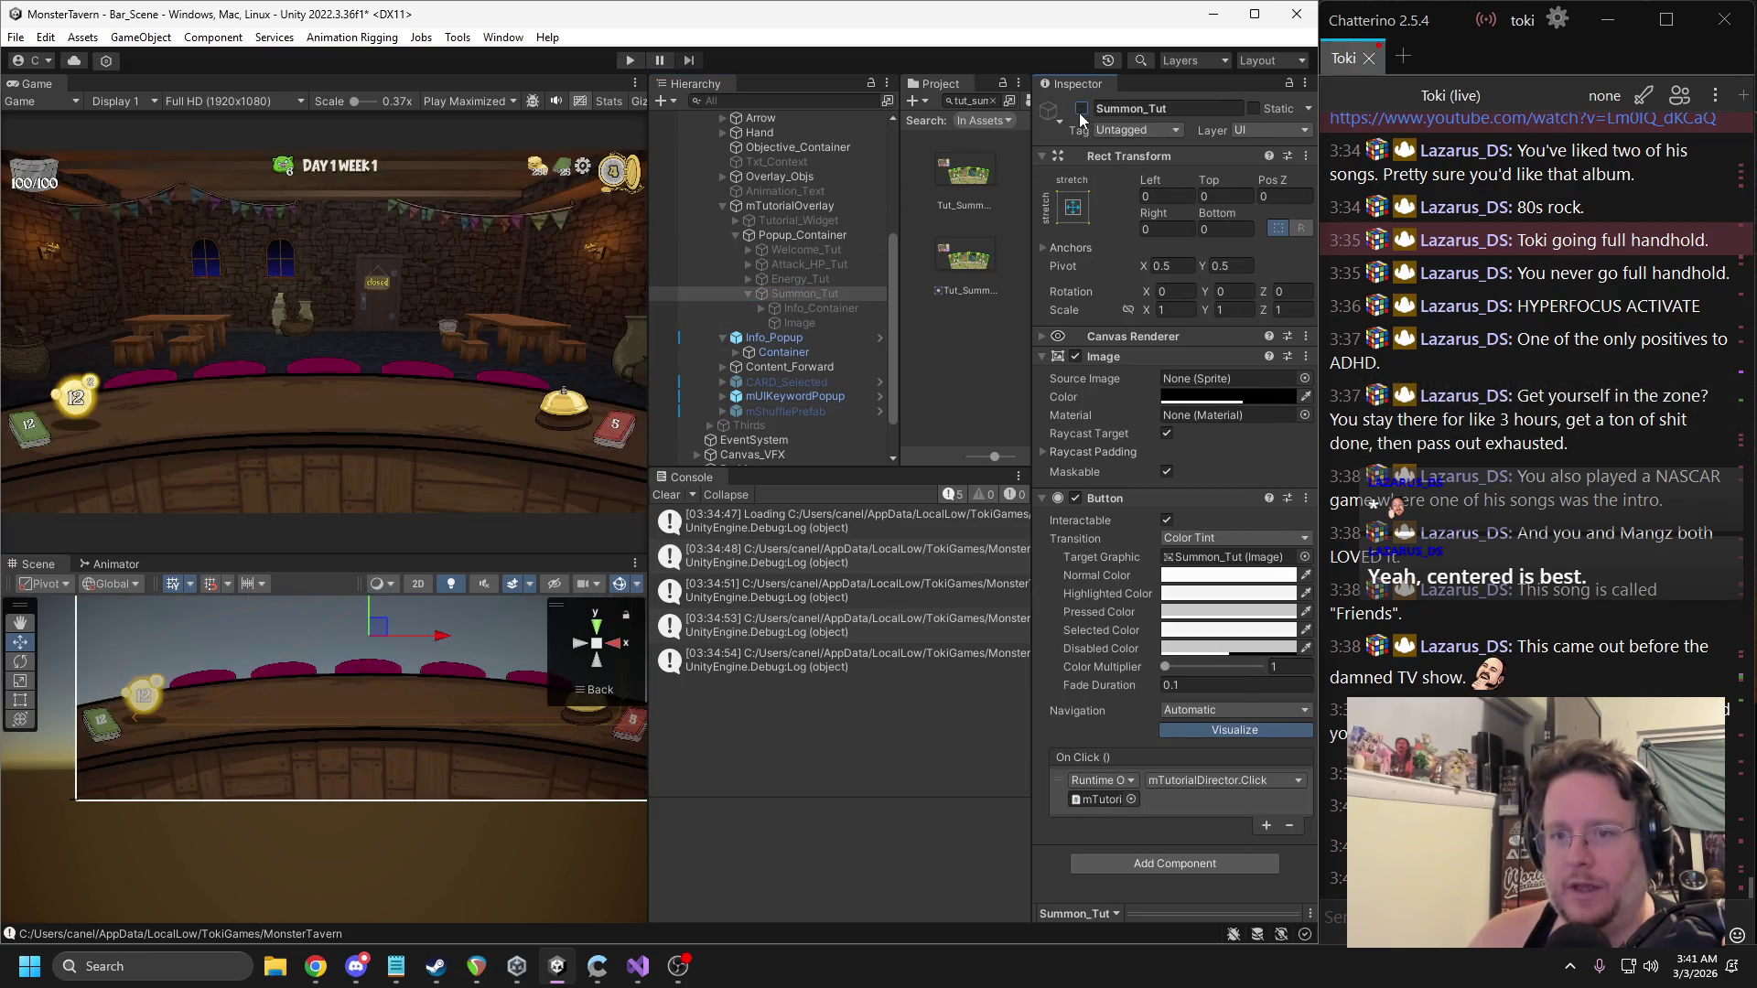
pyautogui.click(748, 294)
pyautogui.click(723, 206)
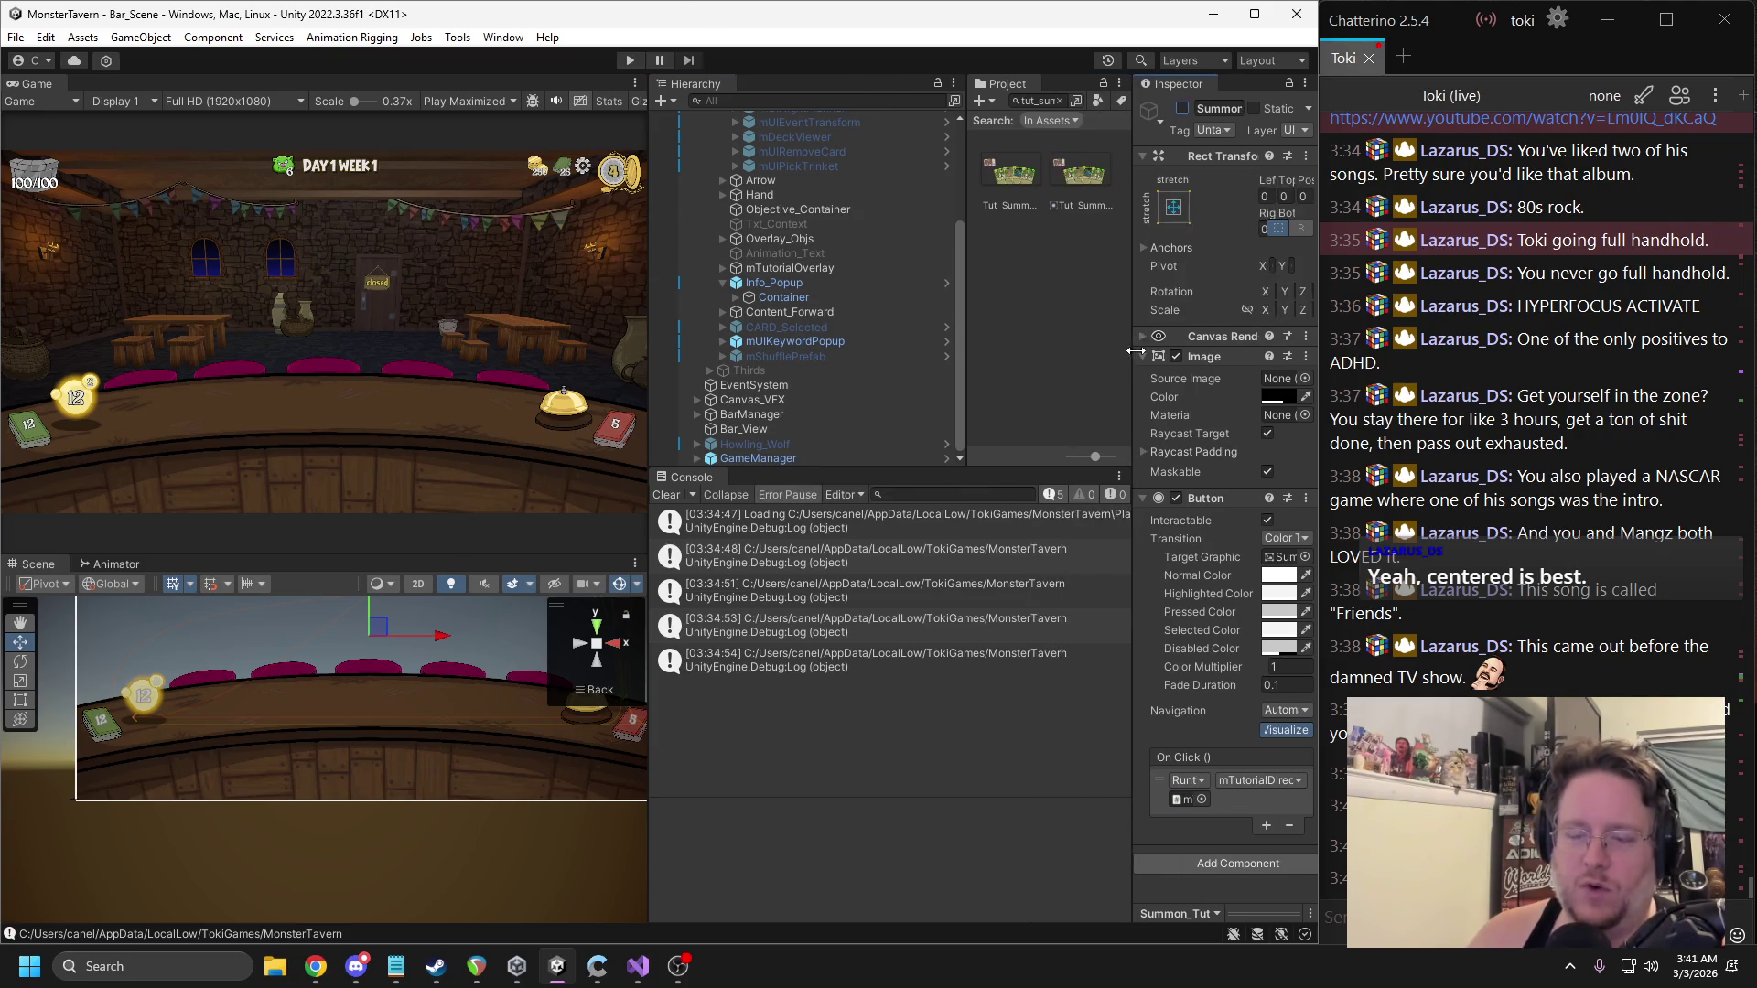
pyautogui.moveTo(941, 338); pyautogui.dragTo(999, 338)
pyautogui.moveTo(649, 339); pyautogui.dragTo(797, 345)
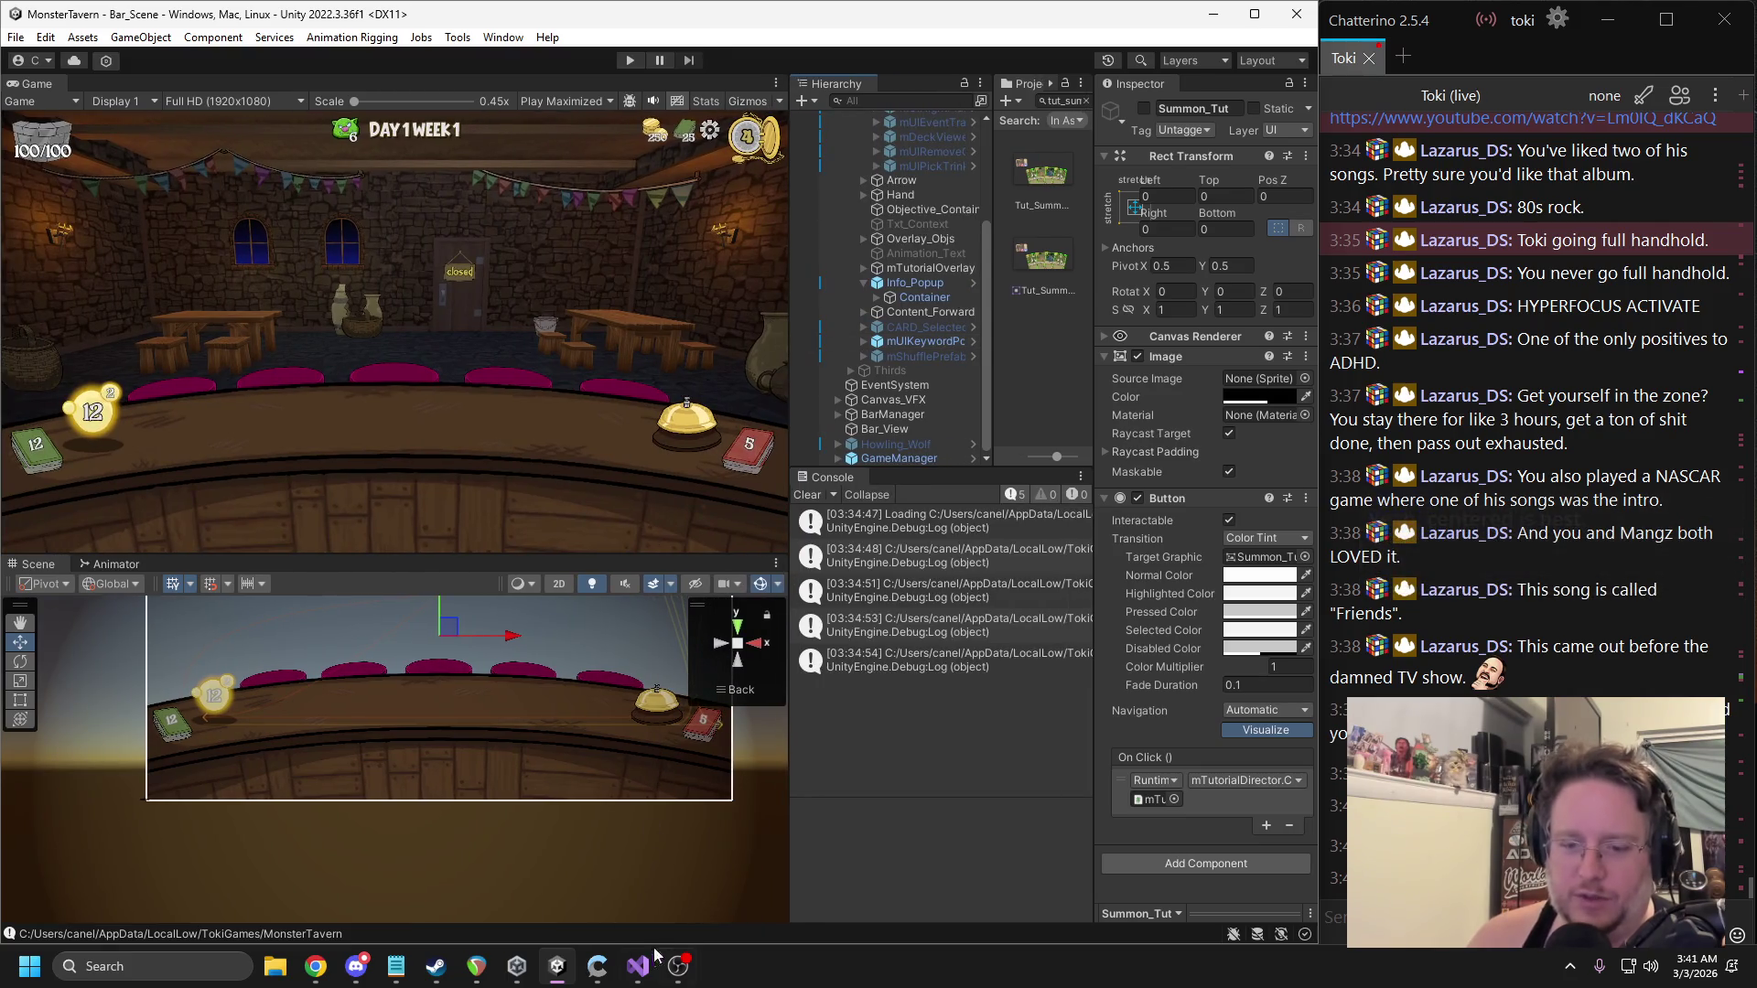
pyautogui.hotkey('alt', 'Tab')
pyautogui.doubleClick(419, 405)
pyautogui.doubleClick(430, 382)
pyautogui.hotkey('ctrl', 'f')
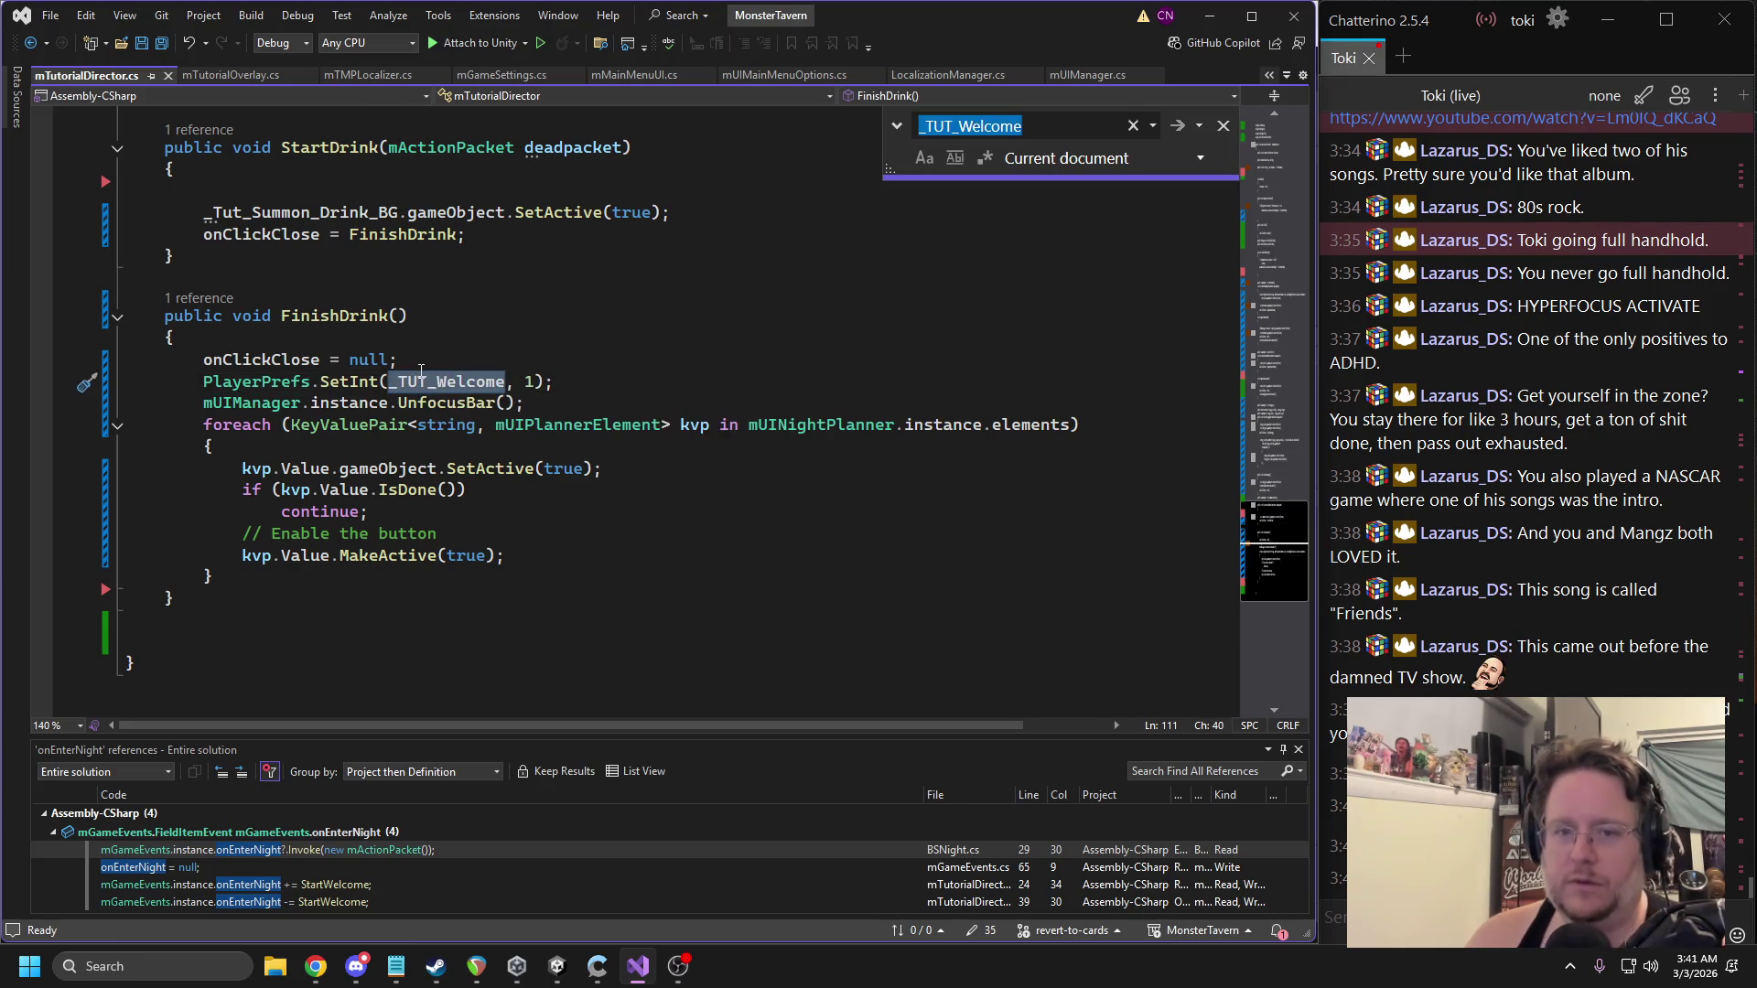
pyautogui.press('Return')
pyautogui.press('Return')
pyautogui.press('Return')
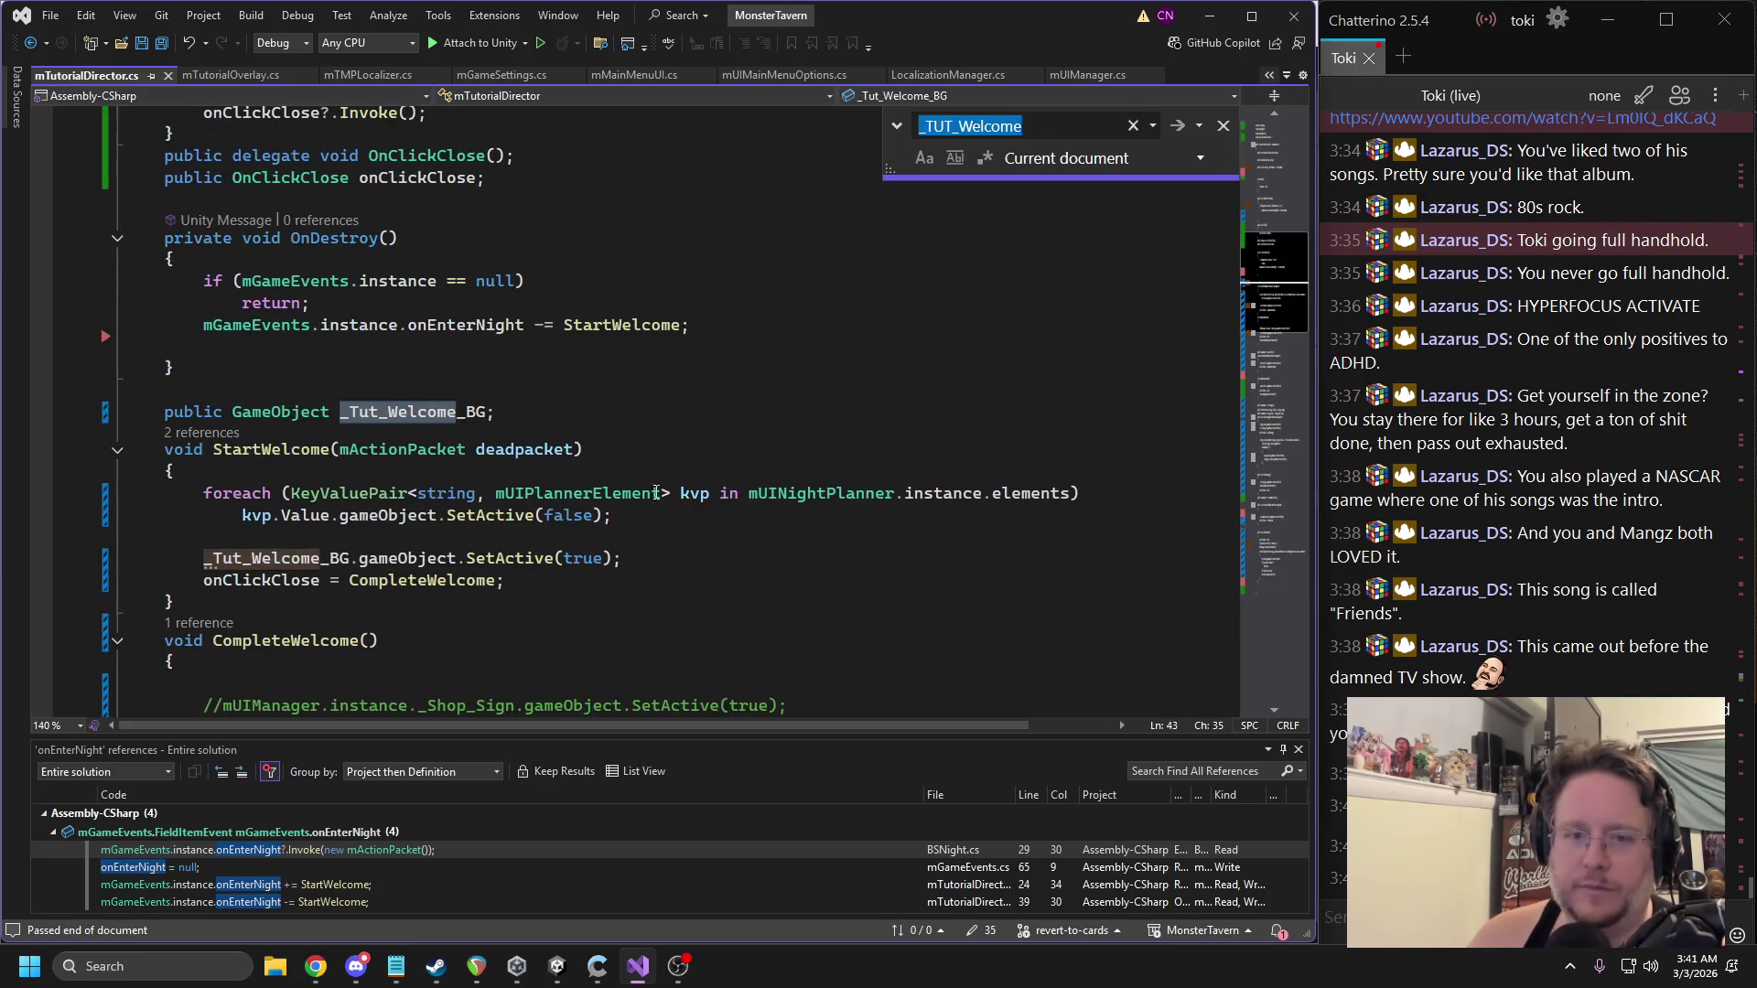
pyautogui.press('Return')
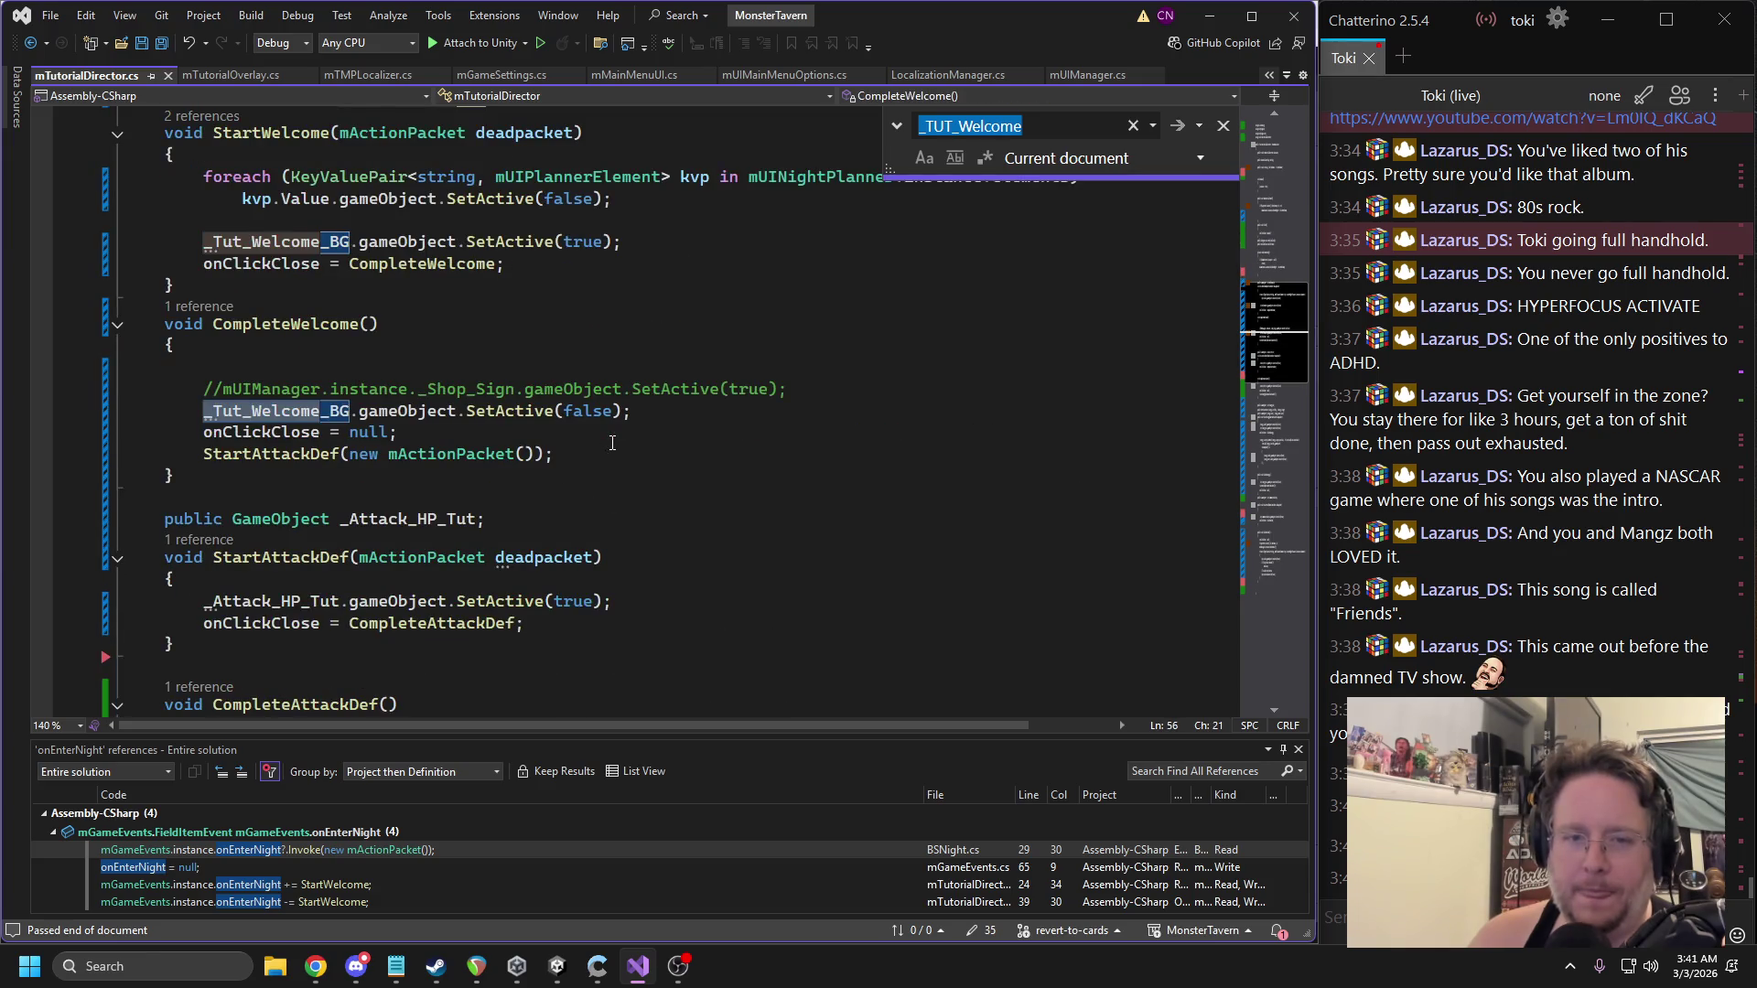
pyautogui.press('Return')
pyautogui.scroll(-5, 448, 417)
pyautogui.scroll(8, 501, 414)
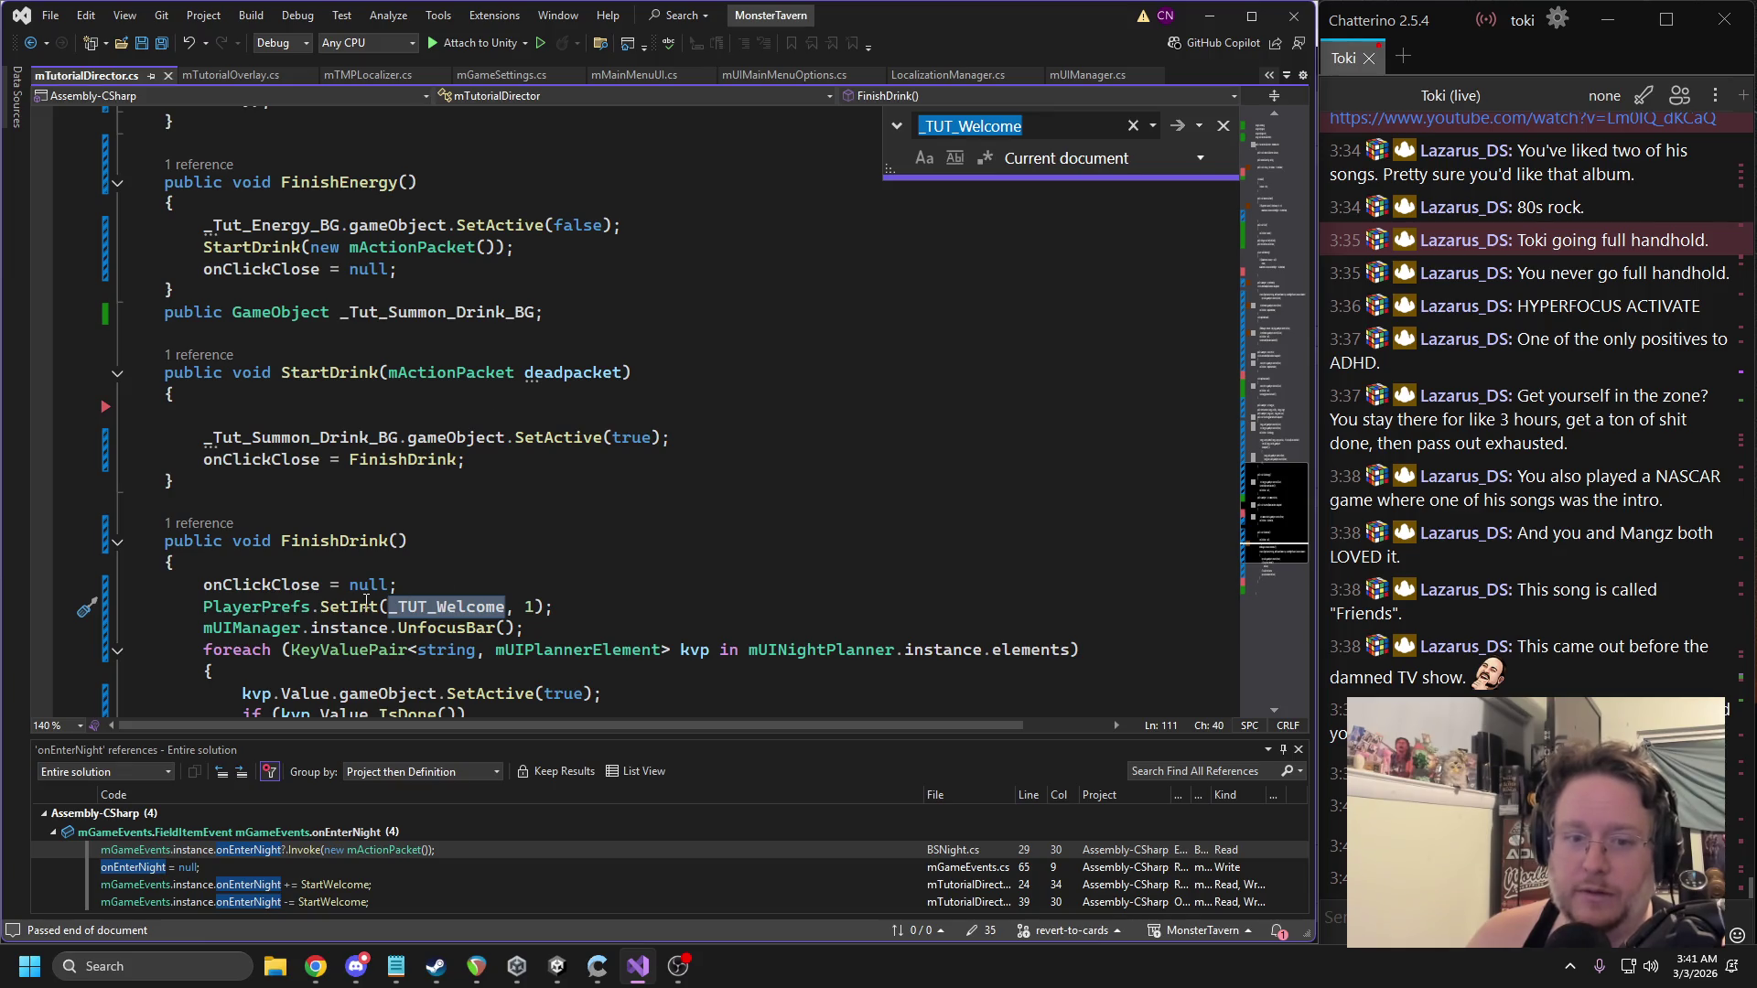
pyautogui.doubleClick(366, 605)
pyautogui.hotkey('ctrl', 'f')
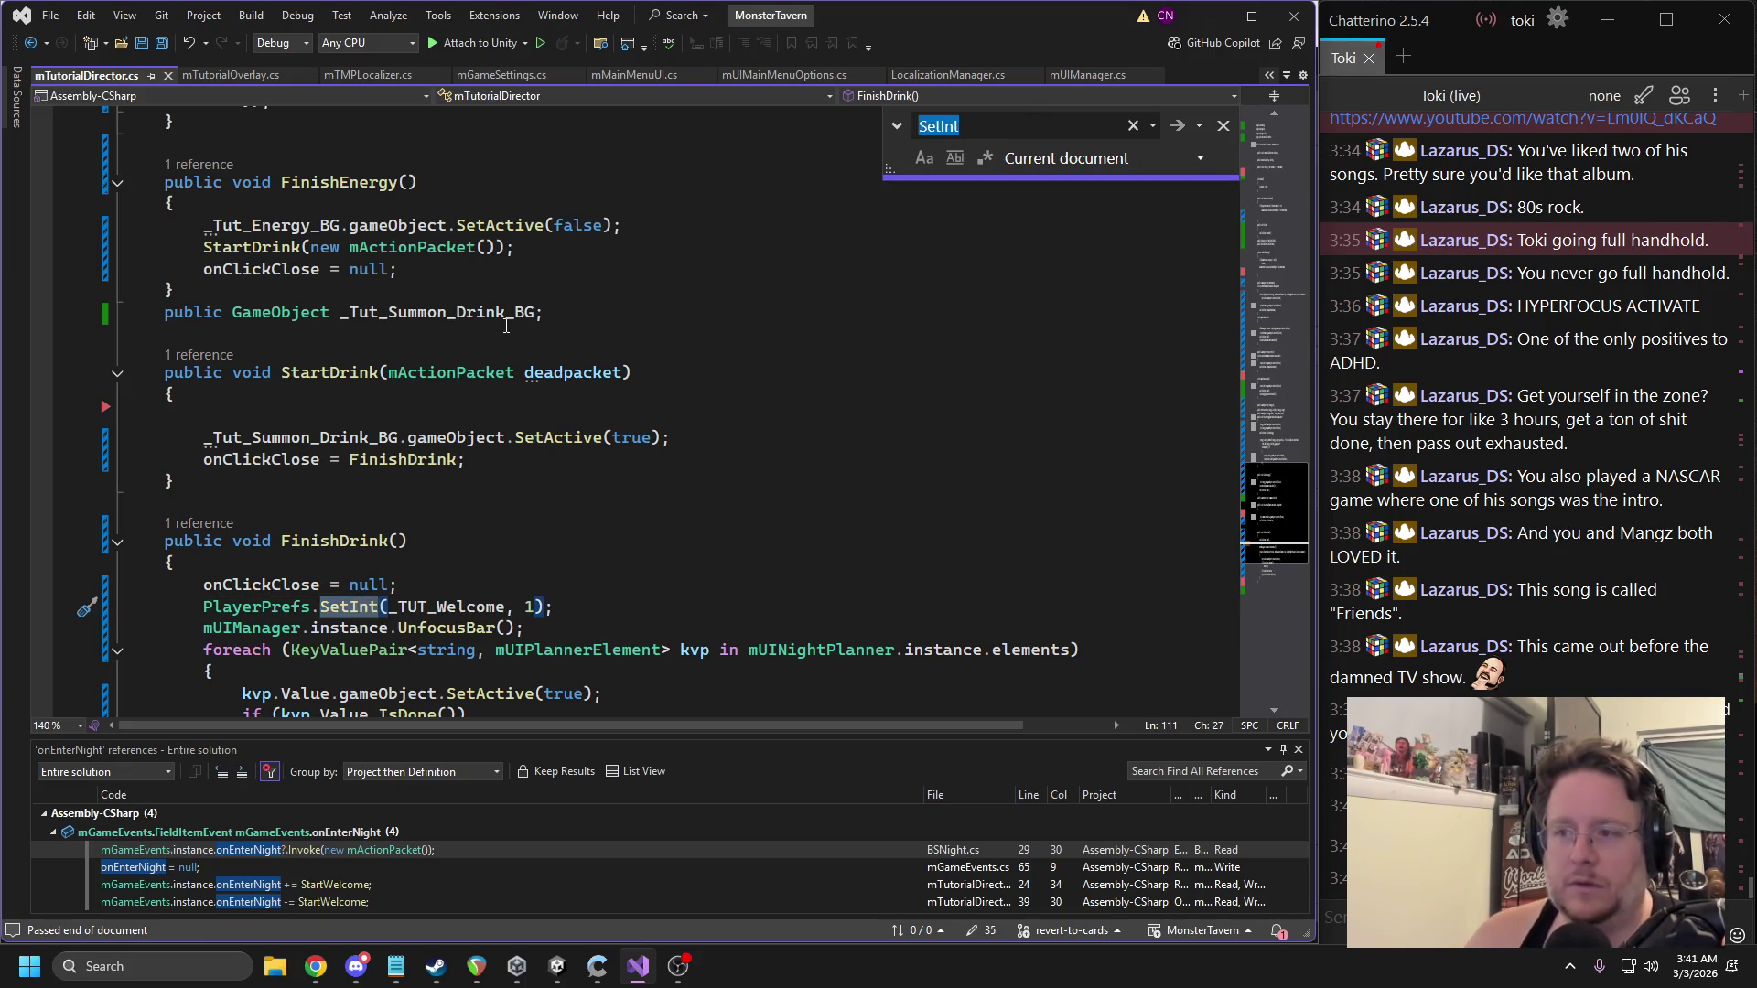
pyautogui.click(1223, 125)
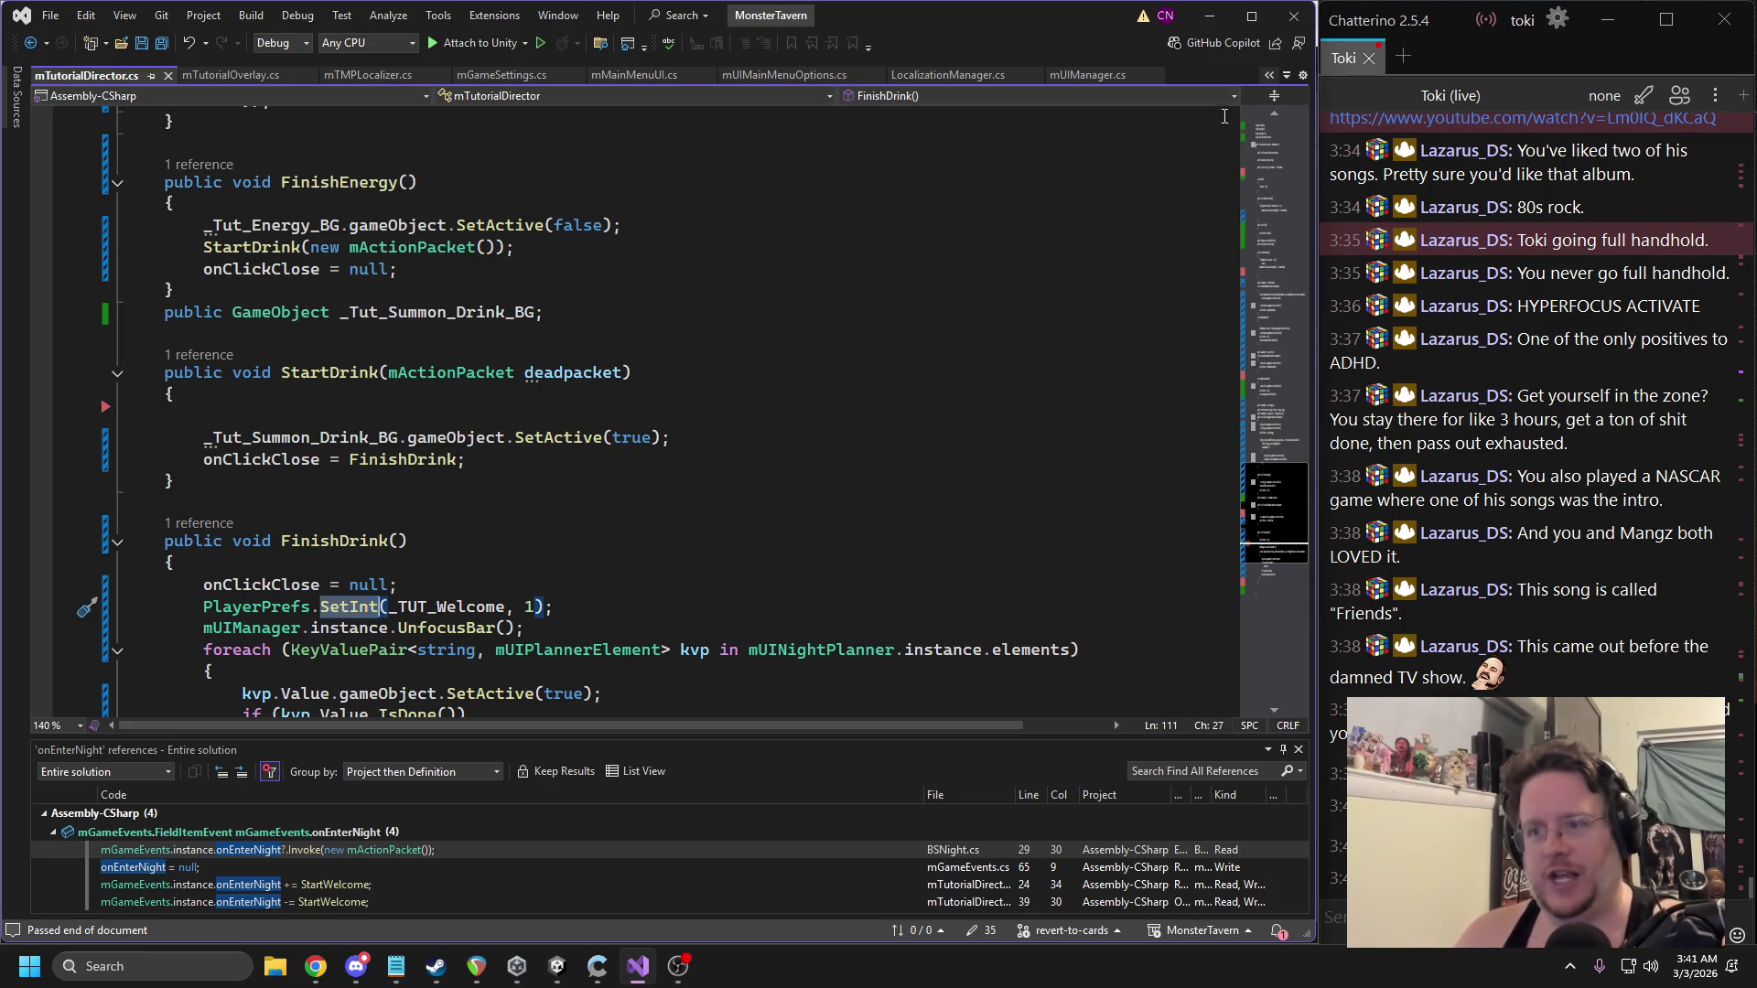
pyautogui.click(173, 393)
pyautogui.hotkey('ctrl', 's')
pyautogui.click(557, 966)
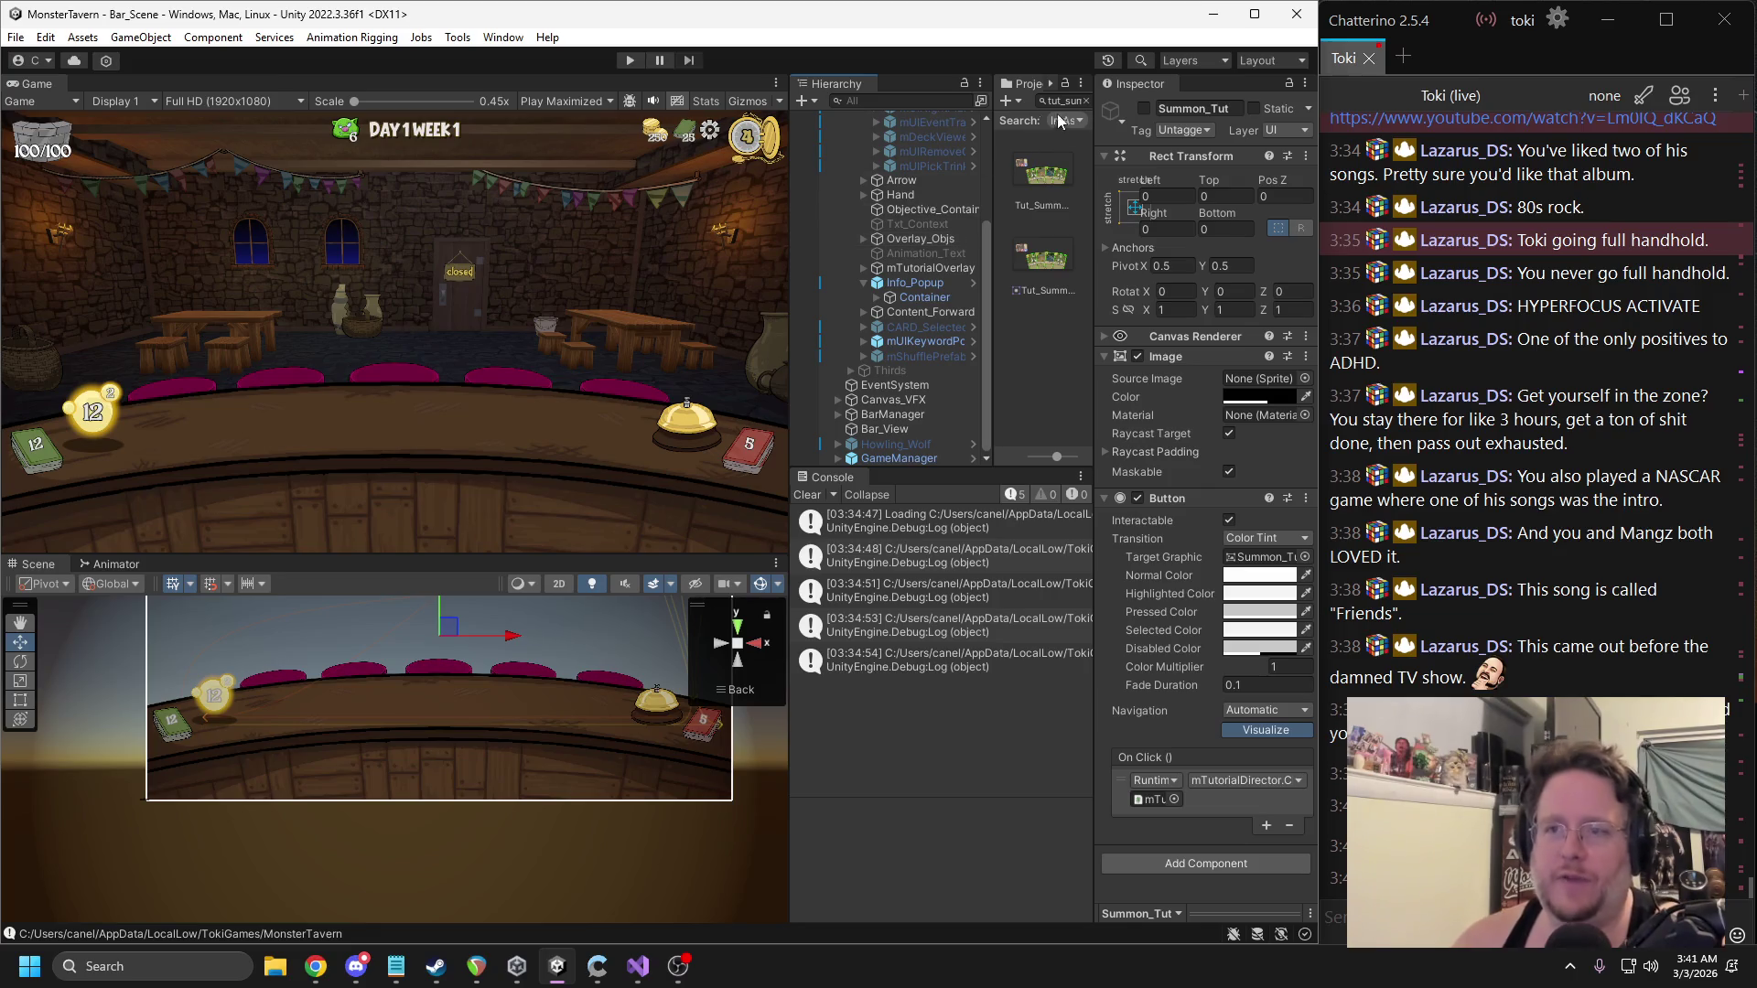
# Enter play mode, end the current run from the main menu, and begin a new run.
pyautogui.click(629, 60)
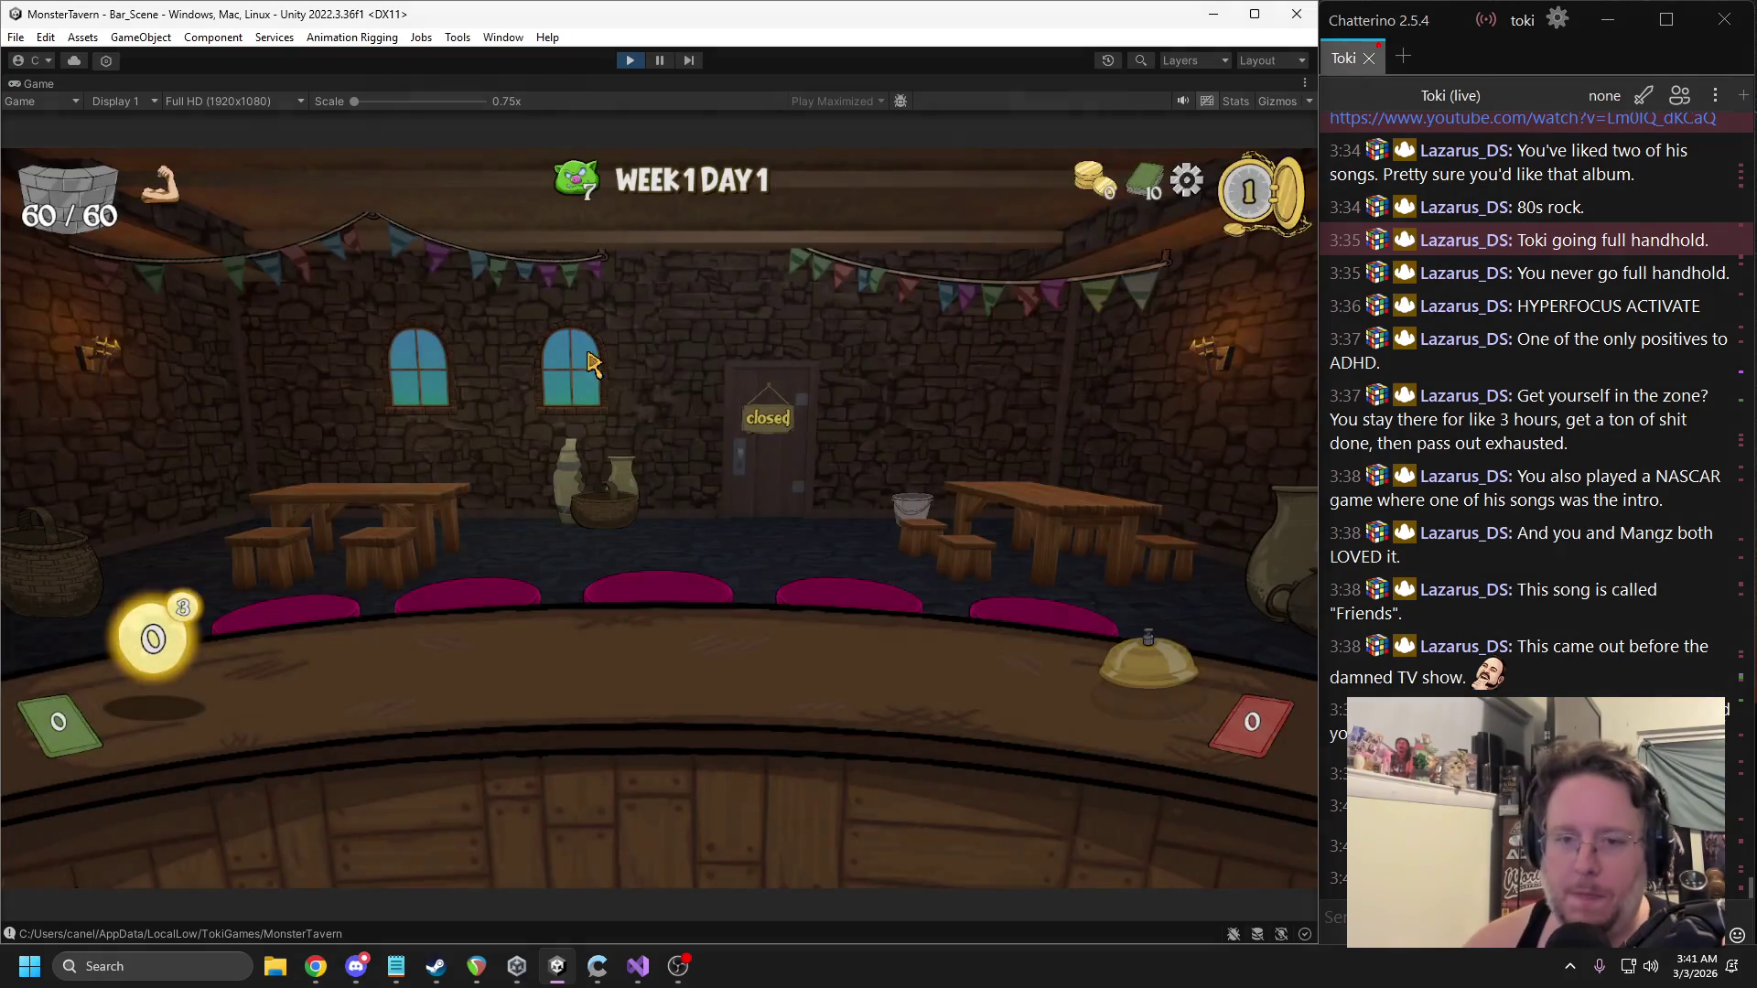
pyautogui.press('Escape')
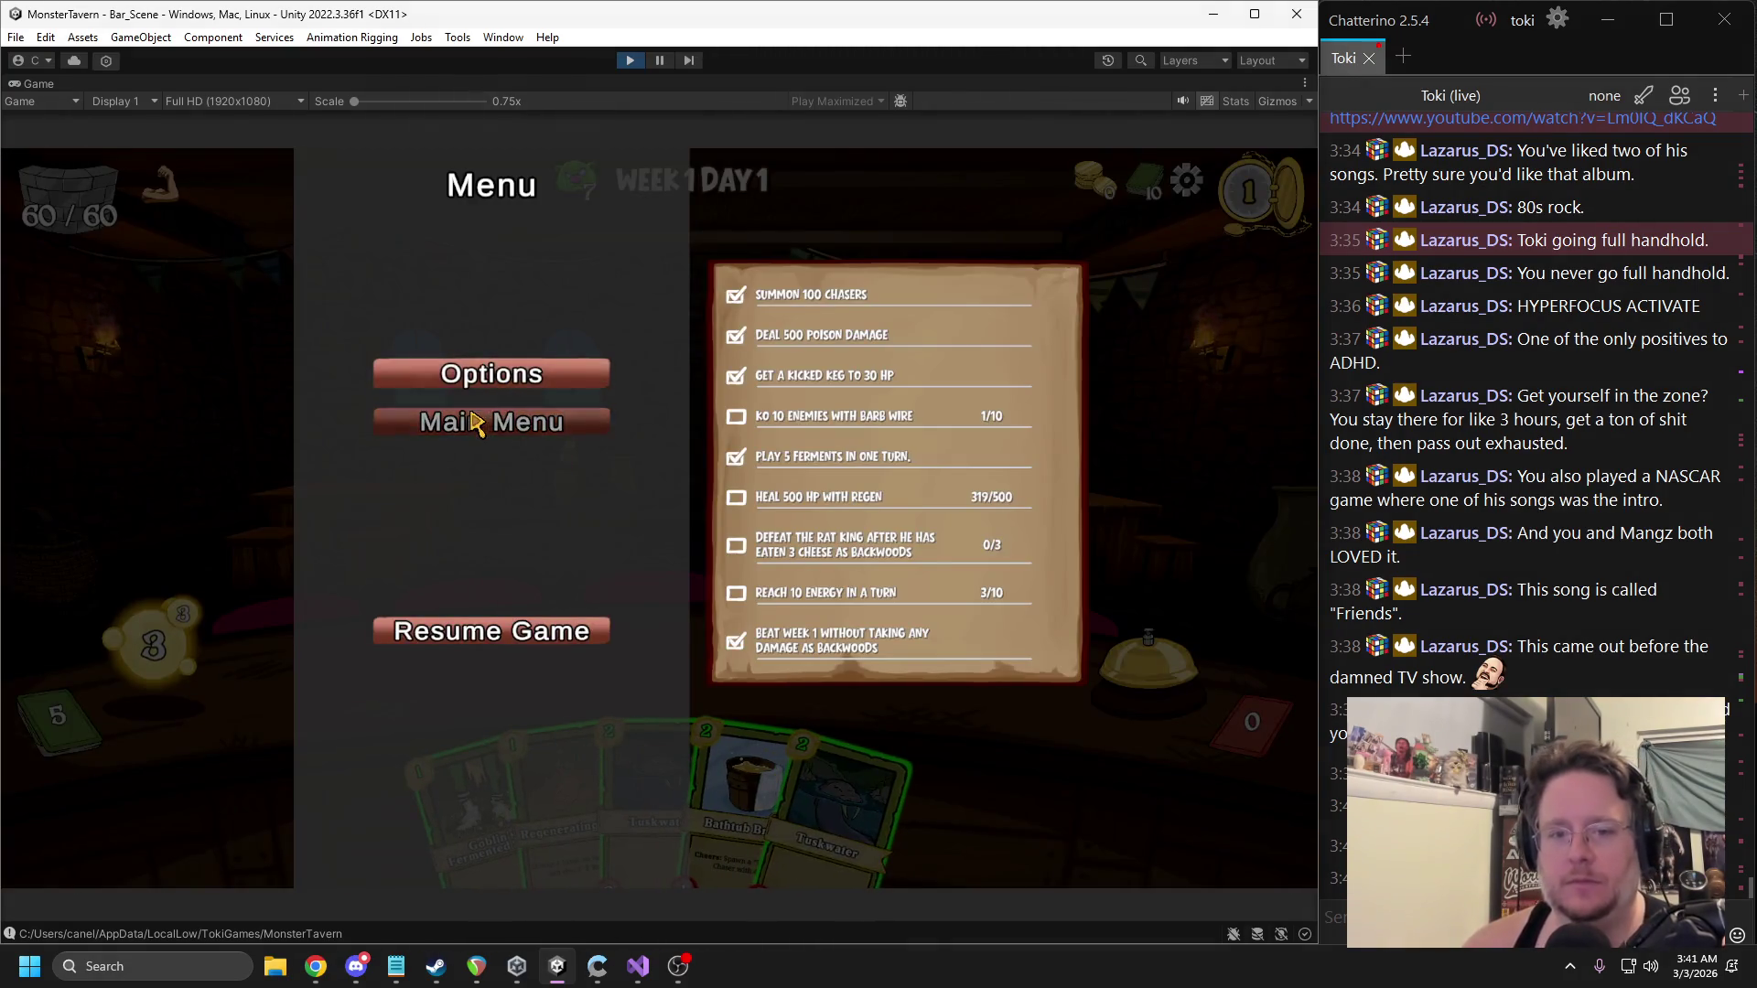
pyautogui.click(475, 419)
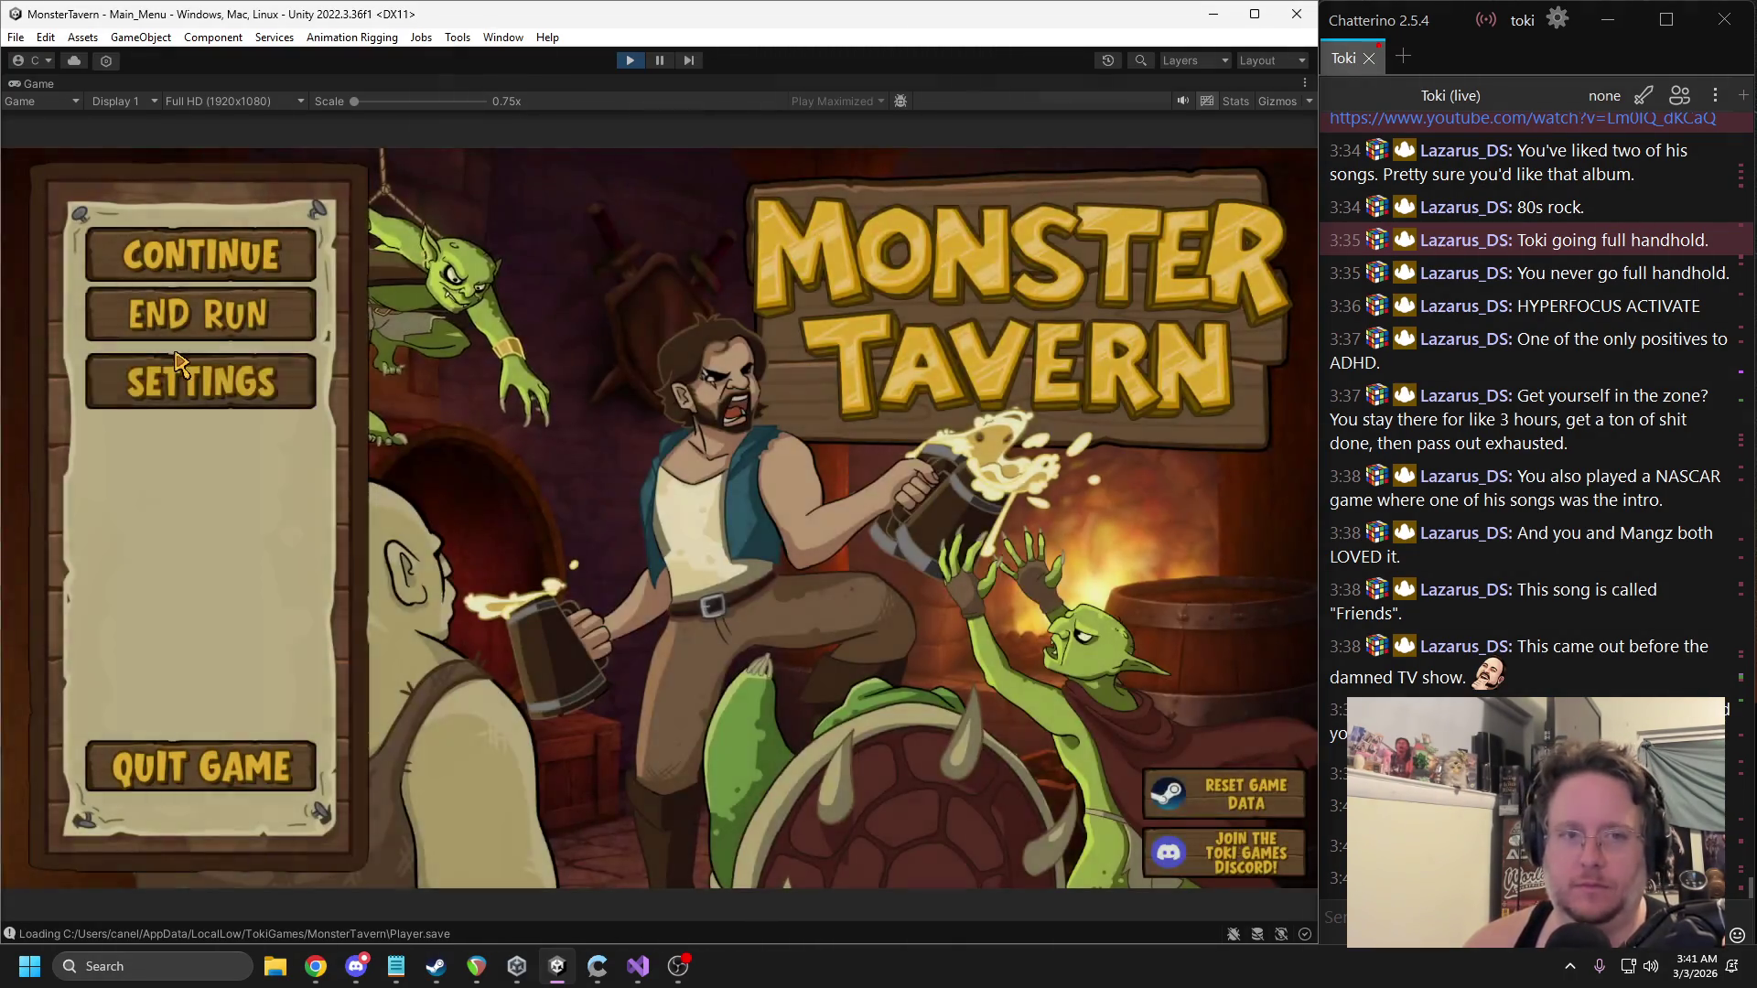
pyautogui.click(196, 310)
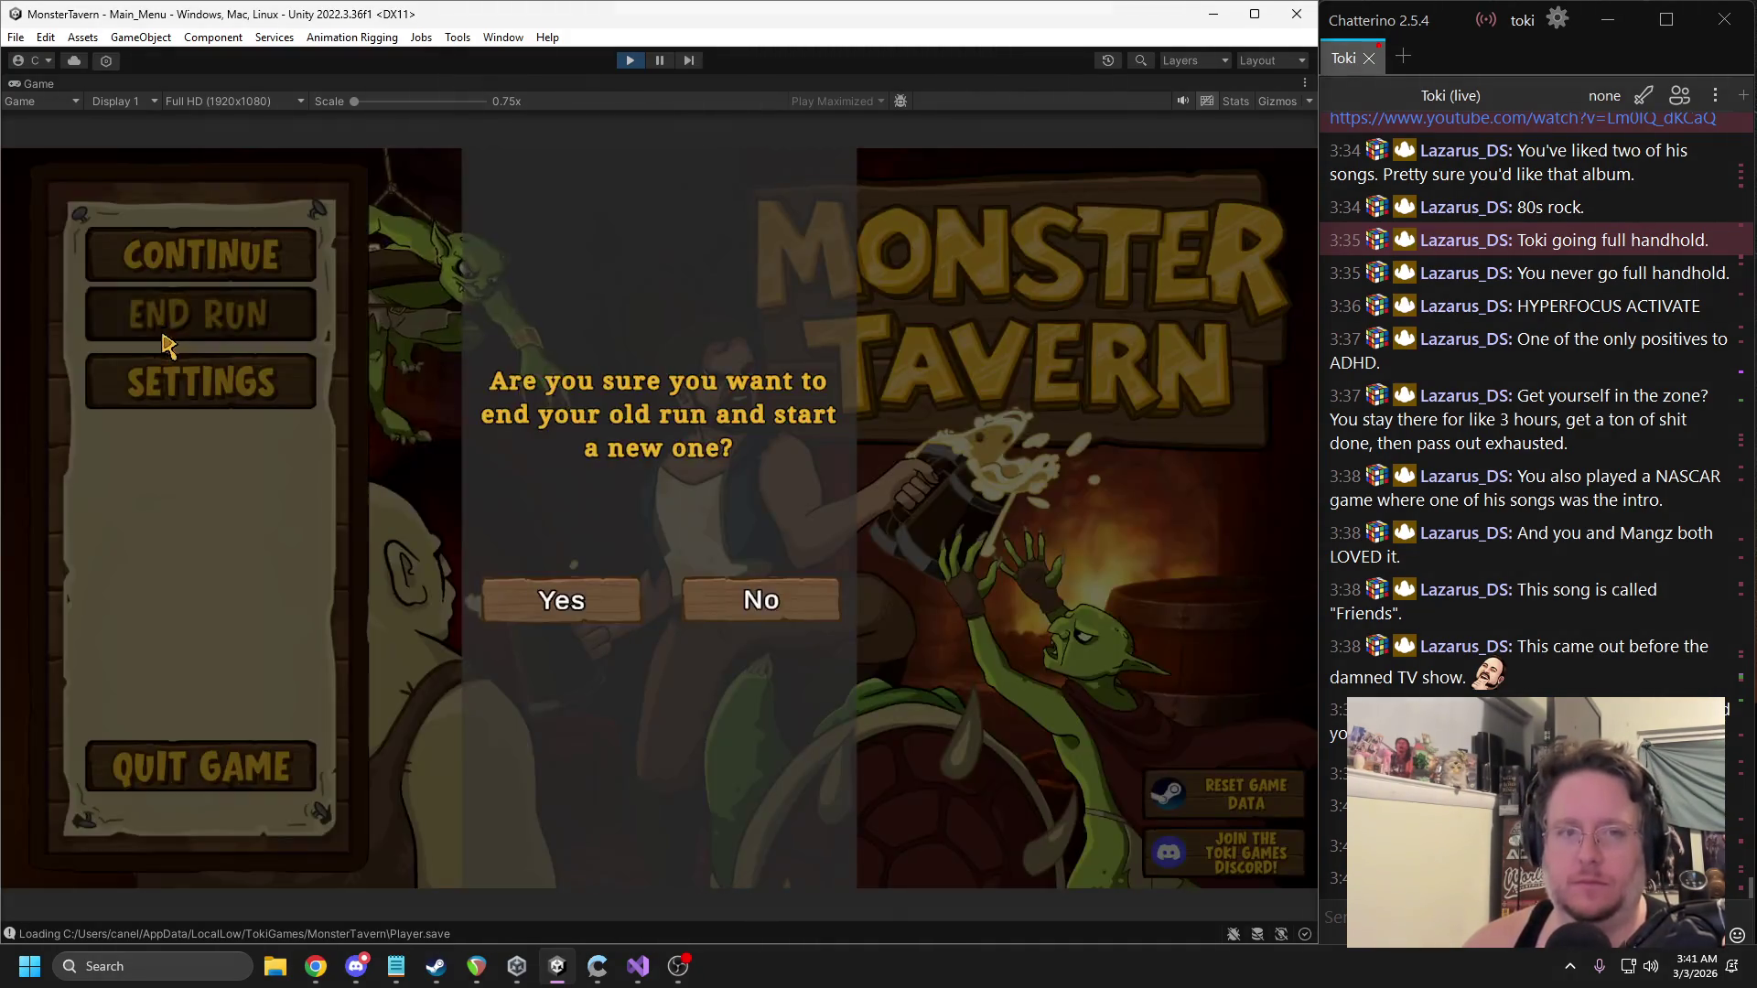
pyautogui.click(561, 599)
pyautogui.click(1162, 805)
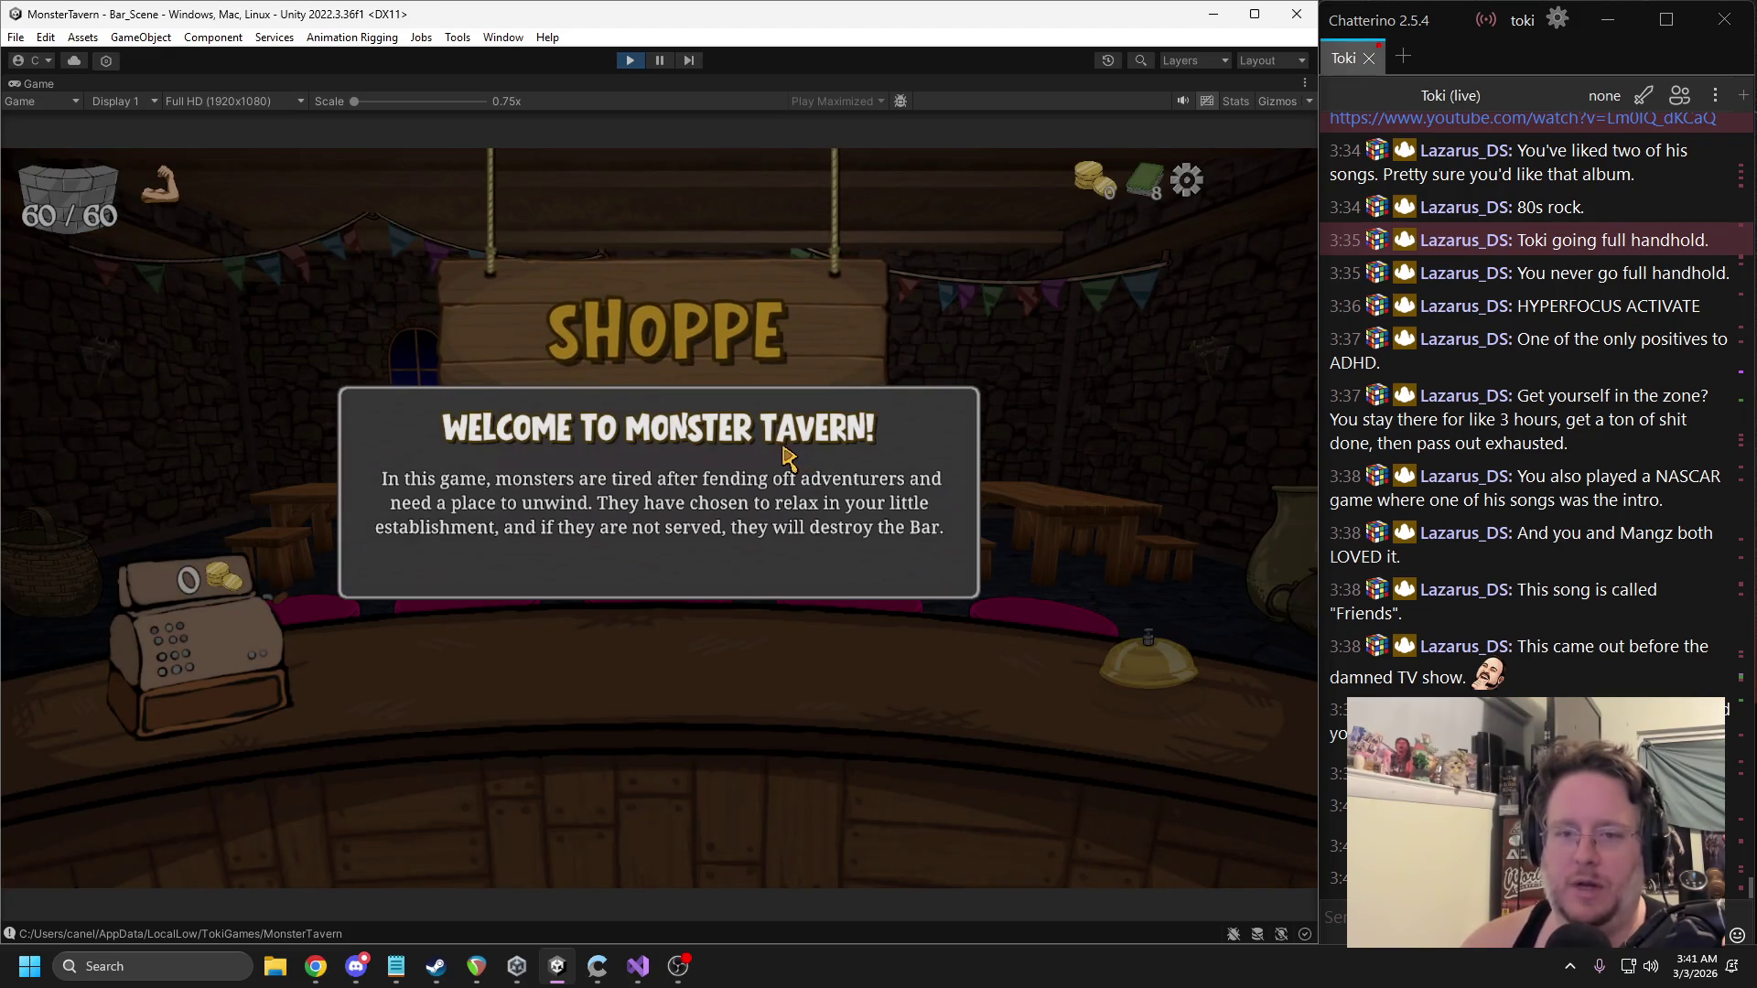
# Dismiss the Welcome message and return to the game showing the Card Info tutorial.
pyautogui.click(661, 492)
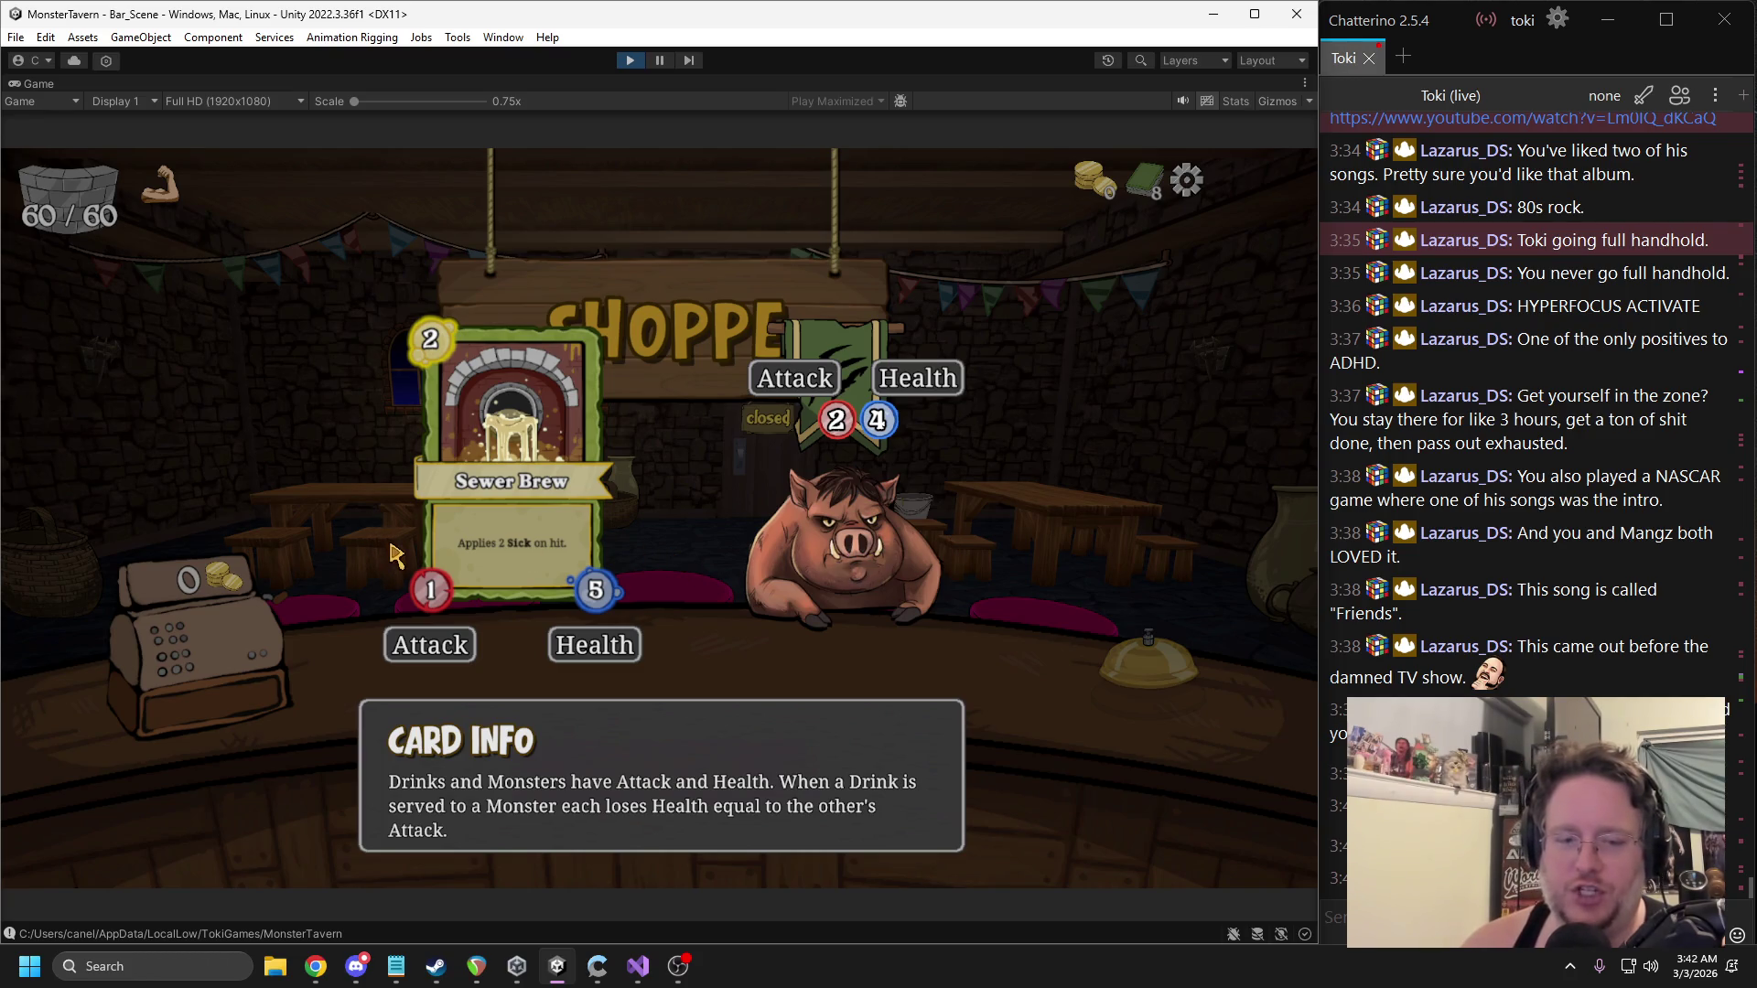
pyautogui.hotkey('alt', 'Tab')
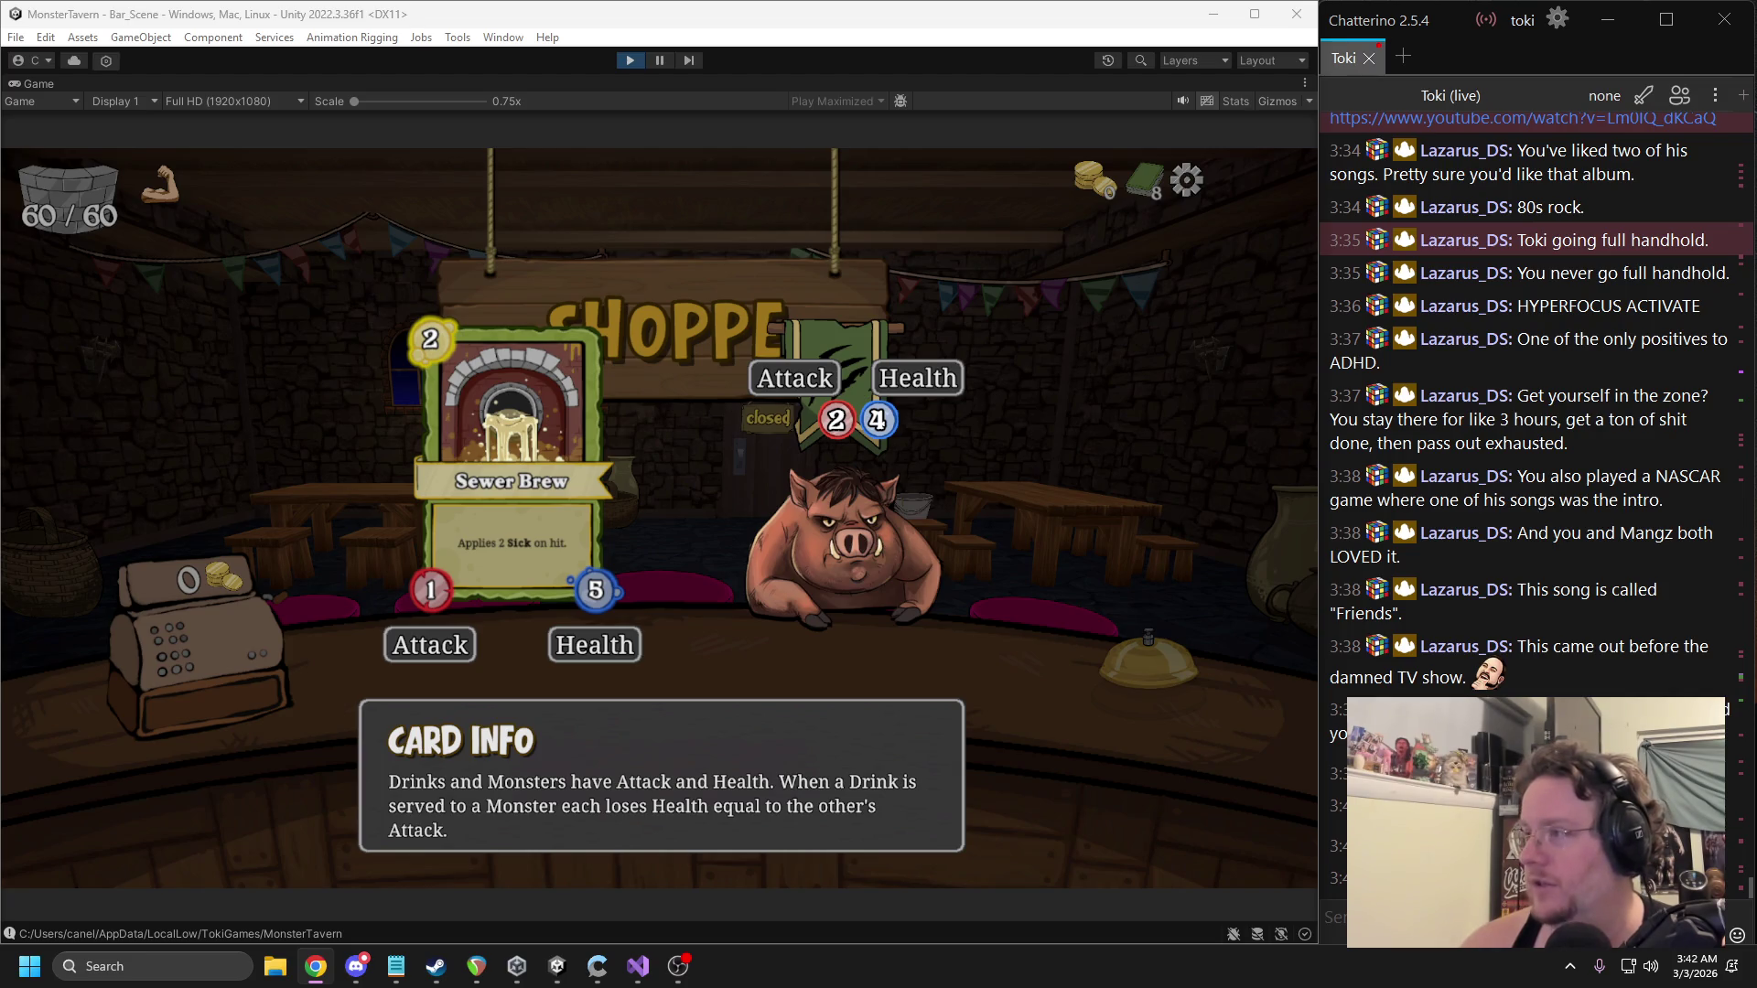
pyautogui.click(1164, 447)
pyautogui.click(1023, 576)
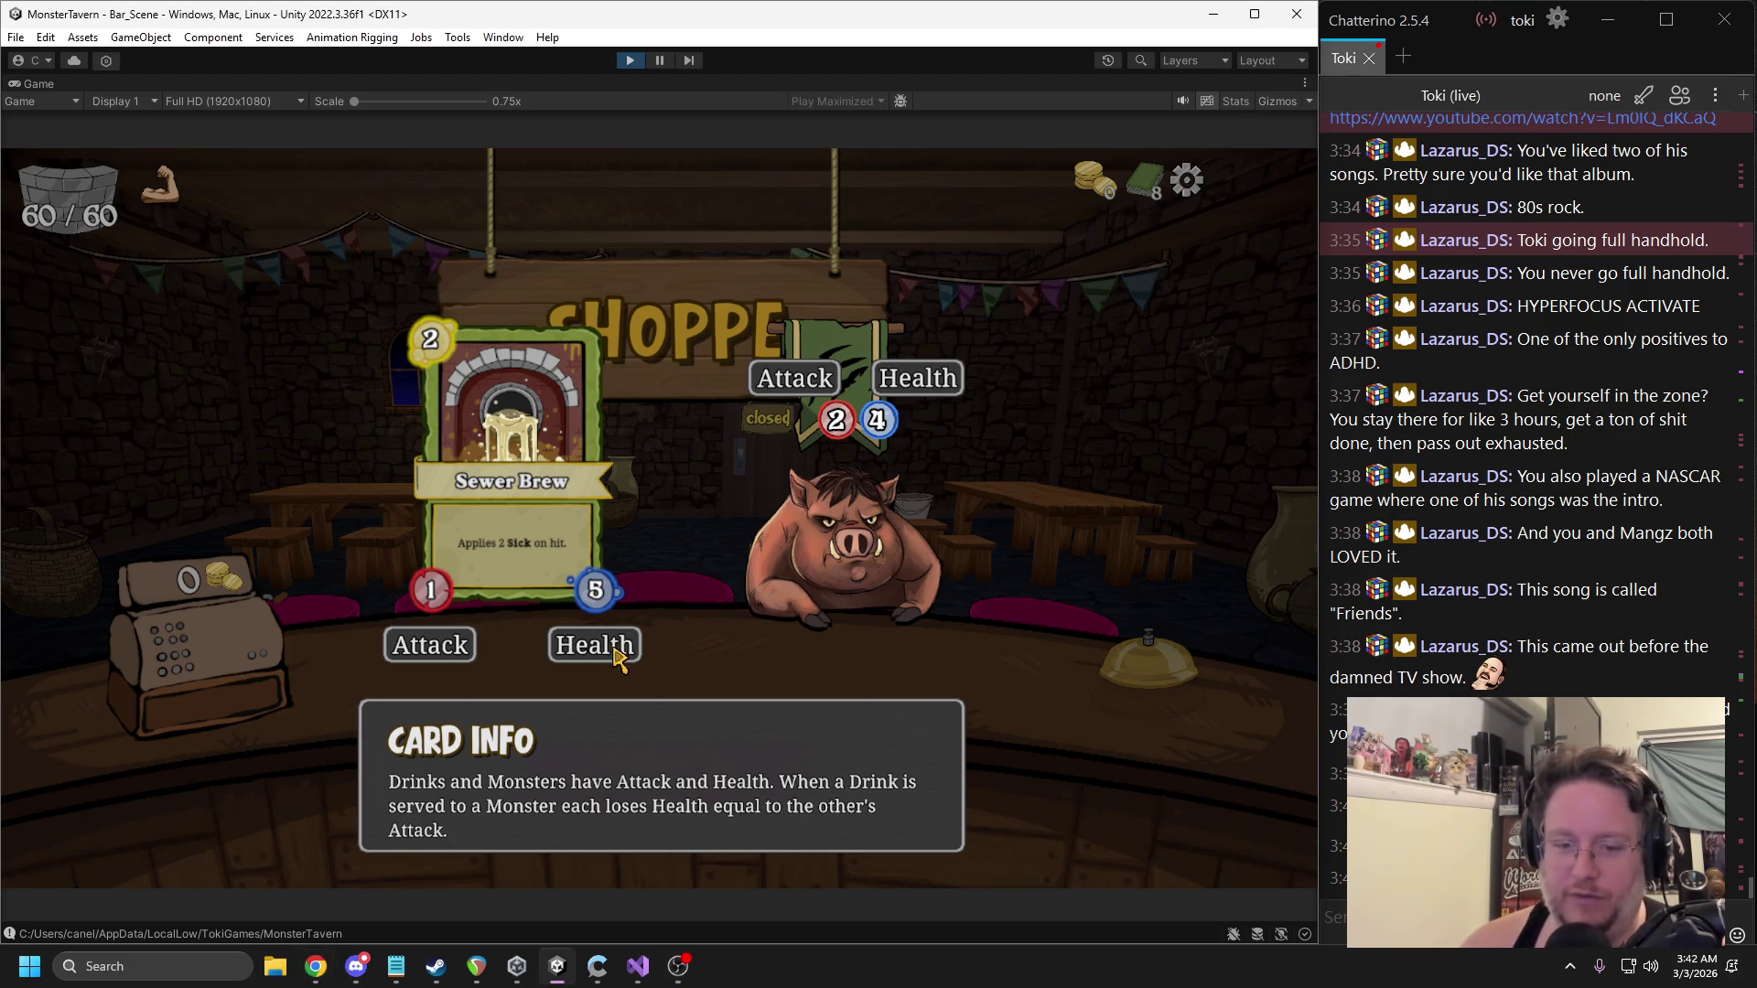
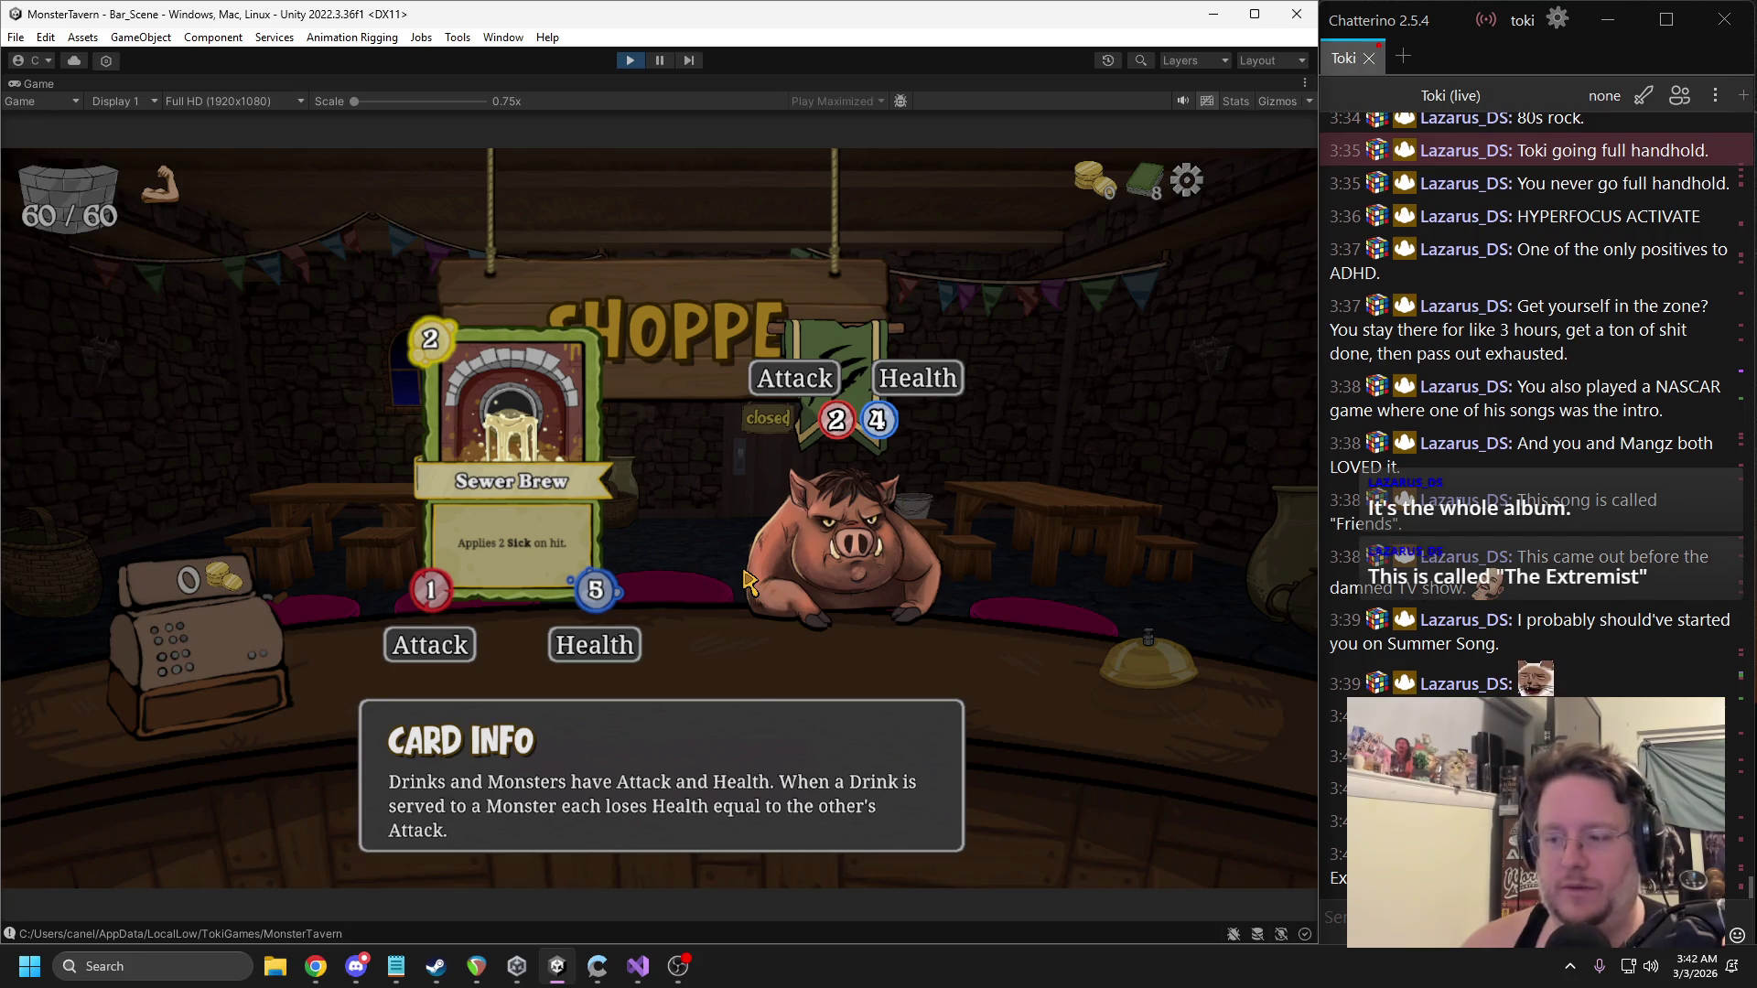
# Advance the tutorial from Card Info to the Energy explanation, then stop the playtest.
pyautogui.click(931, 558)
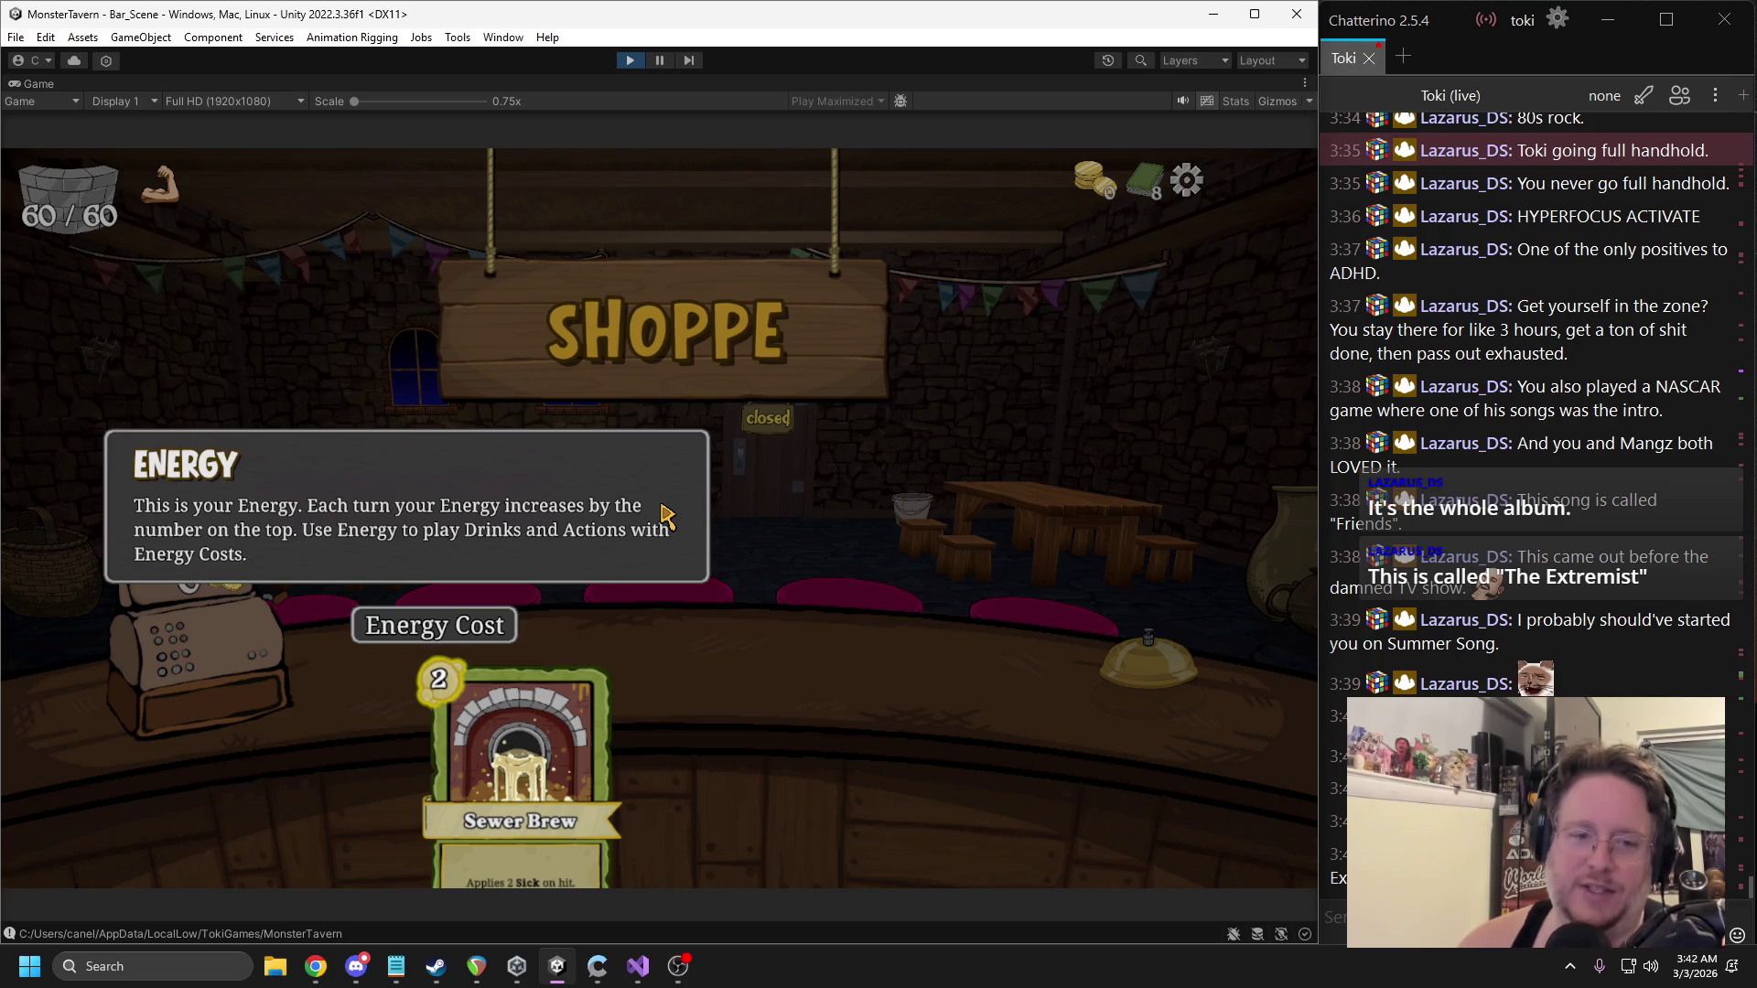
pyautogui.click(631, 61)
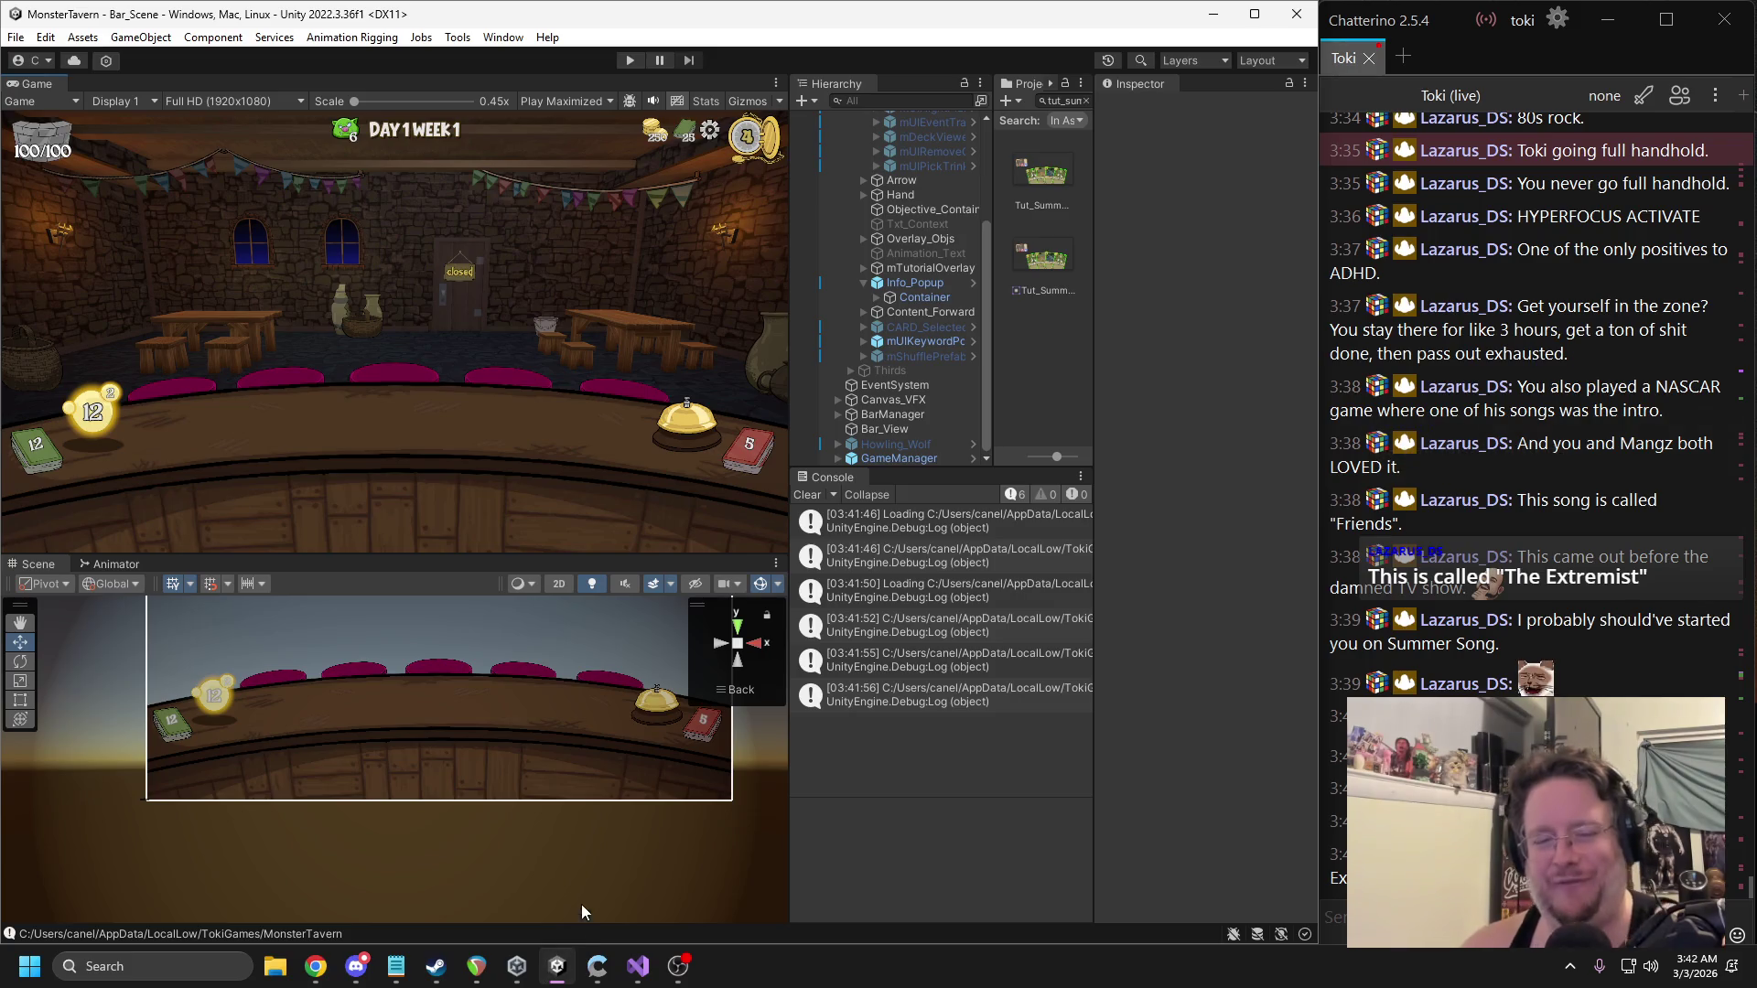
# Select the UI object and review its MUI Manager references in a widened Inspector.
pyautogui.click(637, 968)
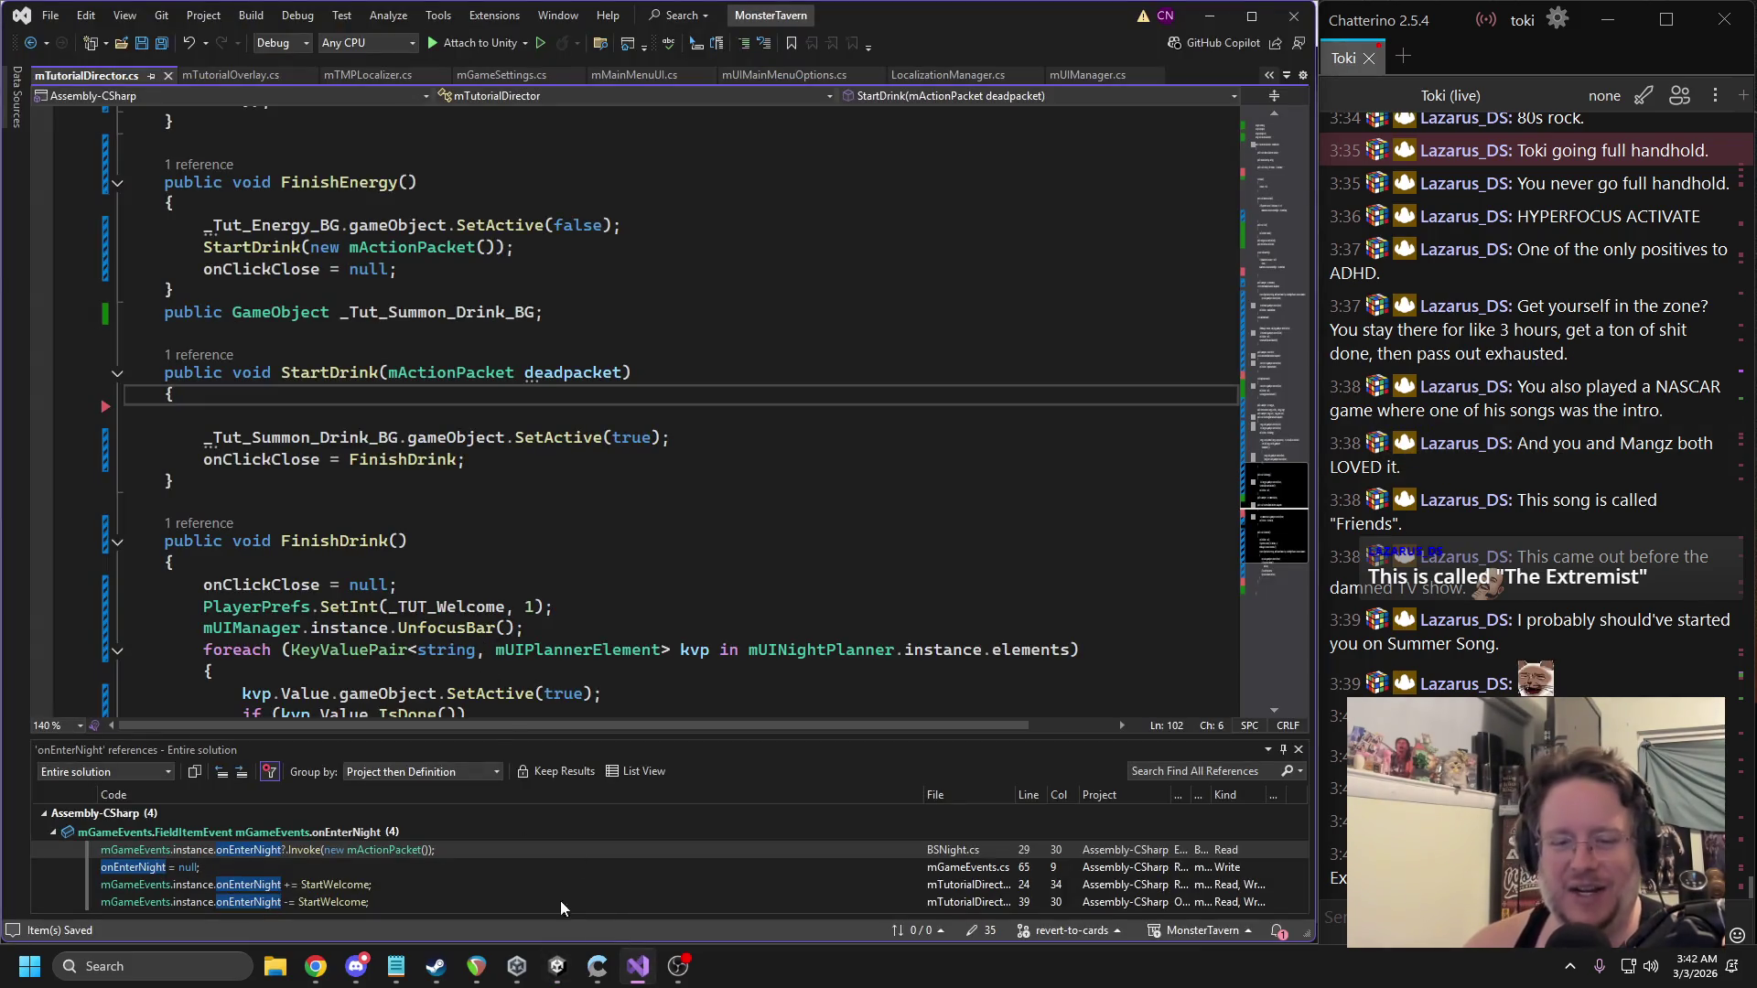
pyautogui.click(557, 966)
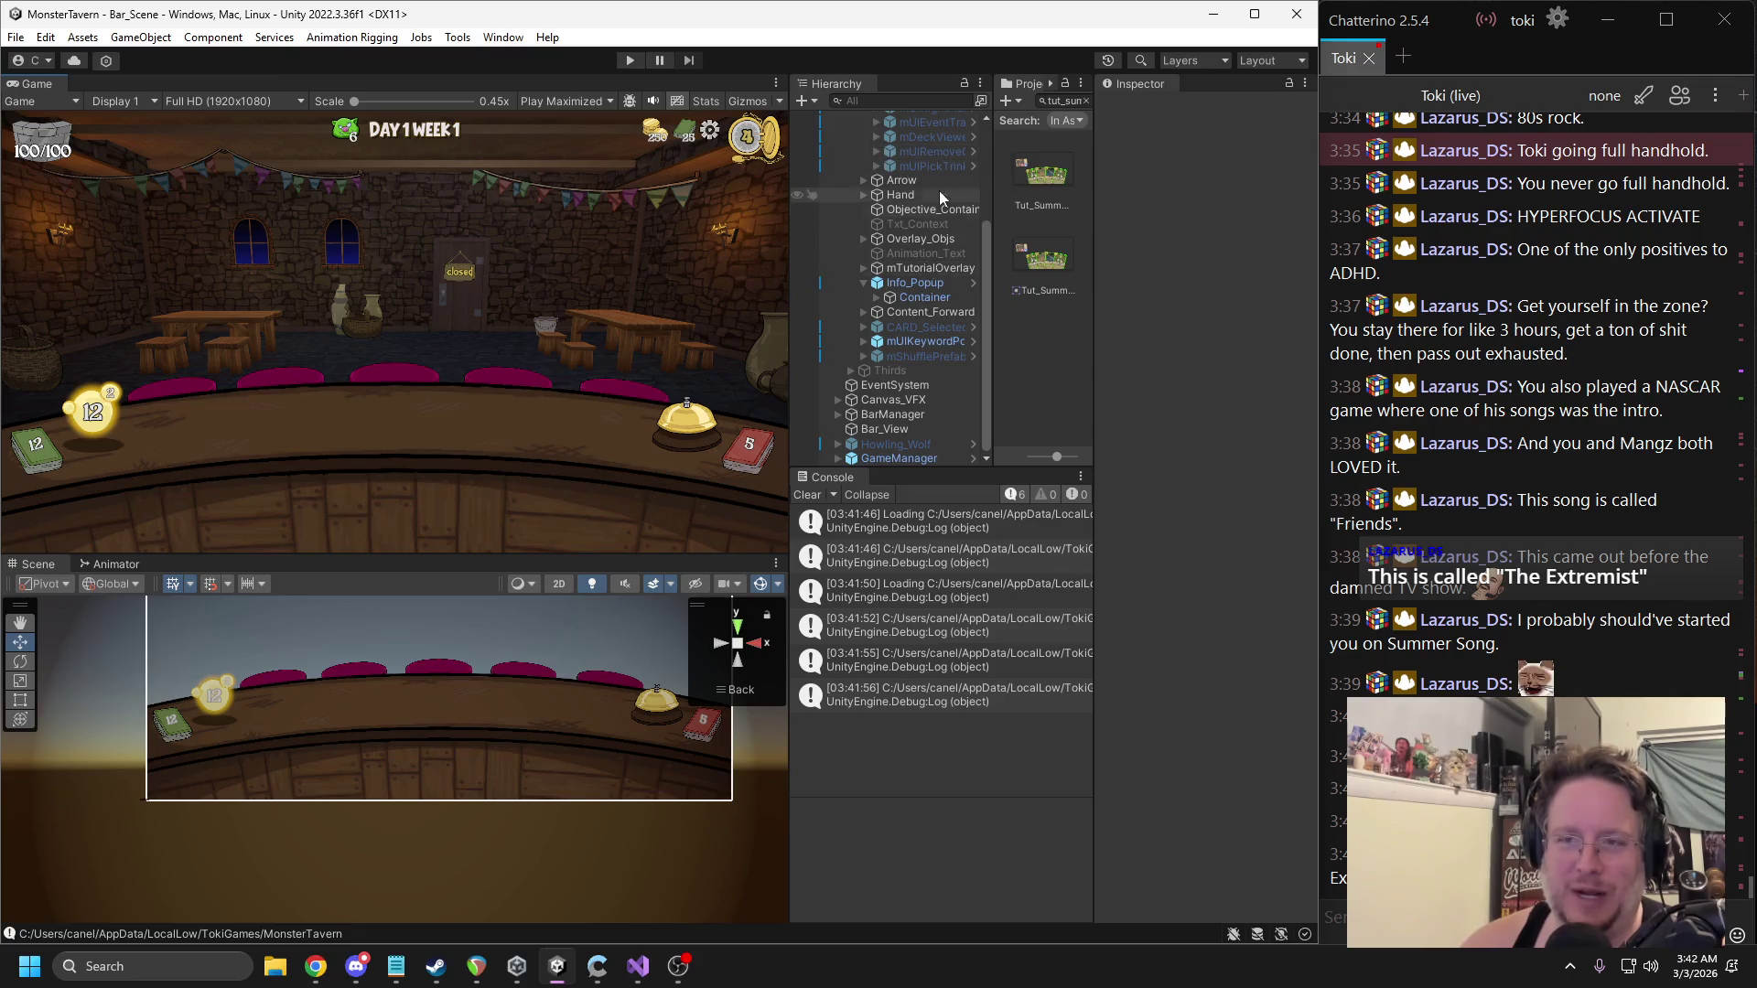
pyautogui.click(876, 191)
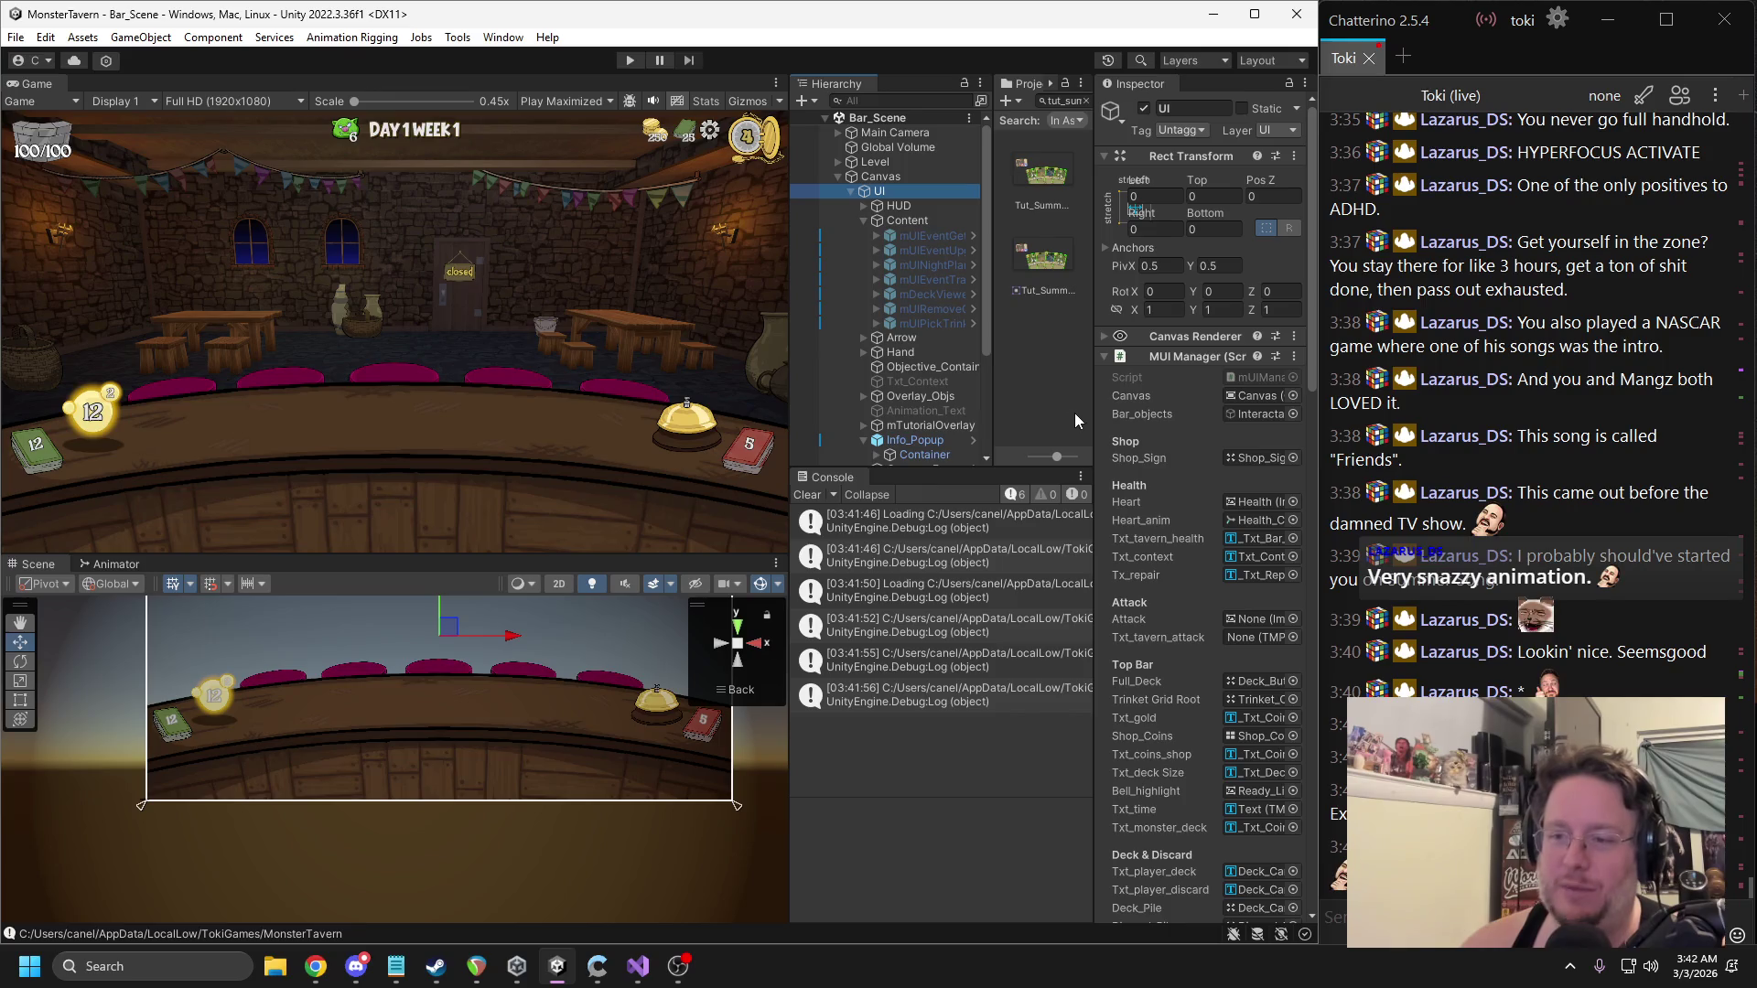
pyautogui.moveTo(1094, 421); pyautogui.dragTo(1059, 421)
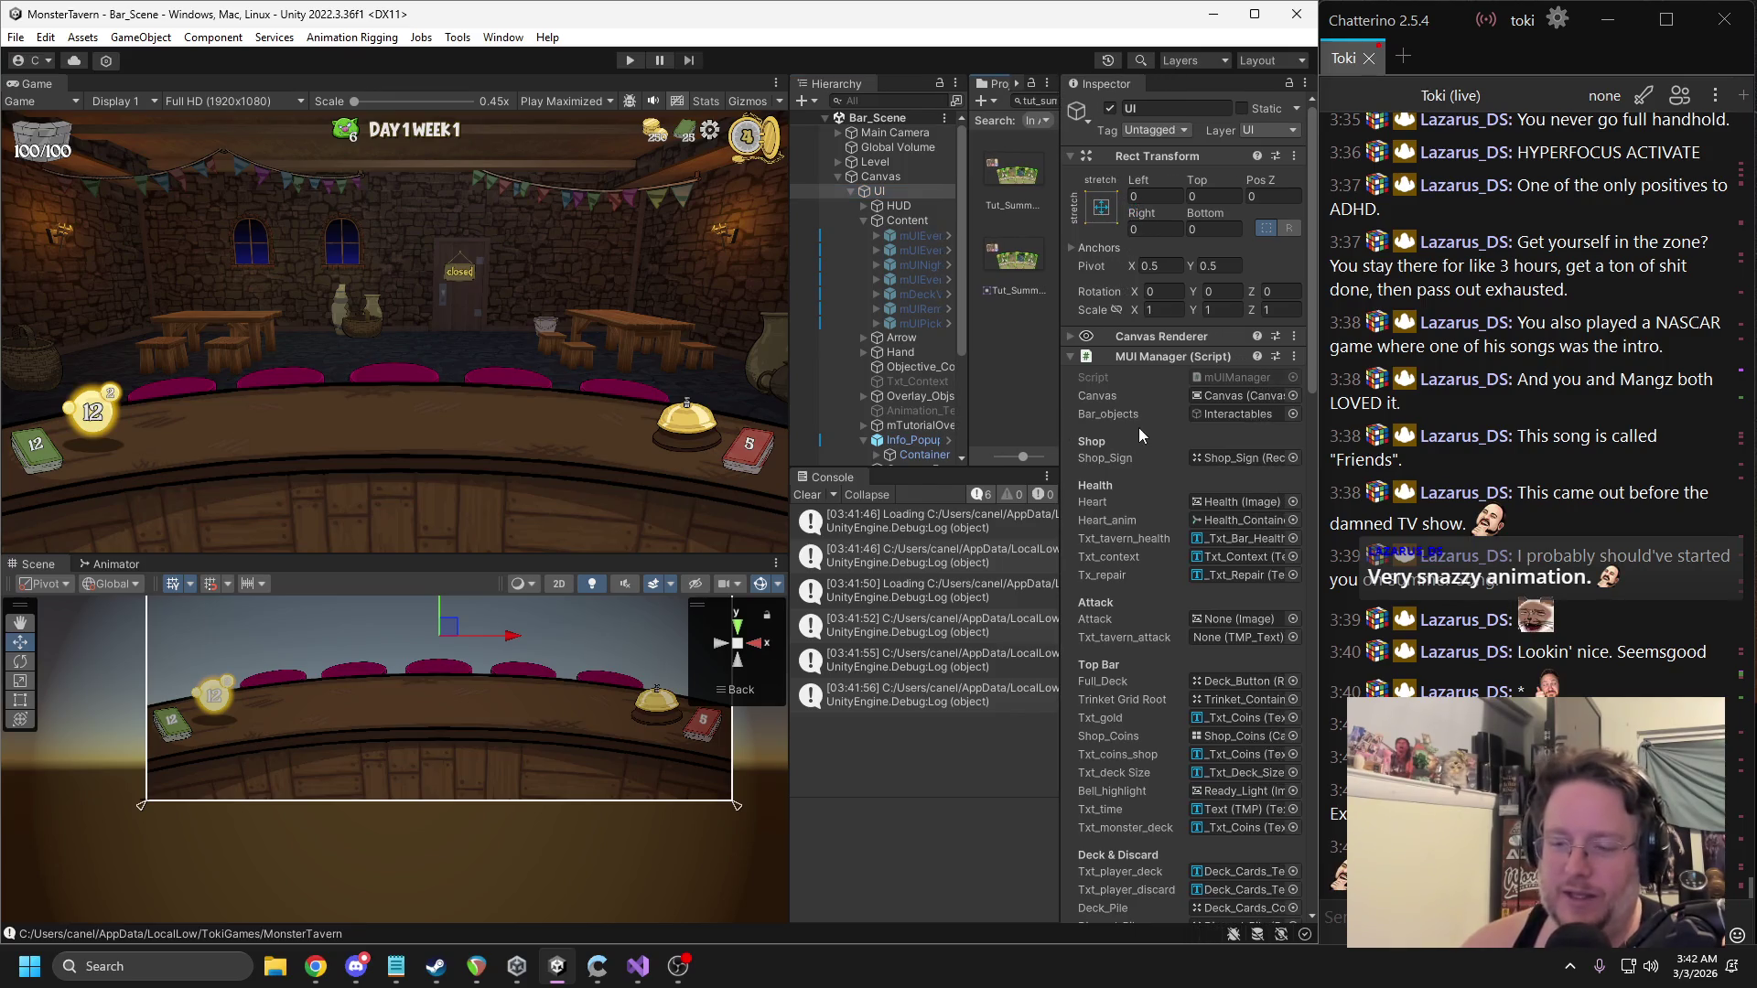
pyautogui.scroll(-2, 1166, 487)
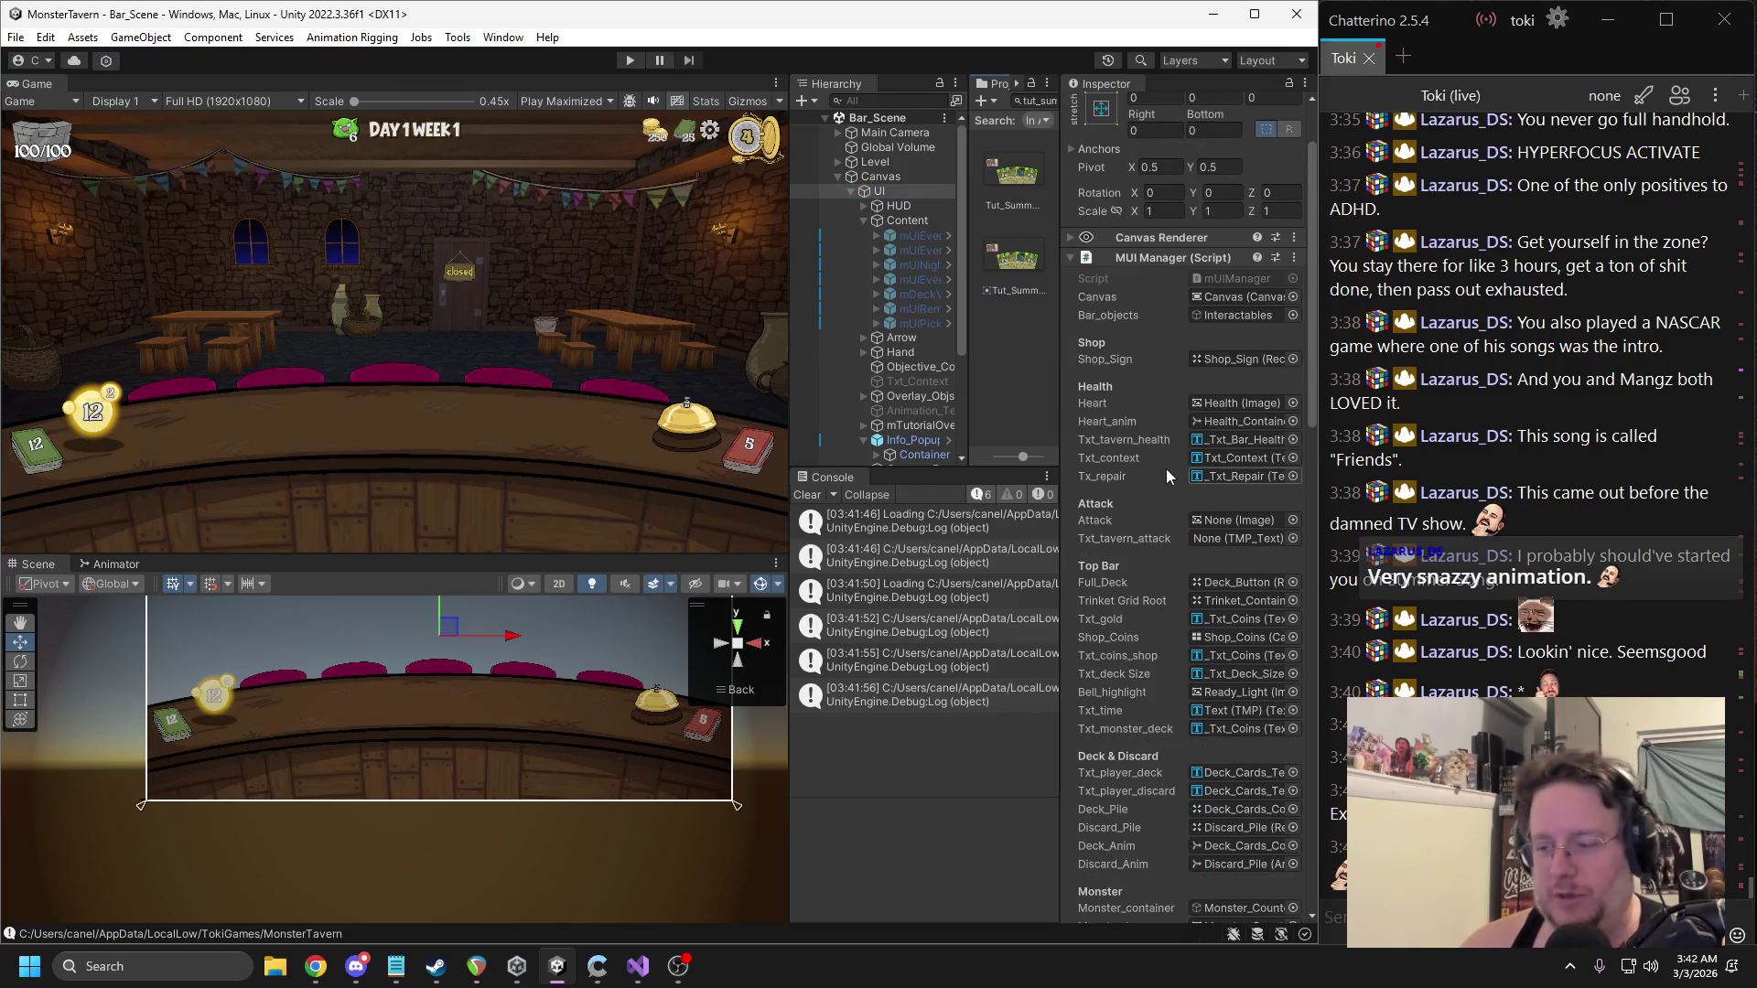
pyautogui.scroll(-1, 1167, 468)
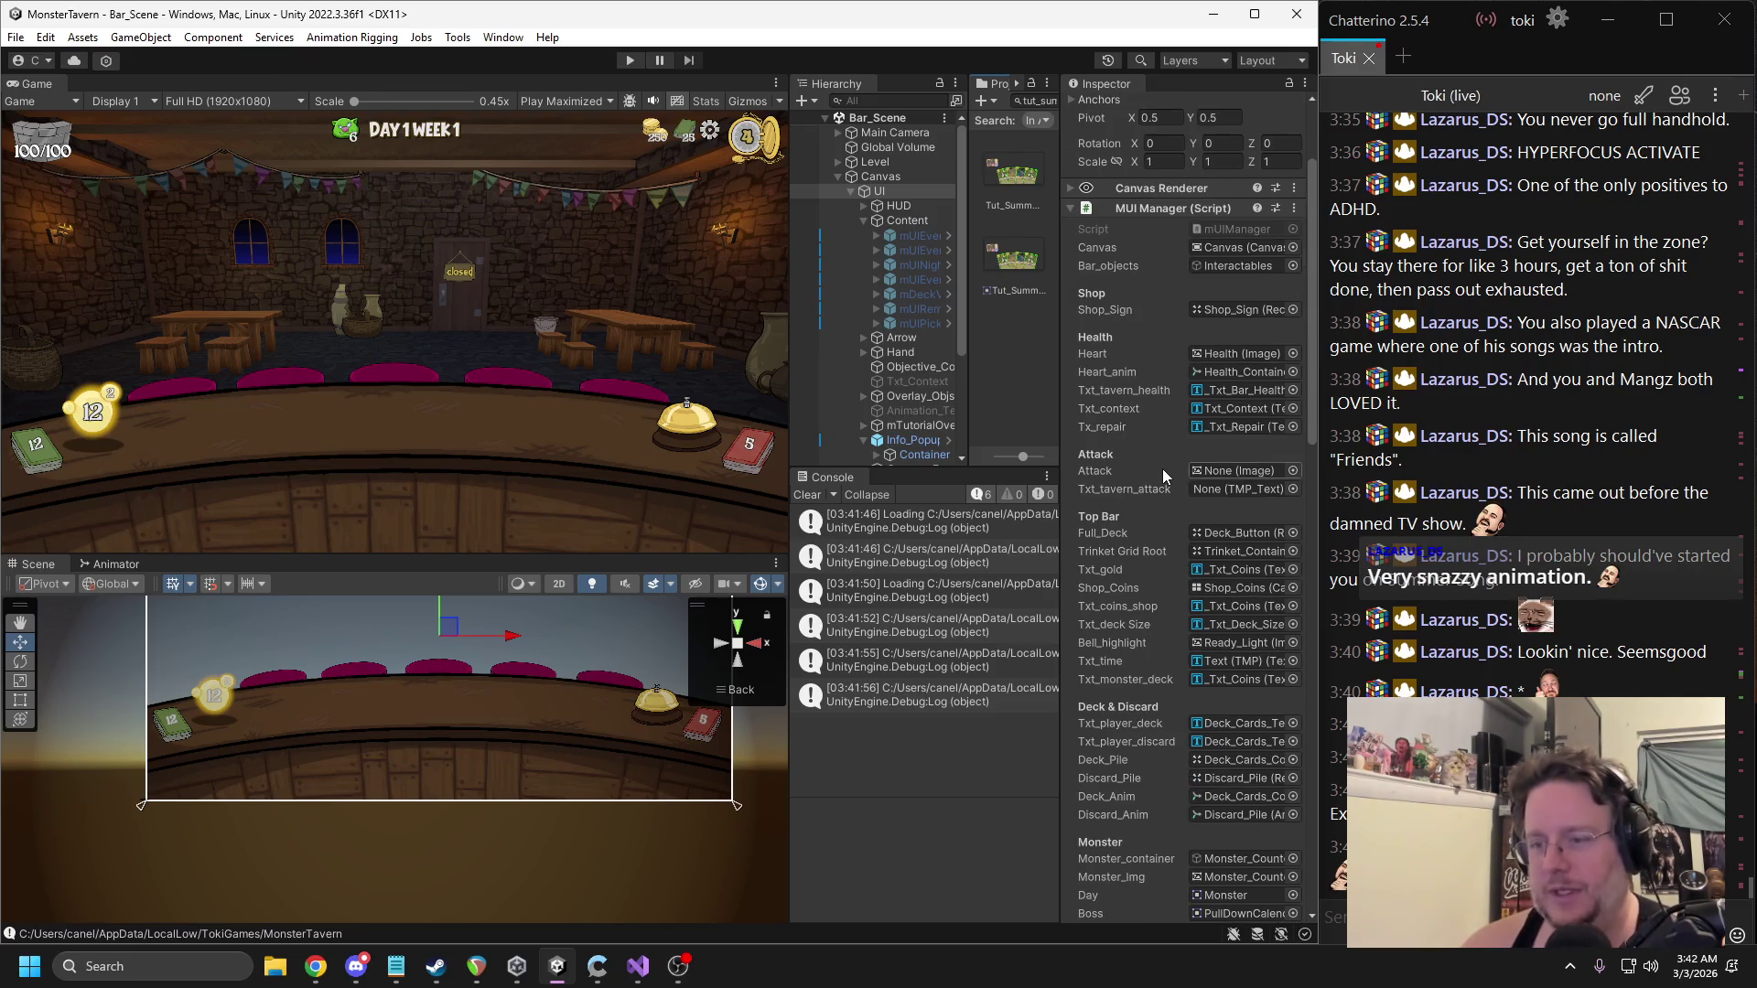
pyautogui.scroll(-4, 1160, 463)
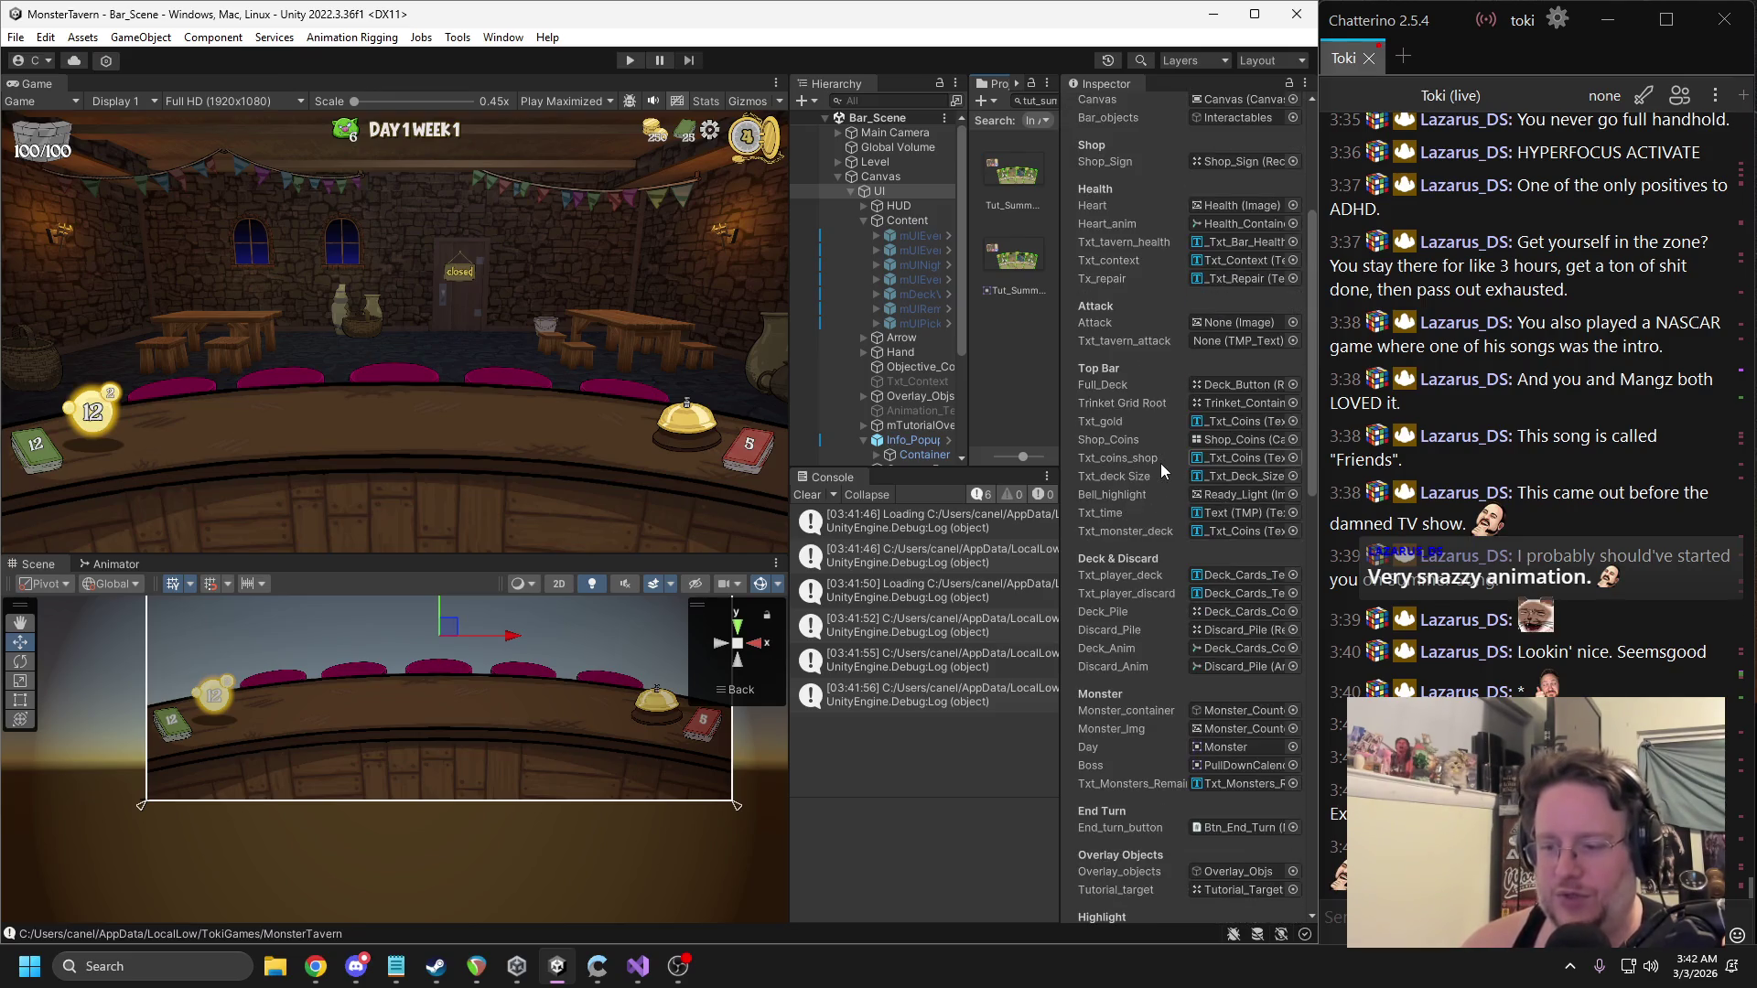
pyautogui.scroll(-1, 1147, 548)
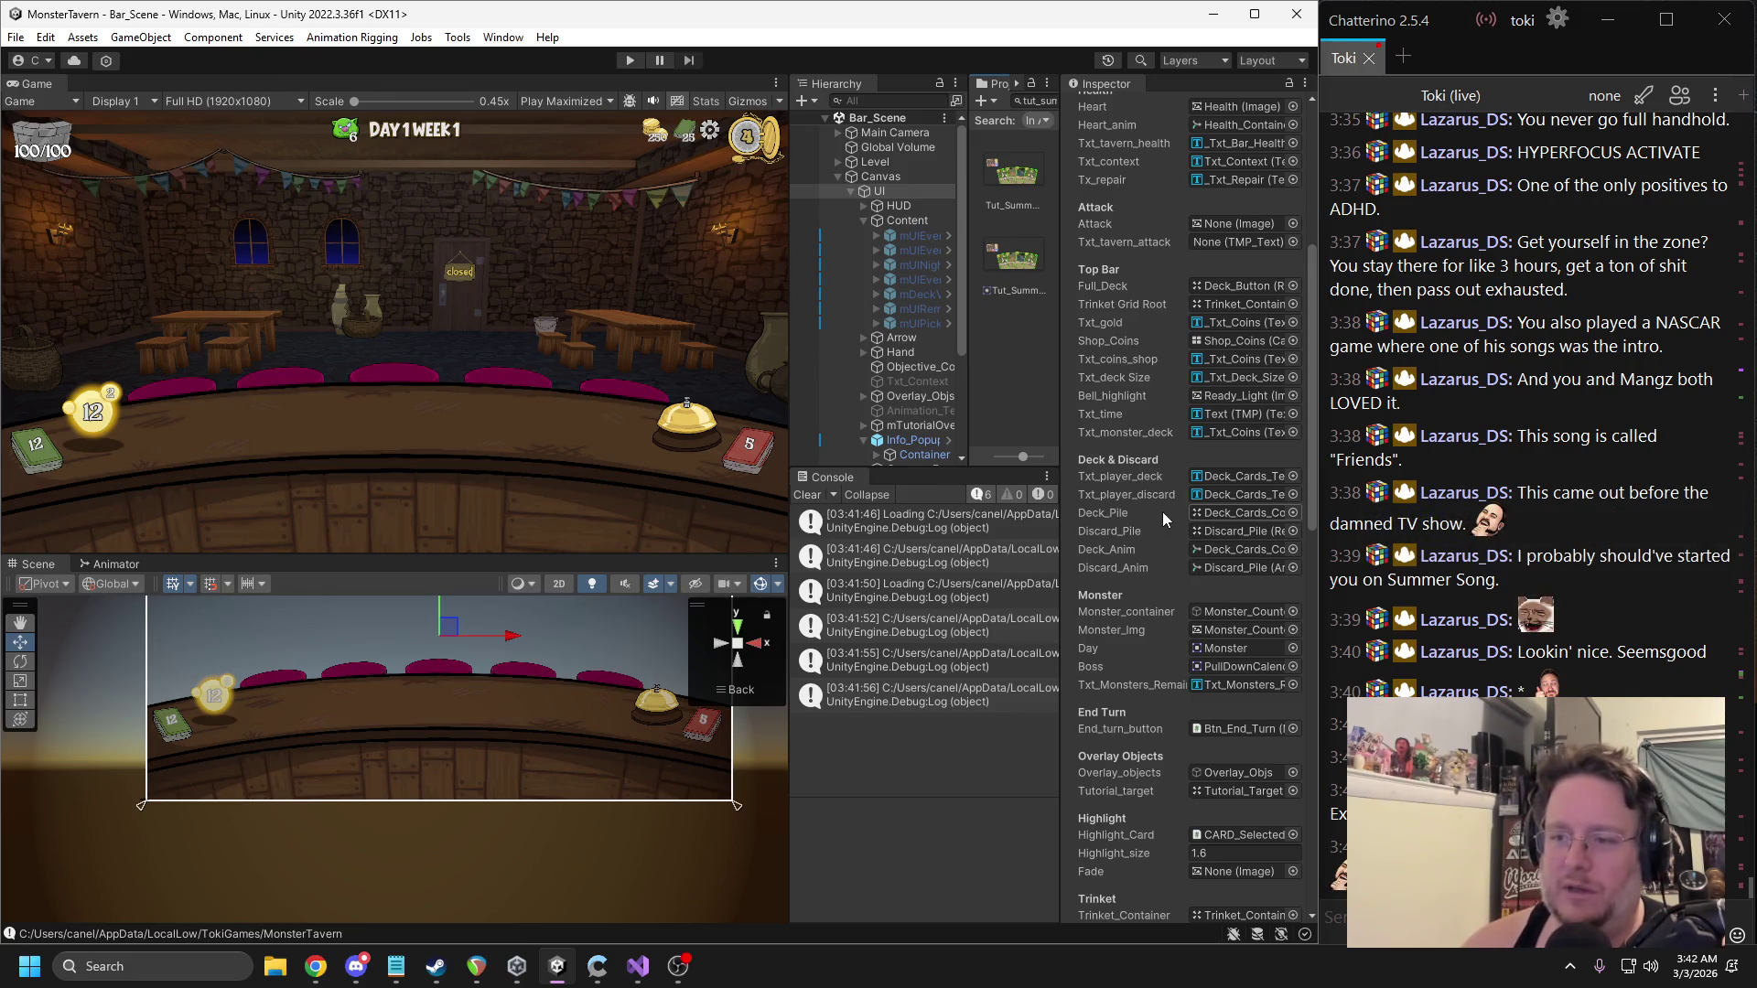
pyautogui.scroll(-2, 1162, 512)
pyautogui.scroll(-9, 1162, 512)
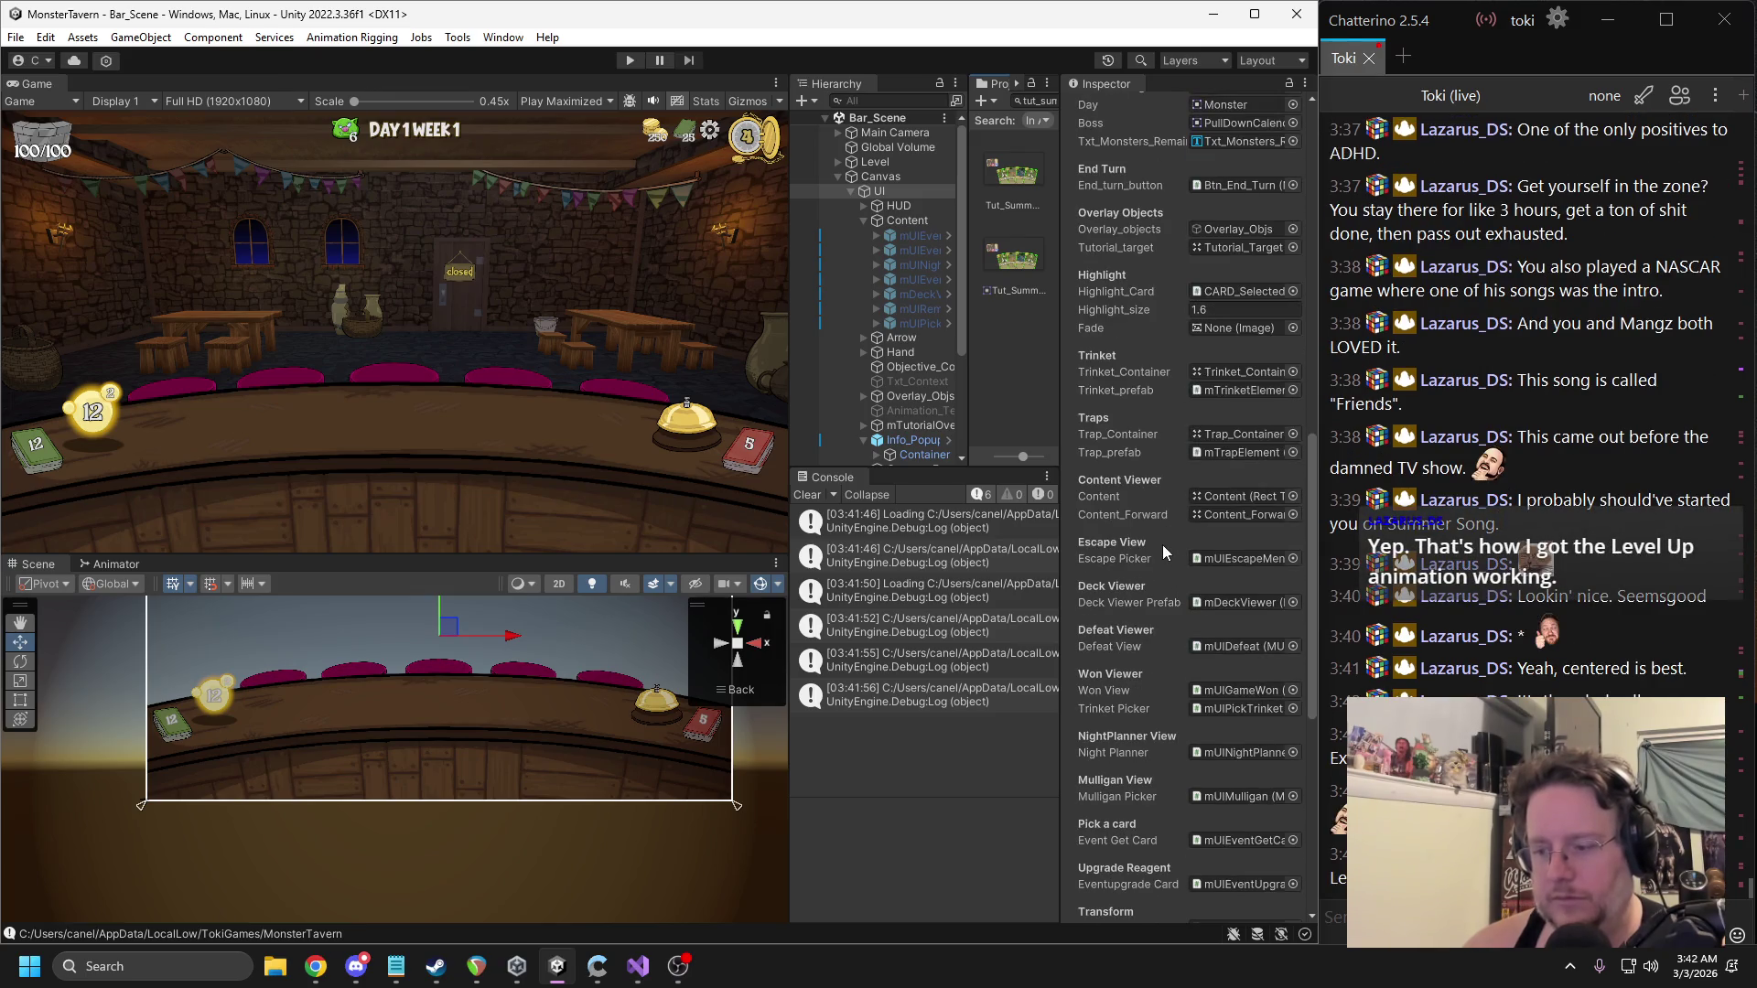
pyautogui.scroll(-2, 1164, 544)
pyautogui.scroll(-1, 1164, 548)
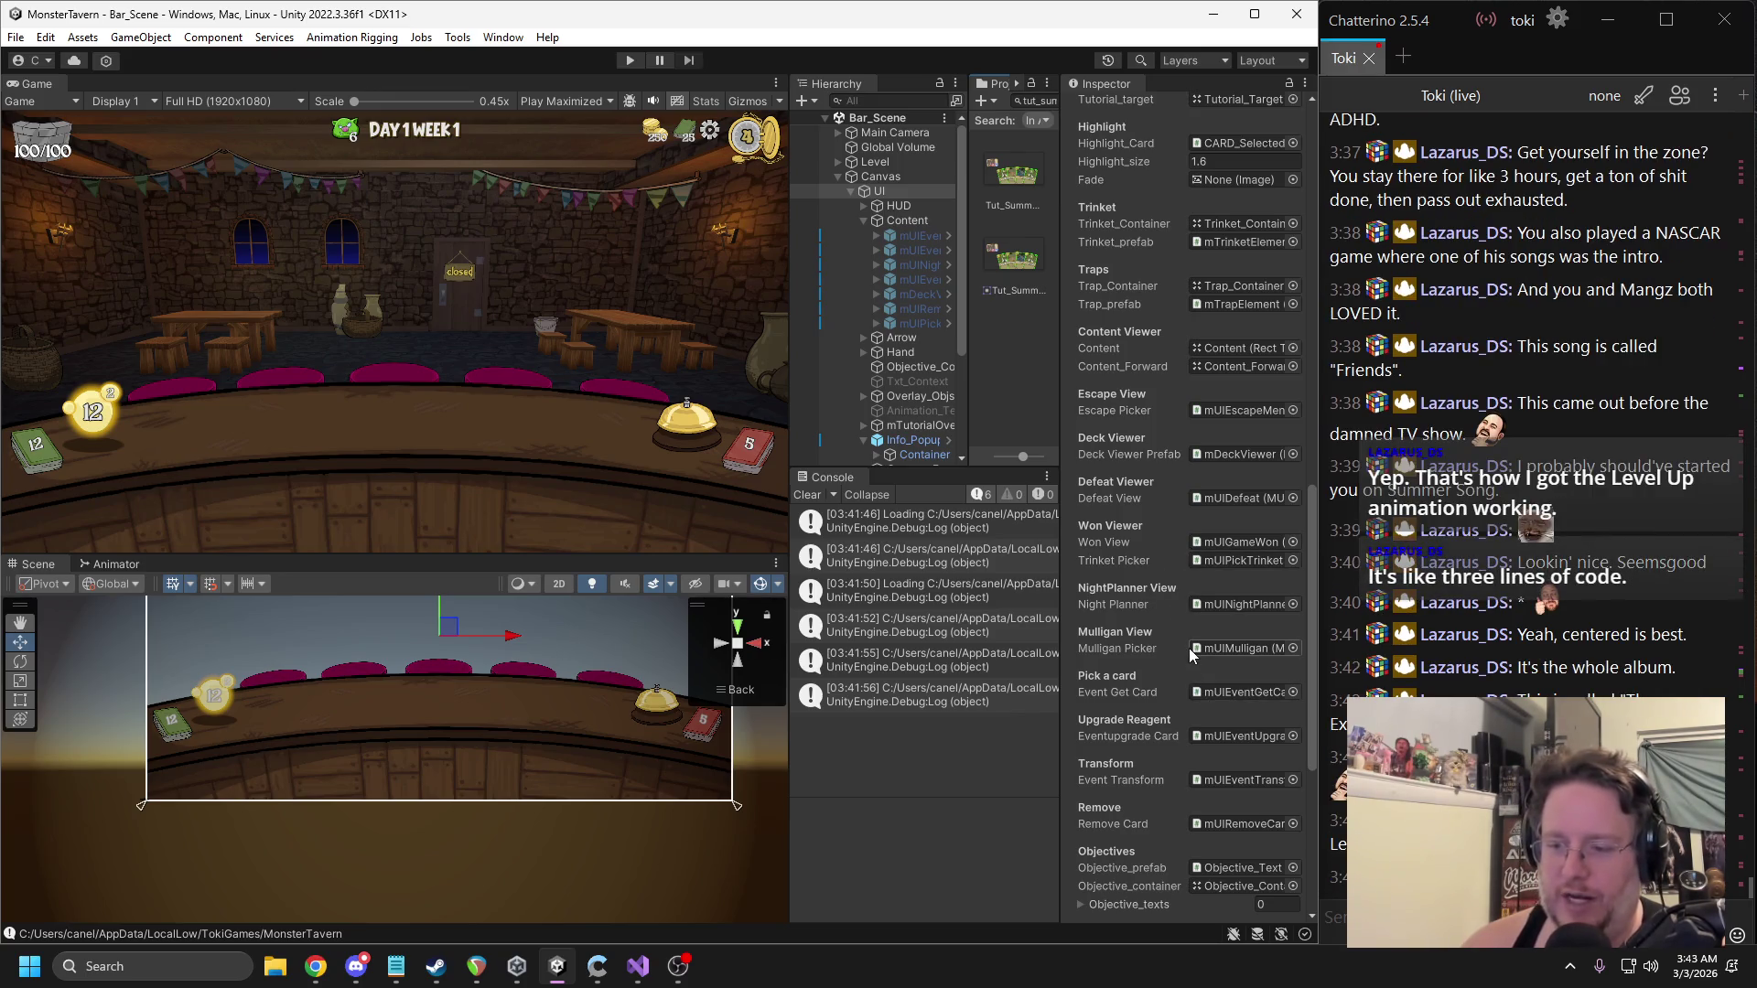
pyautogui.scroll(-1, 1183, 644)
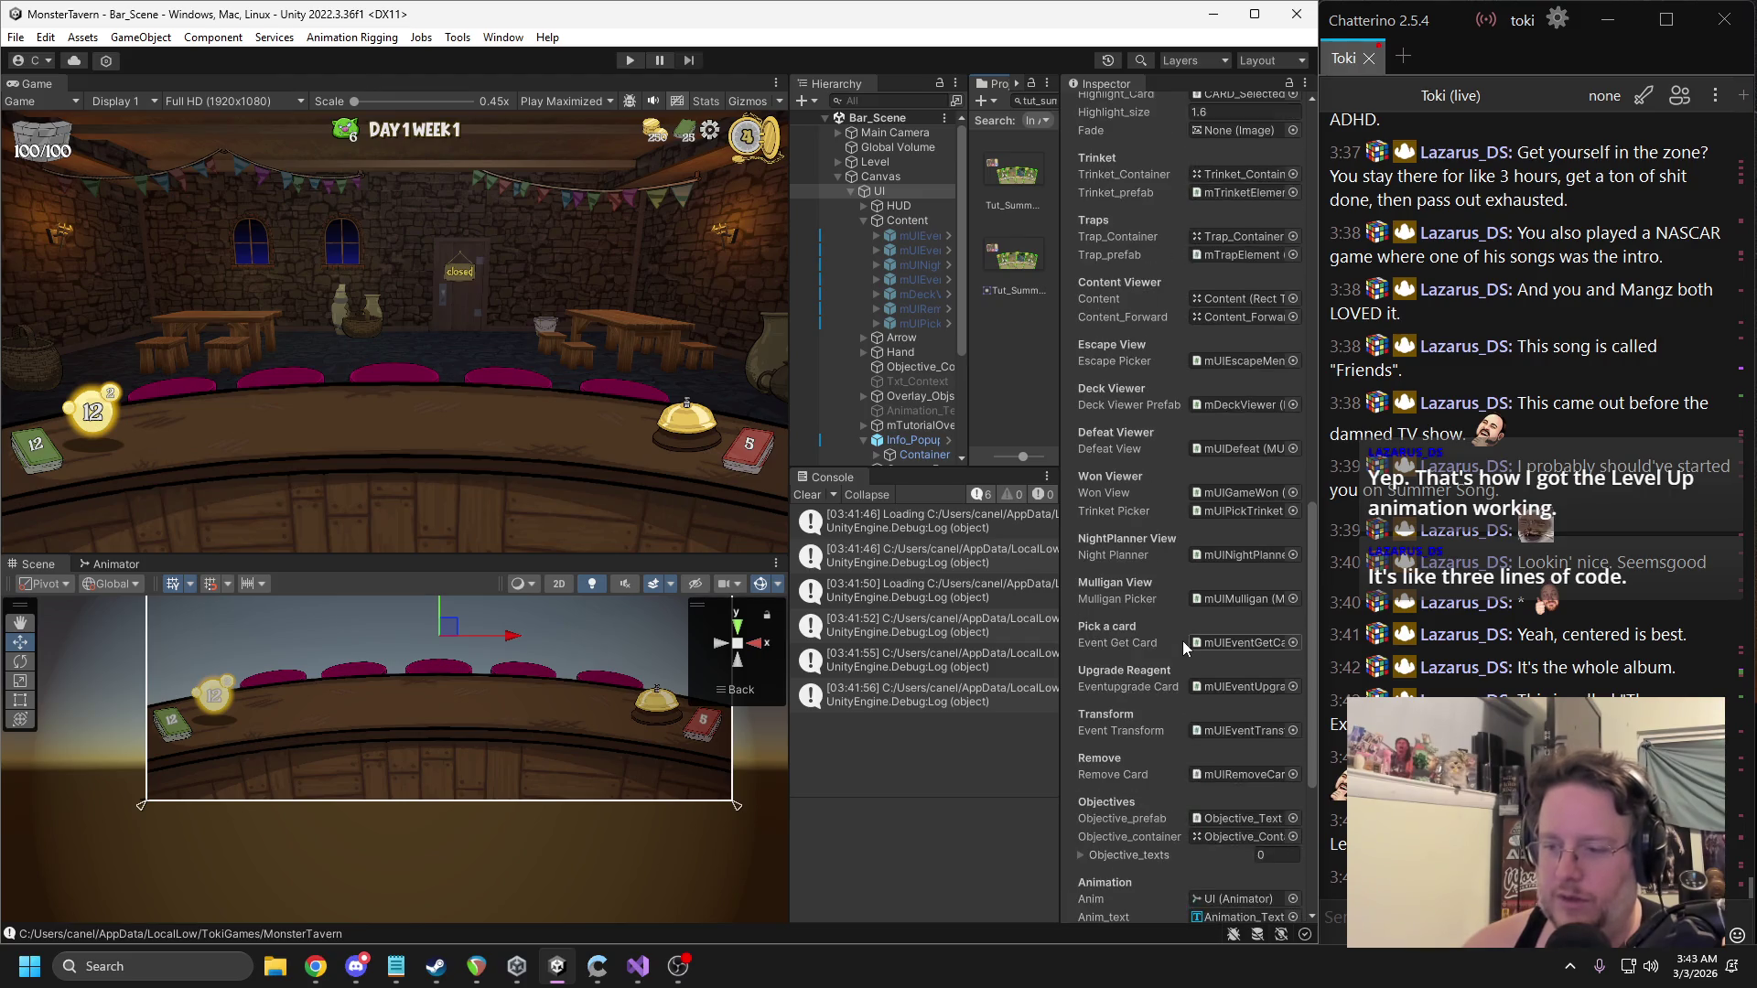
pyautogui.scroll(4, 1189, 622)
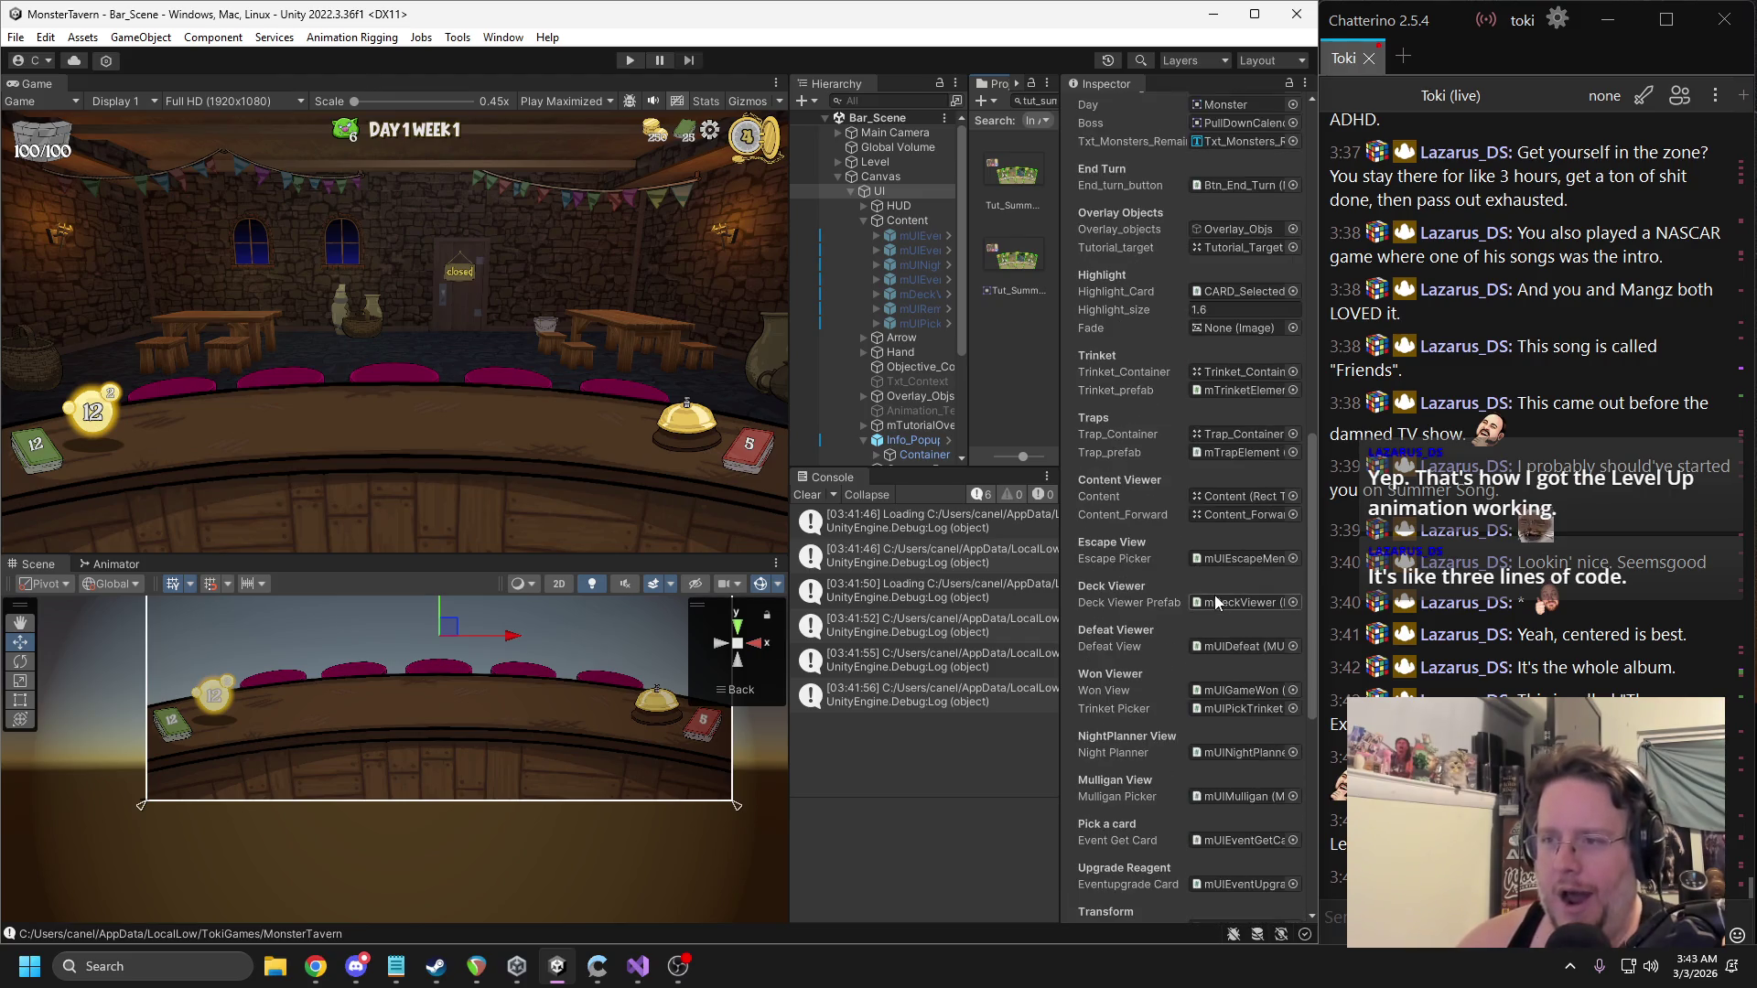
pyautogui.scroll(6, 1215, 601)
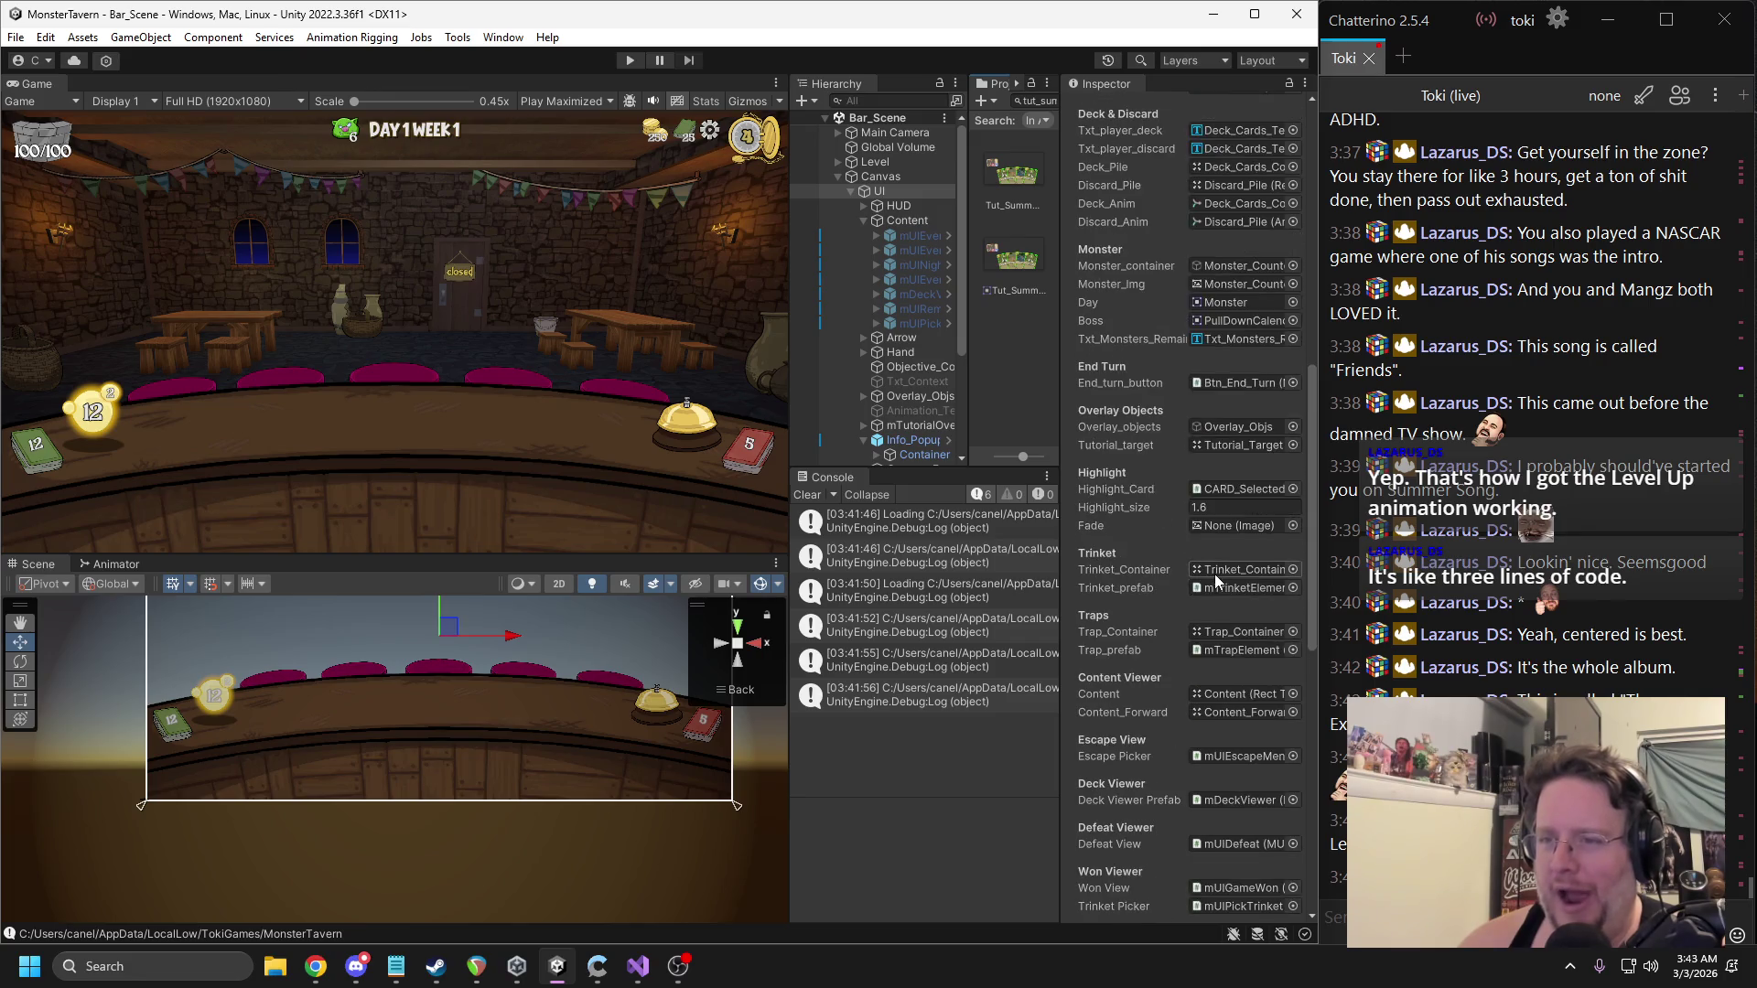
pyautogui.scroll(5, 1215, 574)
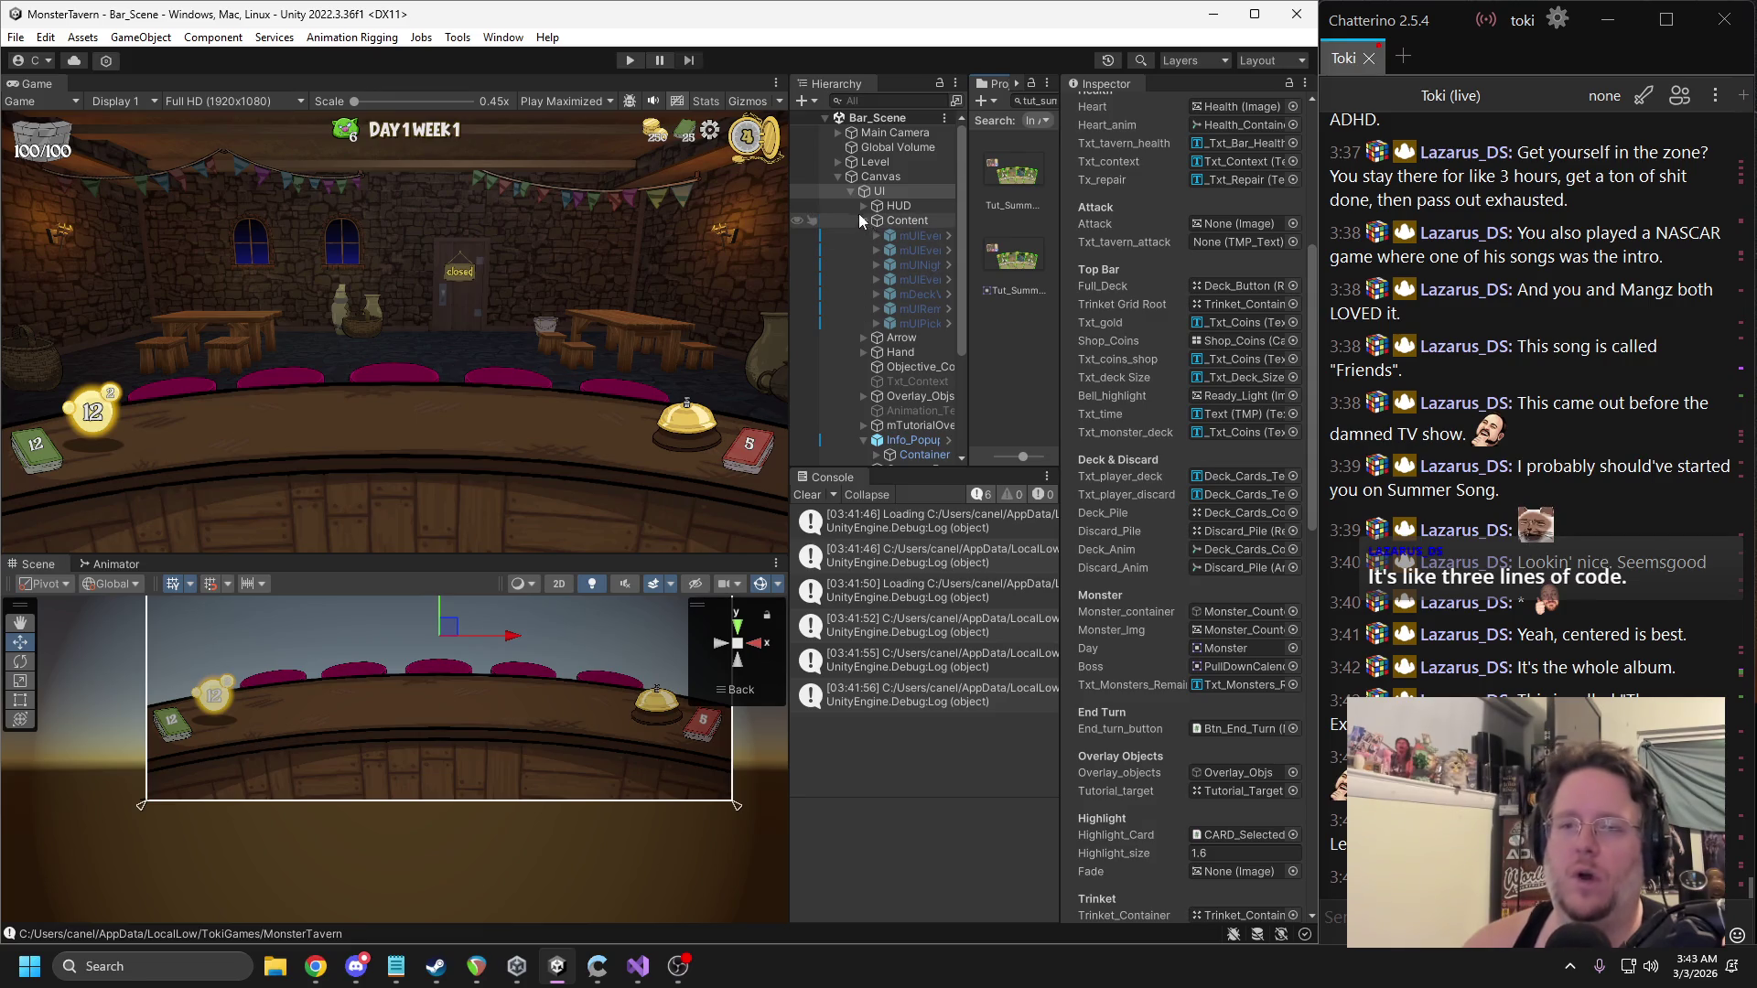
# Collapse the UI object in the Hierarchy and return to mTutorialDirector.cs in Visual Studio.
pyautogui.click(842, 192)
pyautogui.click(849, 190)
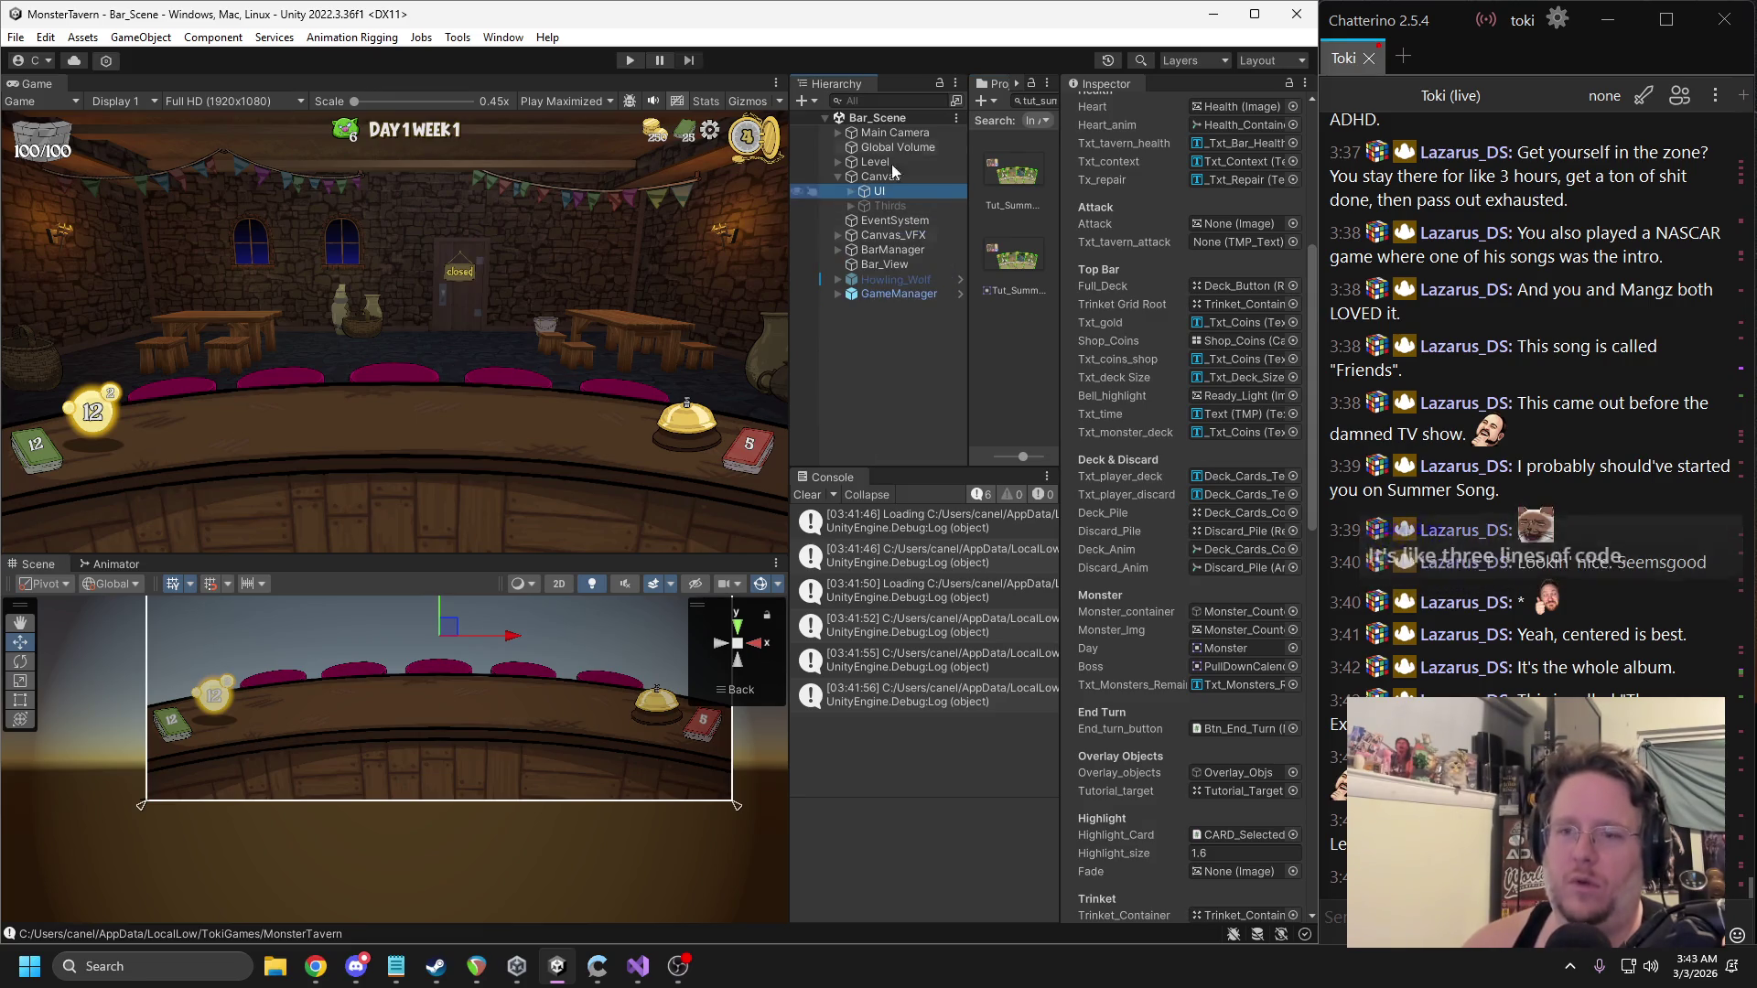
pyautogui.click(638, 966)
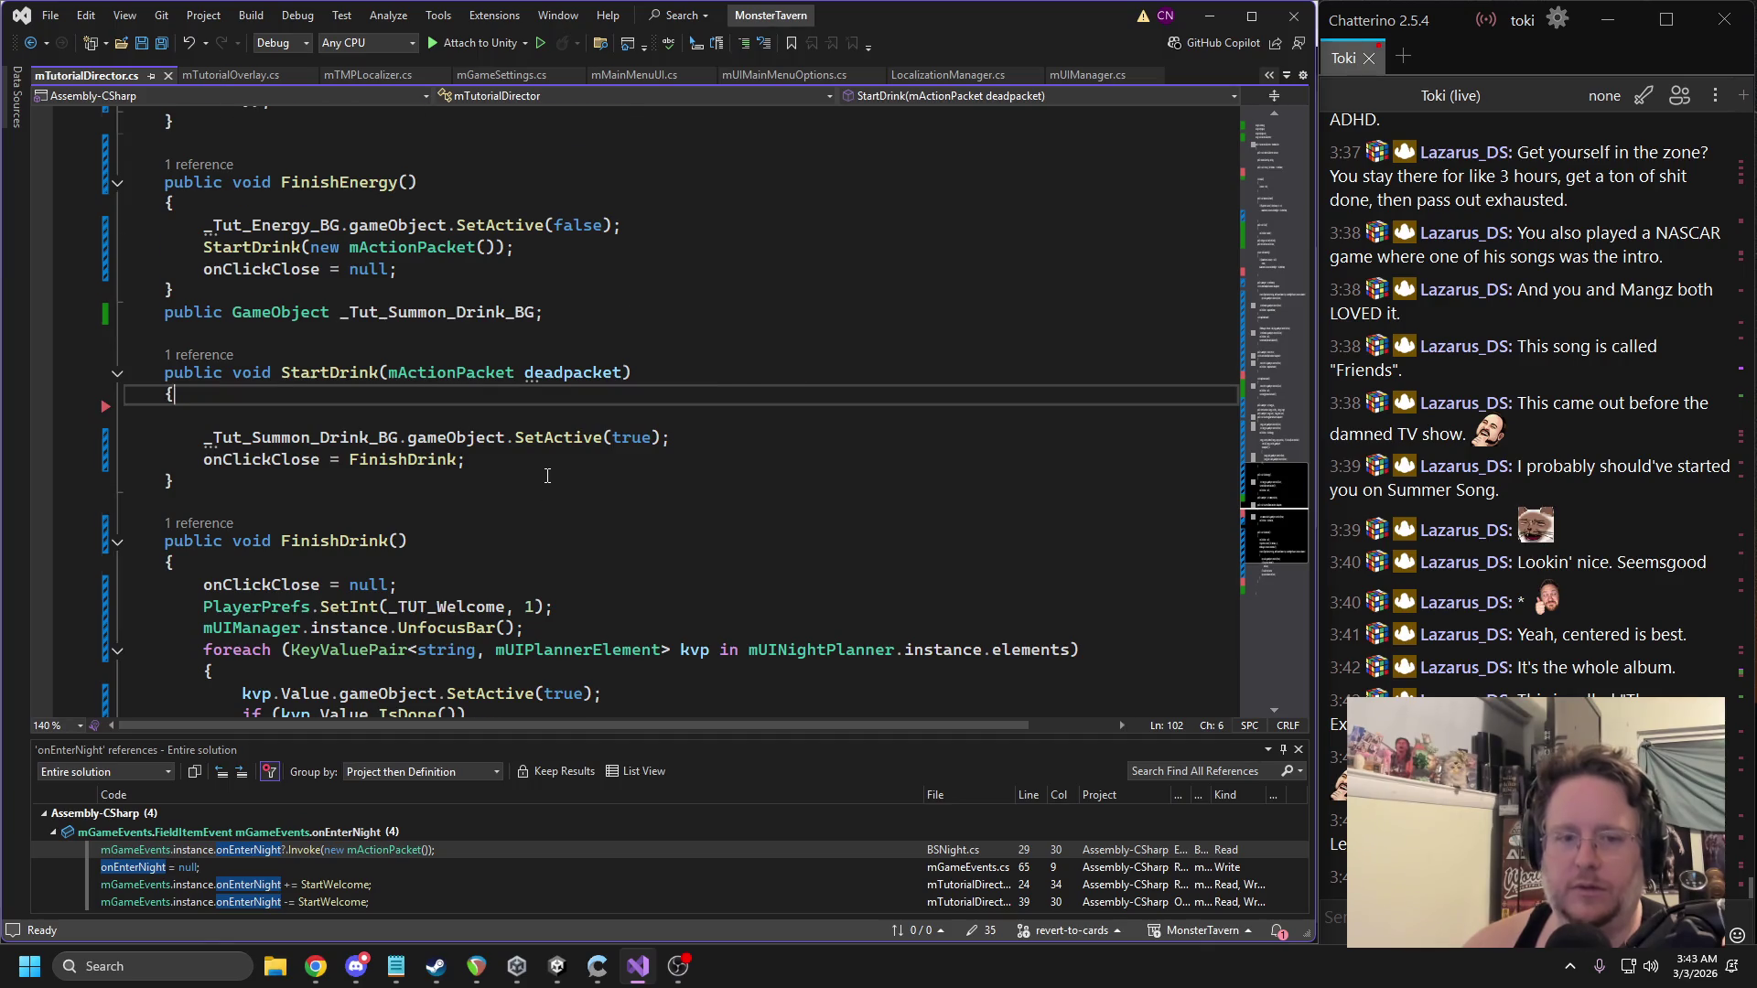
# Start a new line in StartWelcome calling mUINightPlanner.instance.
pyautogui.scroll(-4, 514, 487)
pyautogui.scroll(15, 514, 488)
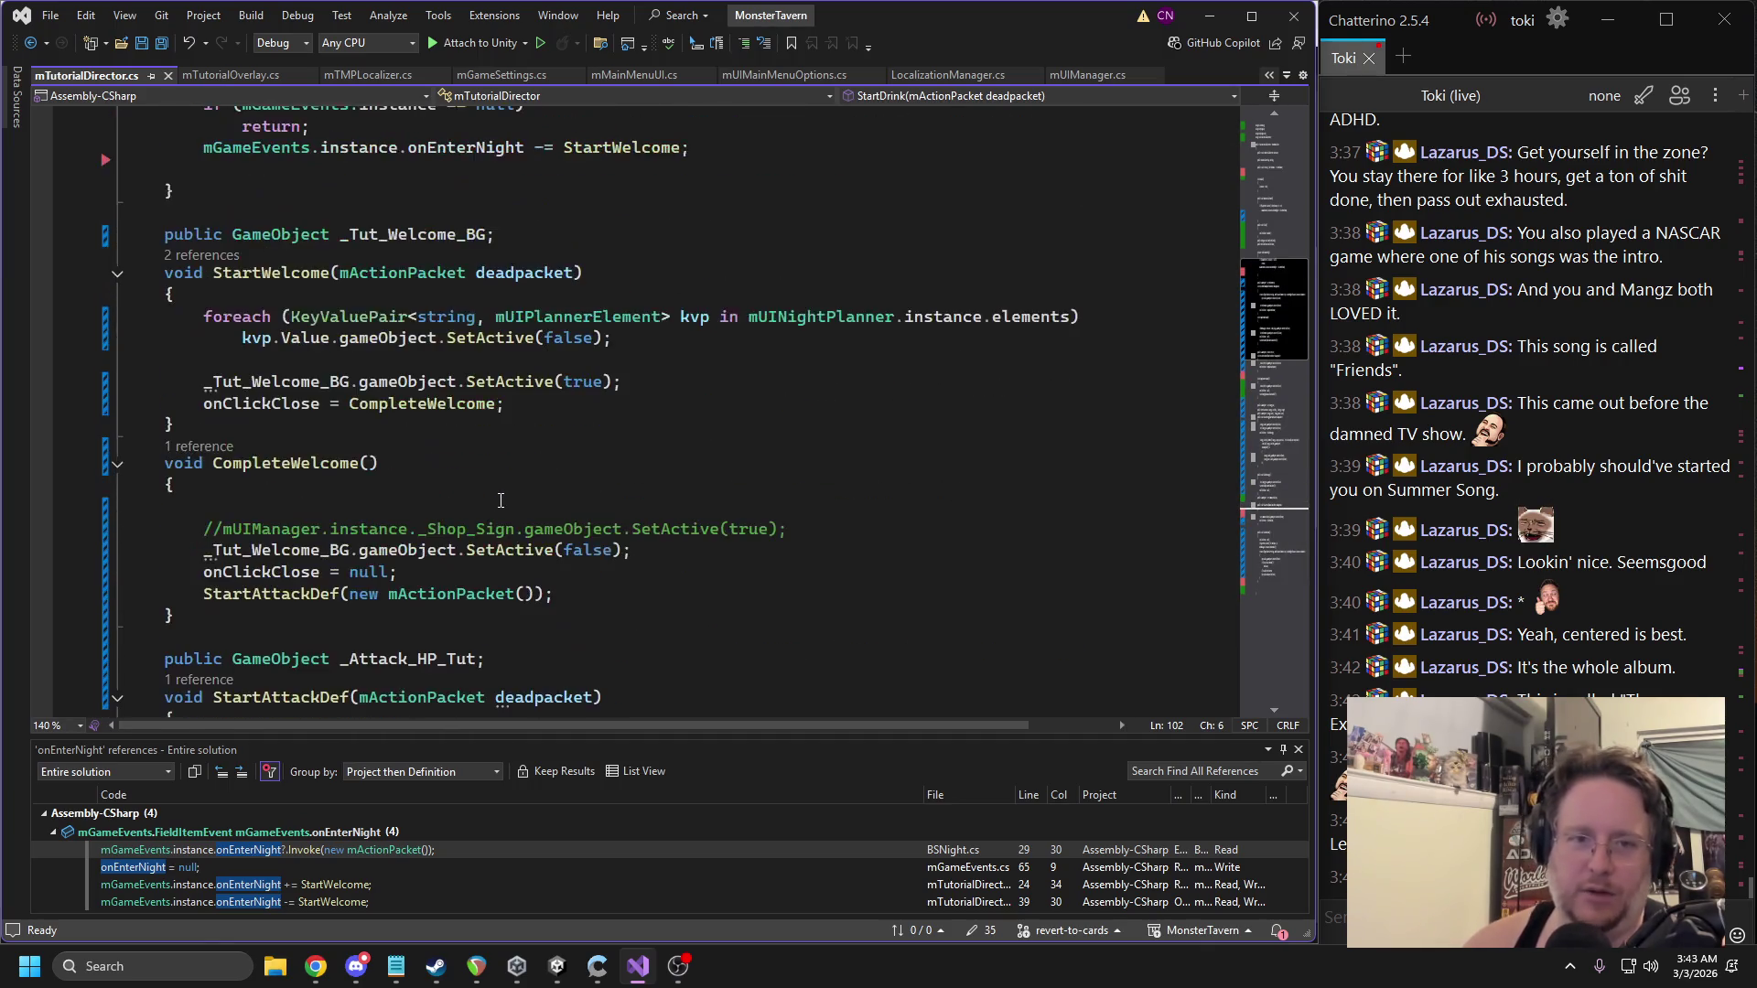
pyautogui.click(633, 426)
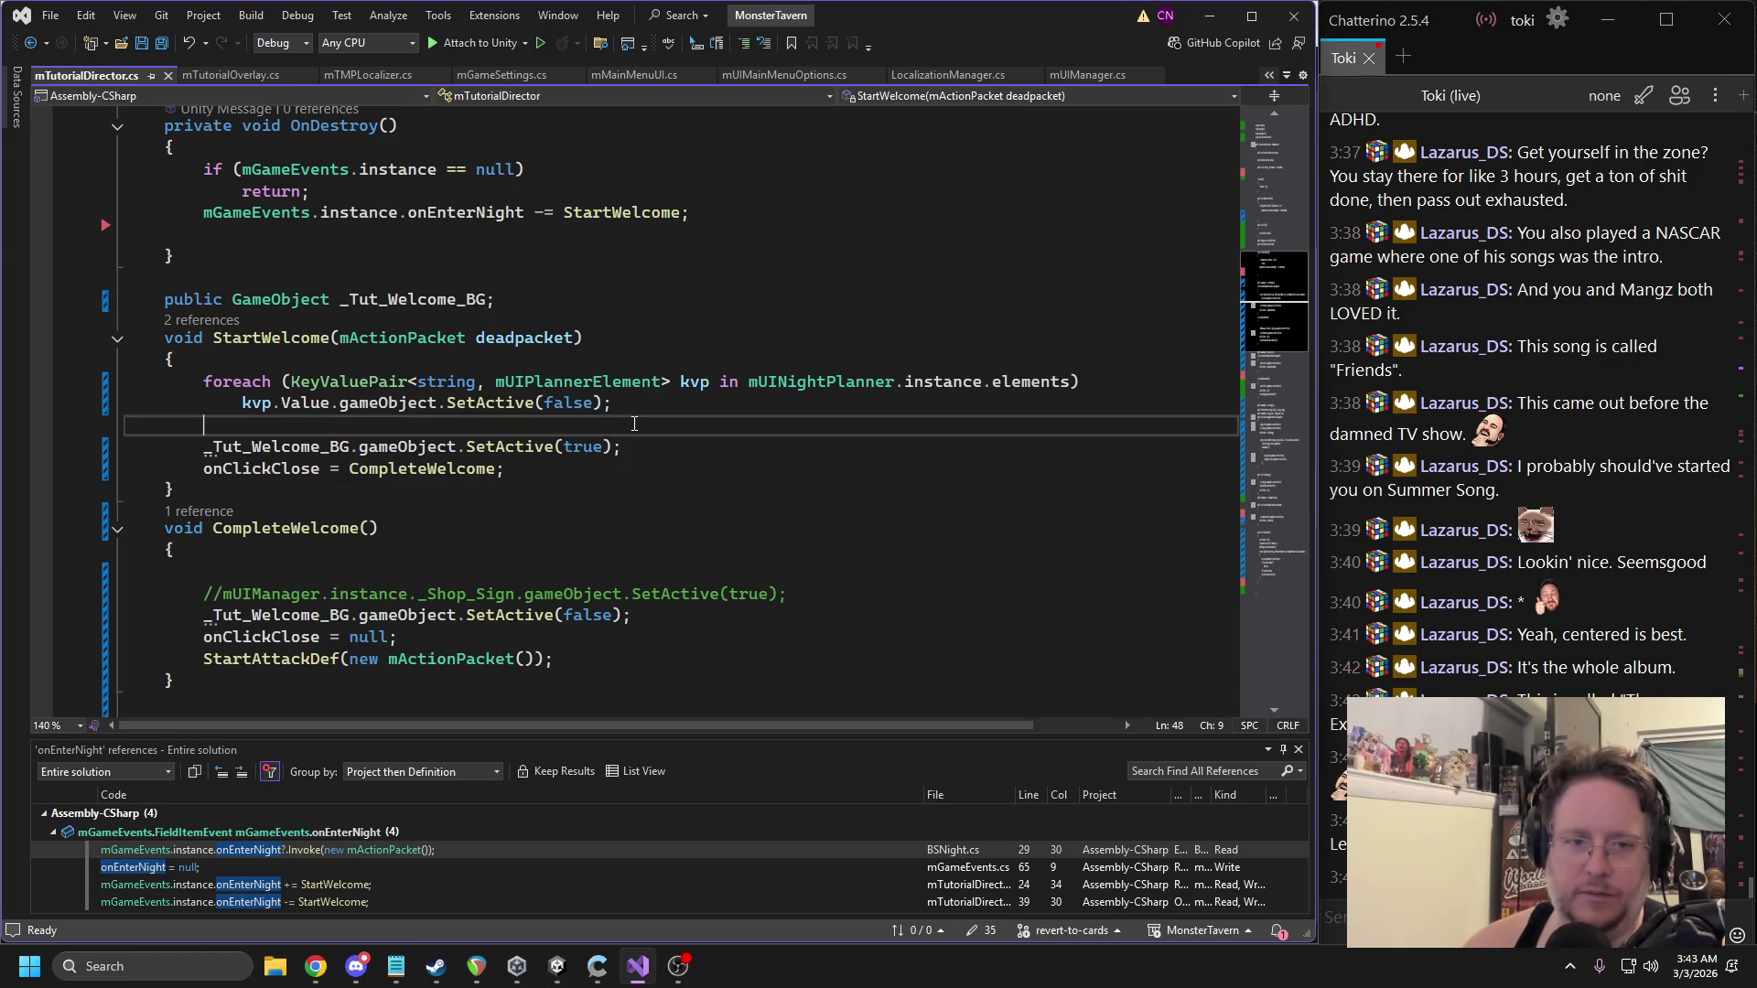
pyautogui.write('mnightu')
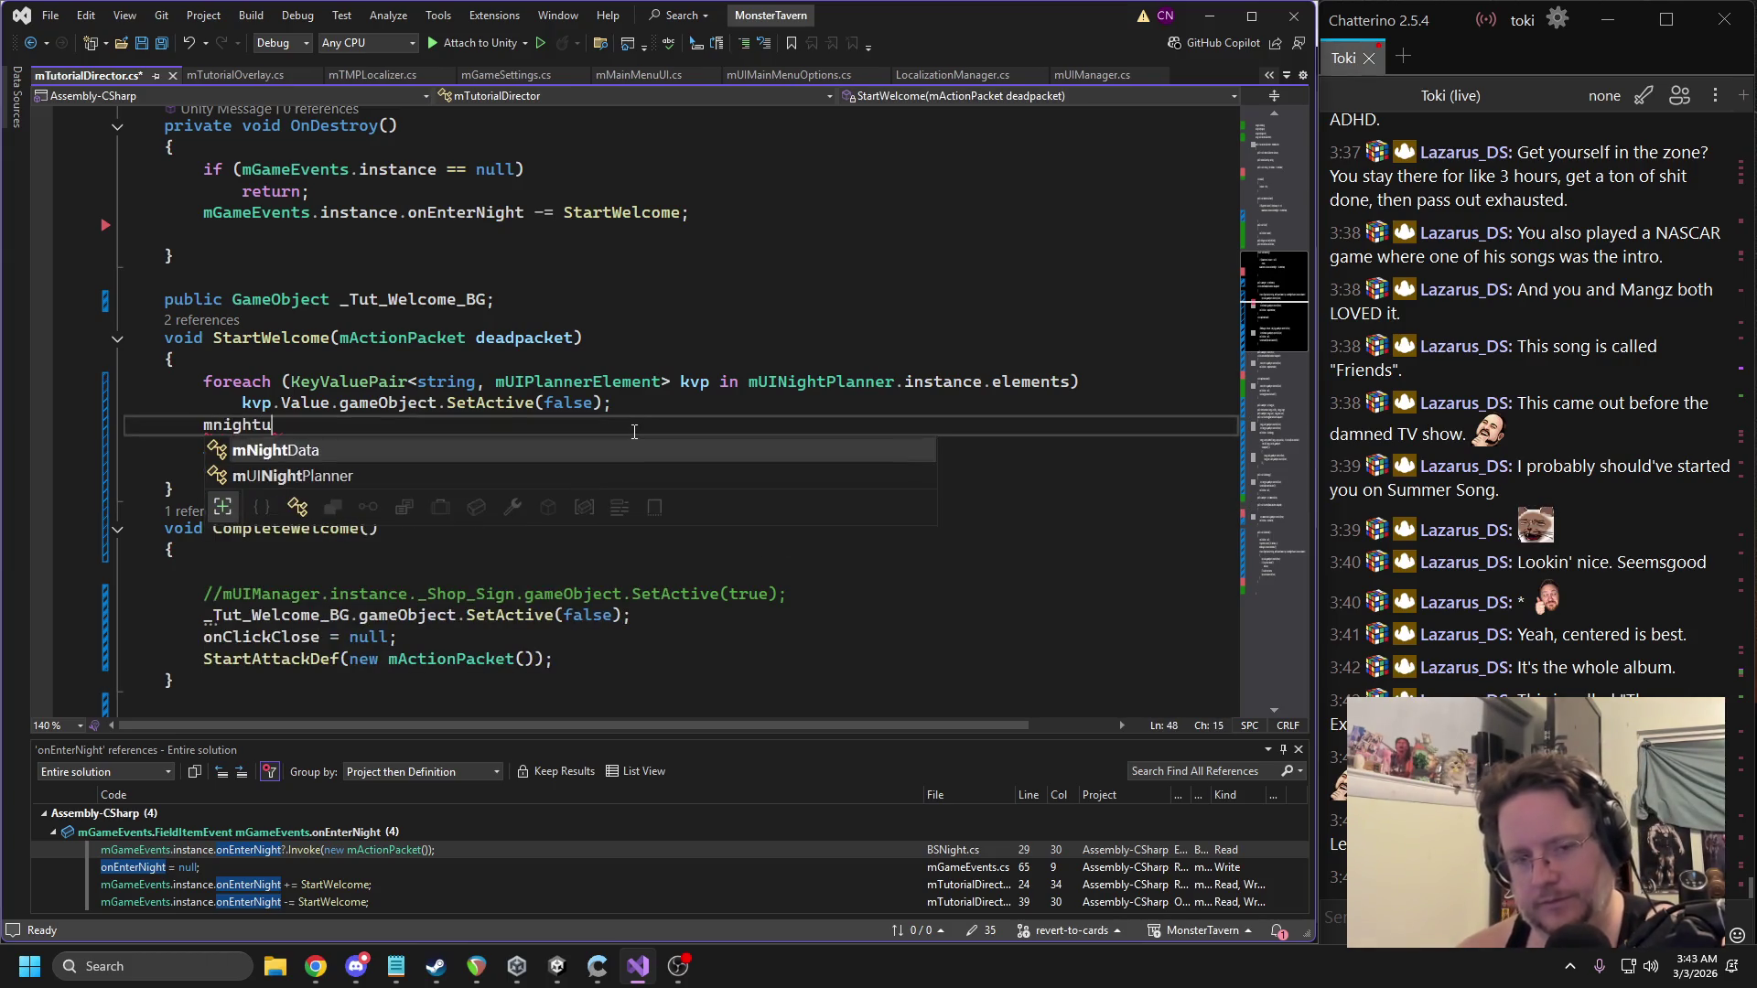
pyautogui.press('Down')
pyautogui.write('.ins.re')
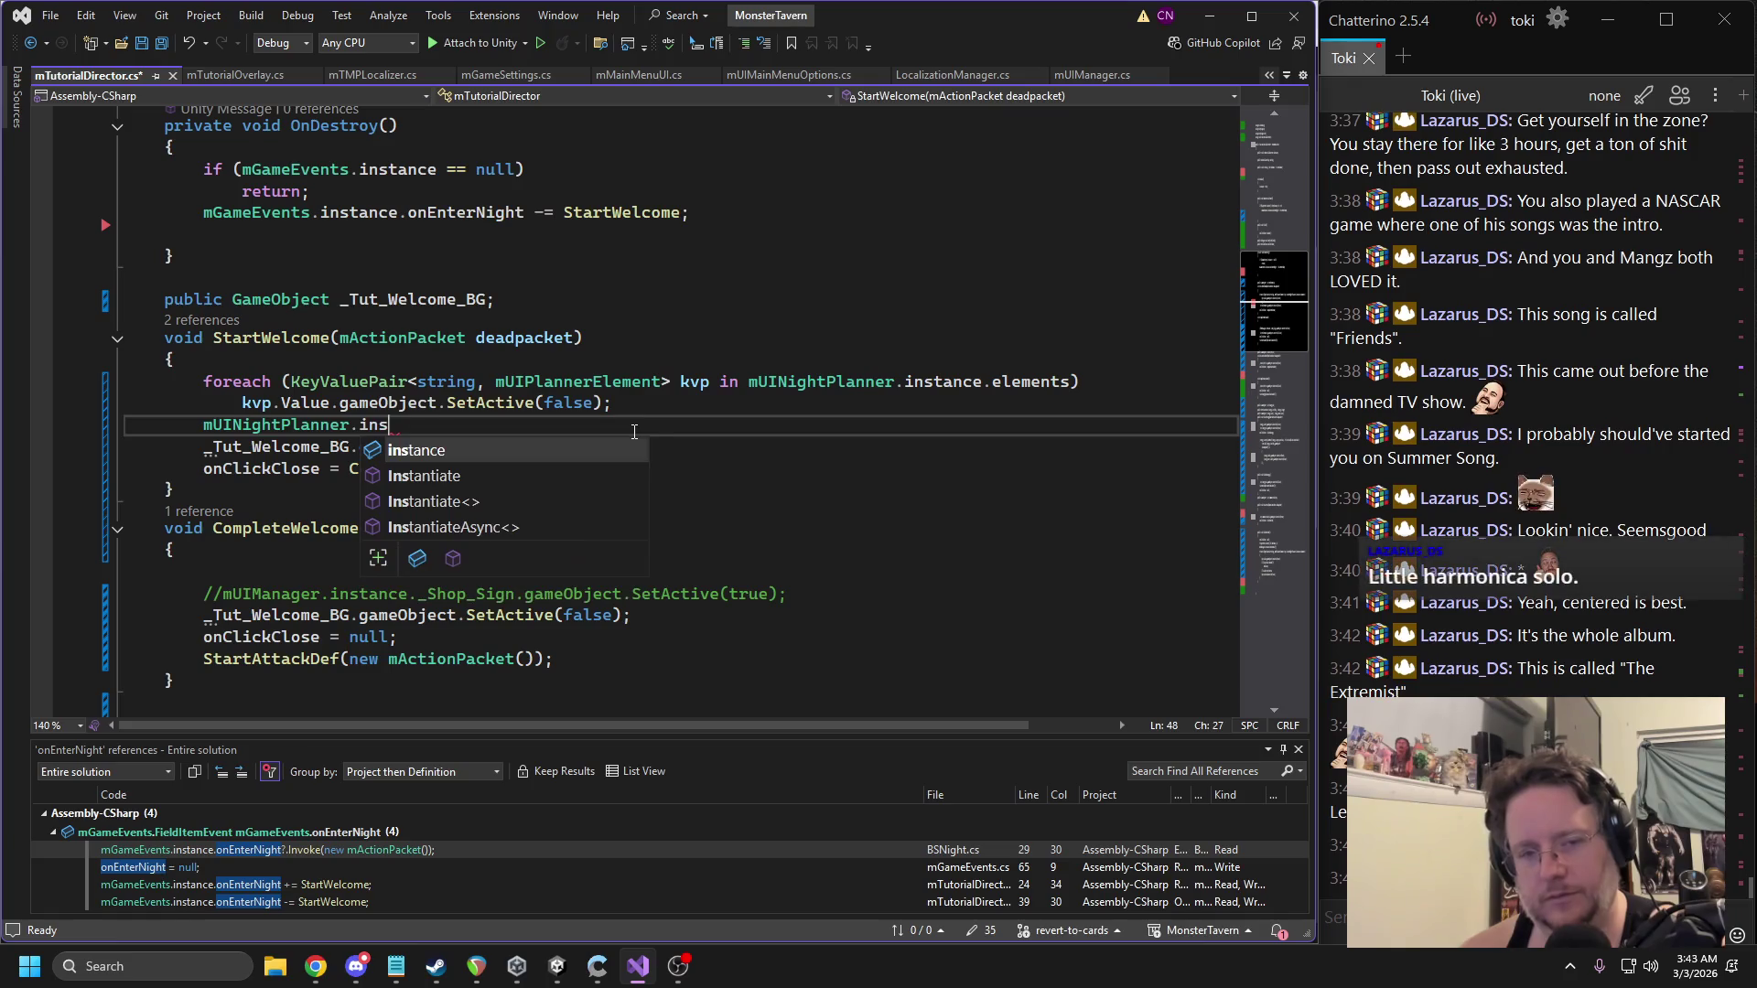
pyautogui.press('BackSpace')
pyautogui.press('BackSpace')
pyautogui.press('BackSpace')
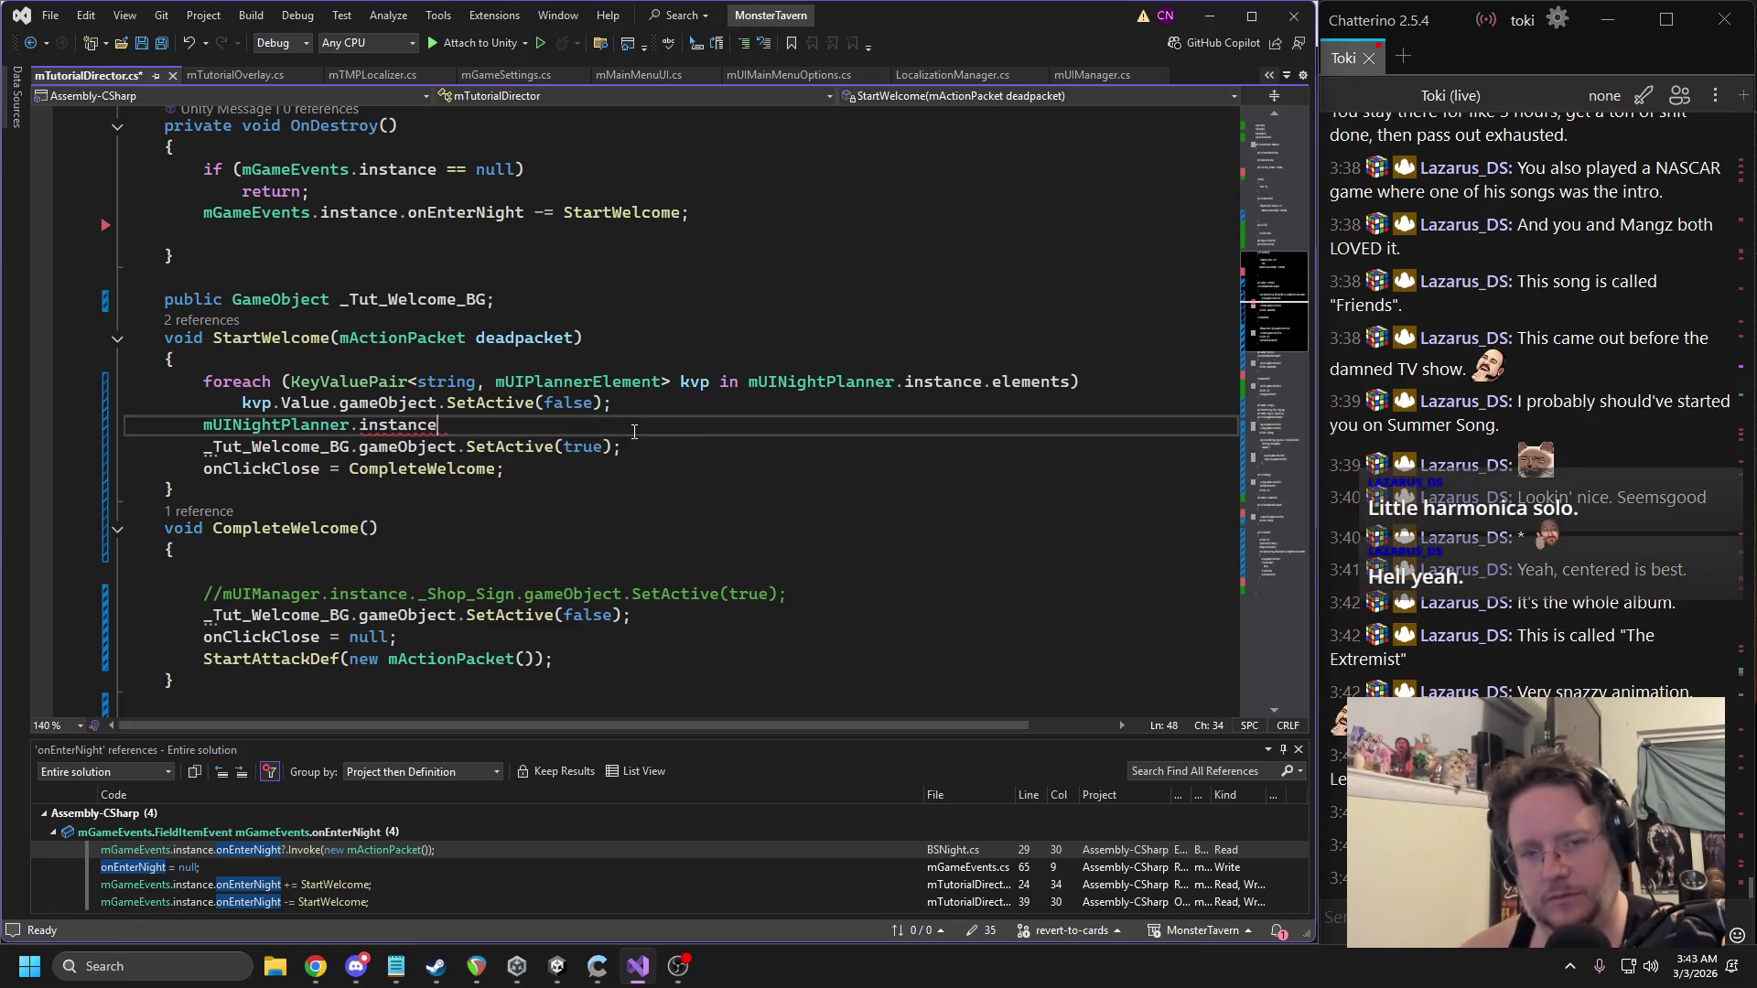
pyautogui.write('._cas')
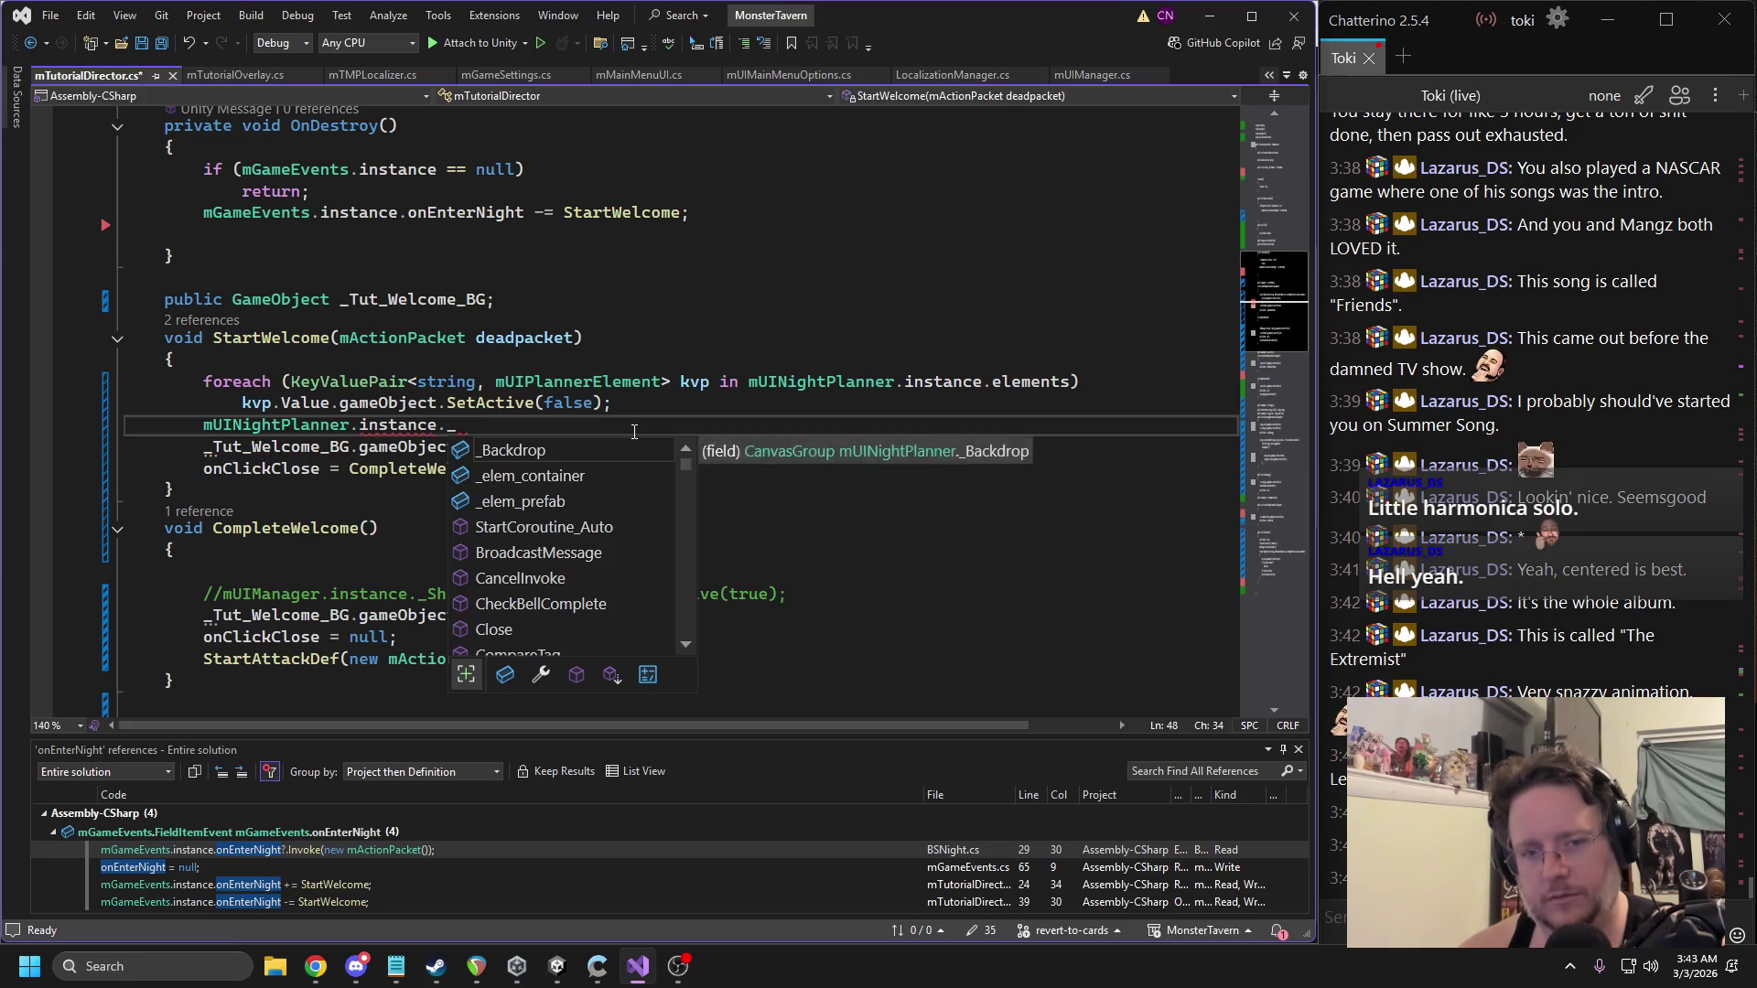
pyautogui.press('BackSpace')
pyautogui.press('BackSpace')
pyautogui.press('BackSpace')
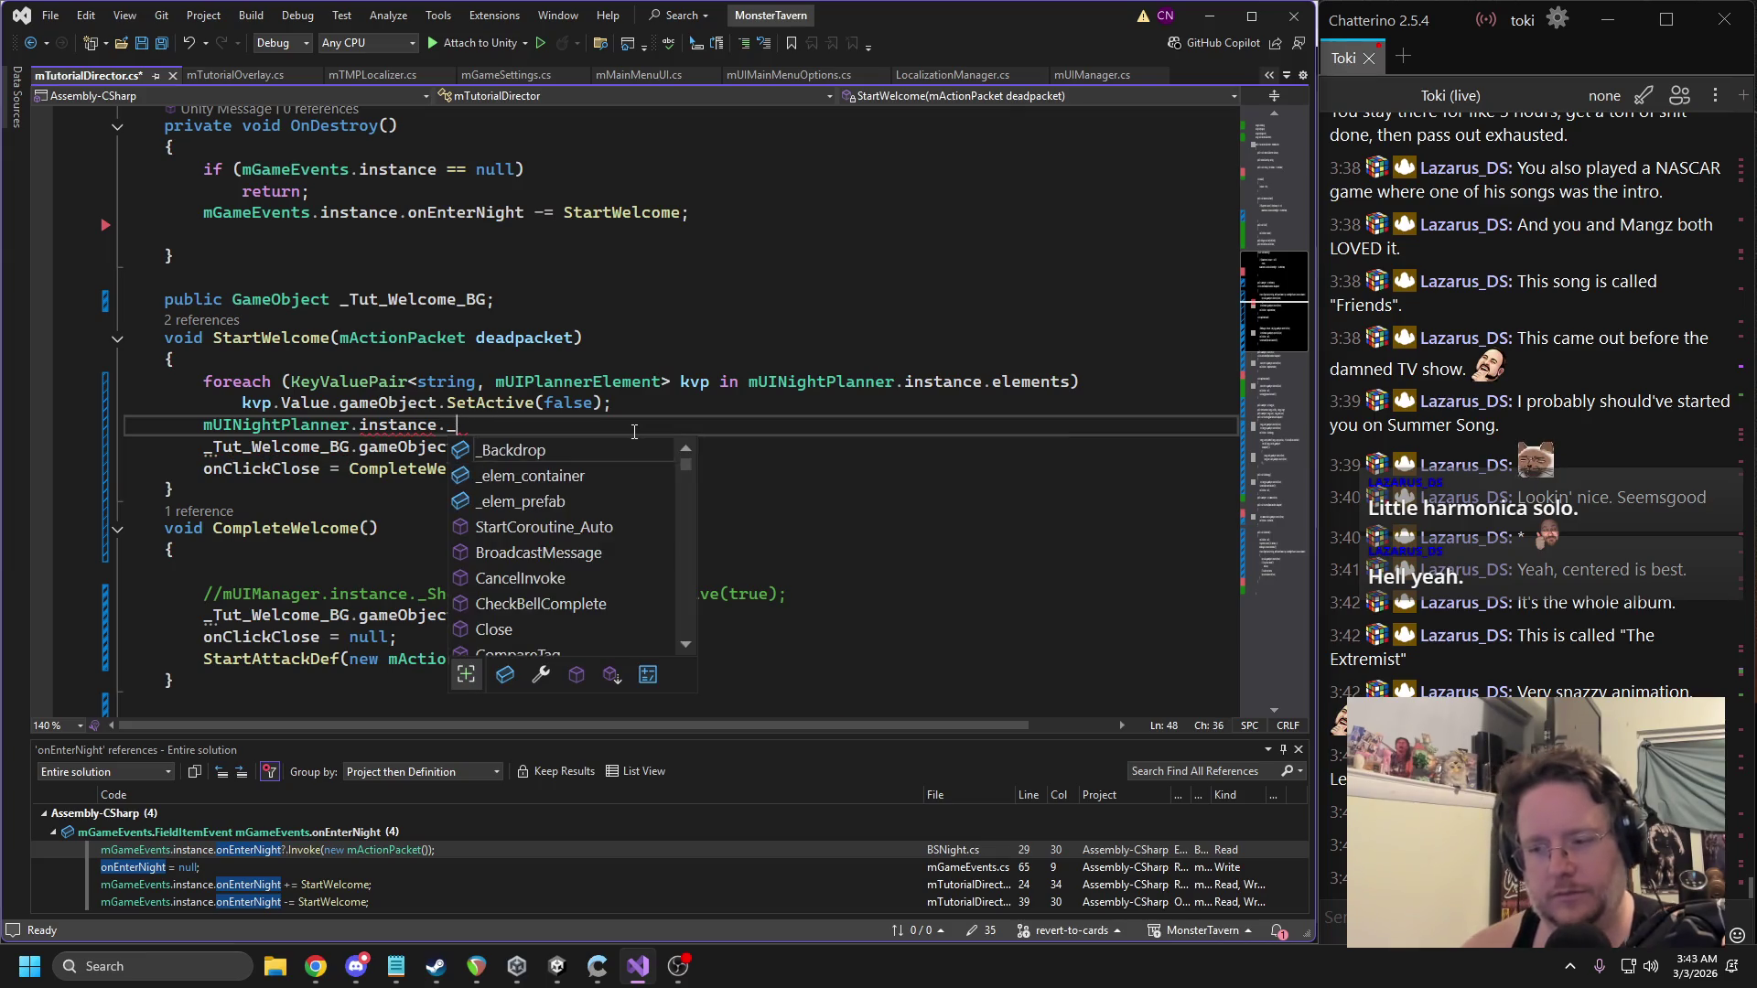
# Go to the mUINightPlanner definition and scroll to its OpenManager method, then return to Unity.
pyautogui.click(263, 424)
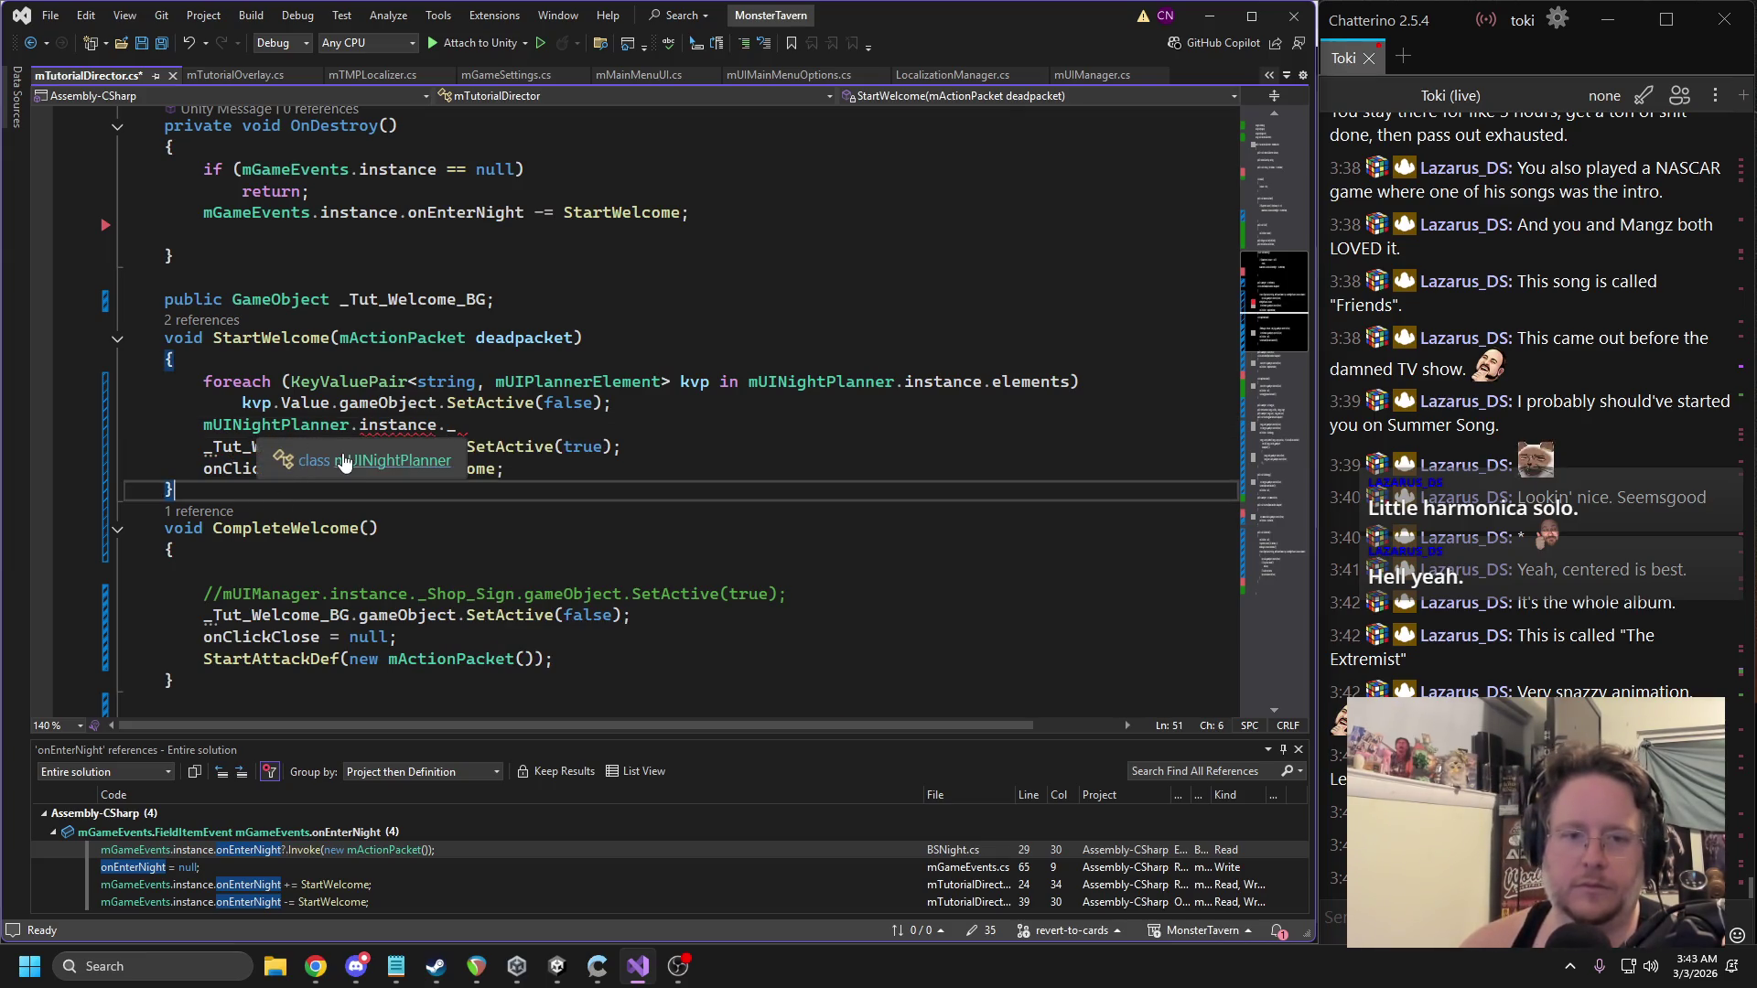
pyautogui.press('F12')
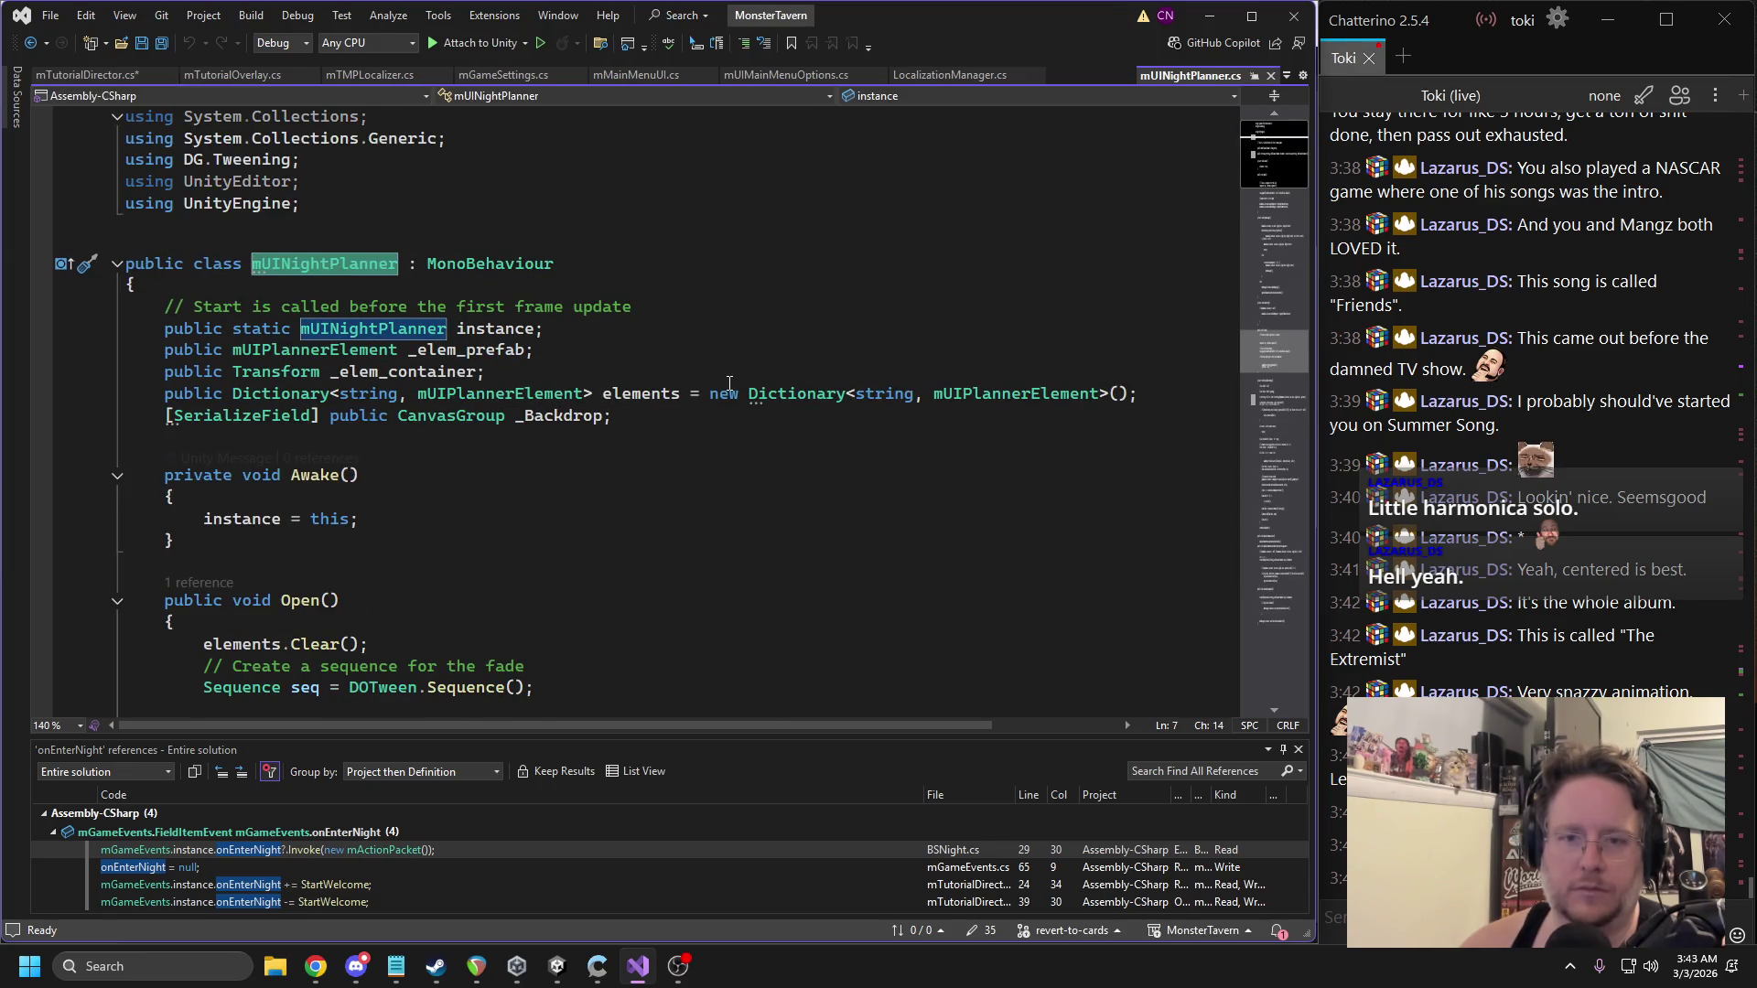
pyautogui.scroll(-6, 717, 628)
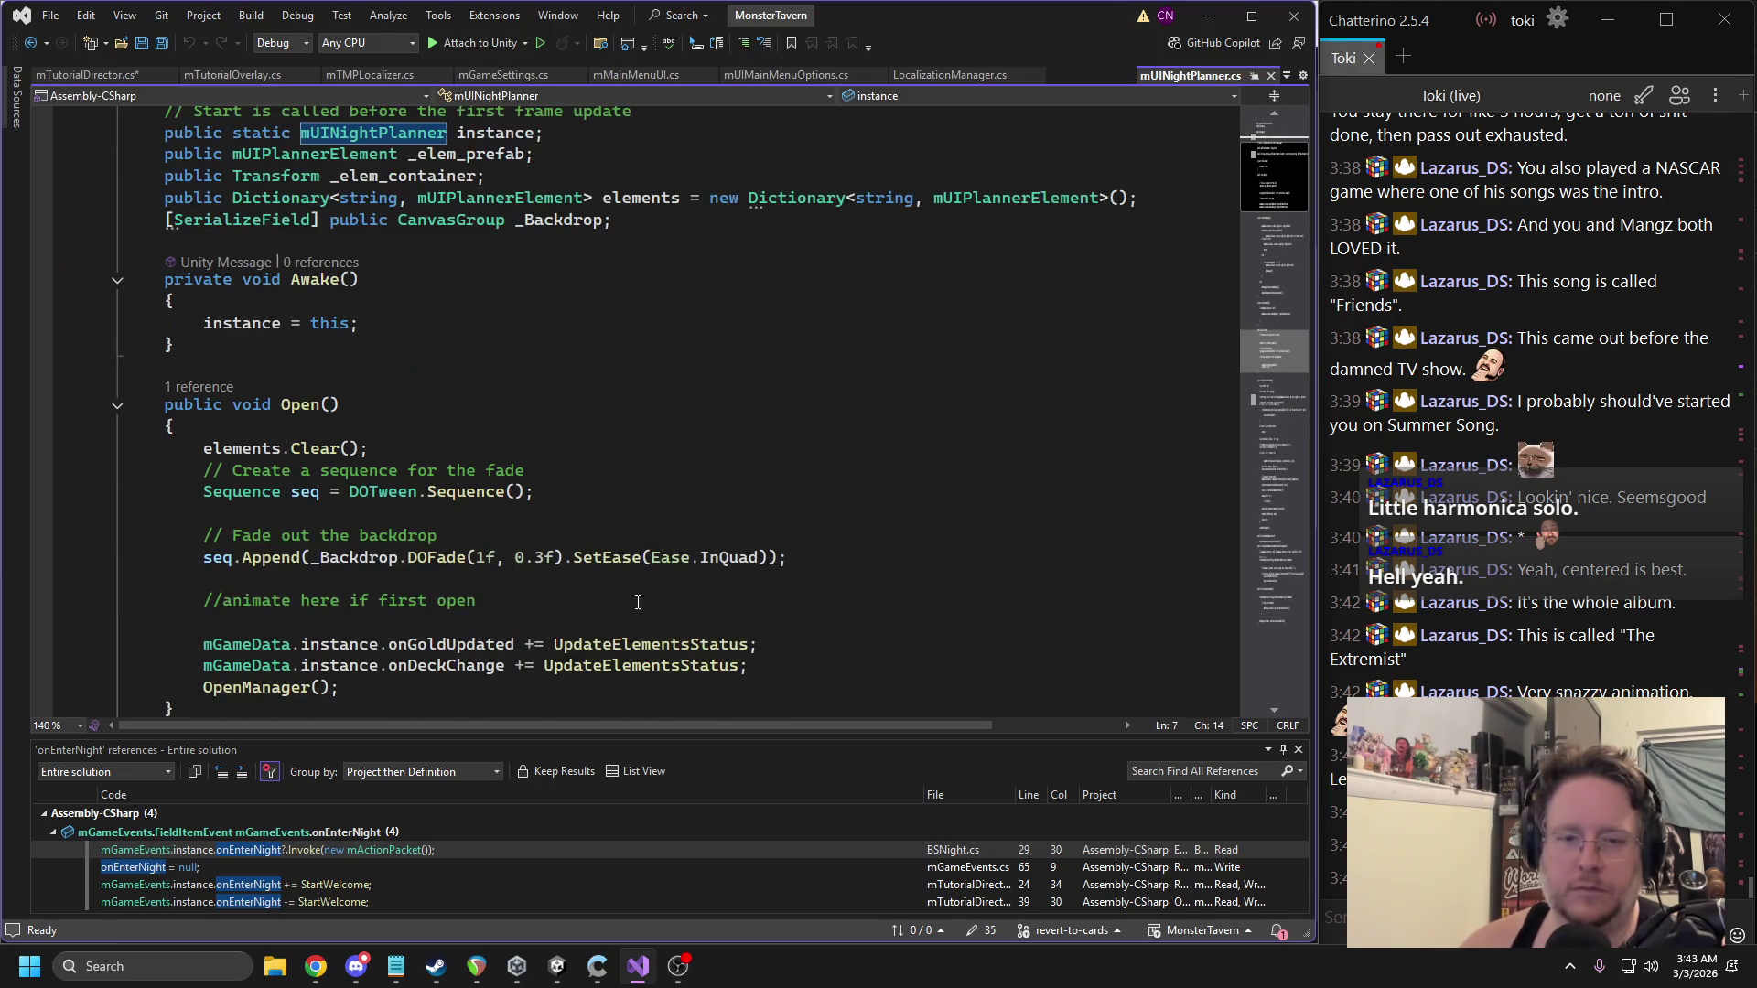
pyautogui.scroll(-4, 638, 601)
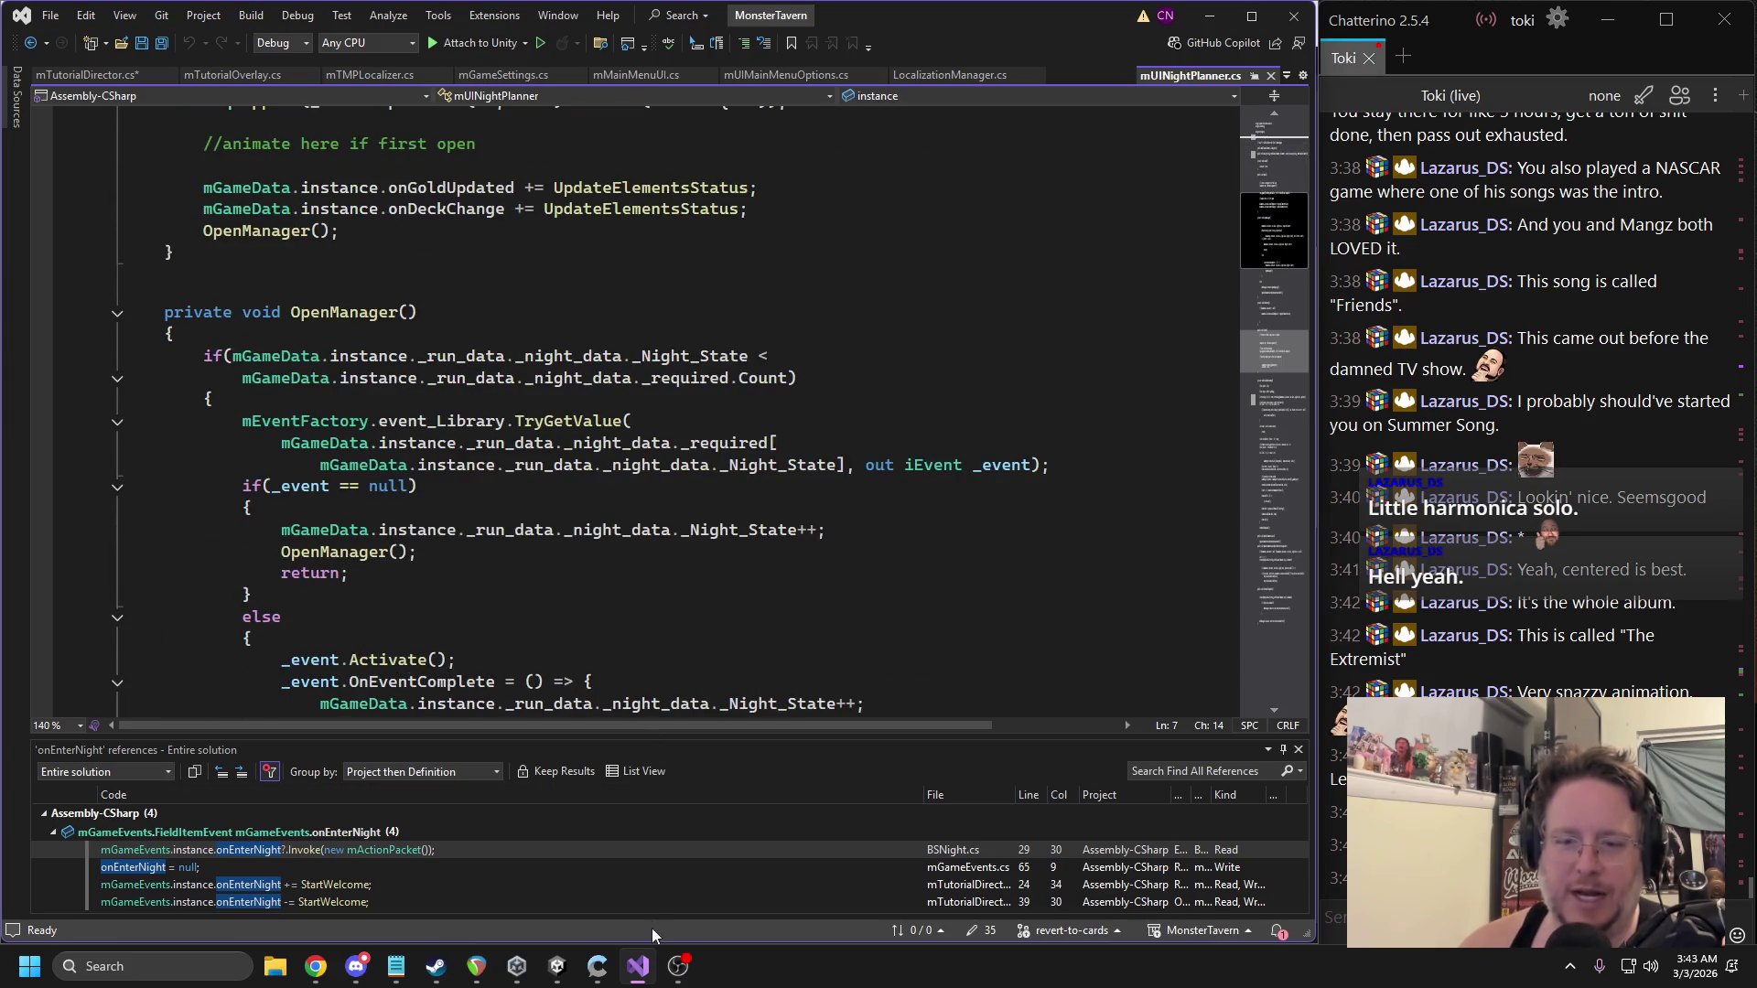
pyautogui.click(557, 966)
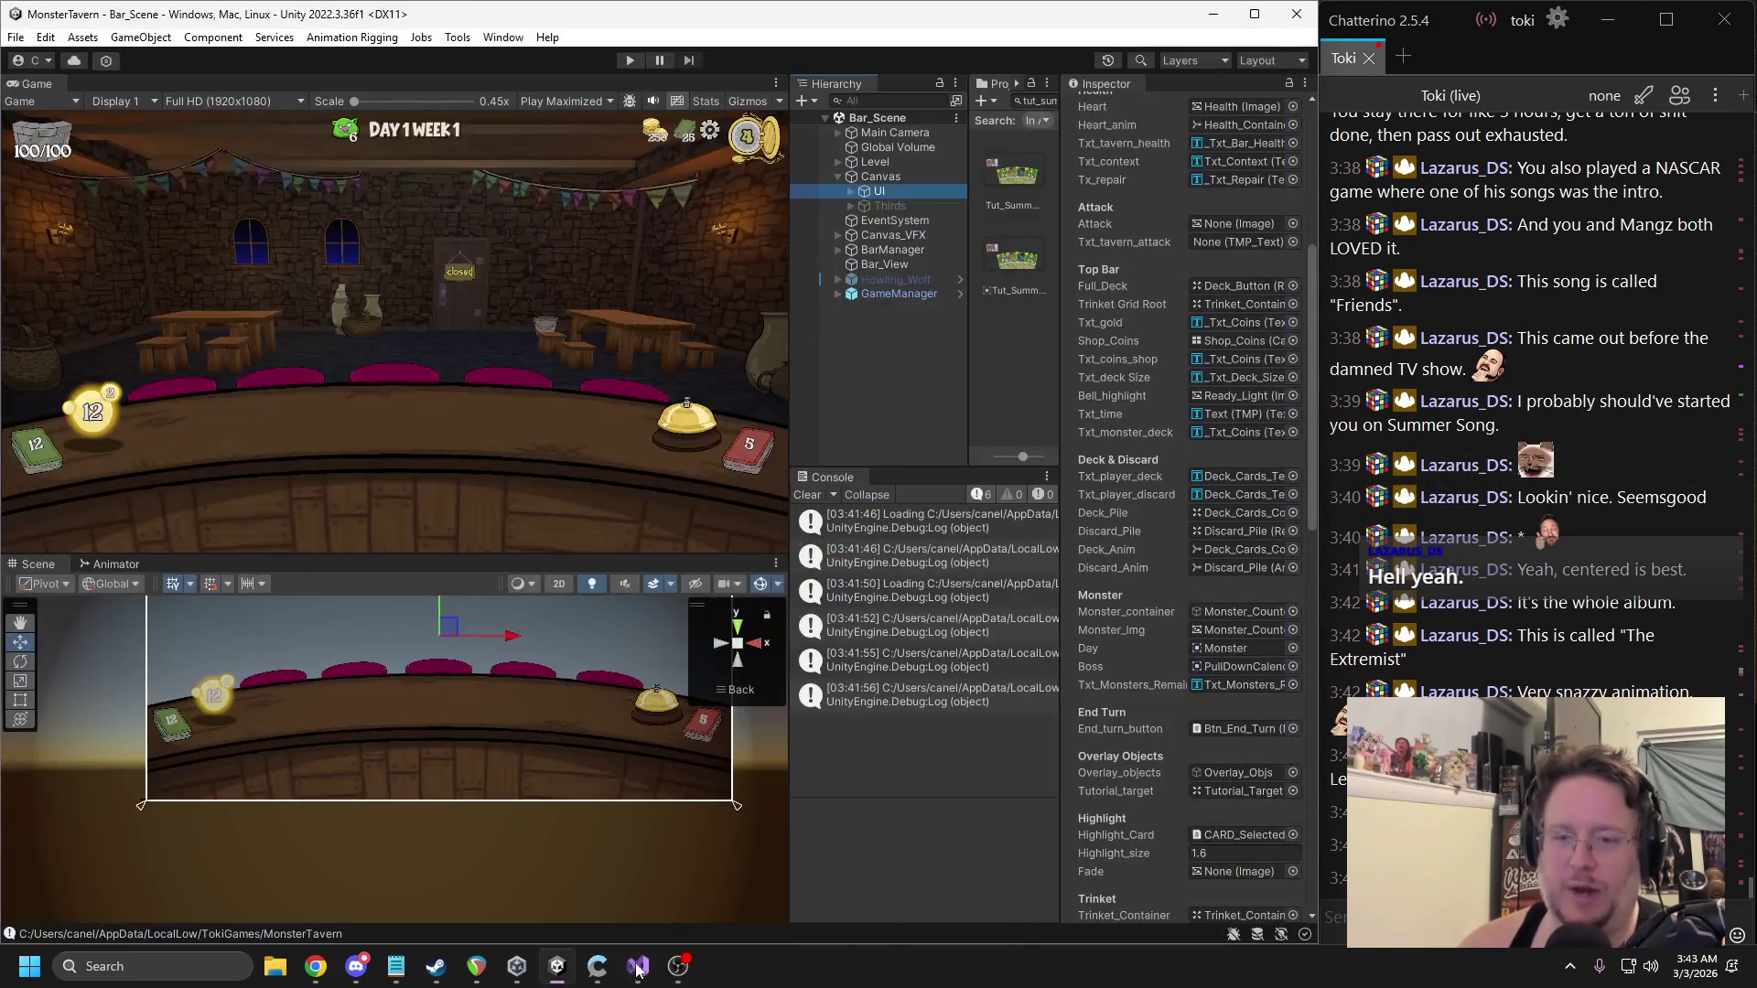
# Playtest and pause the game, then inspect Shop_Coins and its MUI Manager reference.
pyautogui.click(626, 63)
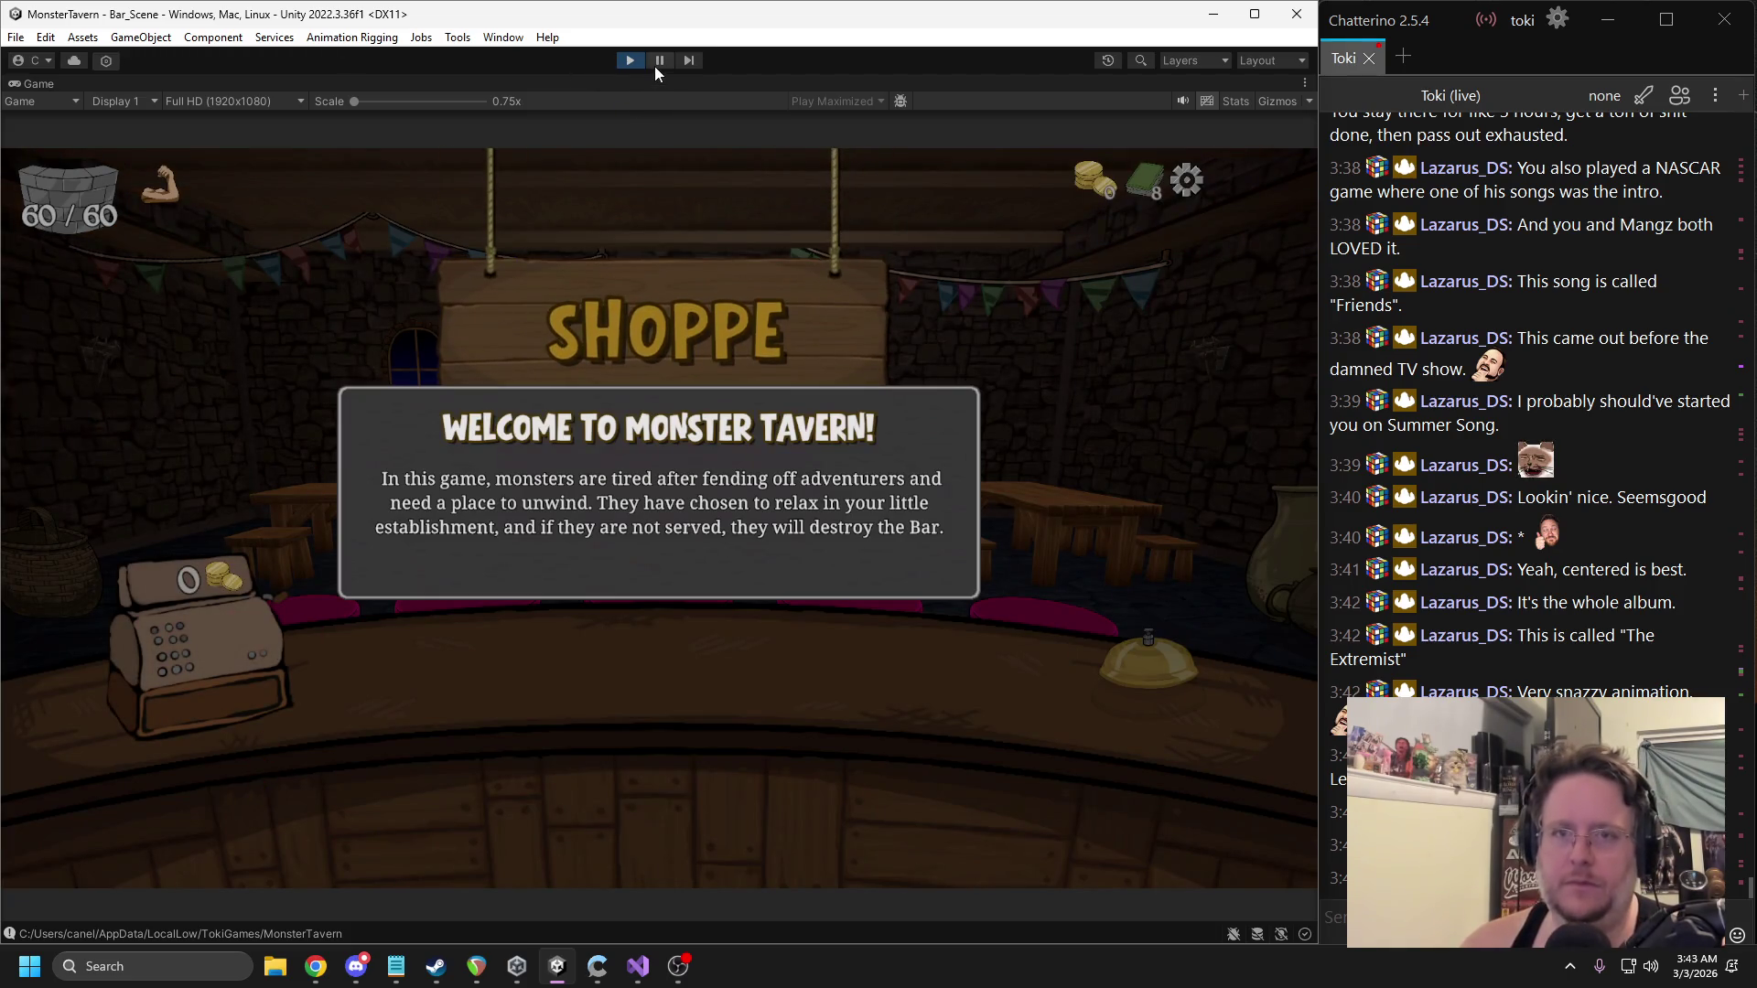
pyautogui.click(657, 64)
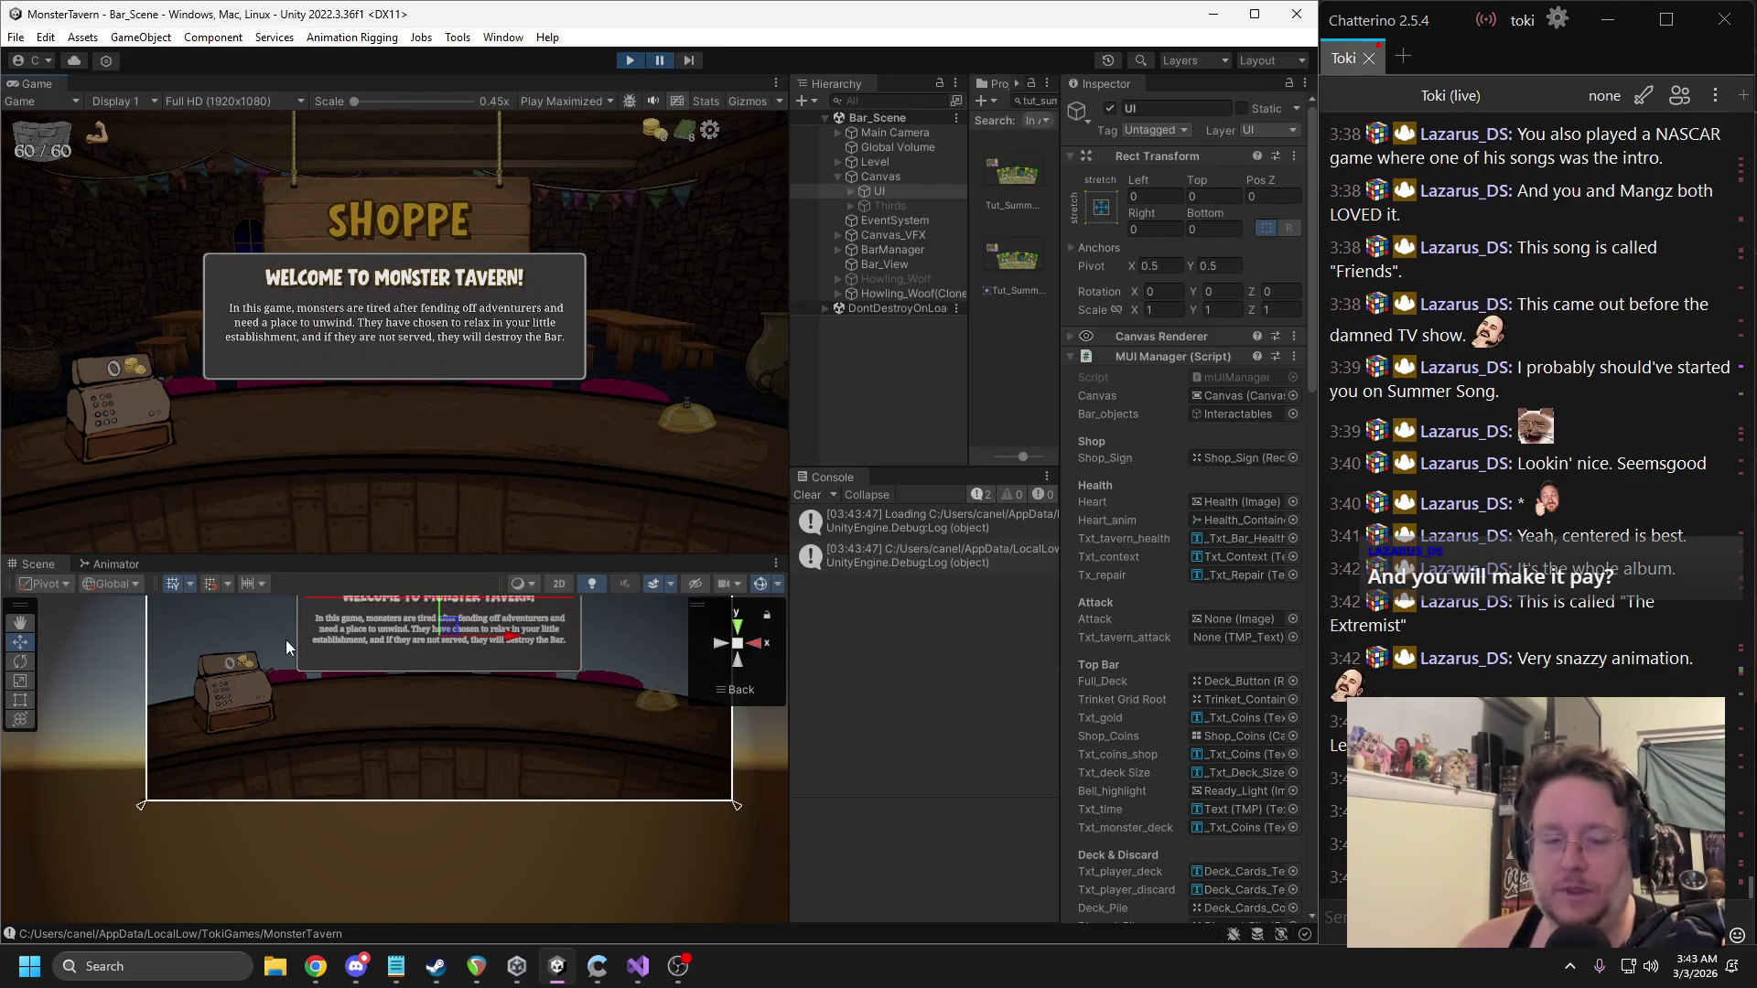
pyautogui.click(232, 692)
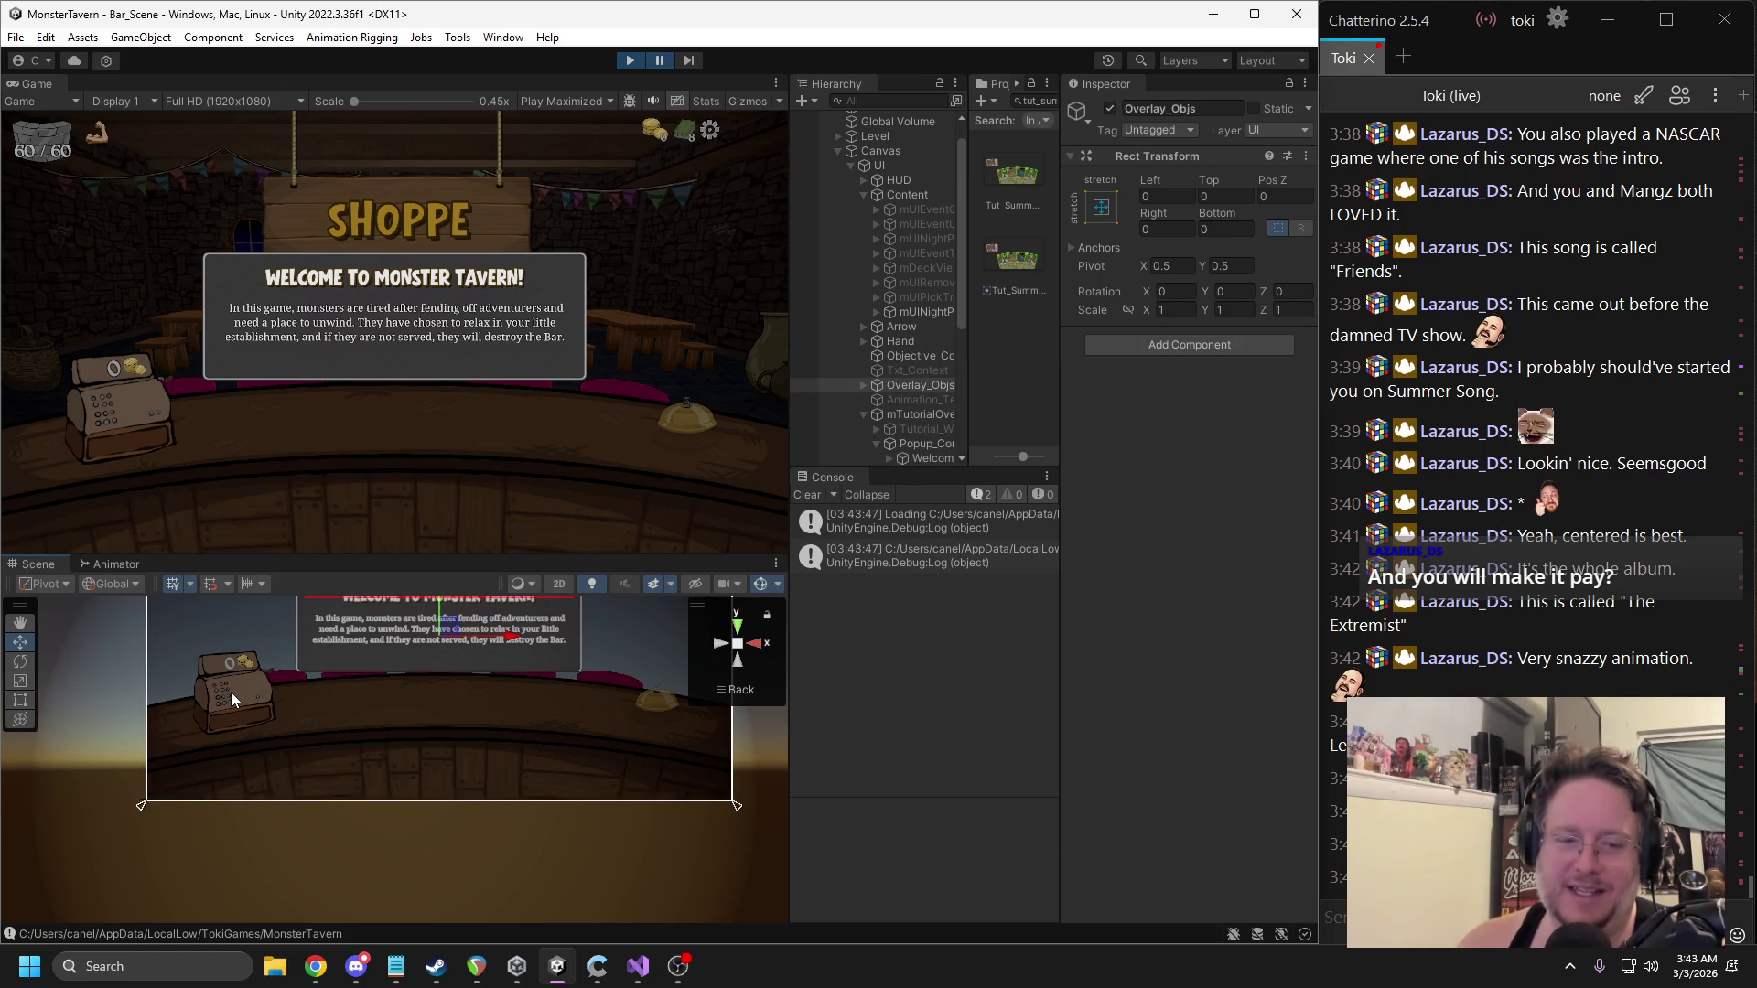
pyautogui.click(229, 692)
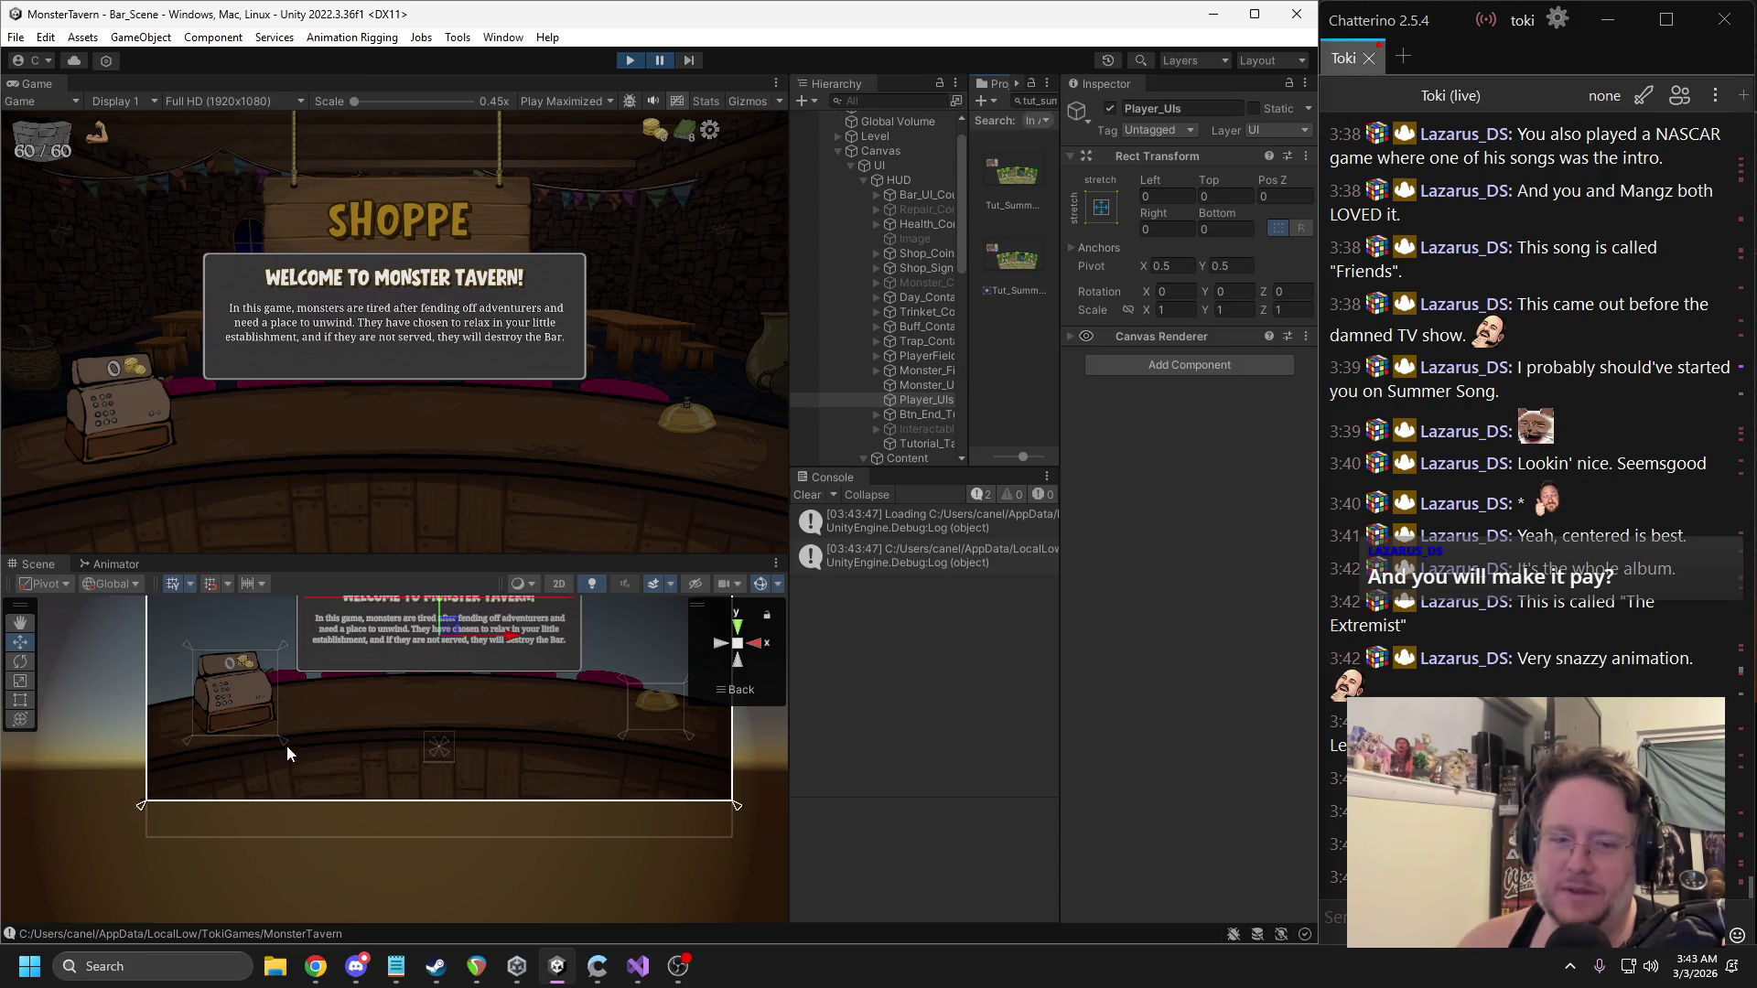
pyautogui.click(228, 701)
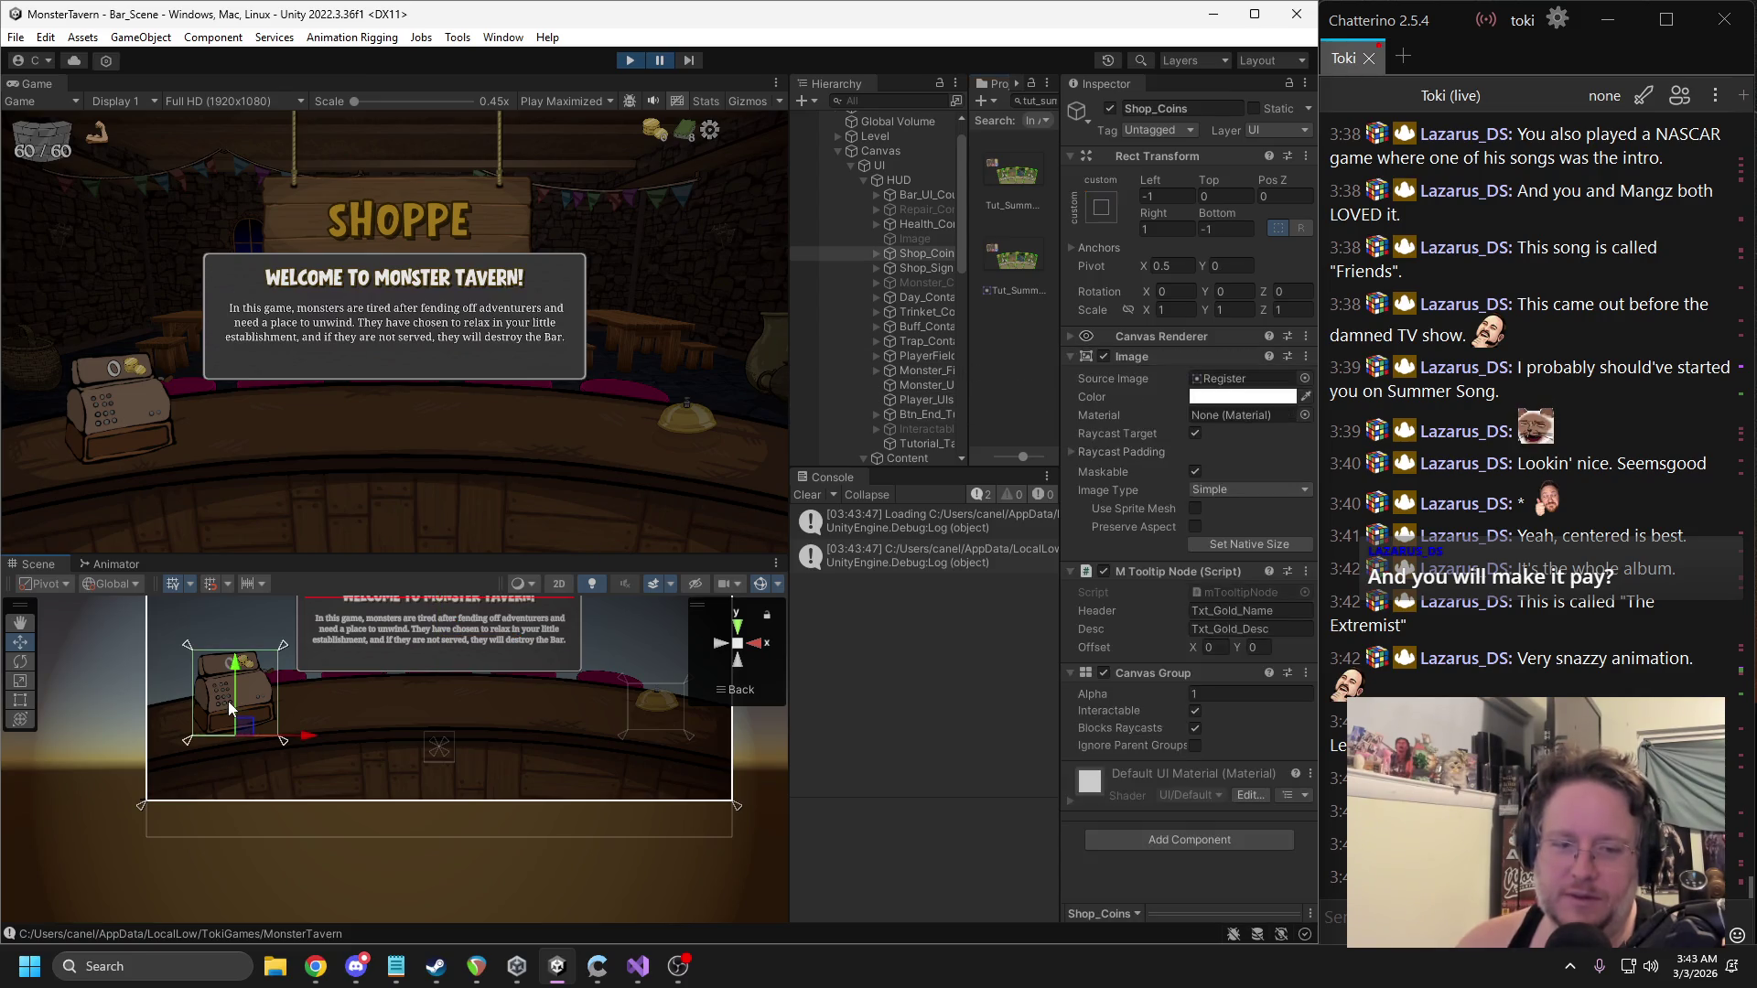
pyautogui.moveTo(790, 331); pyautogui.dragTo(695, 338)
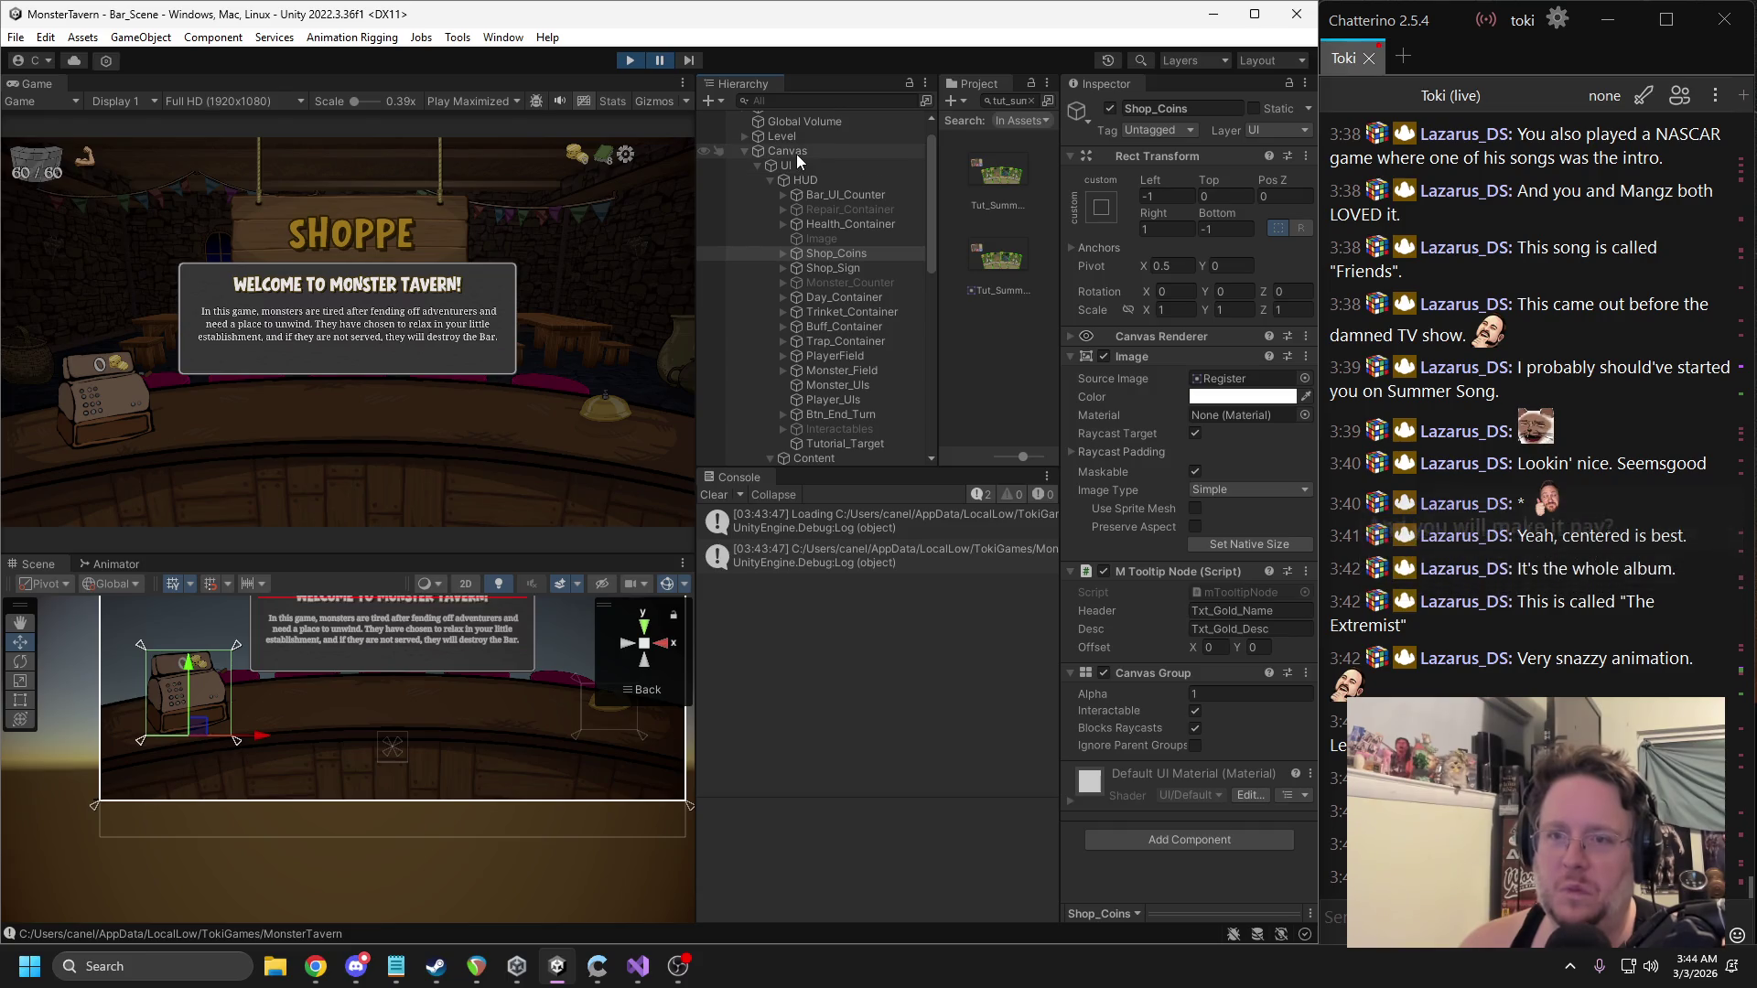
pyautogui.click(796, 153)
pyautogui.click(787, 164)
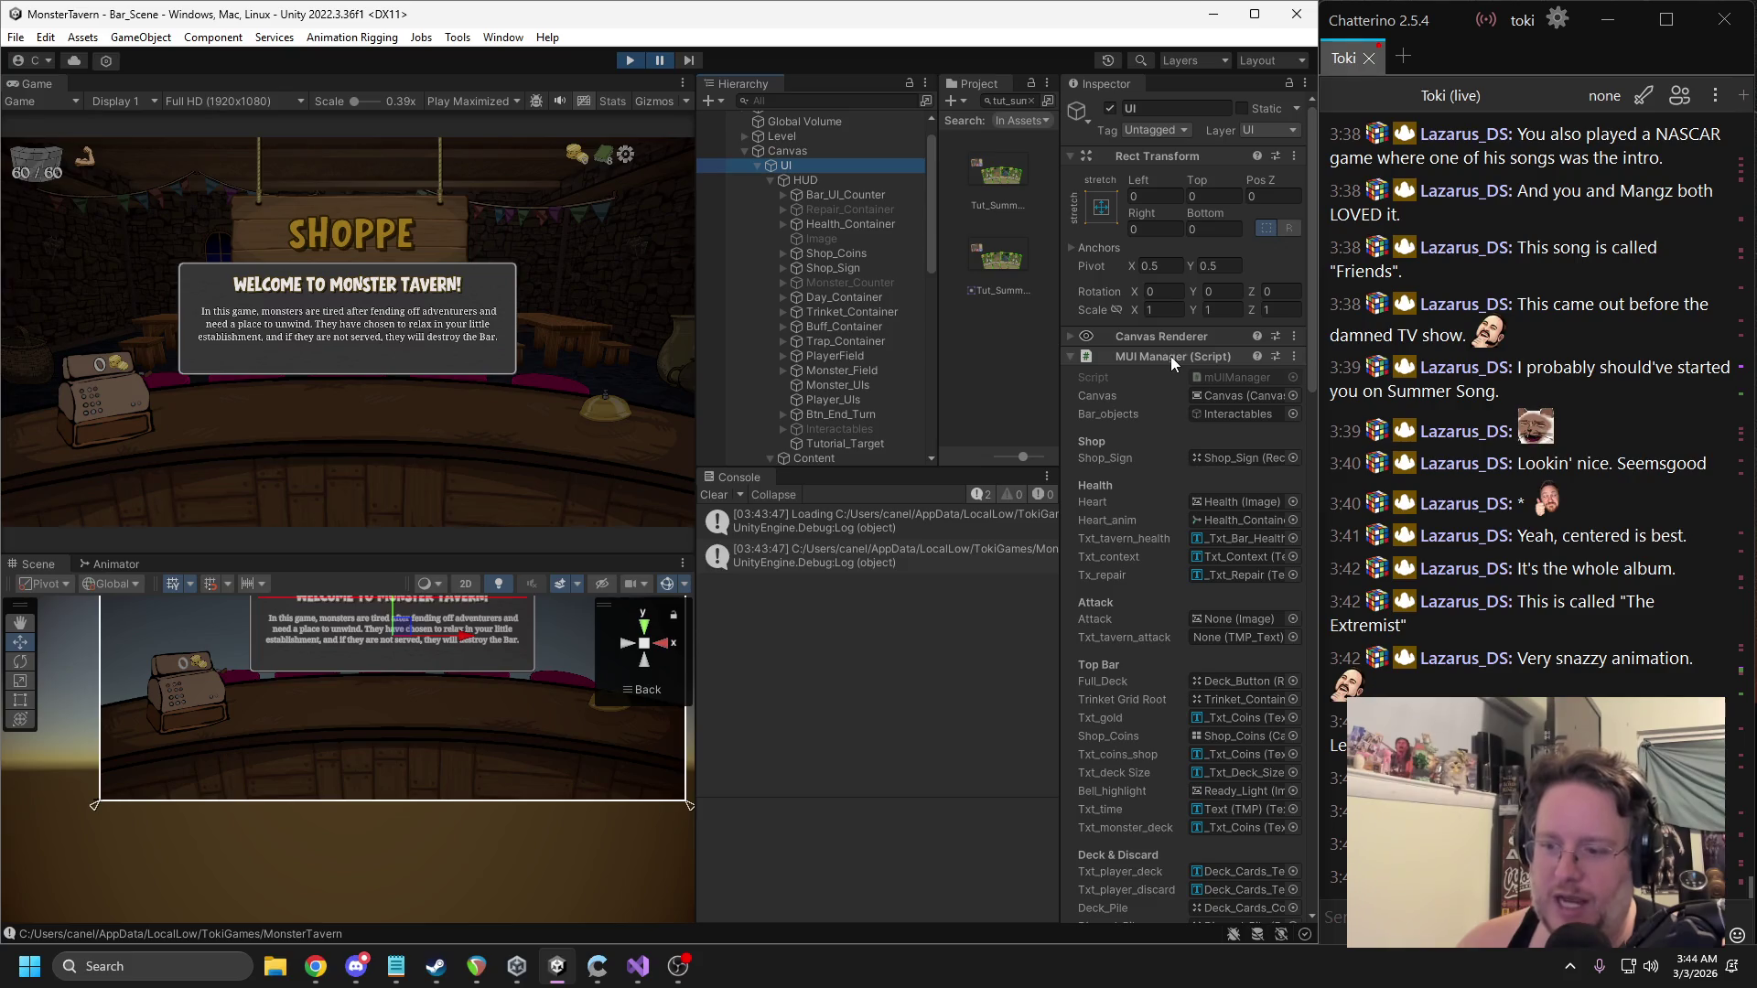
pyautogui.click(1230, 735)
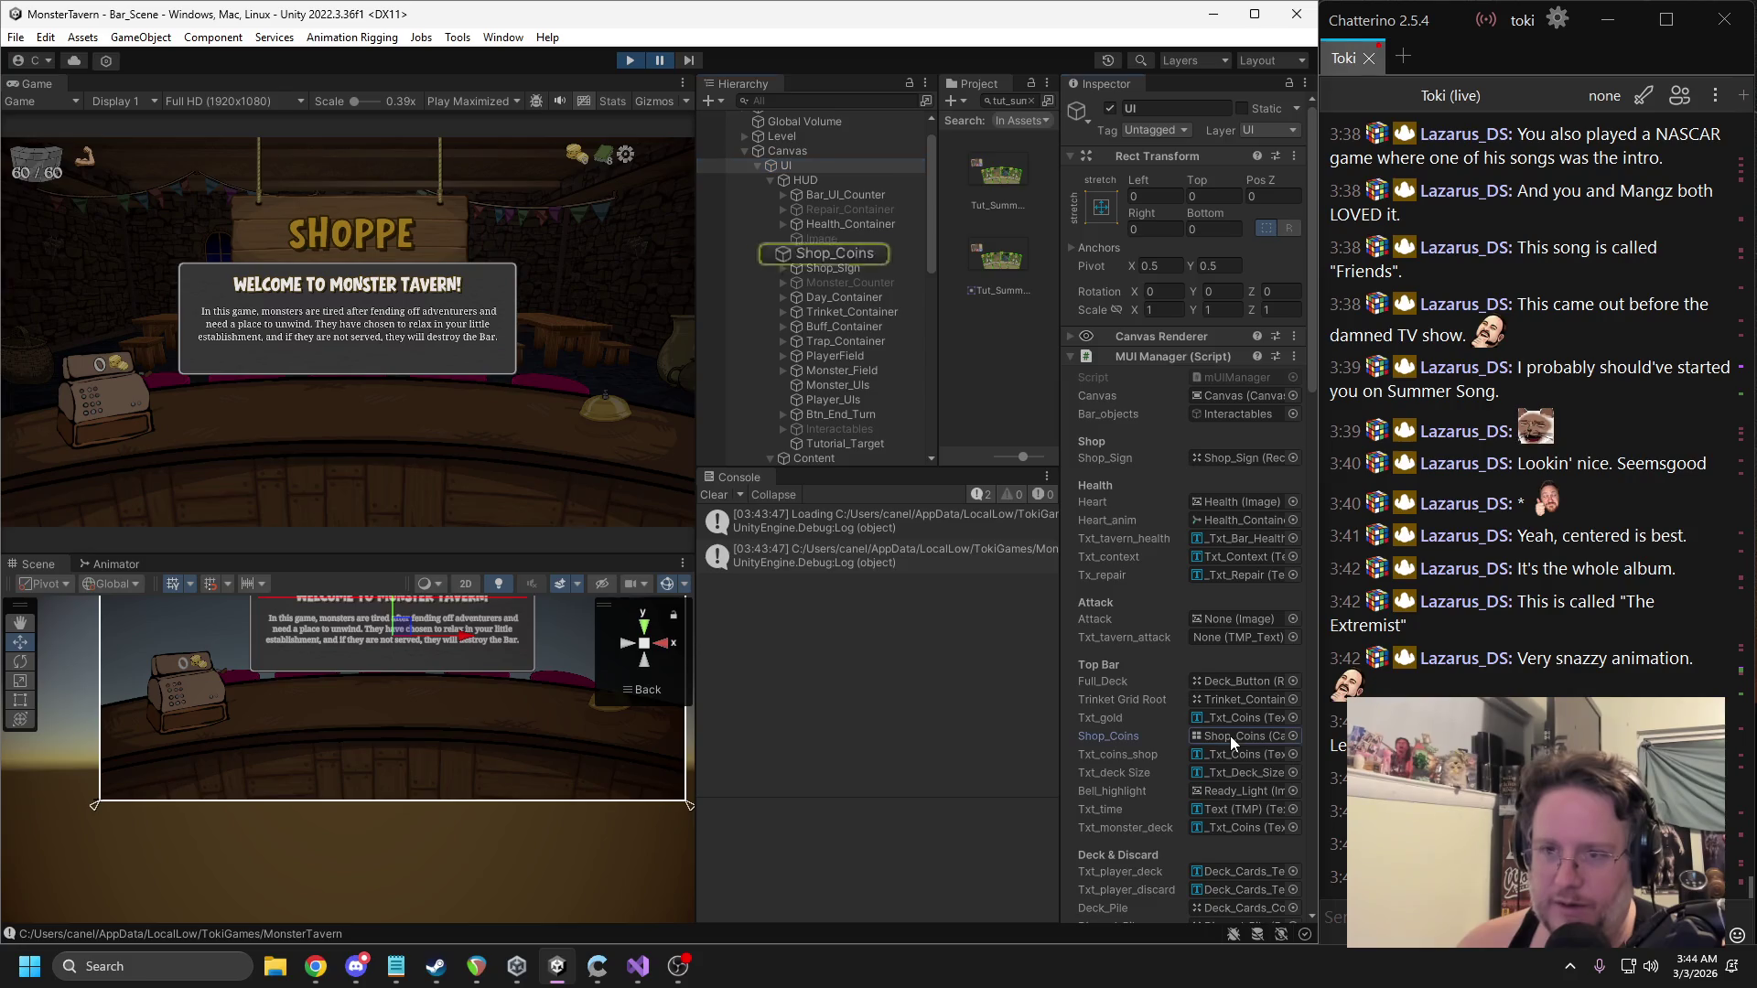
# Stop the playtest and open the mUIManager script in Visual Studio for searching.
pyautogui.hotkey('ctrl', 'p')
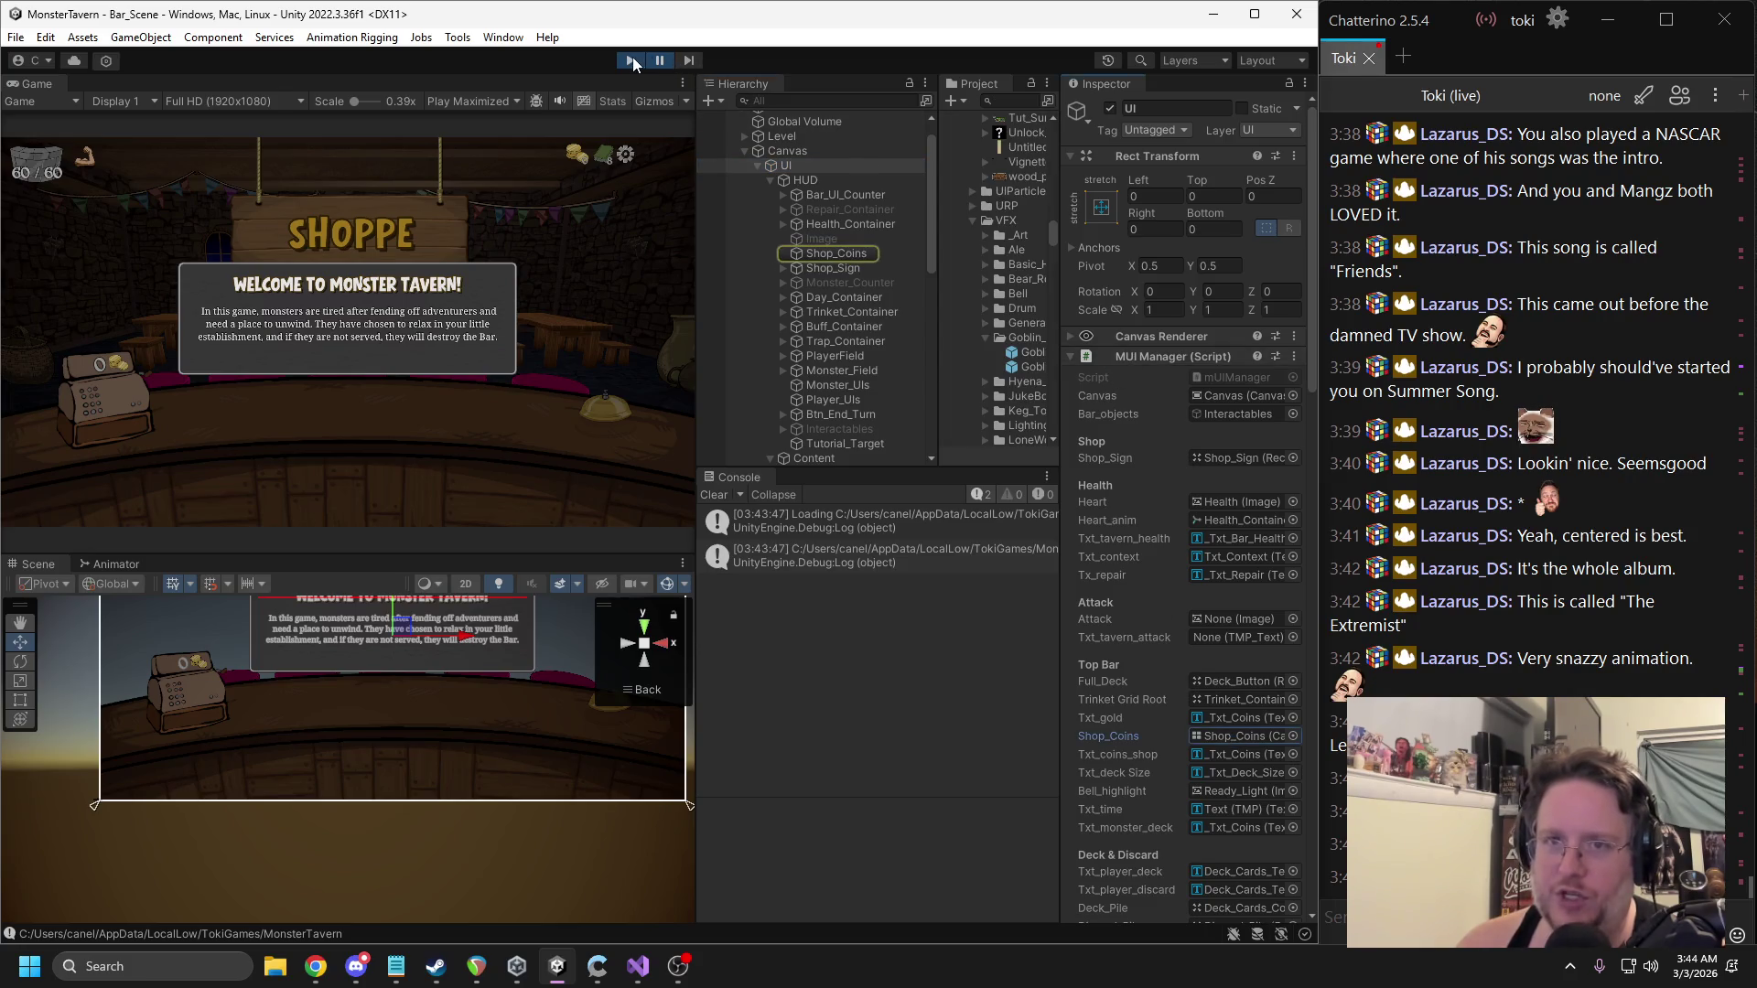
pyautogui.rightClick(1158, 364)
pyautogui.click(1217, 616)
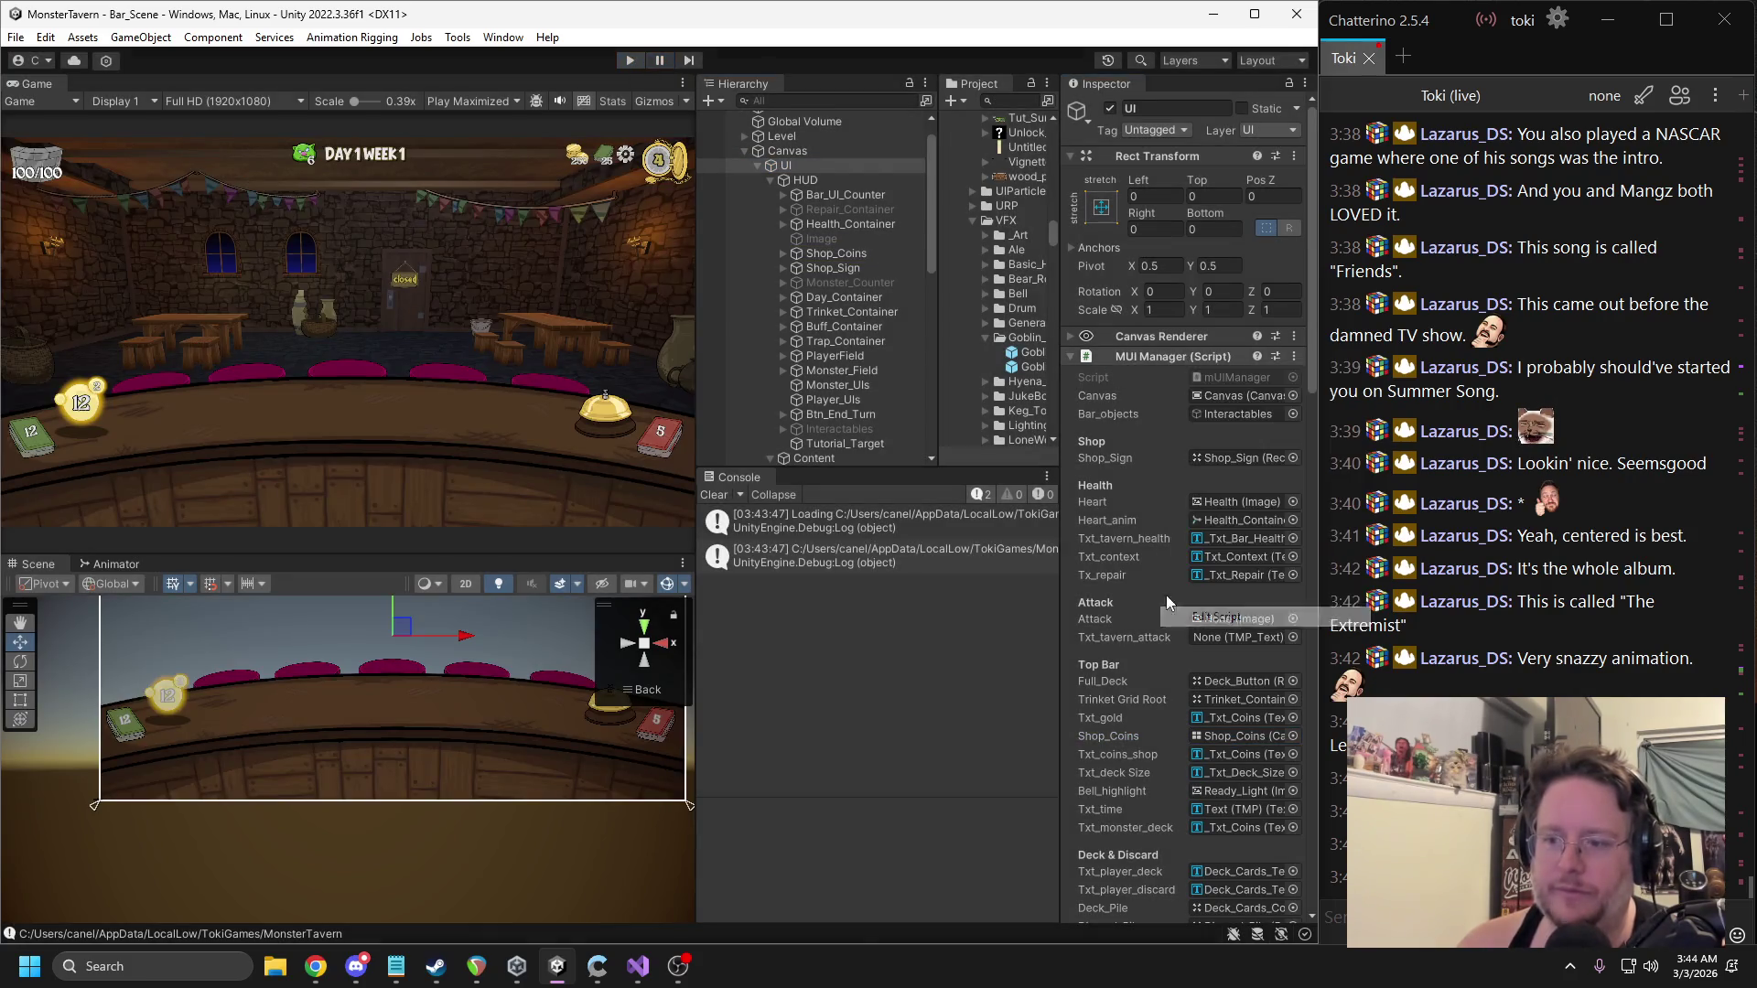
pyautogui.hotkey('ctrl', 'f')
# Search mUIManager.cs for 'coins' and step through the _Shop_Coins uses.
pyautogui.write('coins')
pyautogui.press('Return')
pyautogui.press('Return')
pyautogui.hotkey('ctrl', 'f')
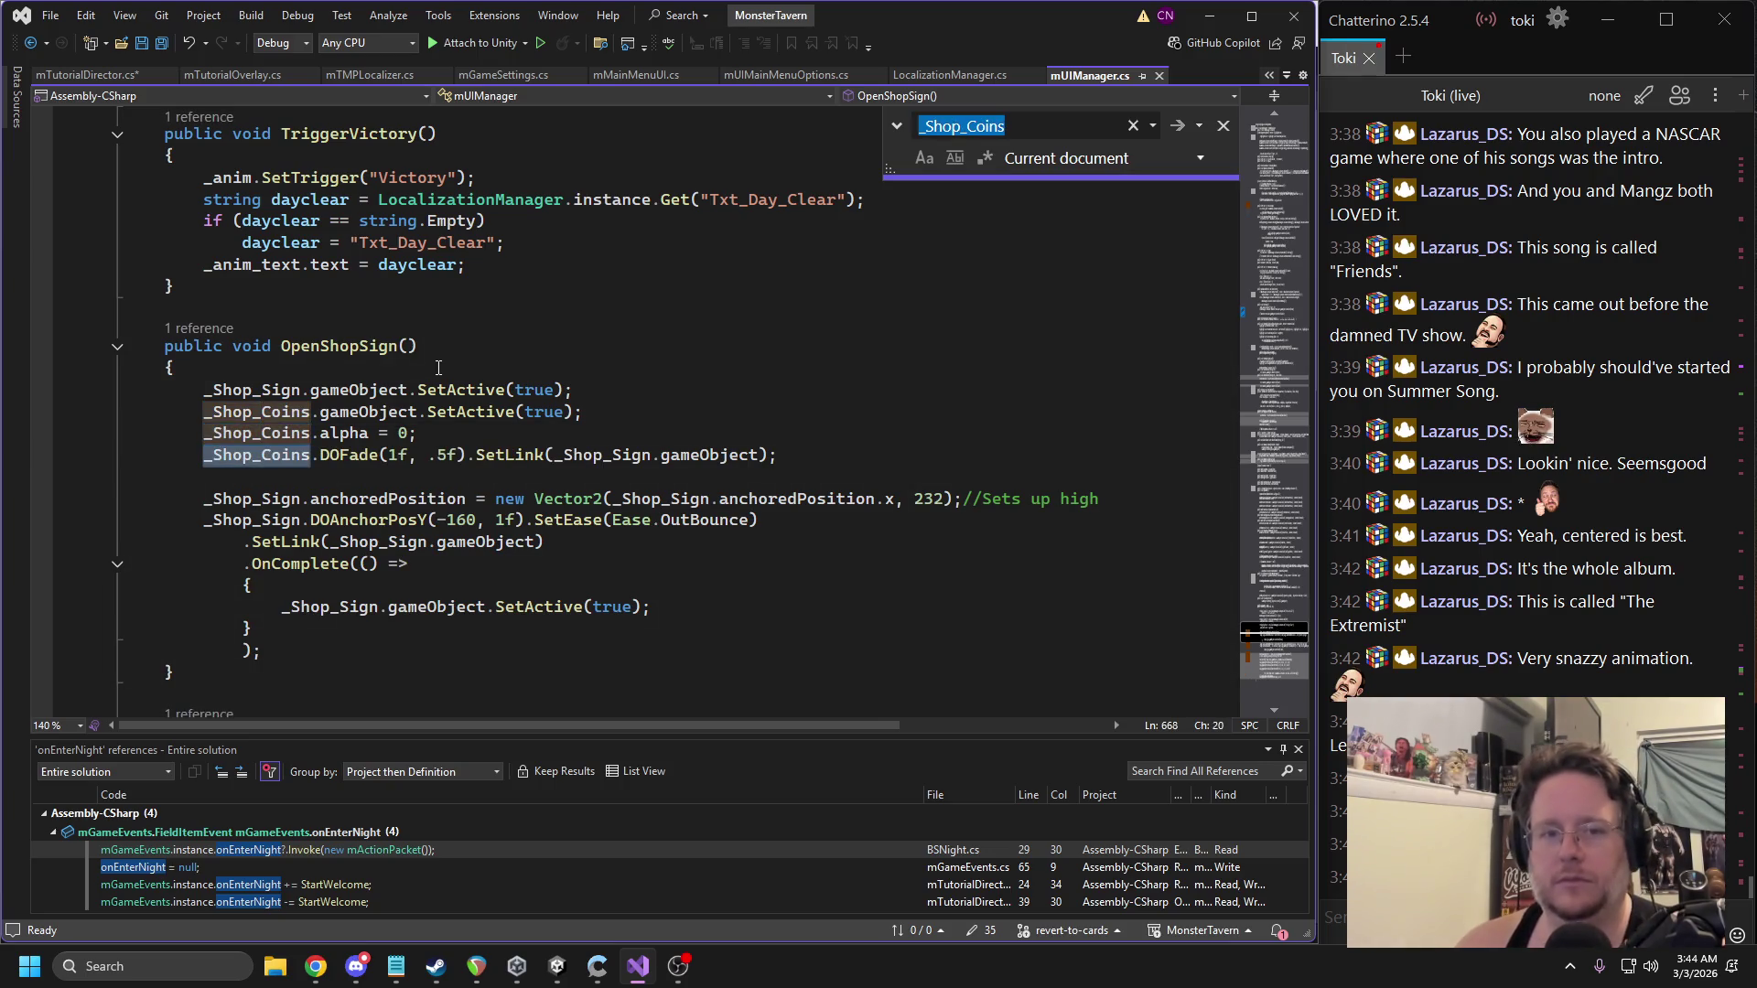
pyautogui.press('Return')
pyautogui.press('Return')
pyautogui.press('Return')
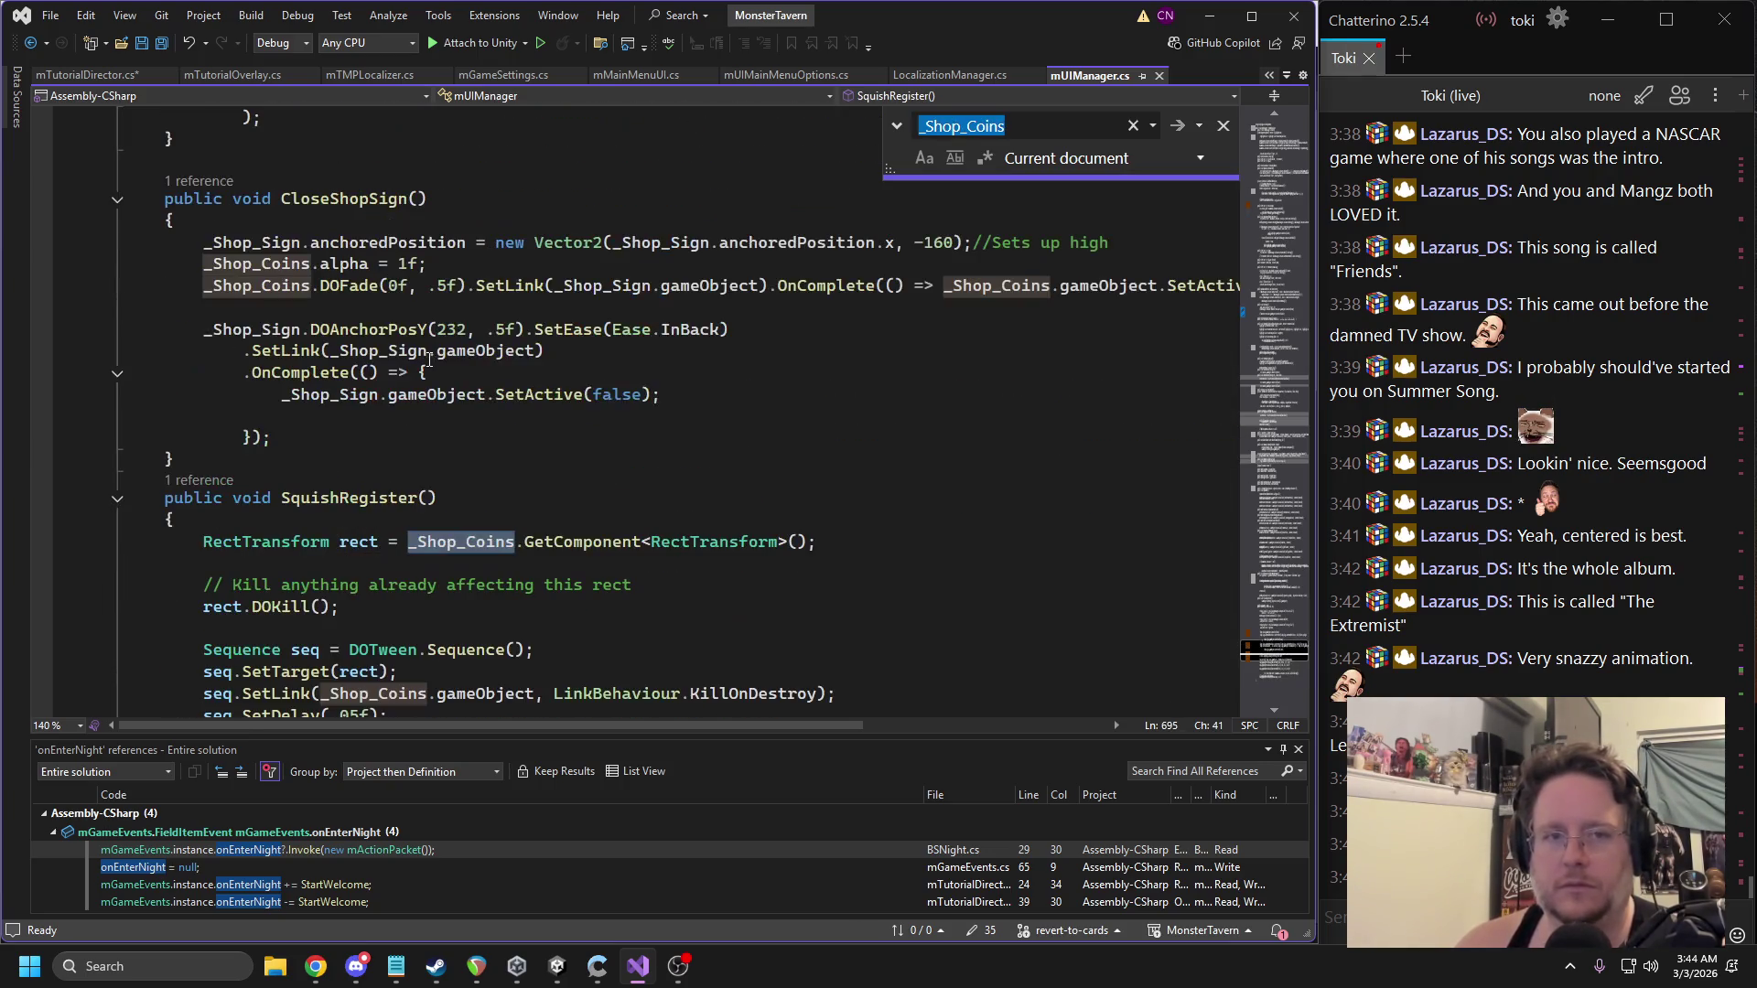
pyautogui.moveTo(304, 375)
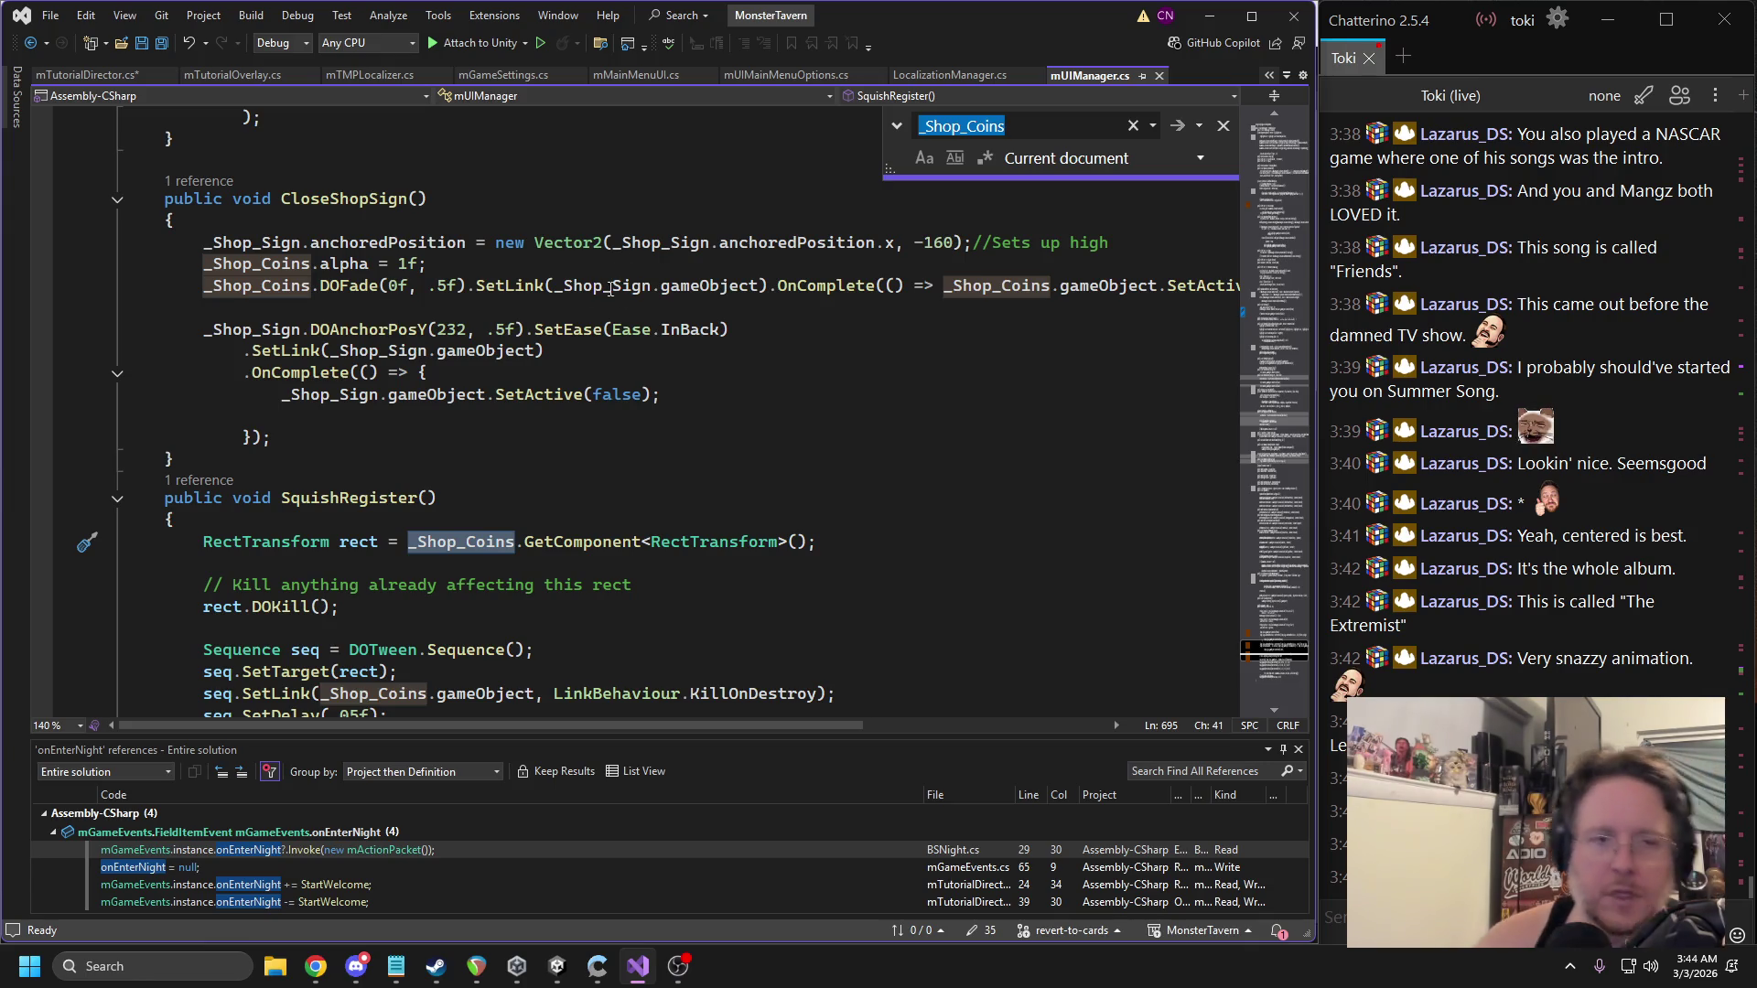
pyautogui.scroll(2, 515, 291)
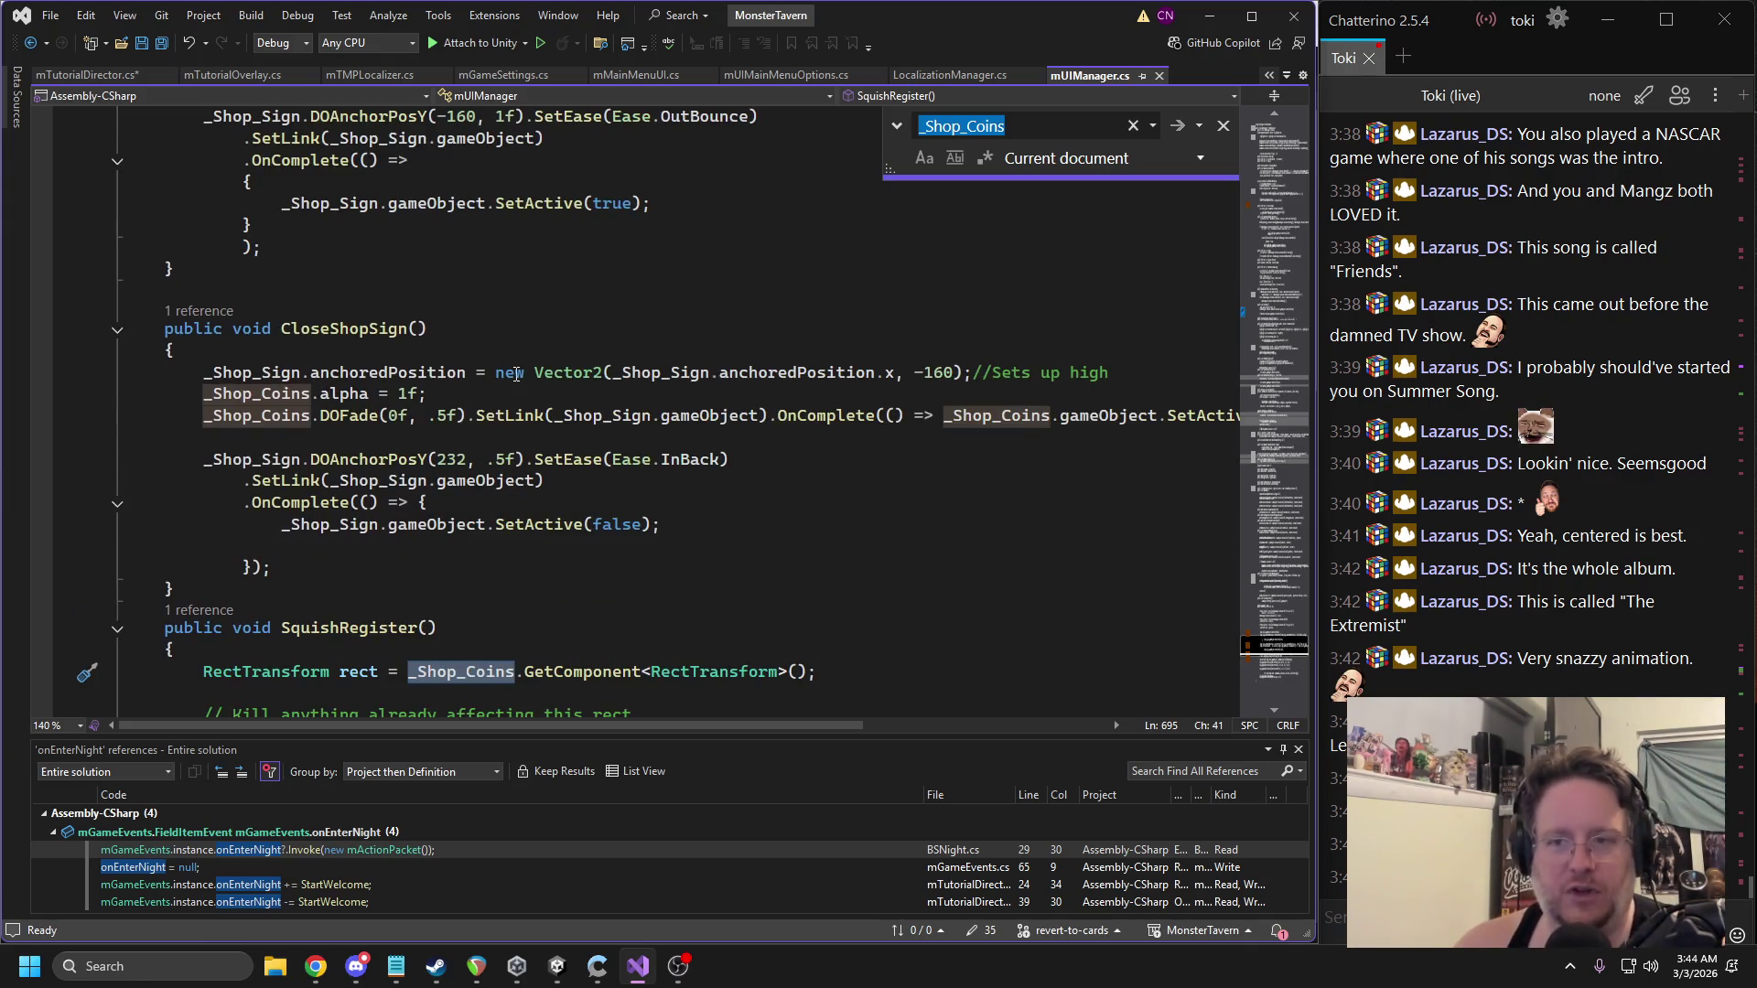
pyautogui.scroll(6, 1076, 431)
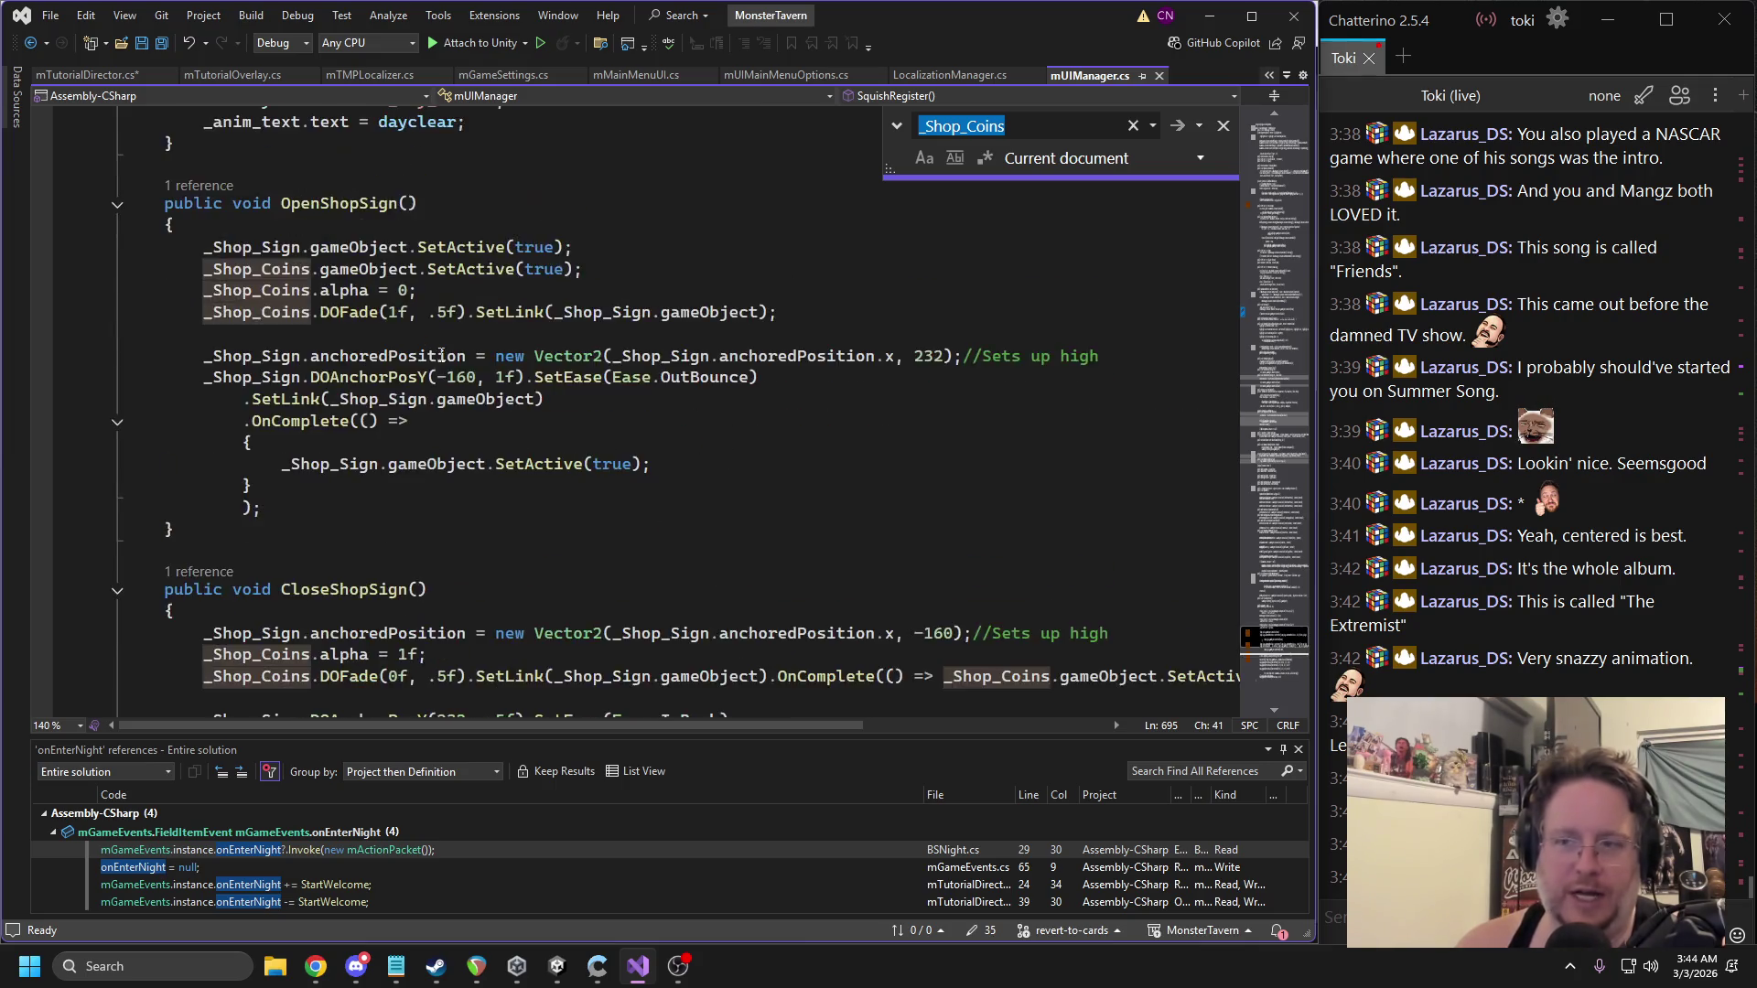
# Cut the _Shop_Coins declaration, save, and add a blank line under _Shop_Sign.
pyautogui.press('Return')
pyautogui.tripleClick(363, 412)
pyautogui.hotkey('ctrl', 'c')
pyautogui.hotkey('ctrl', 's')
pyautogui.scroll(15, 549, 393)
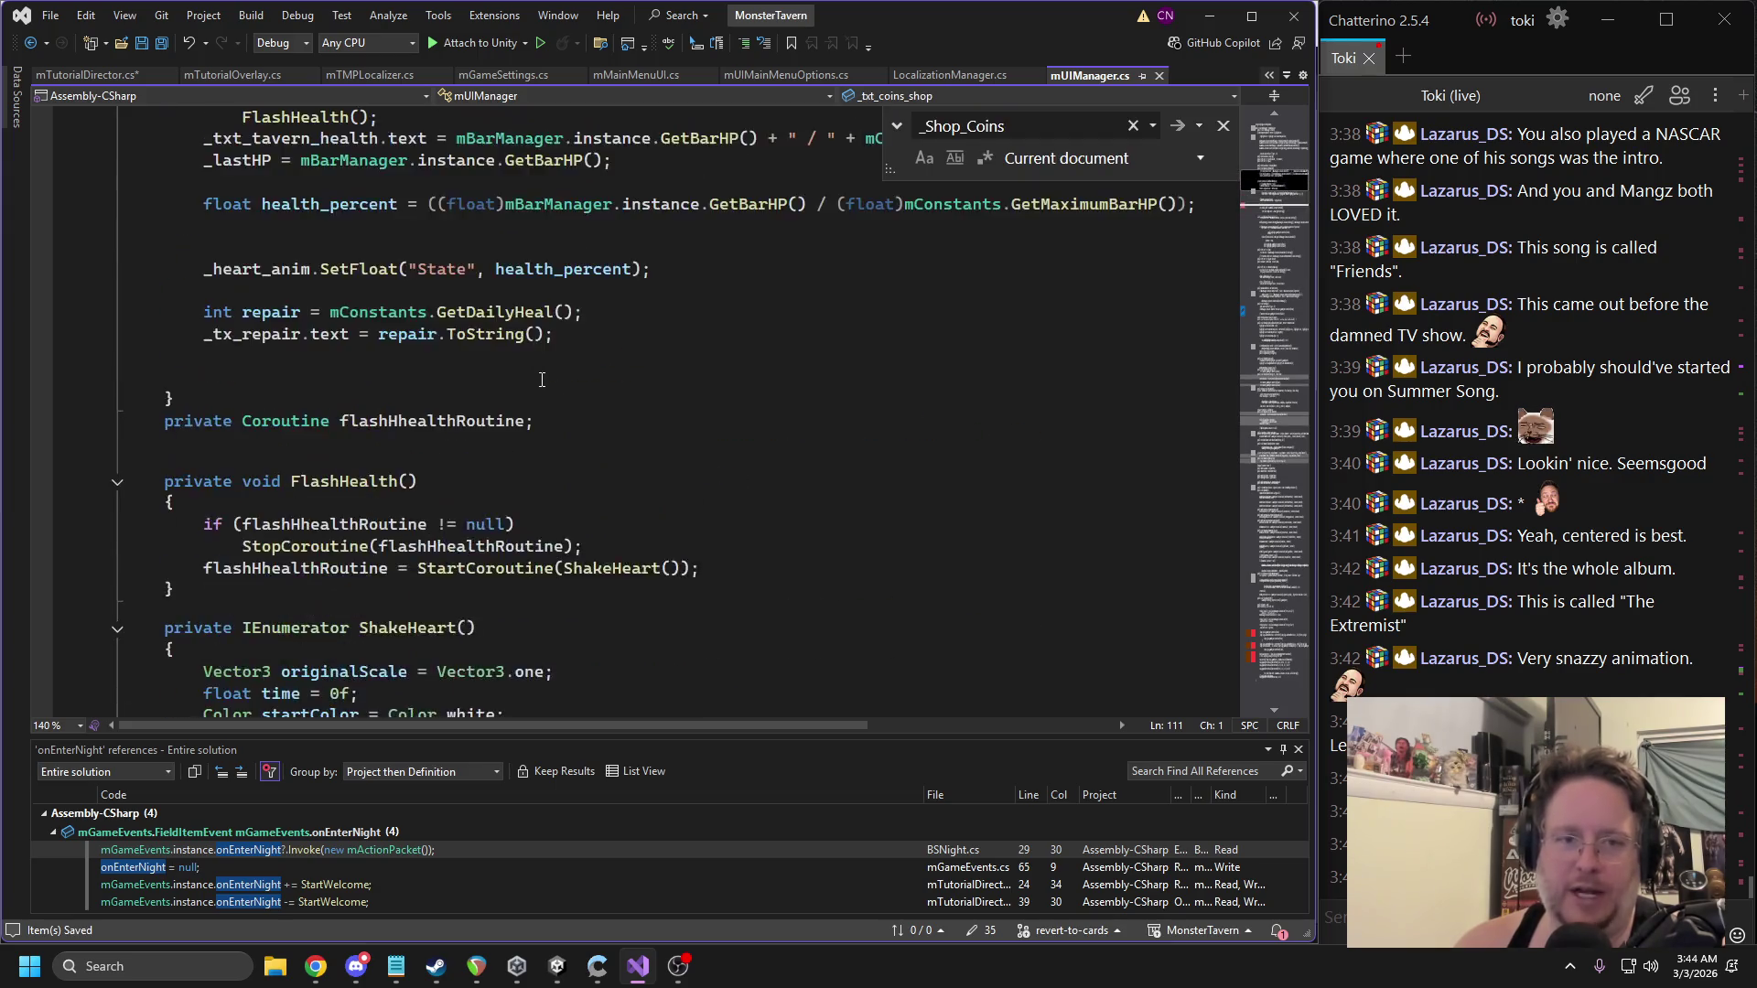
pyautogui.click(477, 295)
pyautogui.press('Return')
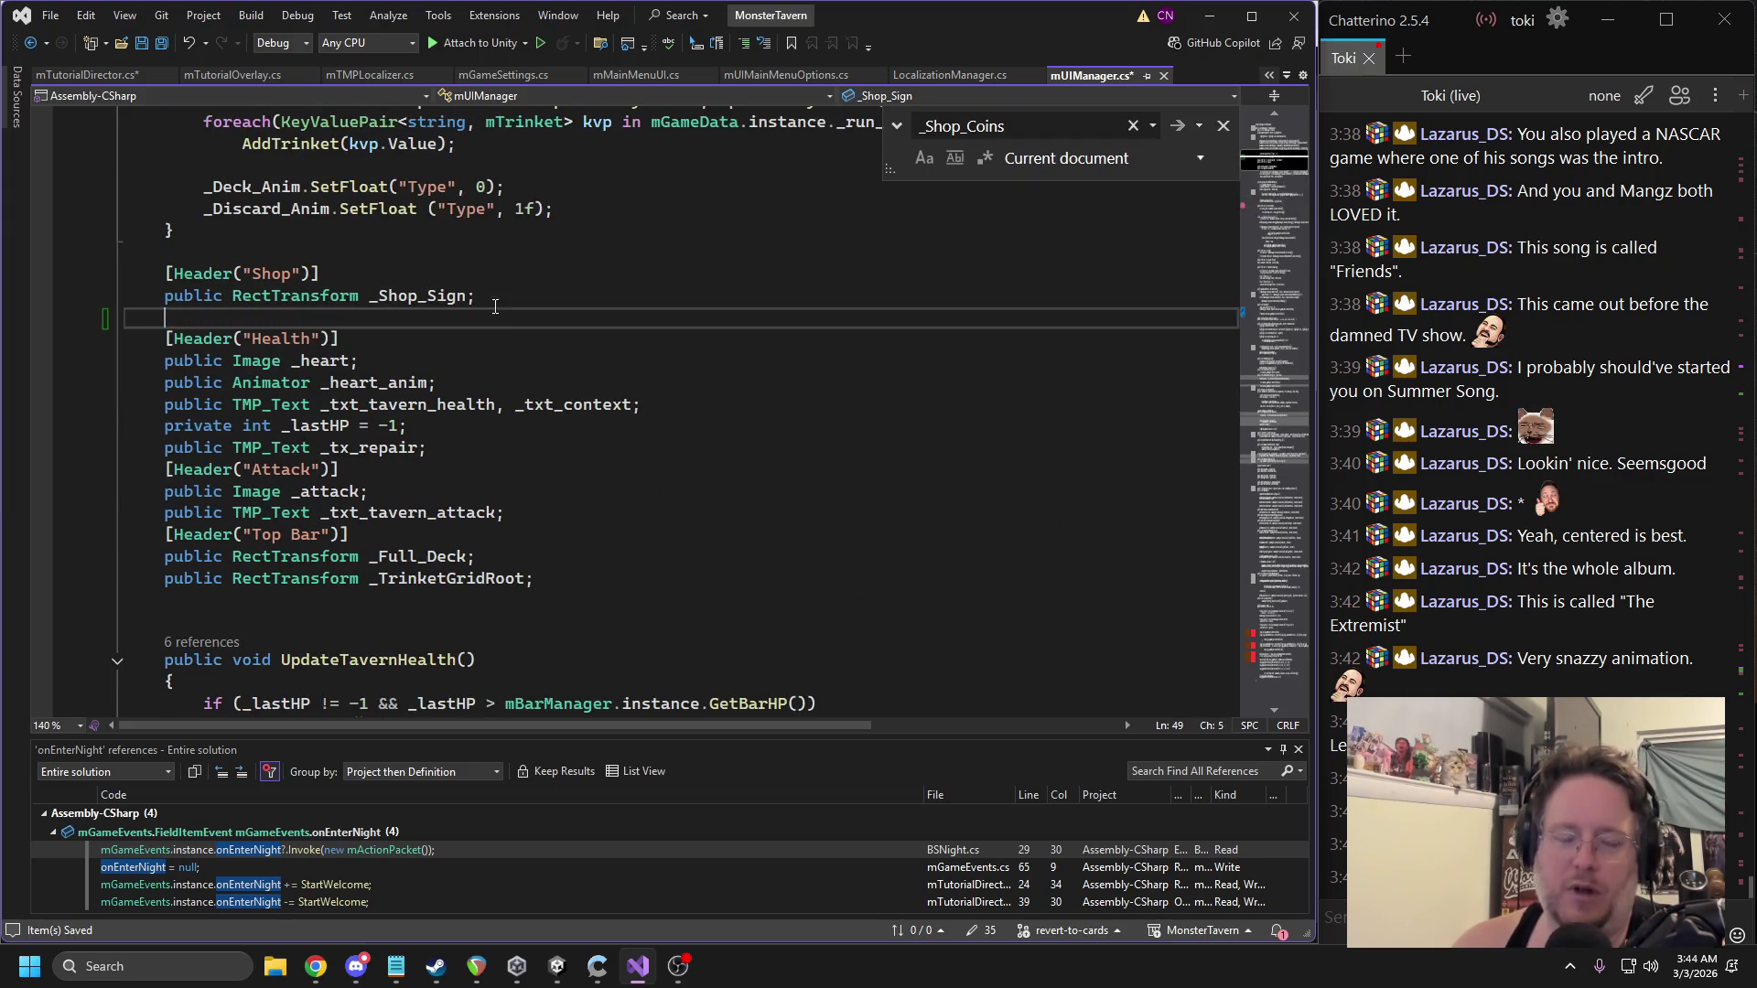
# Paste the _Shop_Coins field and add [HideInInspector] public bool LockShop = false; then save.
pyautogui.hotkey('ctrl', 'v')
pyautogui.press('Return')
pyautogui.write('public')
pyautogui.press('BackSpace')
pyautogui.press('BackSpace')
pyautogui.press('BackSpace')
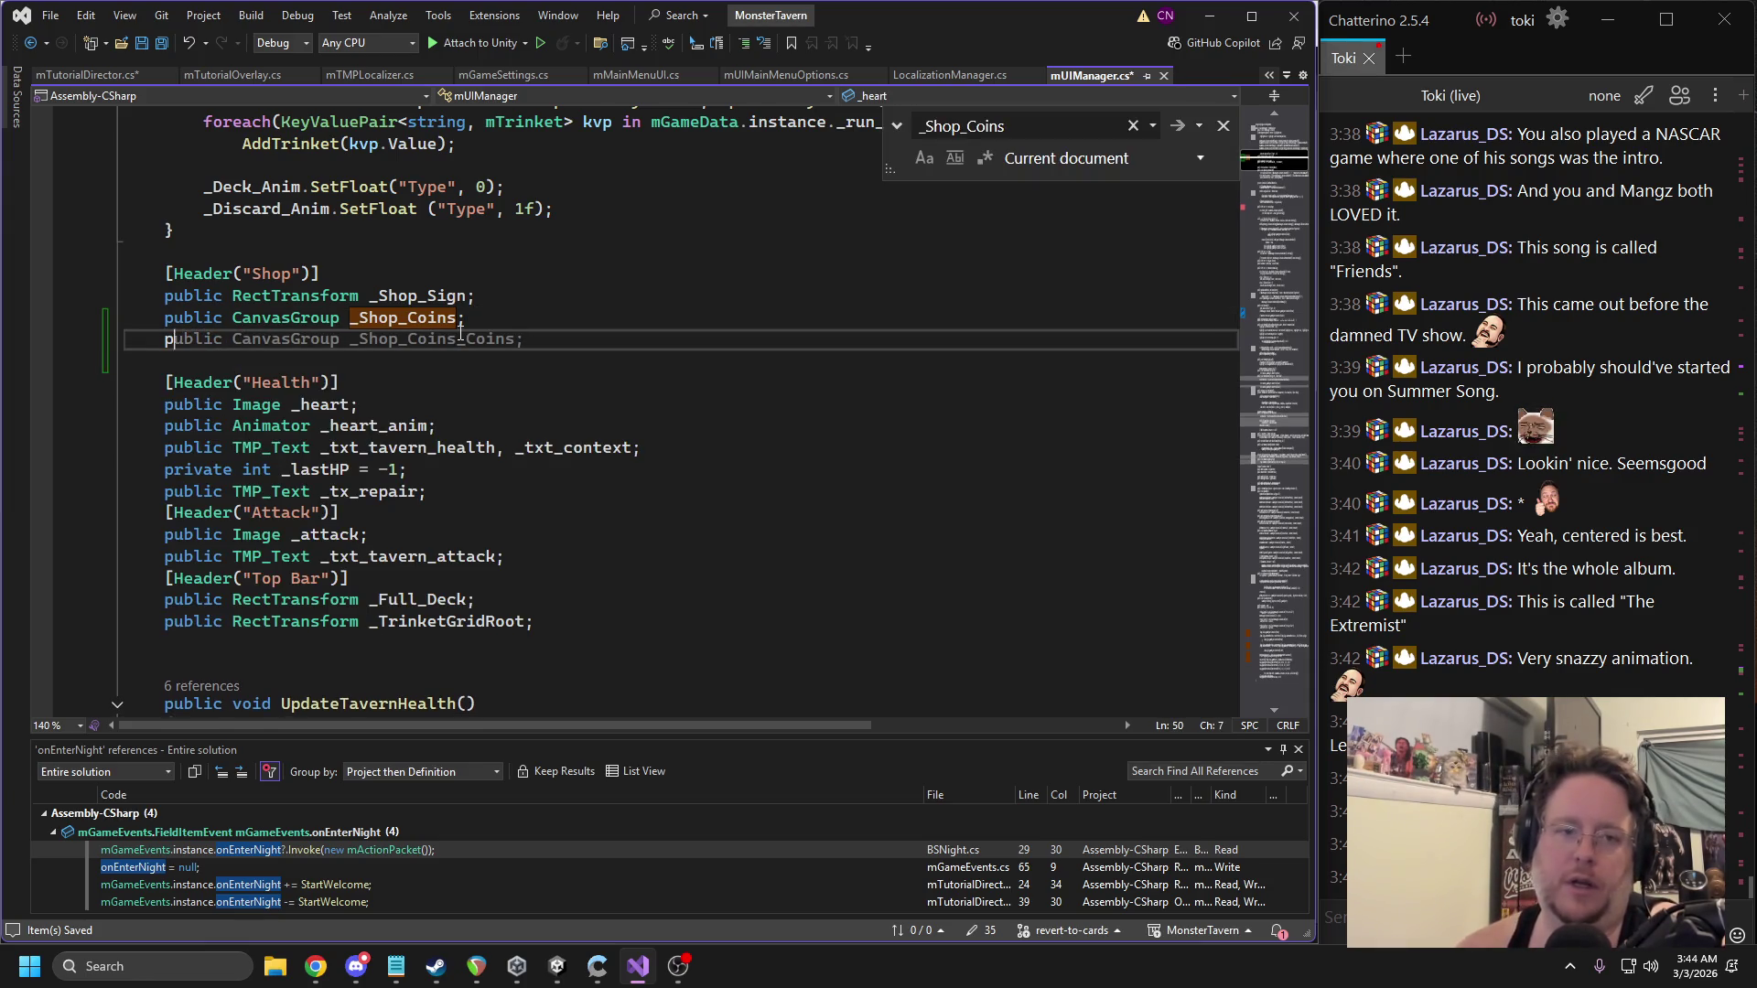
pyautogui.write('[hideinin')
pyautogui.press('Tab')
pyautogui.press('End')
pyautogui.write('public bool LockShop = fa')
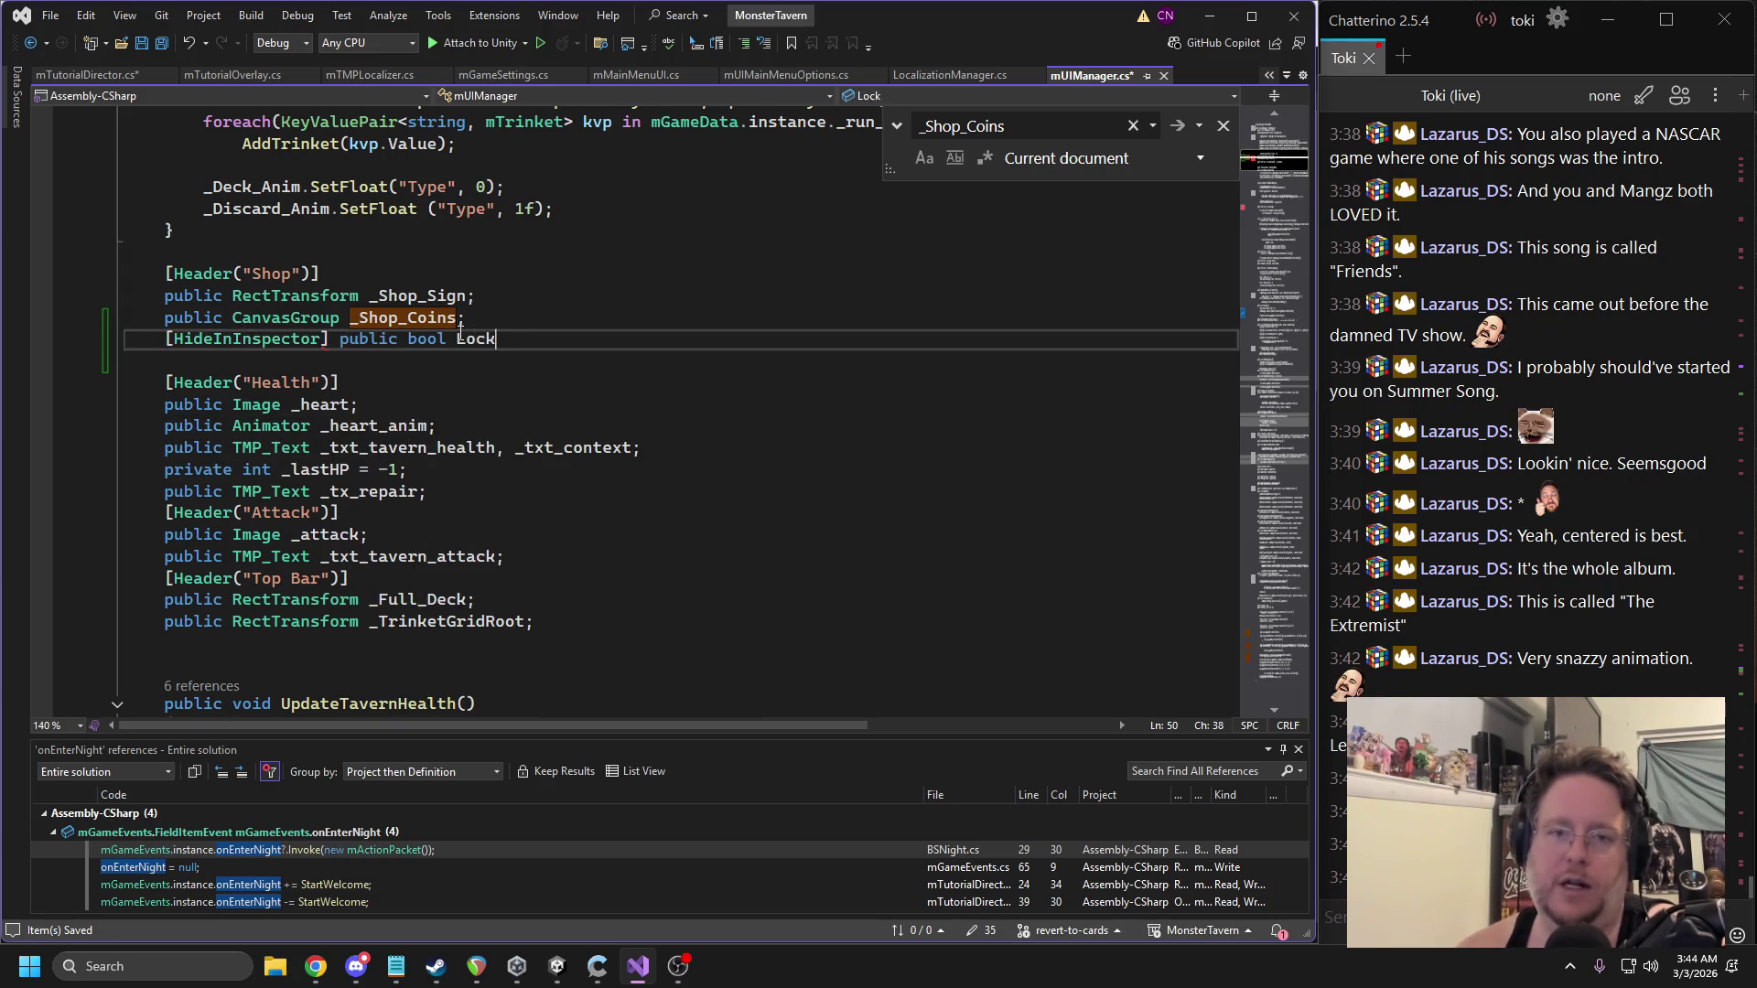
pyautogui.write('lse;')
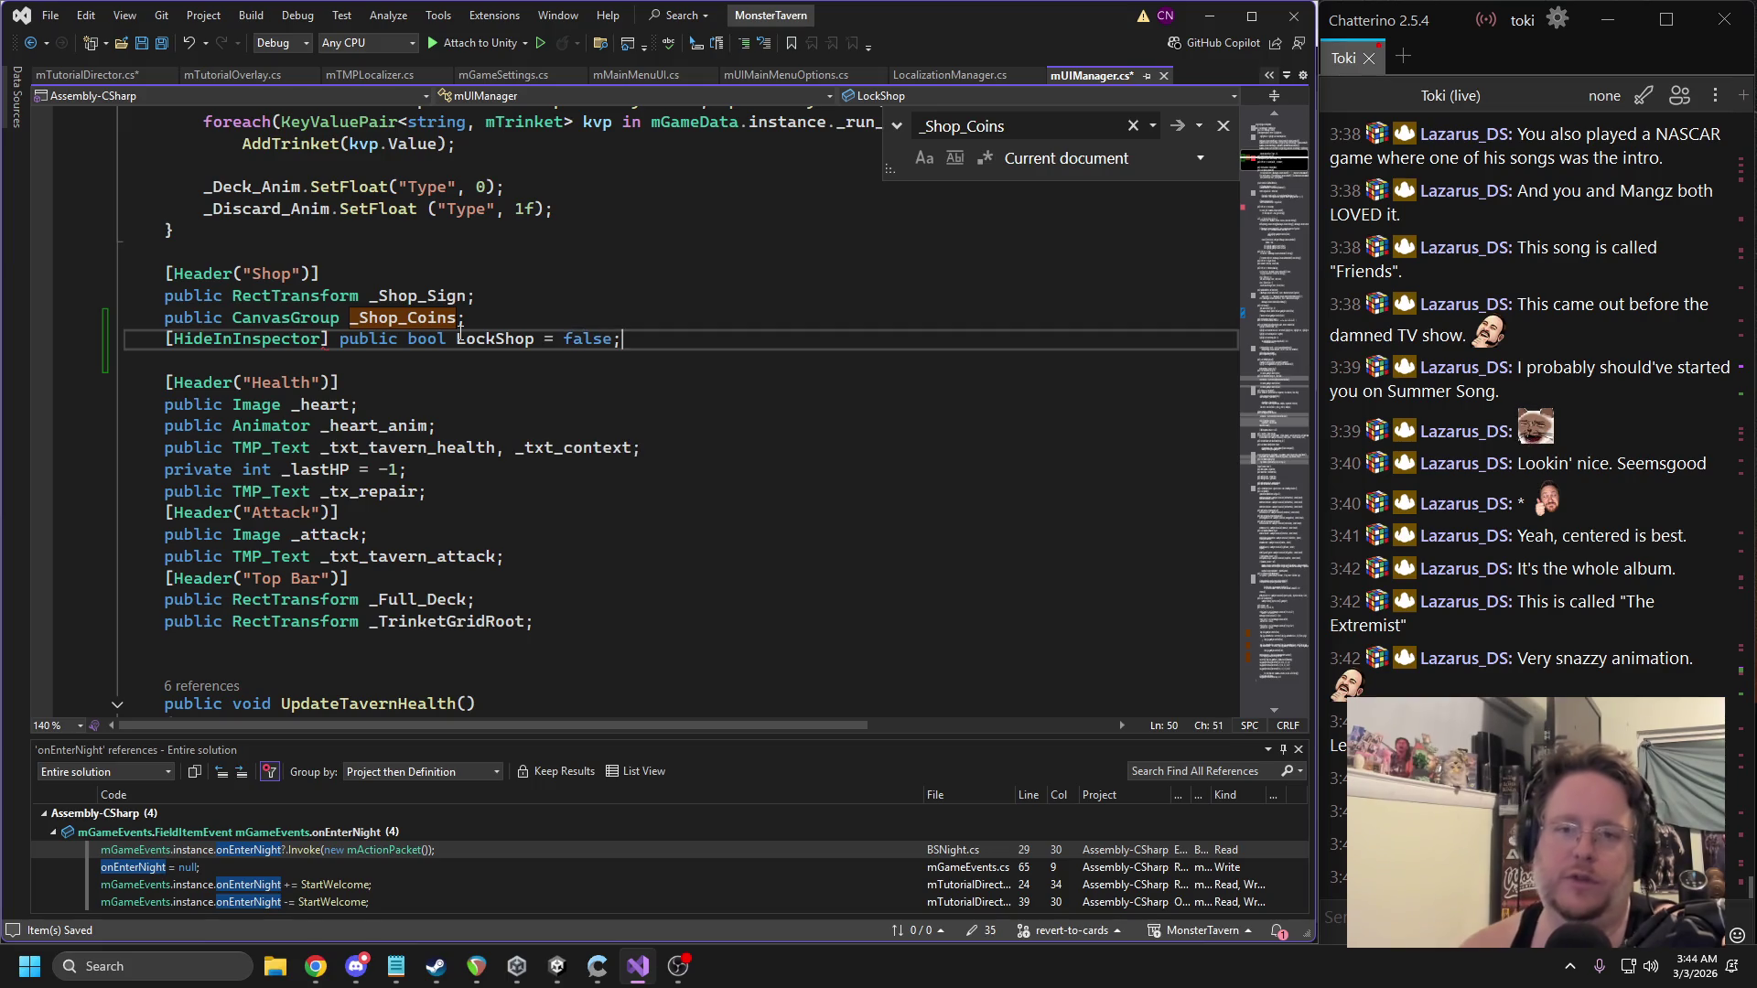
pyautogui.doubleClick(468, 337)
pyautogui.hotkey('ctrl', 's')
# Add if (LockShop) return; to OpenShopSign, then select the stray line in mTutorialDirector.cs.
pyautogui.scroll(-10, 756, 523)
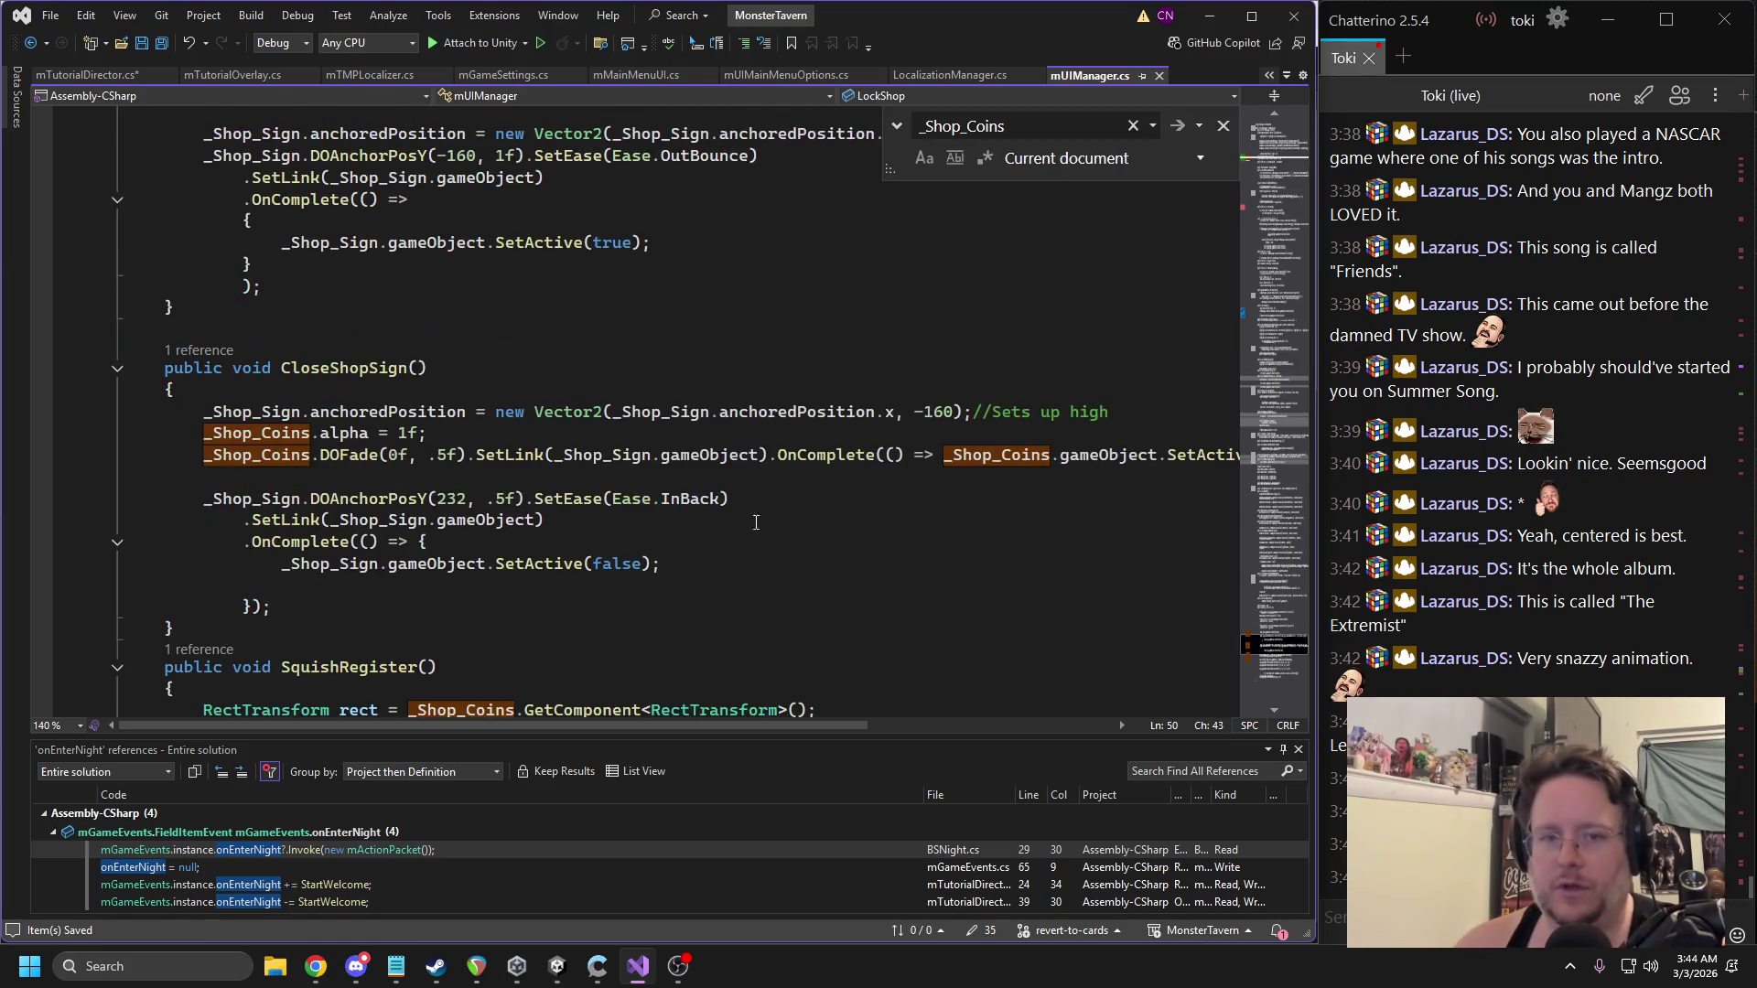
pyautogui.scroll(-4, 452, 443)
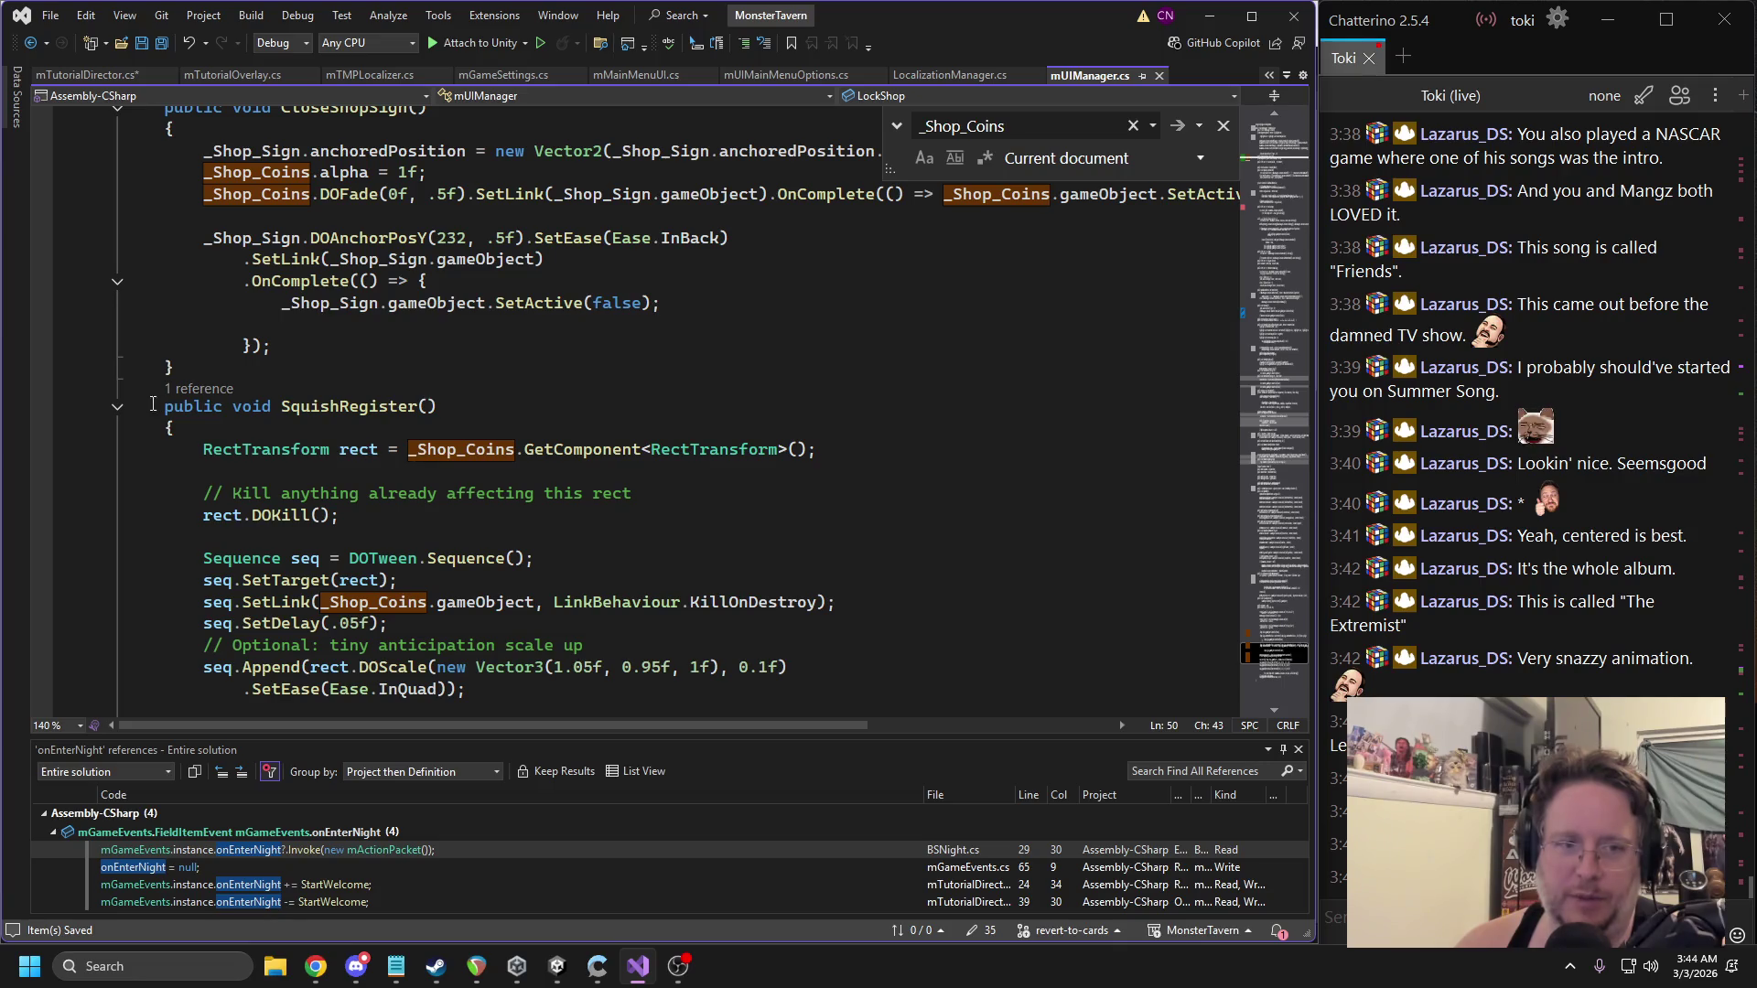
pyautogui.click(117, 406)
pyautogui.scroll(7, 204, 397)
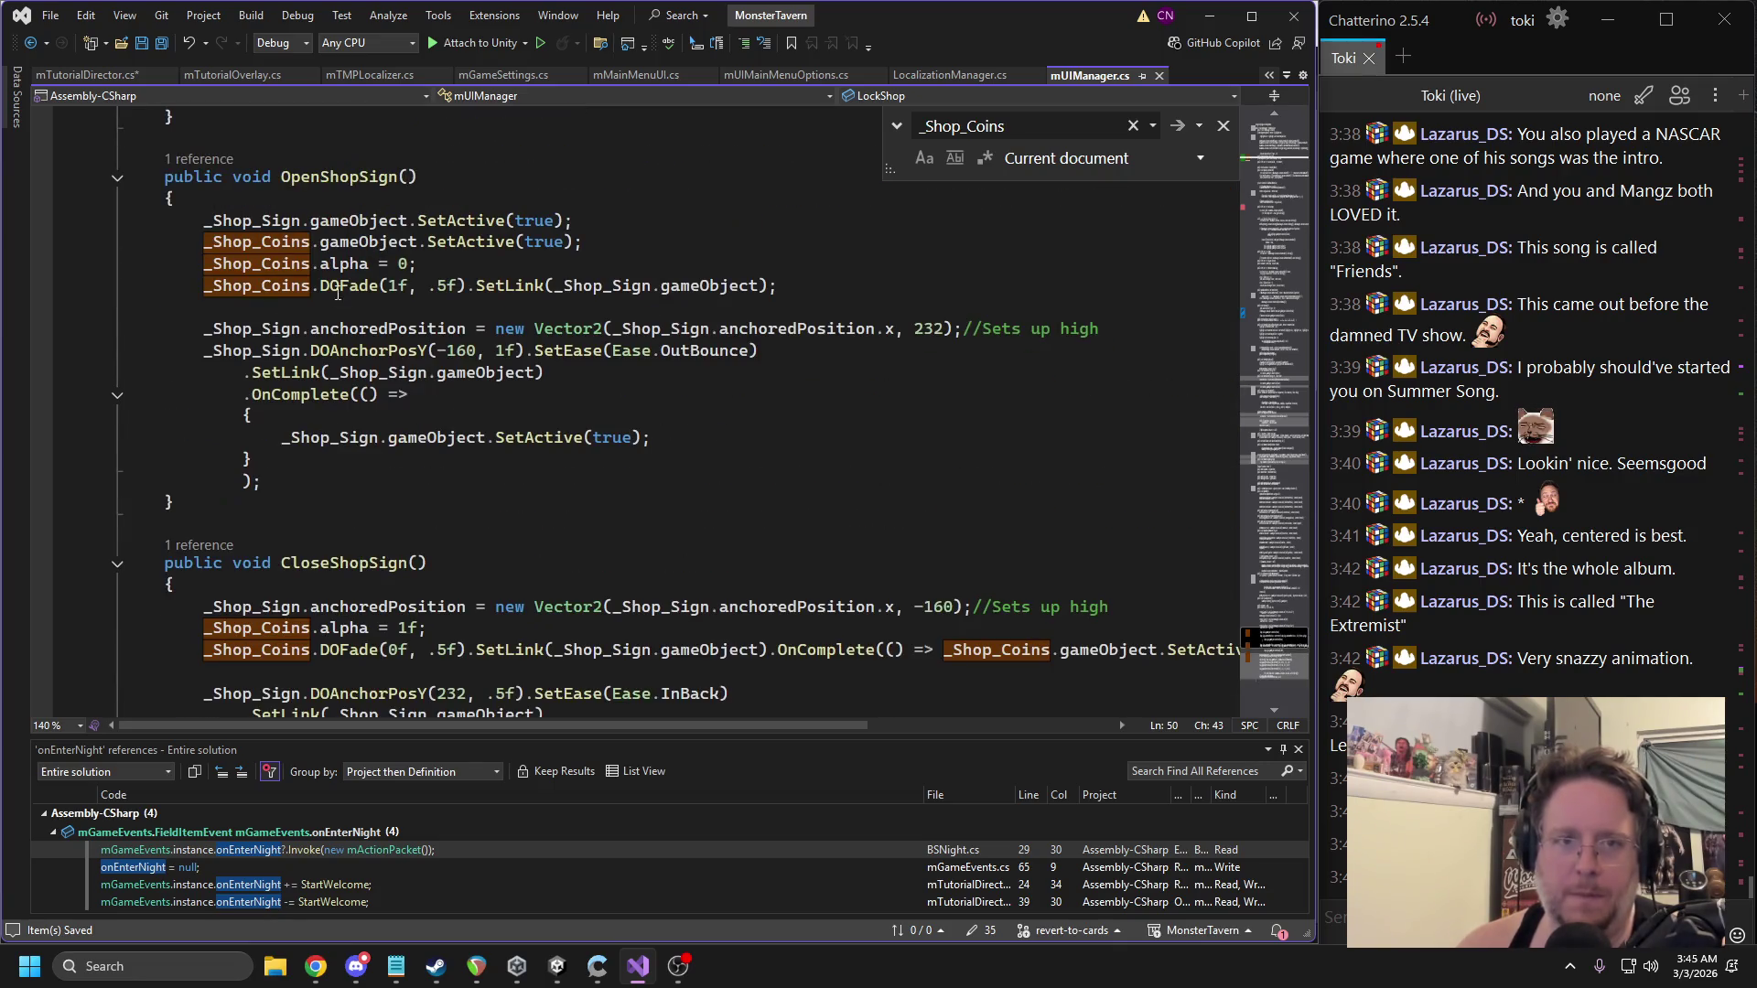
pyautogui.click(332, 207)
pyautogui.press('Return')
pyautogui.write('if(LockShop)')
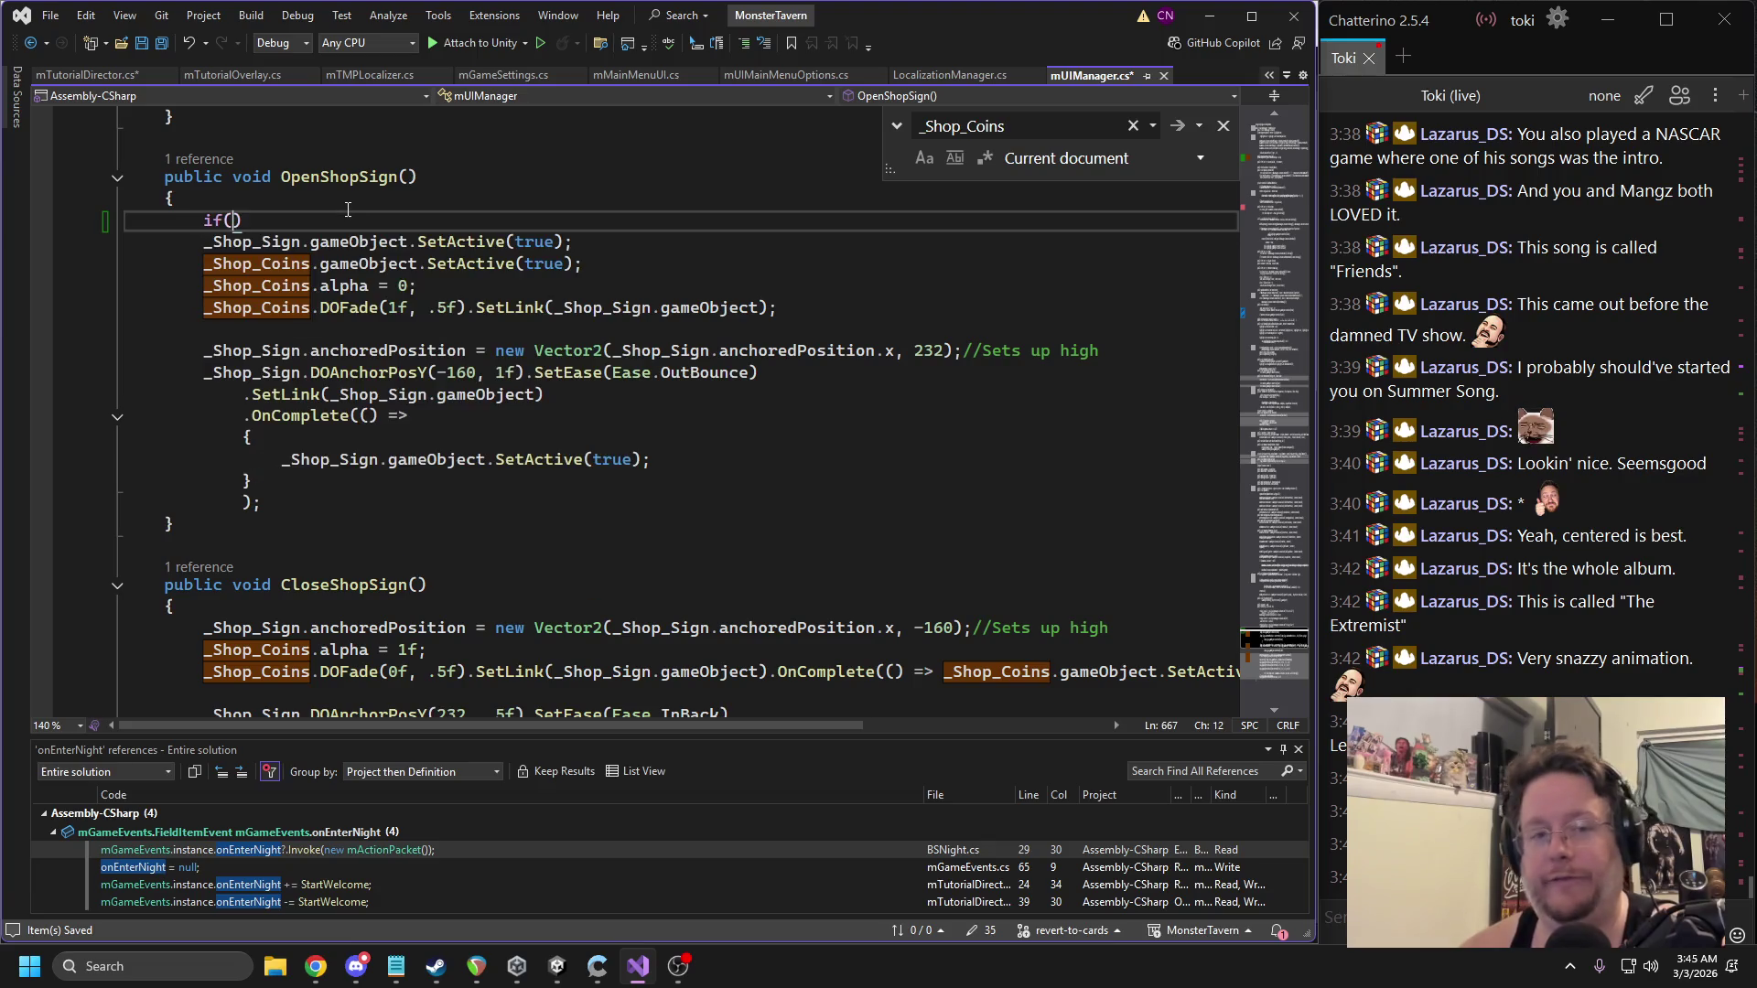
pyautogui.press('Return')
pyautogui.write('return;')
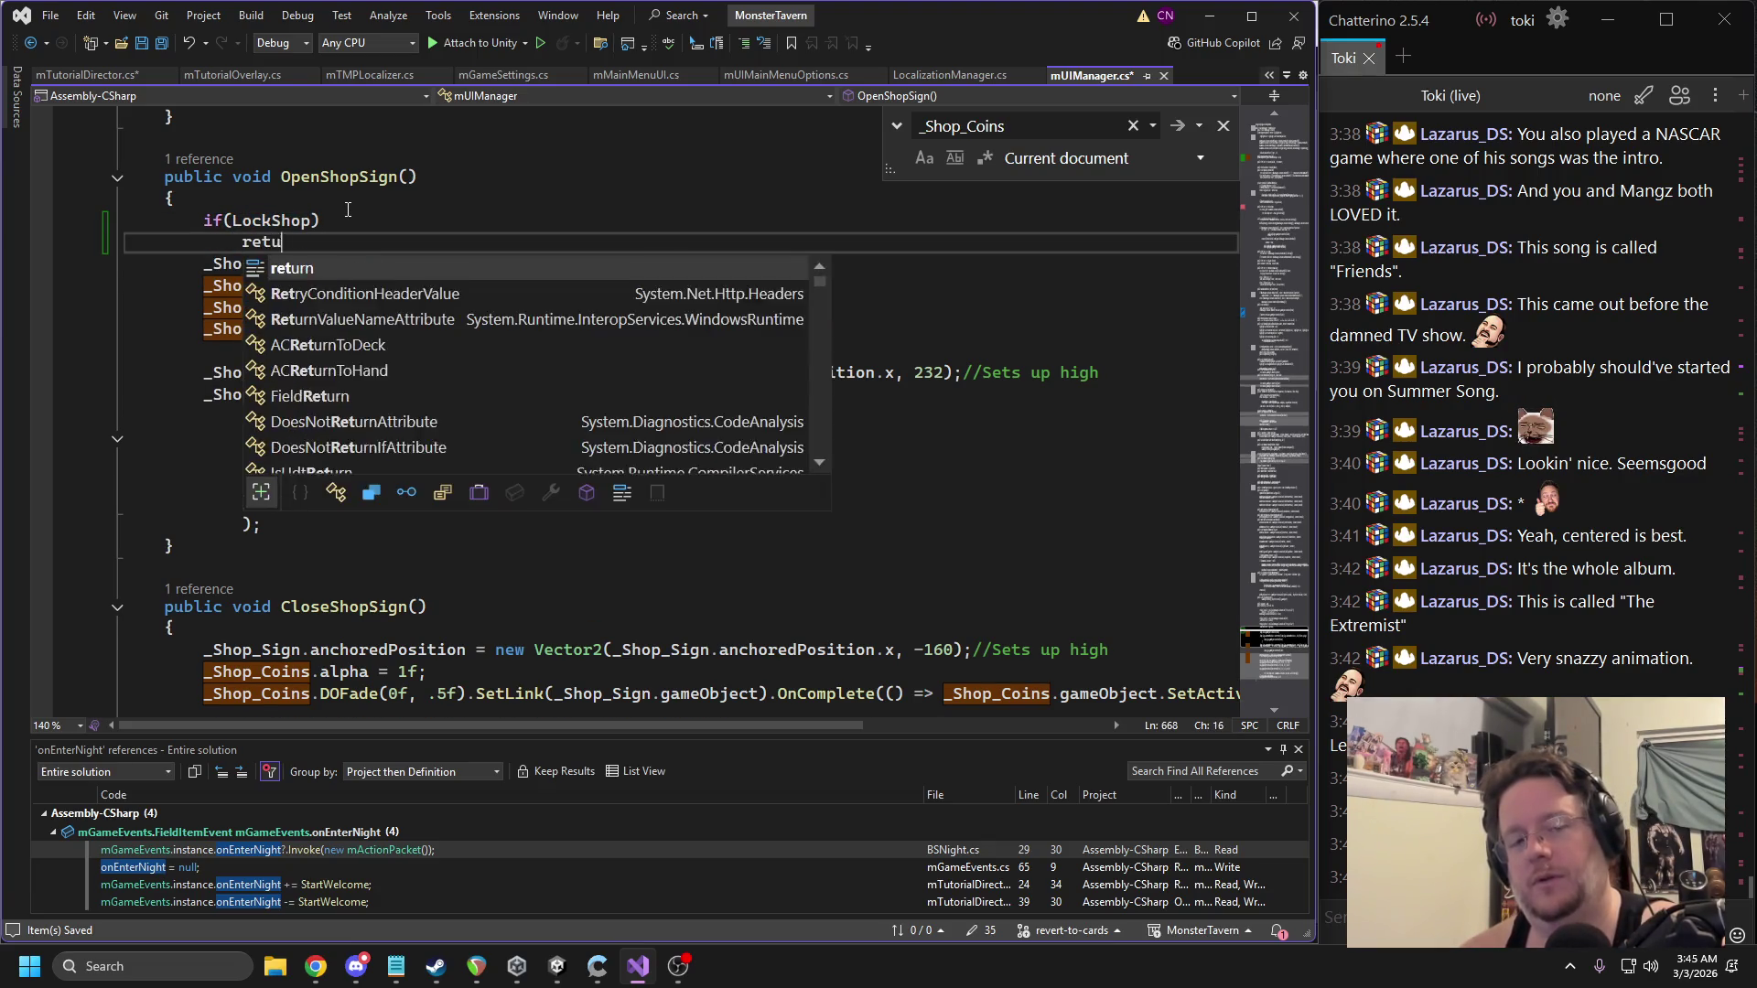
pyautogui.click(91, 75)
pyautogui.moveTo(457, 425); pyautogui.dragTo(206, 422)
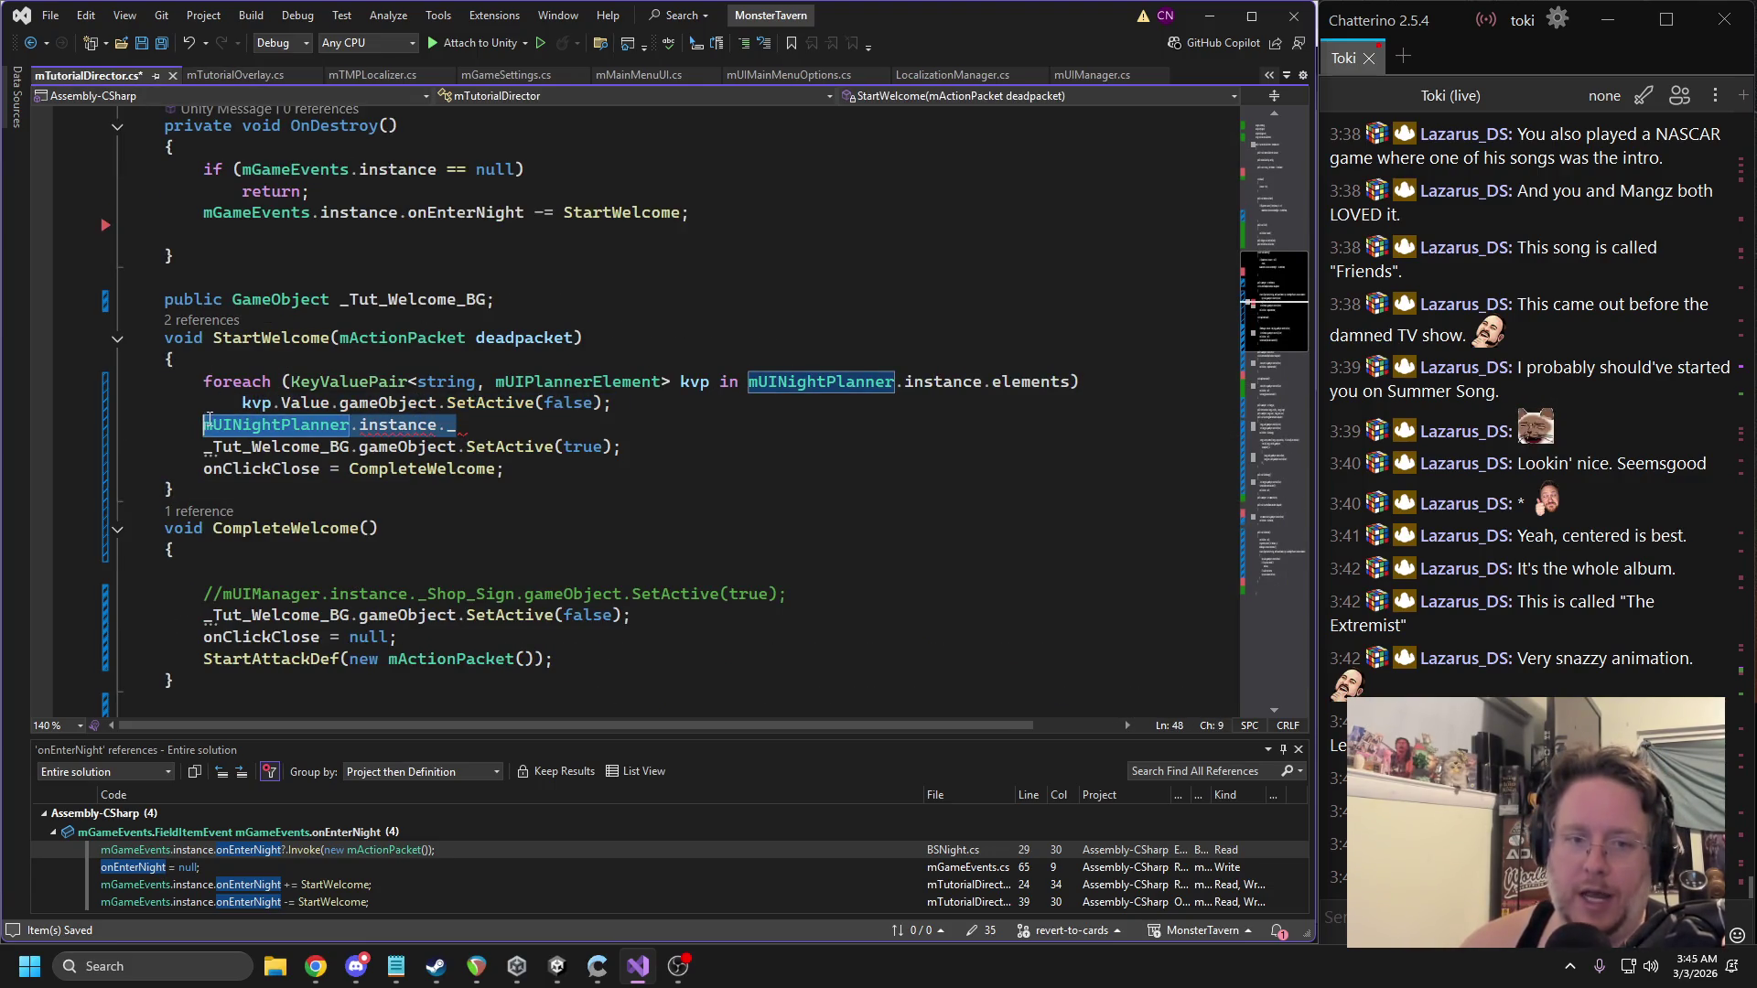
# Replace the stray line in StartWelcome with mUIManager.instance.LockShop = true;.
pyautogui.write('muiaman')
pyautogui.press('Return')
pyautogui.press('BackSpace')
pyautogui.press('BackSpace')
pyautogui.press('BackSpace')
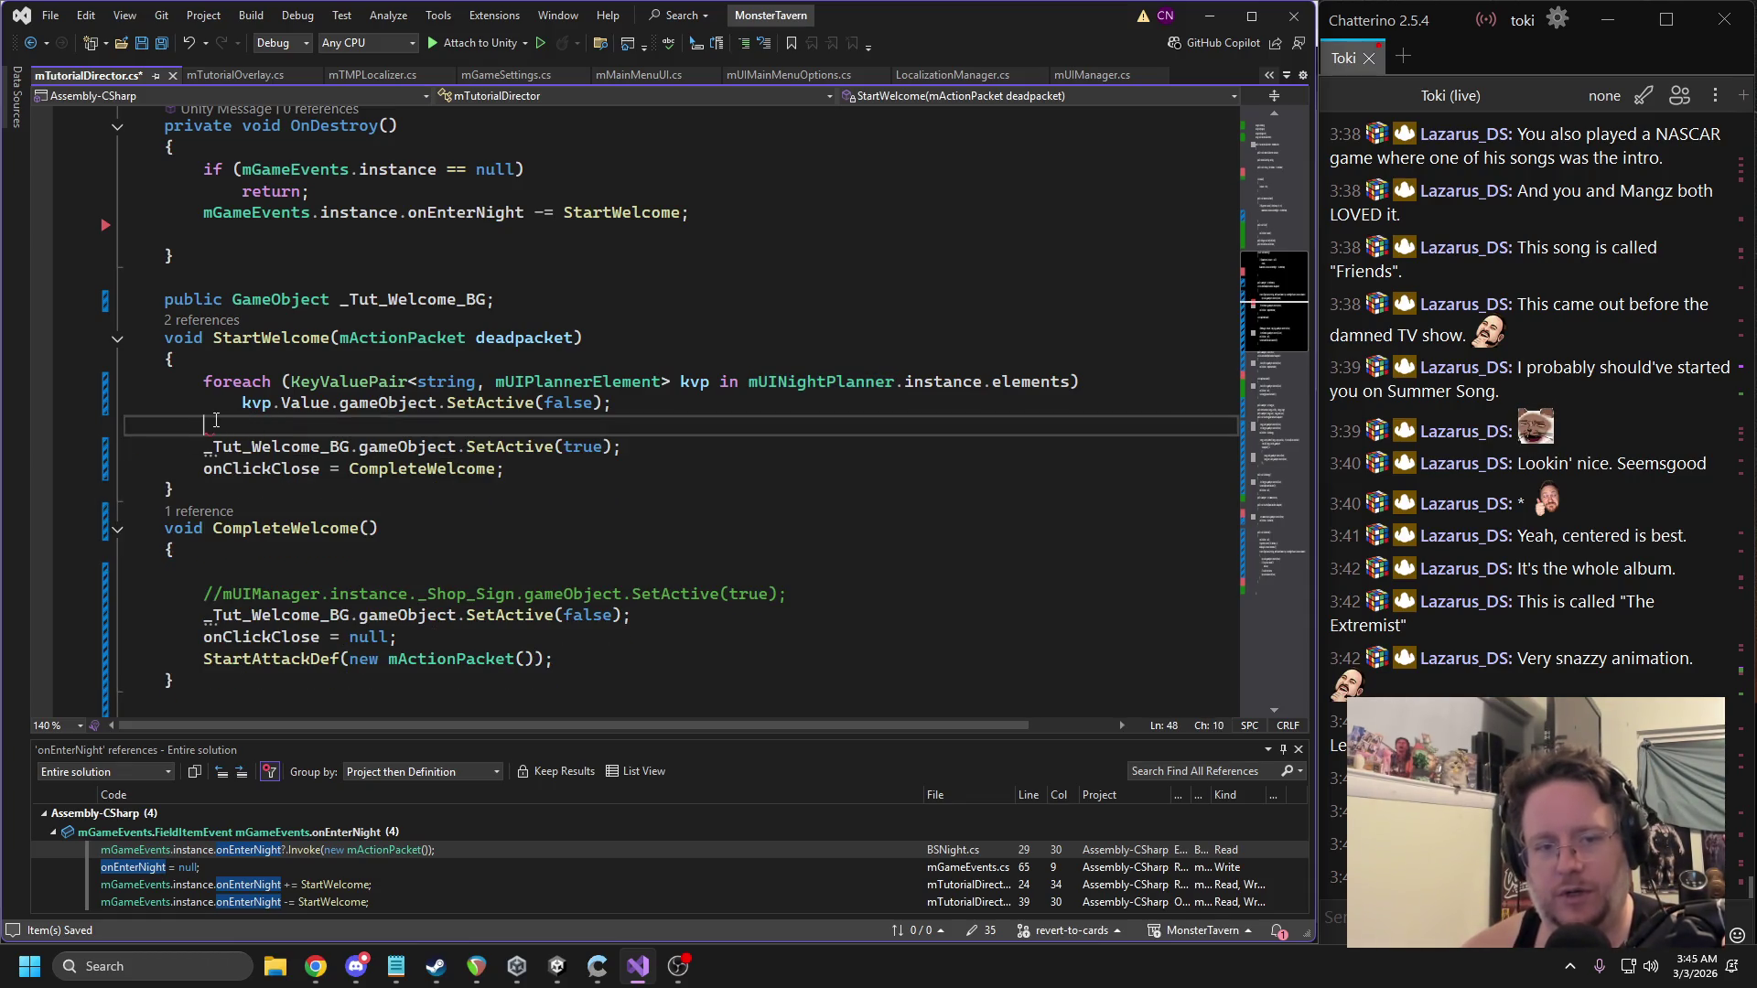
pyautogui.write('muim')
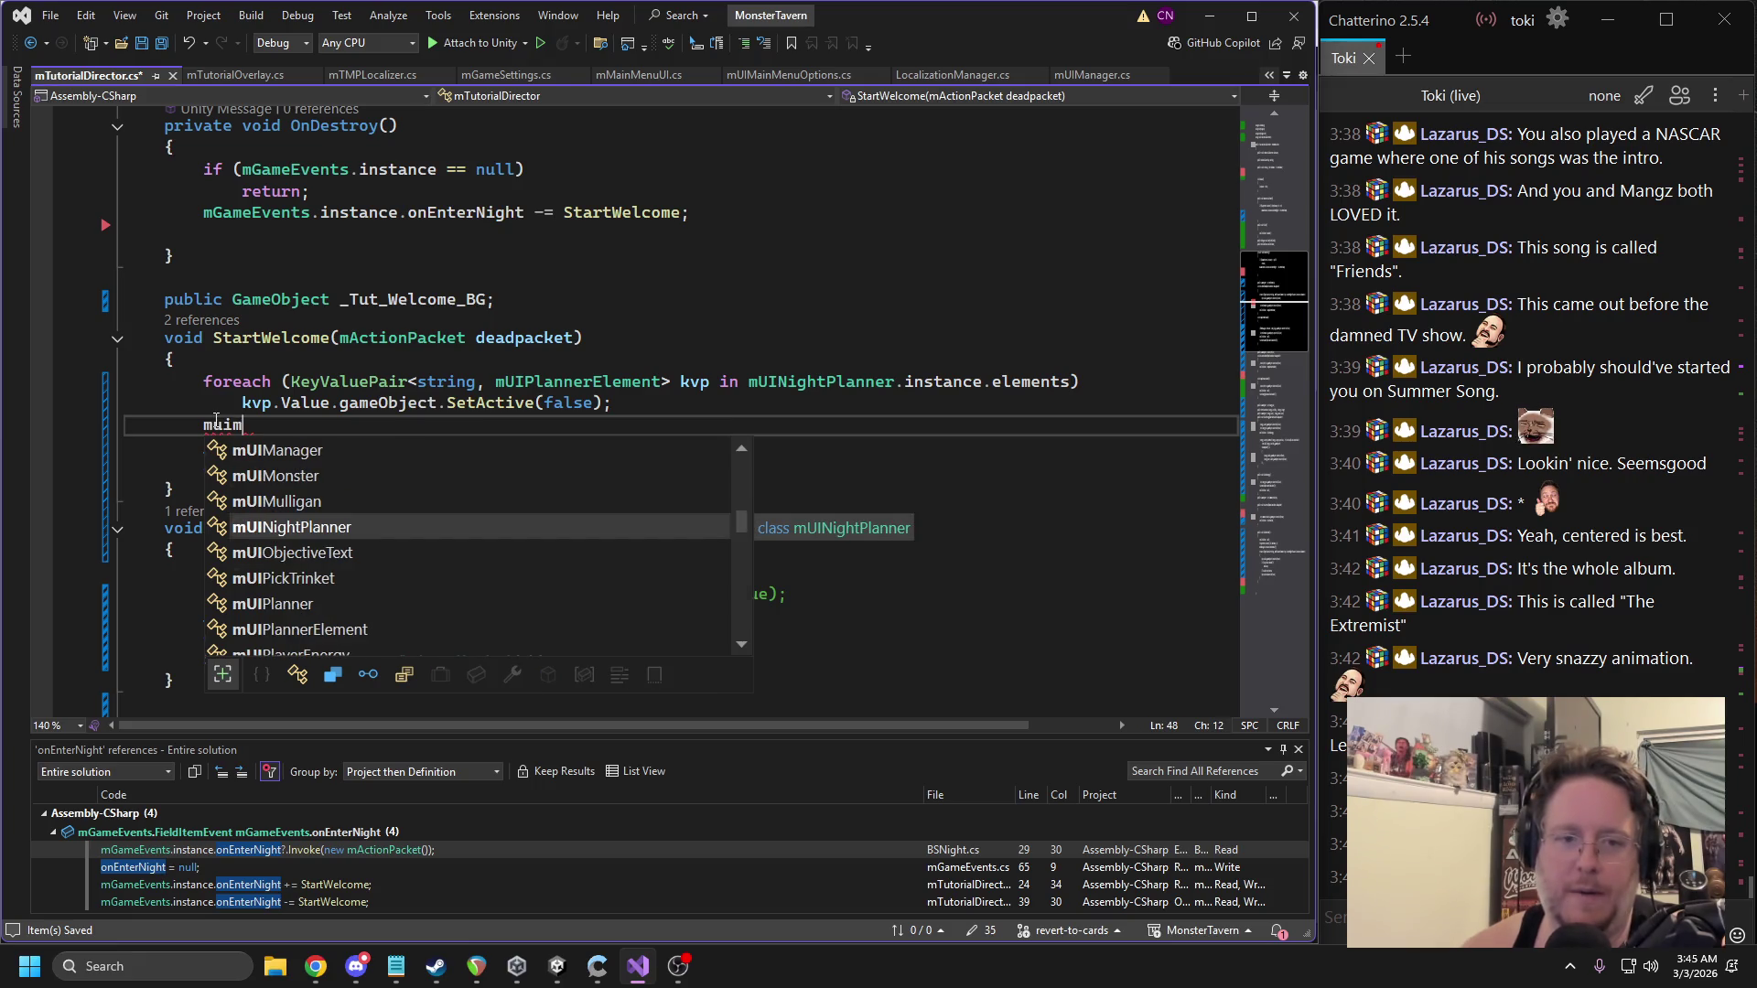
pyautogui.write('a')
pyautogui.press('Tab')
pyautogui.write('.ins')
pyautogui.press('Tab')
pyautogui.write('.lo')
pyautogui.press('Tab')
pyautogui.write('= true')
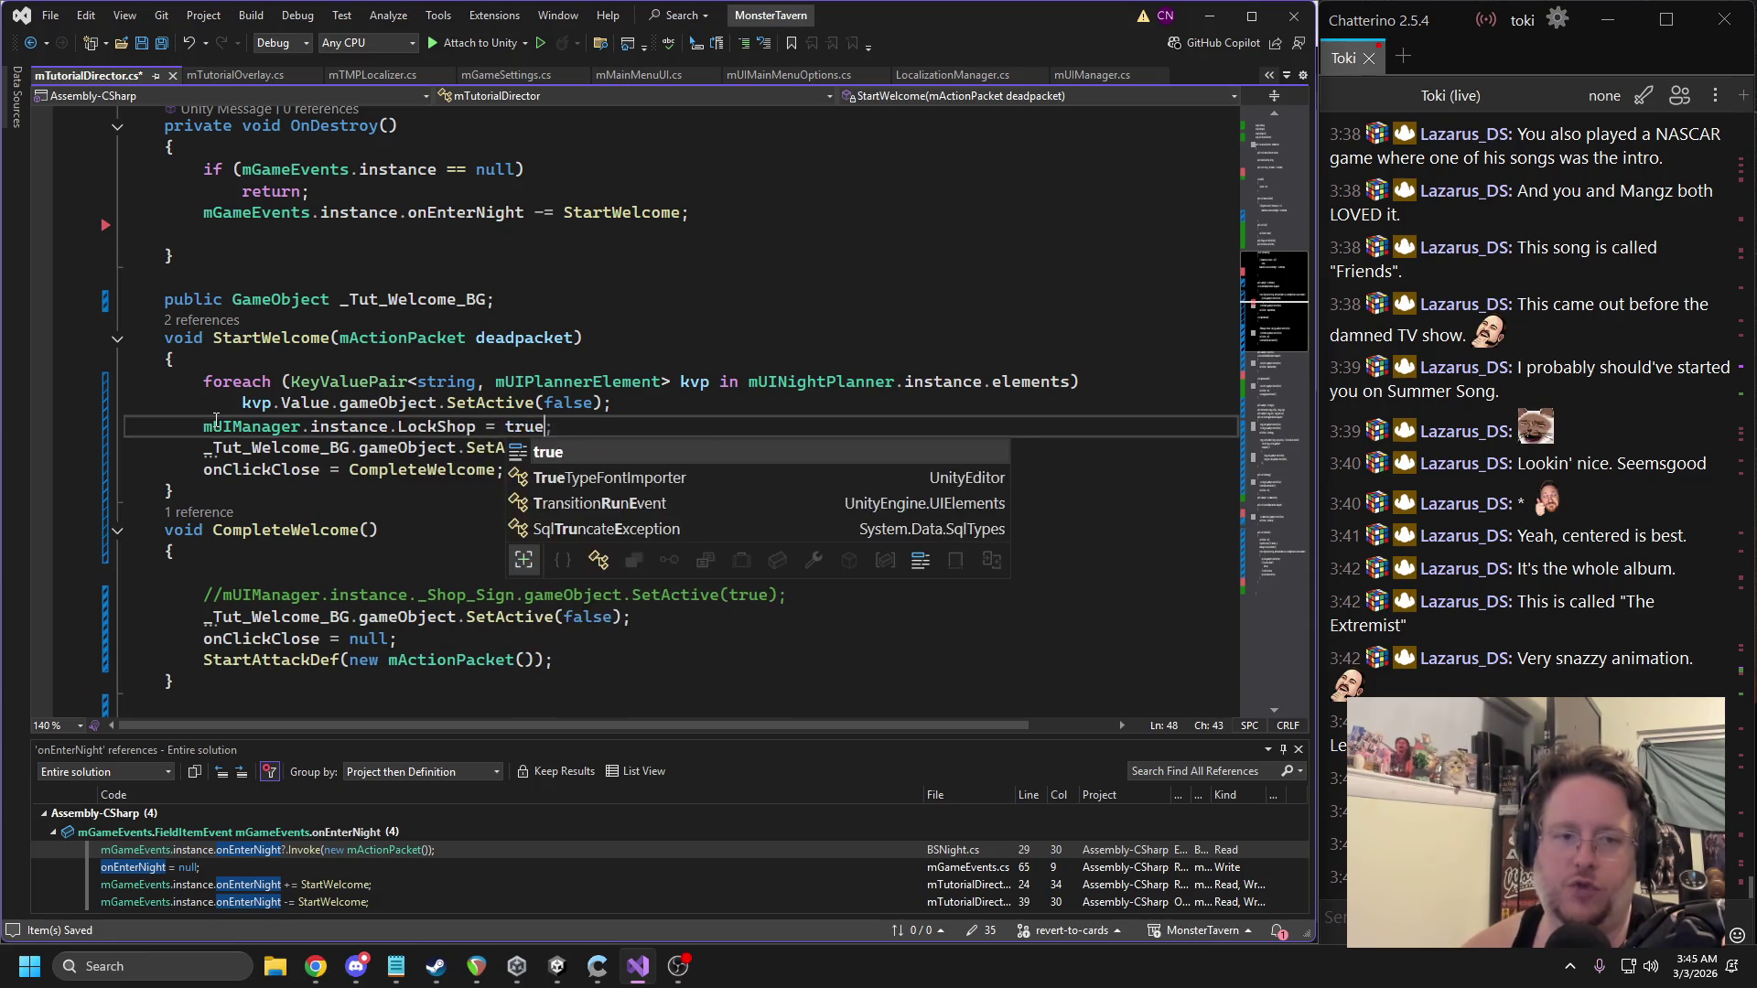
pyautogui.write(';')
# Discard an unfinished mUIManager line and save mTutorialDirector.cs.
pyautogui.press('Return')
pyautogui.write('muimana')
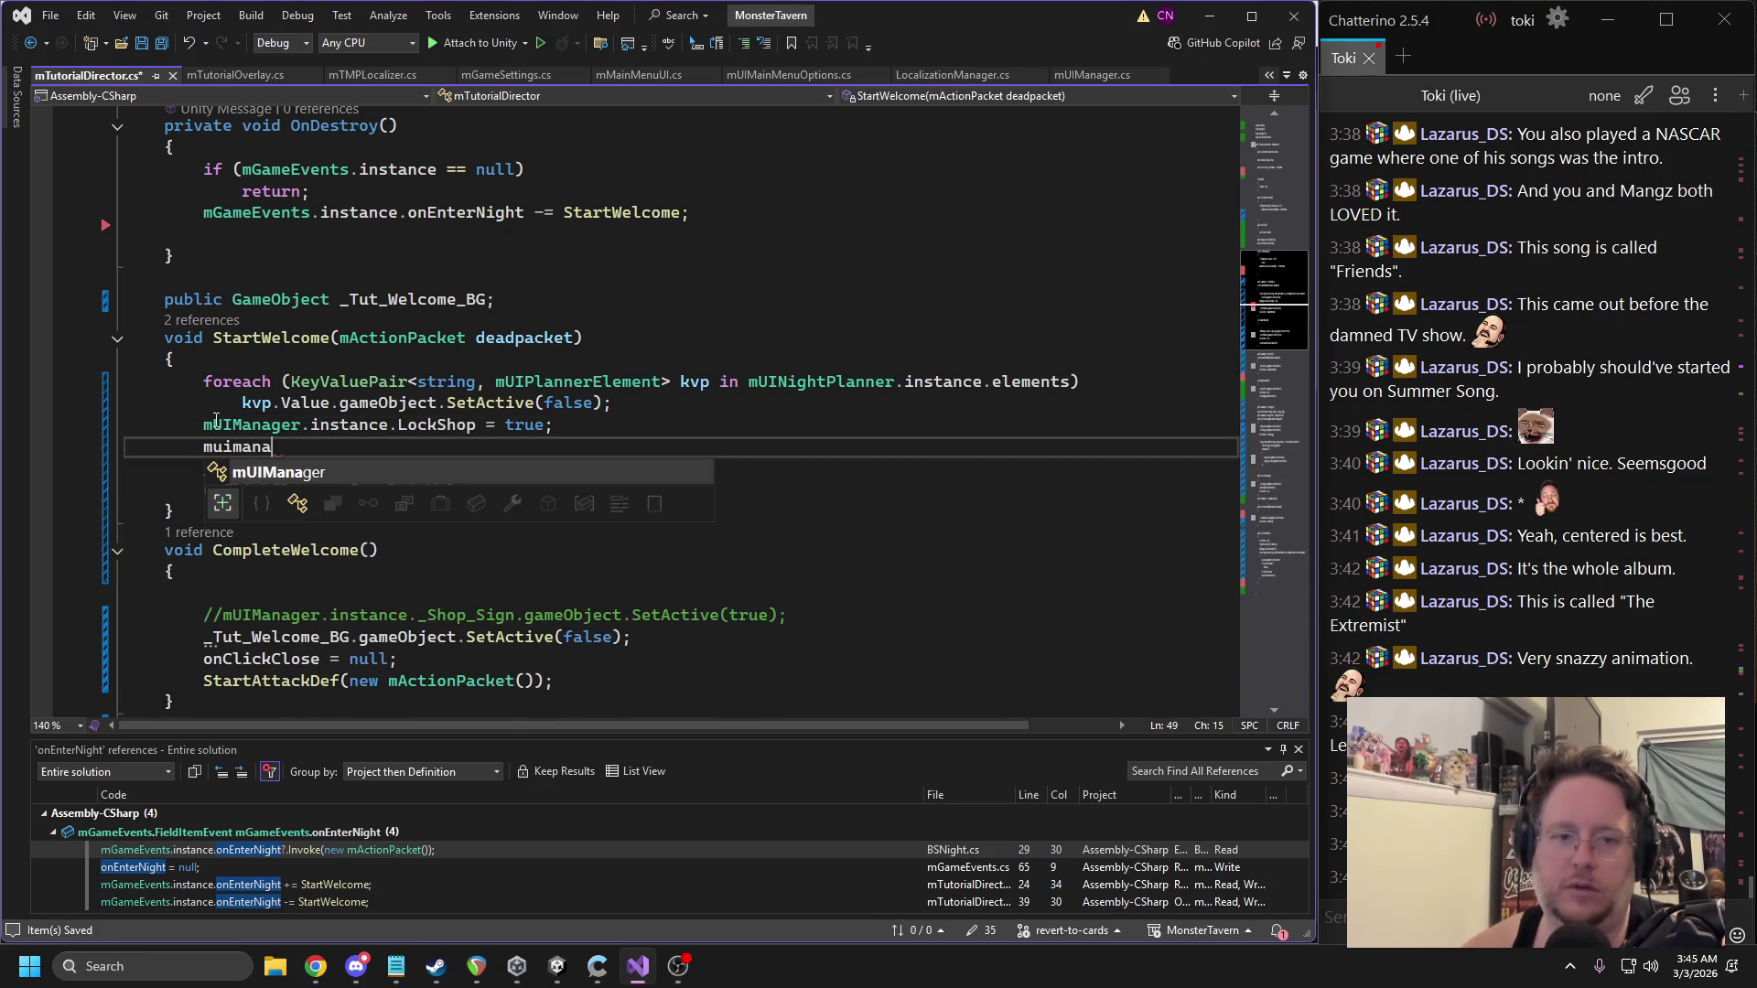
pyautogui.press('Tab')
pyautogui.press('BackSpace')
pyautogui.press('BackSpace')
pyautogui.press('BackSpace')
pyautogui.press('BackSpace')
pyautogui.press('BackSpace')
pyautogui.press('BackSpace')
pyautogui.hotkey('ctrl', 's')
pyautogui.press('Home')
pyautogui.hotkey('shift', 'Up')
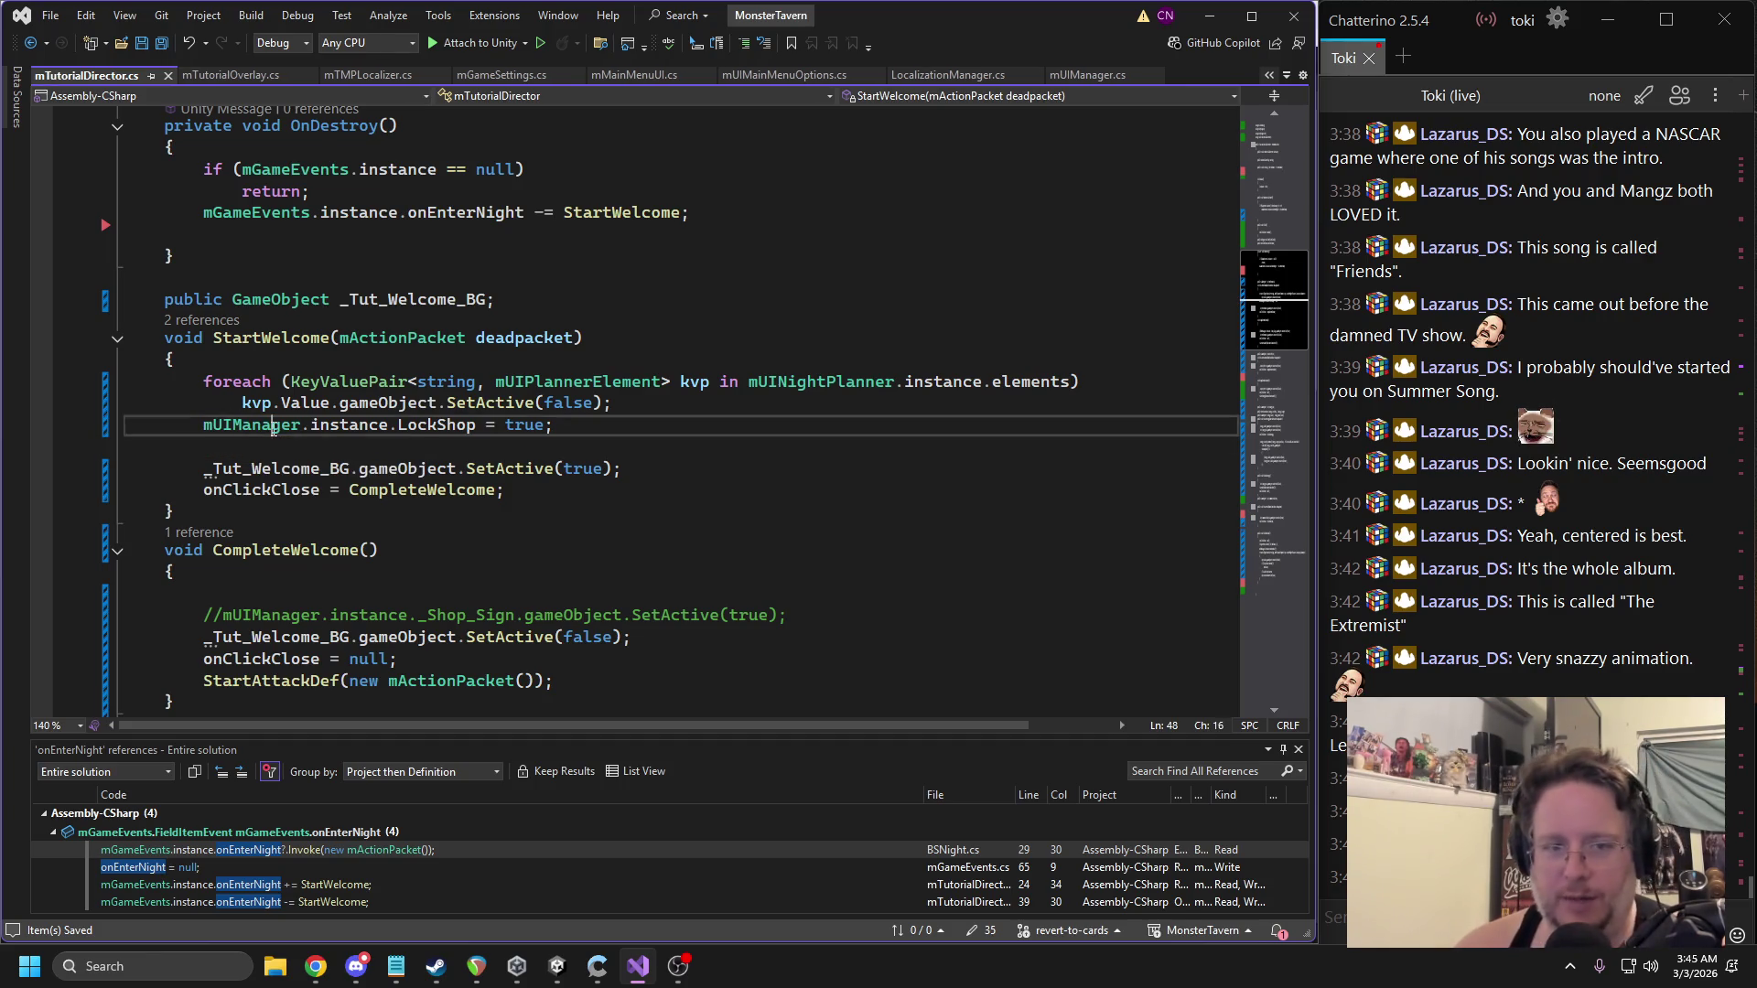
# In FinishDrink, set mUIManager.instance.LockShop to false after the UnfocusBar call.
pyautogui.click(1275, 576)
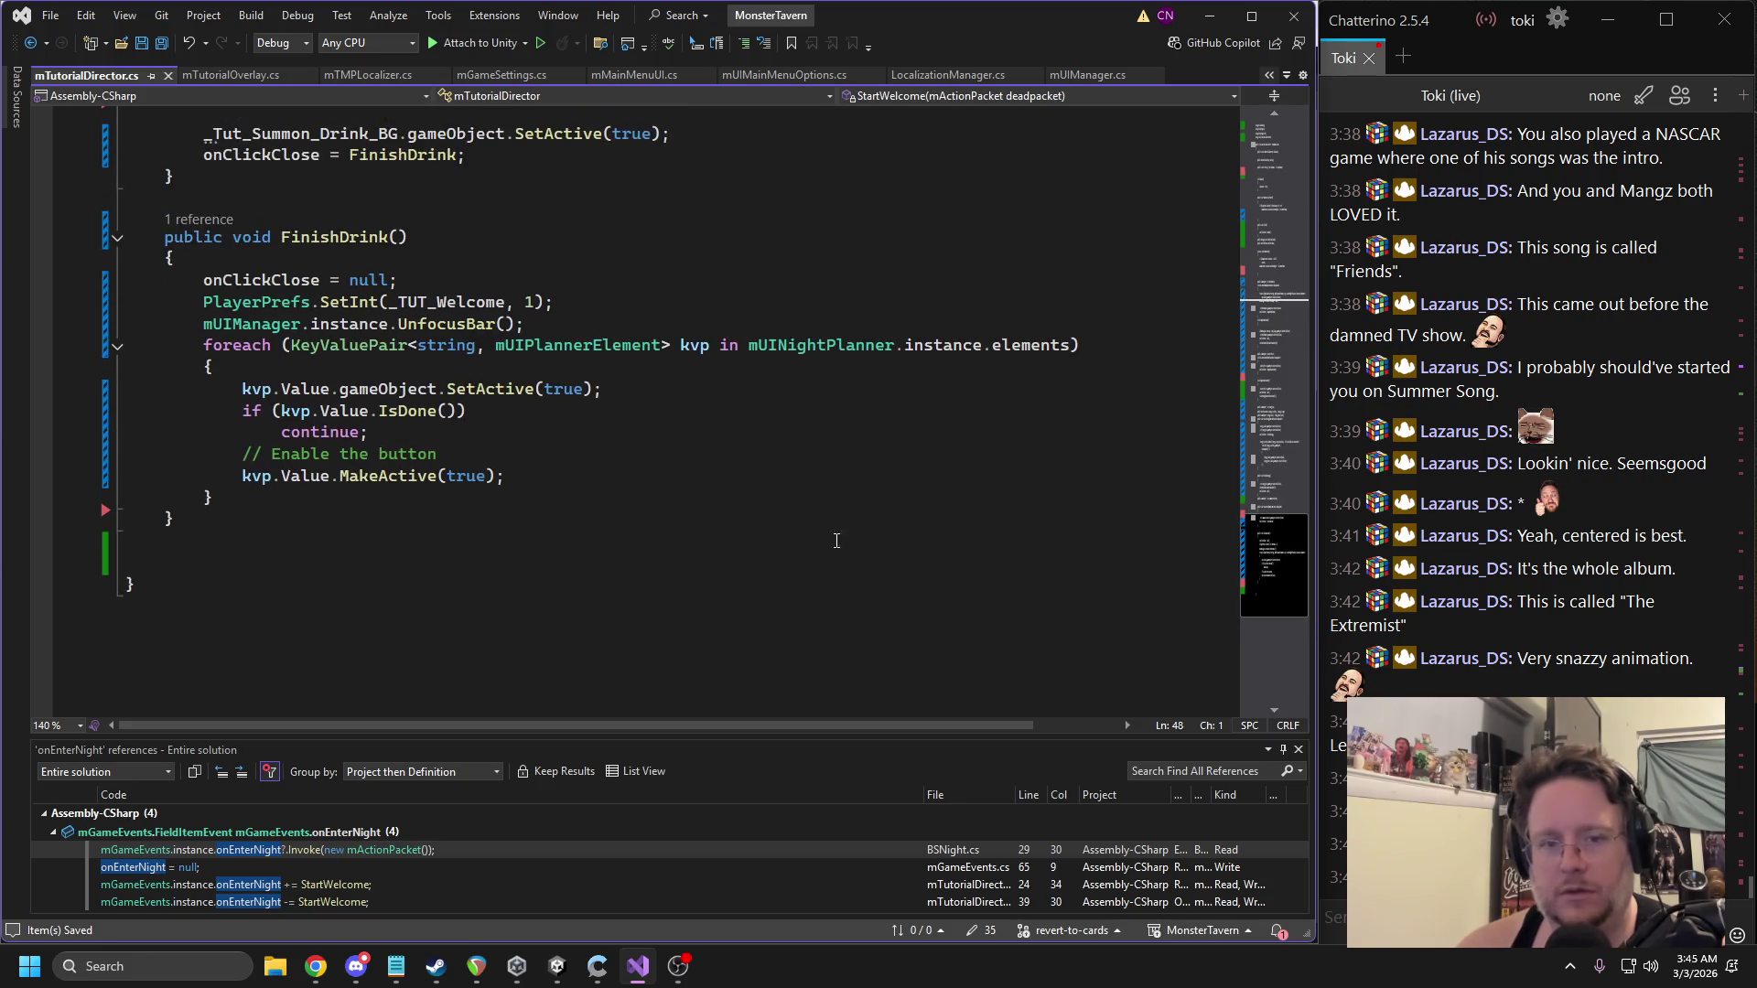
pyautogui.click(390, 498)
pyautogui.click(547, 315)
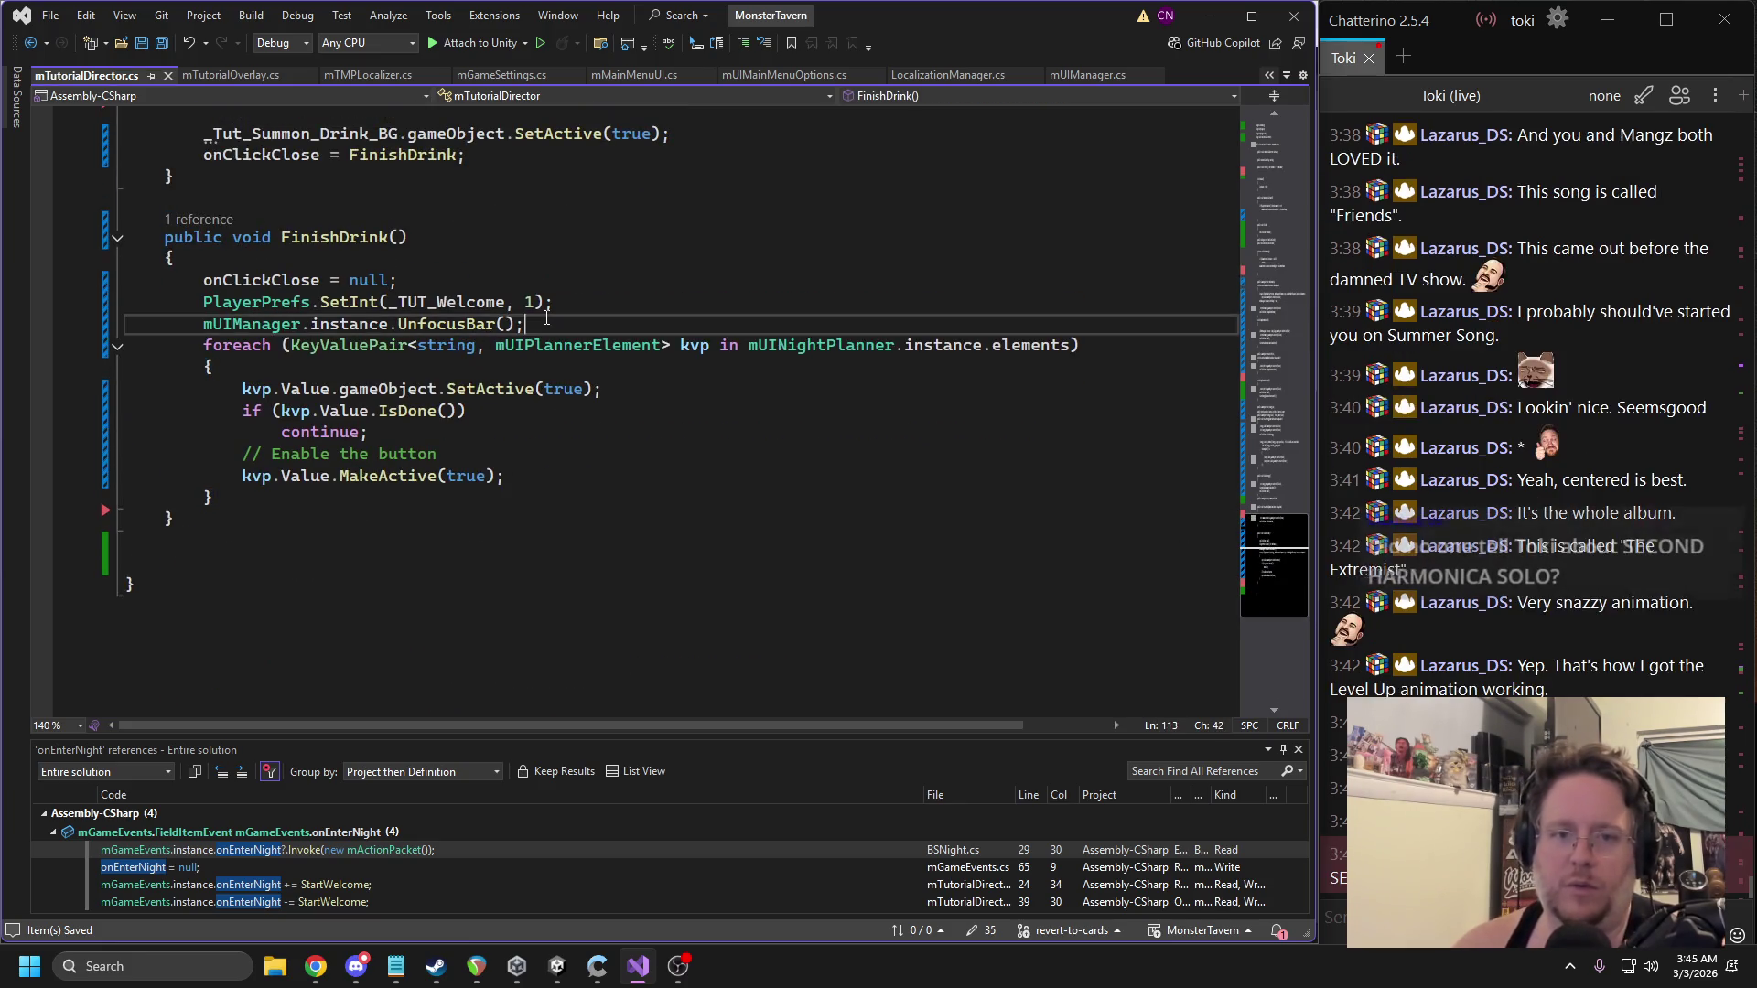
pyautogui.press('Return')
pyautogui.write('mUIManager.instance.LockShop = fa;')
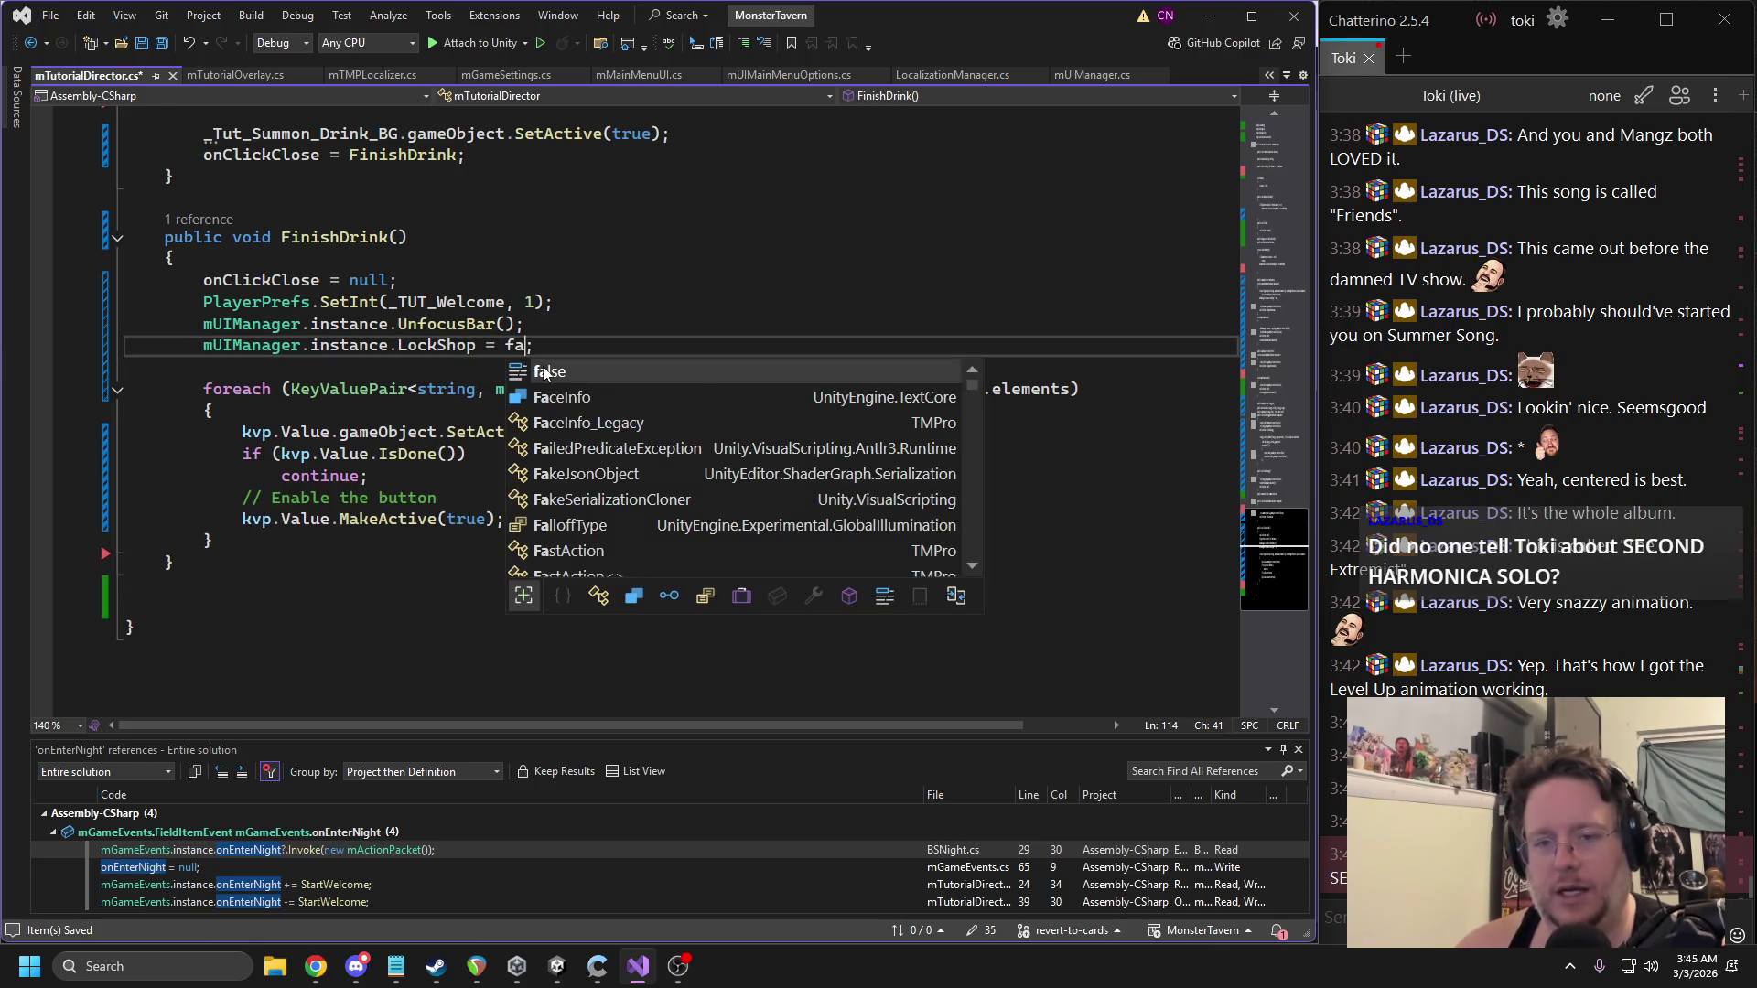
pyautogui.press('Tab')
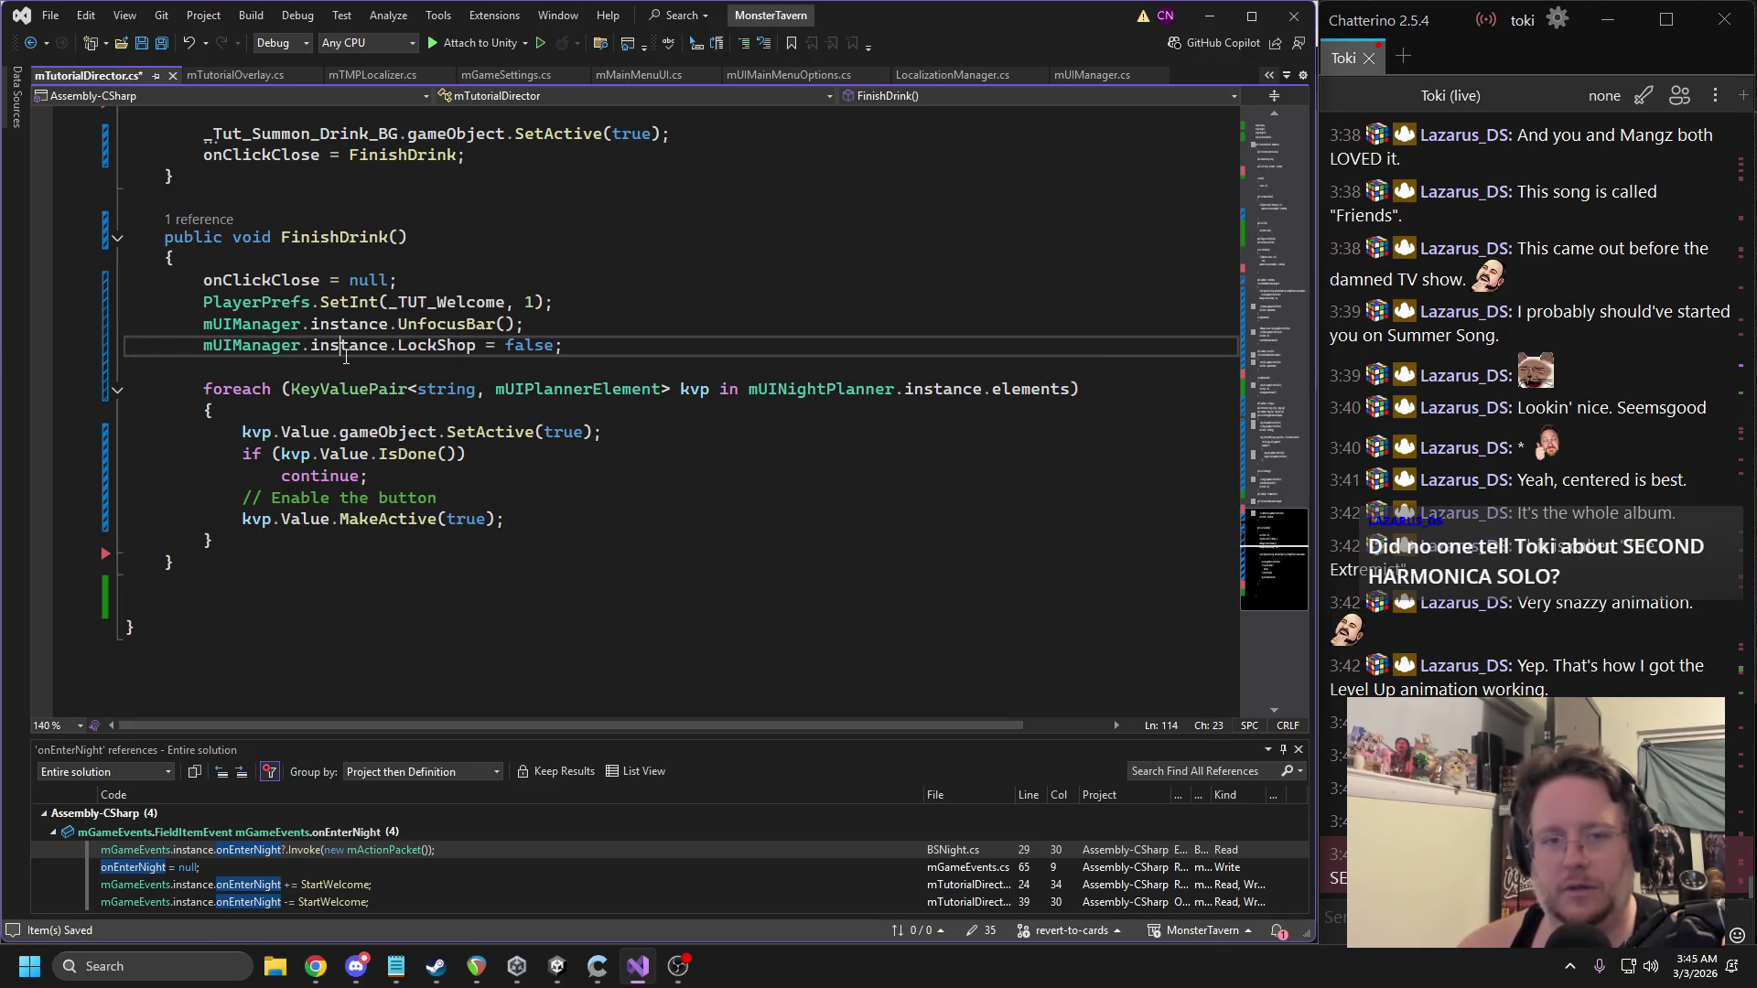
# Add mUIManager.instance.OpenShopSign(); to FinishDrink, save, and return to Unity.
pyautogui.click(345, 358)
pyautogui.write('mUIManager.ins')
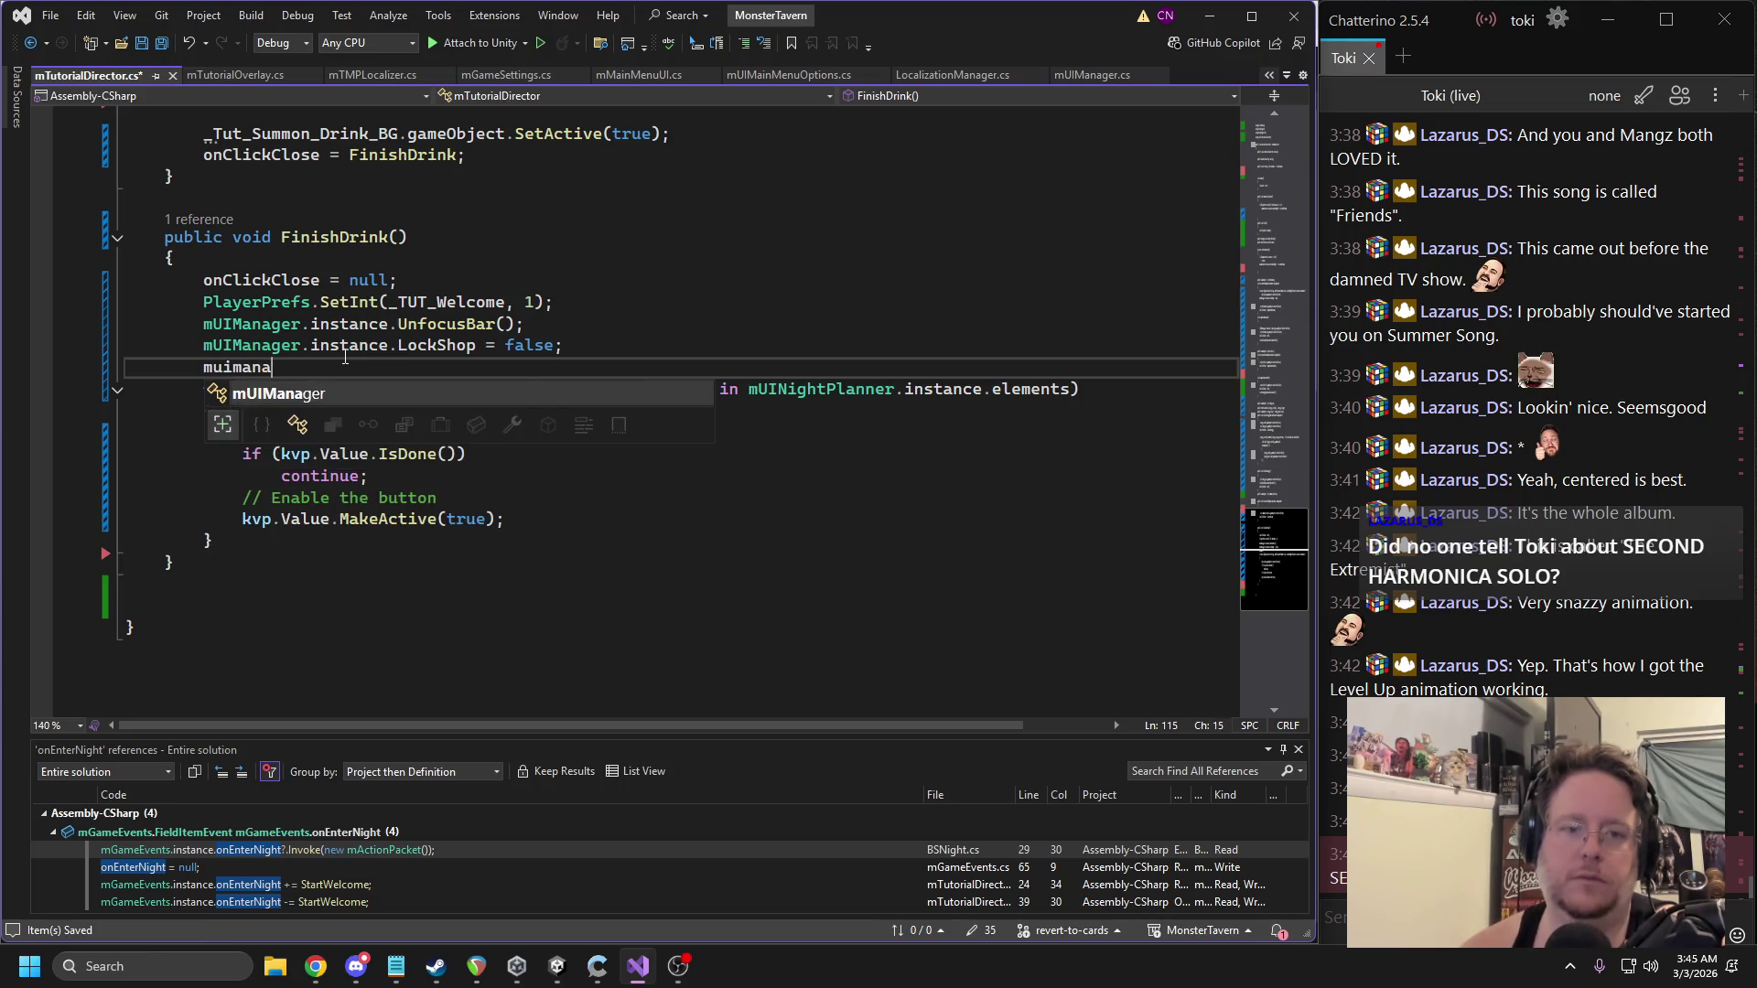
pyautogui.press('Tab')
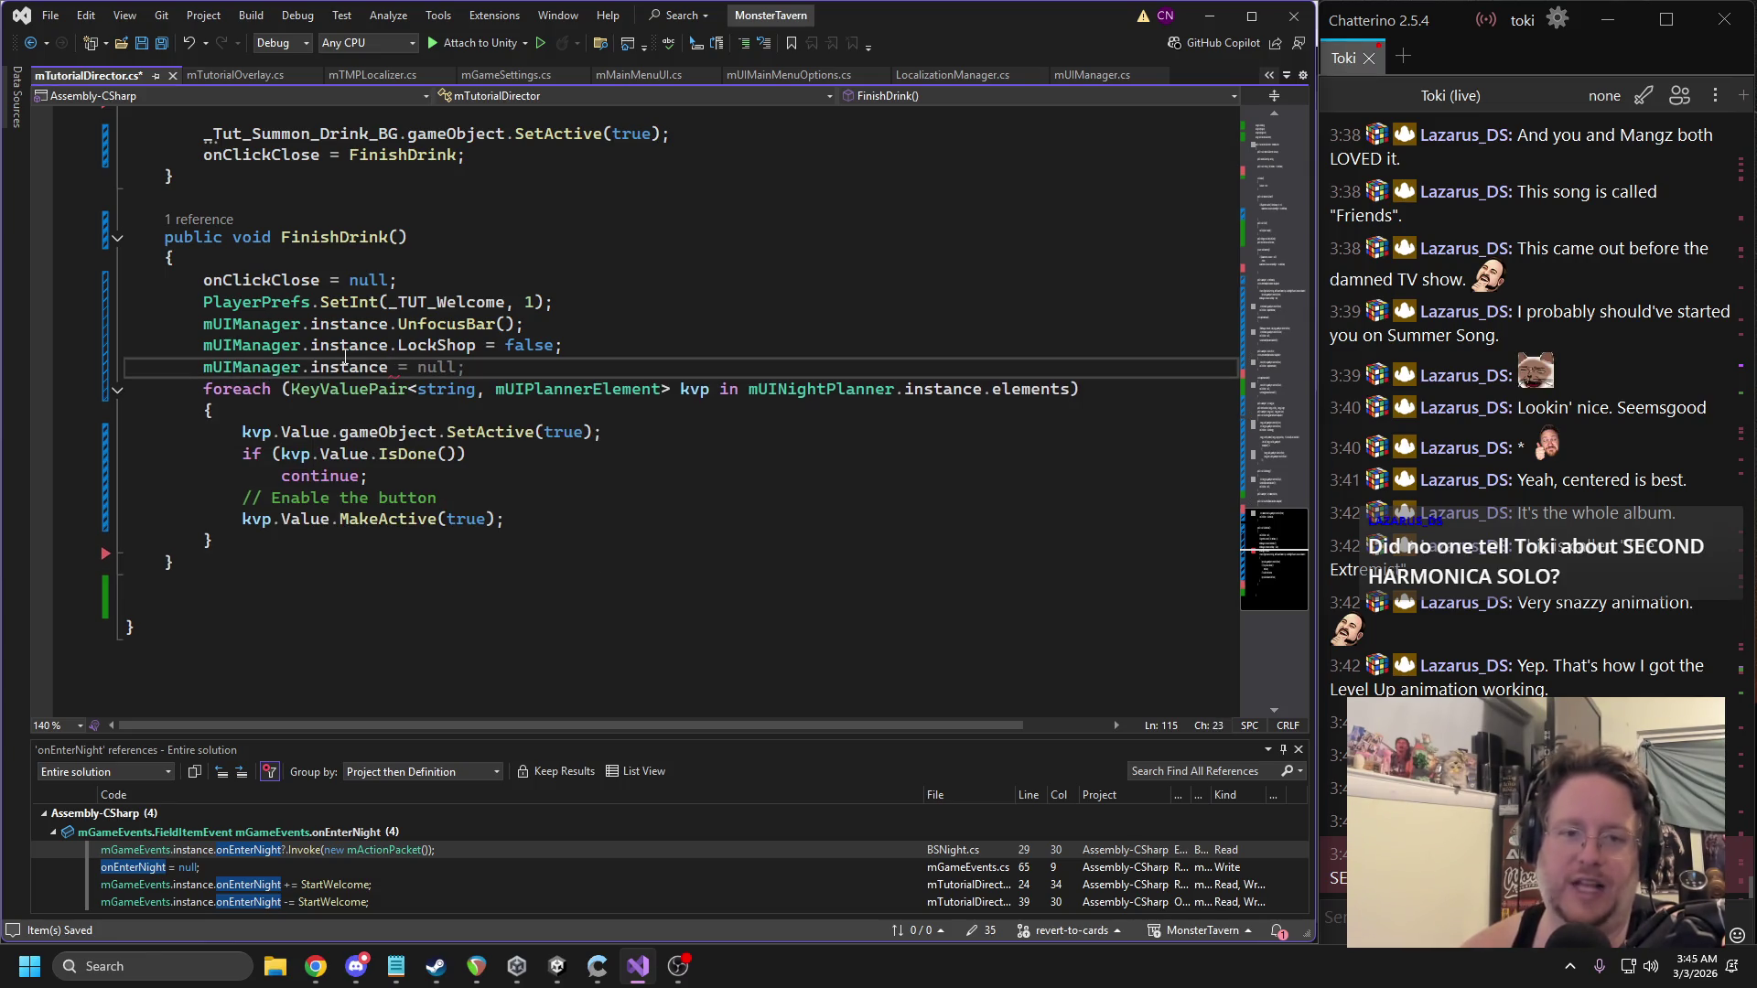
pyautogui.write('.')
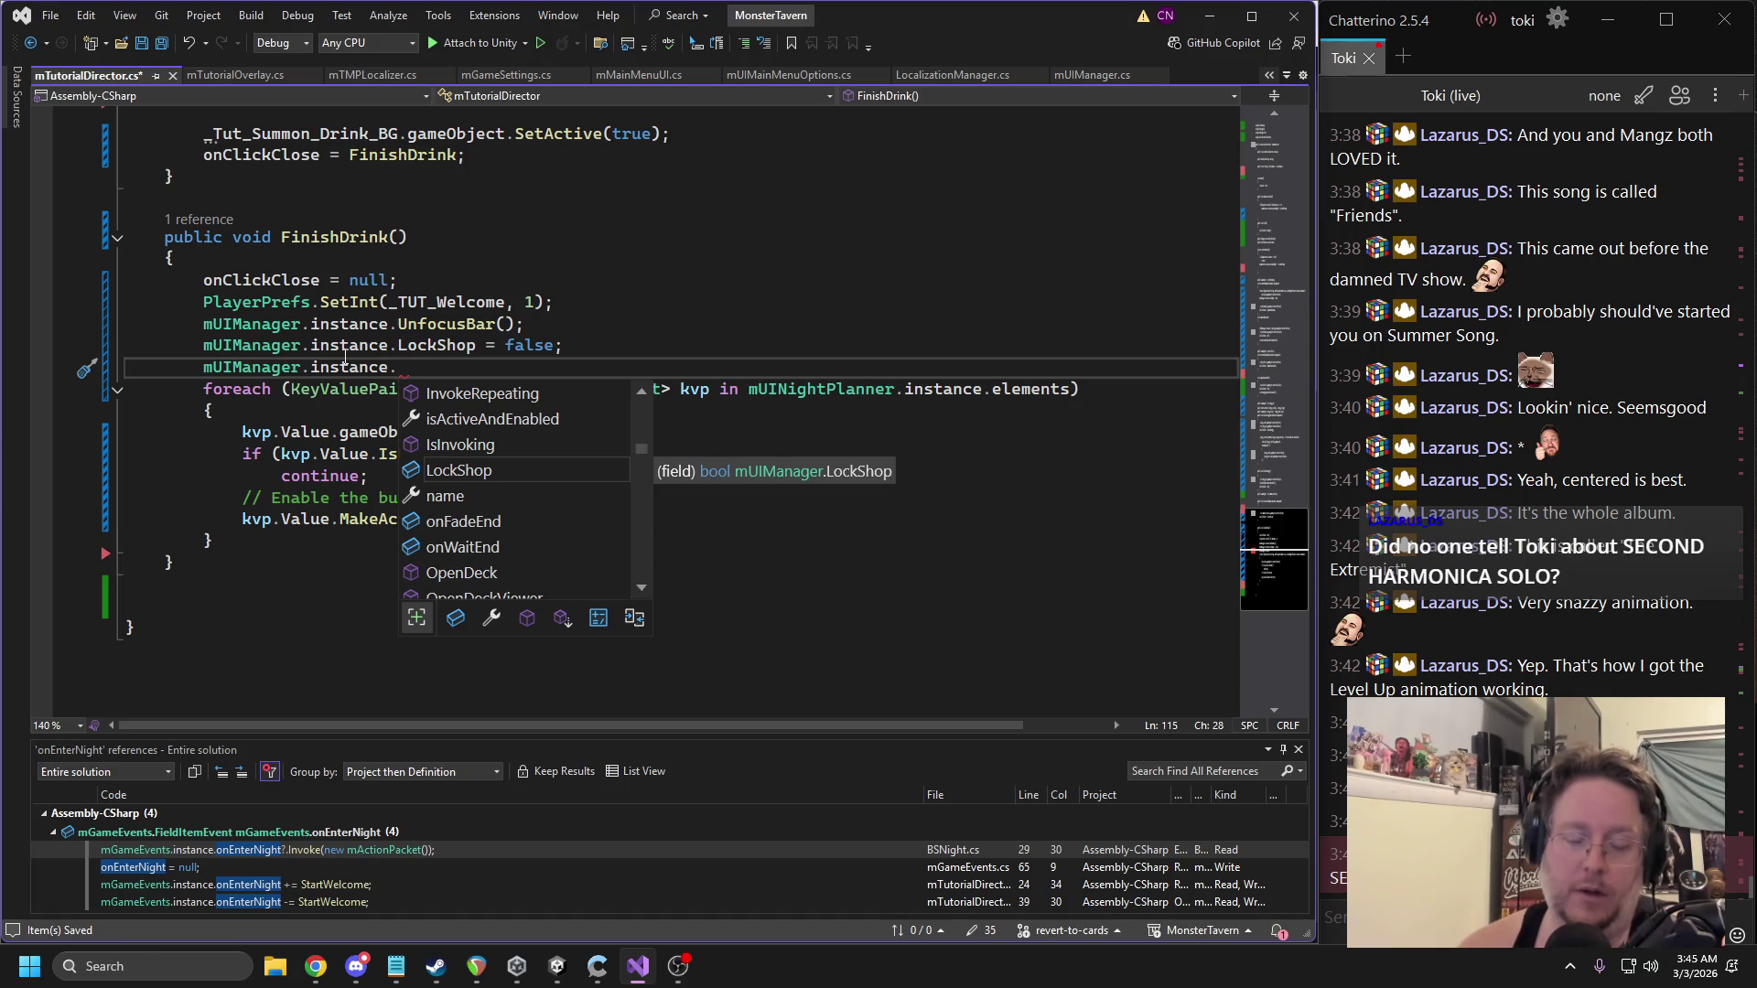
pyautogui.write('OpenS')
pyautogui.press('Tab')
pyautogui.write('();')
pyautogui.hotkey('ctrl', 's')
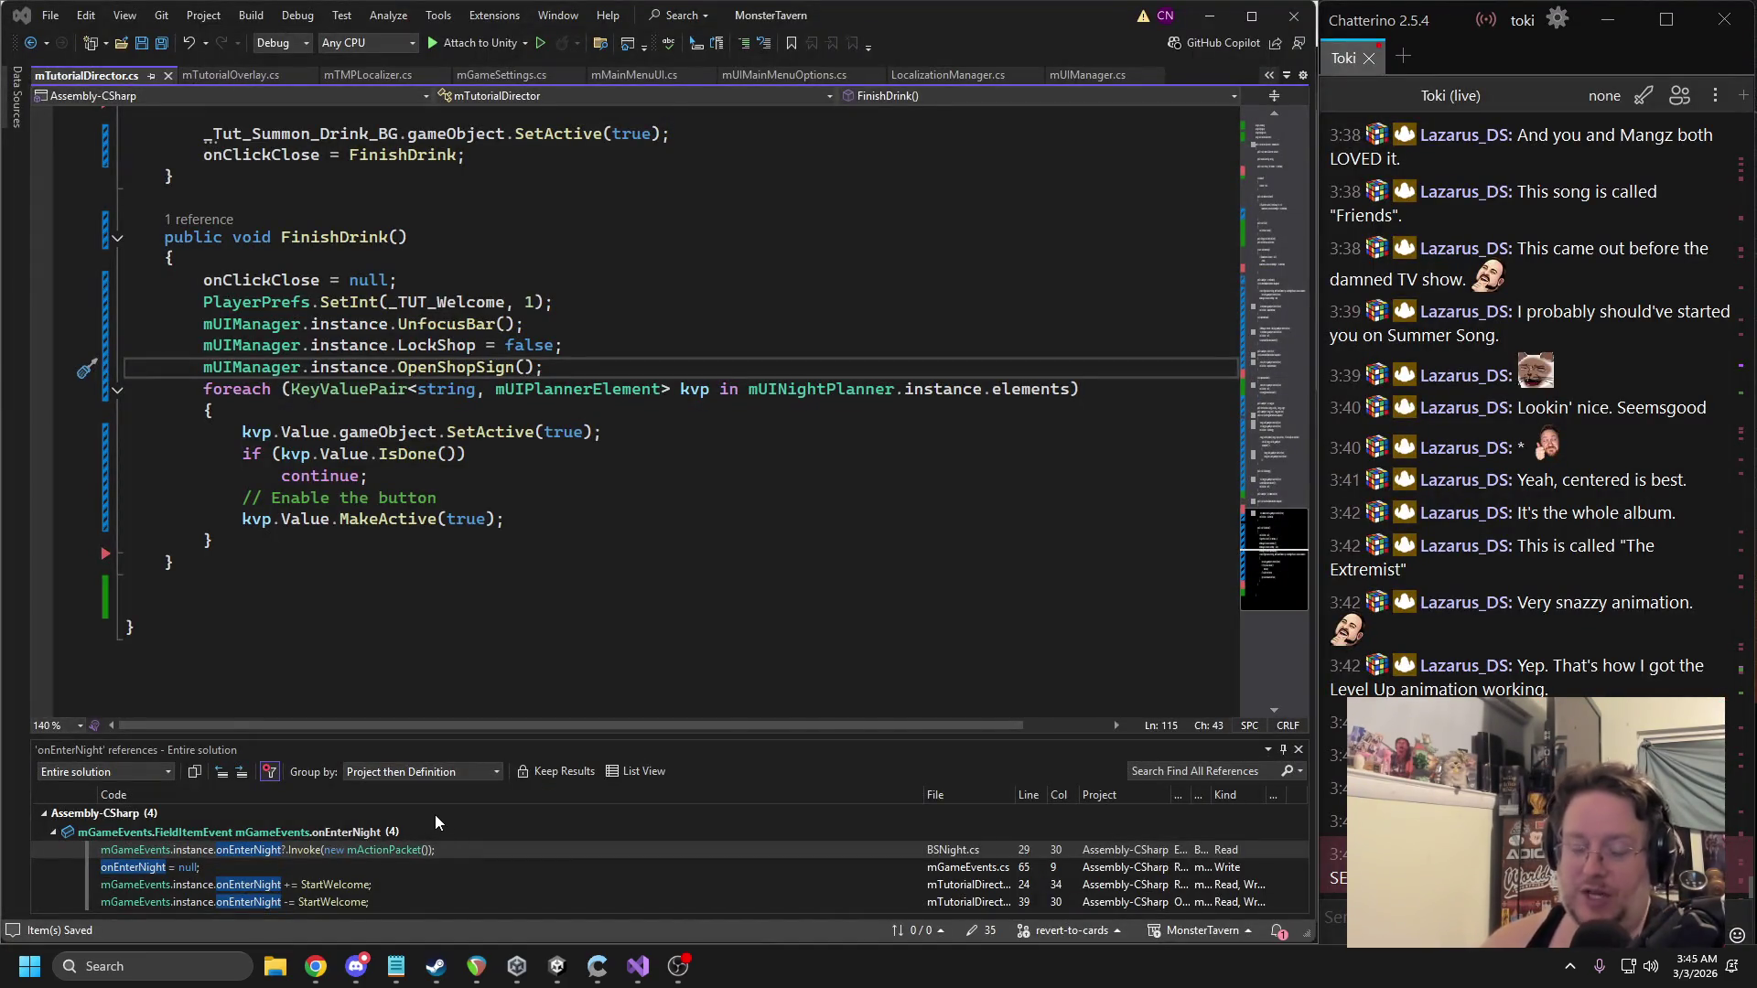
pyautogui.hotkey('alt', 'Tab')
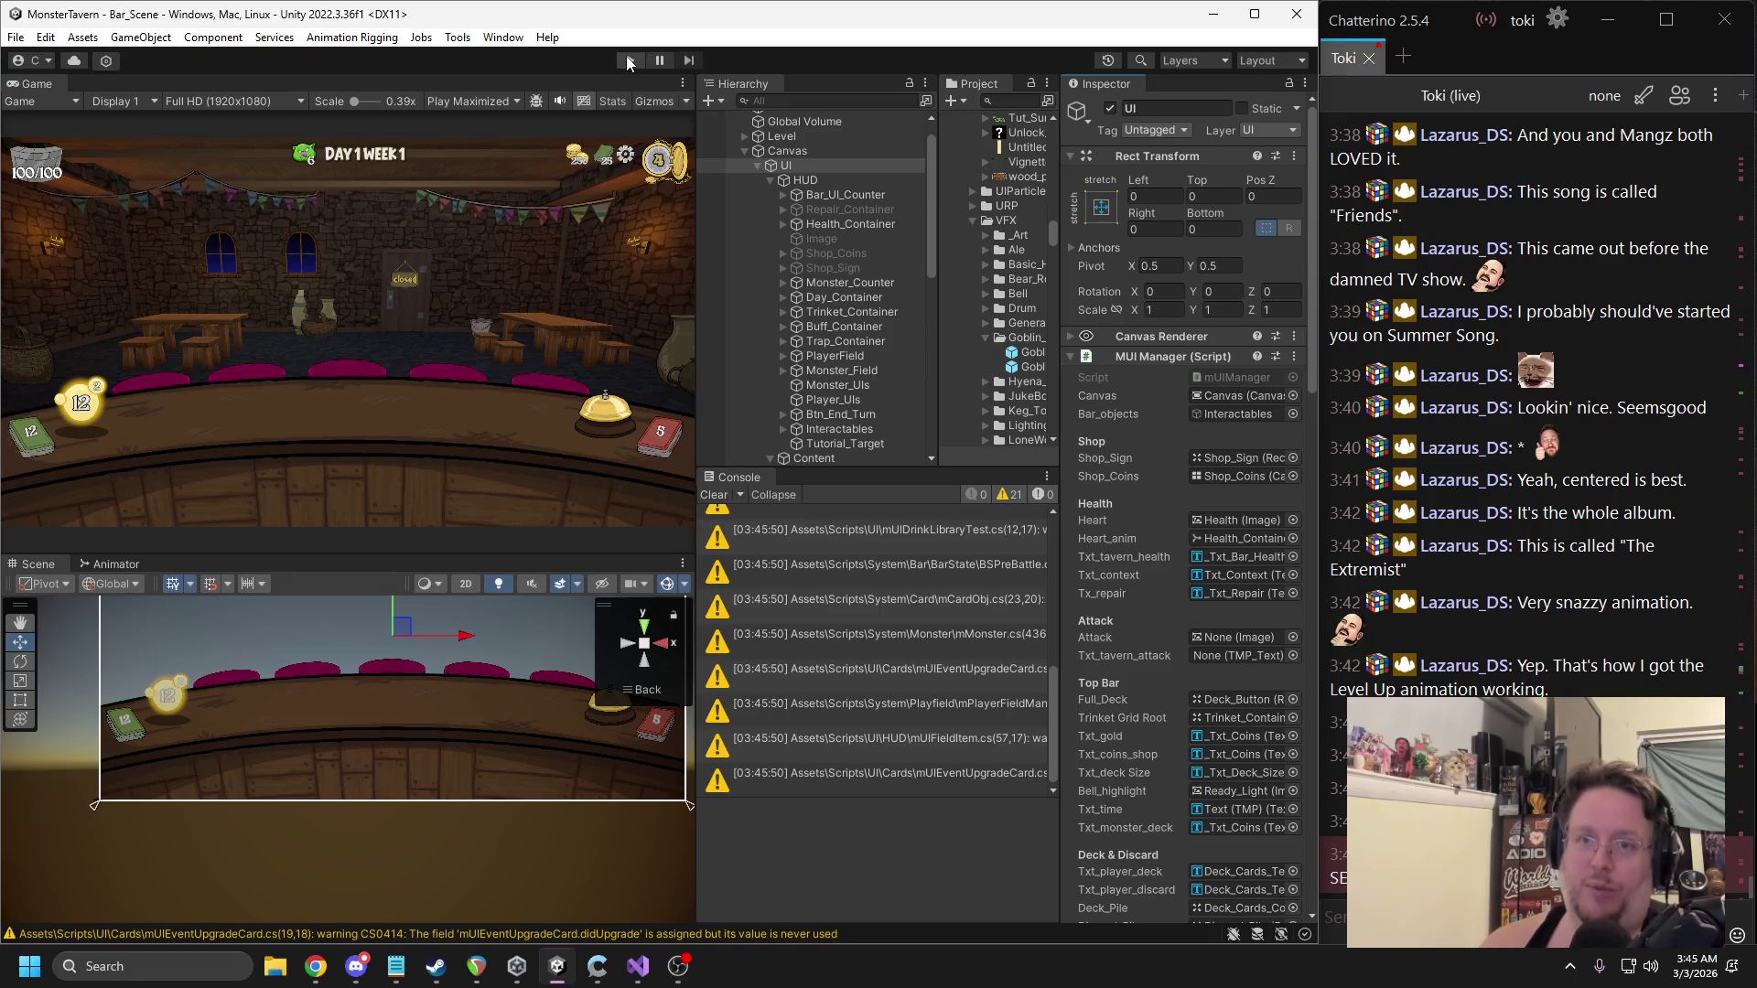
# Playtest up to the Welcome to Monster Tavern popup, stop, and return to Visual Studio.
pyautogui.click(628, 61)
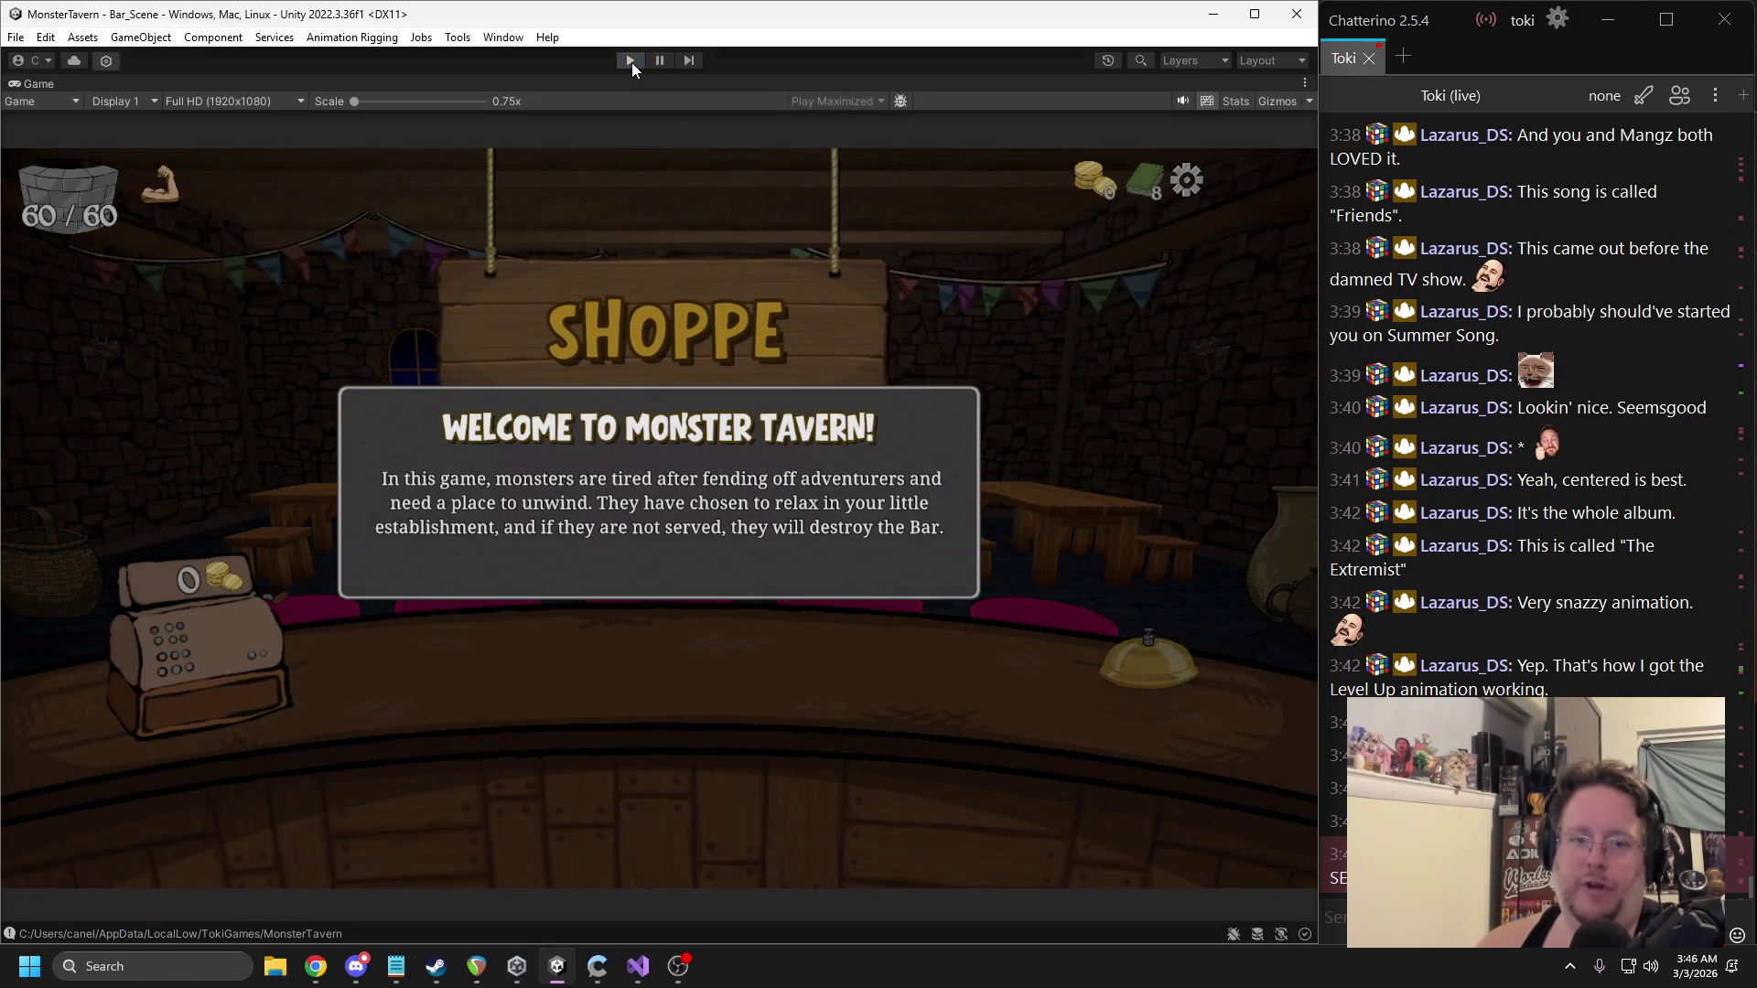
pyautogui.click(630, 61)
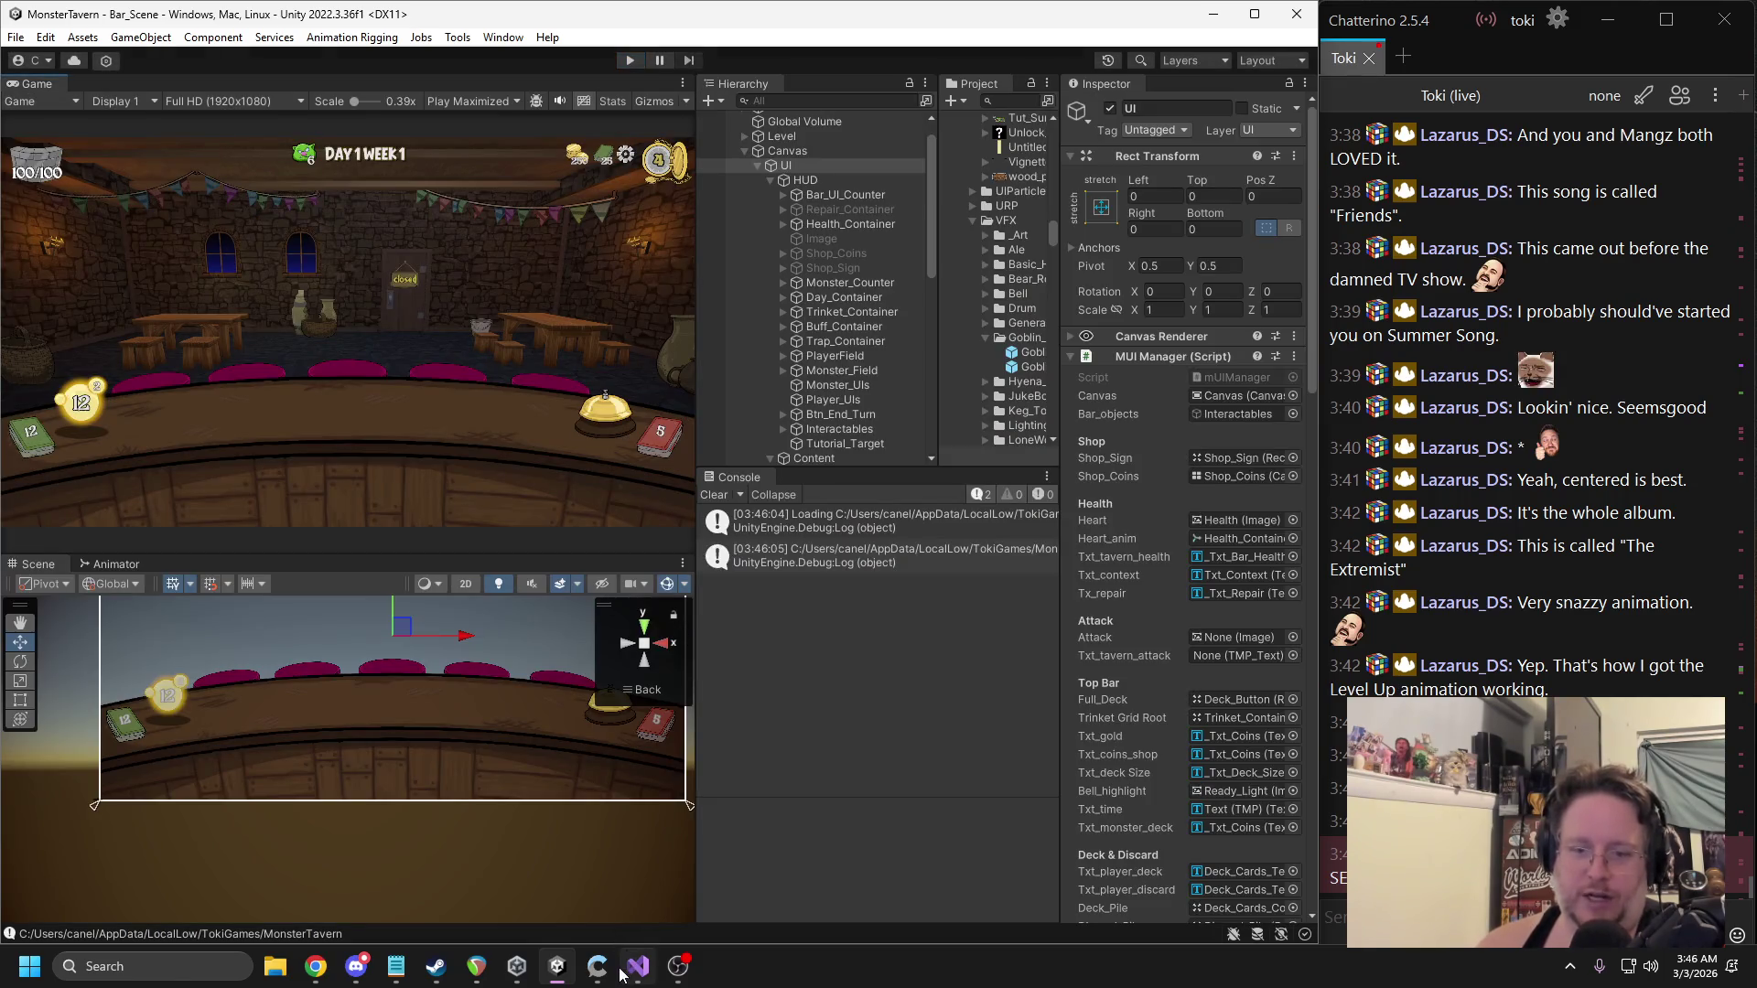
pyautogui.click(638, 966)
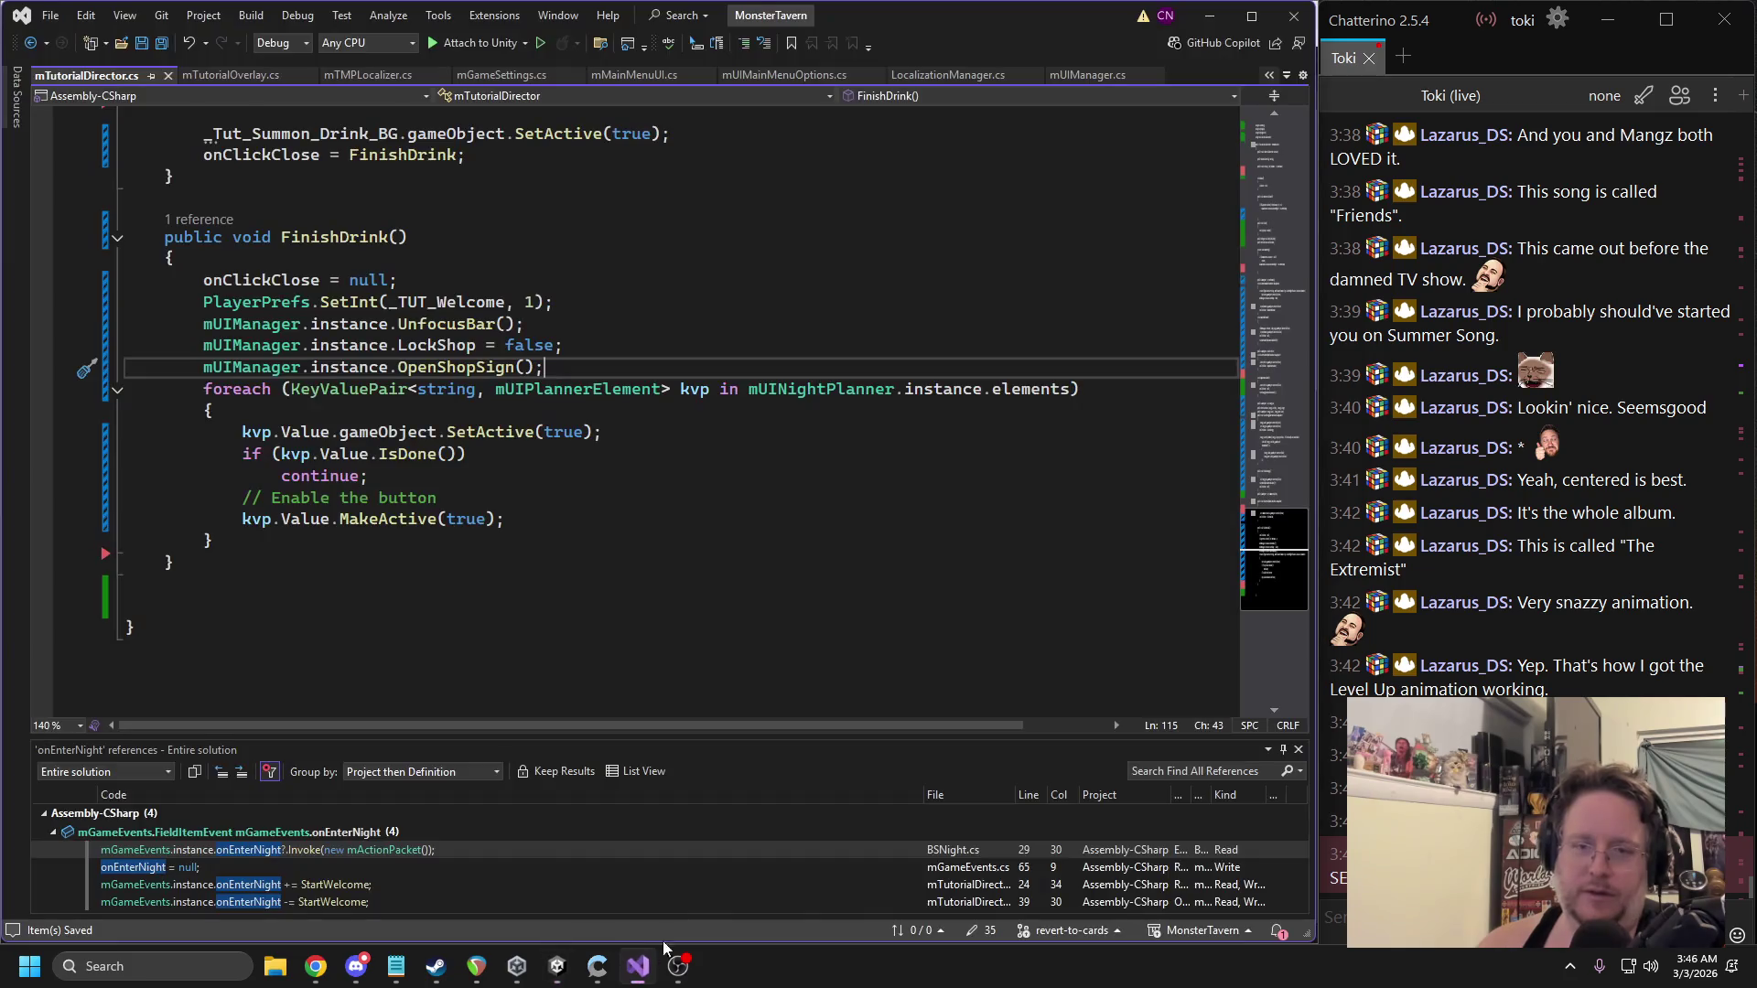
# Add mUIManager.instance.CloseShopSign(); under the LockShop line in StartWelcome and jump to its definition.
pyautogui.click(1269, 153)
pyautogui.scroll(-15, 493, 515)
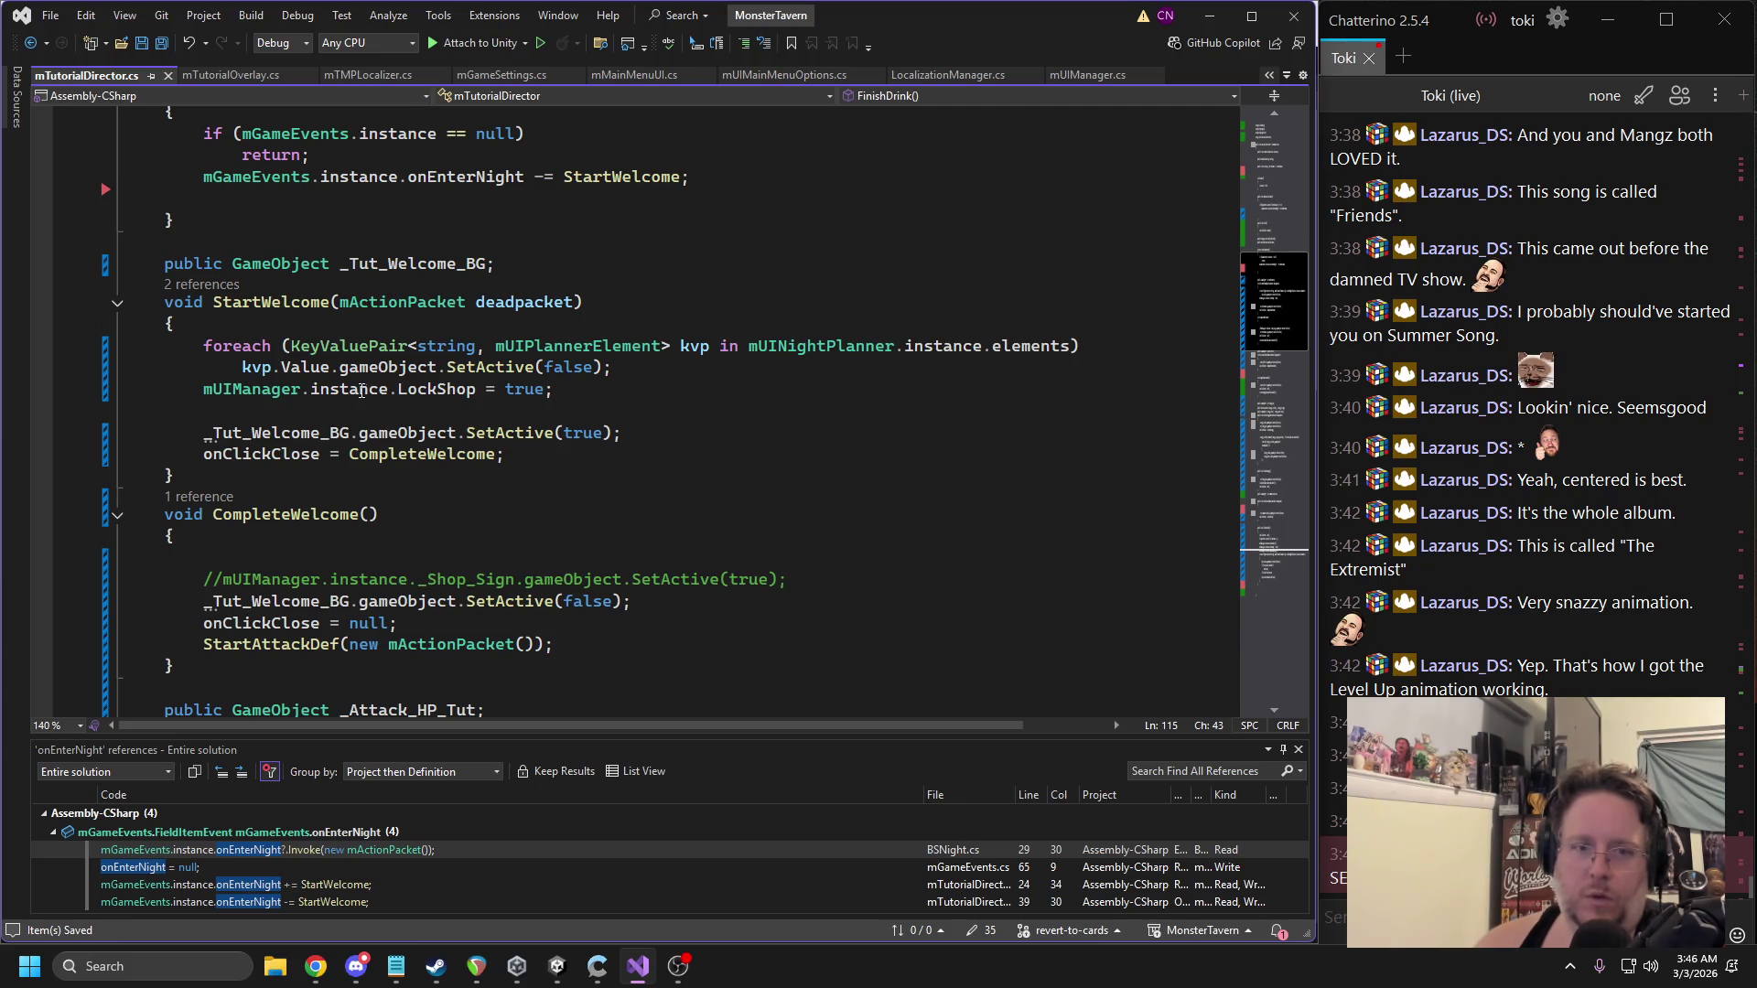
pyautogui.click(518, 409)
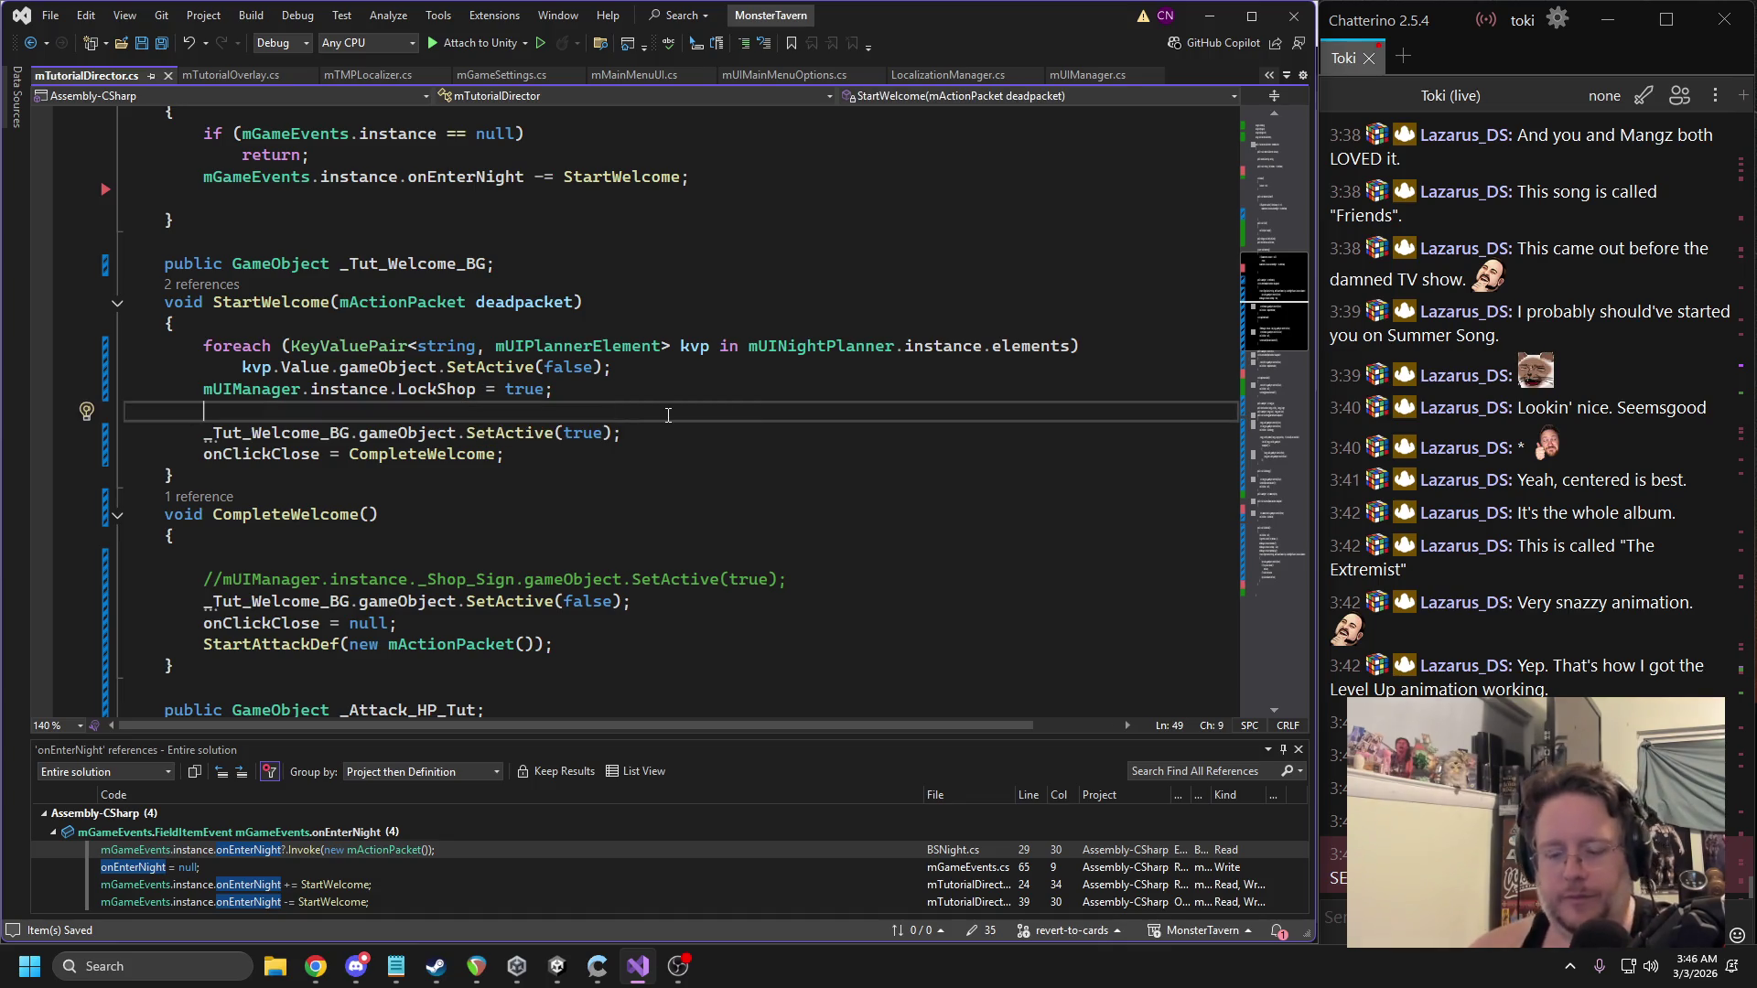
pyautogui.write('mui')
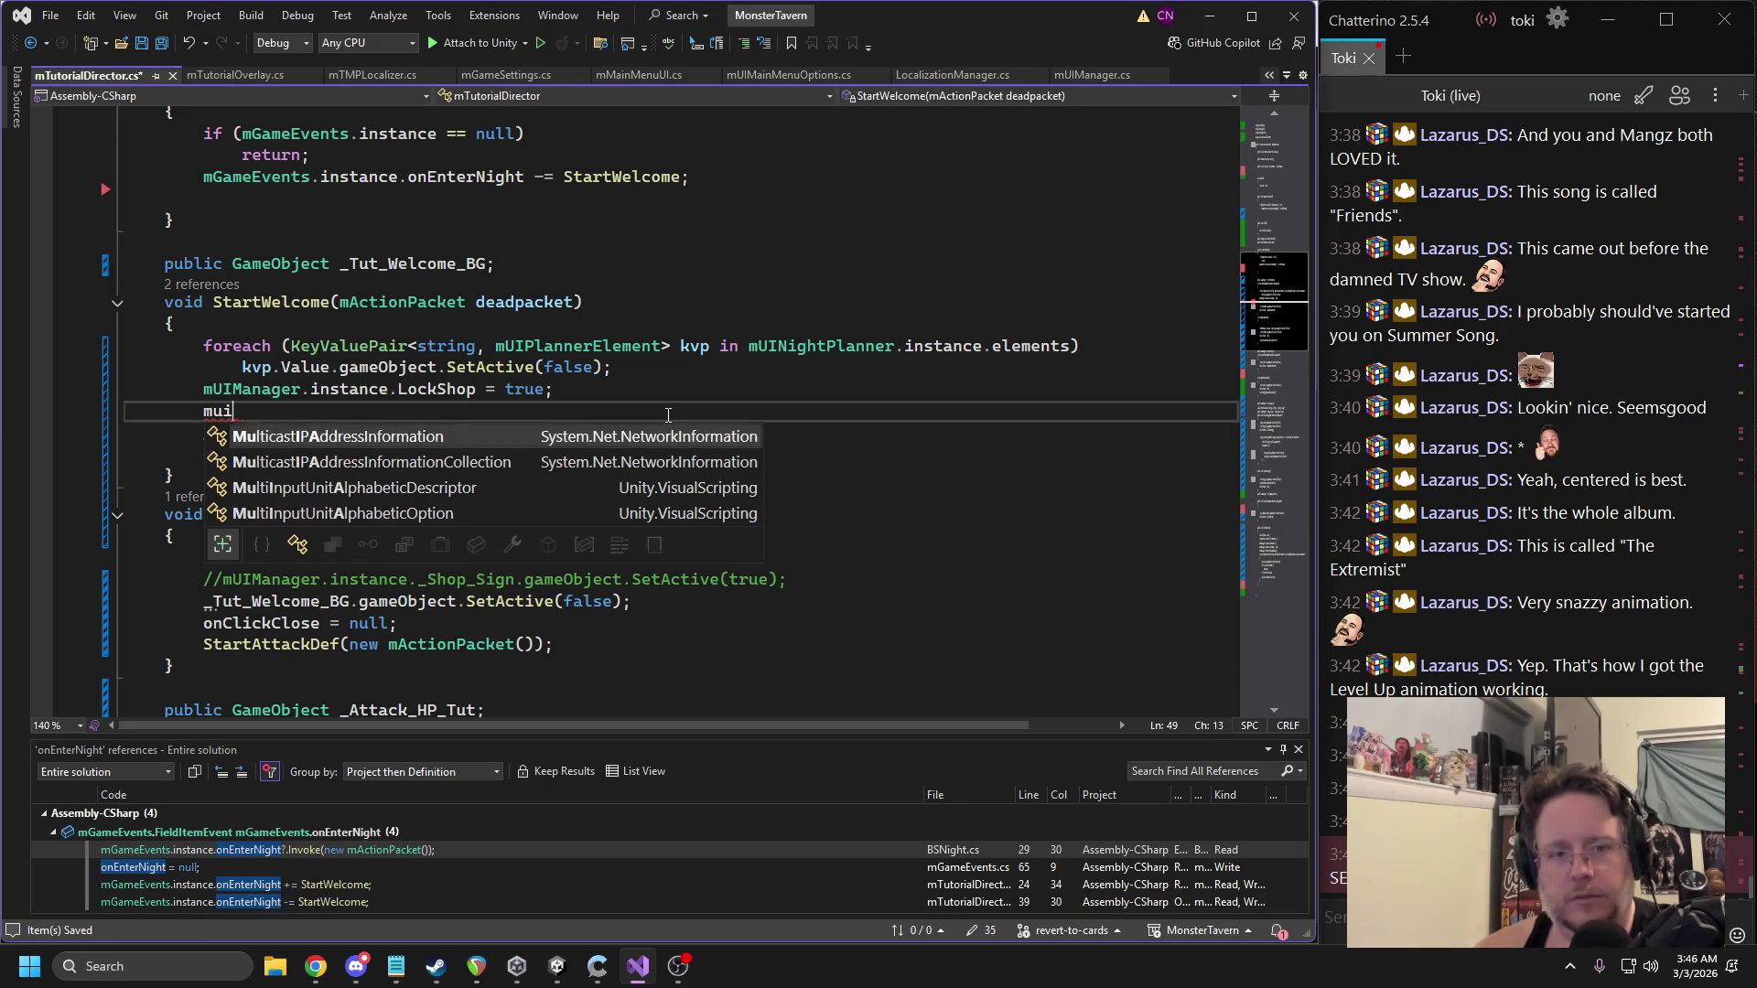
pyautogui.write('a')
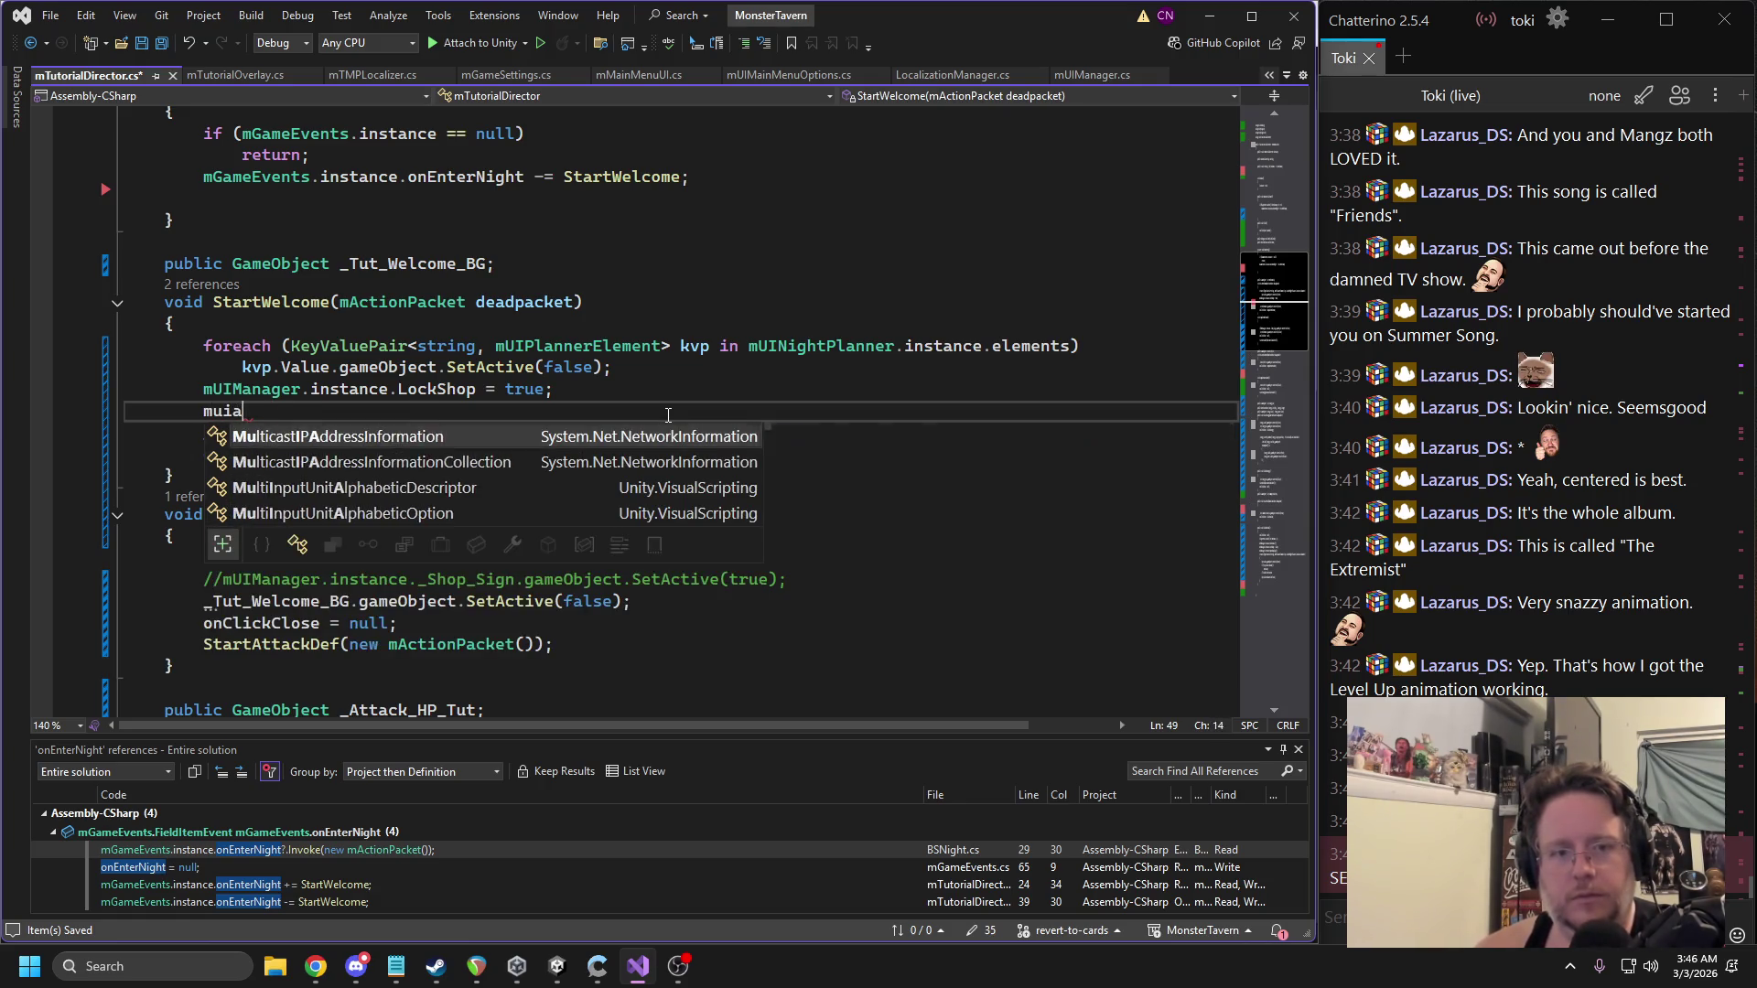
pyautogui.press('BackSpace')
pyautogui.press('Tab')
pyautogui.write('.instance.sign')
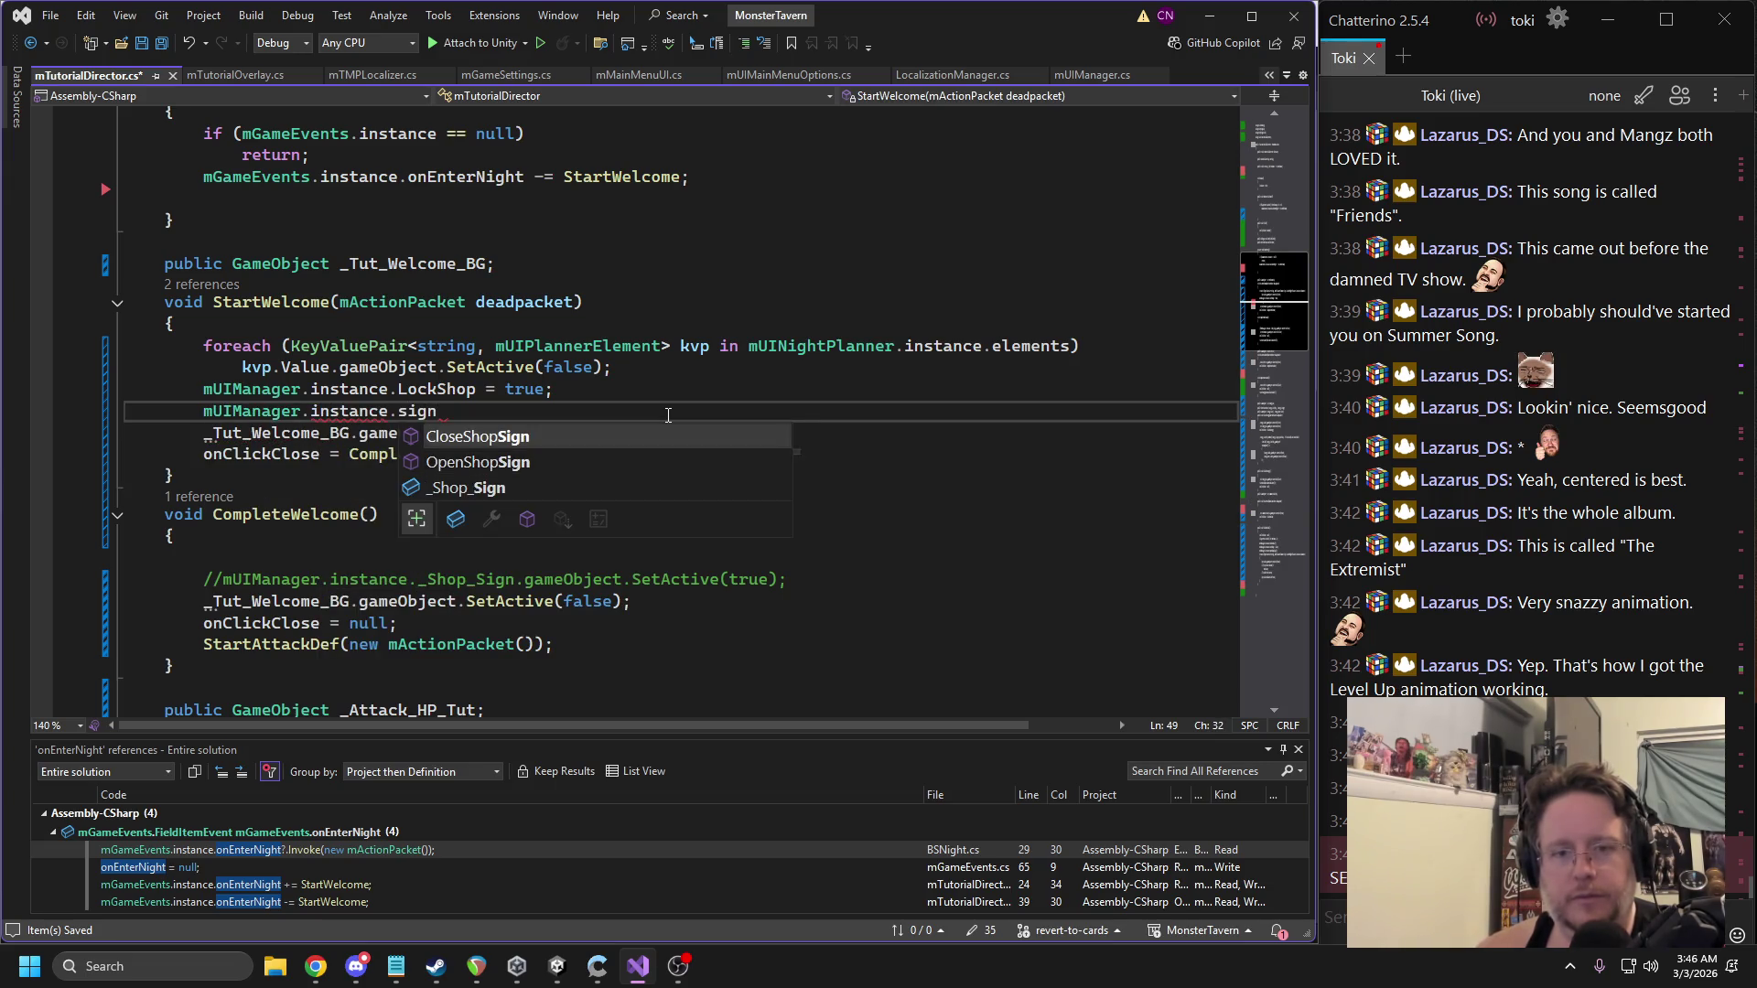
pyautogui.press('Tab')
pyautogui.write('();')
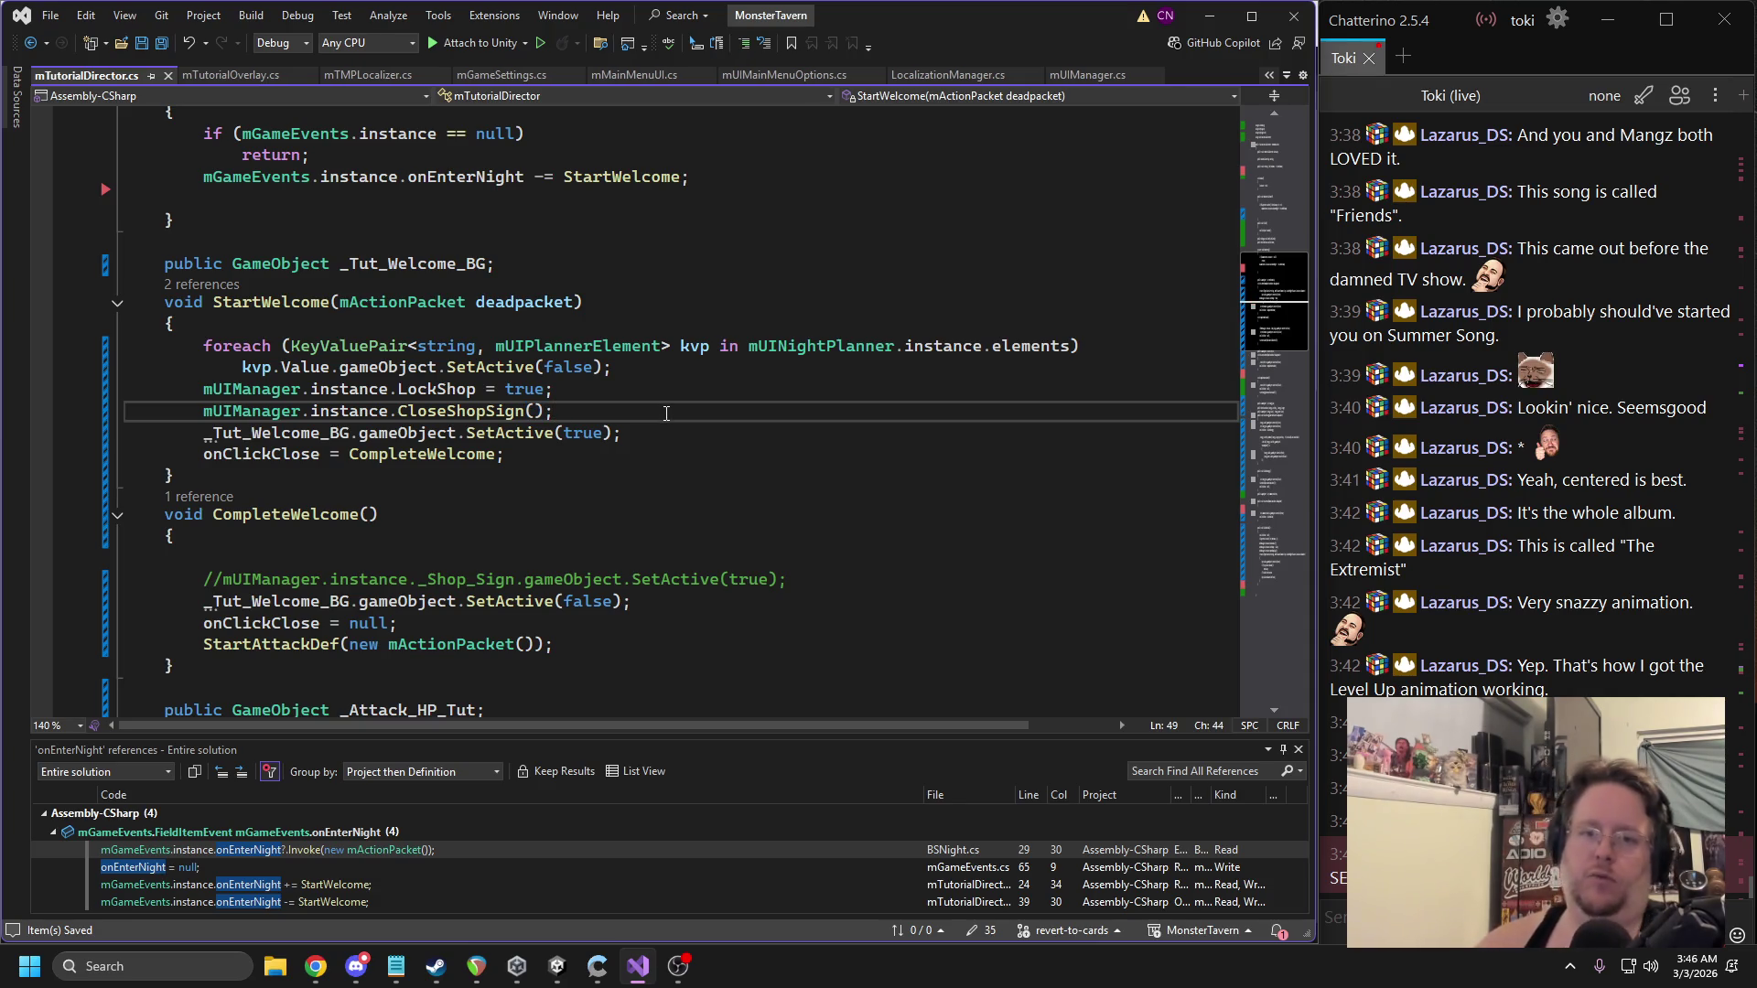
pyautogui.press('F12')
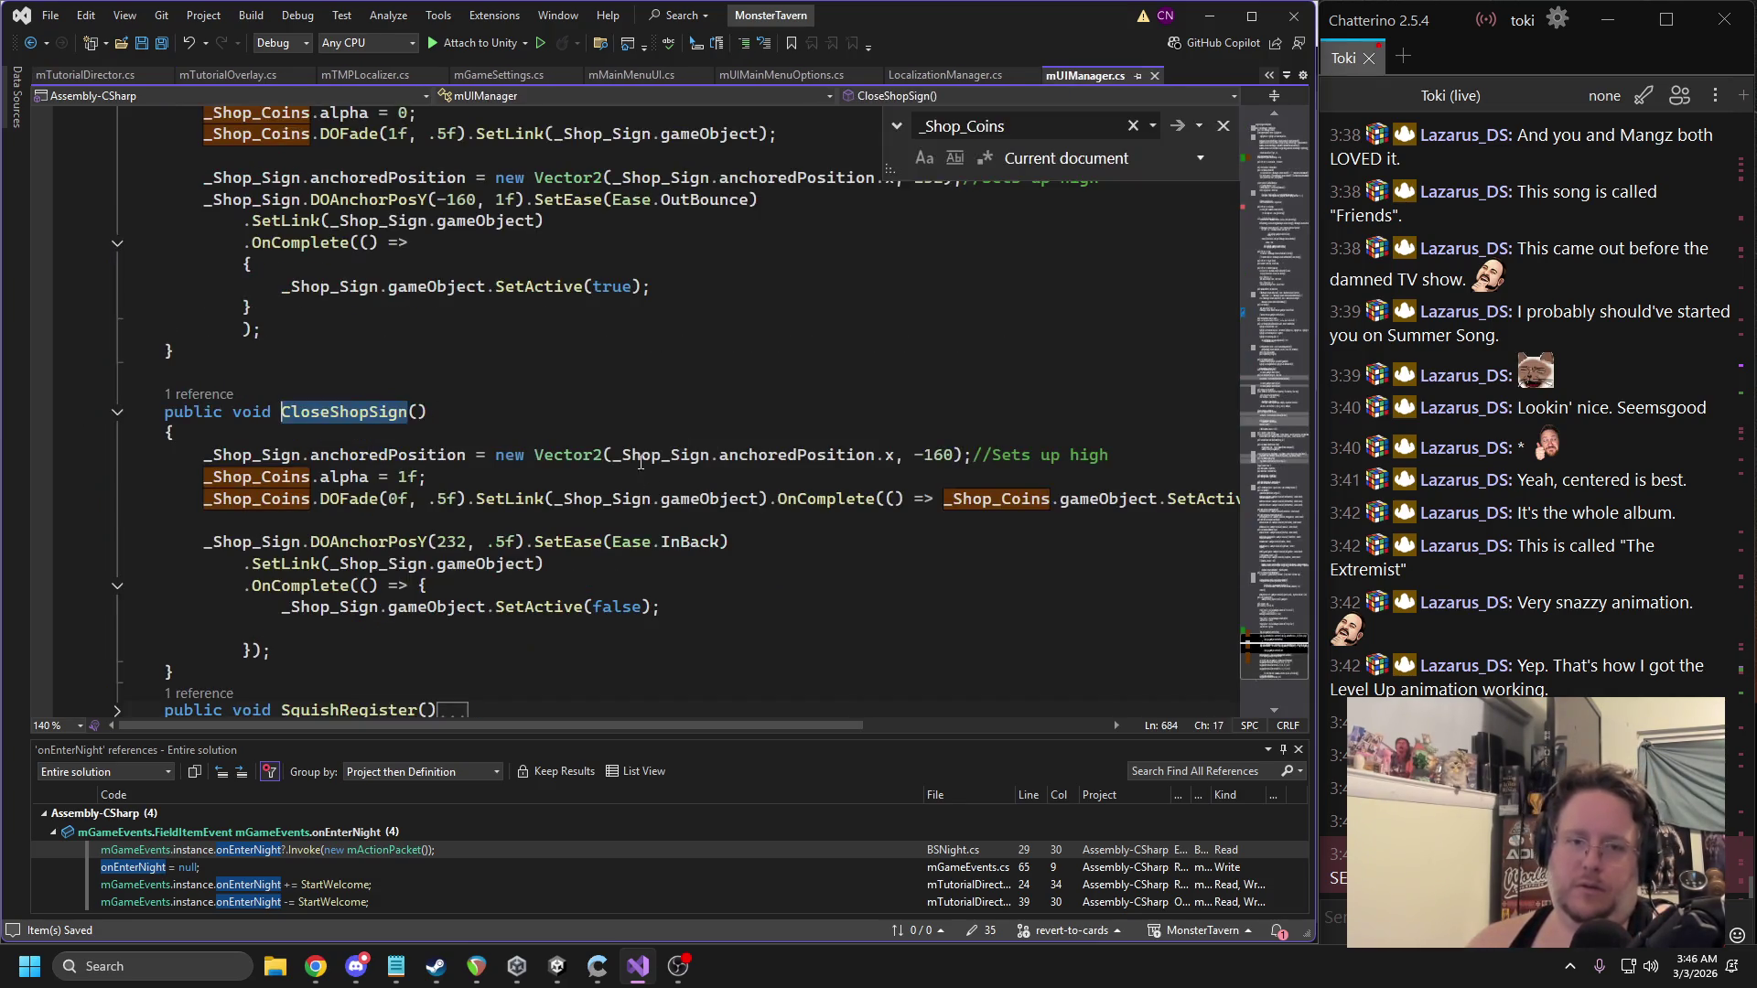
# Give CloseShopSign a bool doInstant = false parameter and an if(doInstant){ return; } block.
pyautogui.click(421, 412)
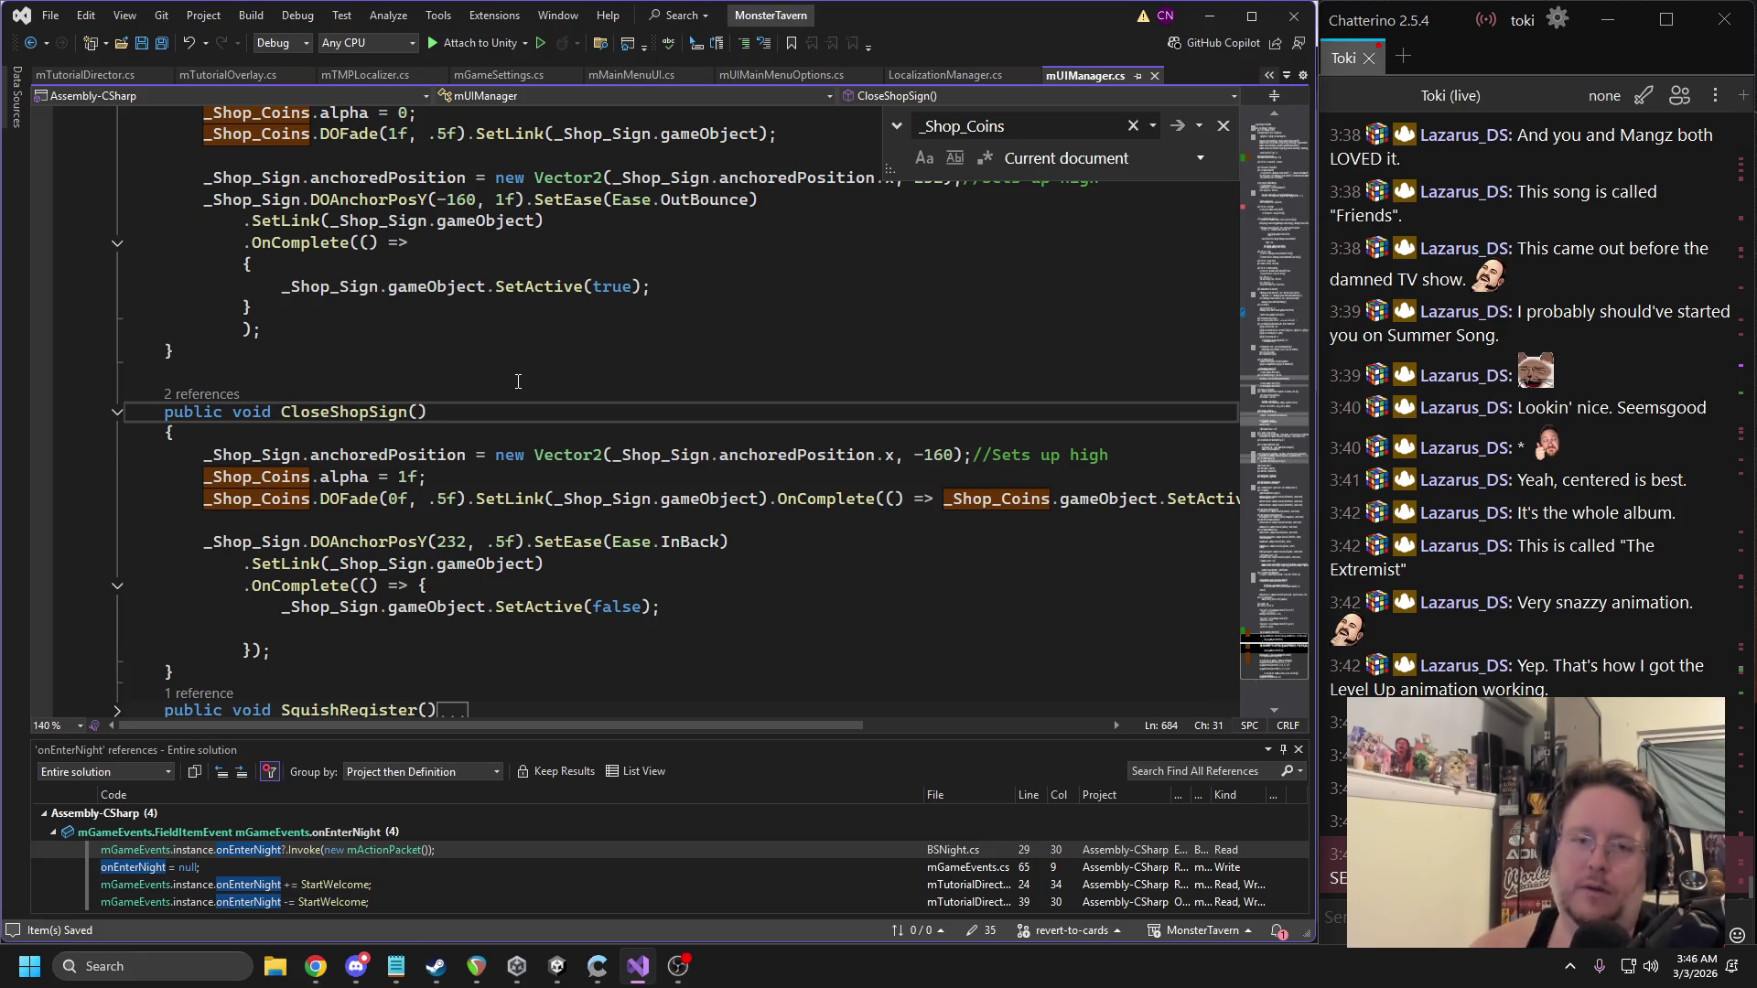
pyautogui.write('bool doInstant = fa')
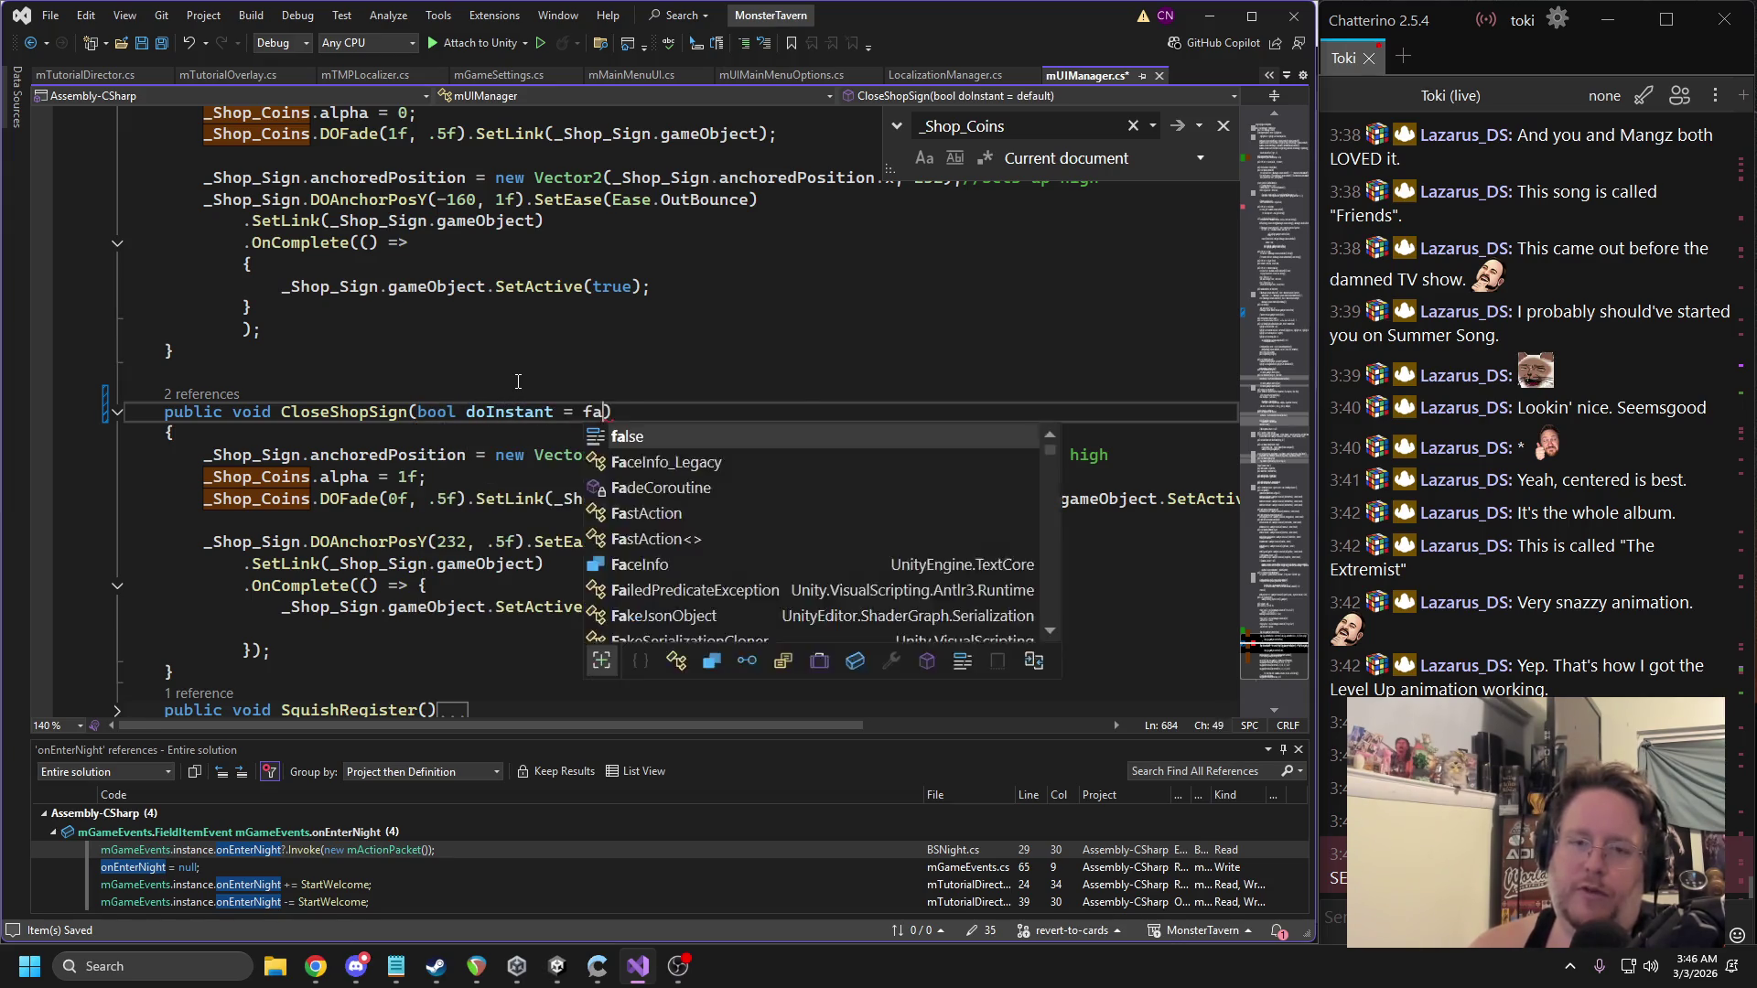
pyautogui.press('Tab')
pyautogui.click(553, 412)
pyautogui.click(357, 442)
pyautogui.press('Return')
pyautogui.press('Return')
pyautogui.press('Up')
pyautogui.write('if(doInstant')
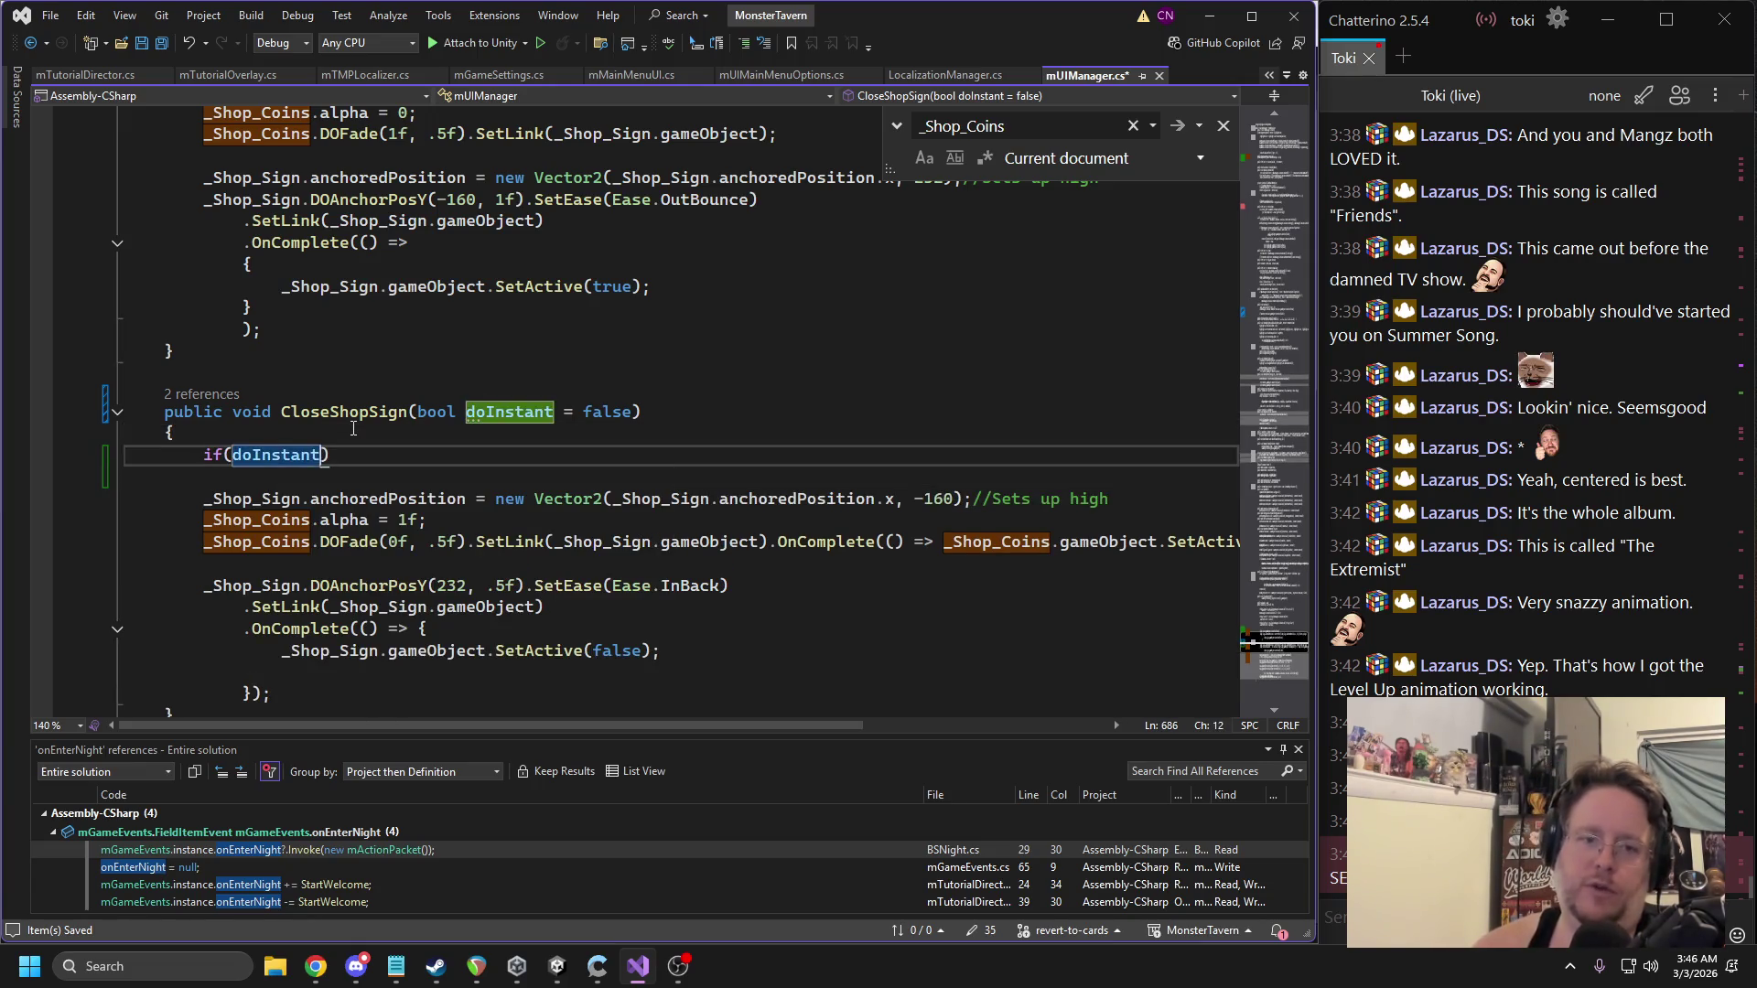
pyautogui.write('){')
pyautogui.press('Return')
pyautogui.write('return;')
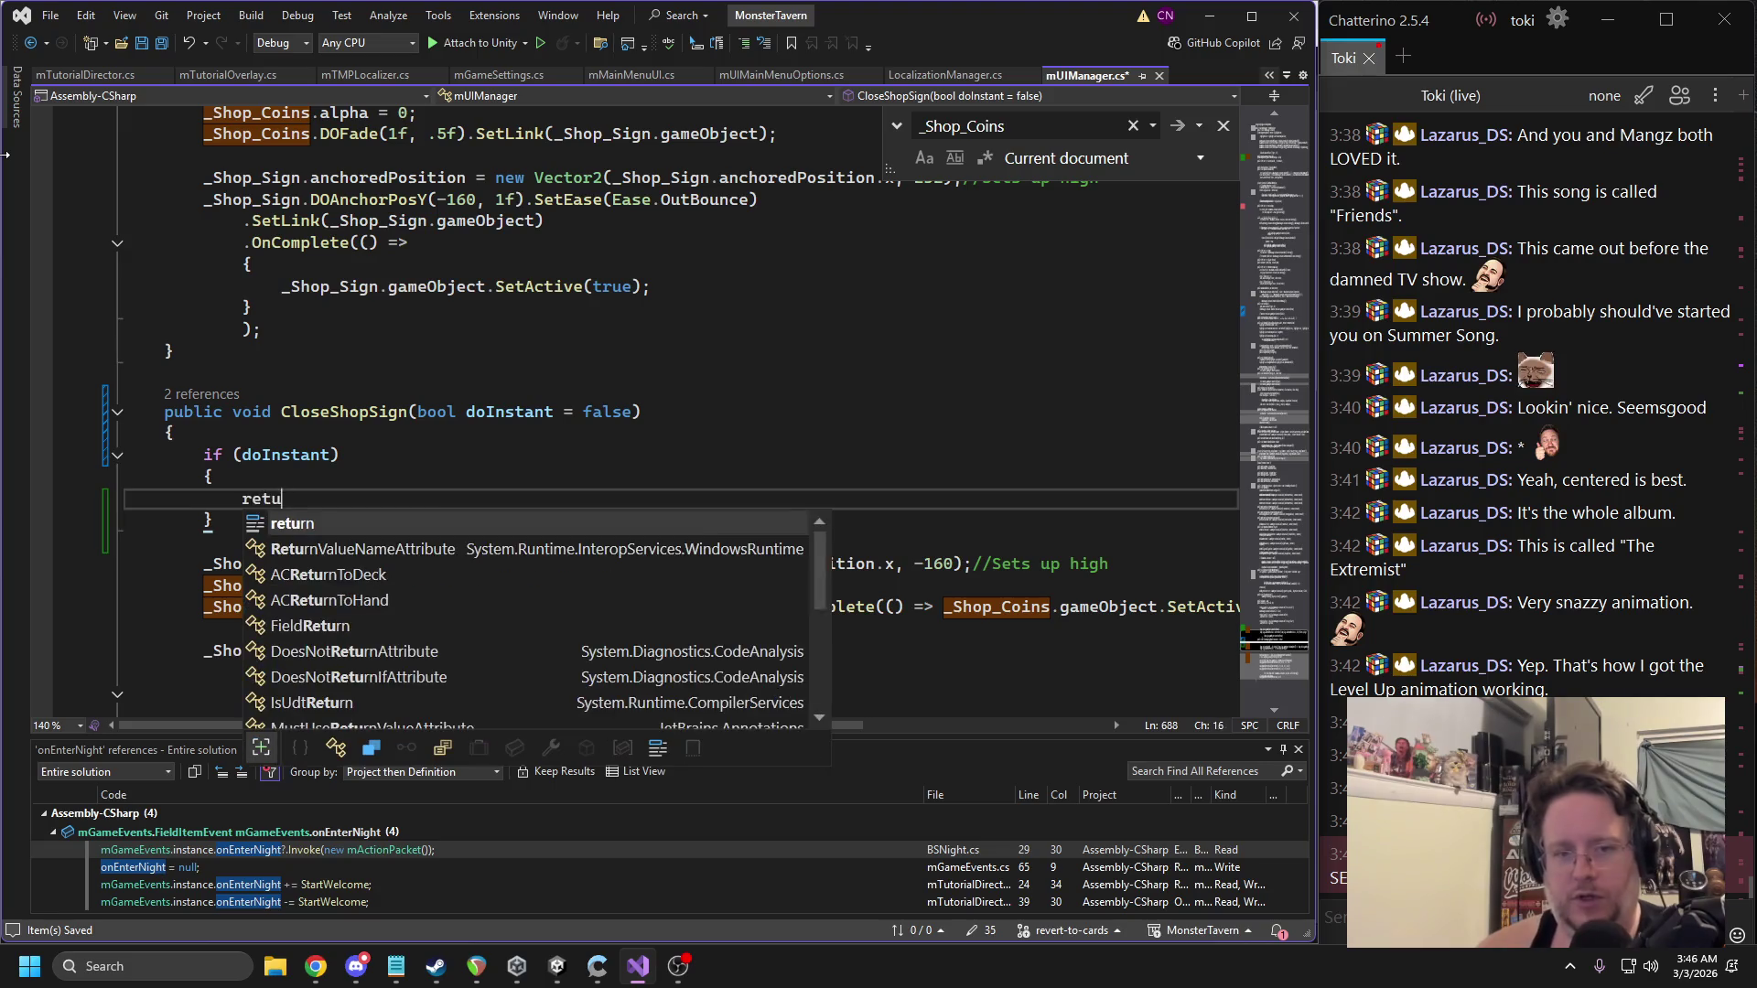
# Paste the line that hides the shop sign into the doInstant block.
pyautogui.scroll(-2, 406, 349)
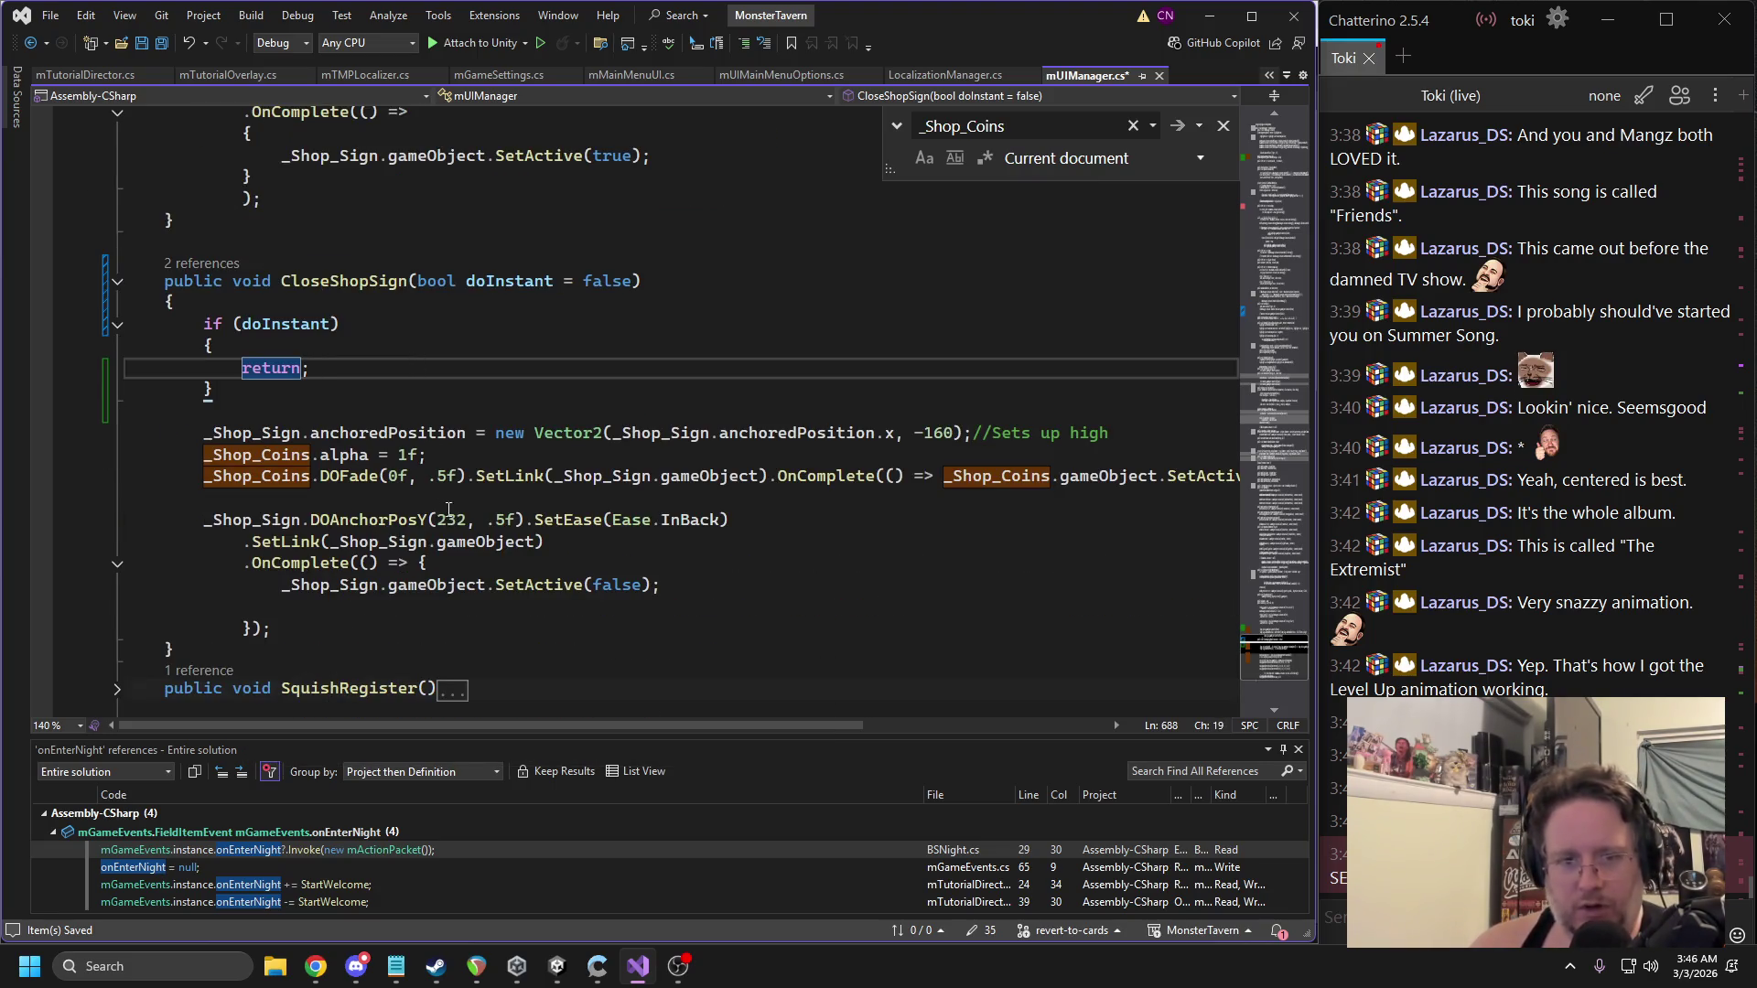
pyautogui.moveTo(660, 586); pyautogui.dragTo(279, 585)
pyautogui.hotkey('ctrl', 'c')
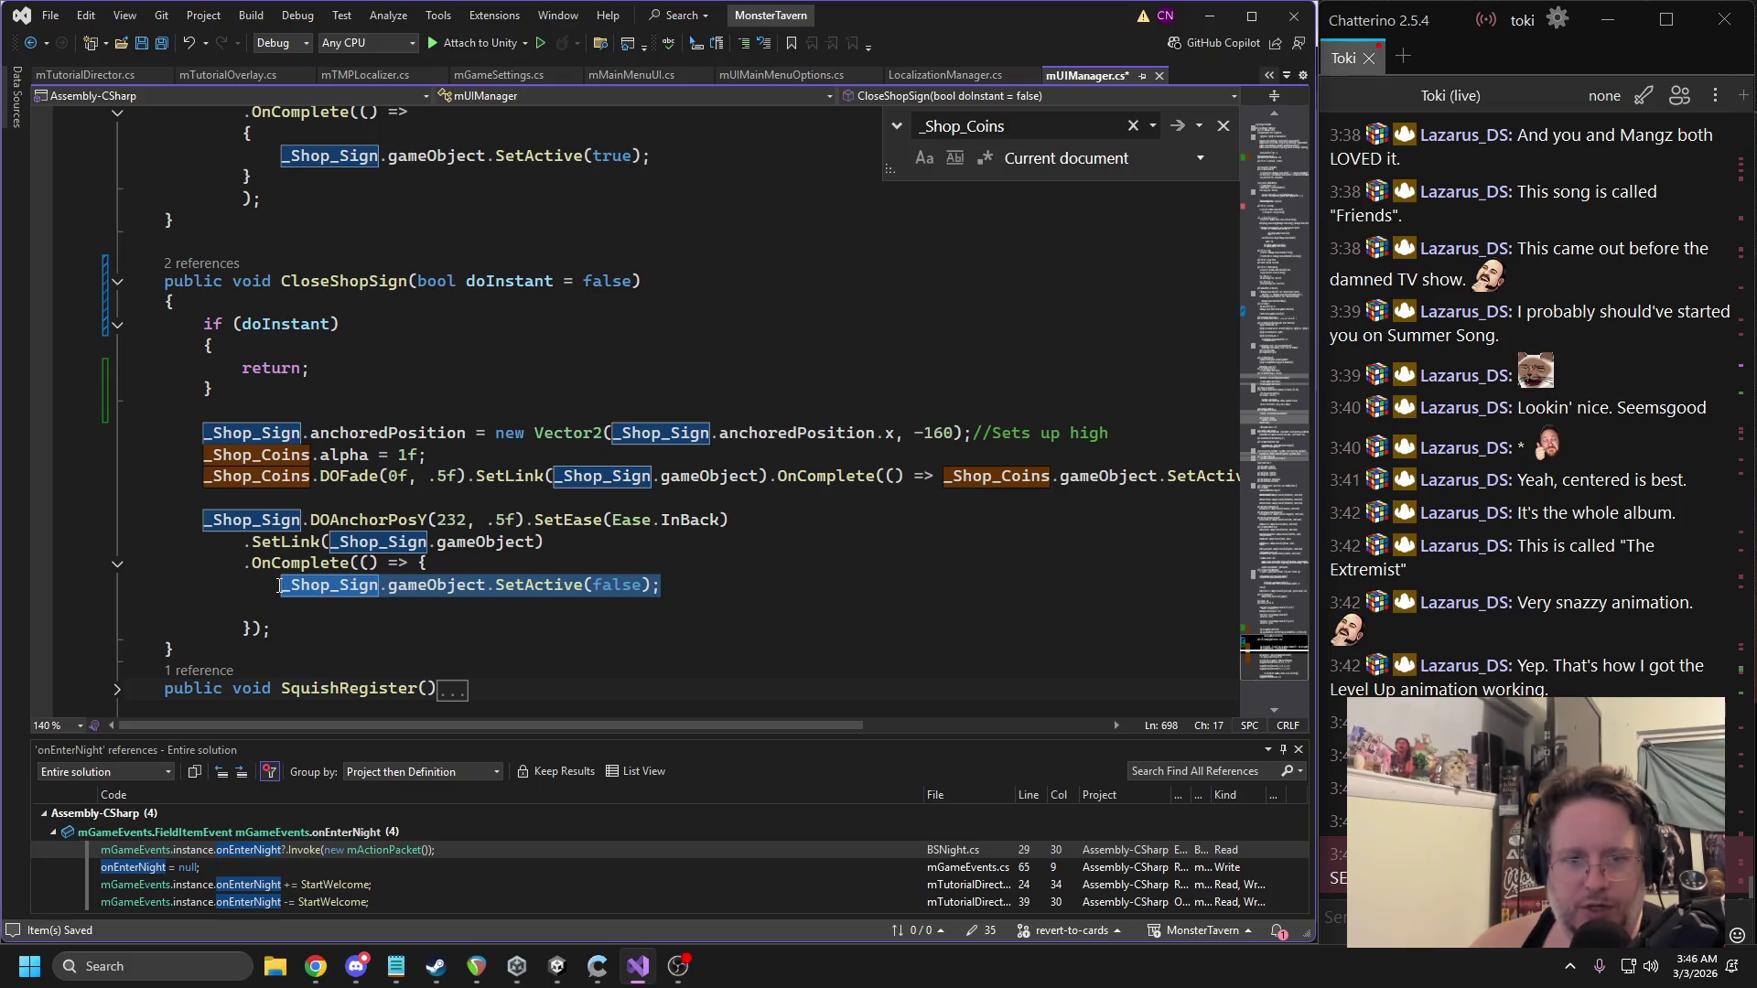
pyautogui.click(285, 348)
pyautogui.press('Return')
pyautogui.hotkey('ctrl', 'v')
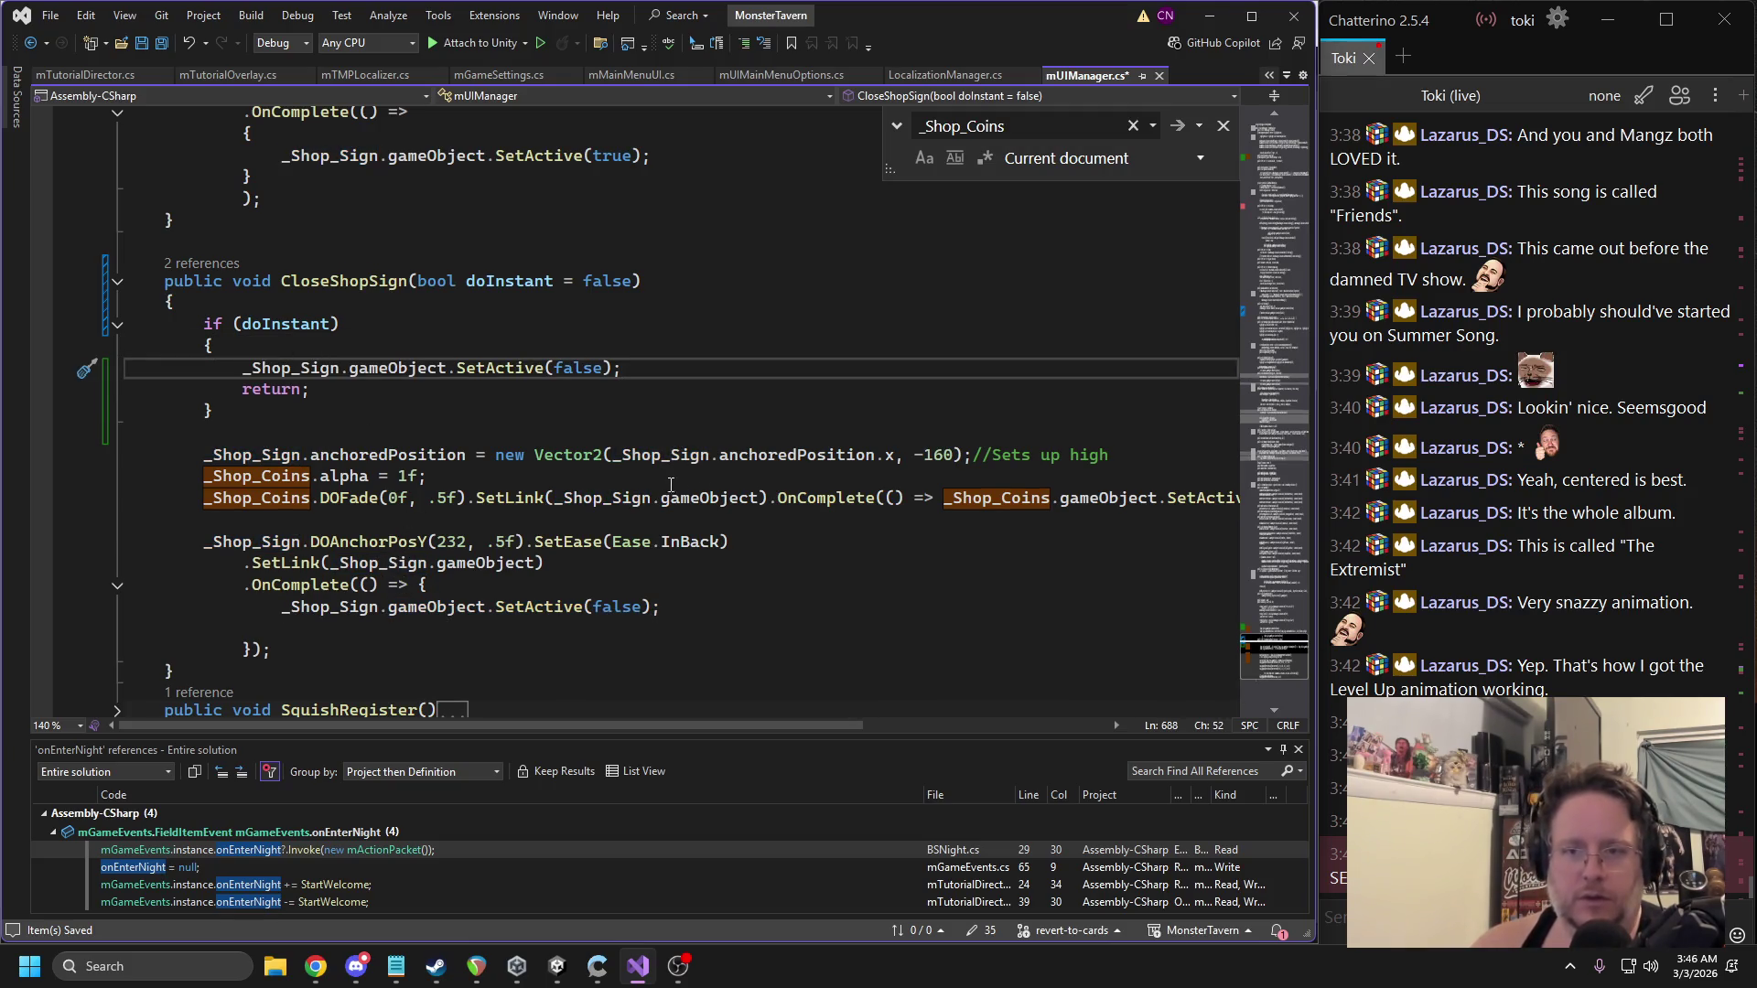
# Move the anchoredPosition and _Shop_Coins.alpha = 1f lines to the top of CloseShopSign.
pyautogui.tripleClick(274, 479)
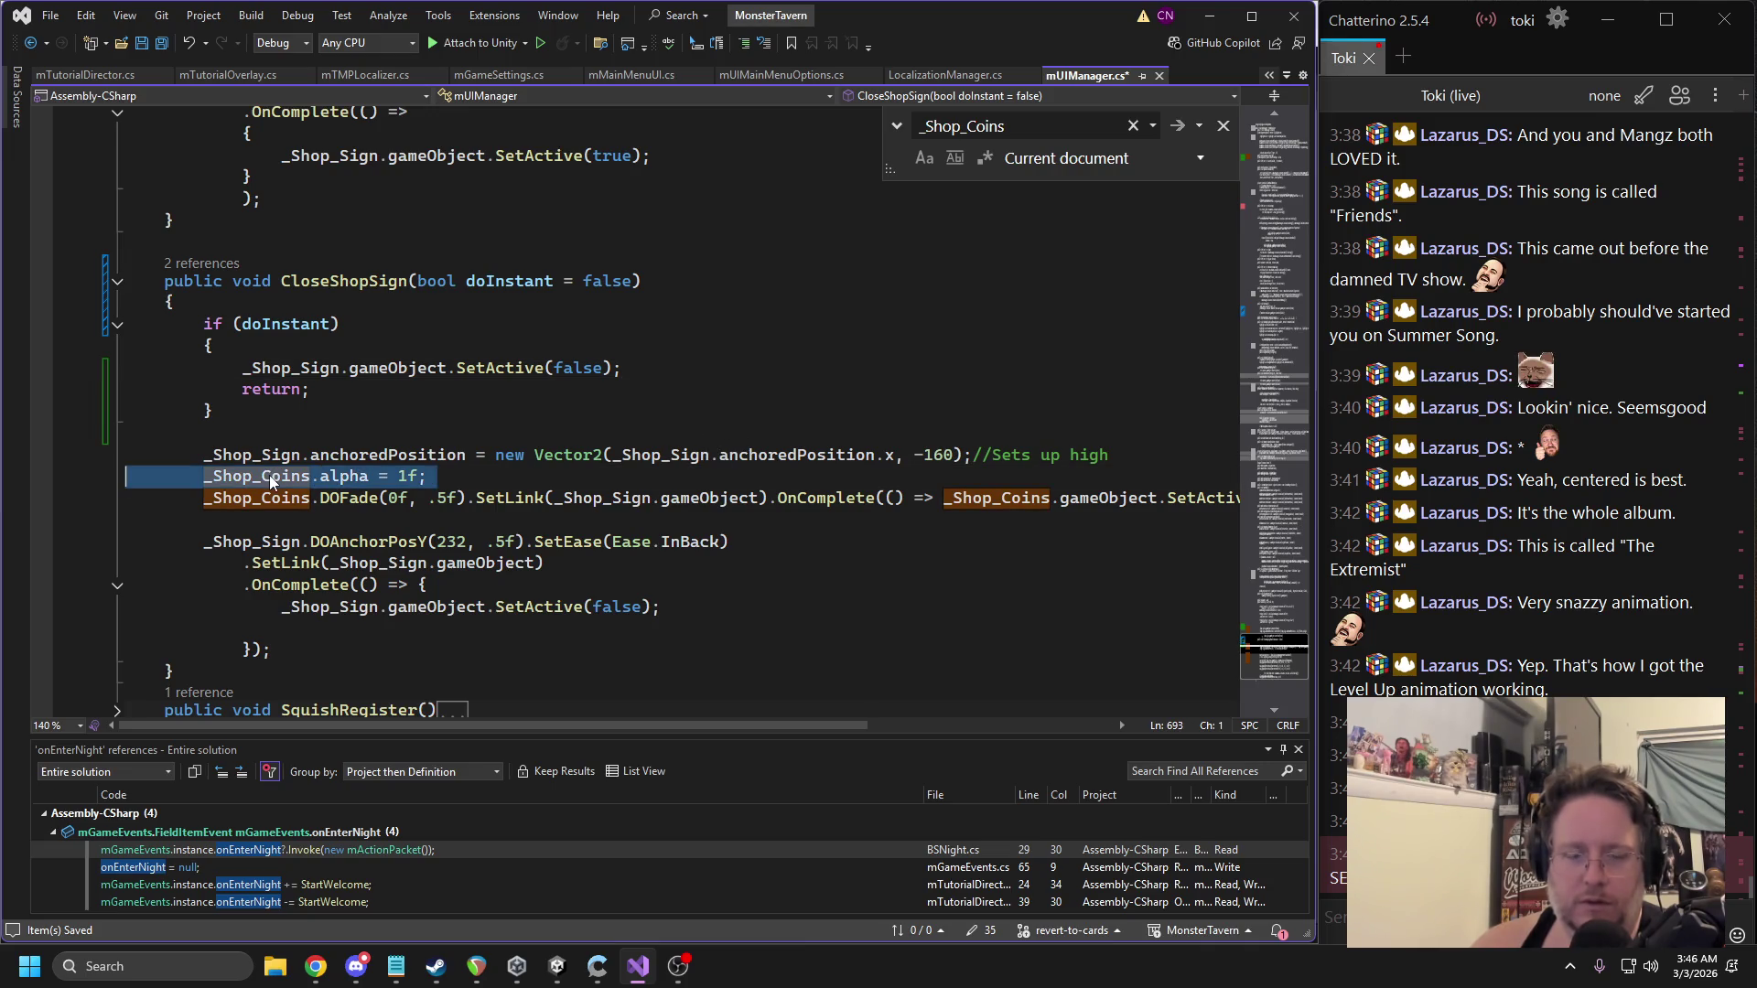
pyautogui.click(502, 480)
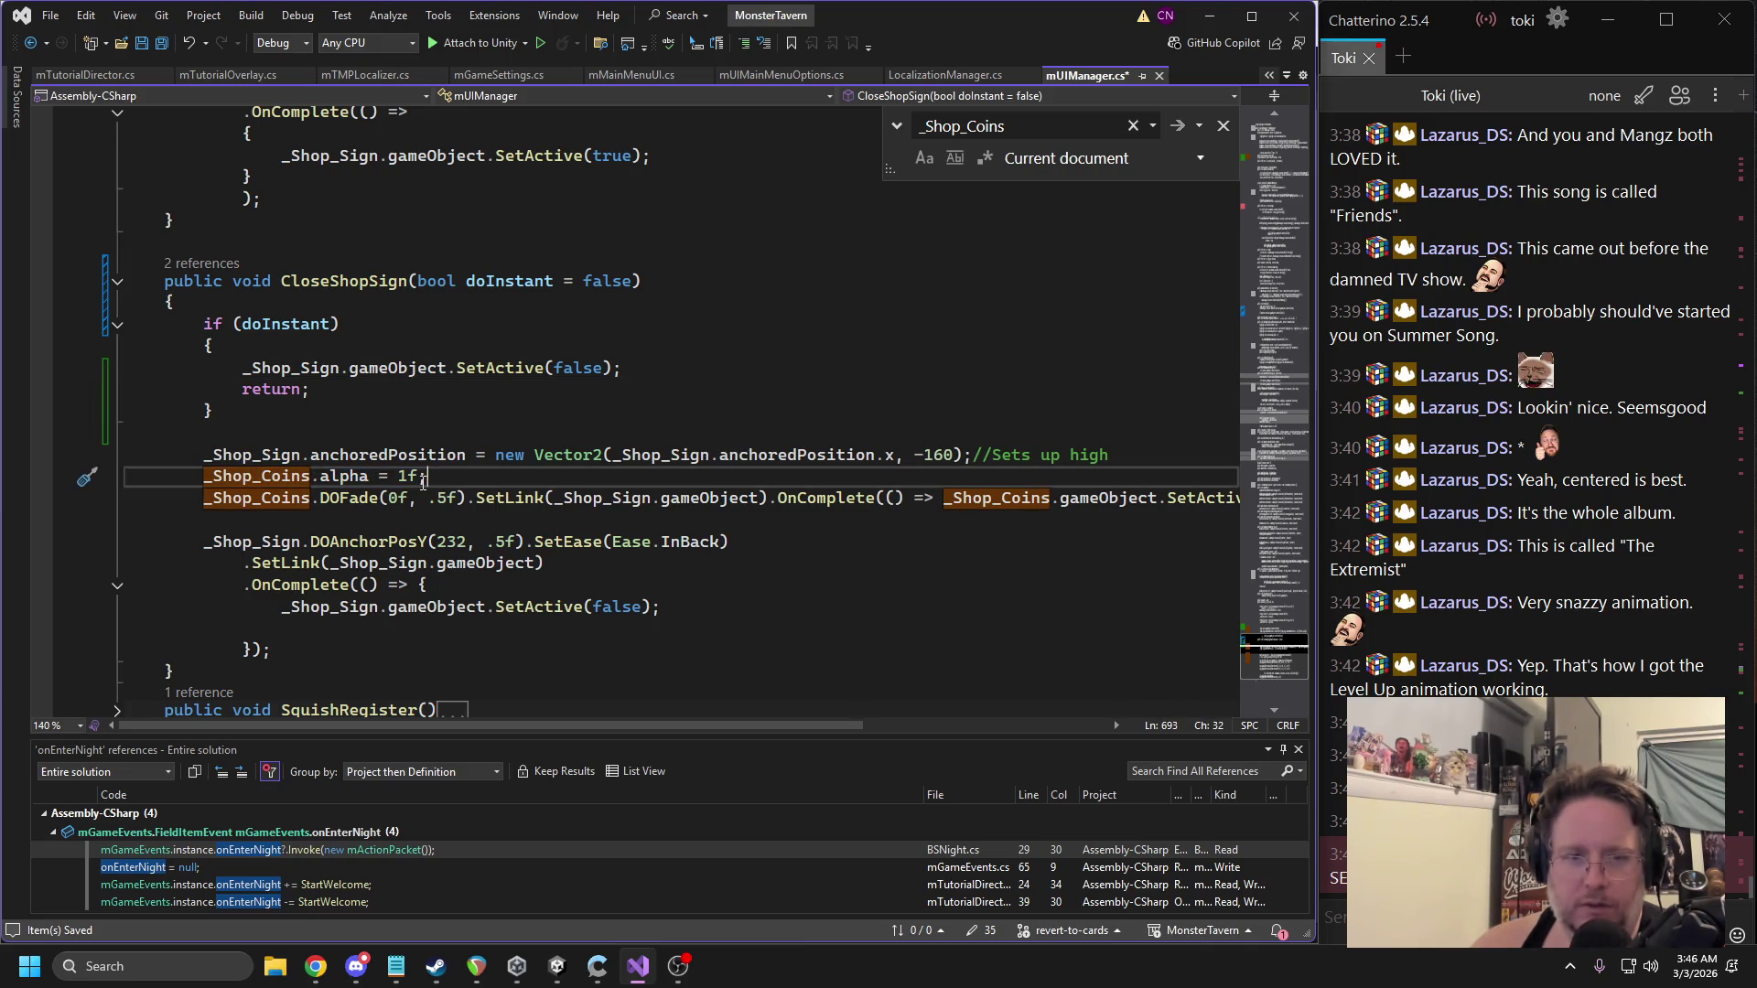
pyautogui.moveTo(423, 482); pyautogui.dragTo(201, 475)
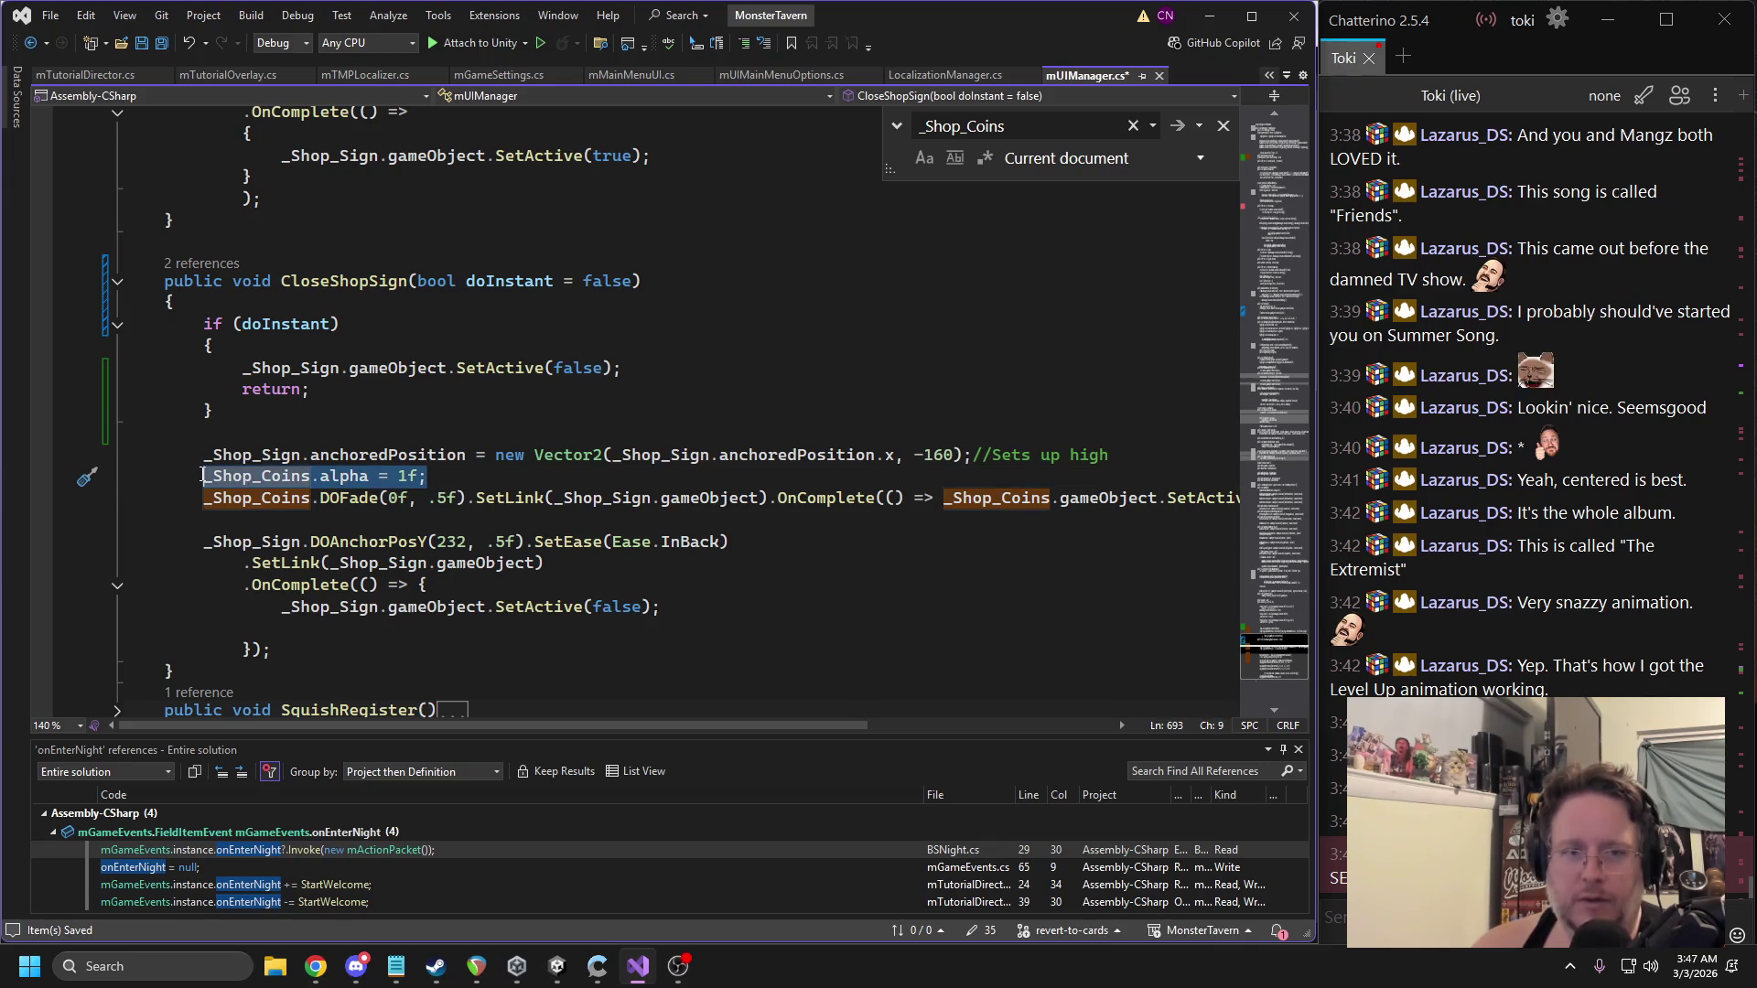
pyautogui.click(445, 481)
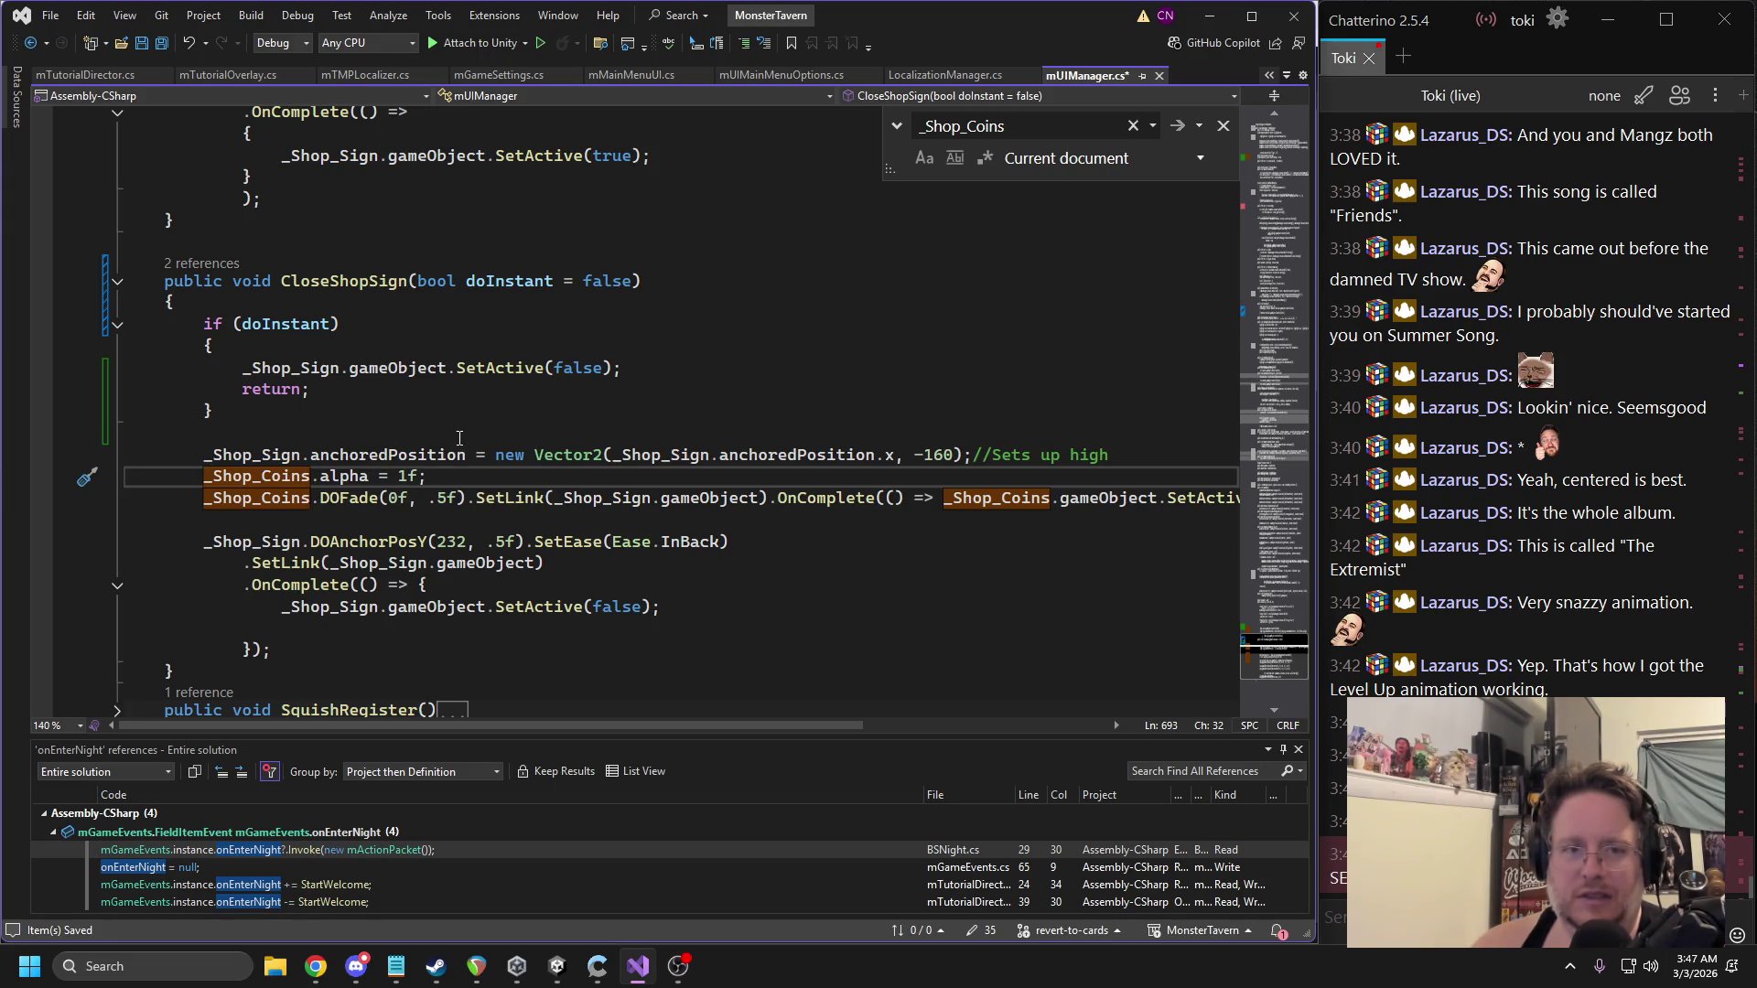
pyautogui.moveTo(196, 455); pyautogui.dragTo(461, 480)
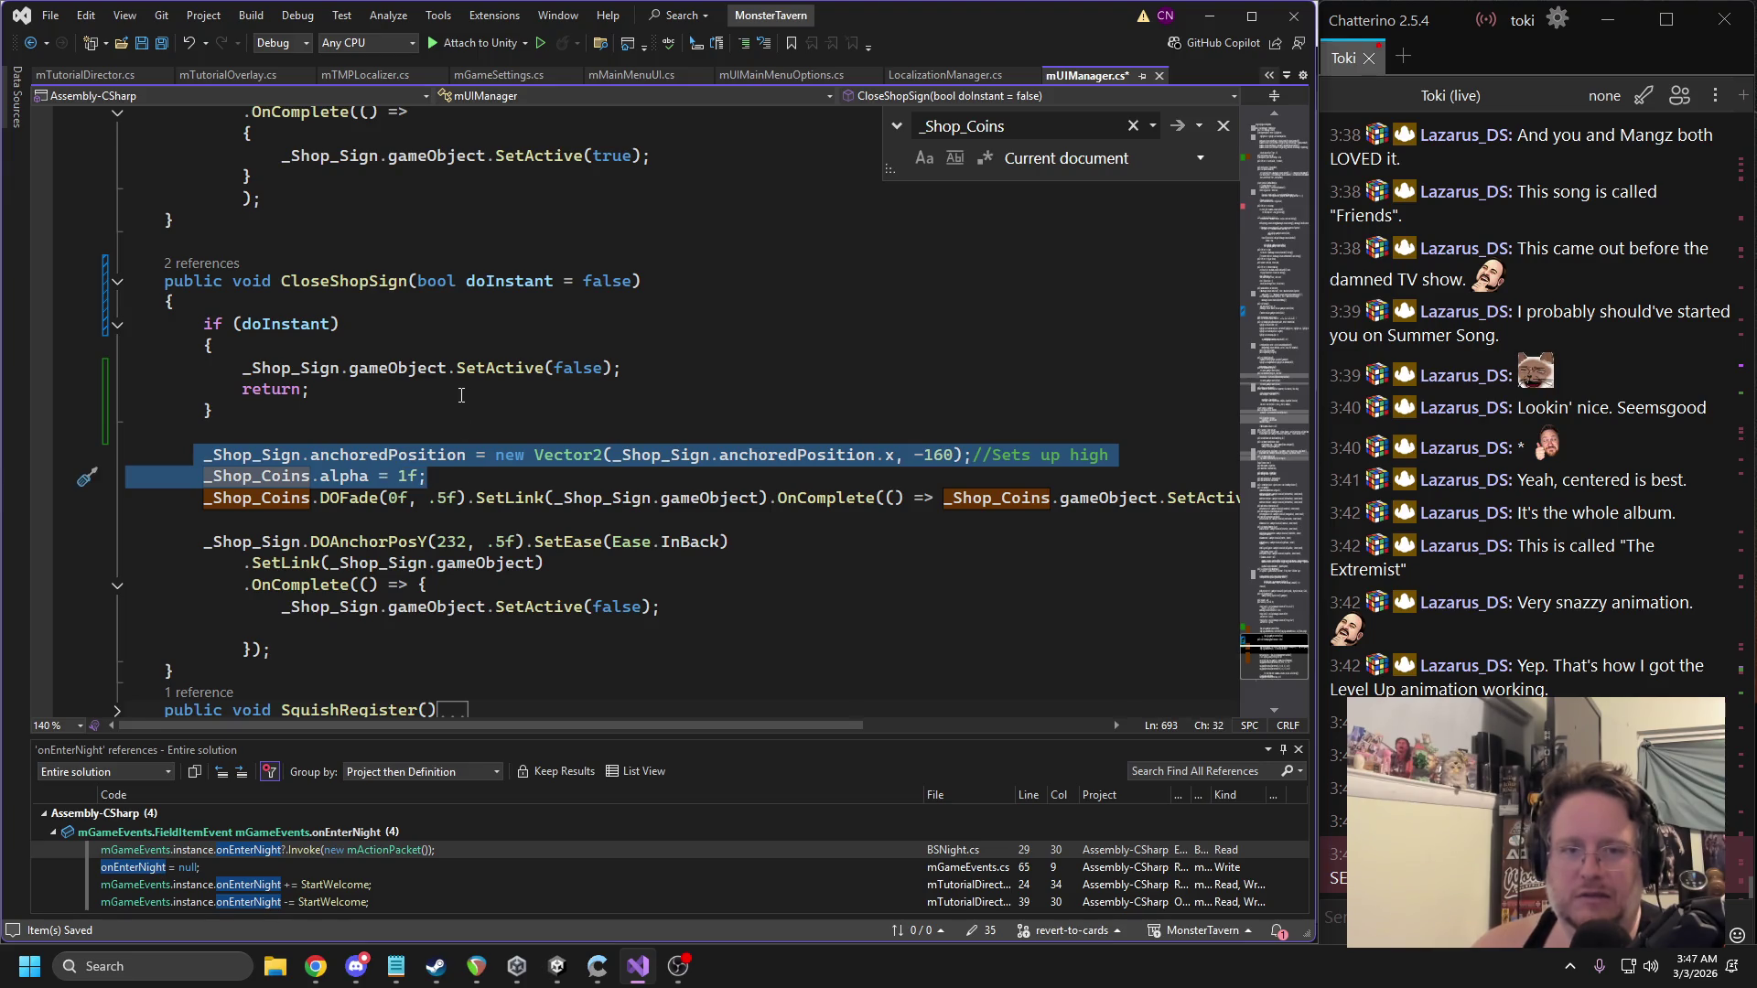
pyautogui.hotkey('ctrl', 'x')
pyautogui.click(262, 308)
pyautogui.press('Return')
pyautogui.hotkey('ctrl', 'v')
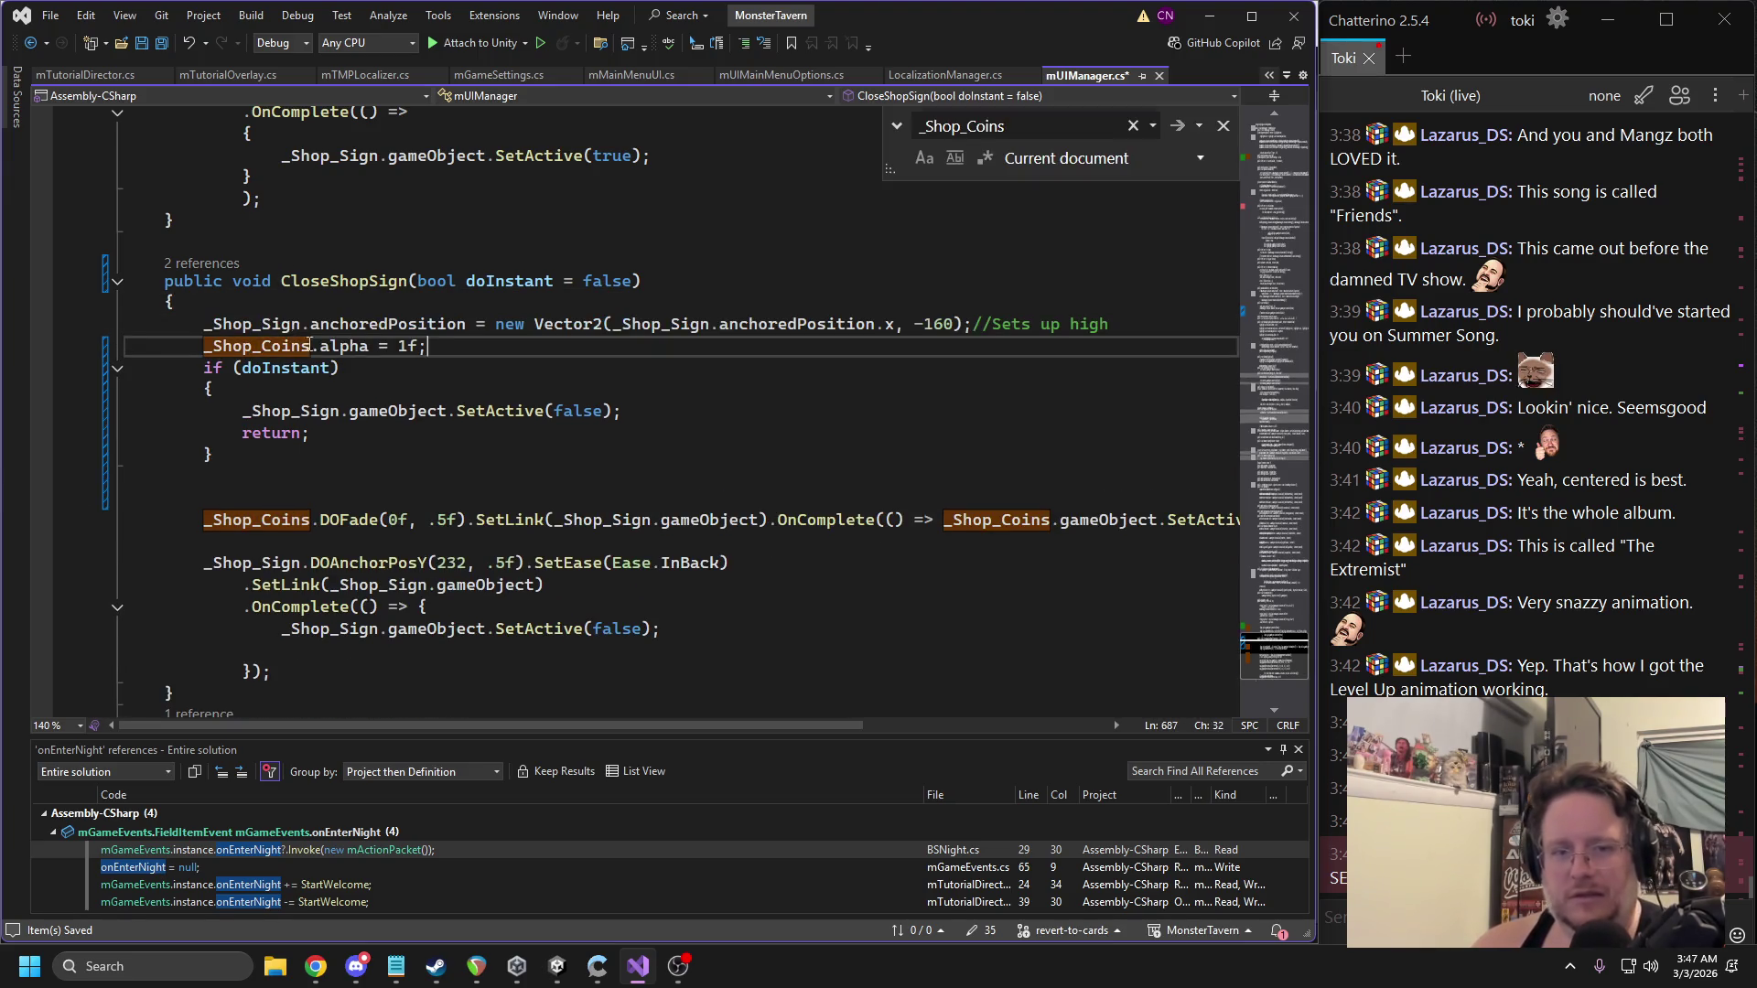
pyautogui.press('Return')
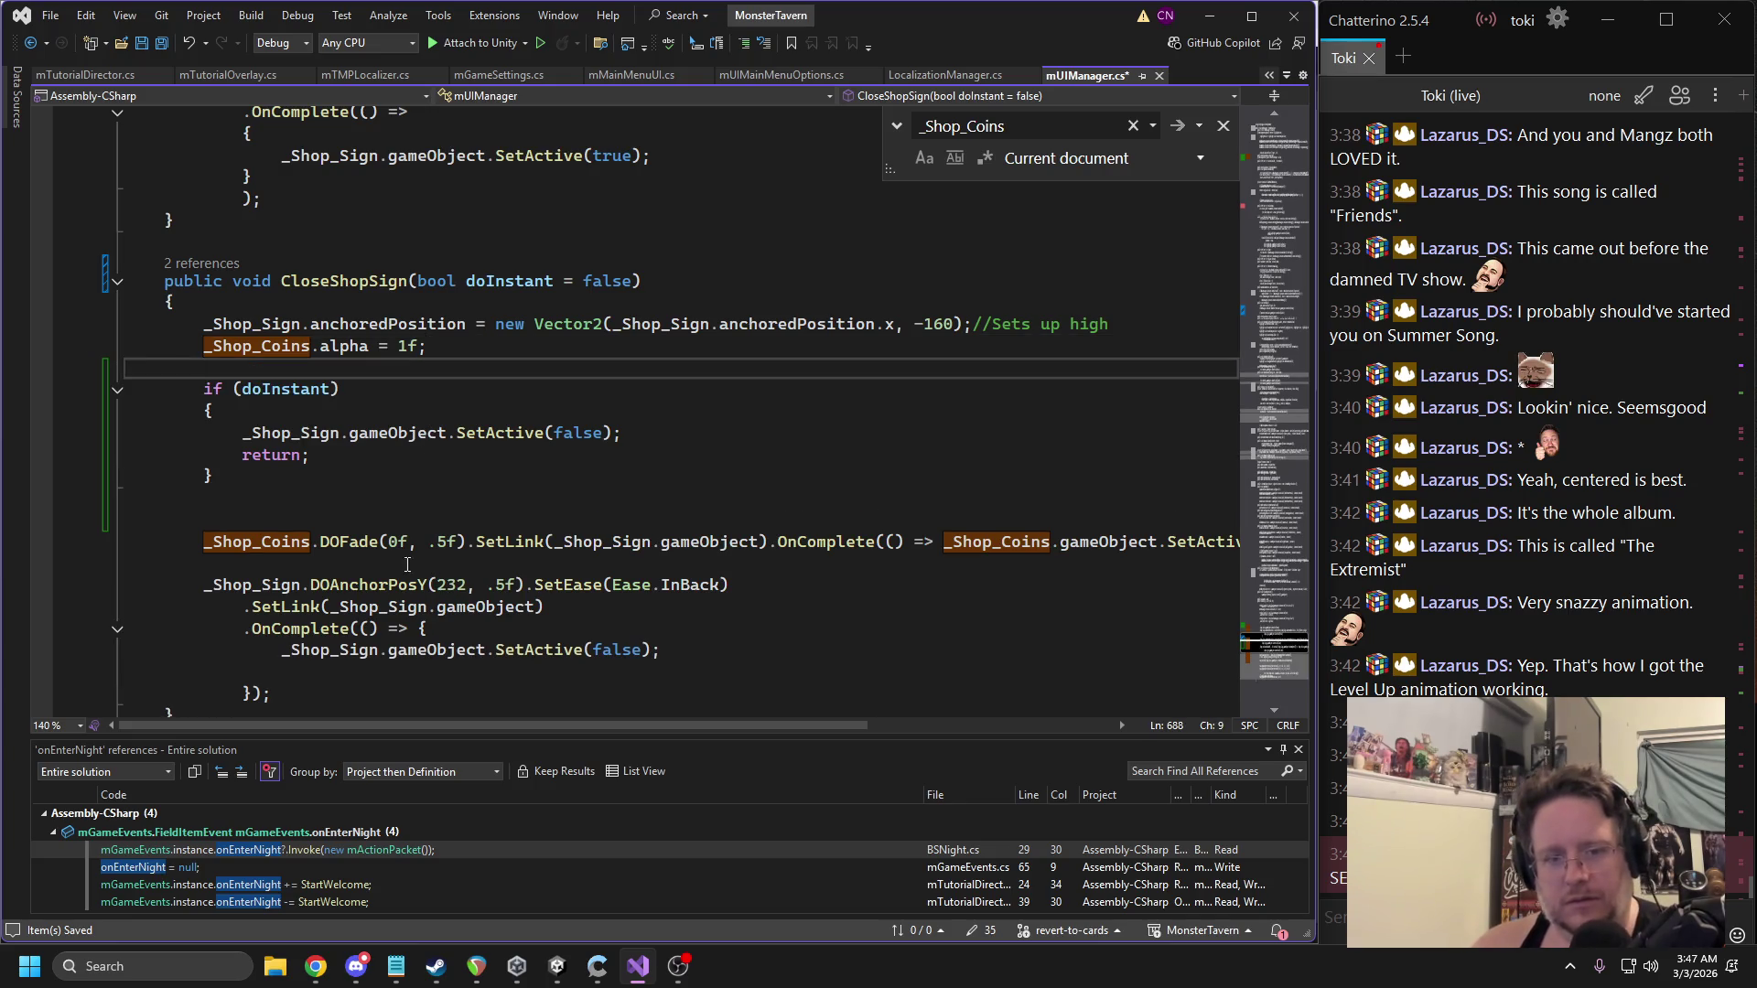
# Compare the anchoredPosition uses and the 232 value, then undo the two-line move.
pyautogui.moveTo(356, 578)
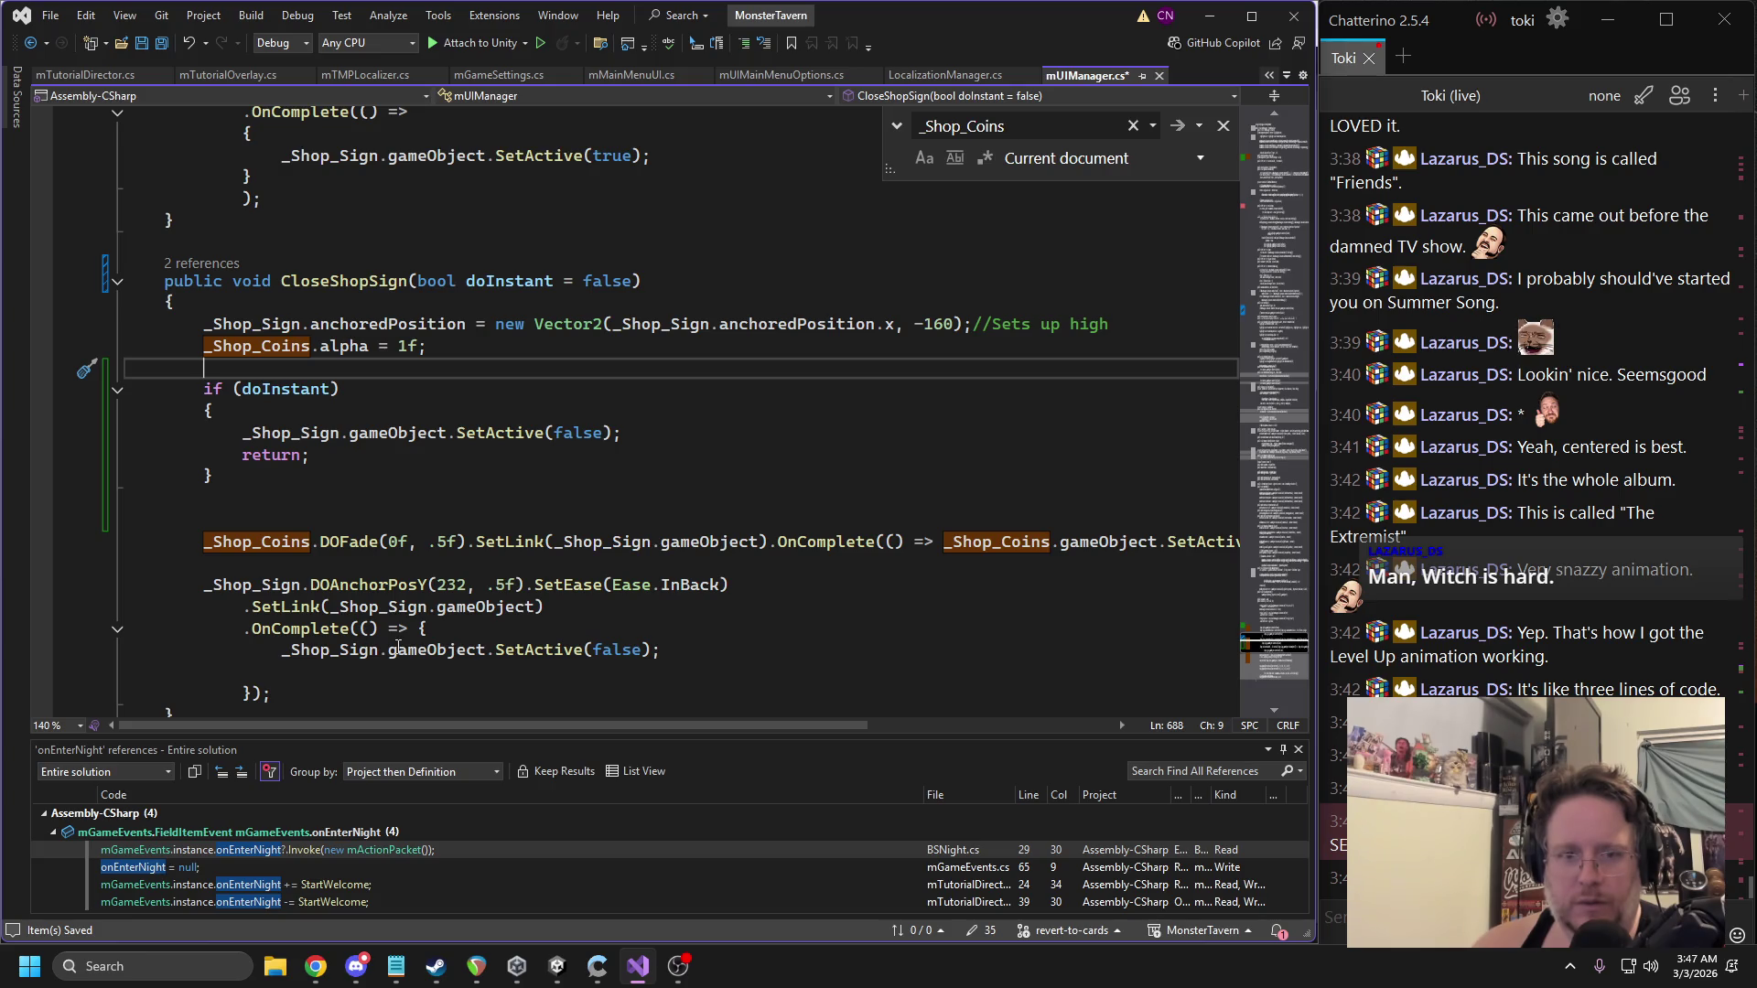
pyautogui.doubleClick(388, 324)
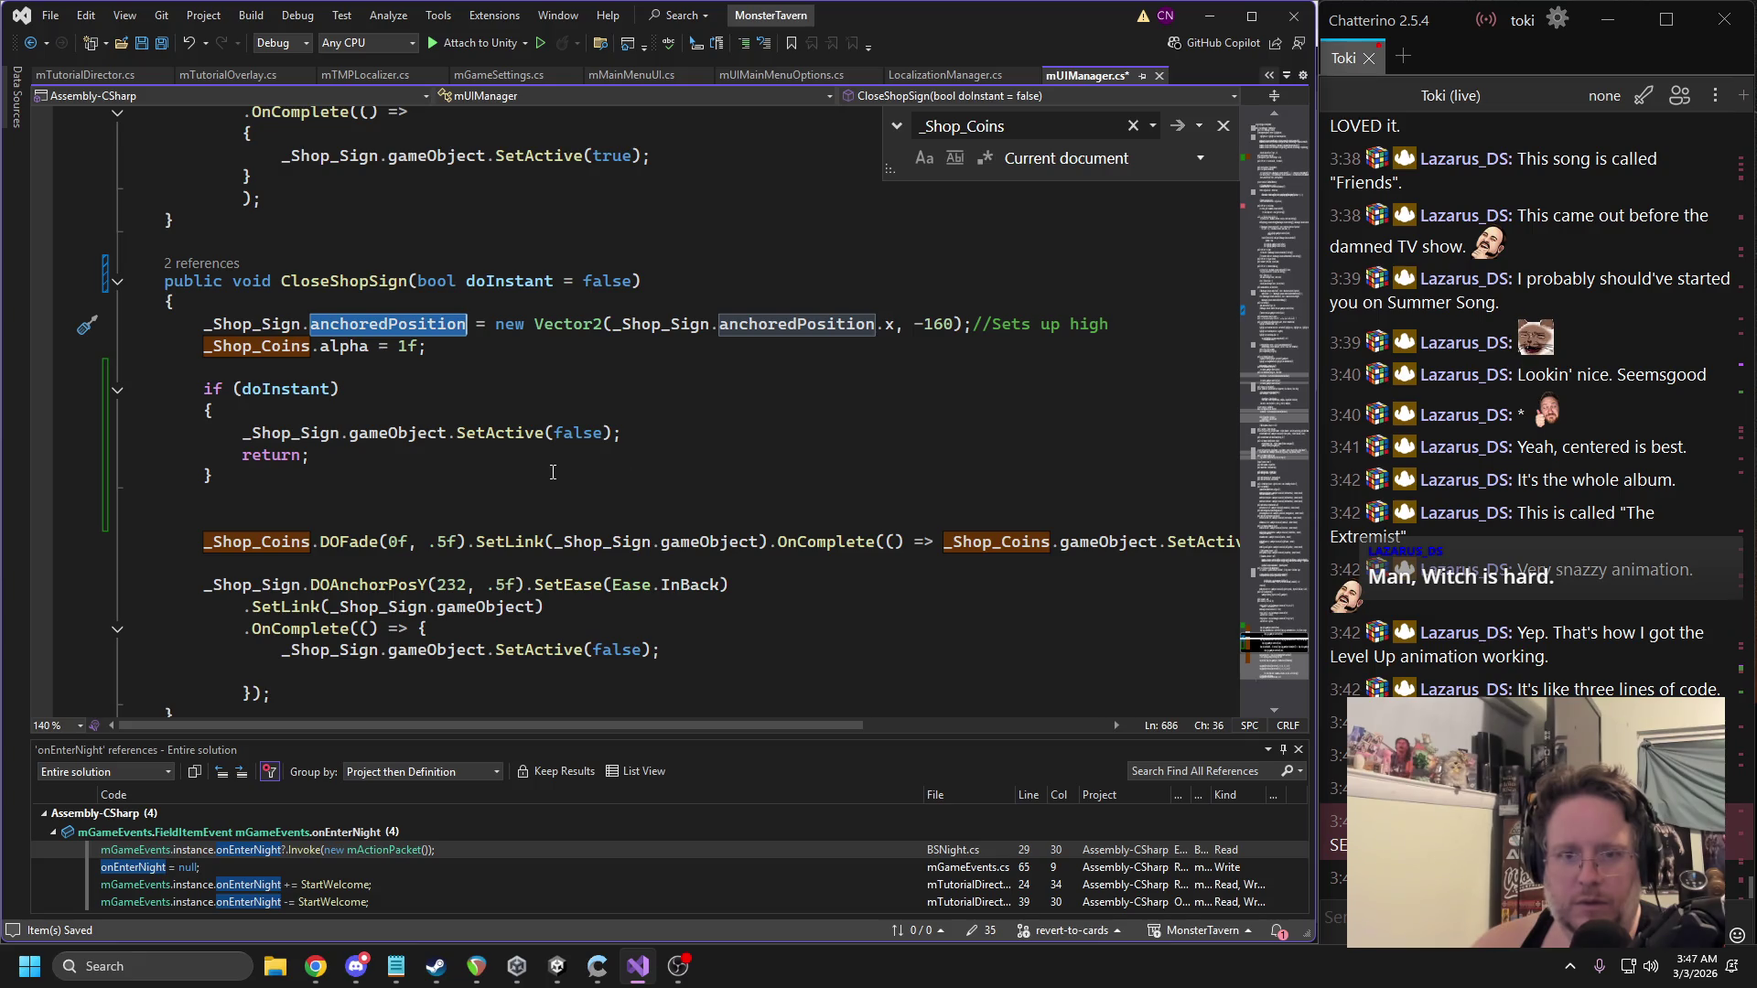
pyautogui.doubleClick(459, 587)
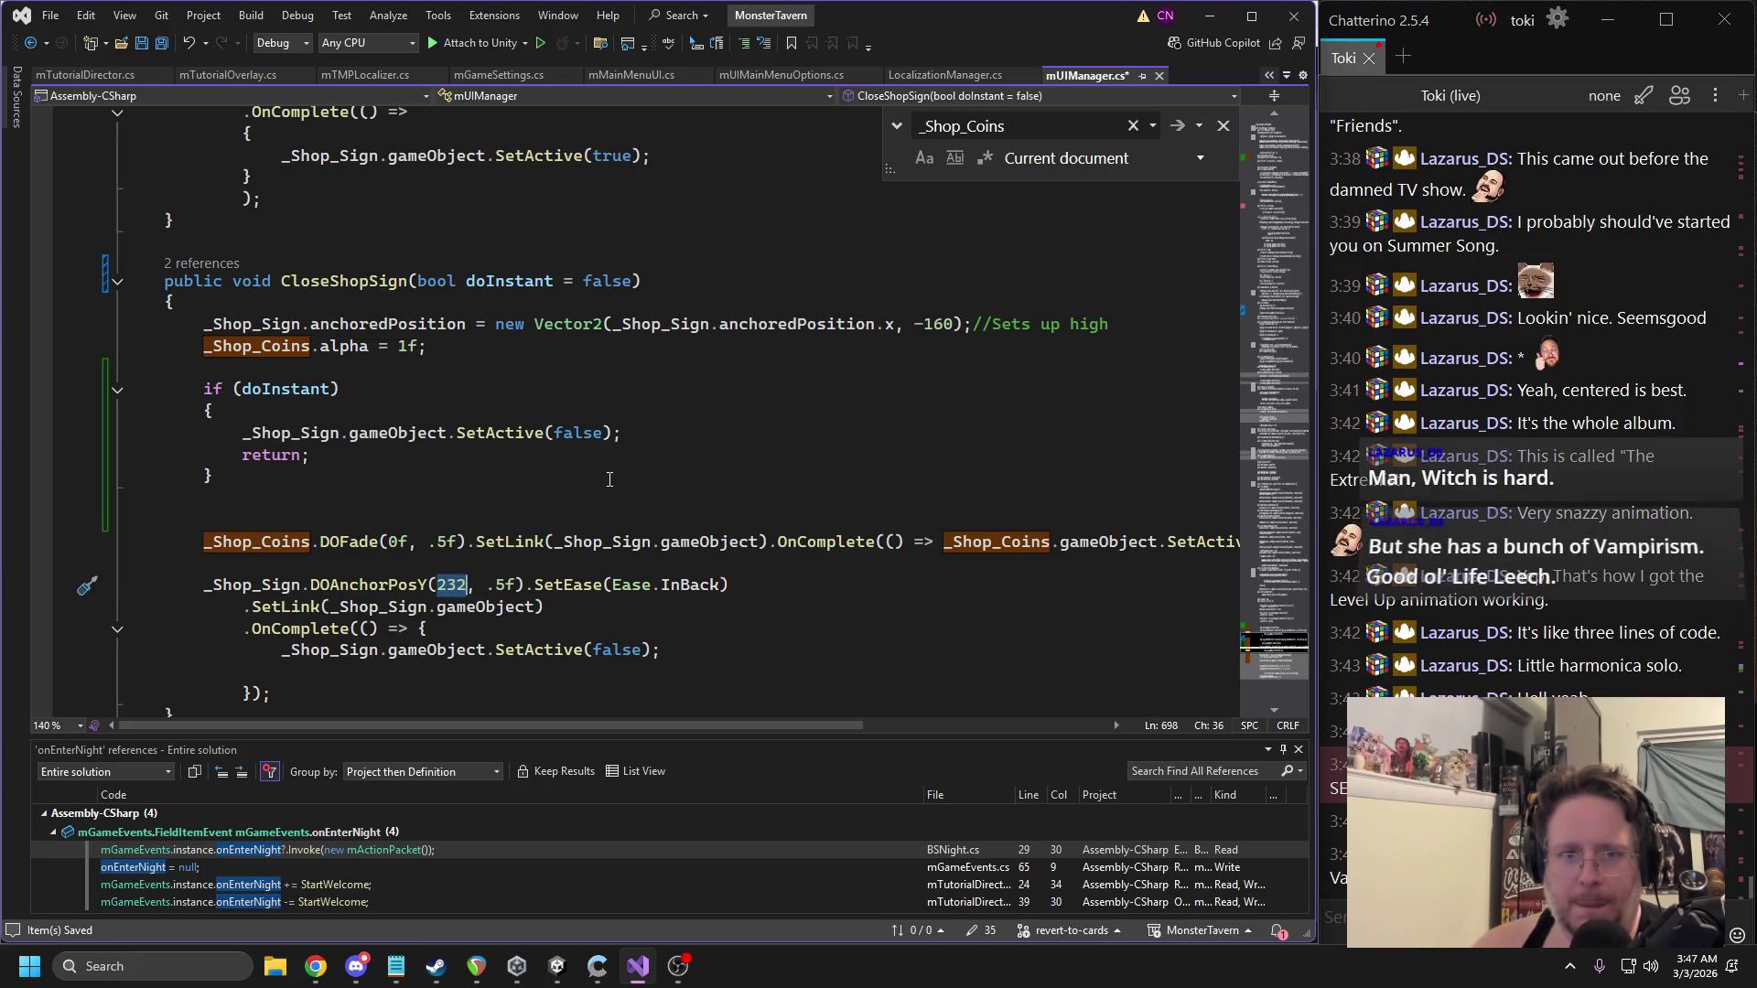
pyautogui.click(680, 410)
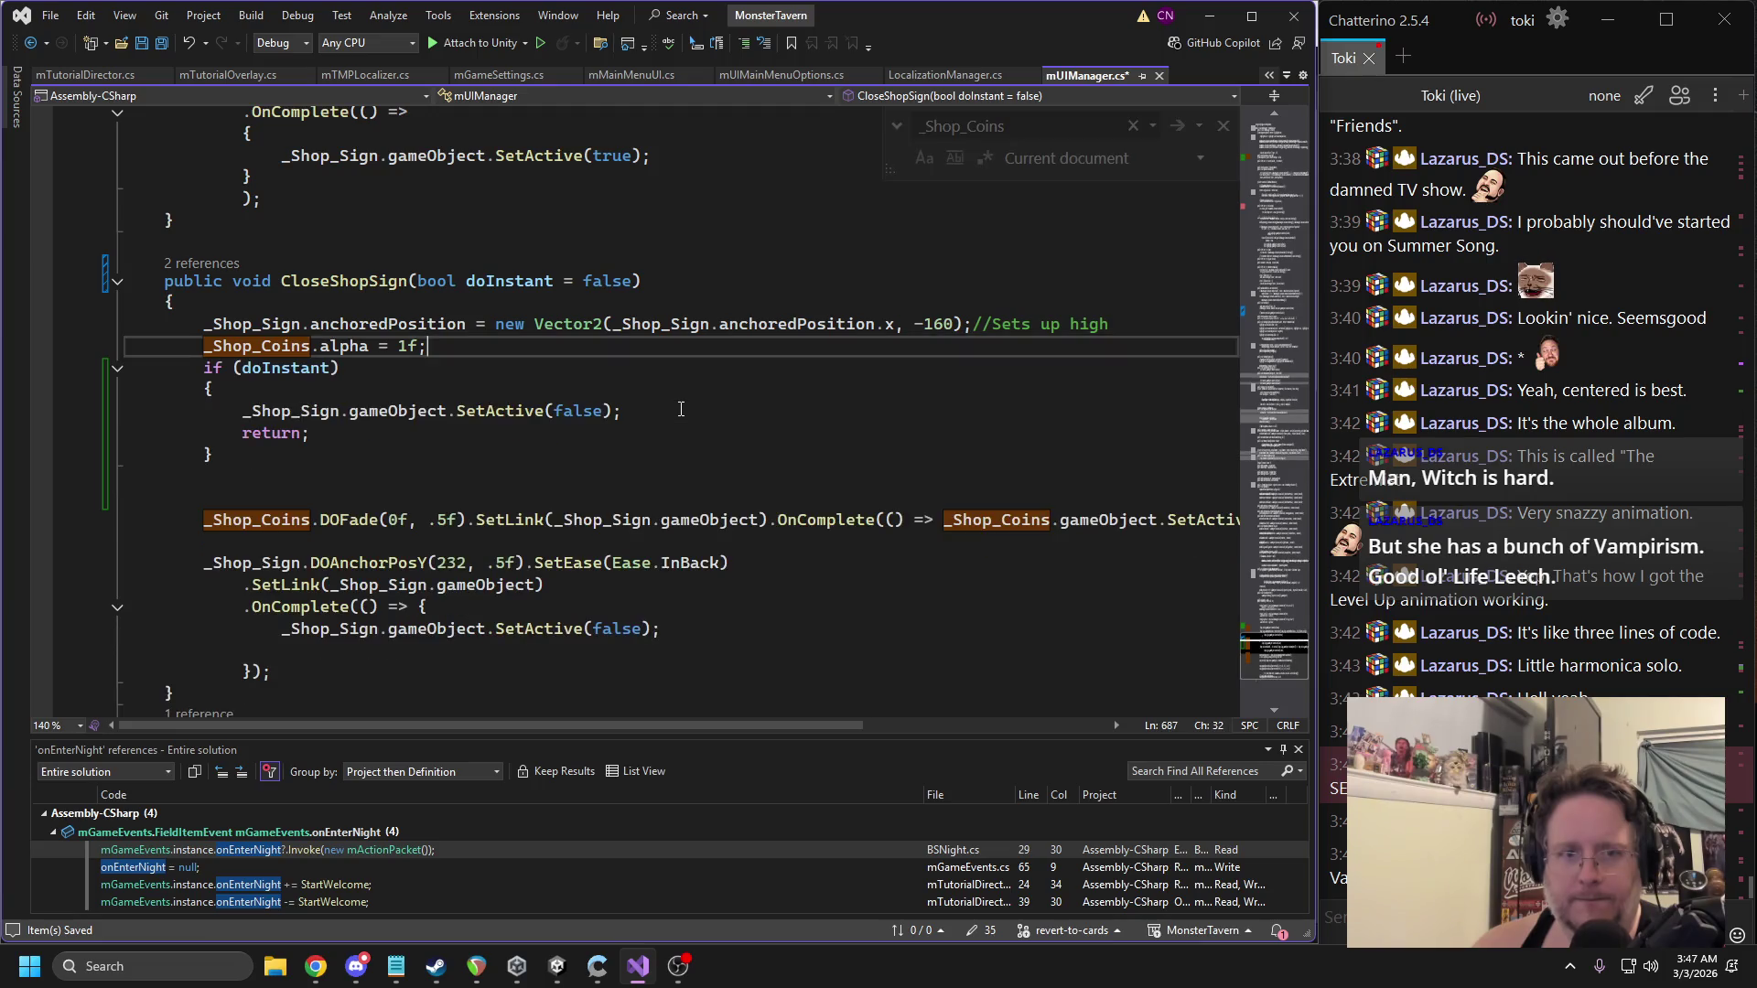
pyautogui.hotkey('ctrl', 'z')
pyautogui.hotkey('ctrl', 'y')
# Move only the _Shop_Coins.alpha line to the top of CloseShopSign.
pyautogui.moveTo(430, 476); pyautogui.dragTo(125, 476)
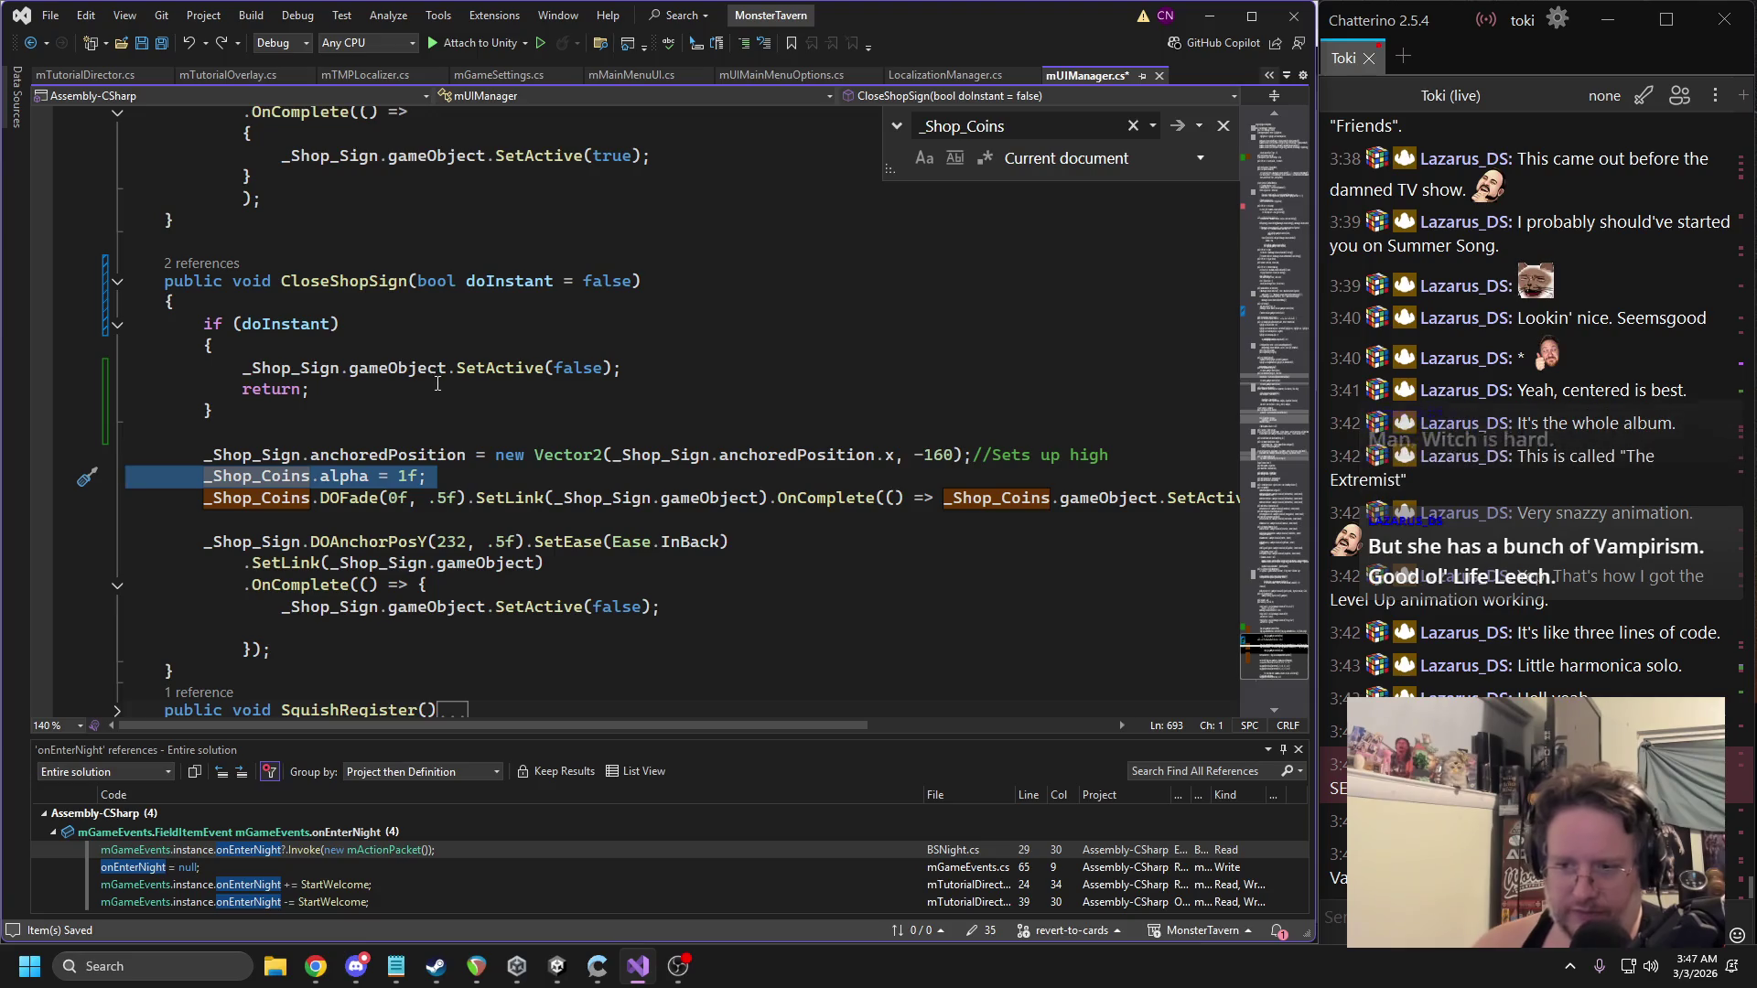
pyautogui.hotkey('ctrl', 'x')
pyautogui.click(233, 305)
pyautogui.press('Return')
pyautogui.hotkey('ctrl', 'v')
# Paste the anchoredPosition -160 line into the doInstant block.
pyautogui.click(631, 403)
pyautogui.press('Up')
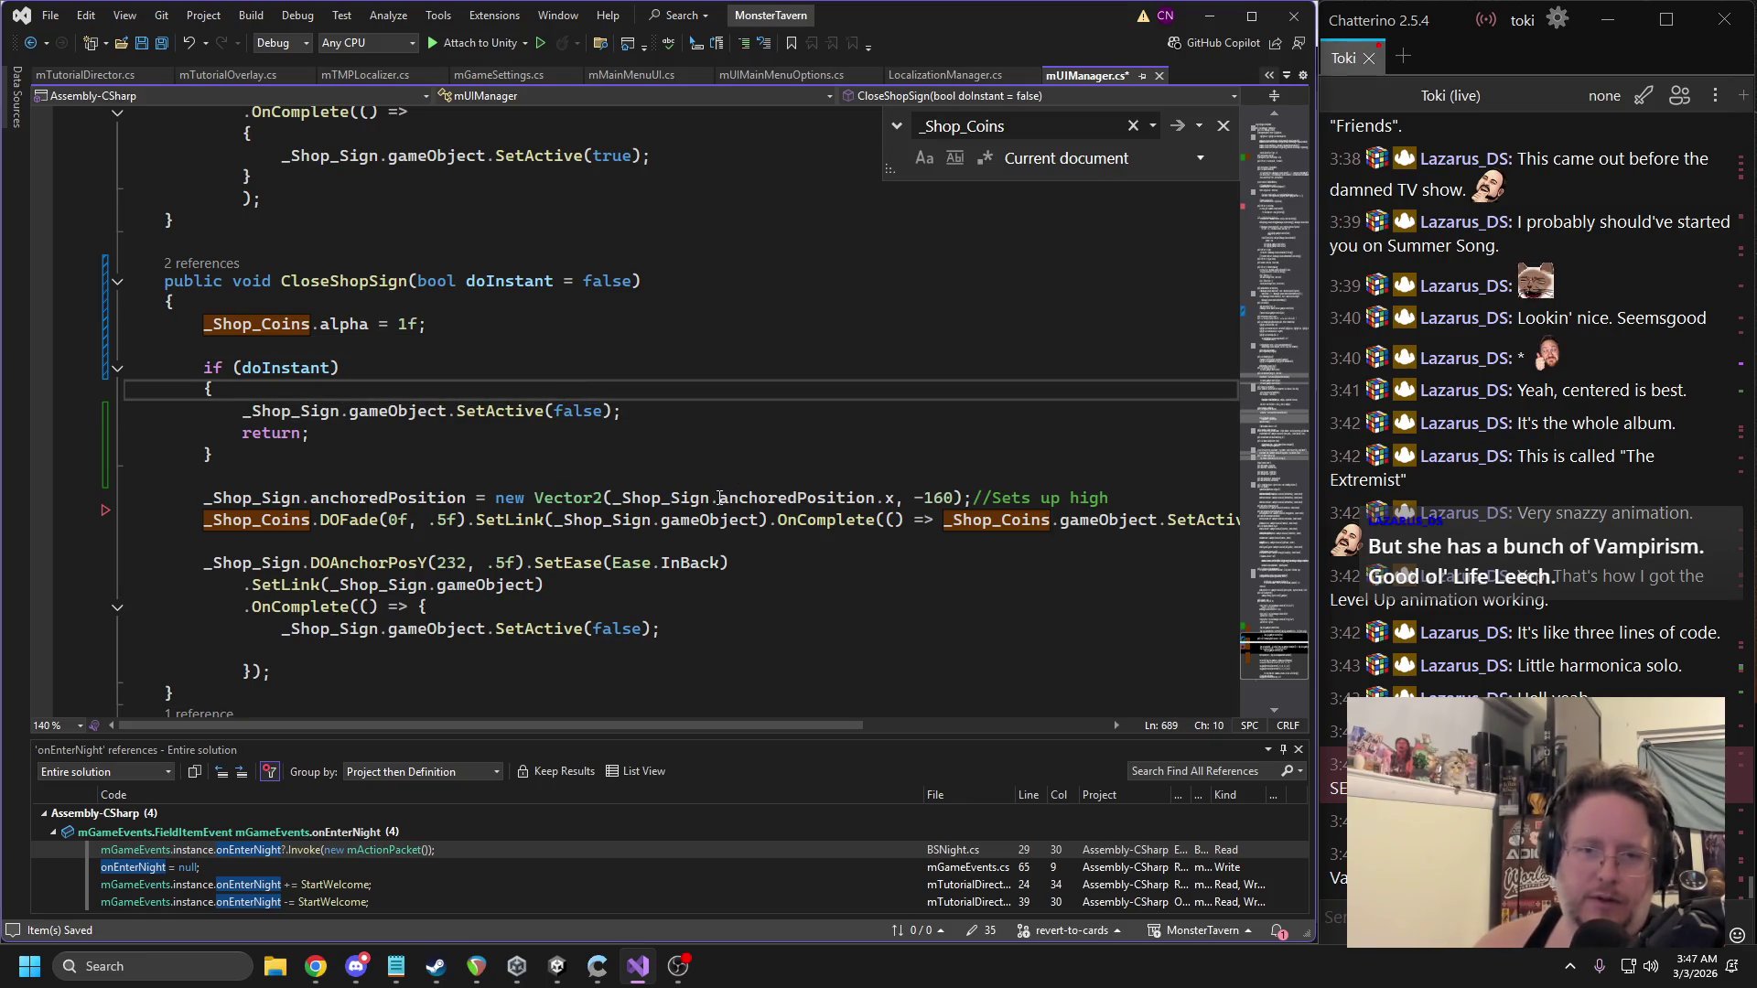
pyautogui.moveTo(203, 494); pyautogui.dragTo(970, 499)
pyautogui.click(311, 376)
pyautogui.press('Return')
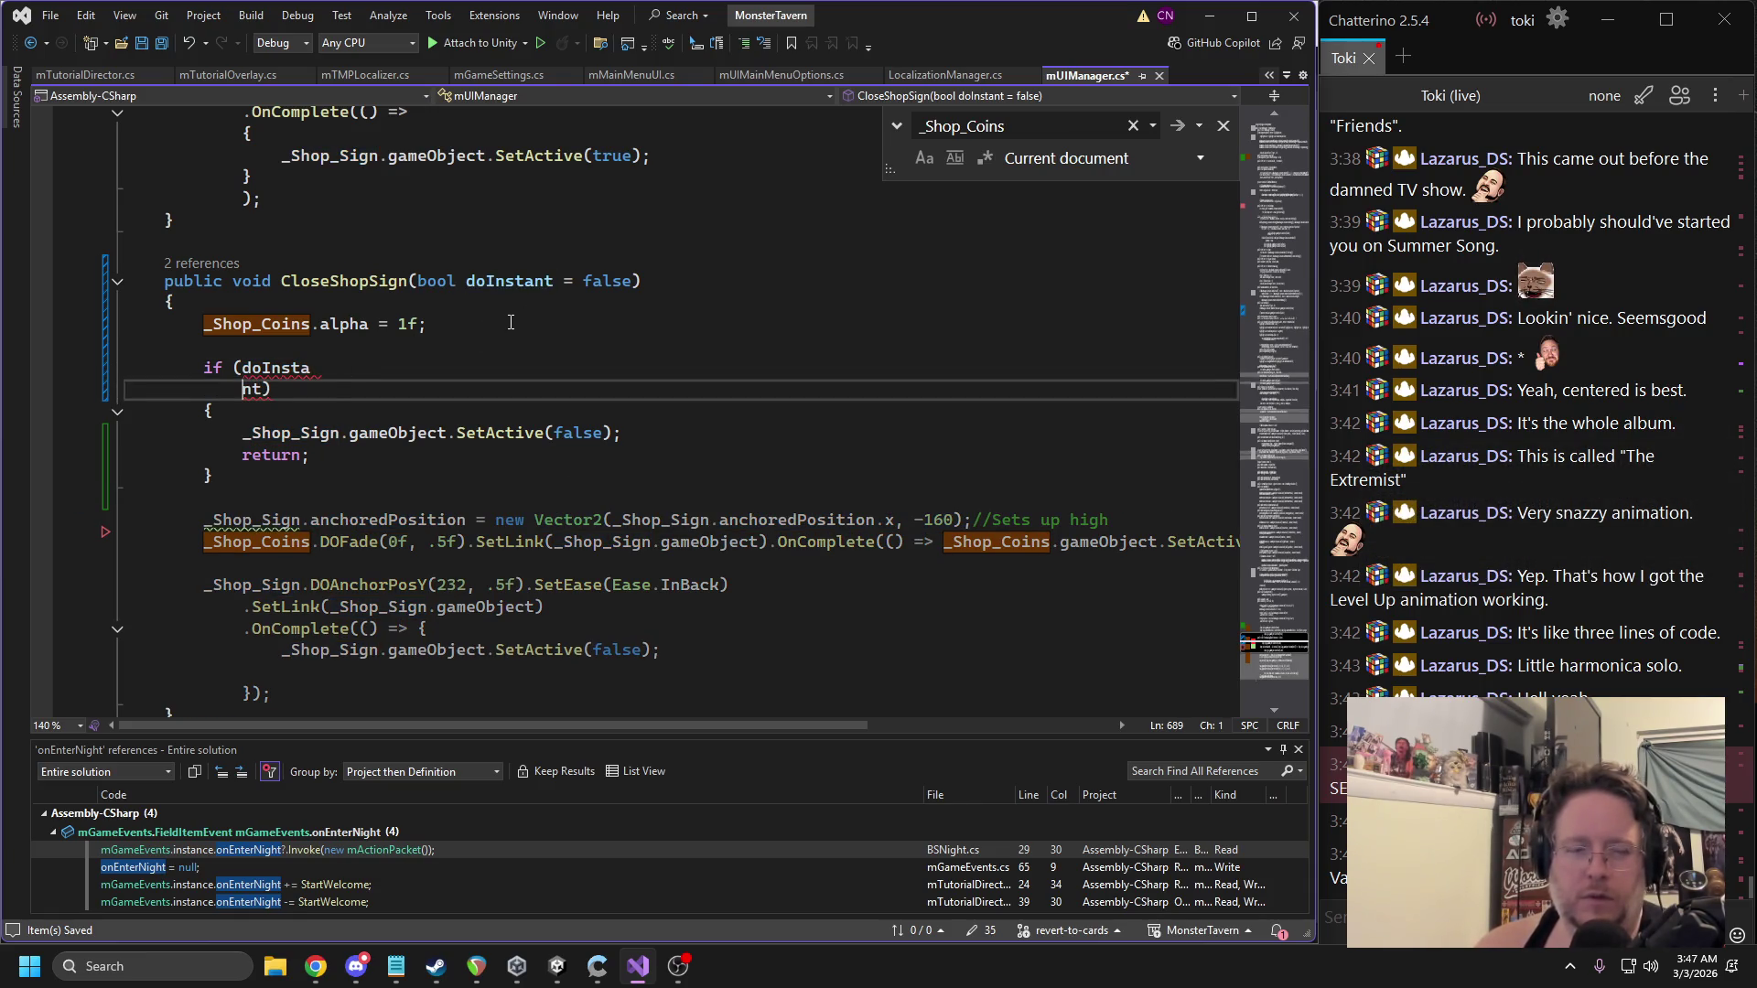
pyautogui.hotkey('ctrl', 'z')
pyautogui.click(322, 384)
pyautogui.press('Return')
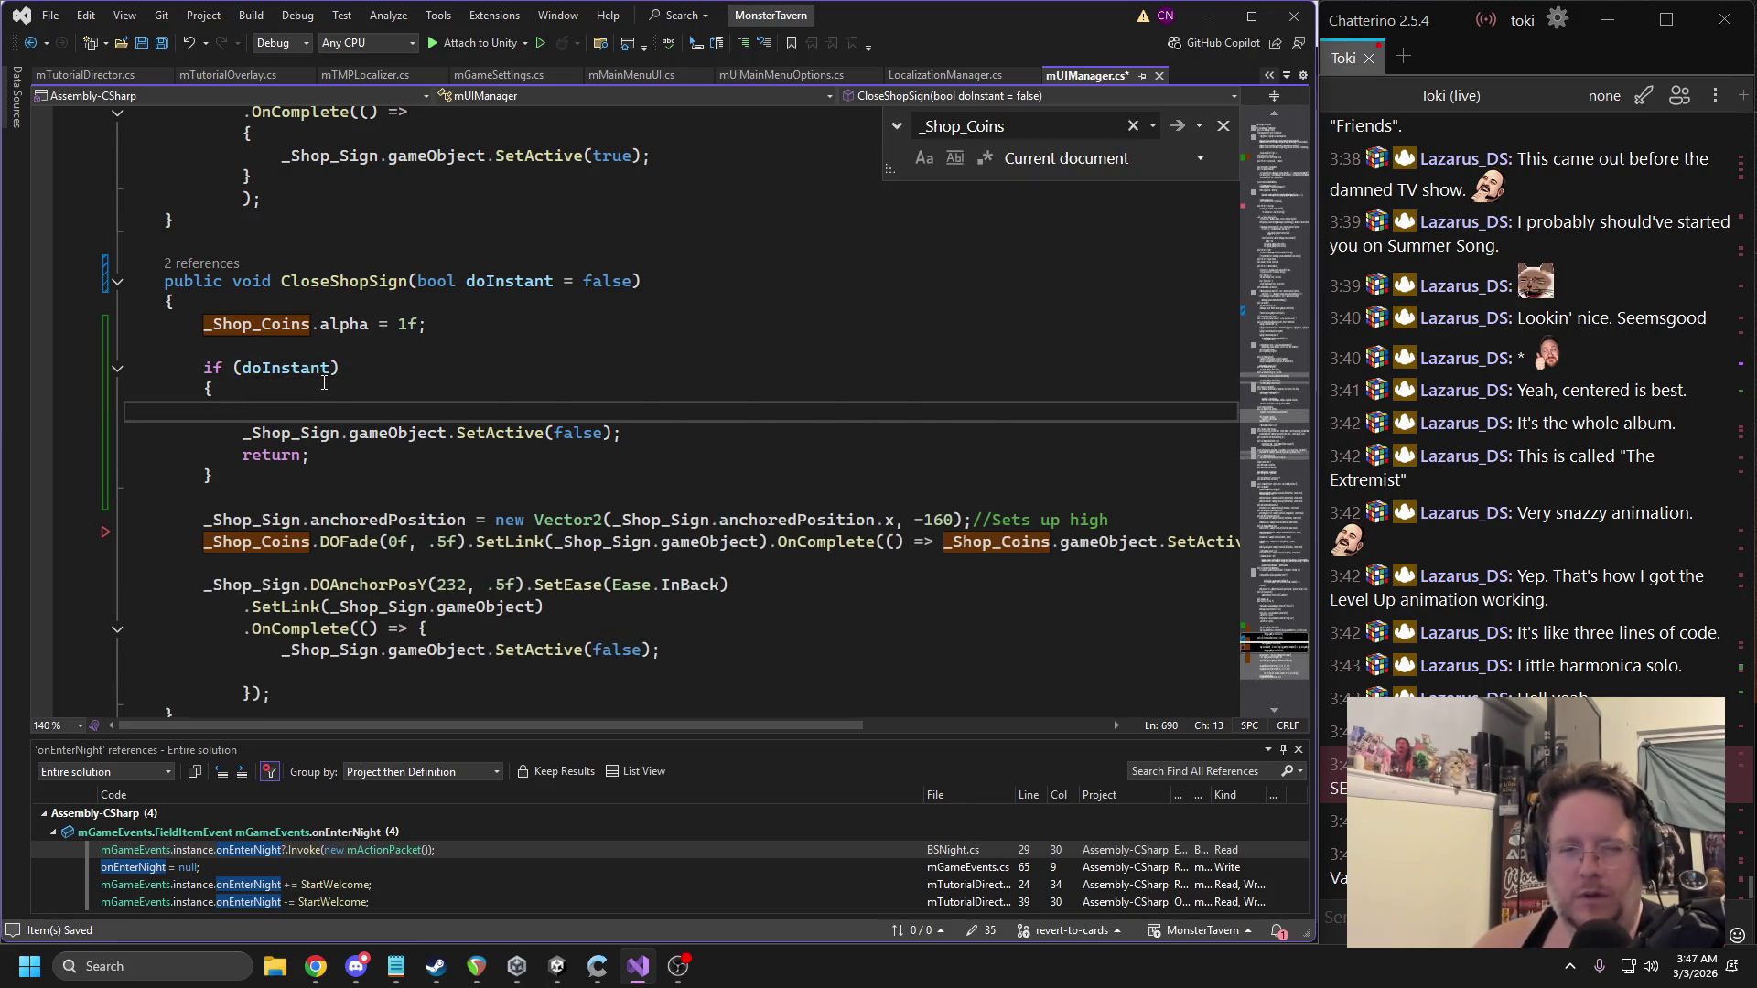
pyautogui.hotkey('ctrl', 'v')
# Replace -160 with 232 in the doInstant line and save mUIManager.cs.
pyautogui.doubleClick(451, 584)
pyautogui.moveTo(956, 414); pyautogui.dragTo(987, 414)
pyautogui.hotkey('ctrl', 'v')
pyautogui.hotkey('ctrl', 's')
pyautogui.click(83, 75)
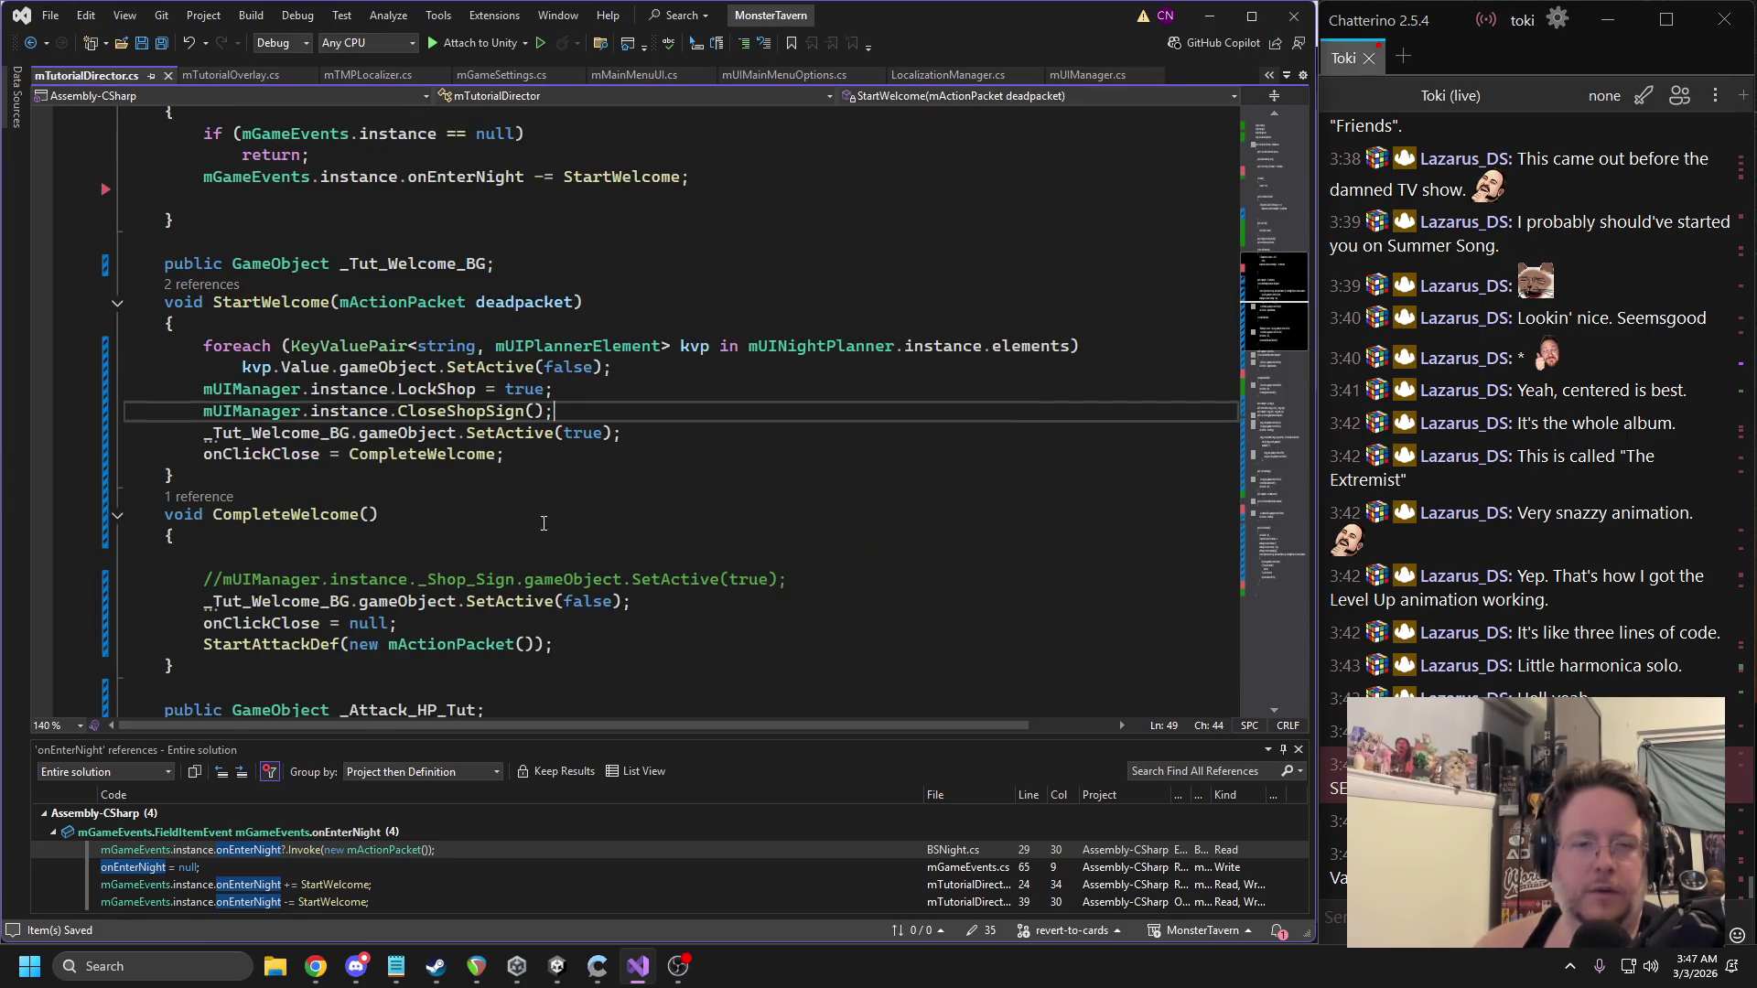
# Pass true to the CloseShopSign call in StartWelcome, then let Unity recompile.
pyautogui.write('true')
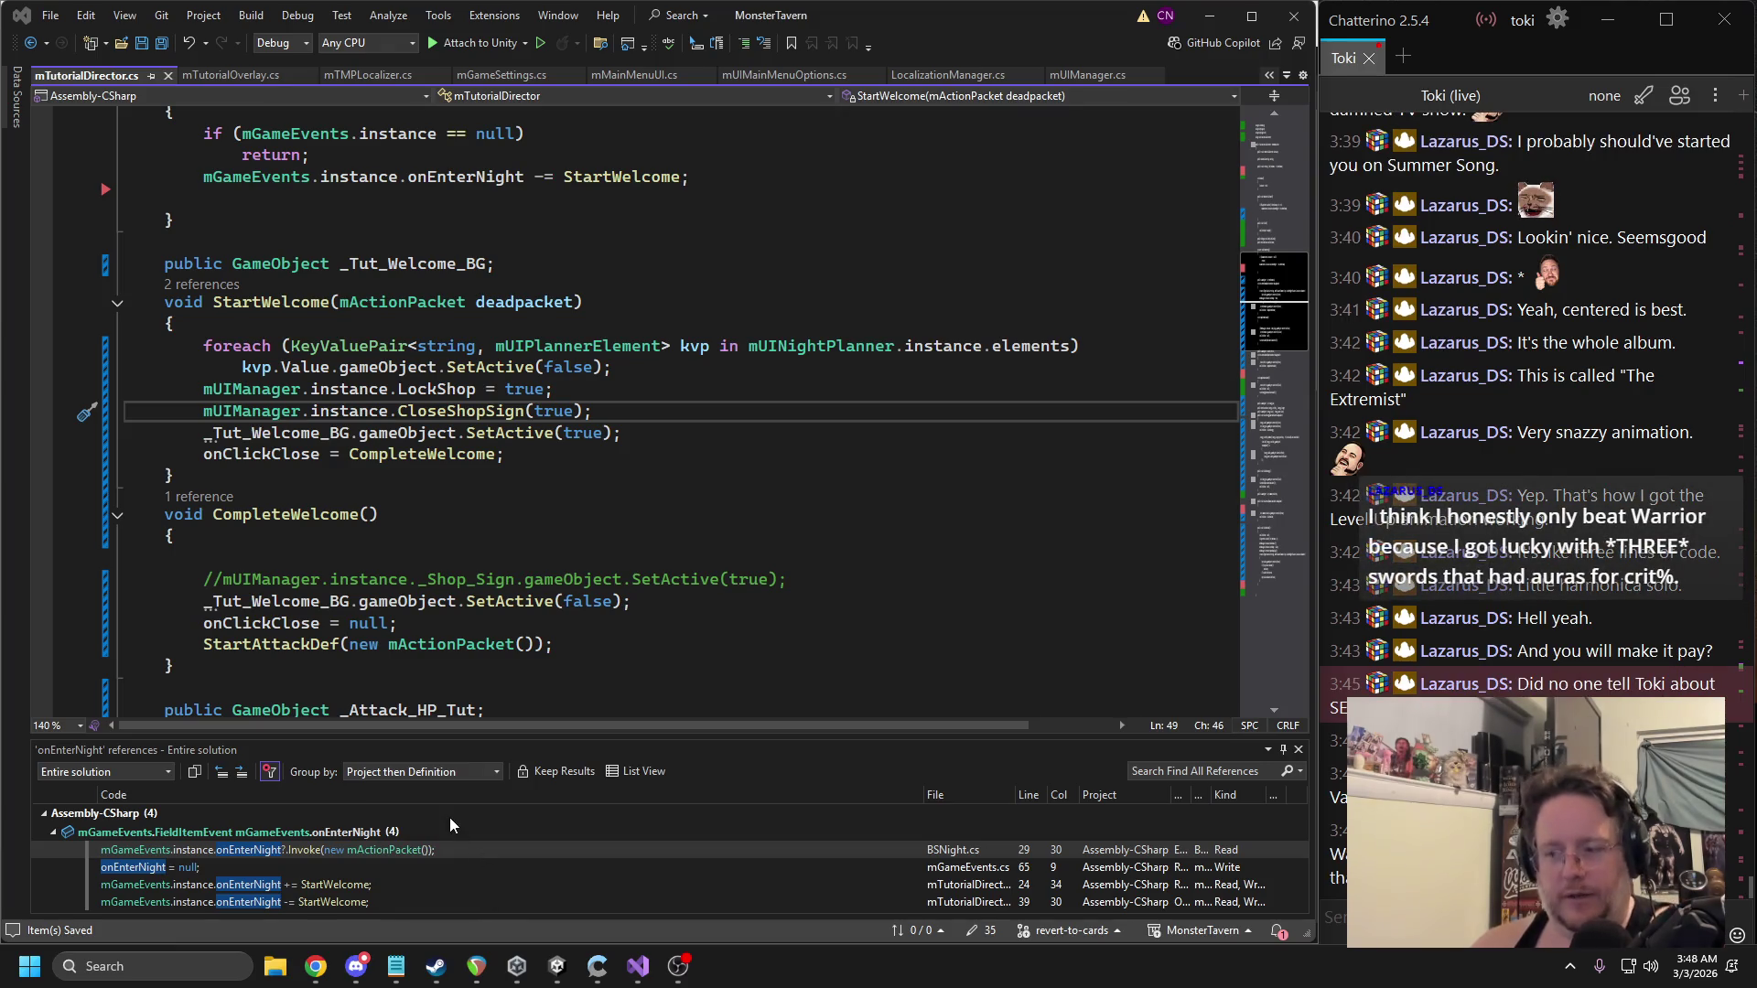
pyautogui.moveTo(443, 417)
pyautogui.hotkey('alt', 'Tab')
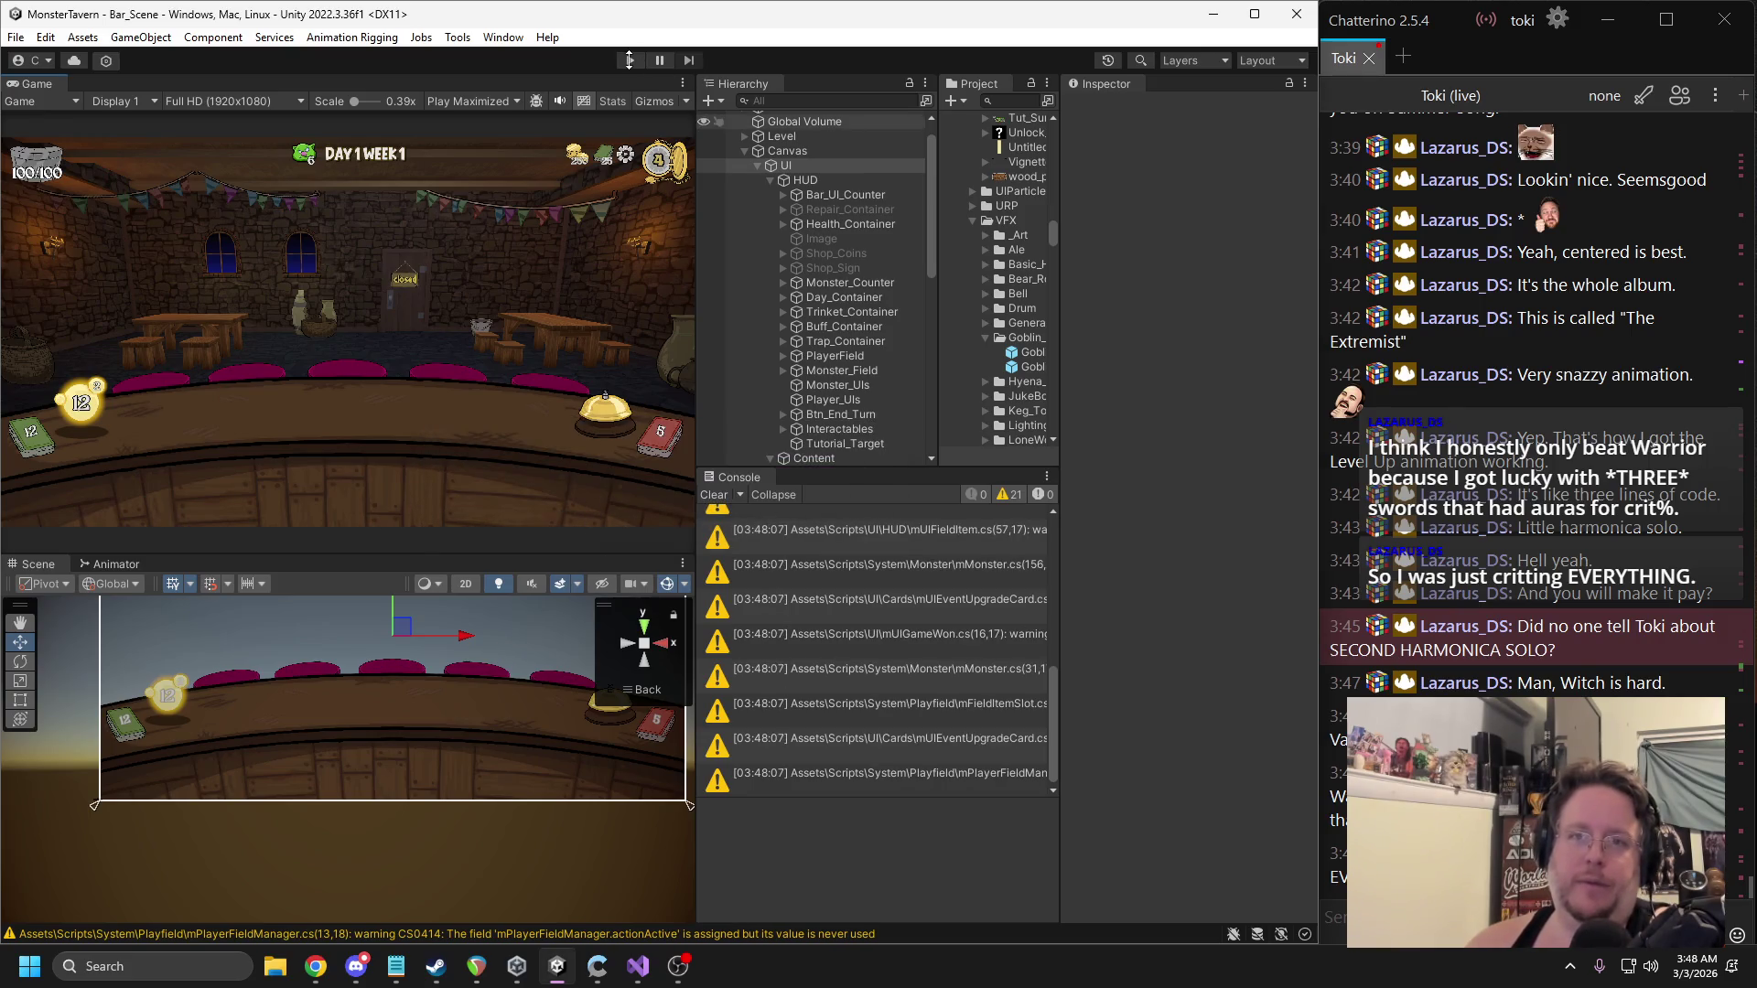
# Playtest a new game from the Main Menu through the Welcome and Card Info panels, then stop.
pyautogui.click(630, 60)
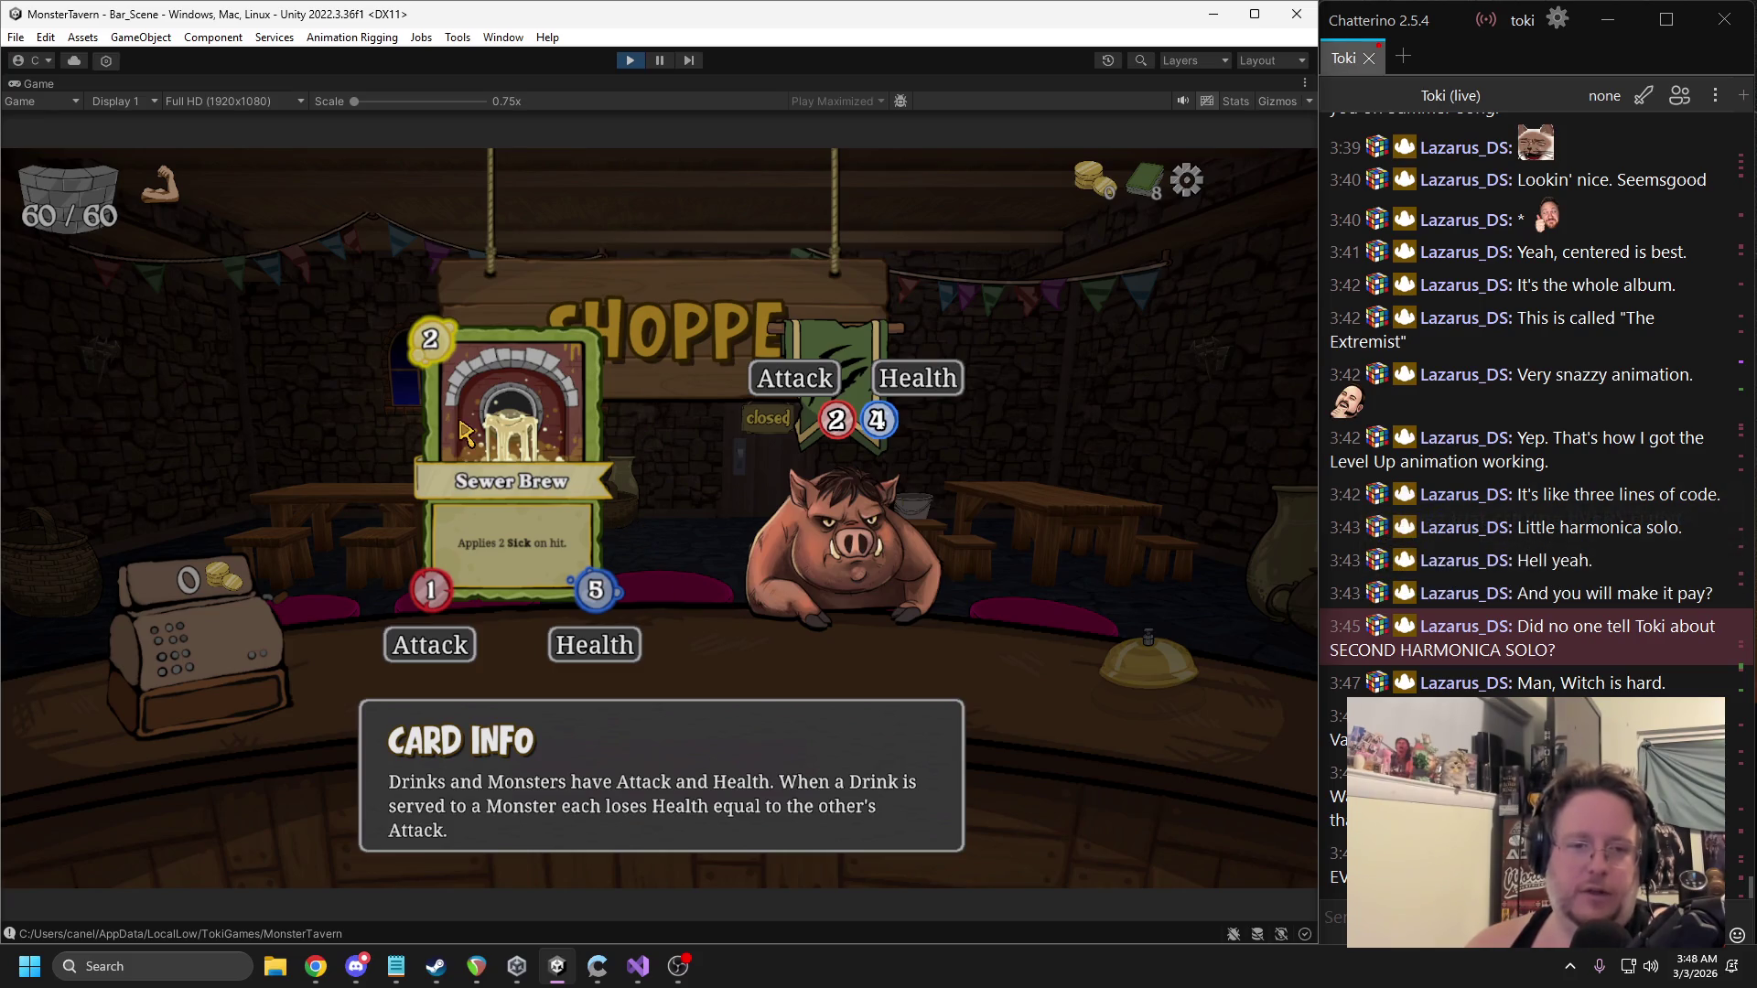
pyautogui.click(312, 267)
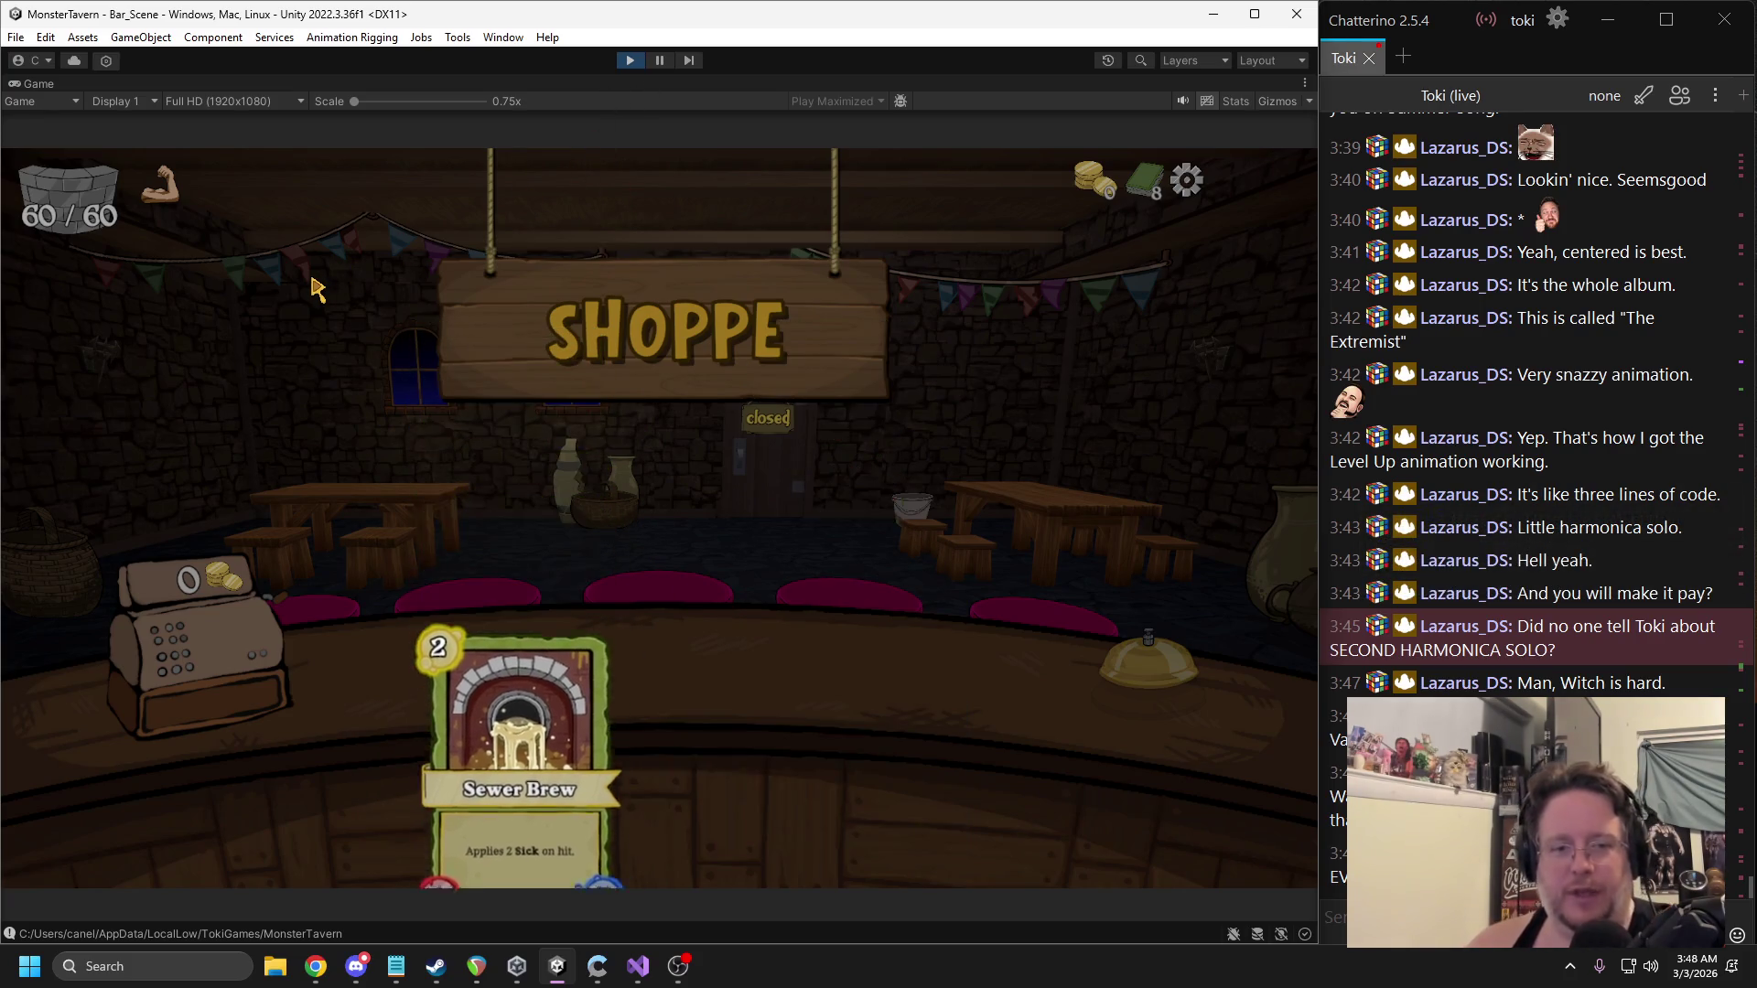
pyautogui.press('Escape')
pyautogui.click(451, 413)
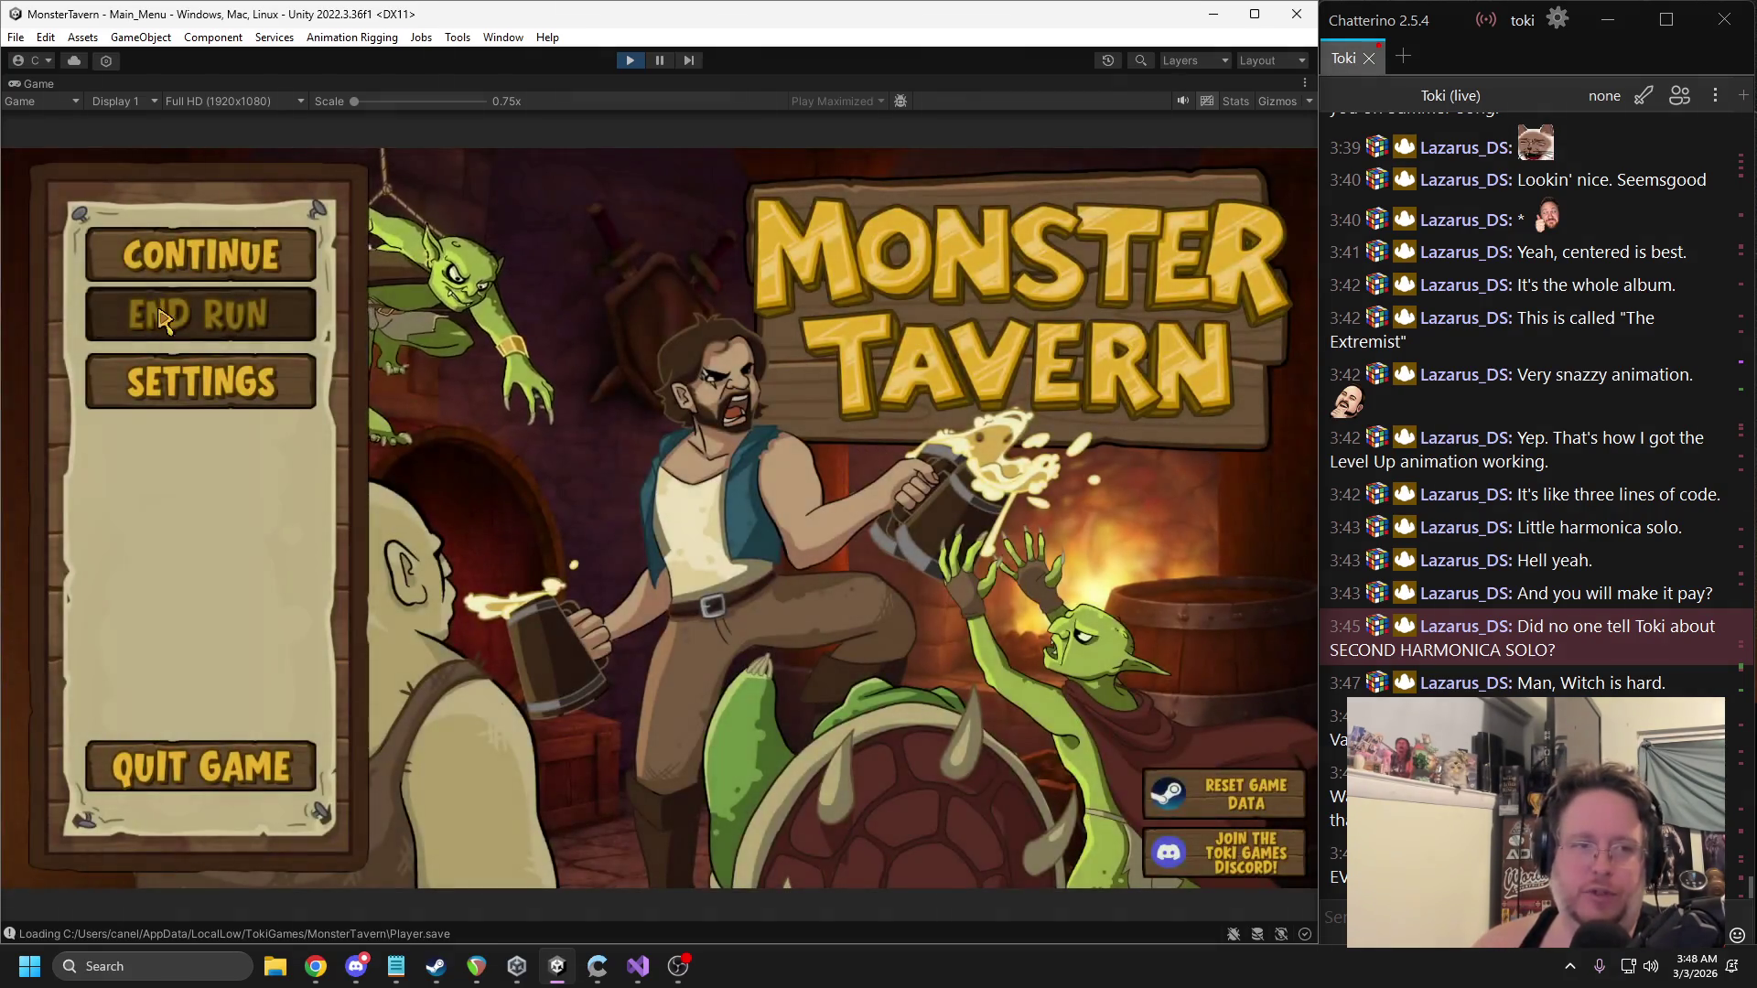
pyautogui.click(228, 255)
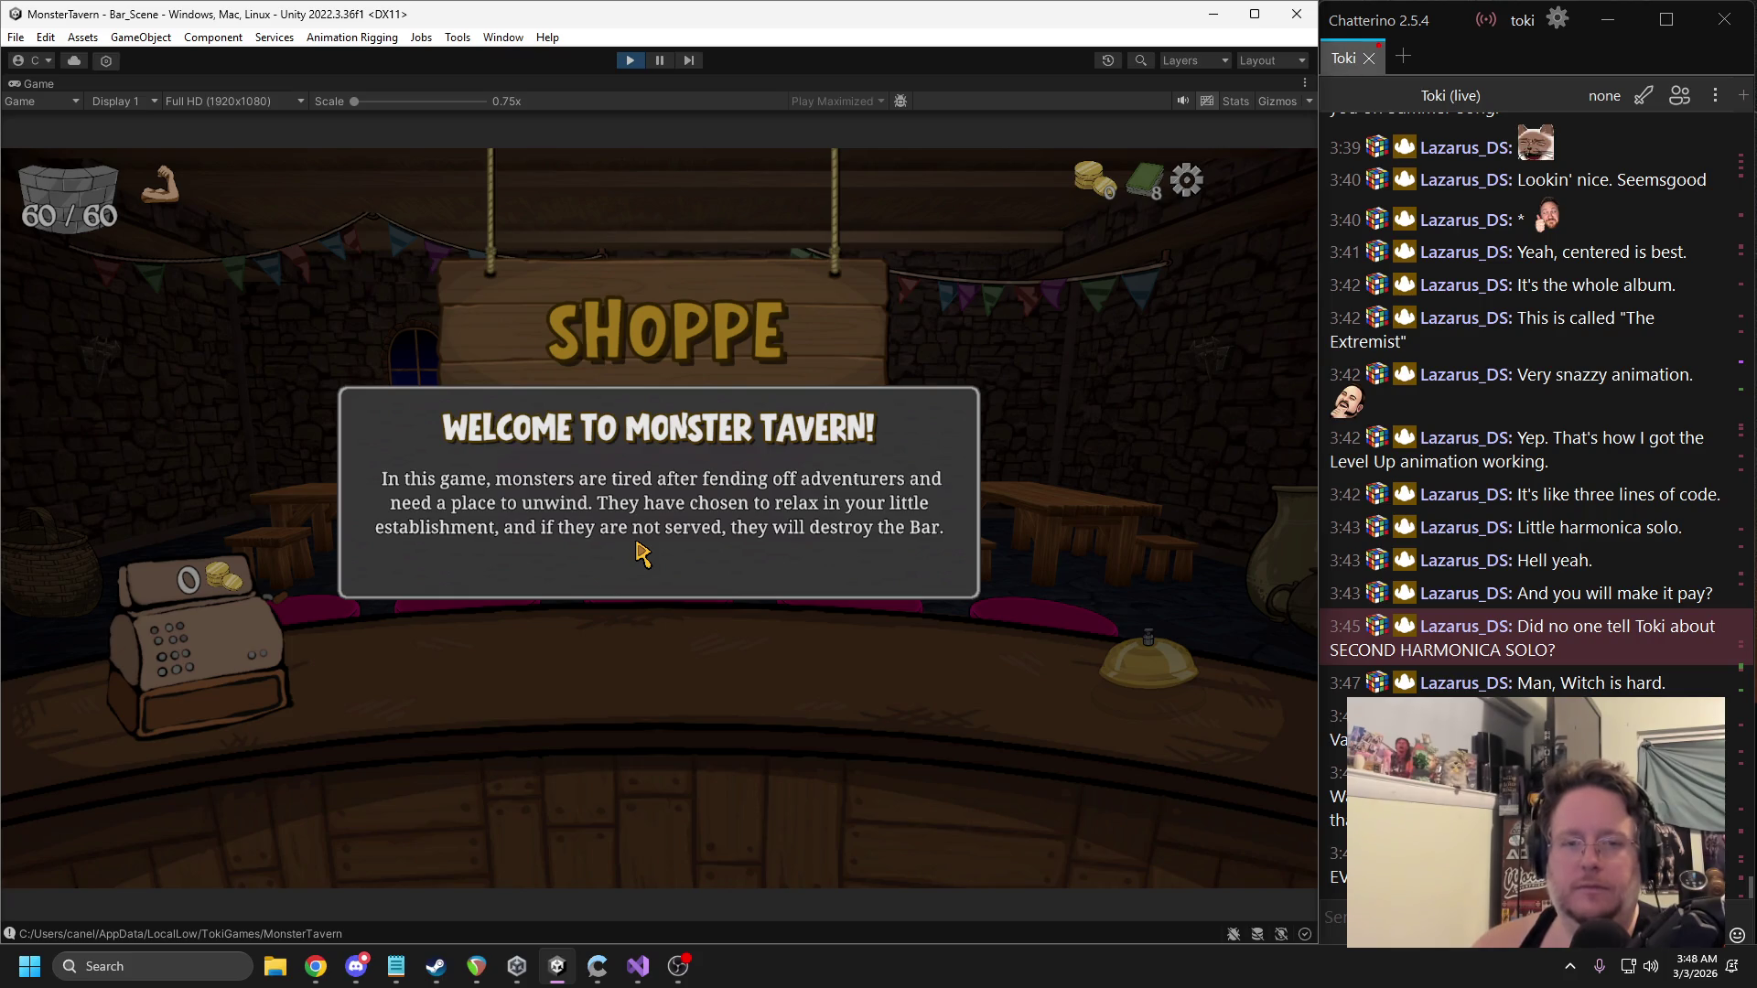
pyautogui.click(640, 551)
pyautogui.click(704, 569)
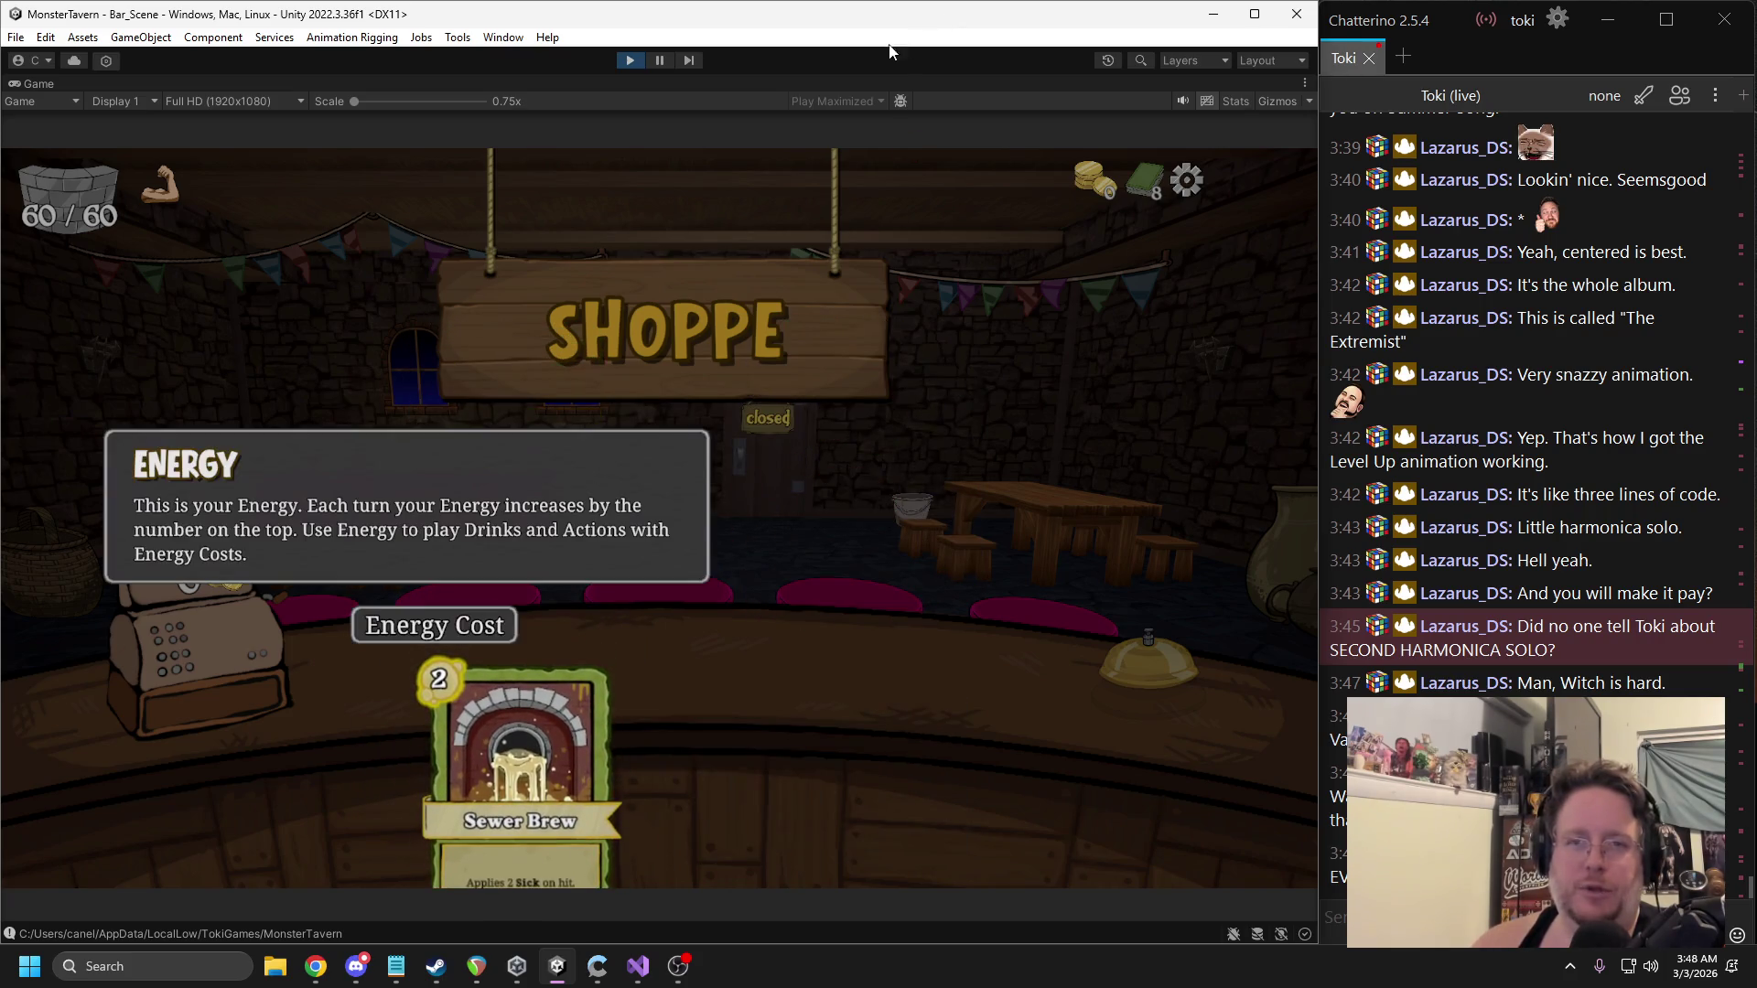
pyautogui.click(632, 61)
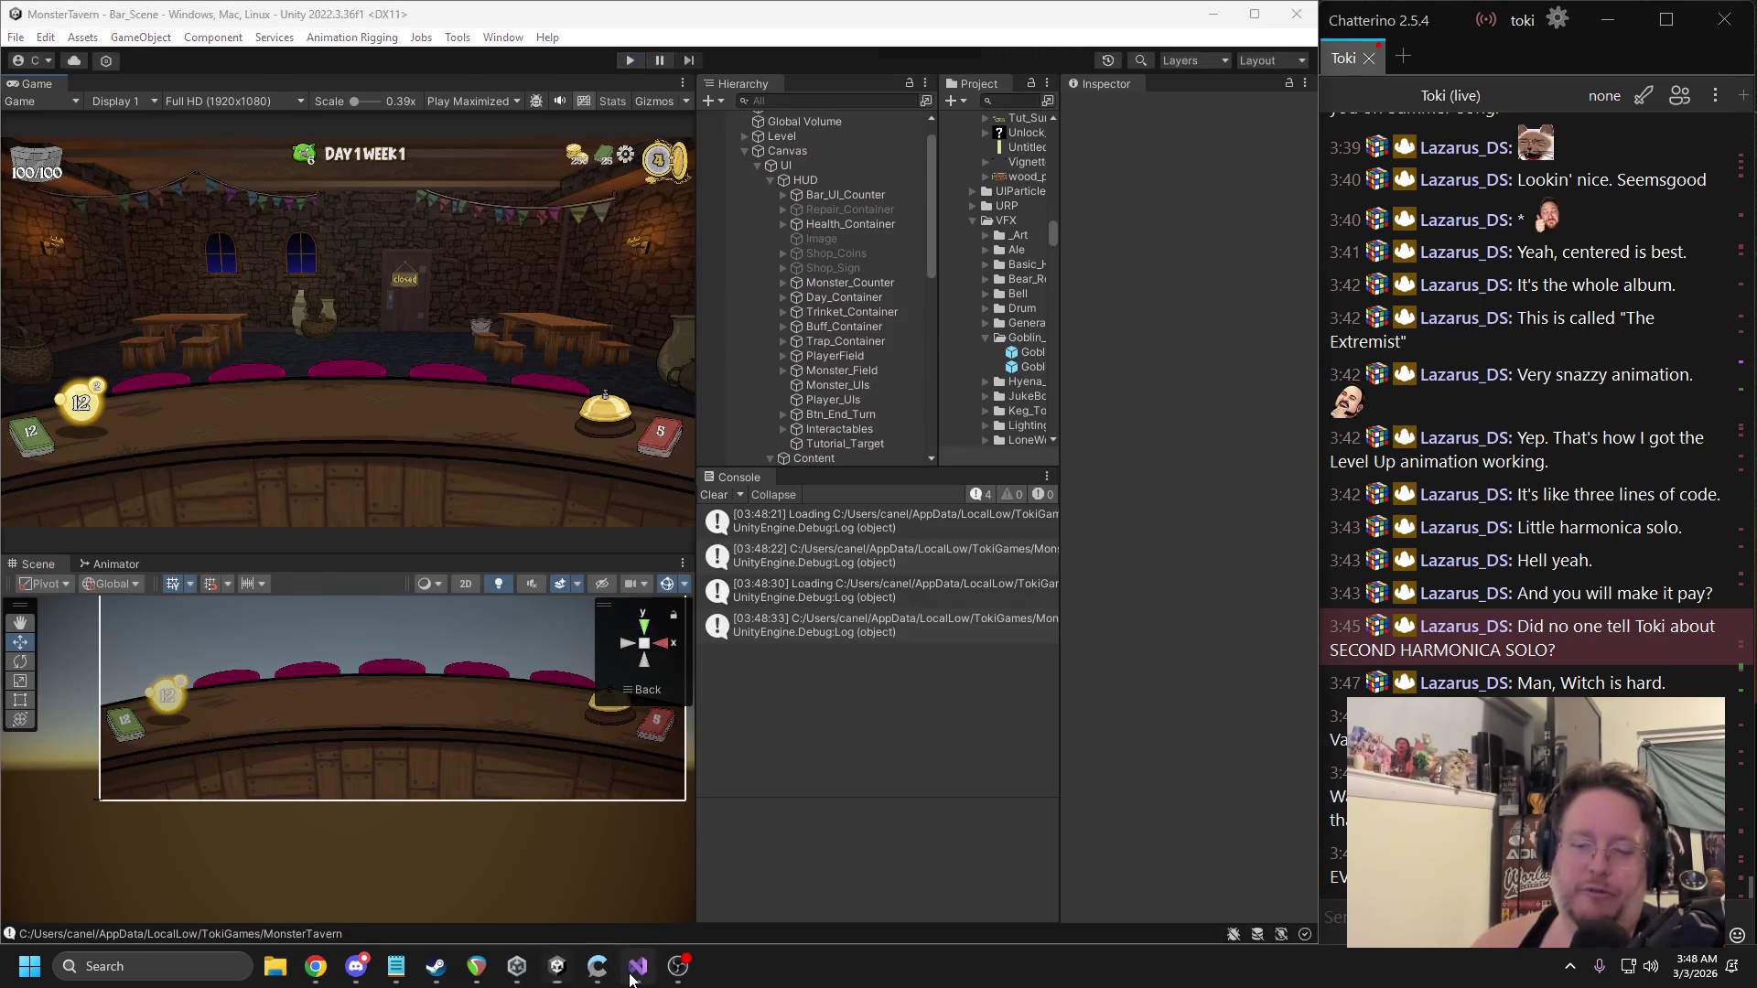
pyautogui.click(632, 979)
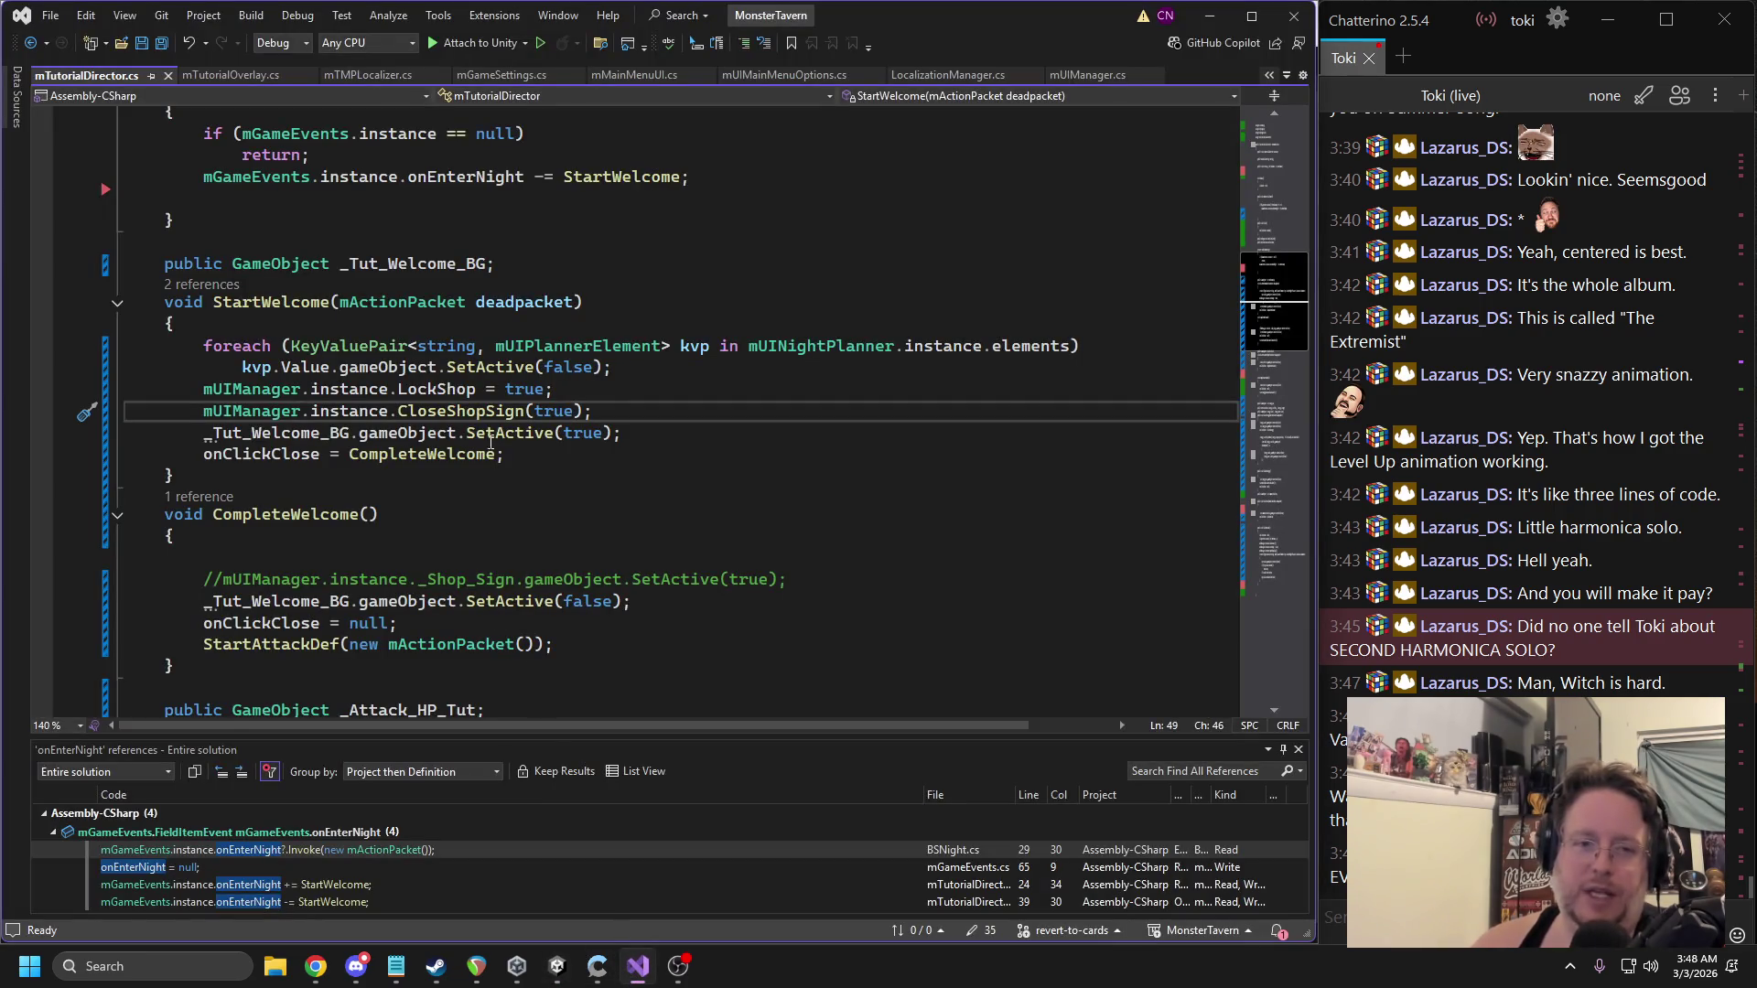
# Log OPENING SHOP in OpenShopSign and CLOSING SHOP in CloseShopSign, then save mUIManager.cs.
pyautogui.click(542, 446)
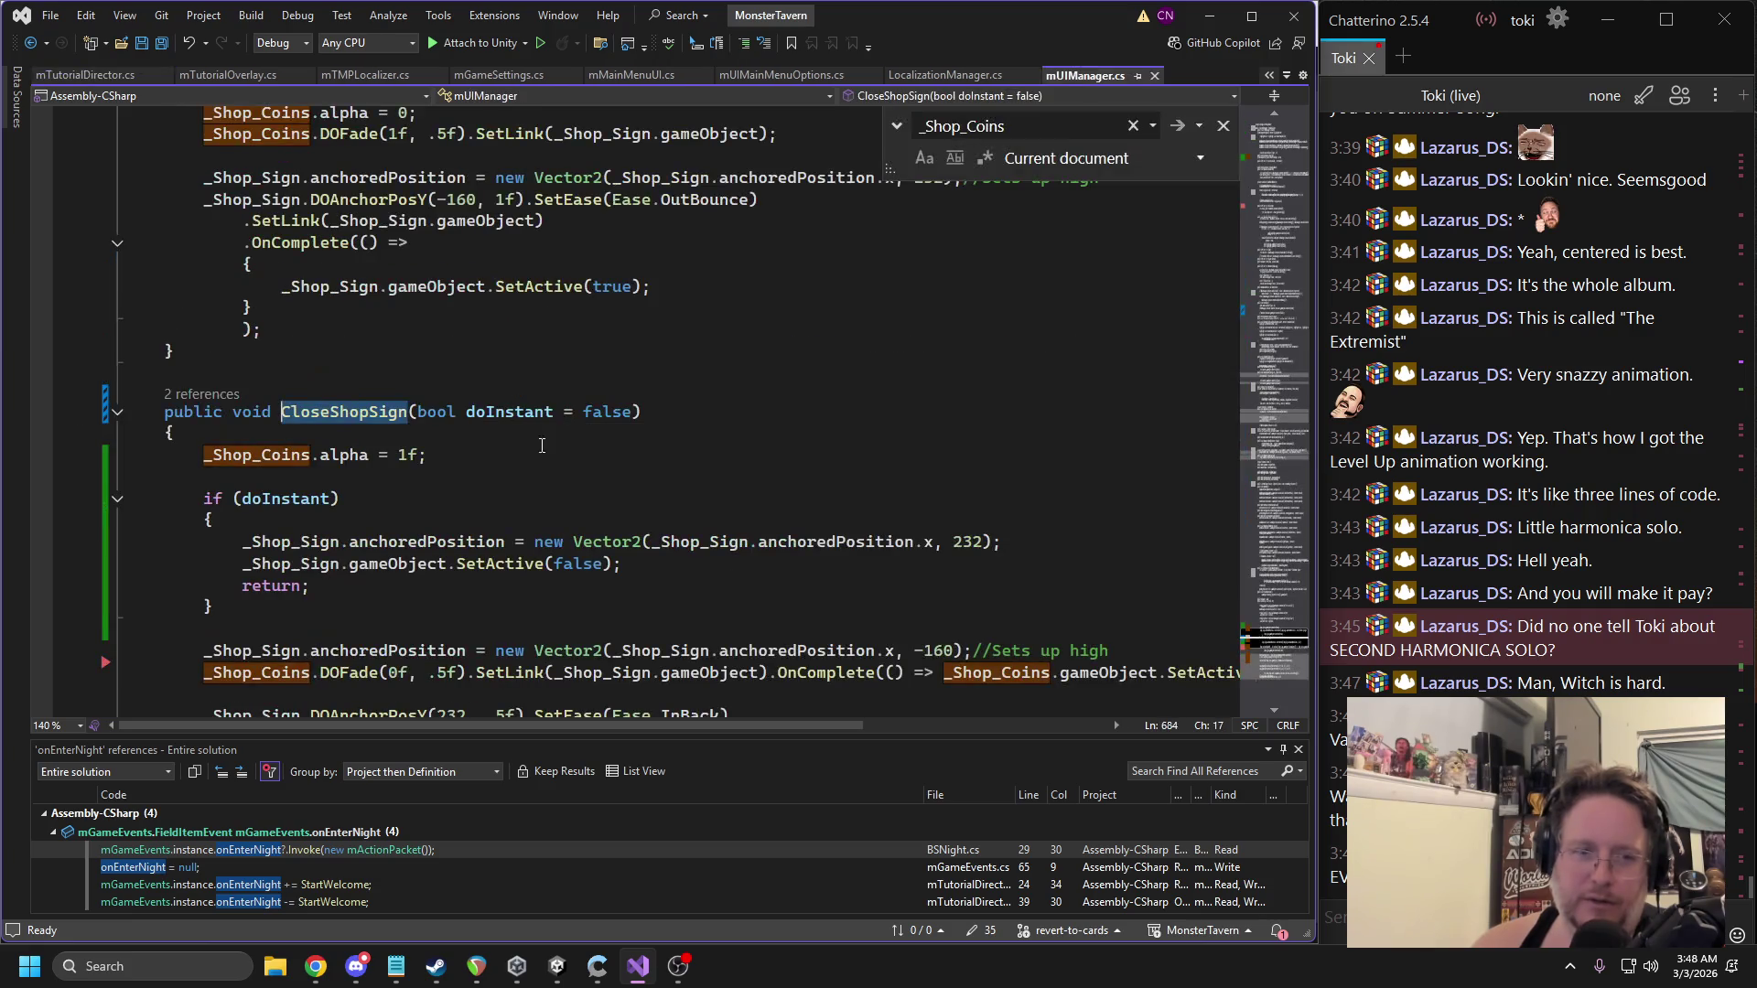
pyautogui.scroll(4, 542, 446)
pyautogui.click(330, 265)
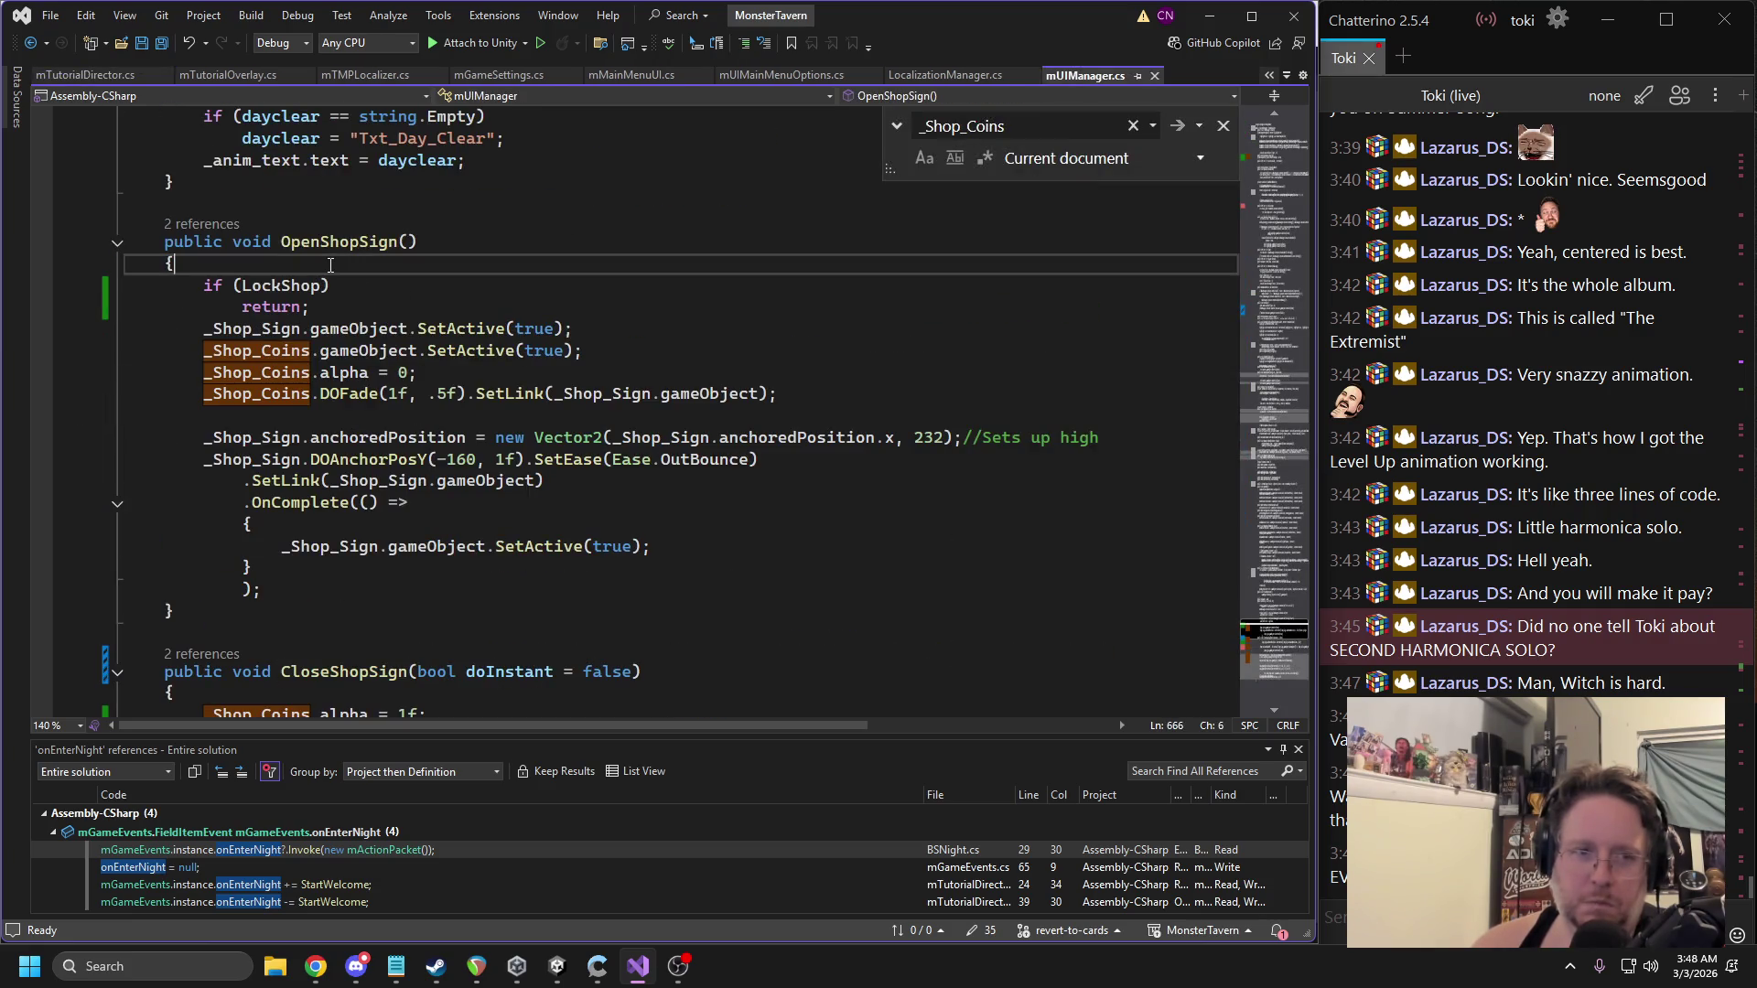
pyautogui.press('Return')
pyautogui.write('Debug.l')
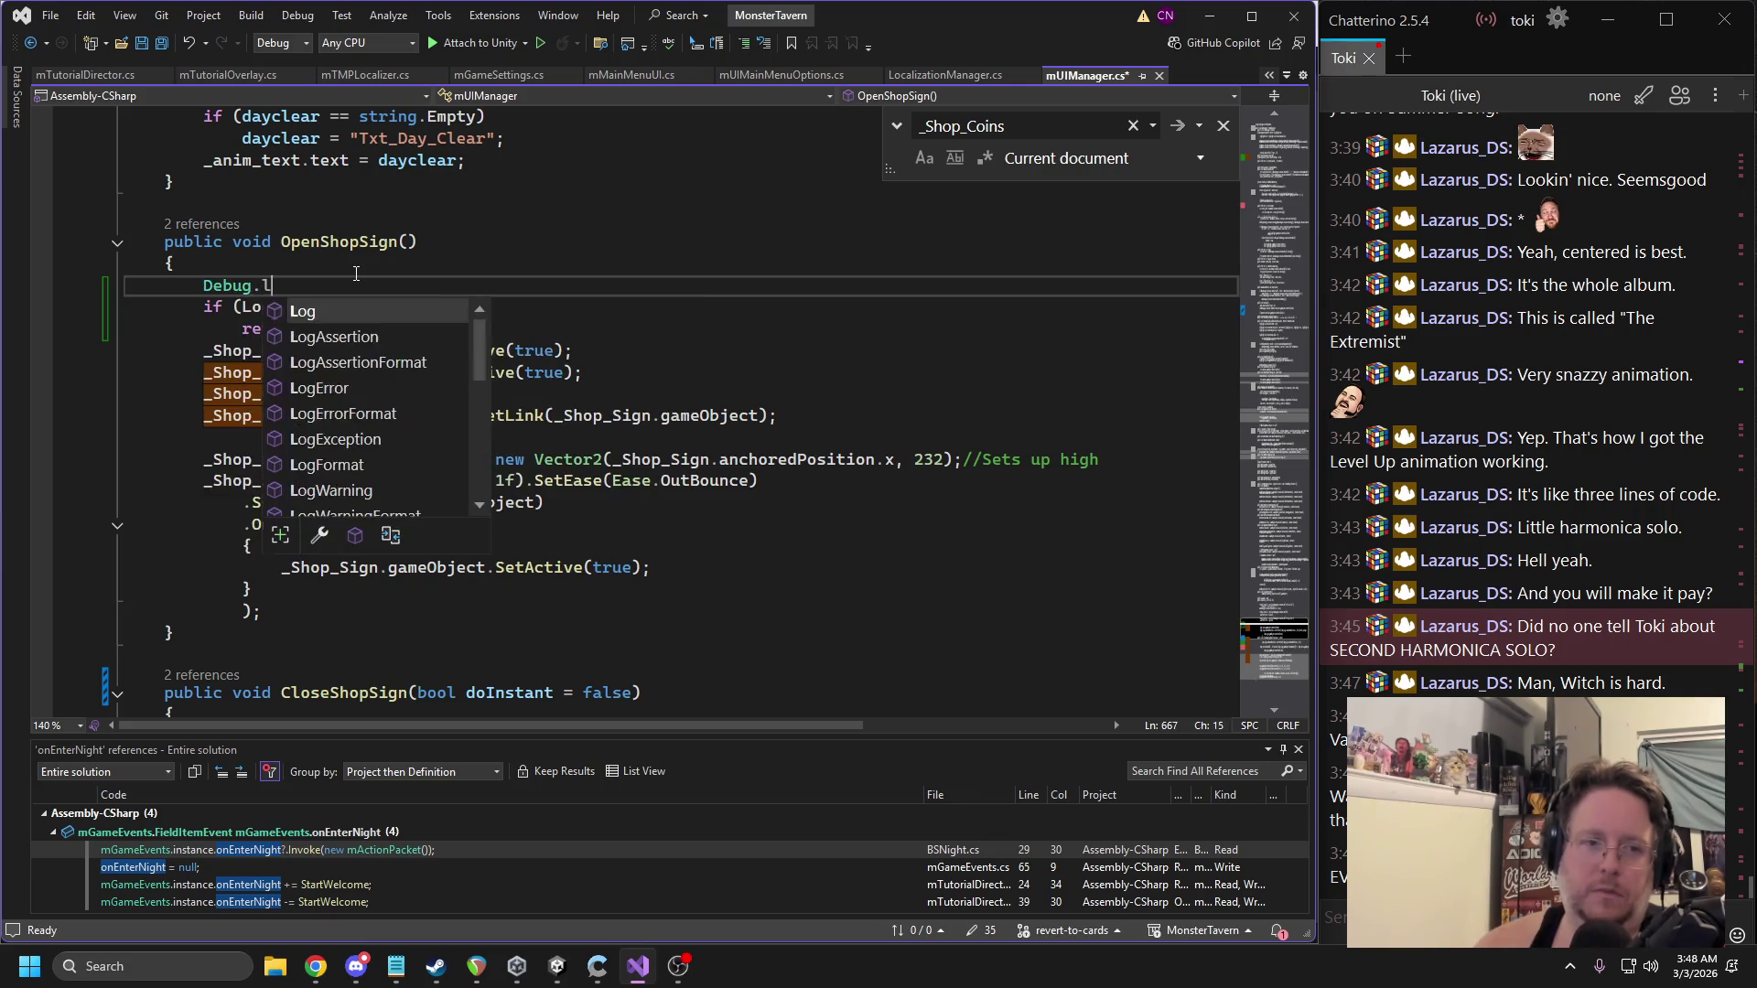
pyautogui.write('("OPENING SHOP");')
pyautogui.press('Home')
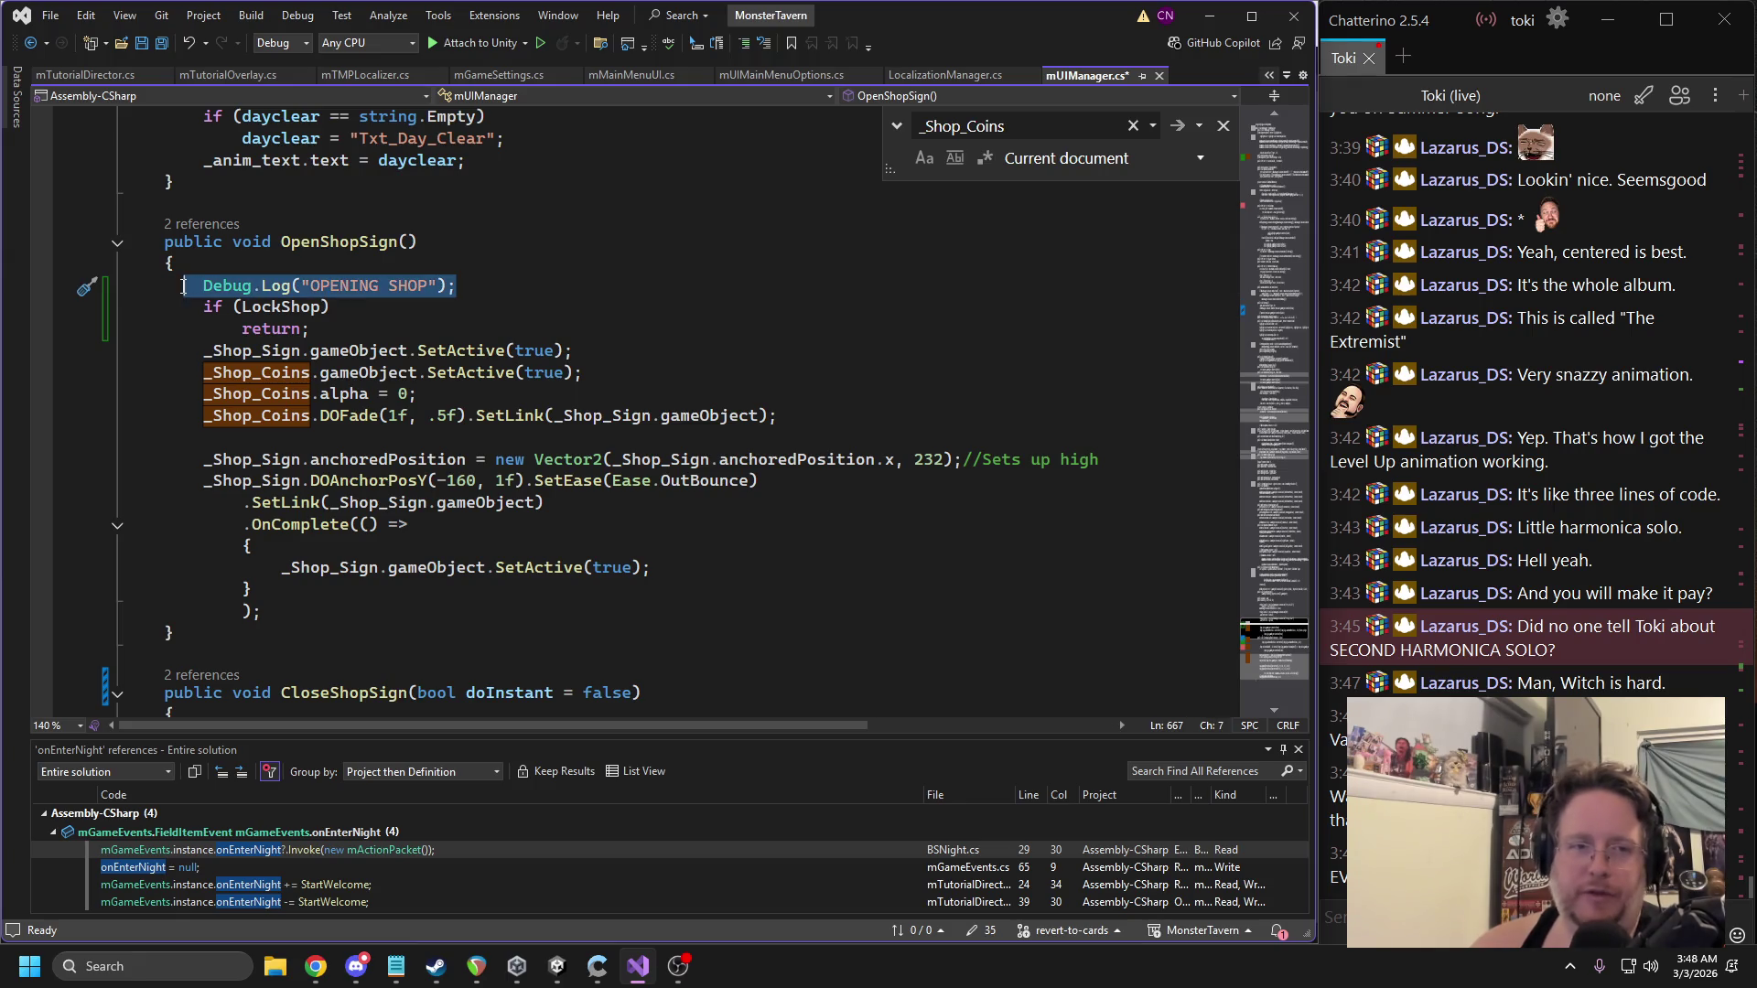
pyautogui.scroll(-6, 300, 497)
pyautogui.click(299, 368)
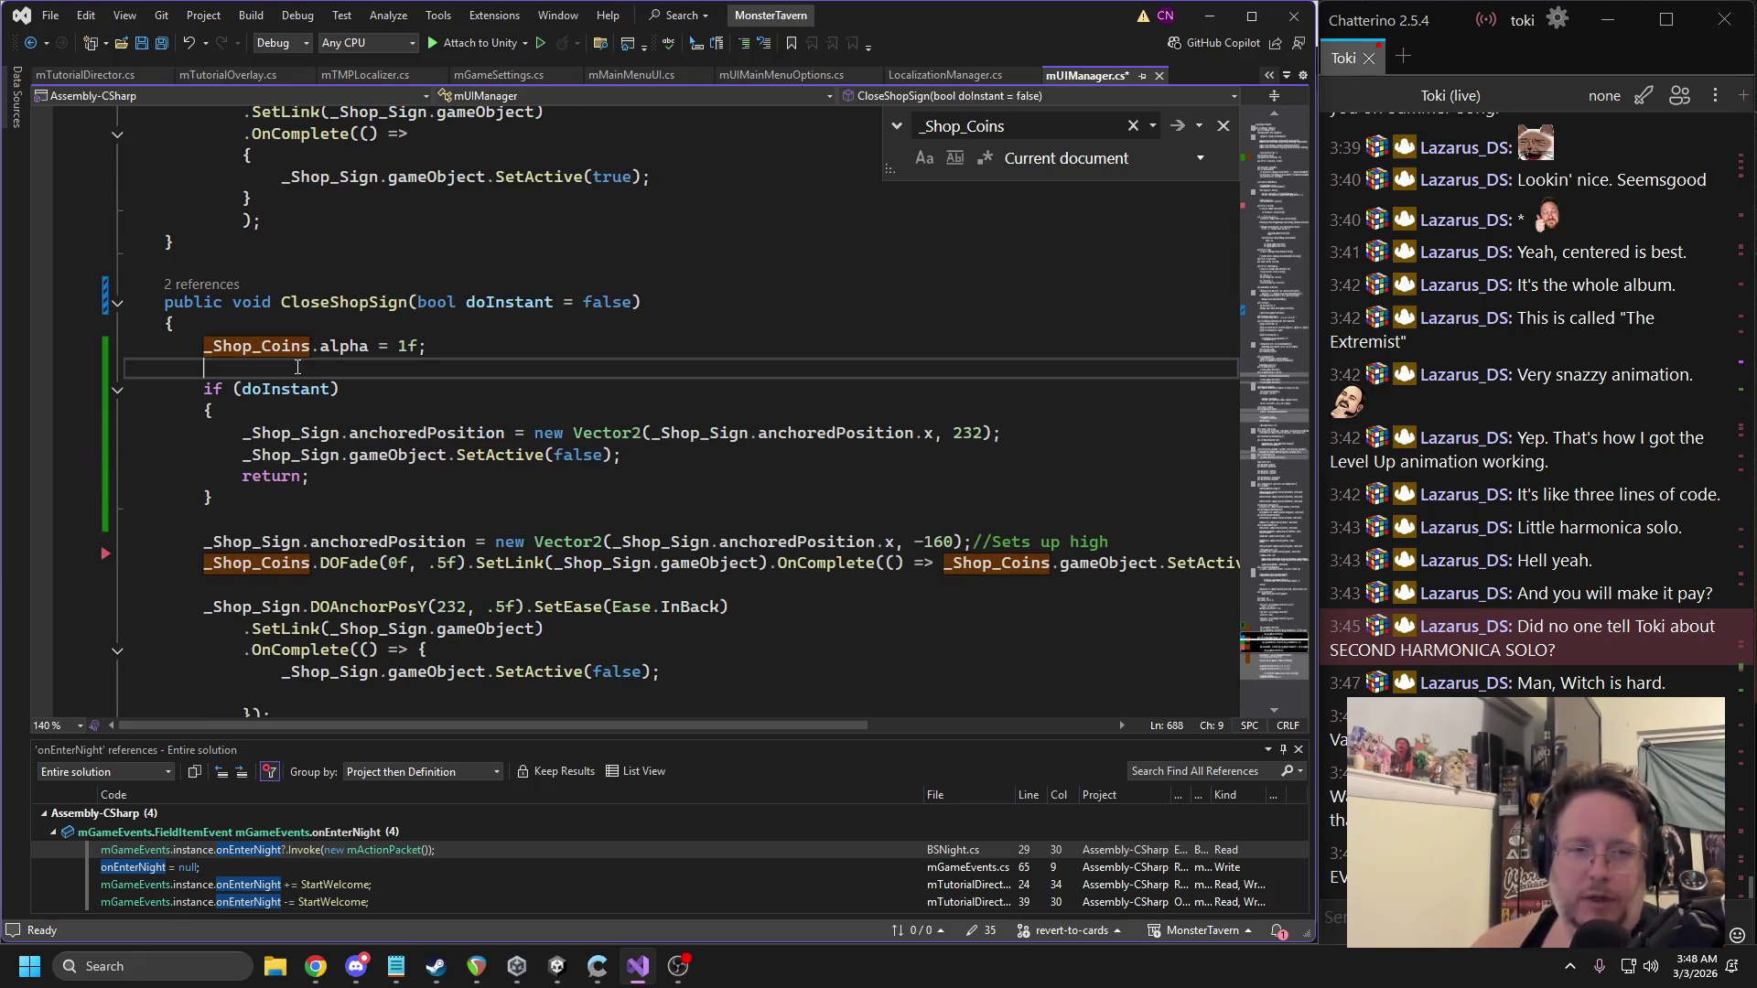
pyautogui.write('Debug.Log("OPENING SHOP");')
pyautogui.doubleClick(371, 368)
pyautogui.write('CLOSING')
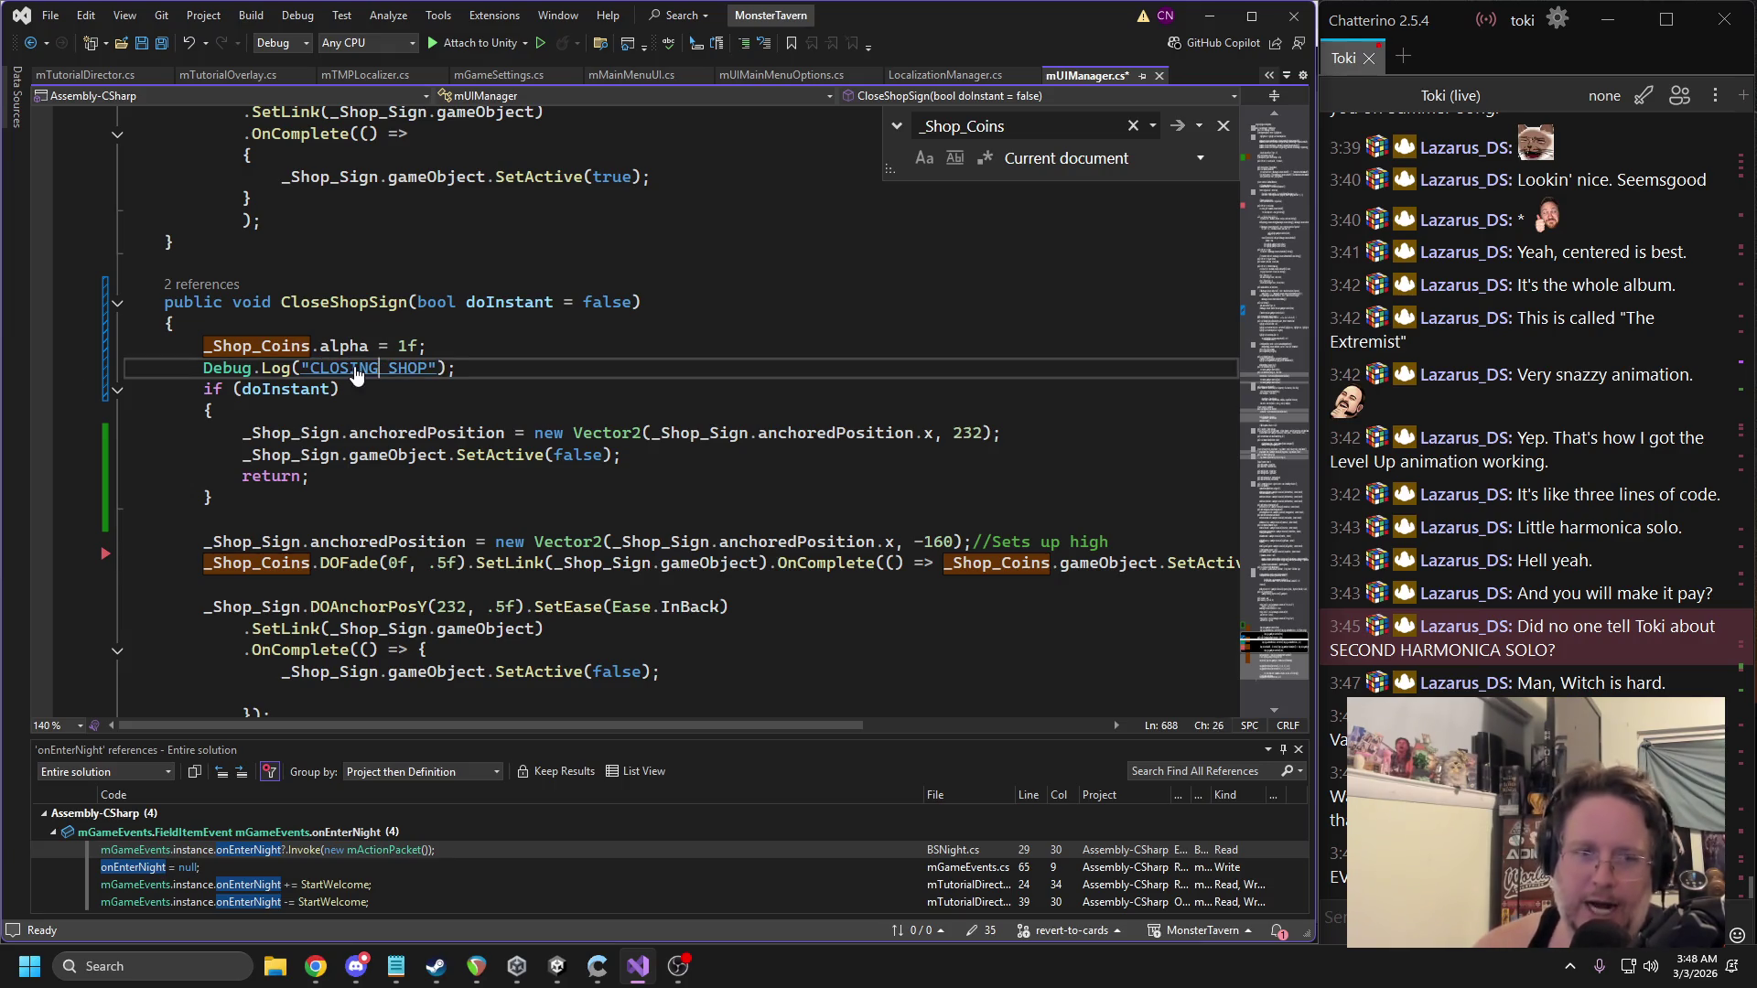
pyautogui.hotkey('ctrl', 's')
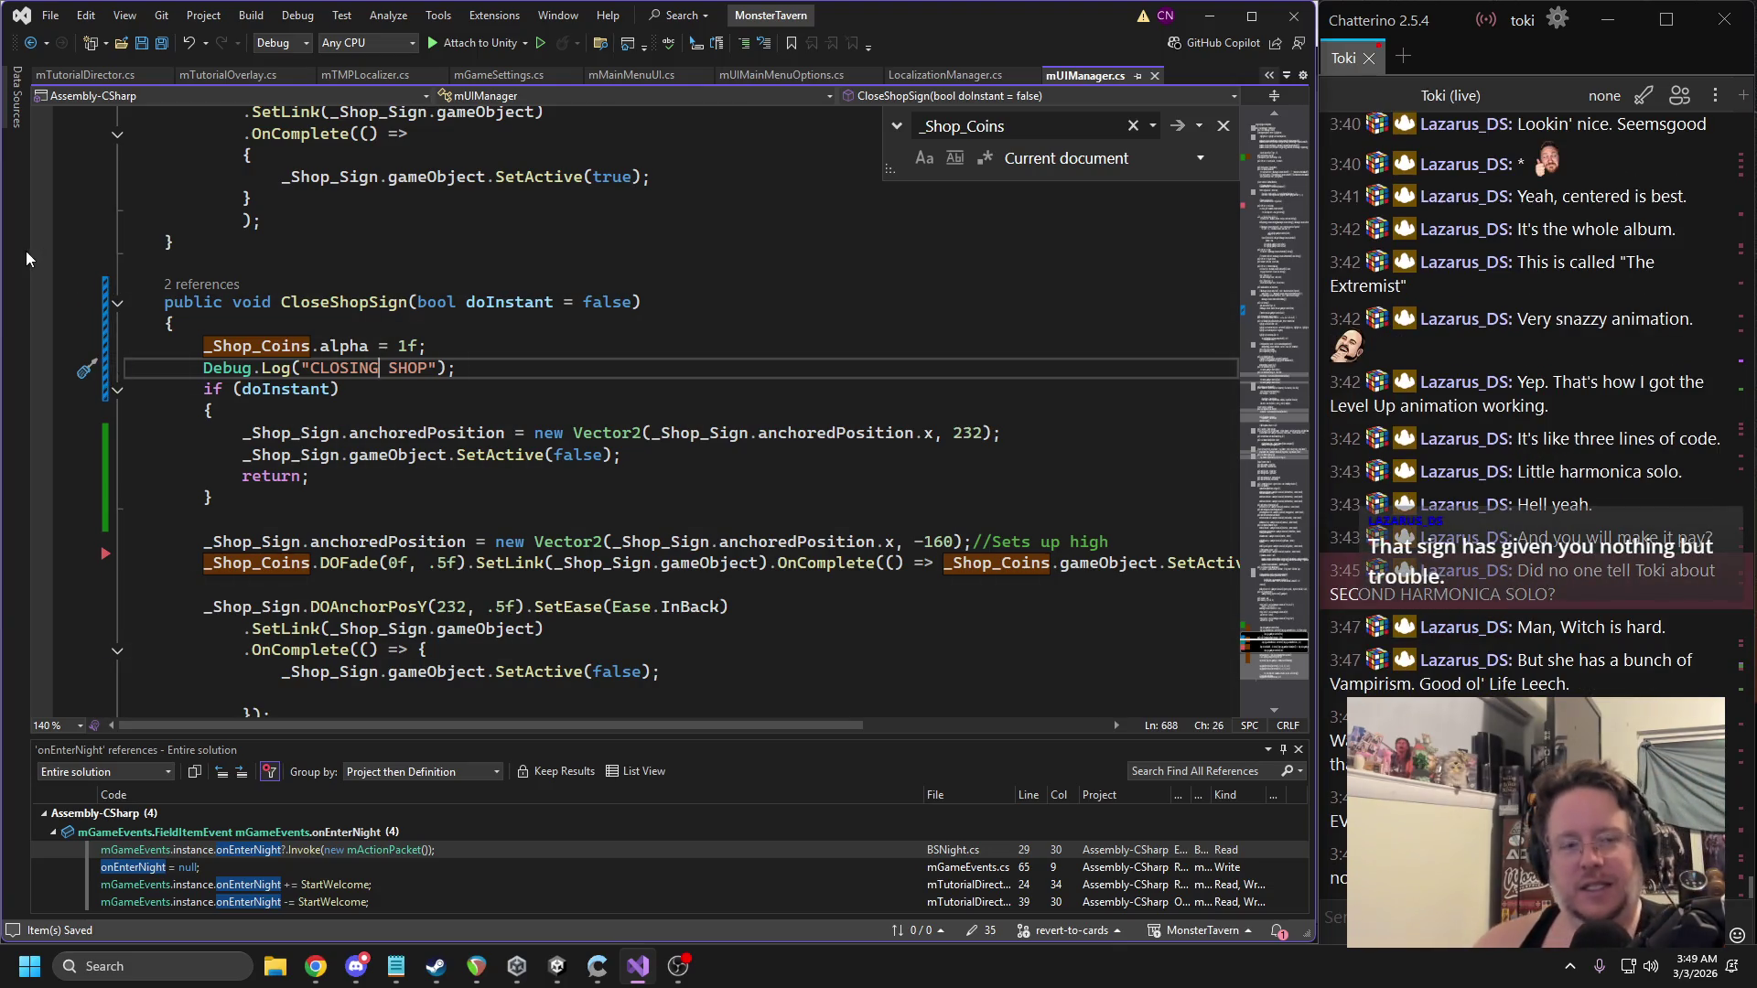
# Add Debug.Log("Start welcome") at the top of StartWelcome and save mTutorialDirector.cs.
pyautogui.click(88, 73)
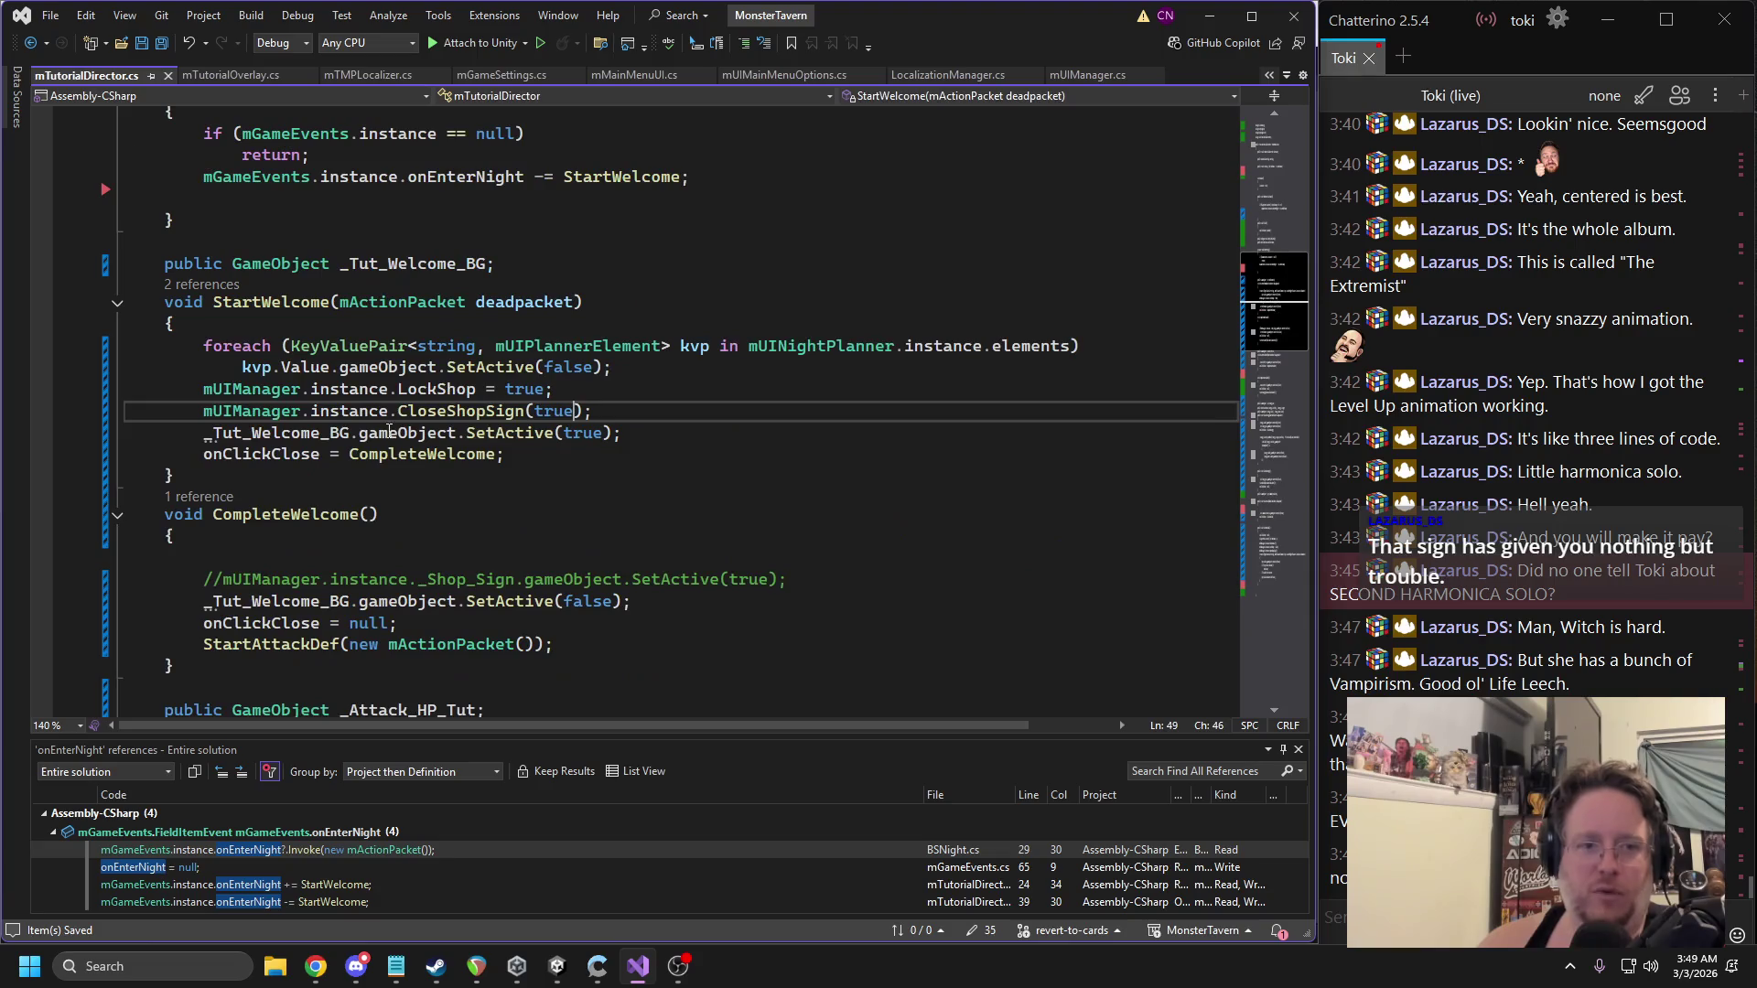
pyautogui.click(468, 327)
pyautogui.press('Return')
pyautogui.write('Debug.Log();')
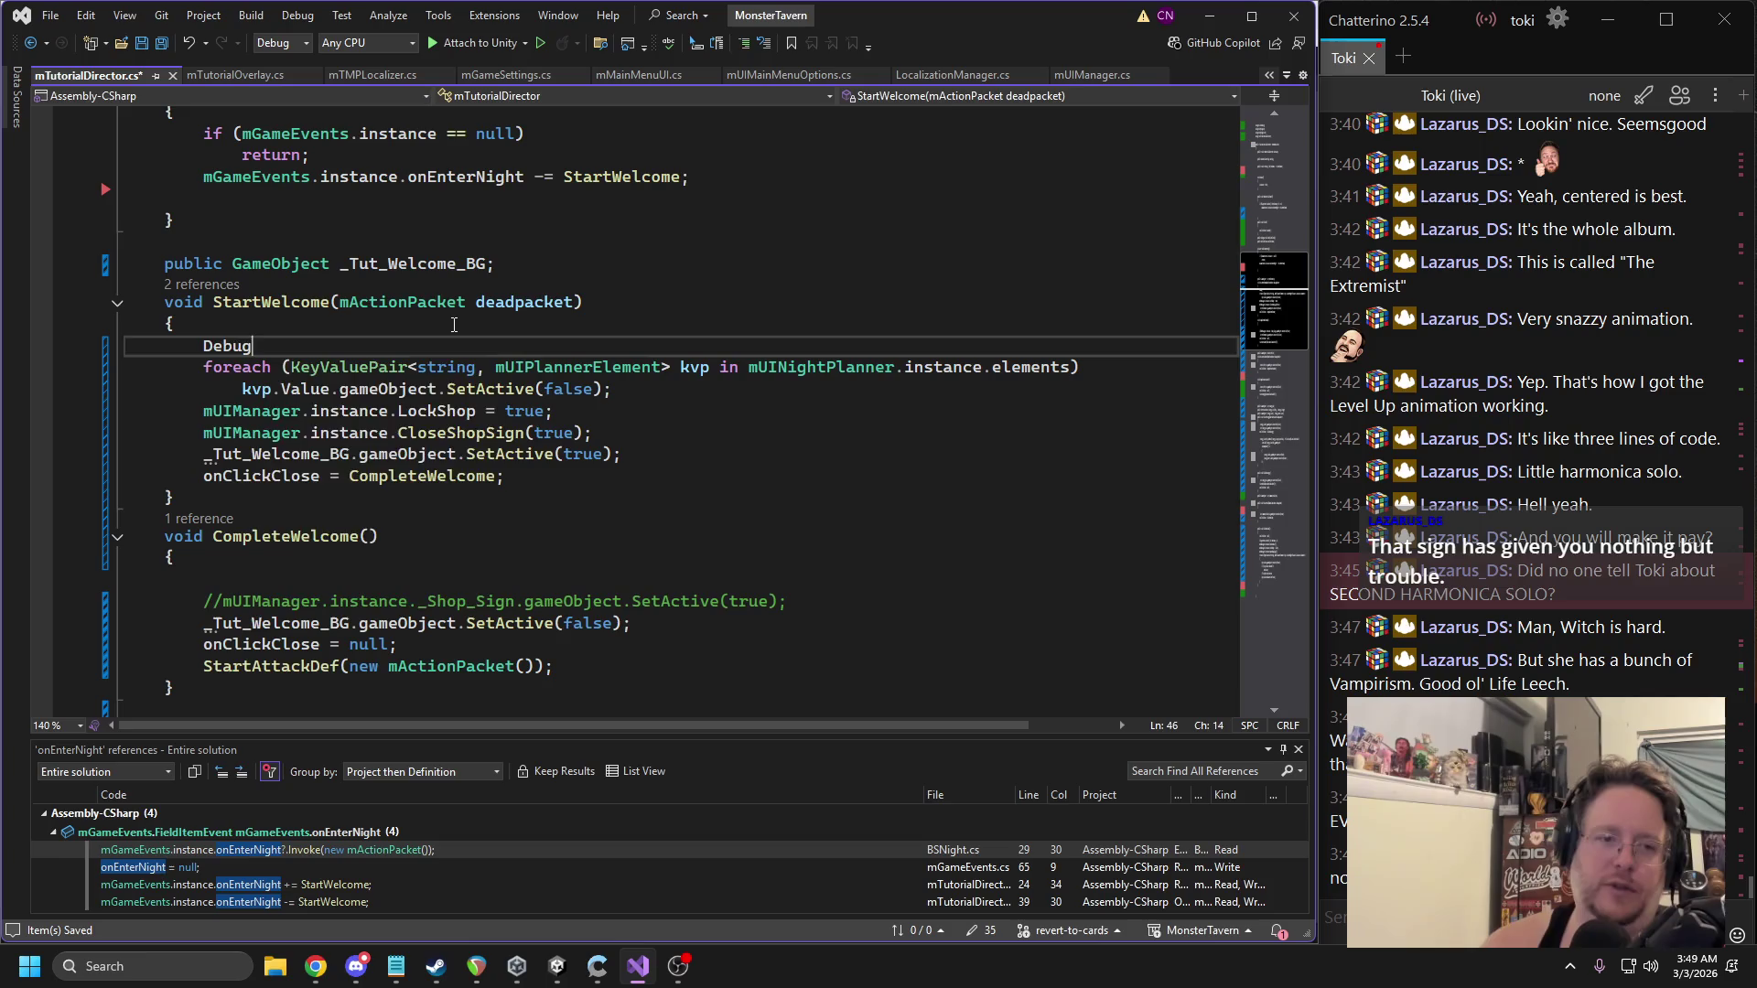
pyautogui.press('Left')
pyautogui.press('Left')
pyautogui.write('"Start')
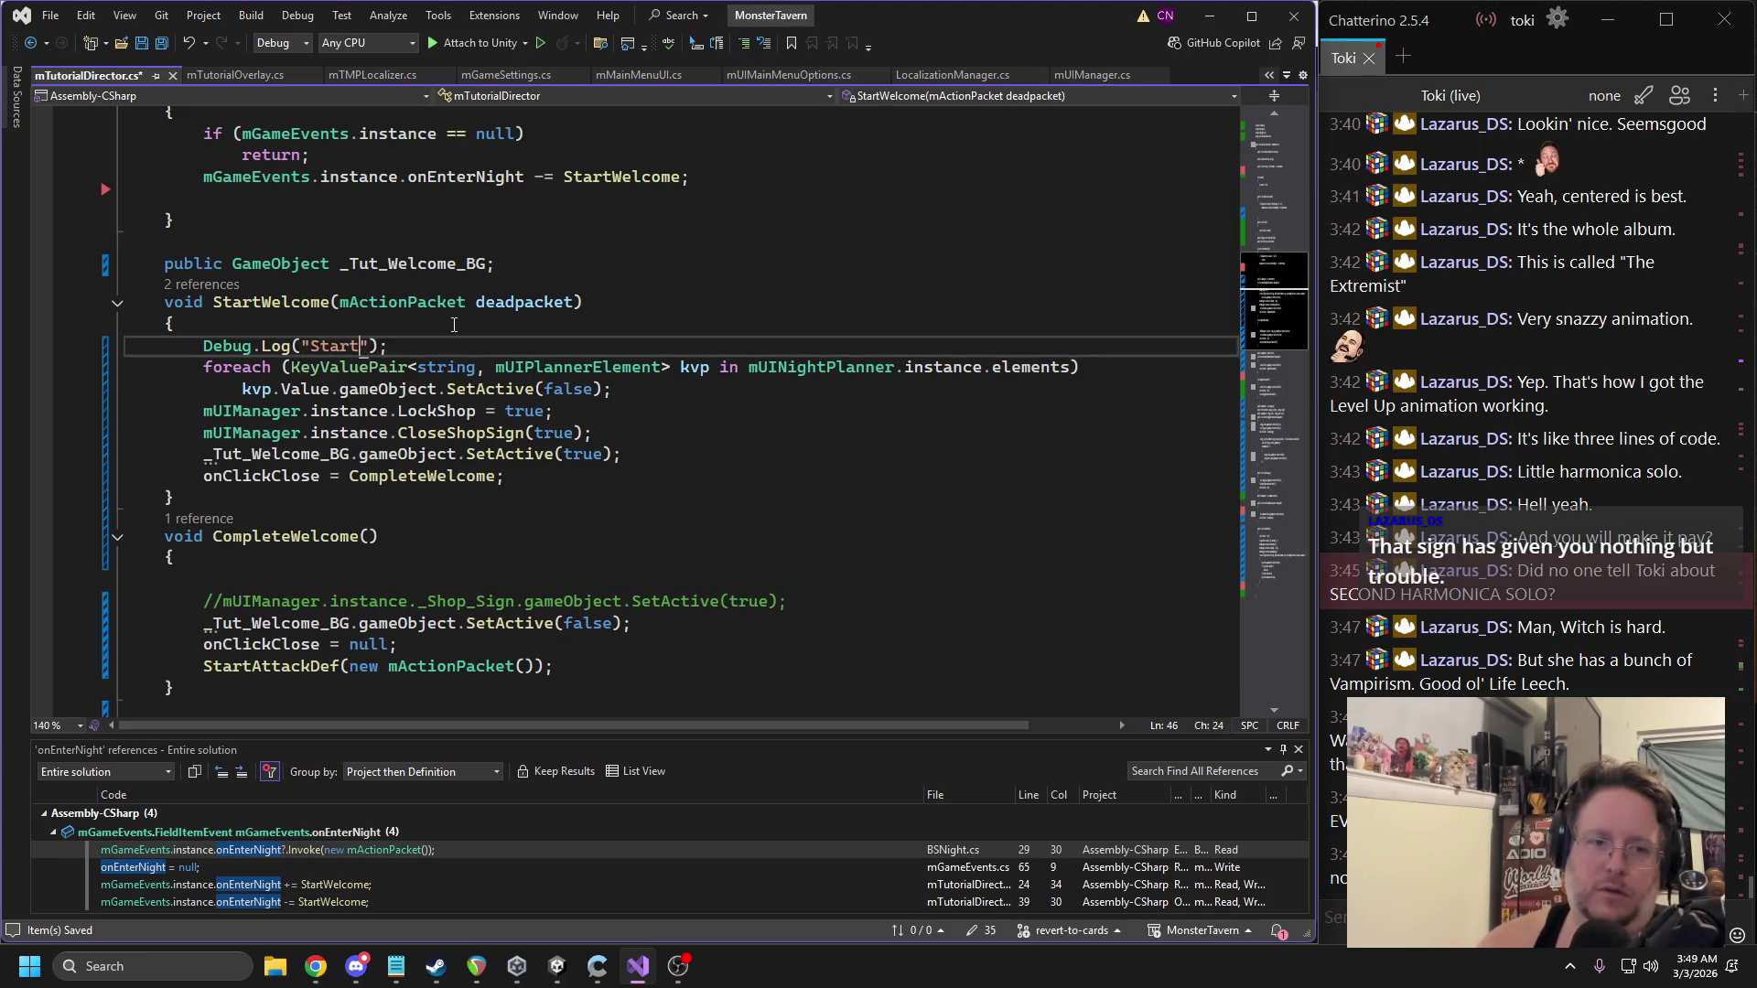
pyautogui.write('"')
pyautogui.hotkey('ctrl', 's')
# Check the LockShop flag, then start a playtest in Unity.
pyautogui.doubleClick(452, 410)
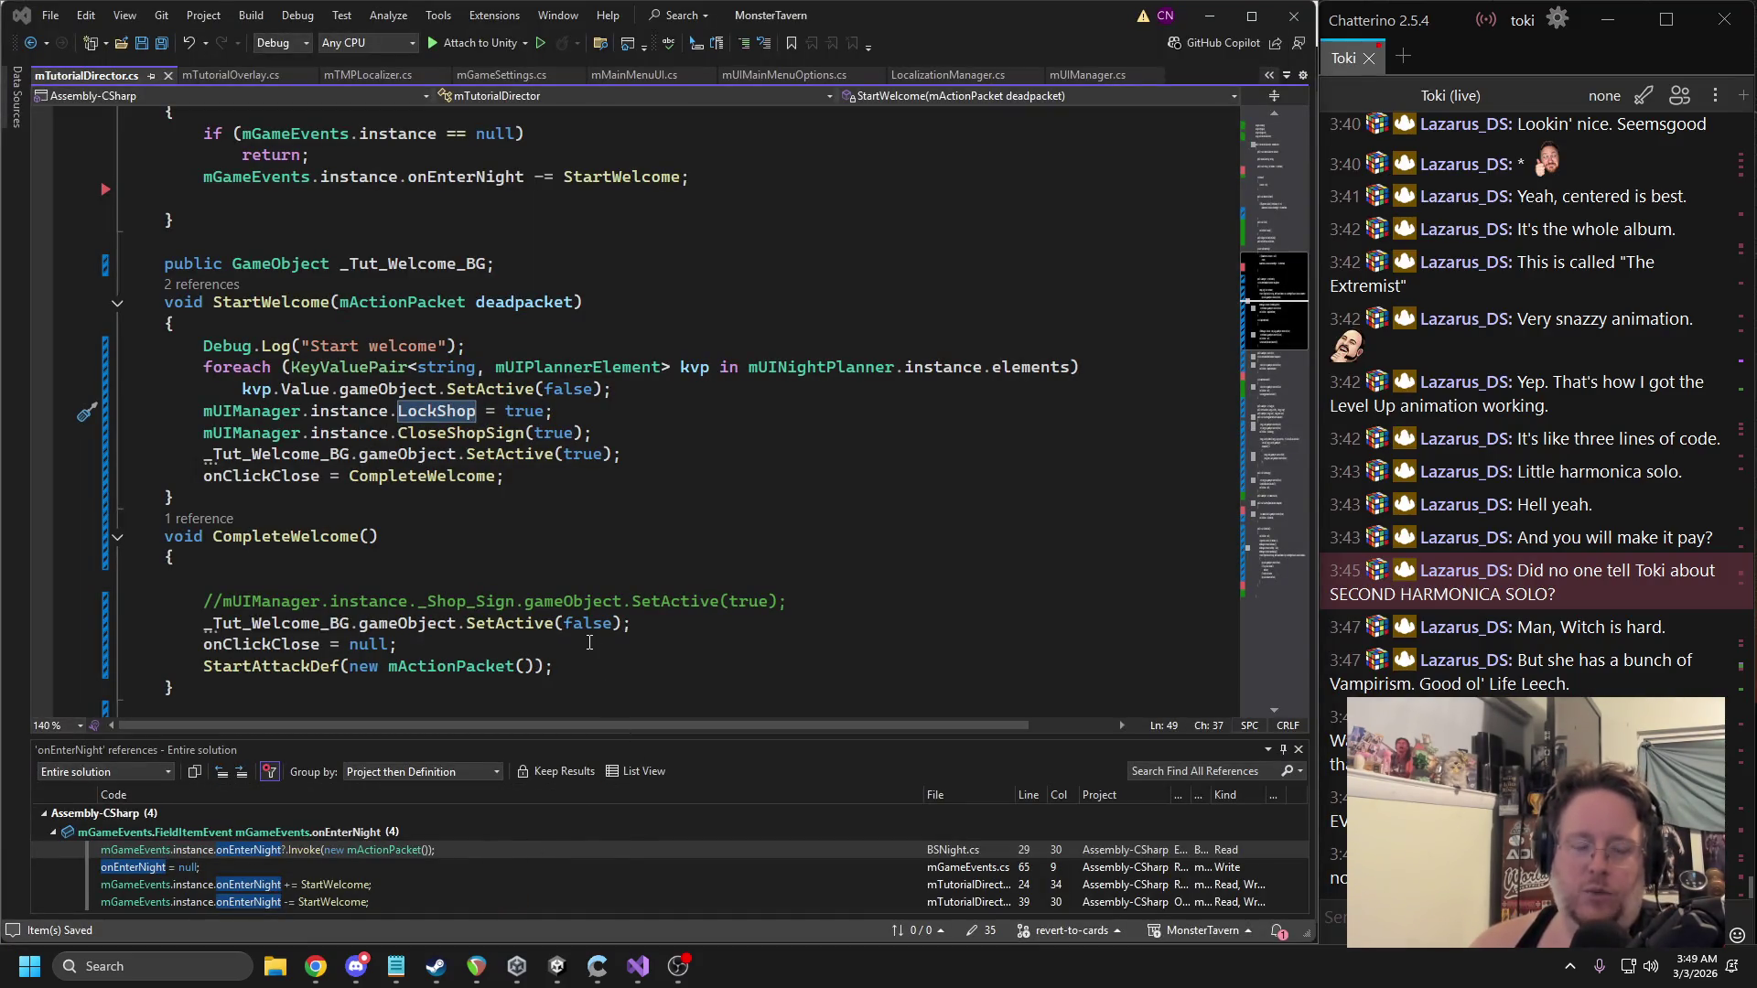
pyautogui.hotkey('alt', 'Tab')
pyautogui.click(629, 60)
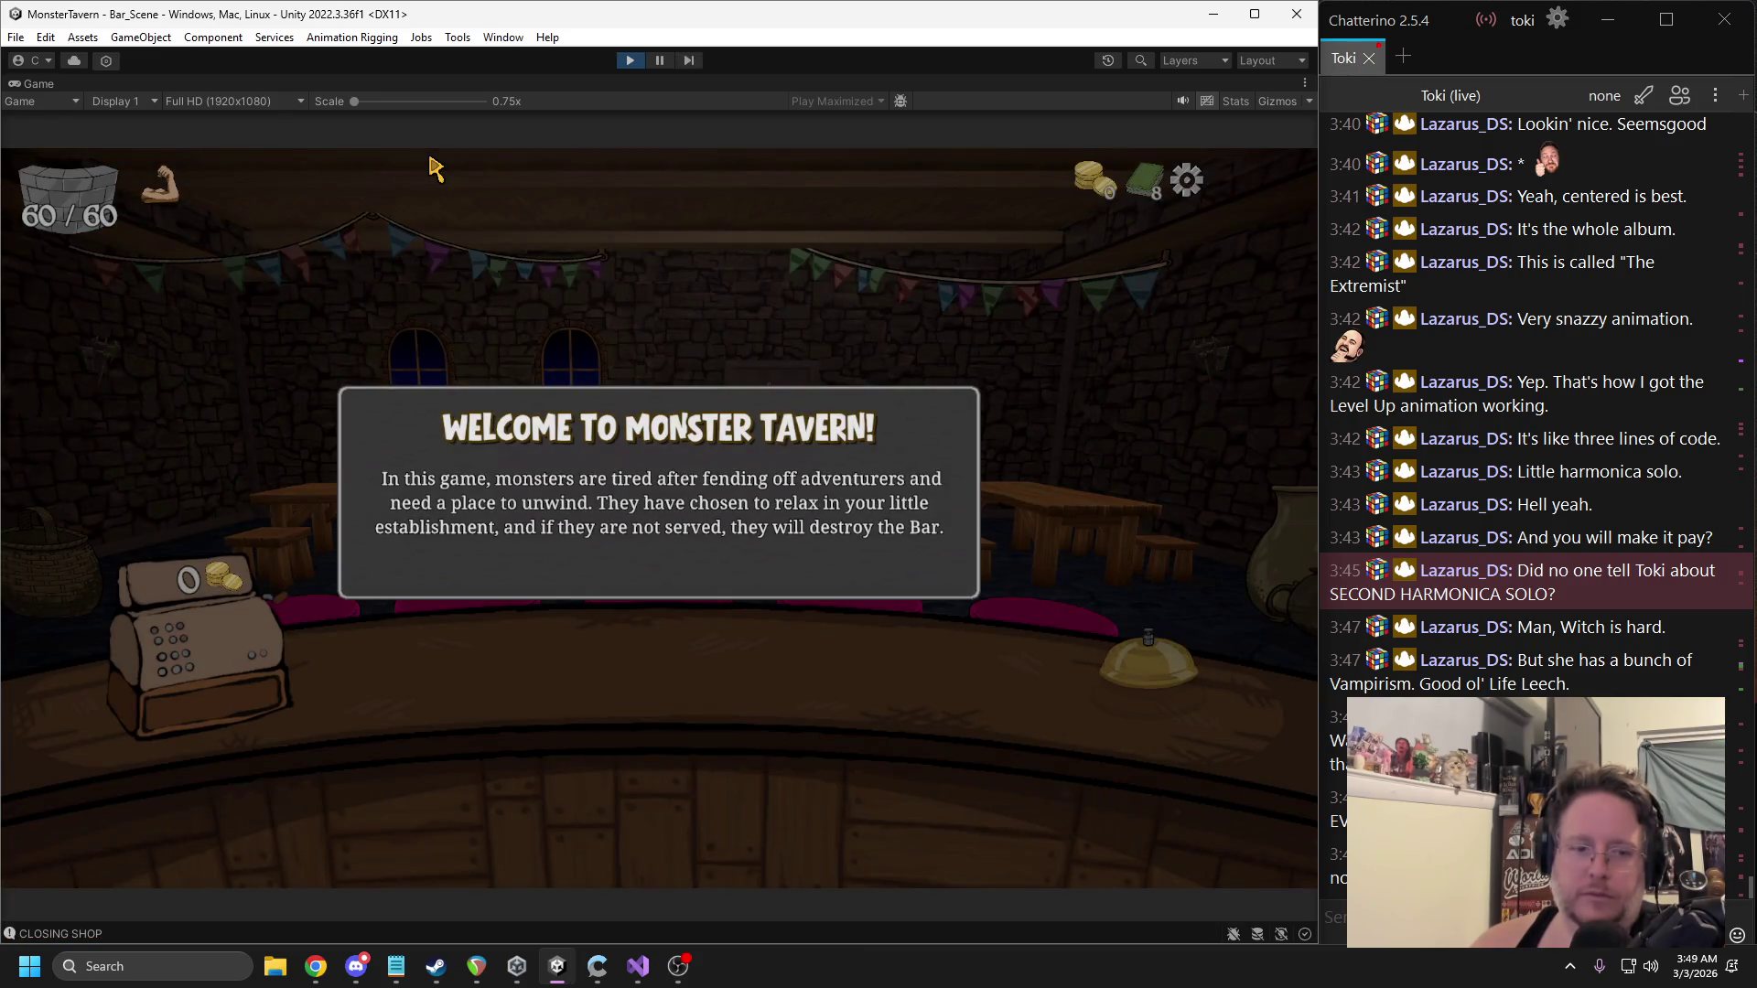
# Pause and read the OPENING SHOP, Start welcome and CLOSING SHOP stack traces, then open CLOSING SHOP's code.
pyautogui.click(657, 61)
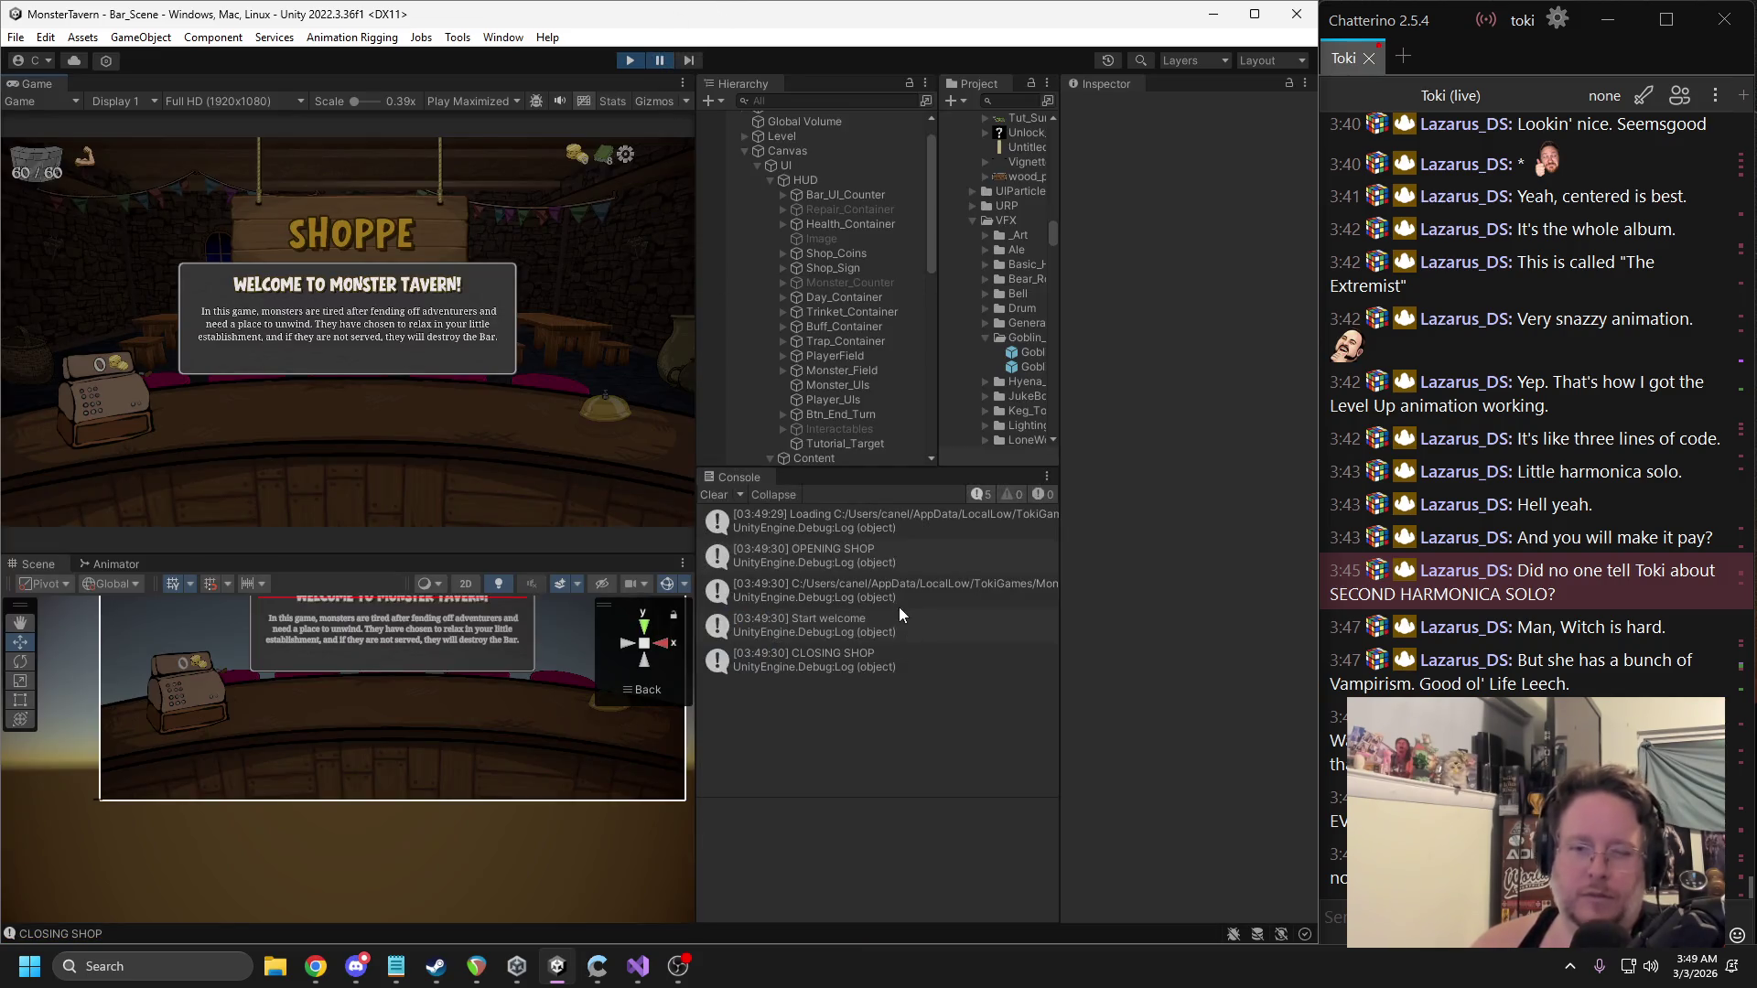
pyautogui.click(830, 550)
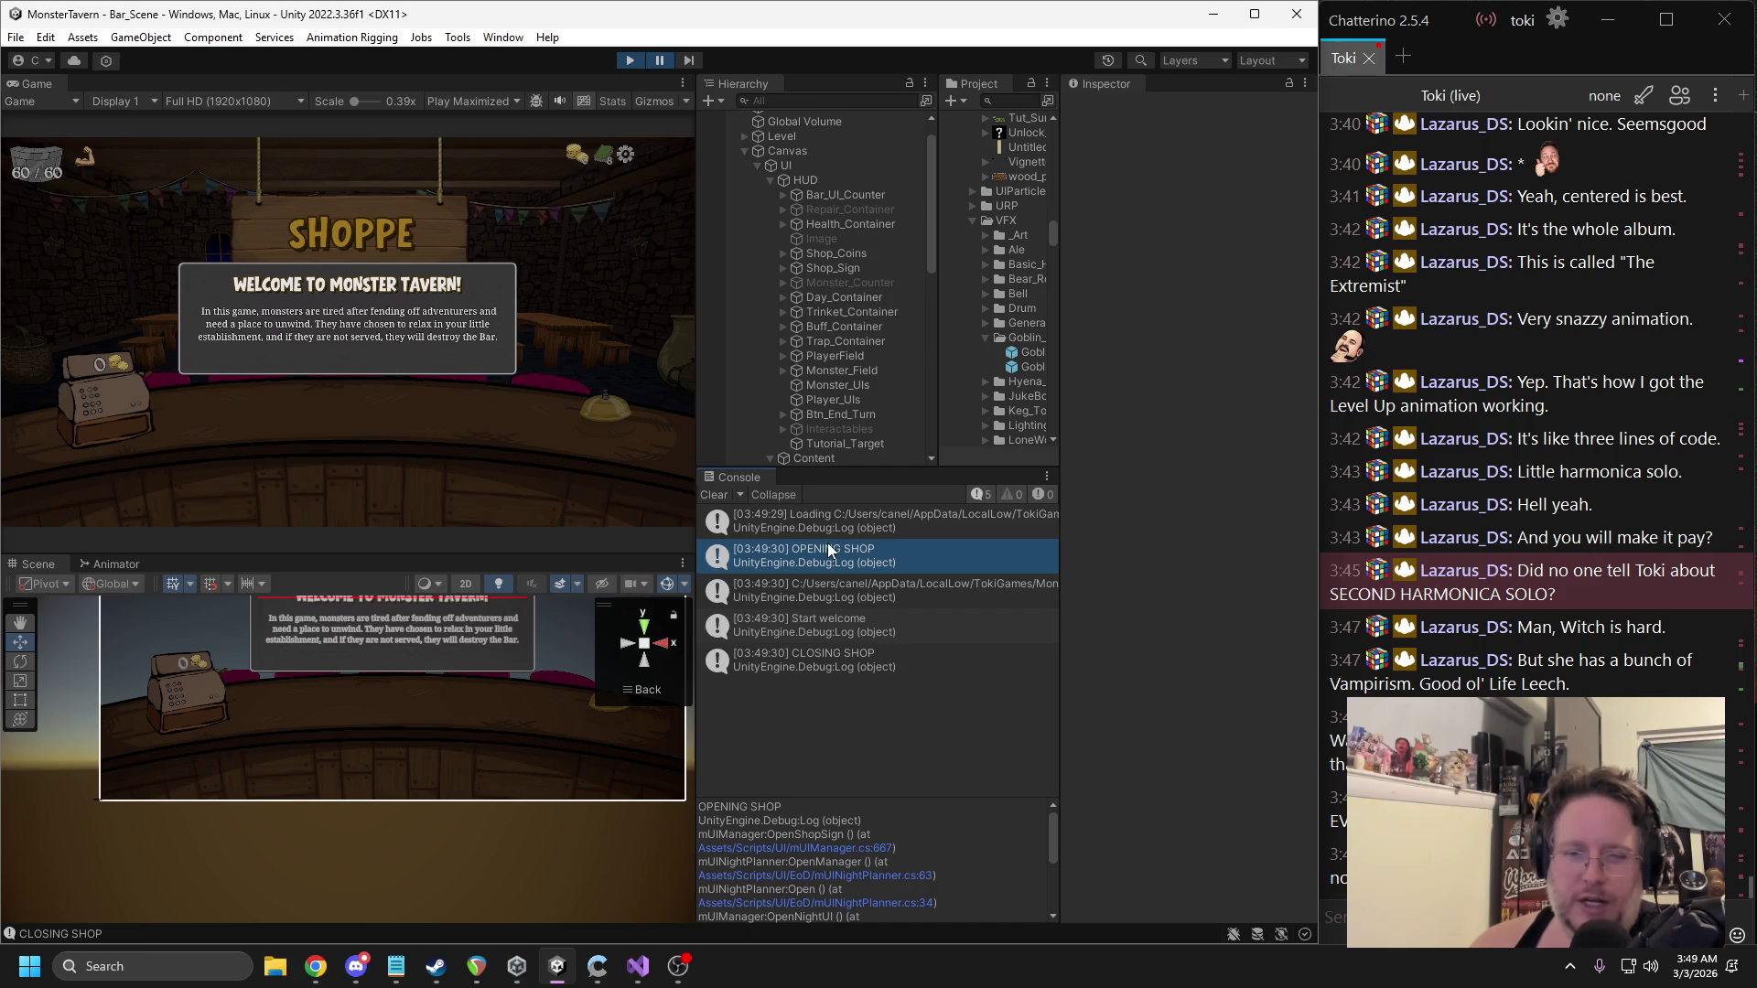
pyautogui.click(854, 638)
pyautogui.click(852, 676)
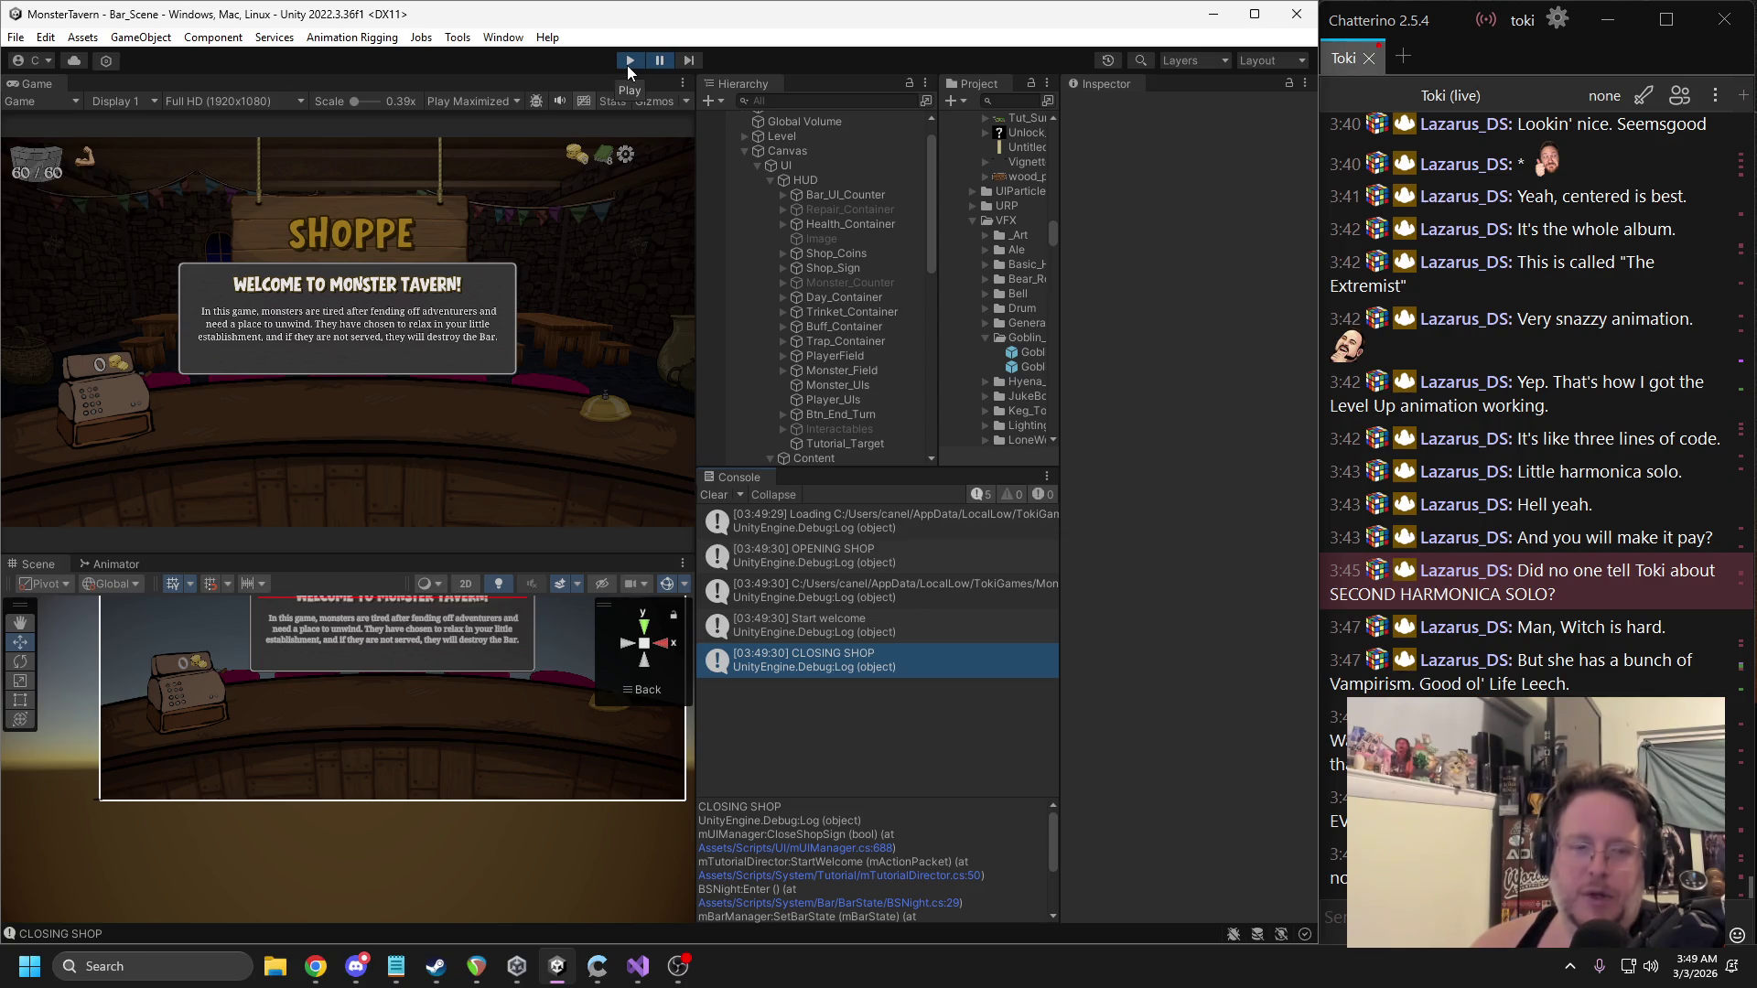
pyautogui.click(628, 64)
pyautogui.doubleClick(850, 669)
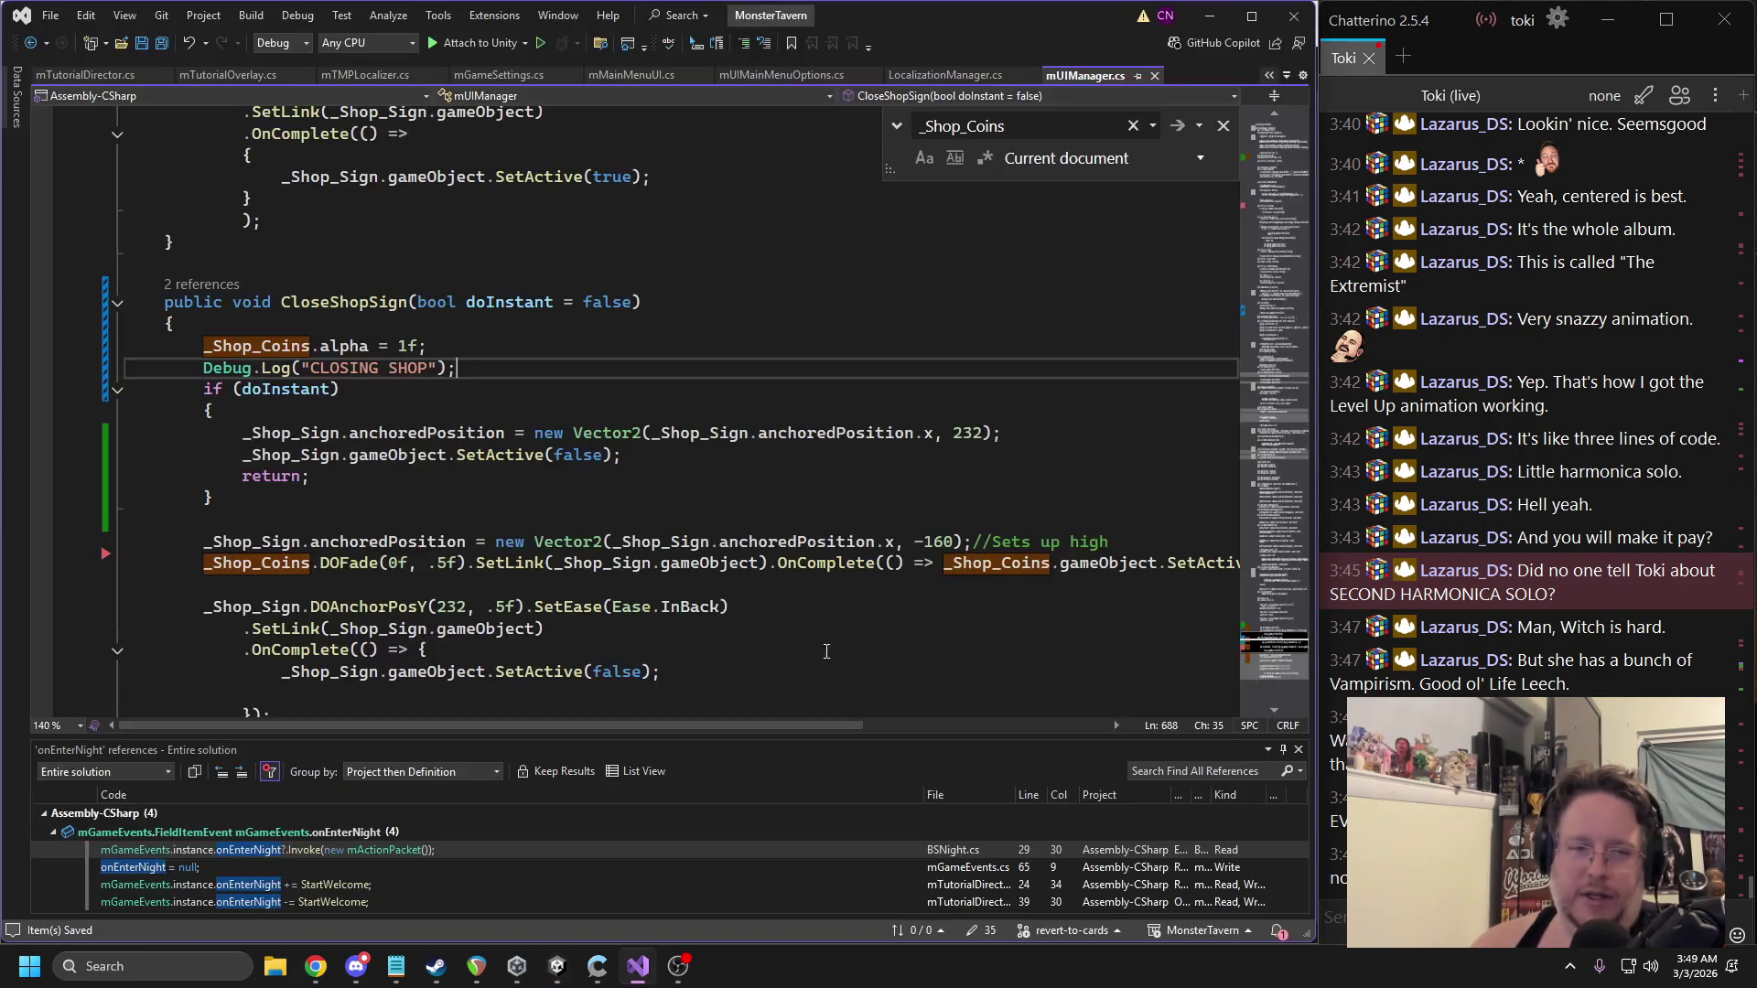
# Delete the Debug.Log("CLOSING SHOP") line from CloseShopSign.
pyautogui.tripleClick(350, 373)
pyautogui.press('Delete')
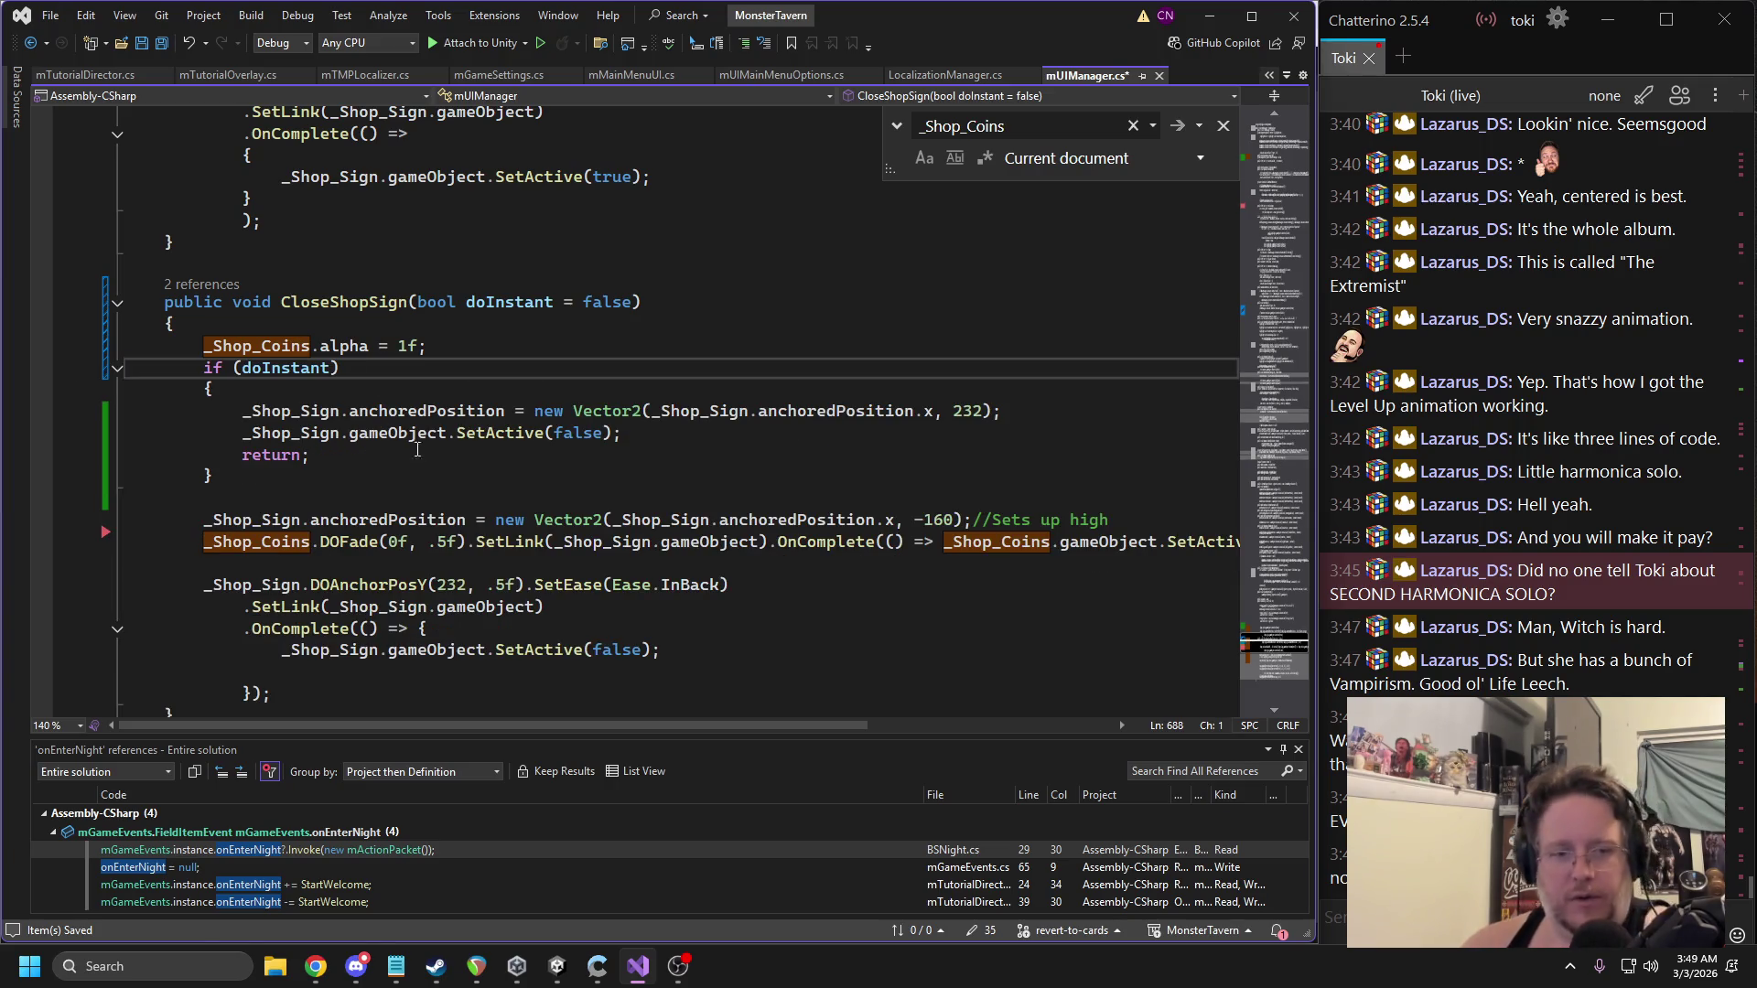
pyautogui.tripleClick(492, 649)
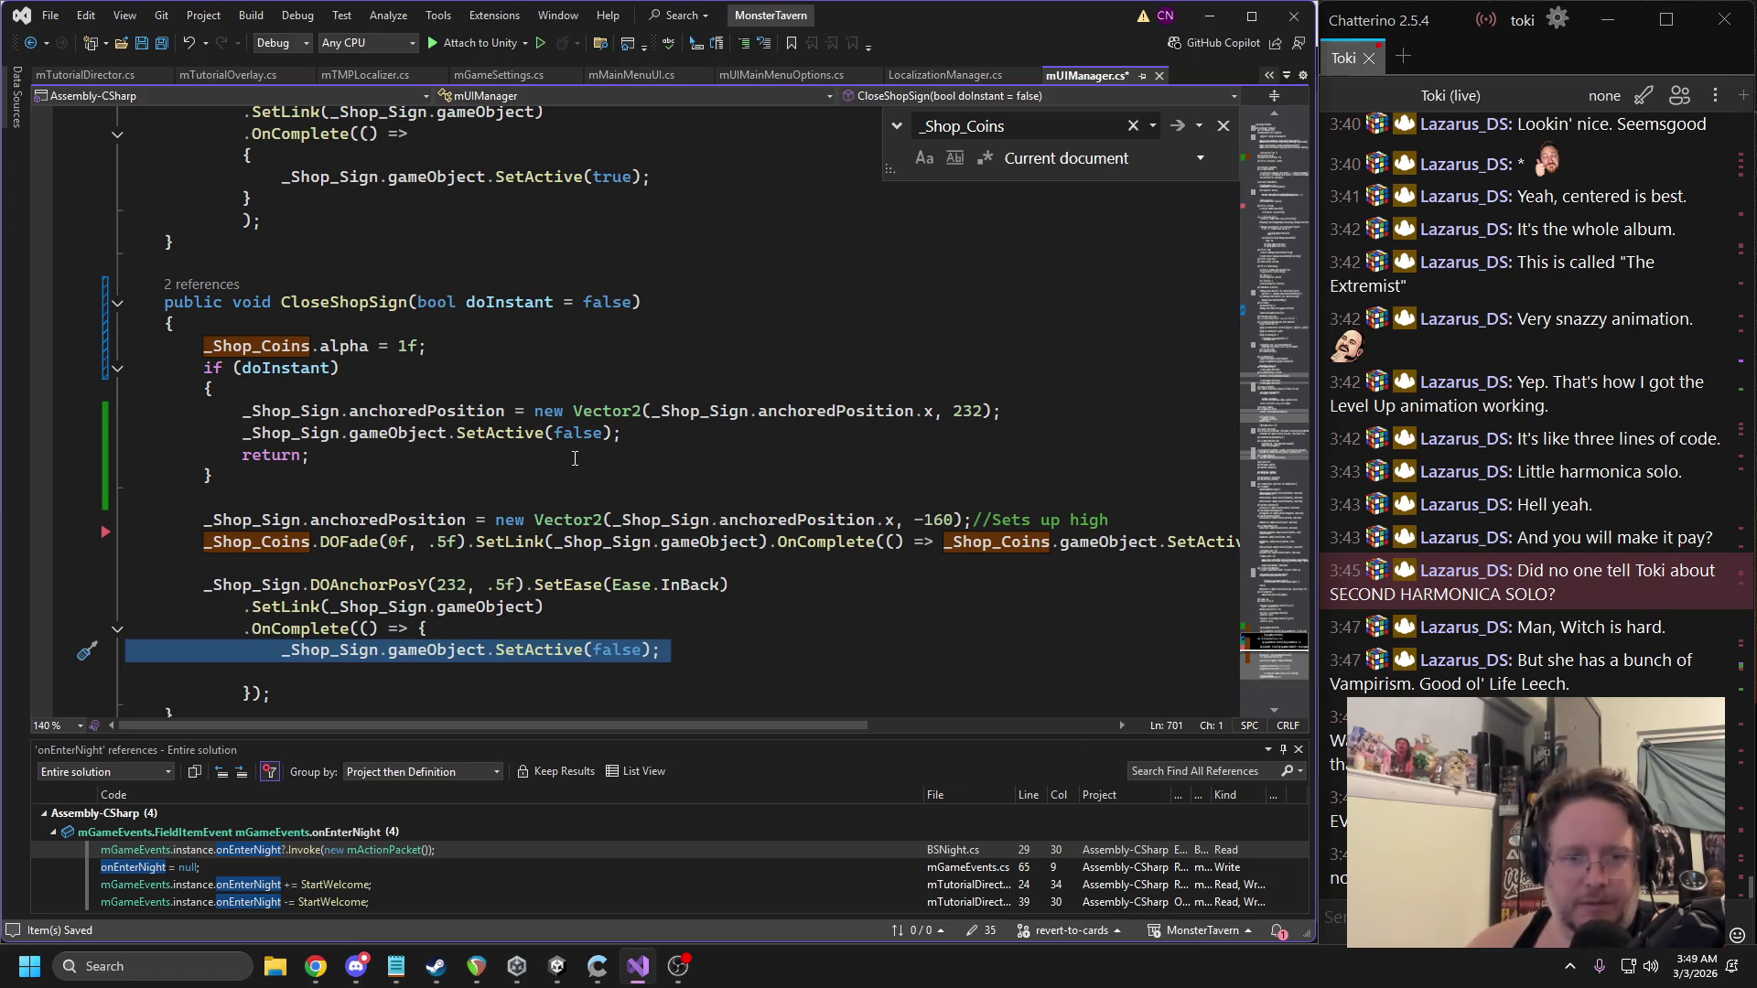
pyautogui.scroll(-2, 561, 452)
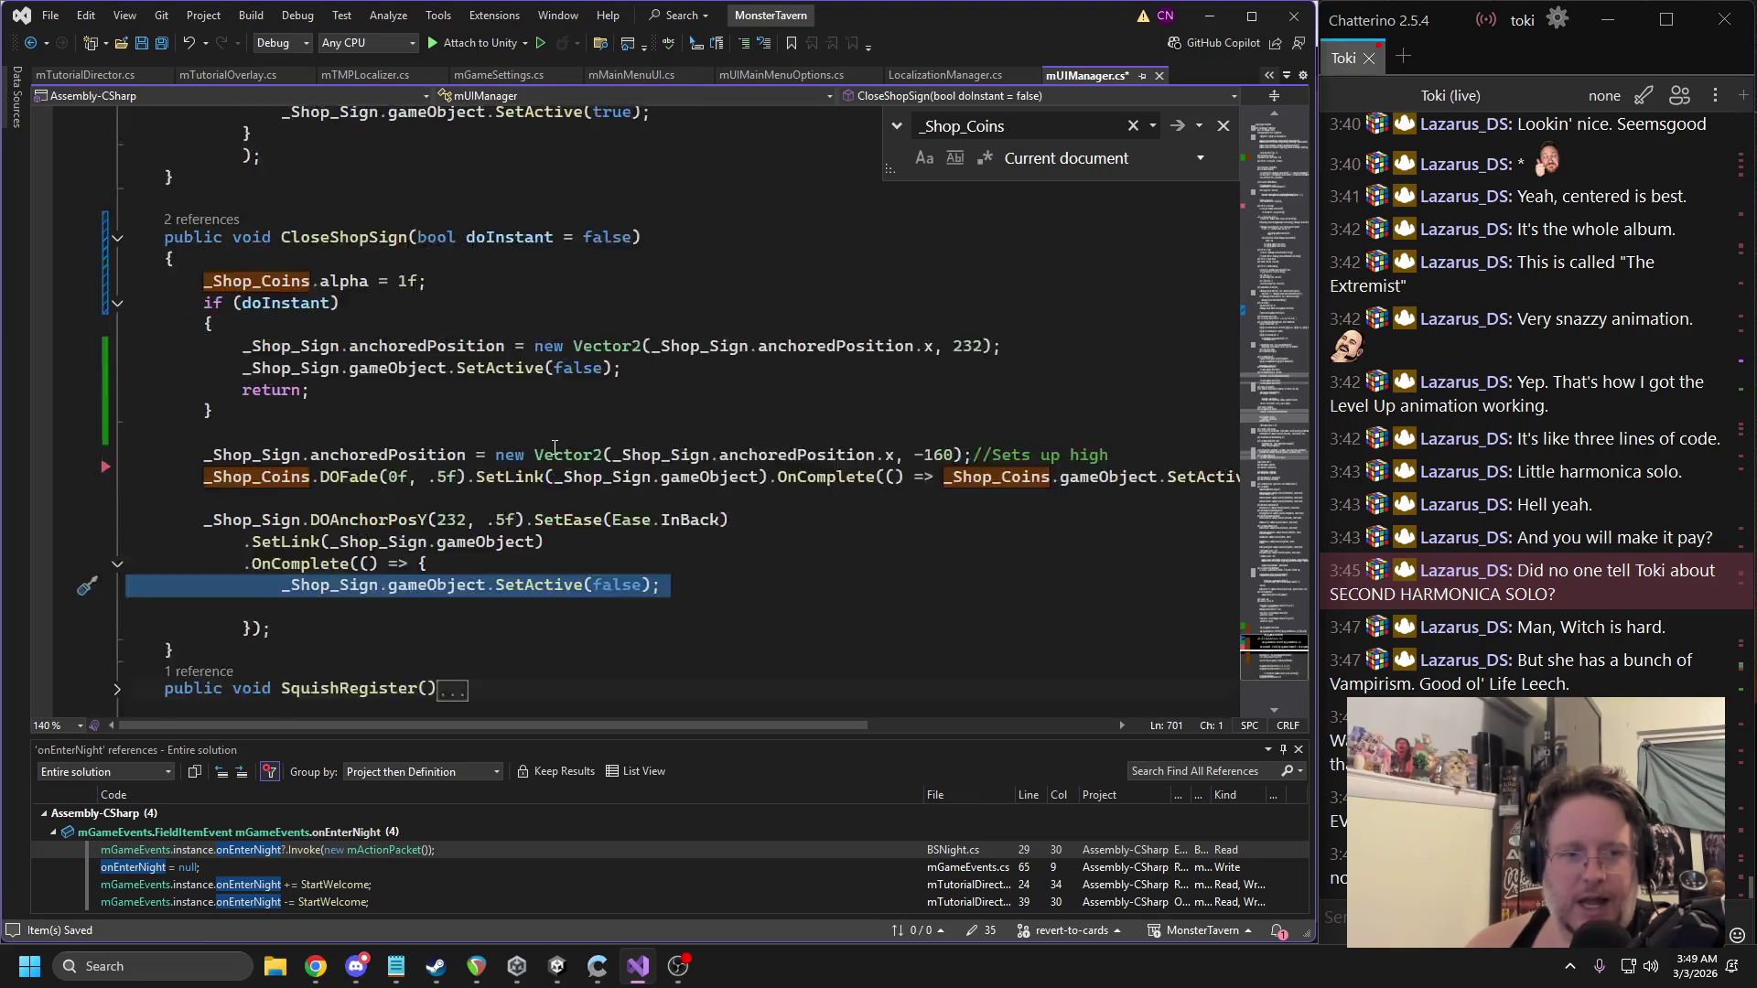
pyautogui.click(117, 623)
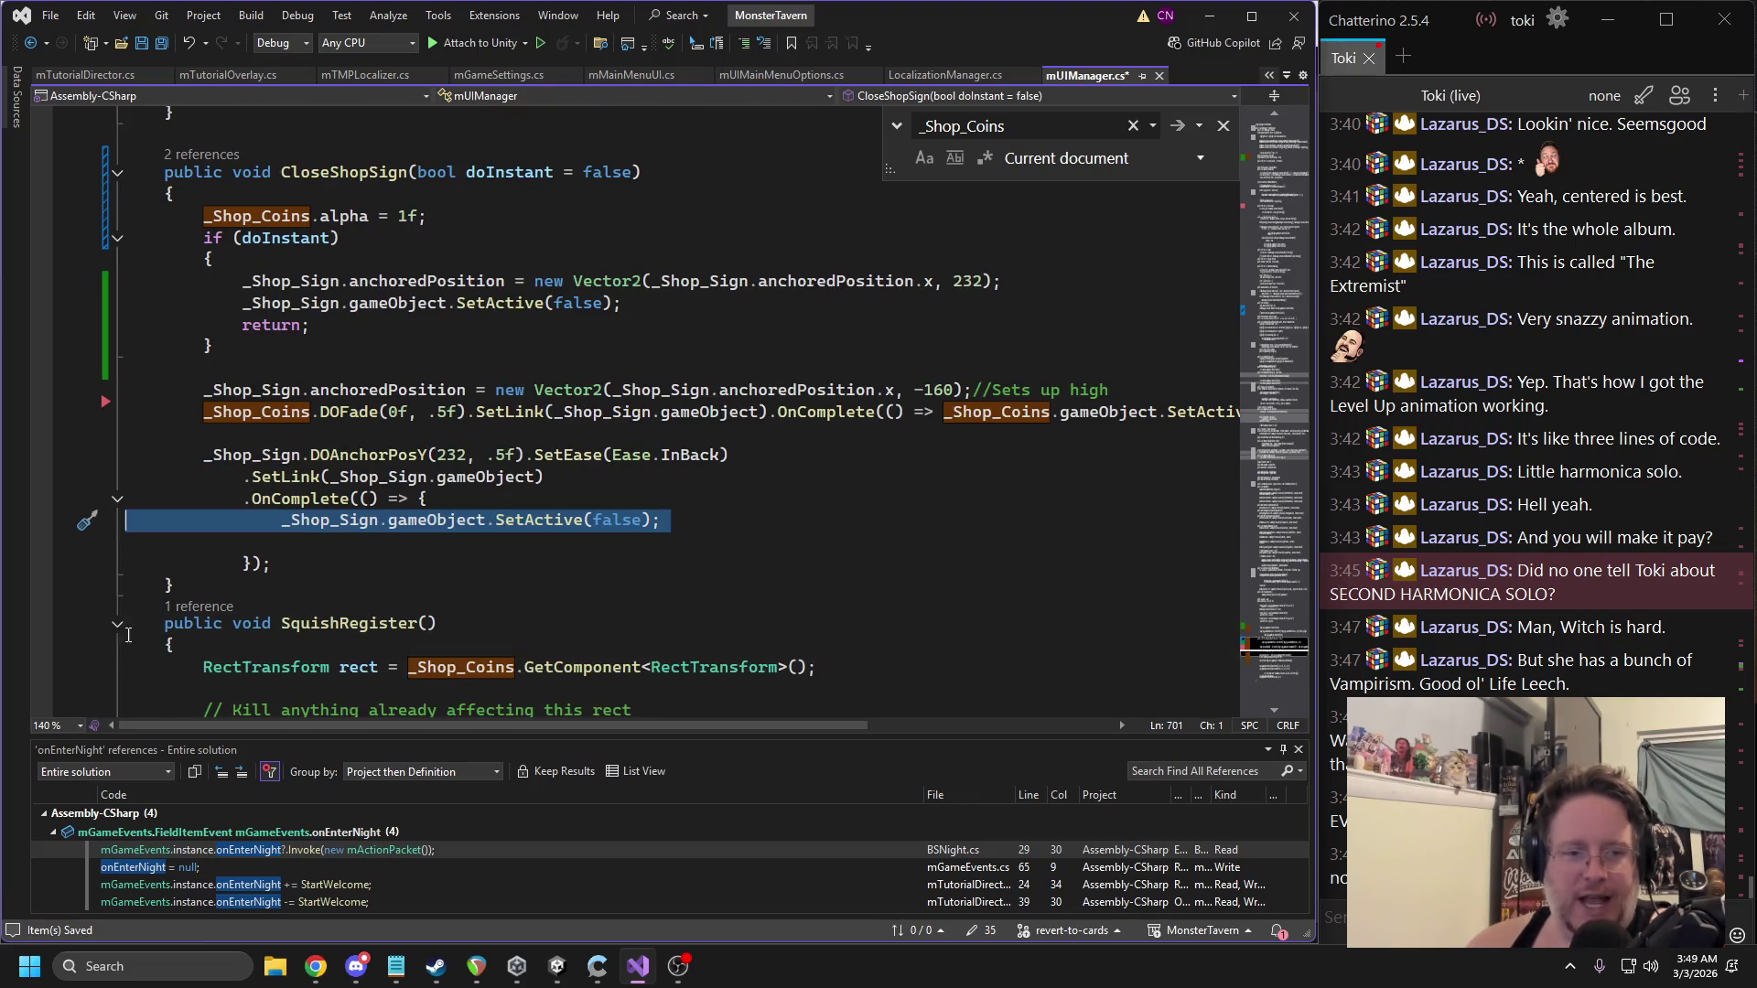
pyautogui.scroll(-3, 392, 502)
pyautogui.scroll(1, 391, 503)
pyautogui.scroll(-2, 392, 503)
pyautogui.scroll(-2, 391, 502)
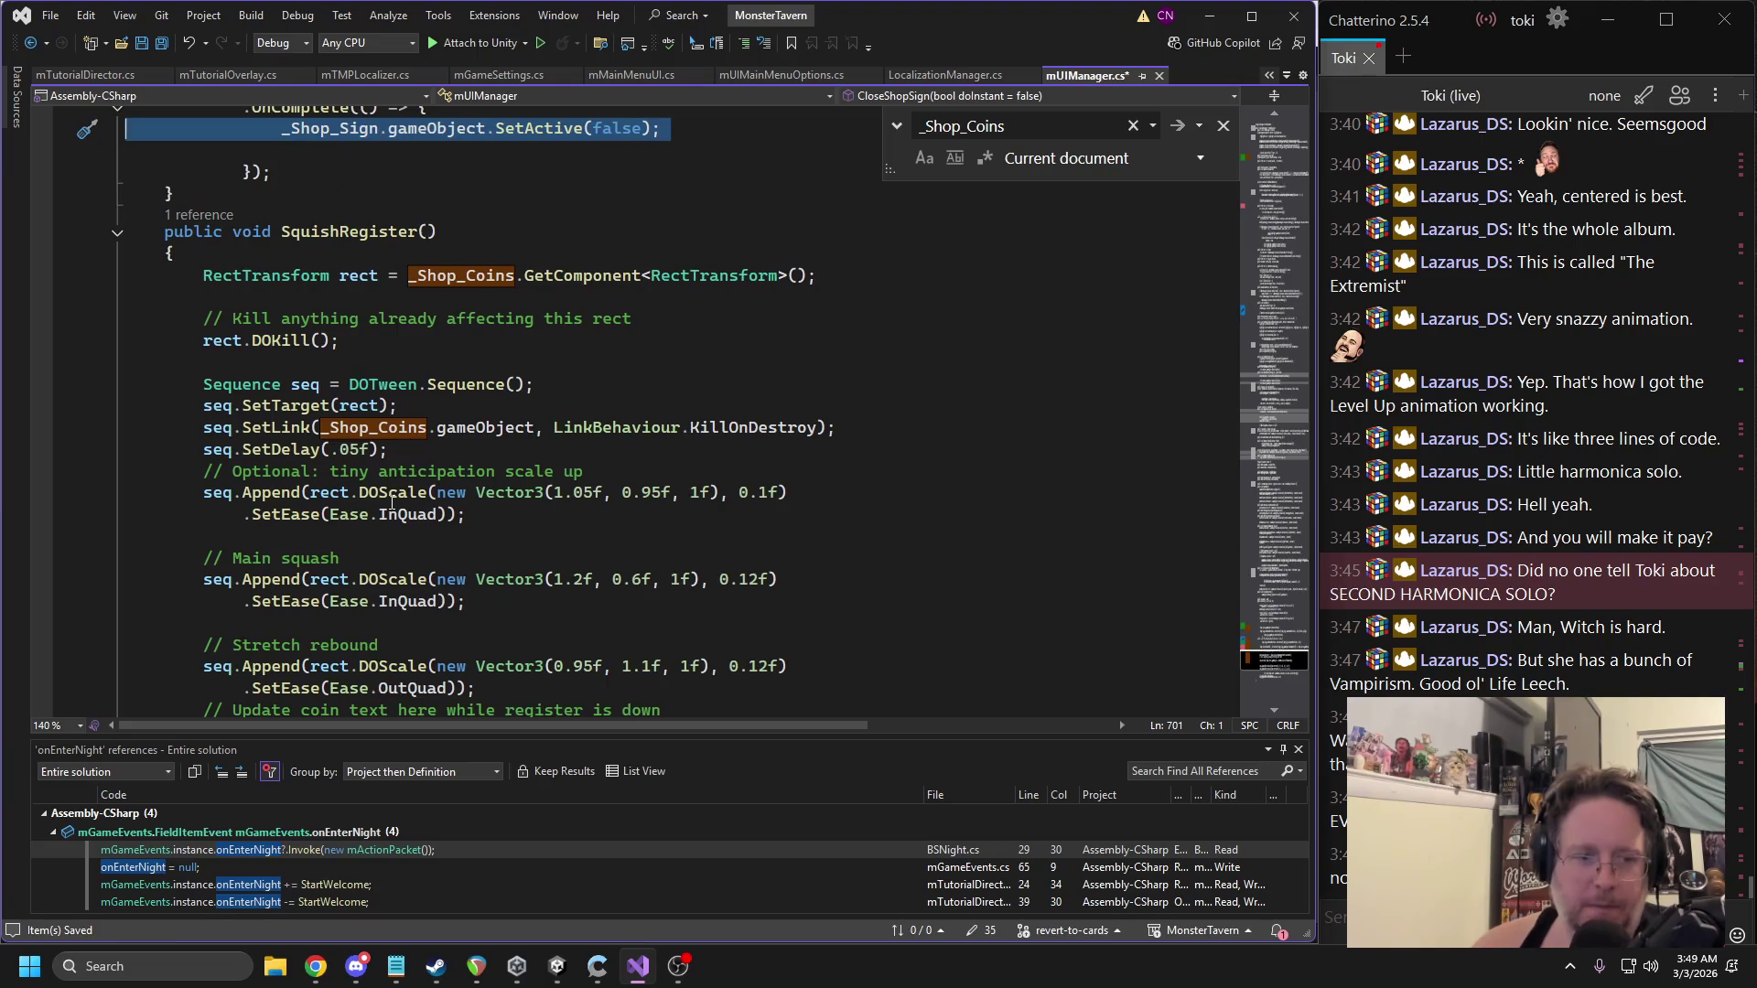
# Find _Shop_Coins in the file and copy its SetActive(false) call.
pyautogui.click(393, 436)
pyautogui.doubleClick(393, 437)
pyautogui.hotkey('ctrl', 'f')
pyautogui.scroll(5, 658, 443)
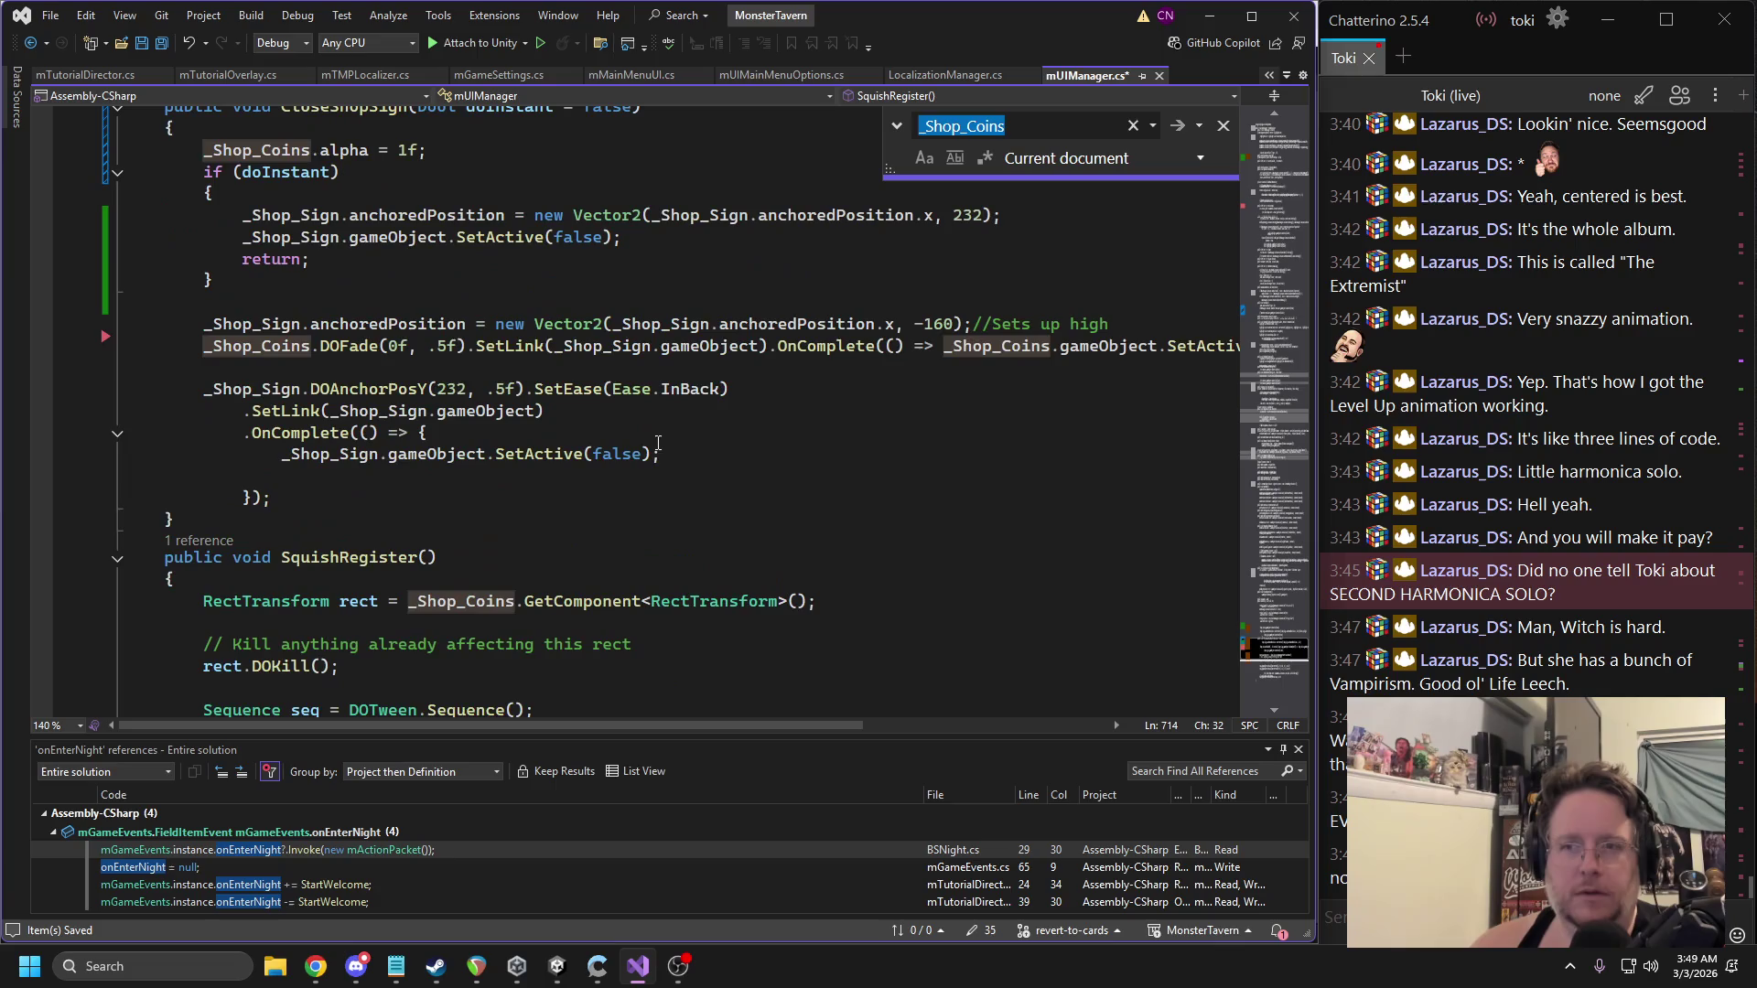
pyautogui.scroll(7, 705, 408)
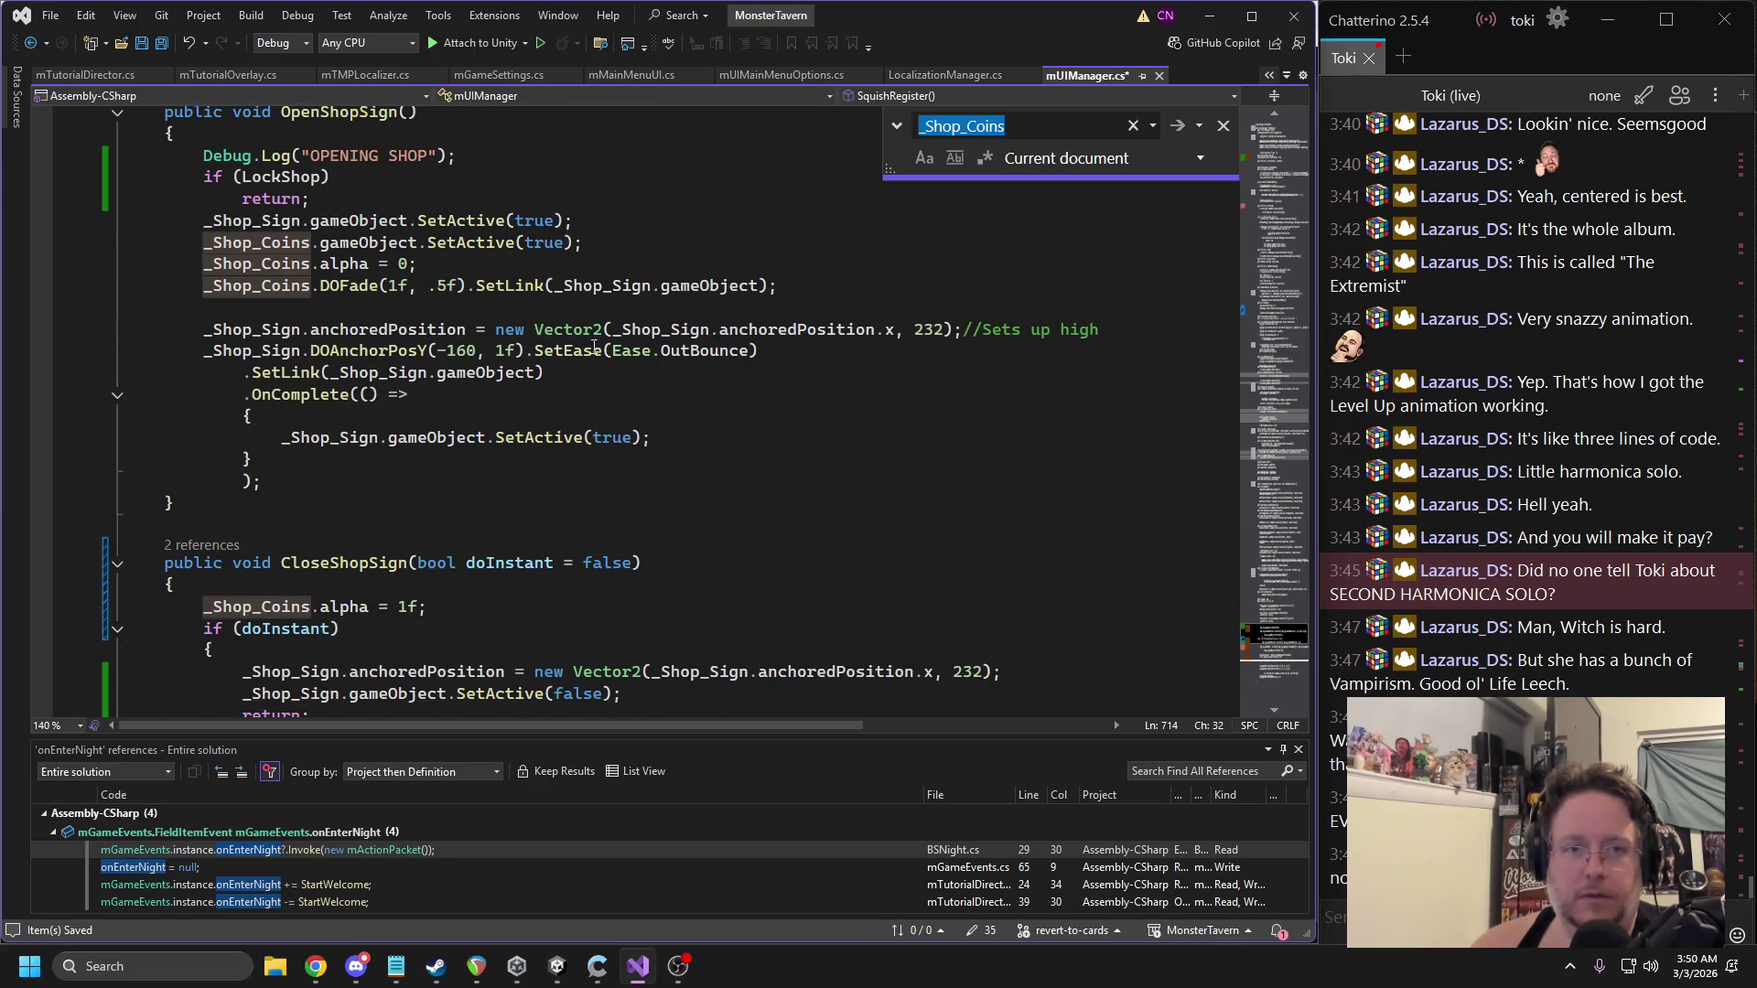
pyautogui.scroll(4, 595, 346)
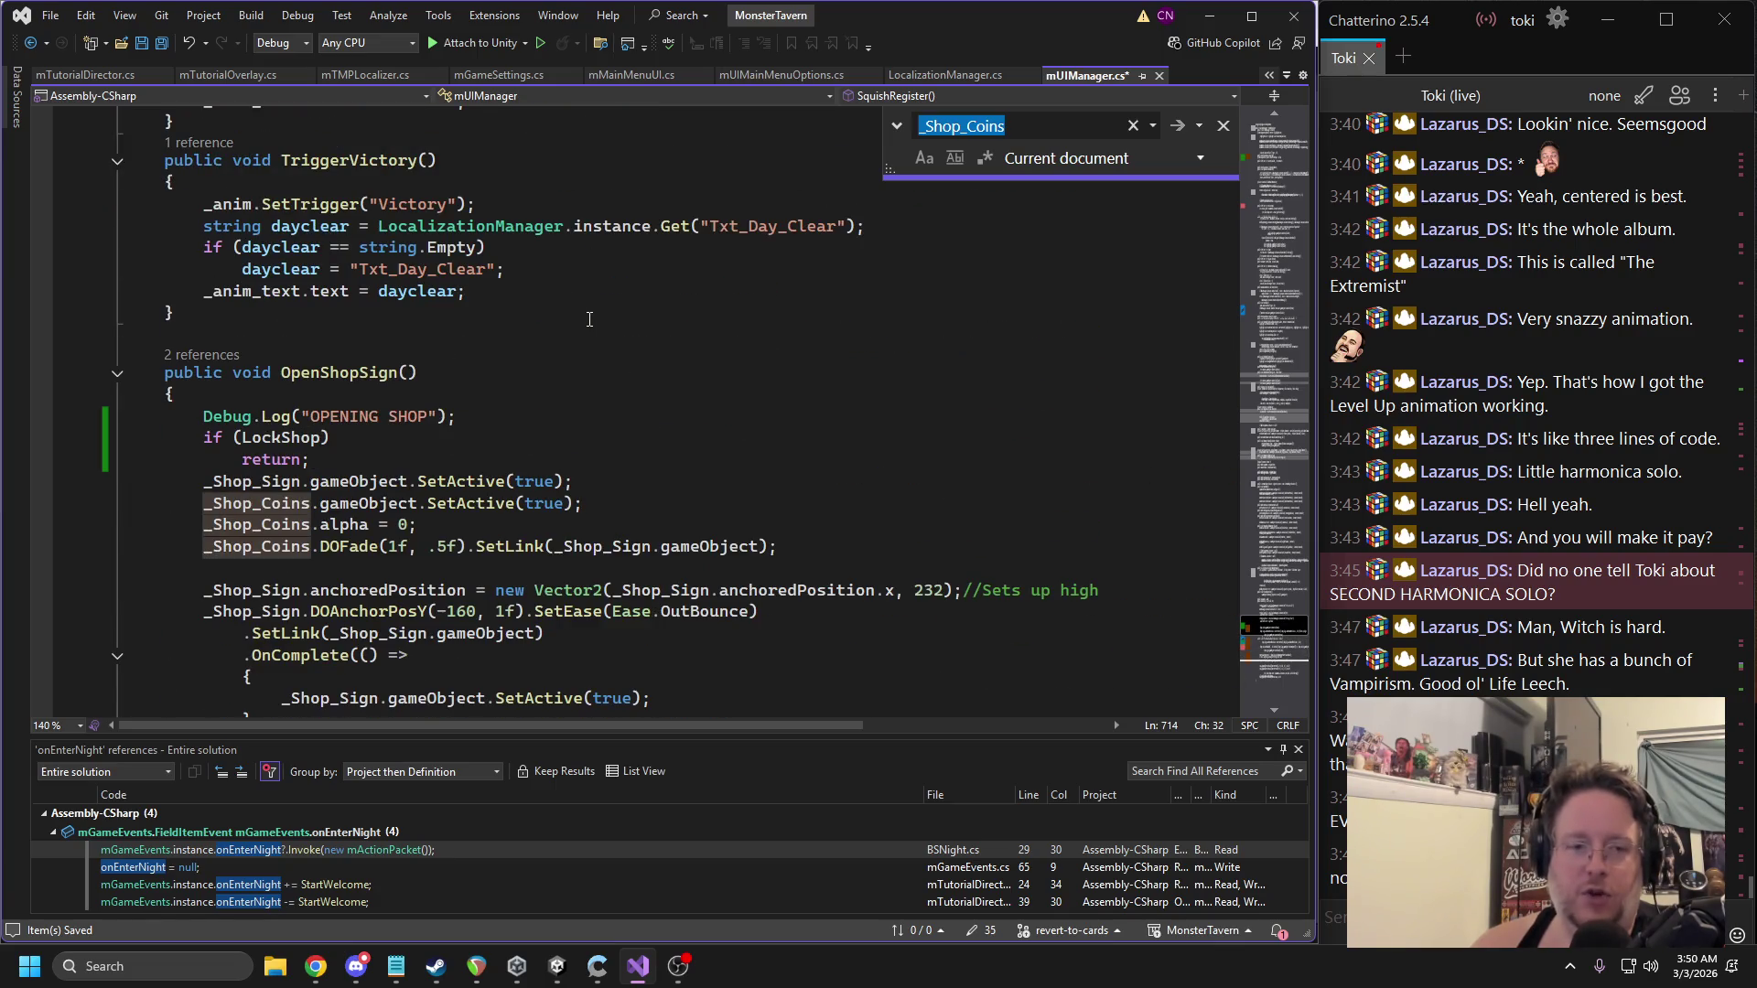
pyautogui.scroll(-8, 589, 318)
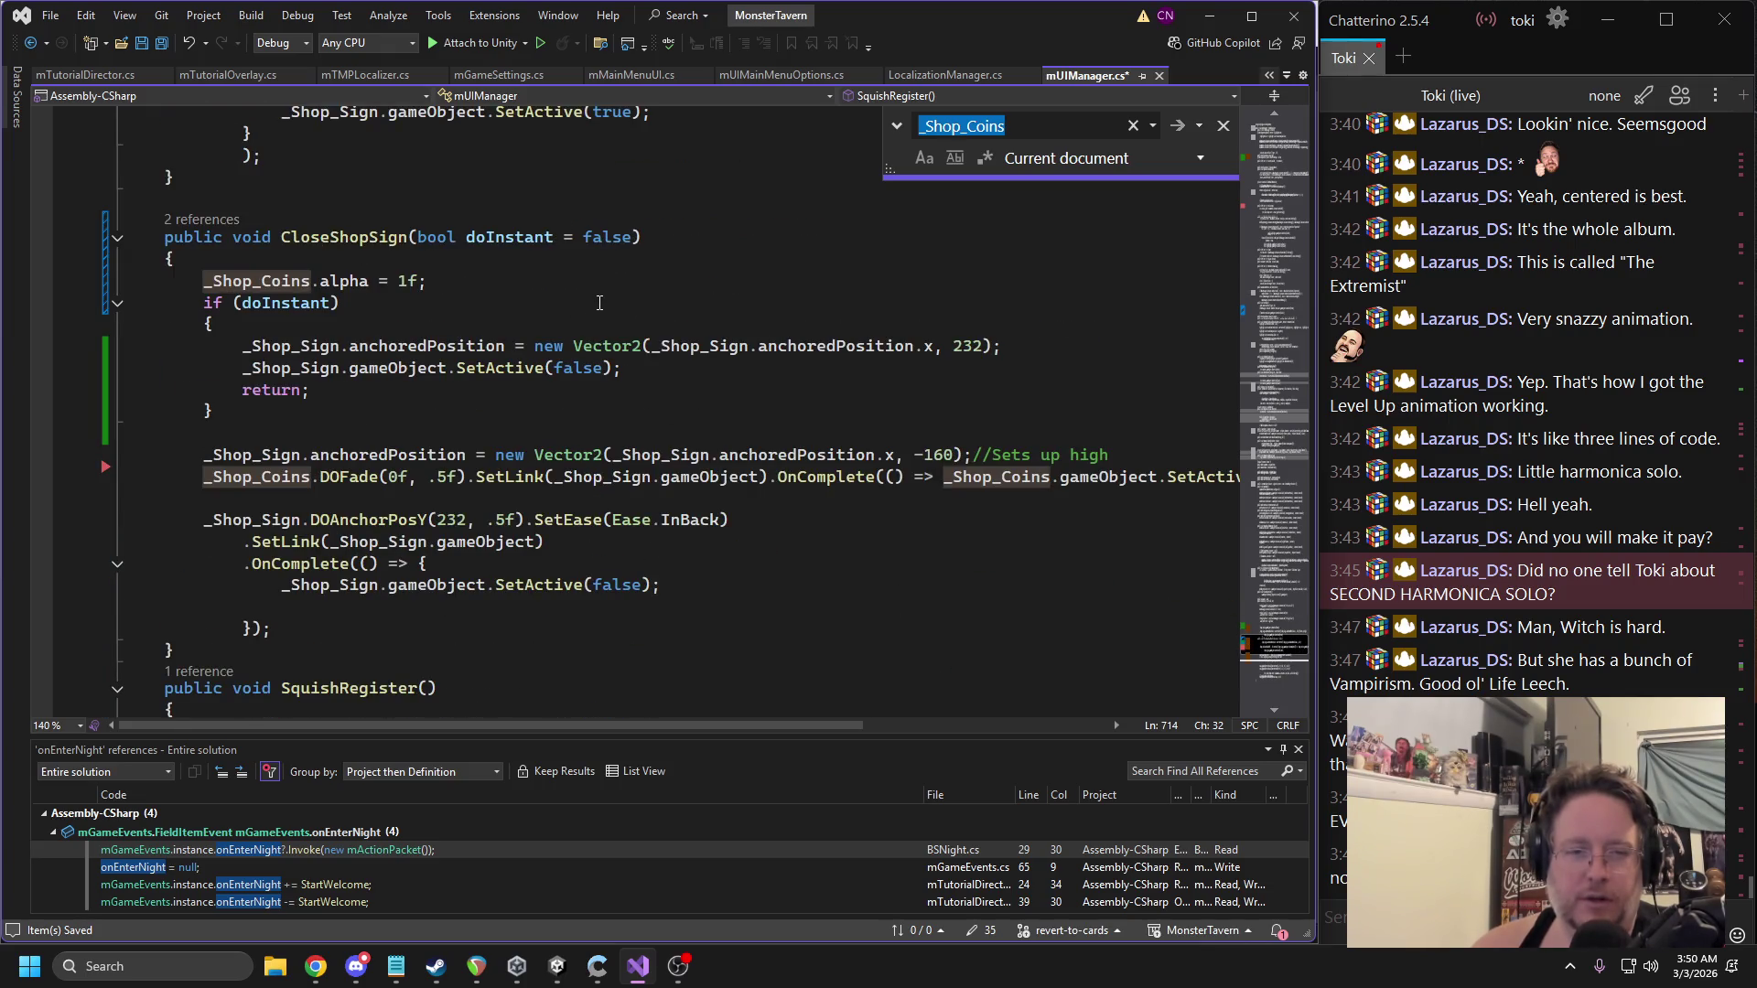
pyautogui.moveTo(782, 725); pyautogui.dragTo(893, 724)
pyautogui.moveTo(774, 477); pyautogui.dragTo(1138, 480)
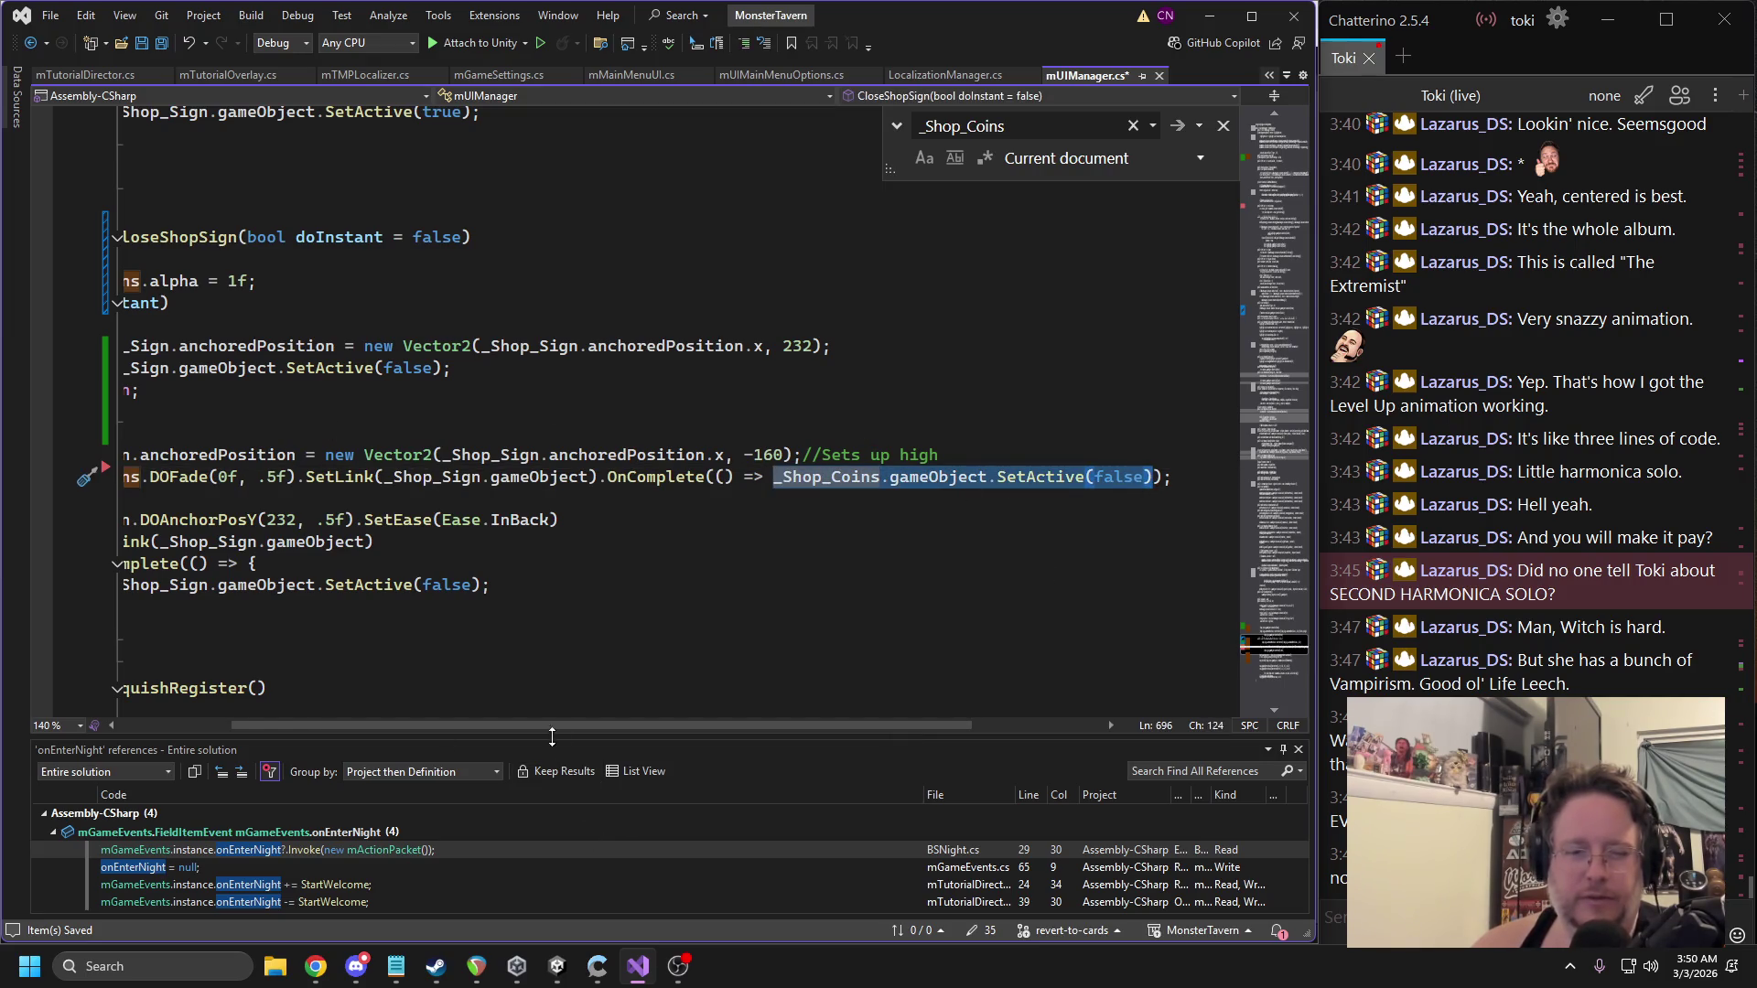
pyautogui.moveTo(544, 725); pyautogui.dragTo(431, 726)
pyautogui.click(691, 366)
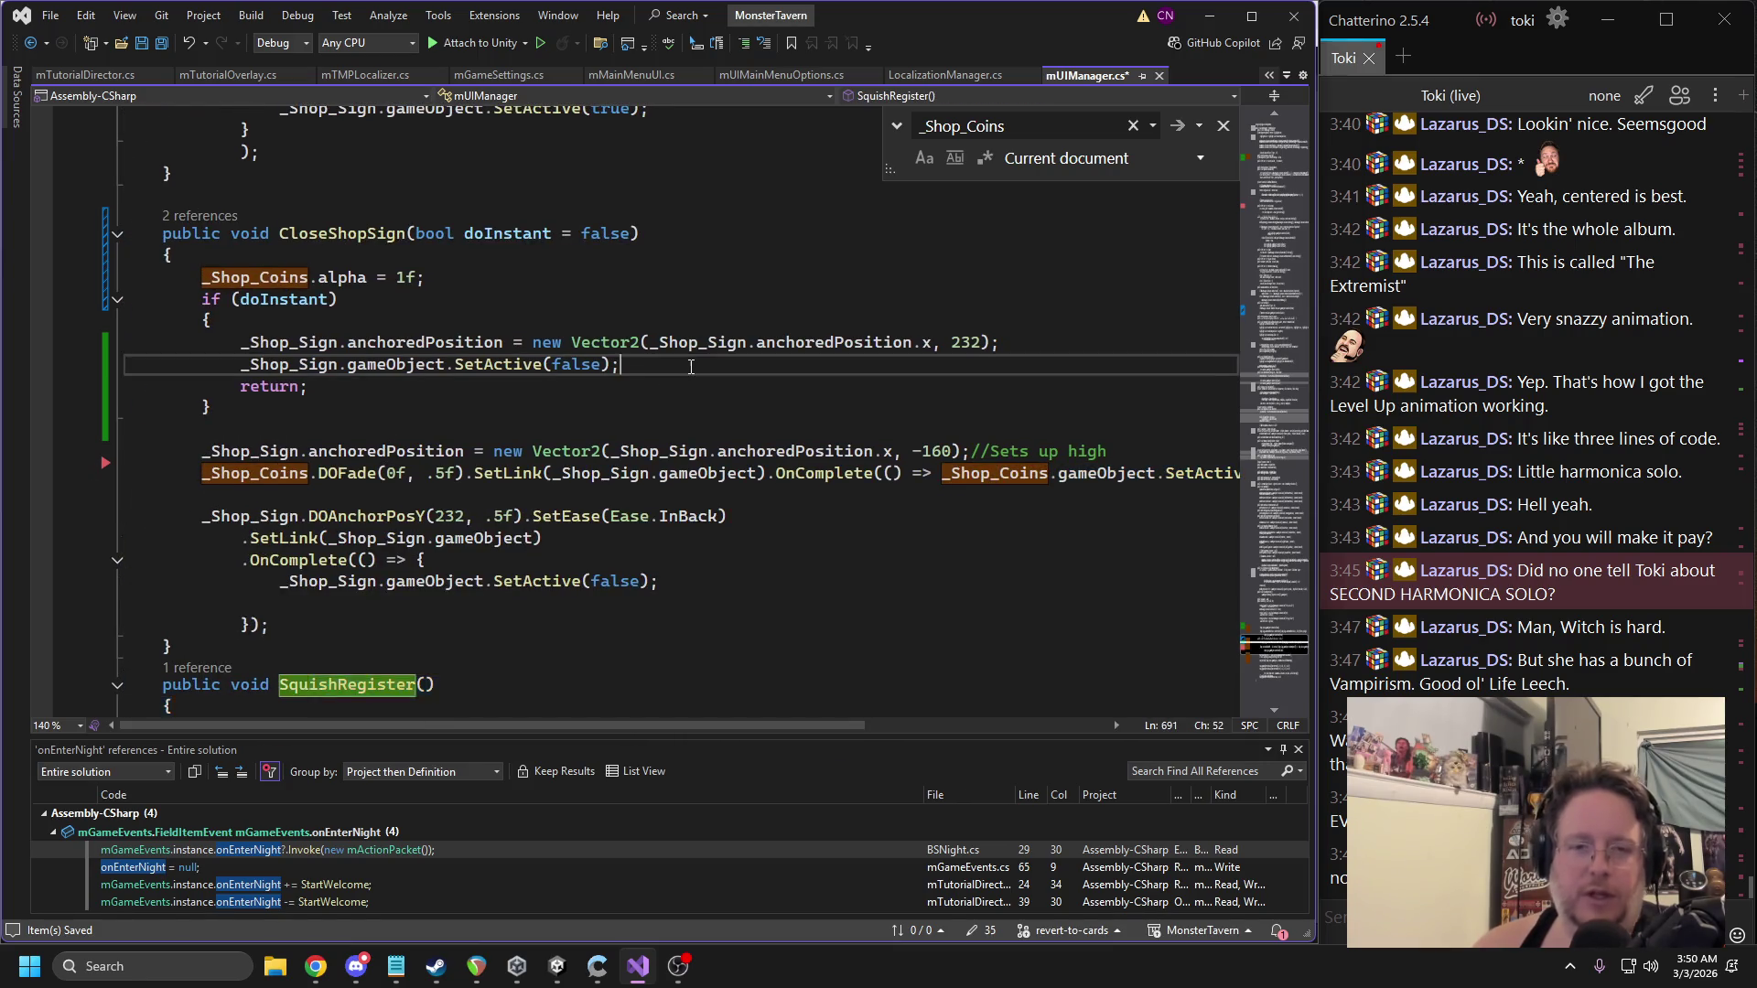
# Paste _Shop_Coins.gameObject.SetActive(false); into the doInstant block before return.
pyautogui.press('Return')
pyautogui.write('_Shop_Coins.gameObject.SetActive(false)')
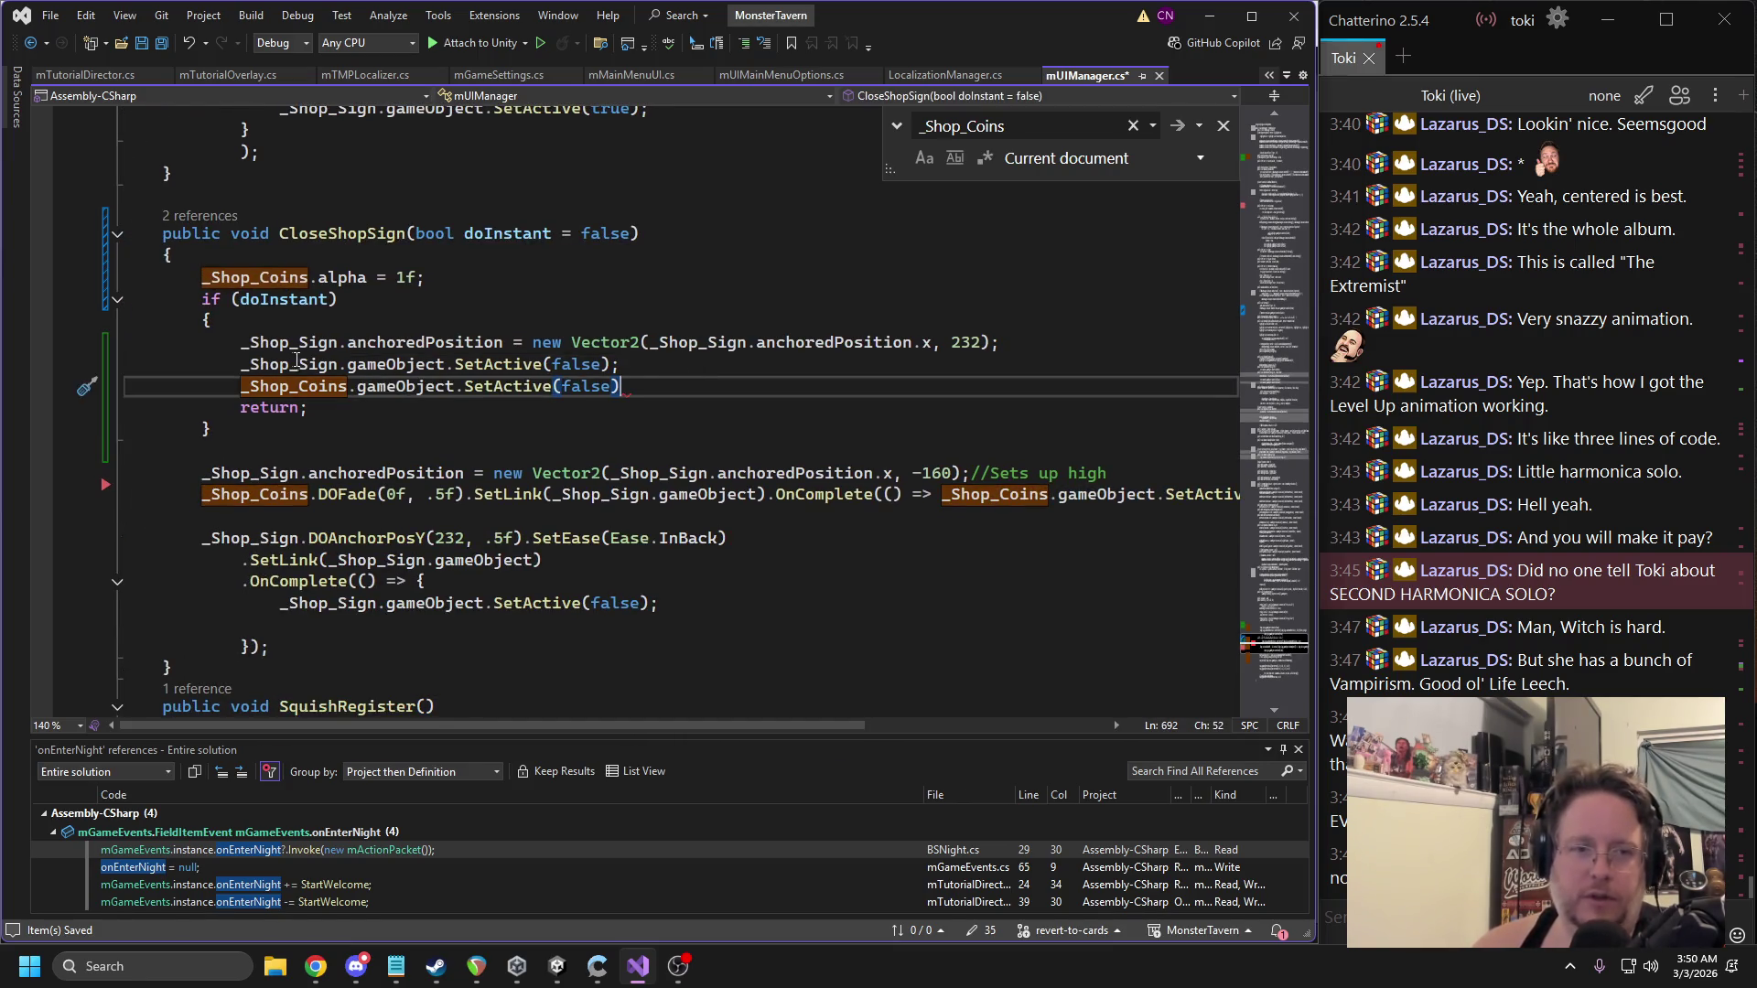
pyautogui.doubleClick(296, 363)
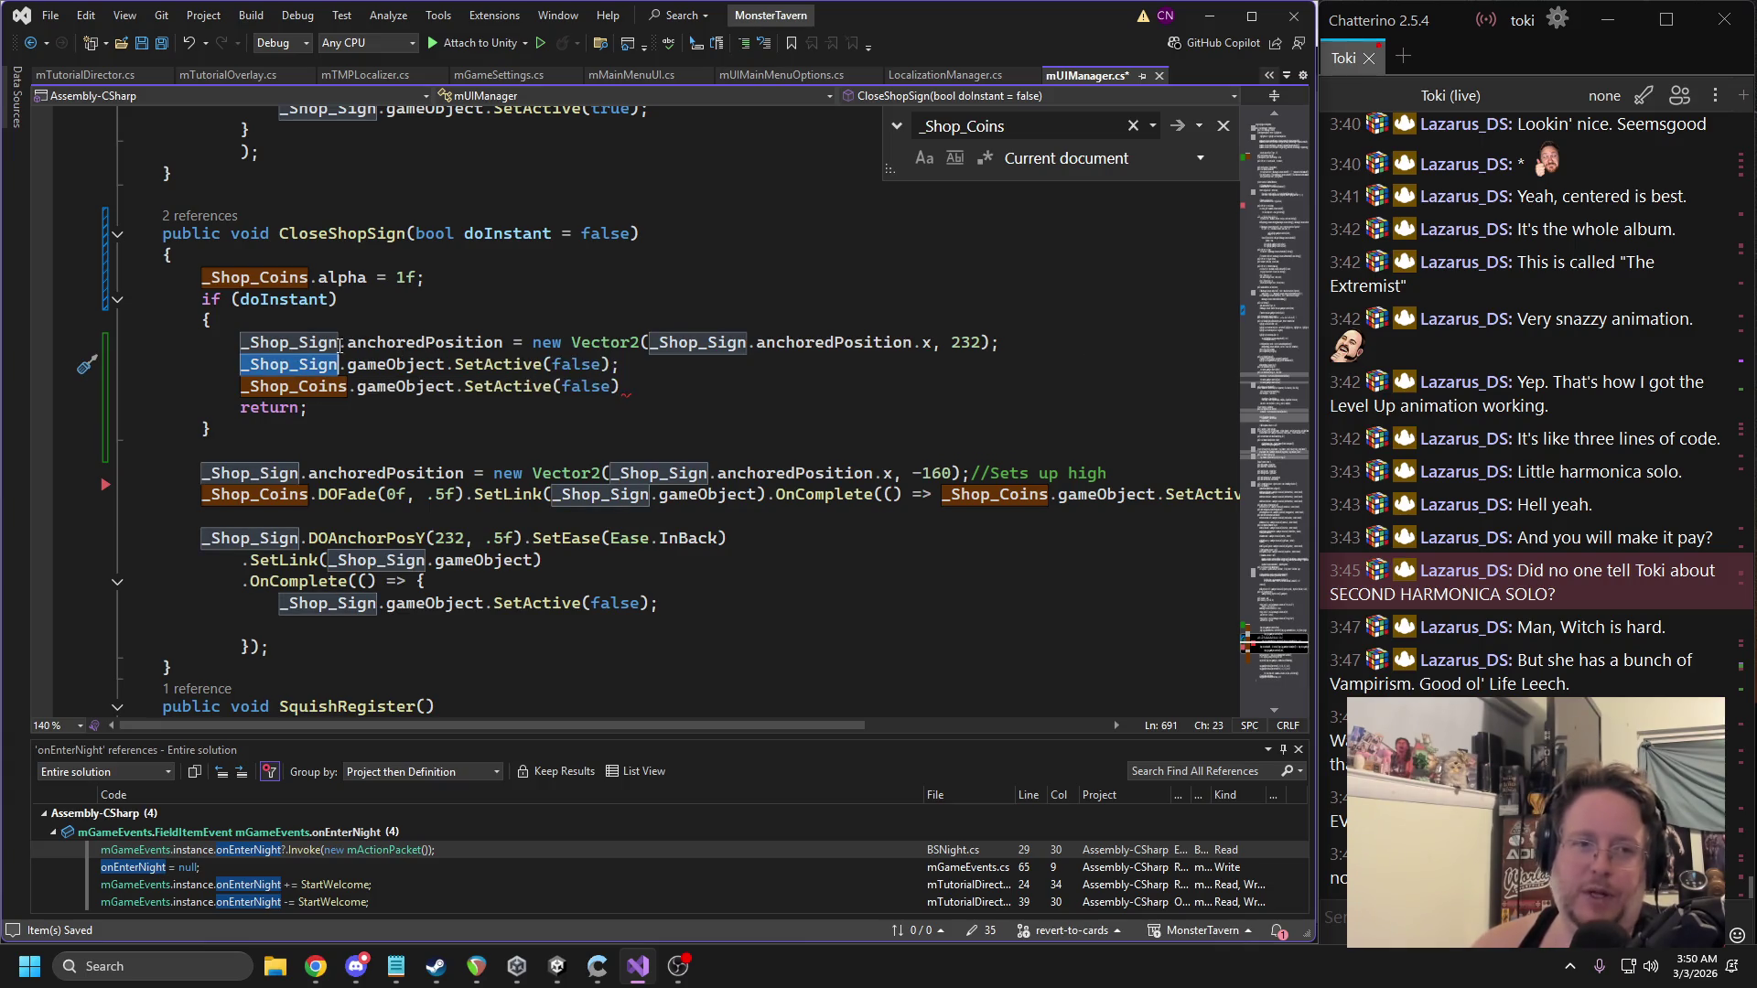
pyautogui.hotkey('ctrl', 'f')
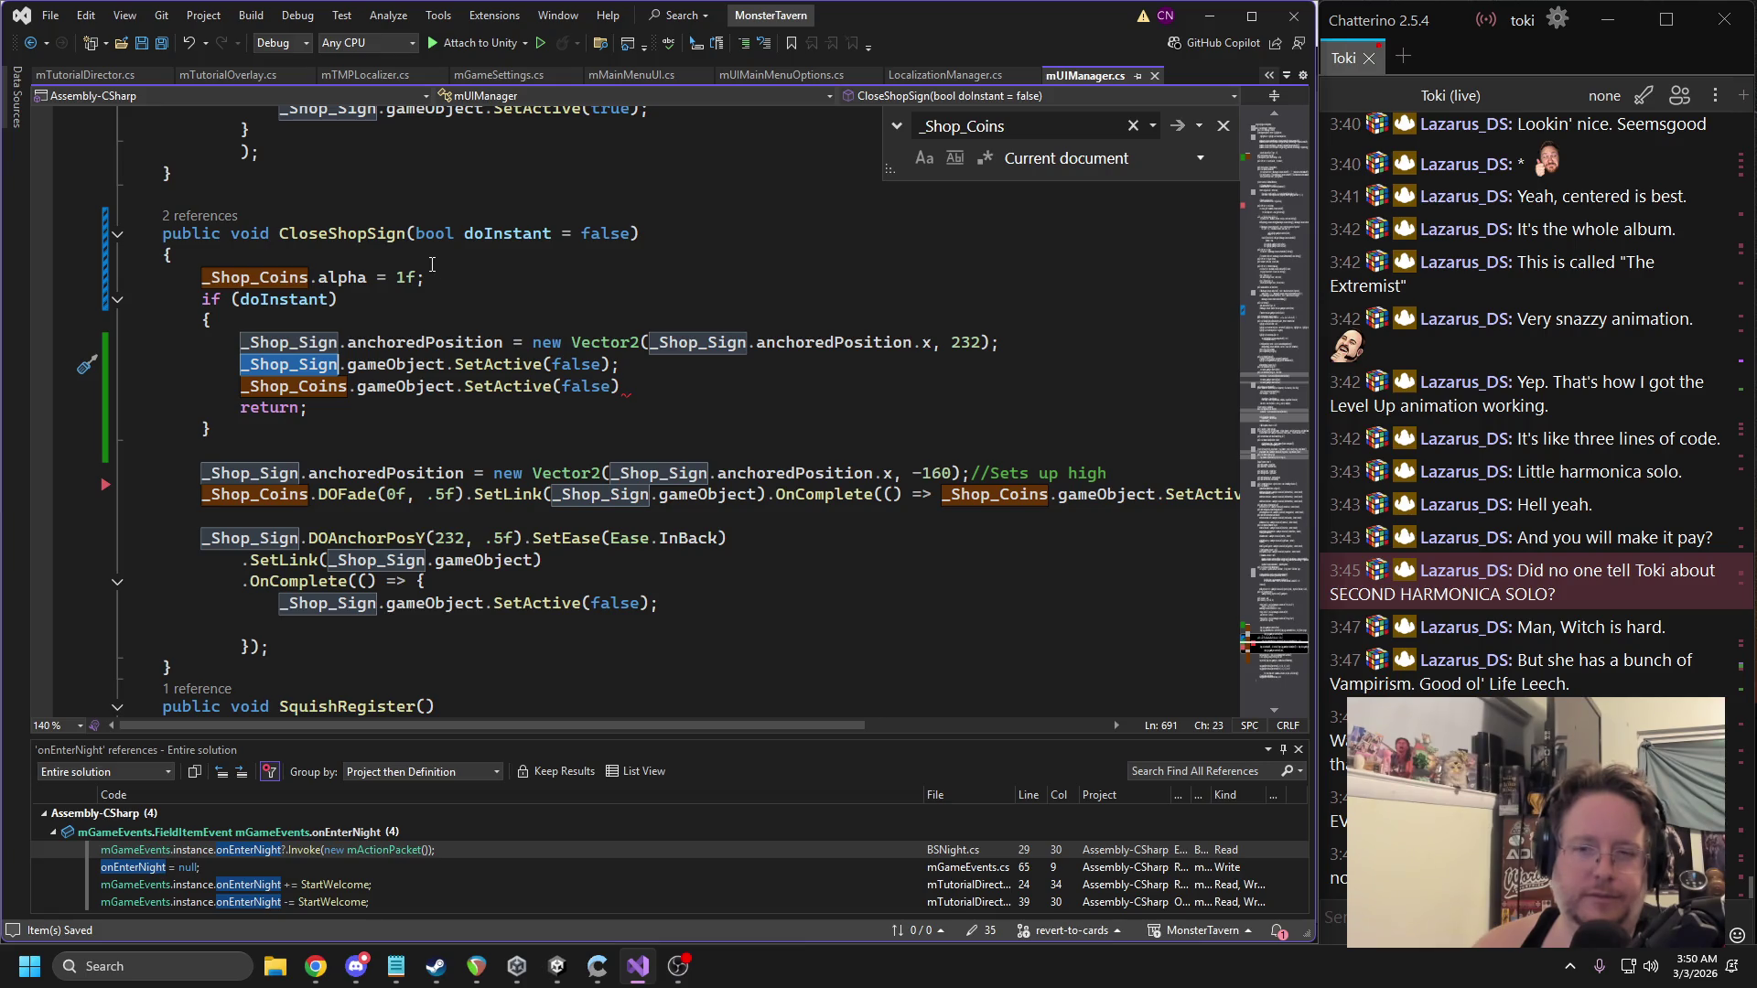
pyautogui.click(635, 386)
pyautogui.write(';')
pyautogui.press('Return')
# Add Debug.Log(_Shop_Sign.gameObject.activeSelf); below it and let Unity recompile.
pyautogui.write('Debug.Log();')
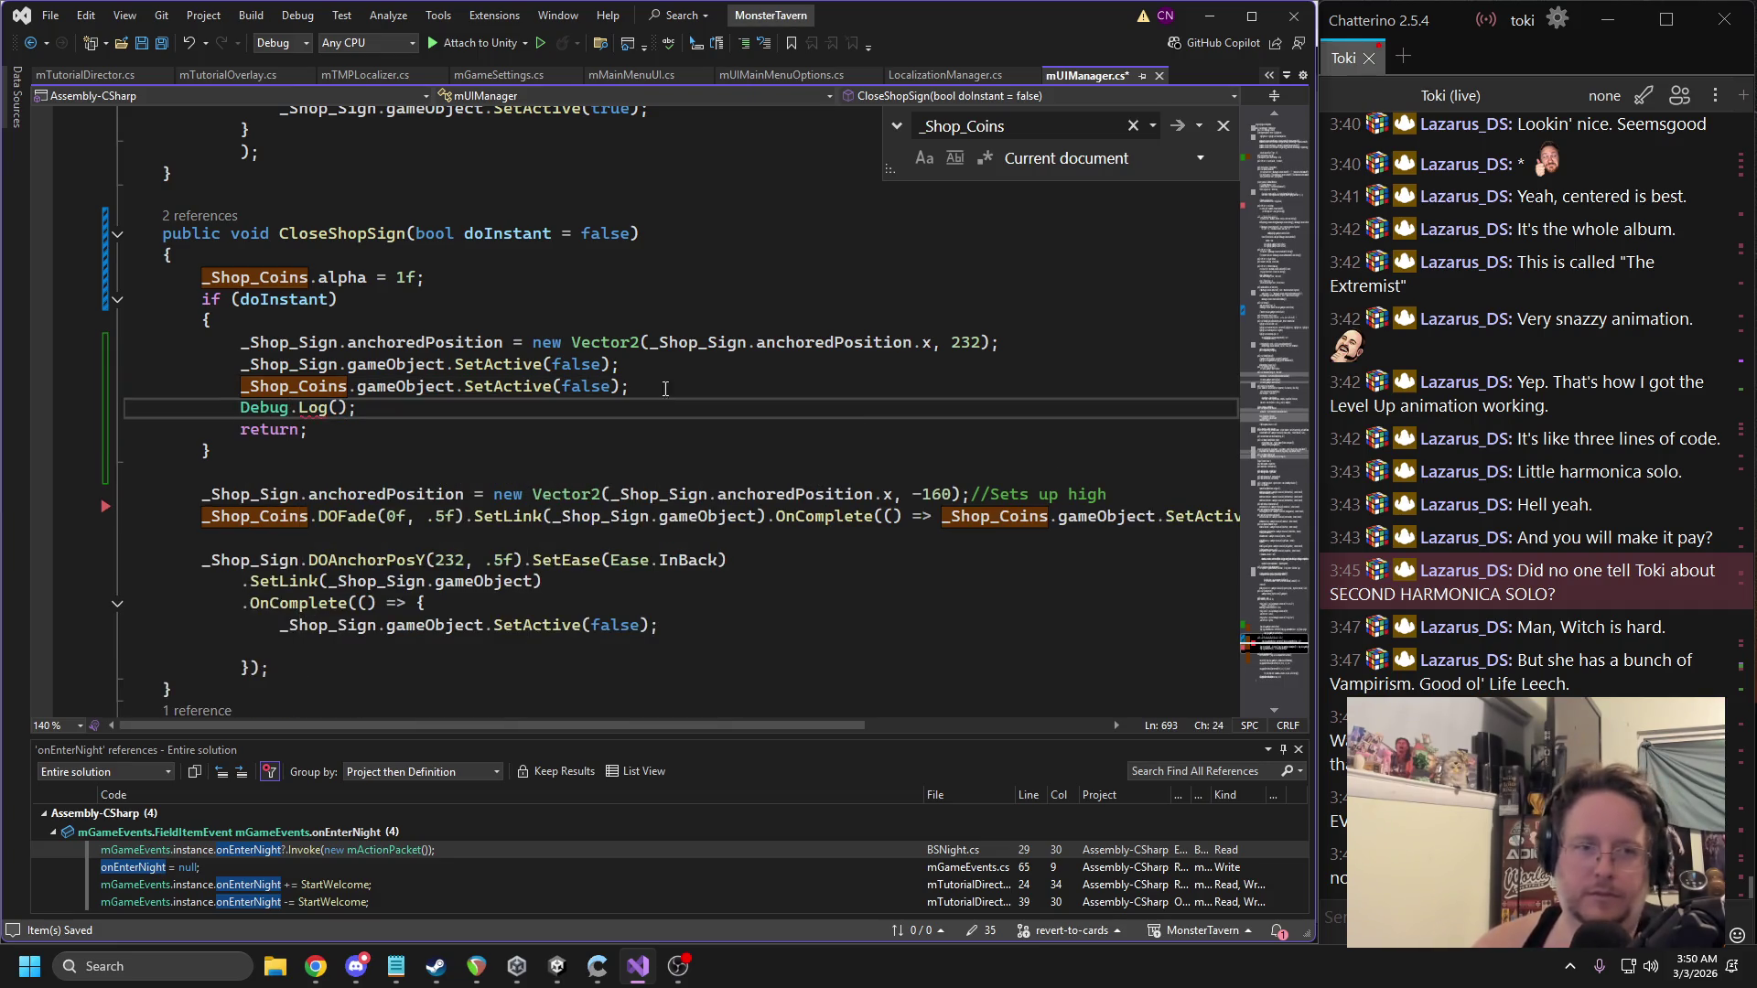
pyautogui.press('Left')
pyautogui.press('Left')
pyautogui.write('_Shop_Sign')
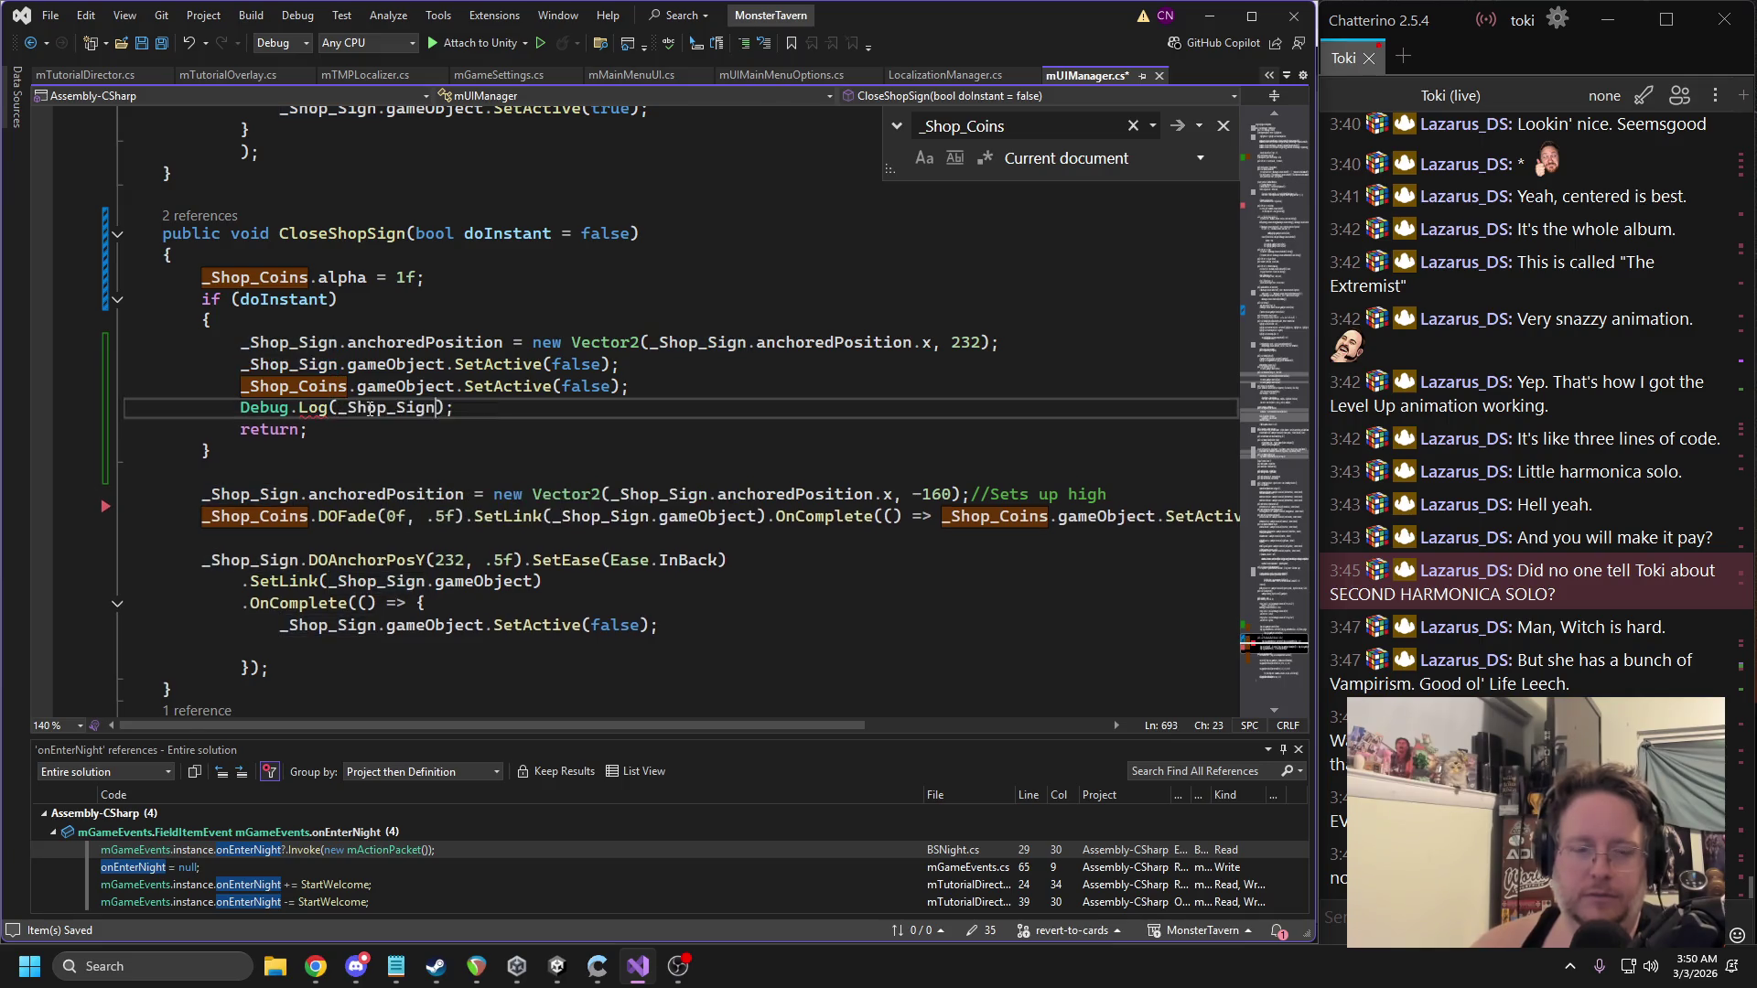
pyautogui.write('.')
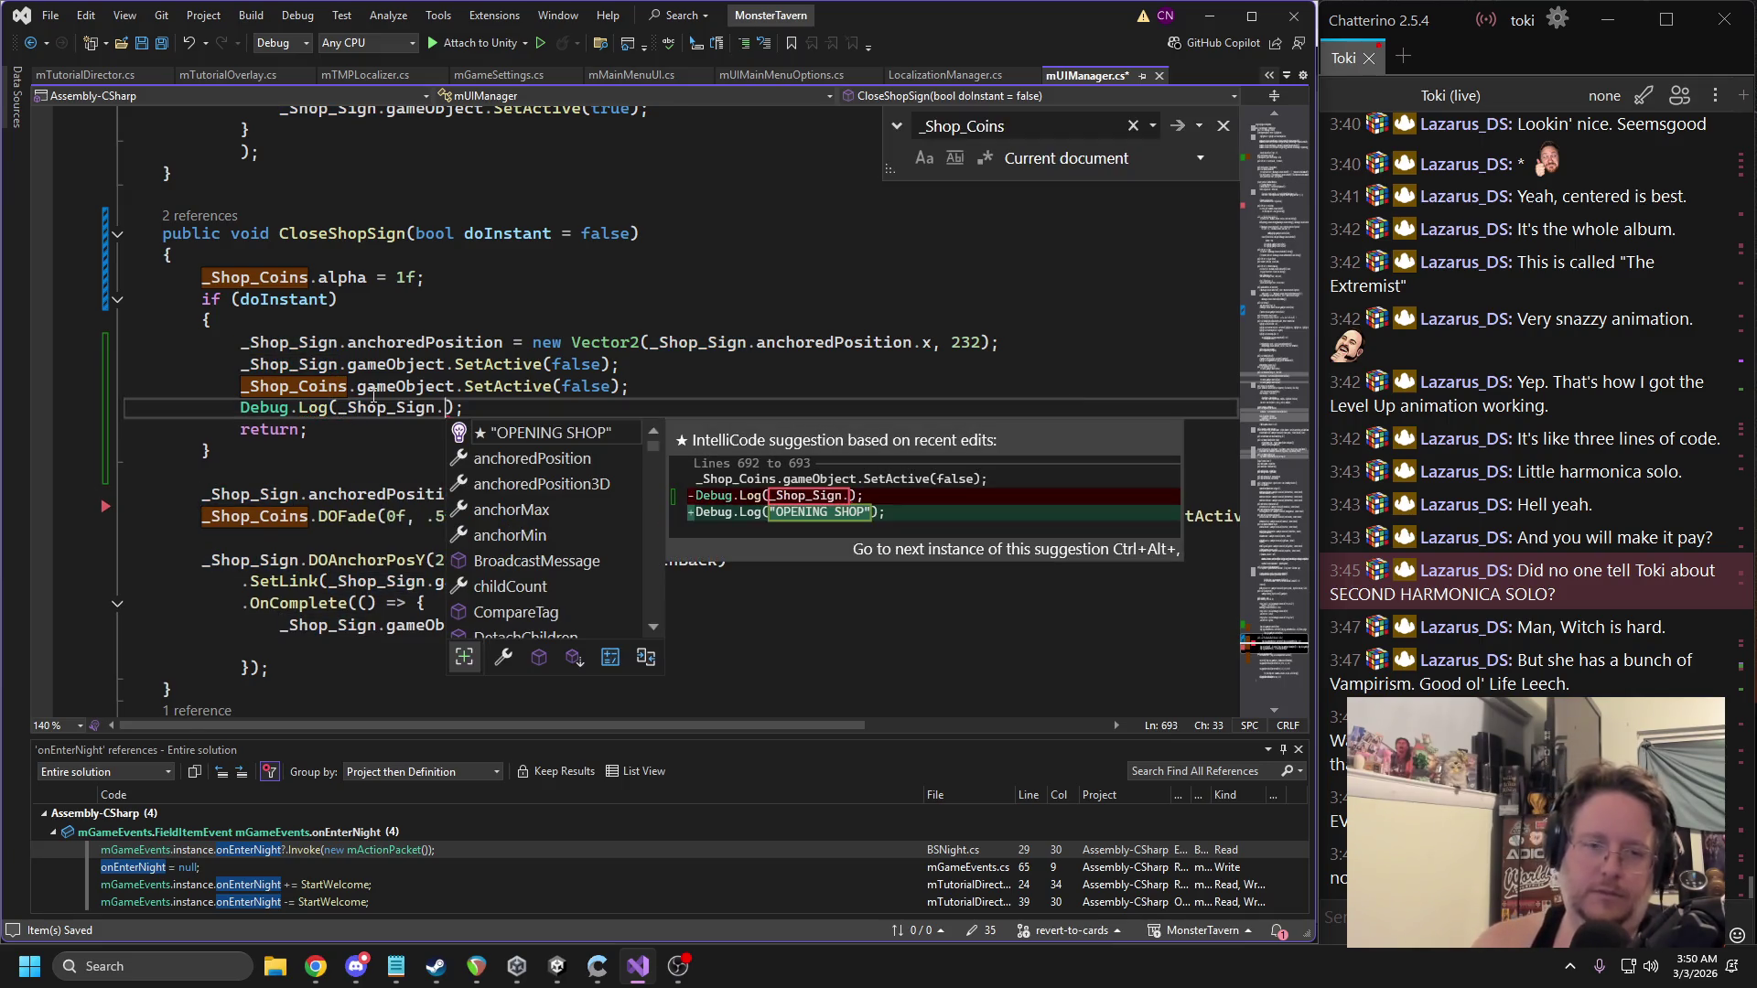
pyautogui.write('ac')
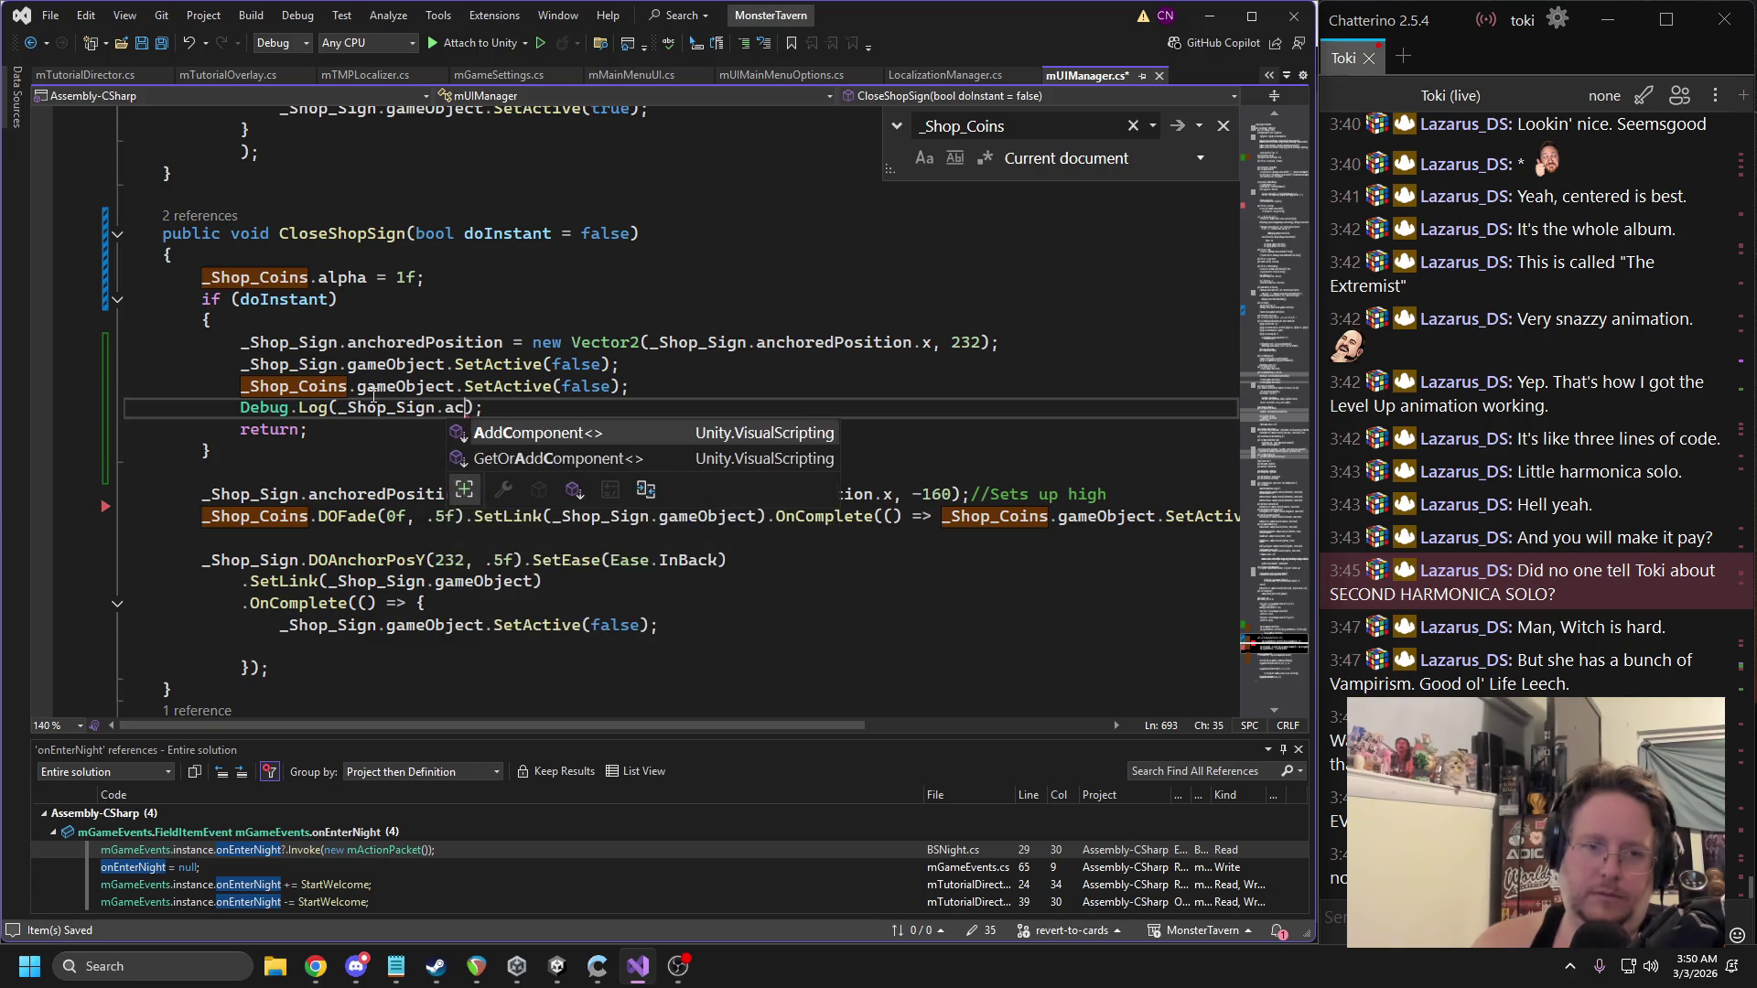
pyautogui.press('BackSpace')
pyautogui.press('BackSpace')
pyautogui.write('gameObject.act')
pyautogui.press('Tab')
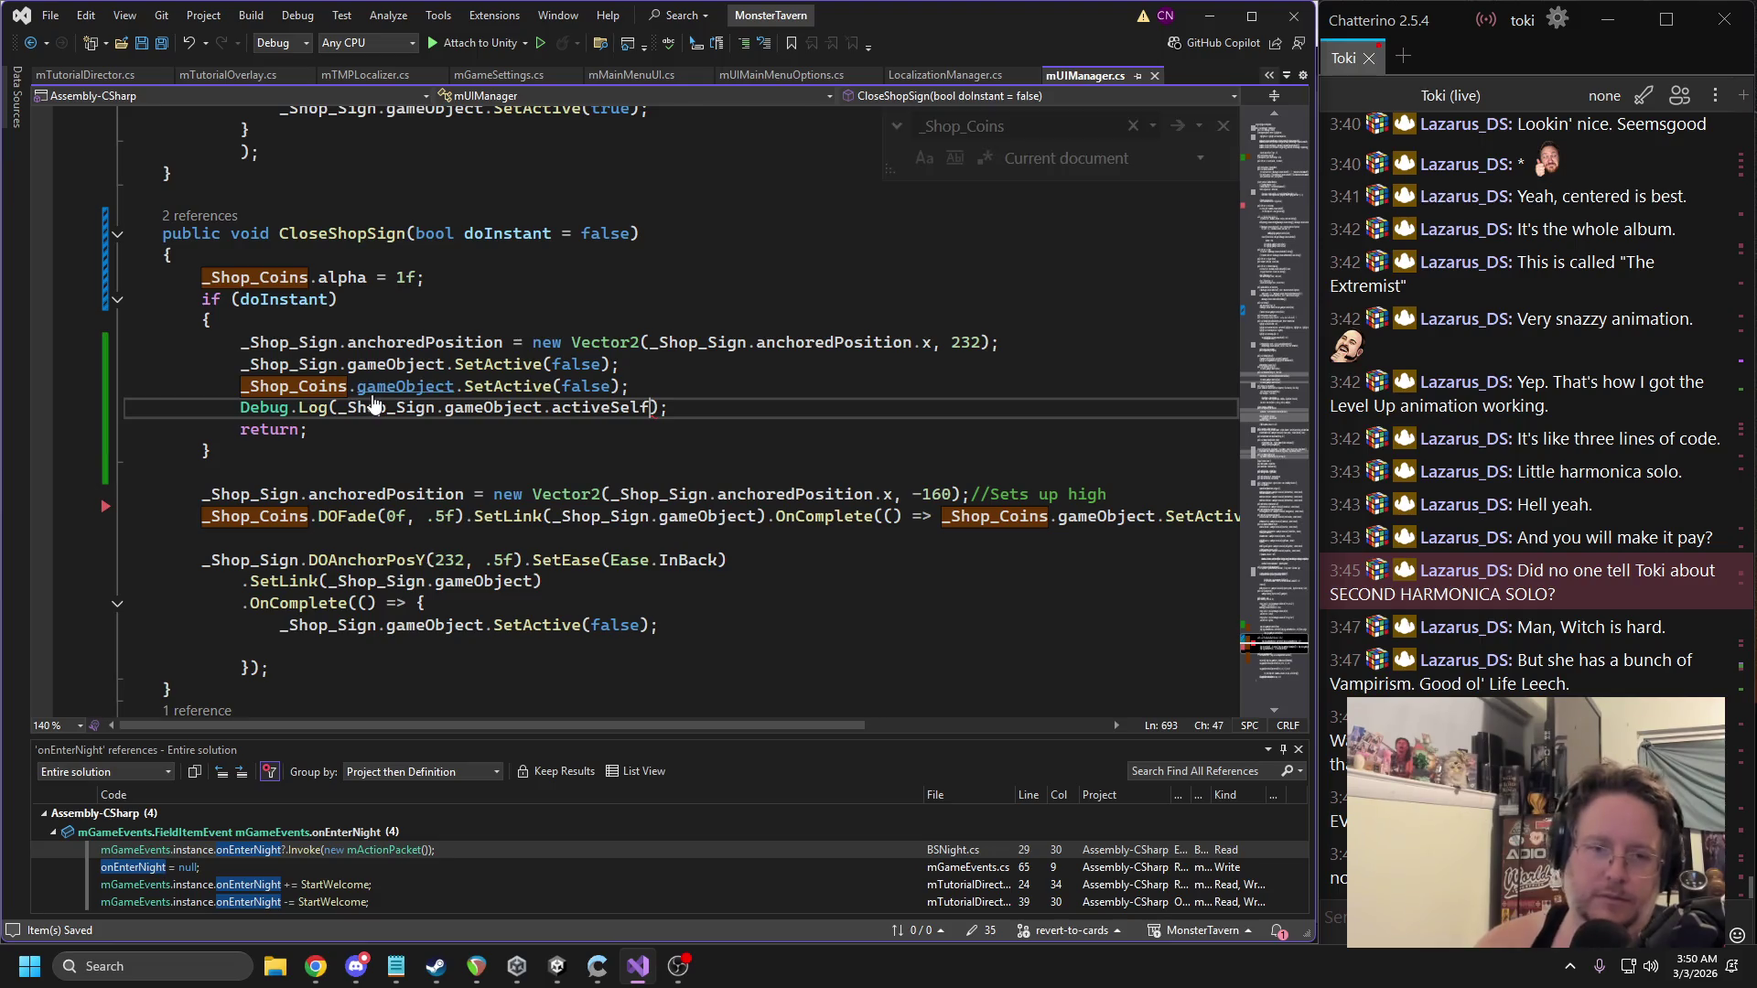
pyautogui.click(556, 965)
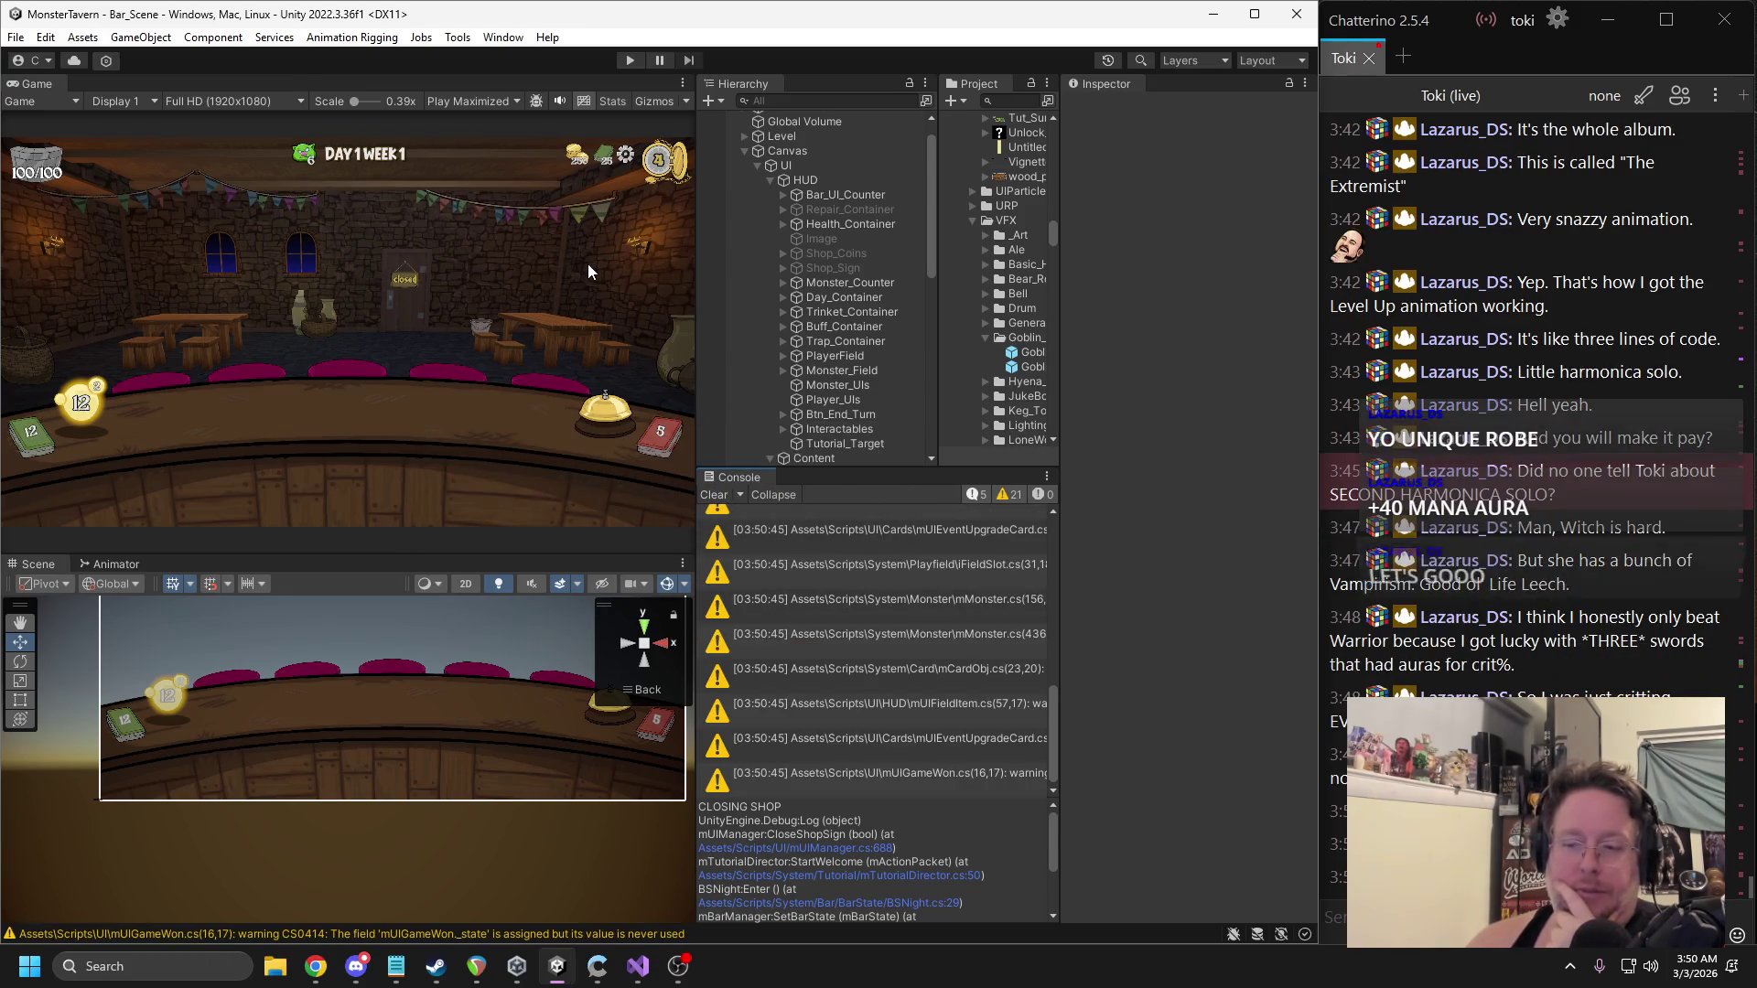
# Playtest again, seeing False logged while the Shoppe sign still shows, then return to Visual Studio.
pyautogui.click(628, 62)
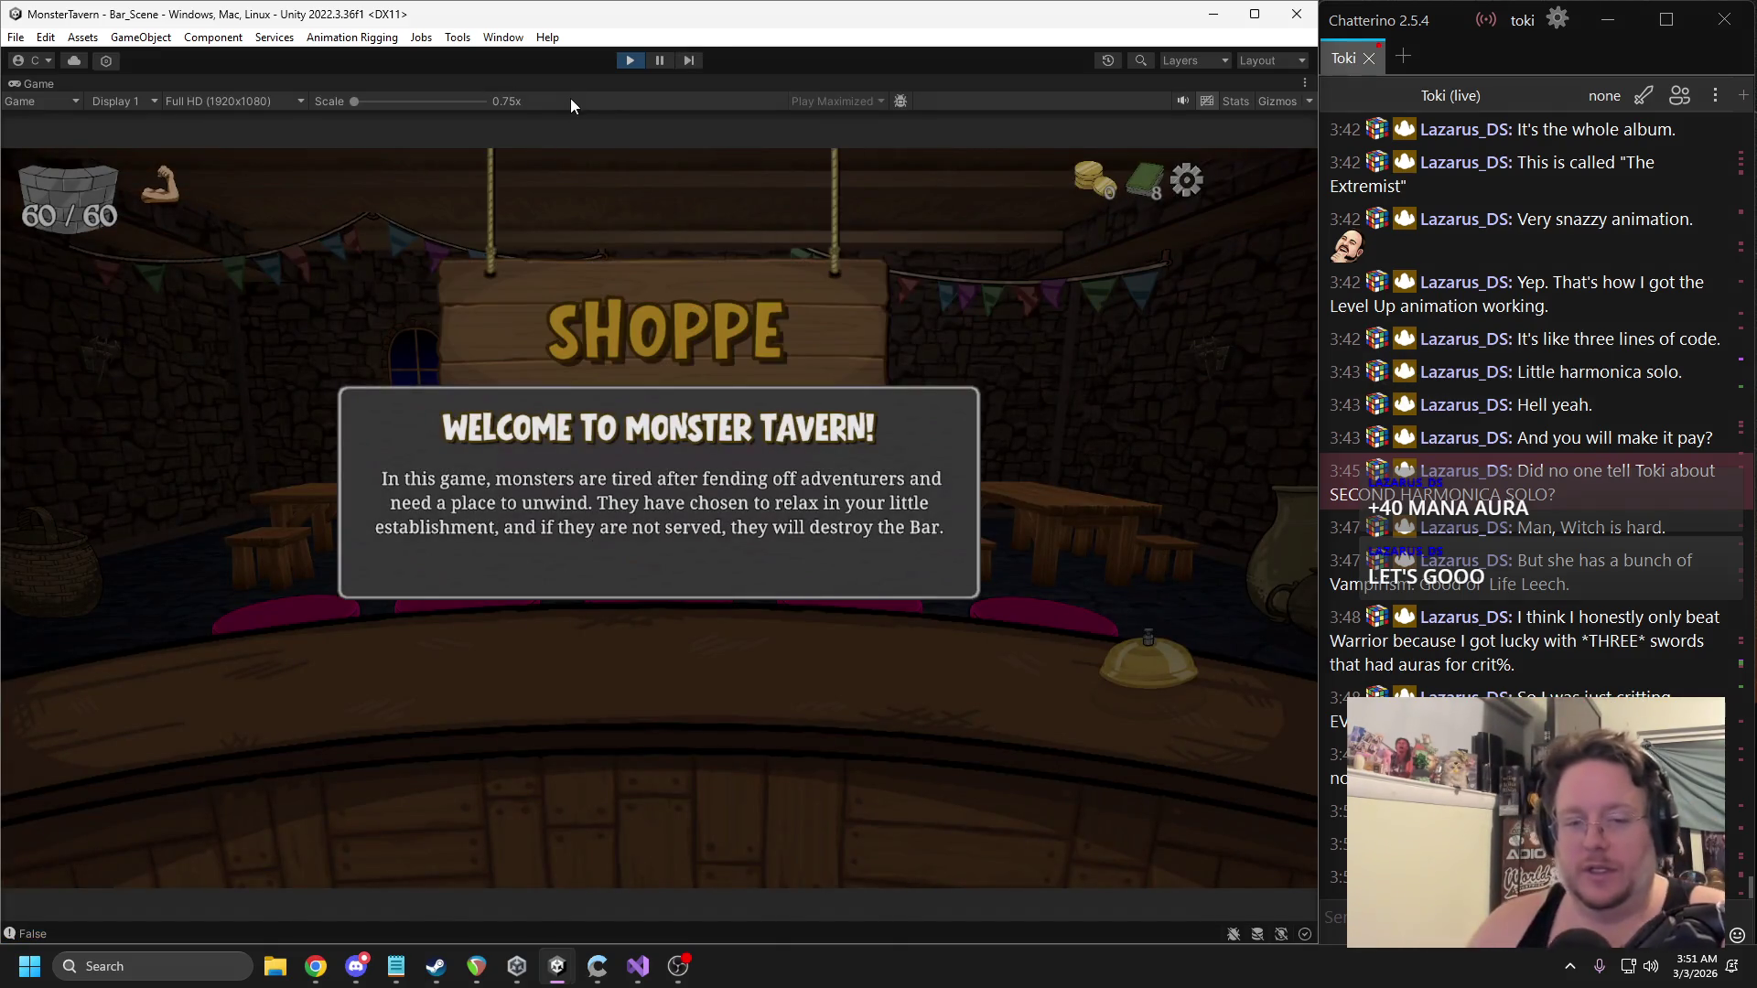
pyautogui.click(630, 60)
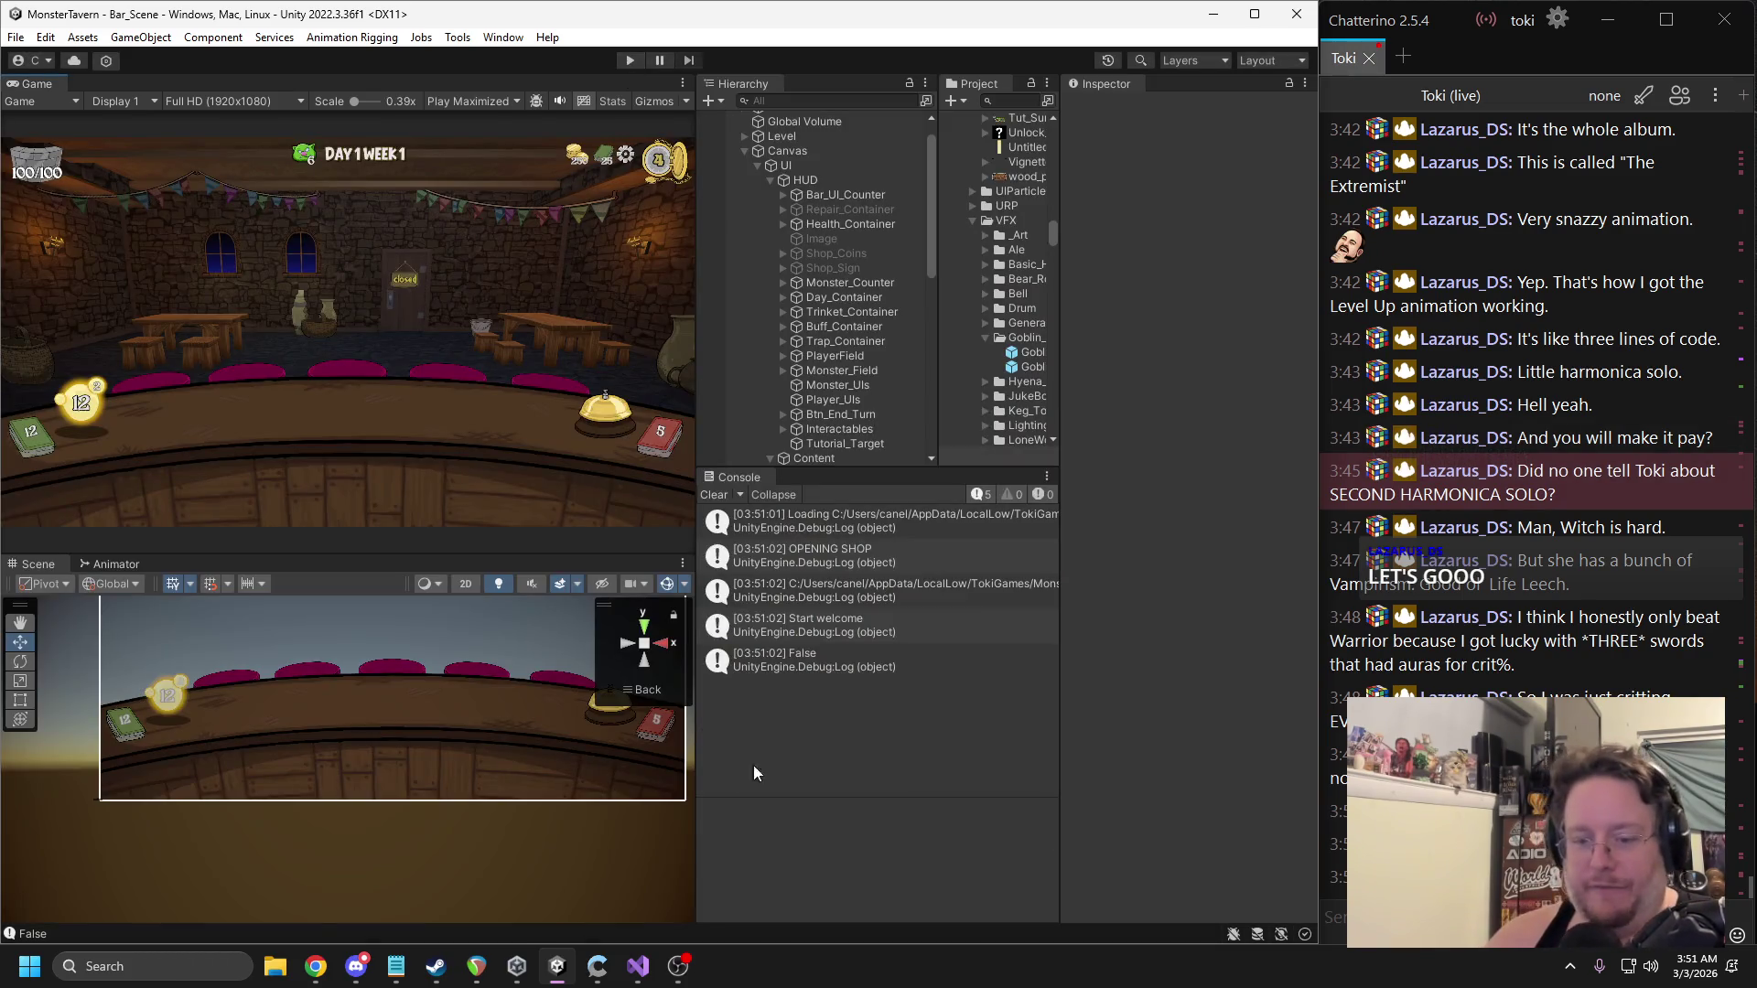
pyautogui.click(640, 970)
pyautogui.scroll(6, 438, 430)
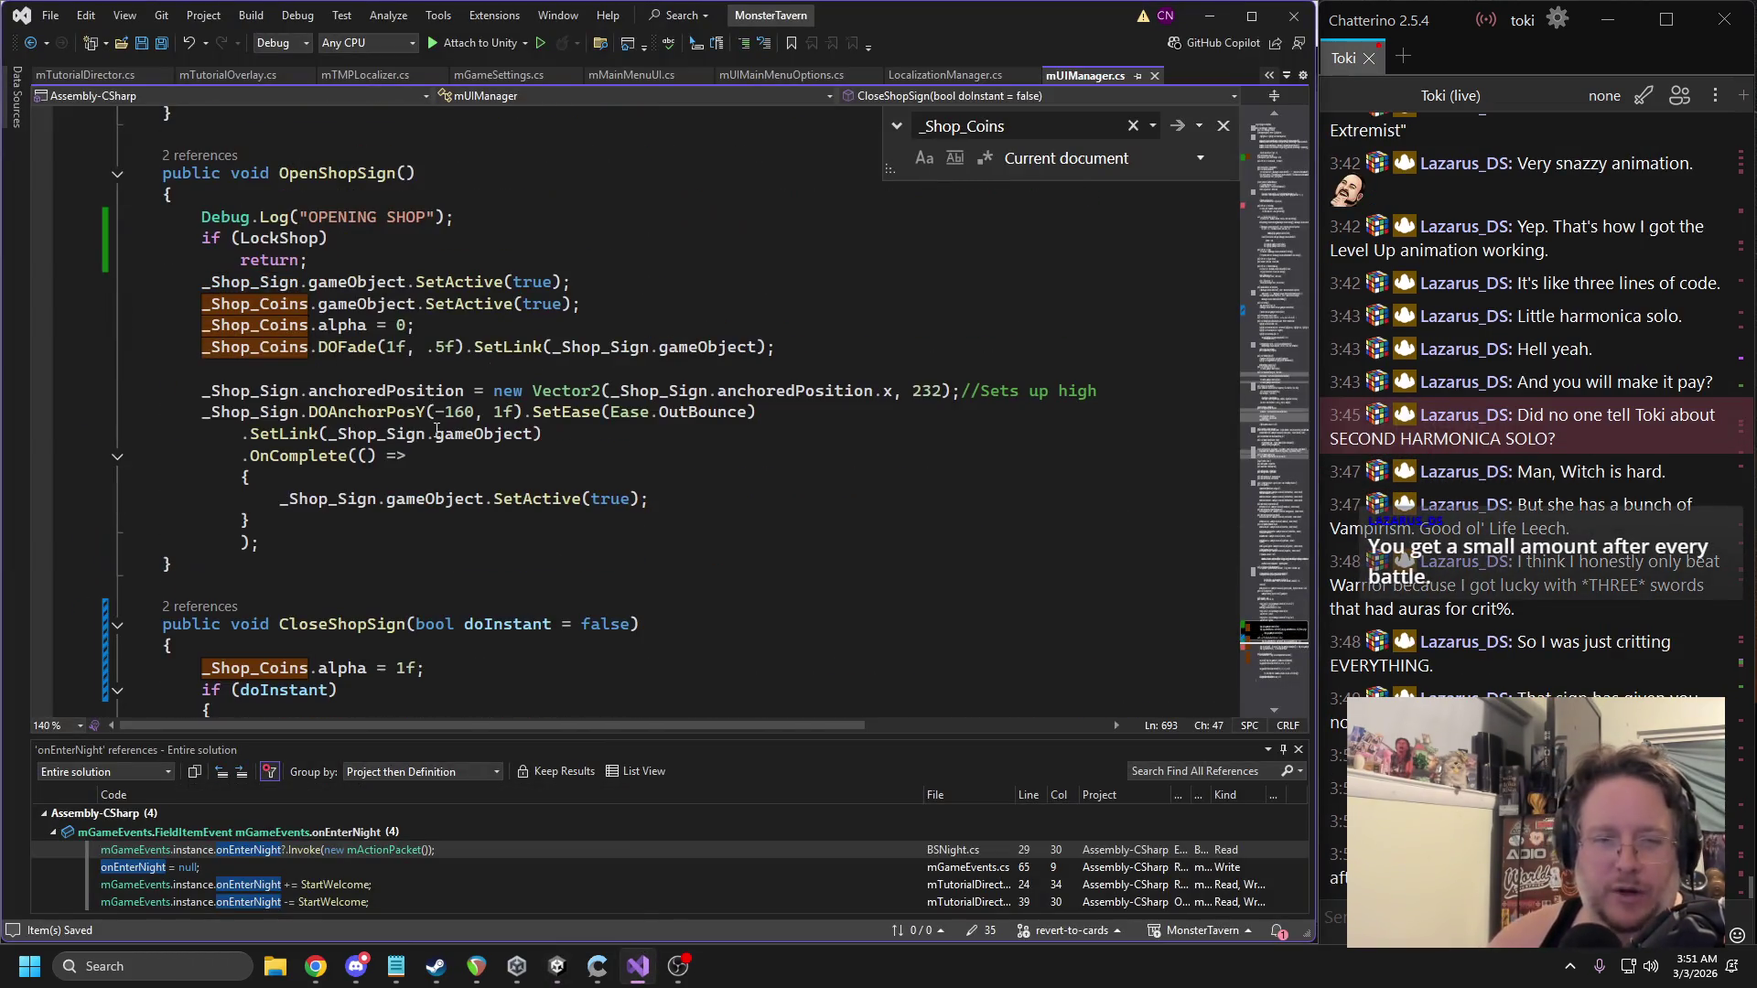
# Add a _Shop_Sign.DOKill call on a new line below _Shop_Coins.alpha = 1f in CloseShopSign.
pyautogui.click(293, 392)
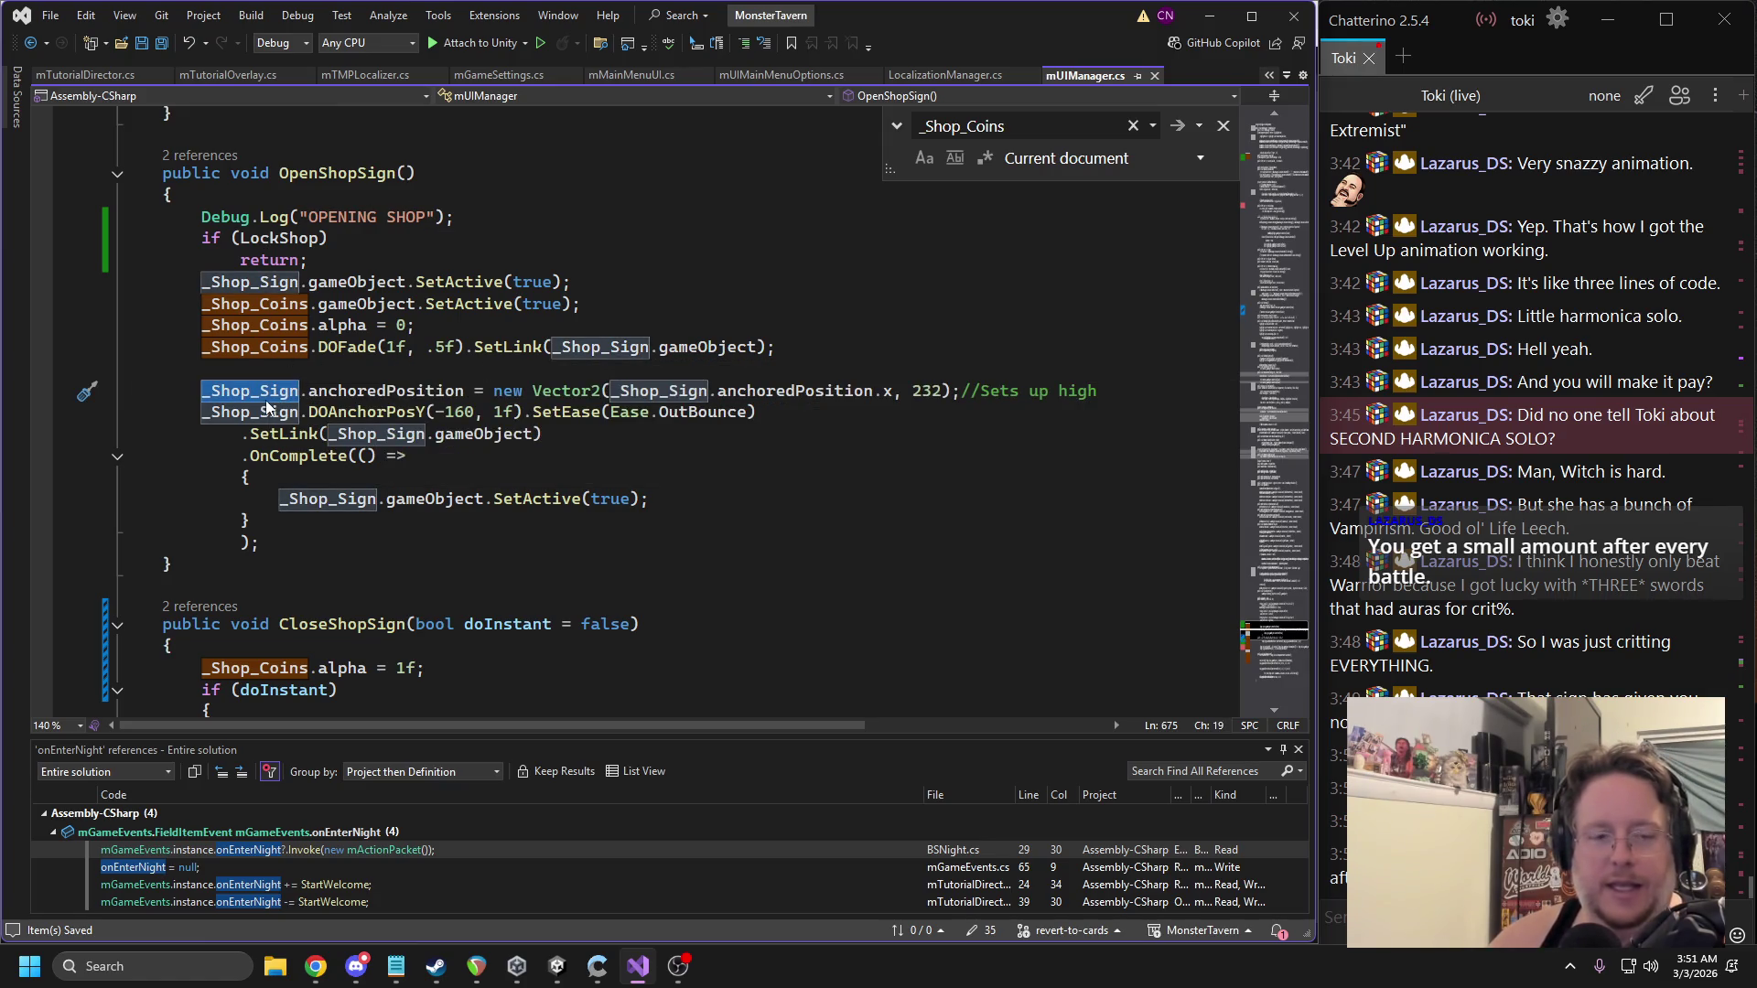
pyautogui.press('Down')
pyautogui.scroll(-4, 367, 452)
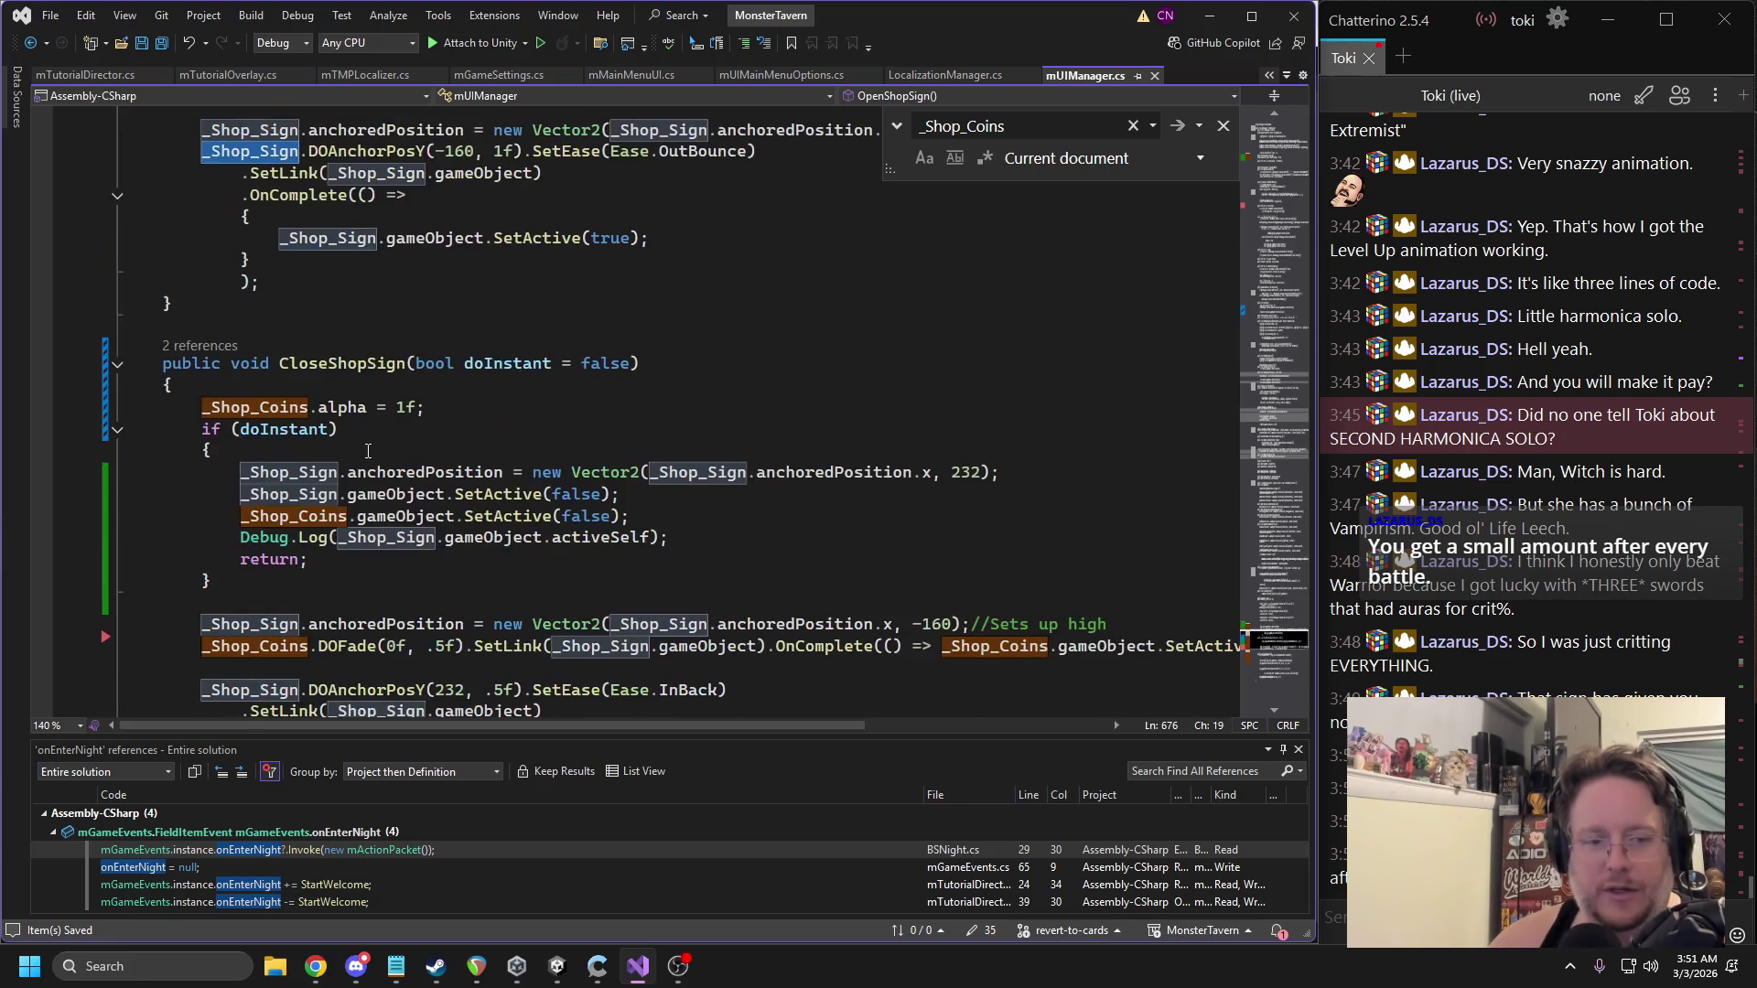
pyautogui.click(443, 416)
pyautogui.press('Return')
pyautogui.write('_Shop_Sign.kil')
pyautogui.write('ll')
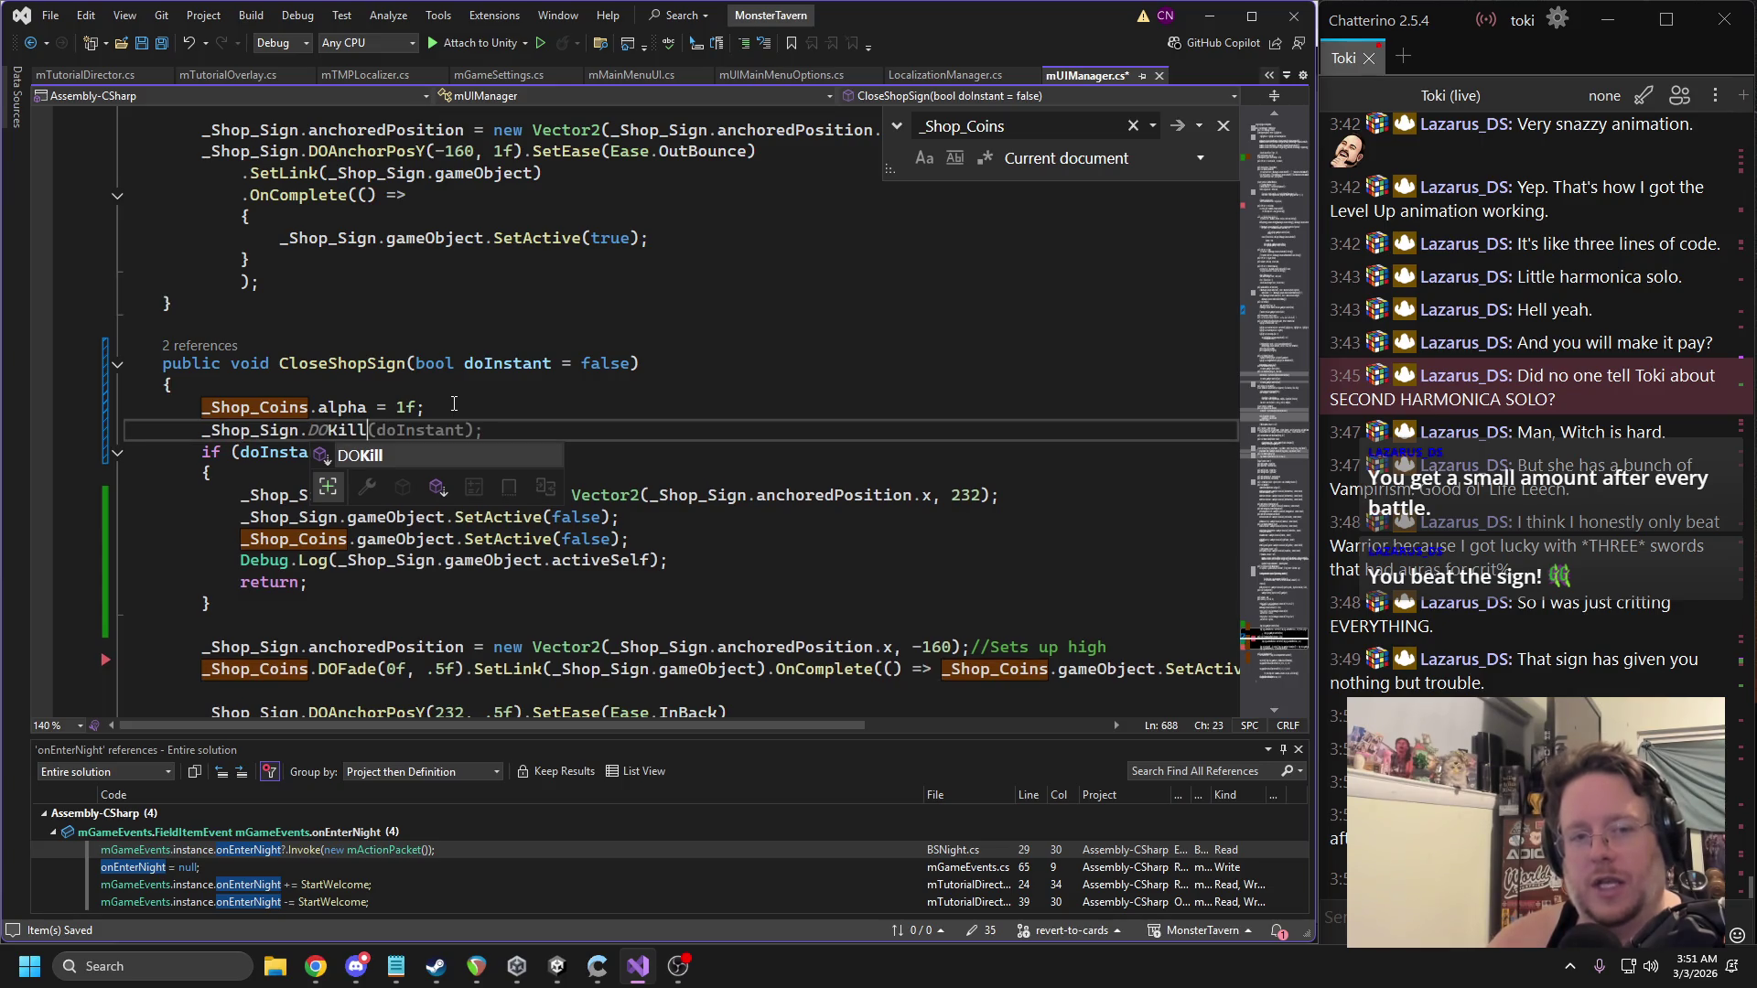
pyautogui.press('Tab')
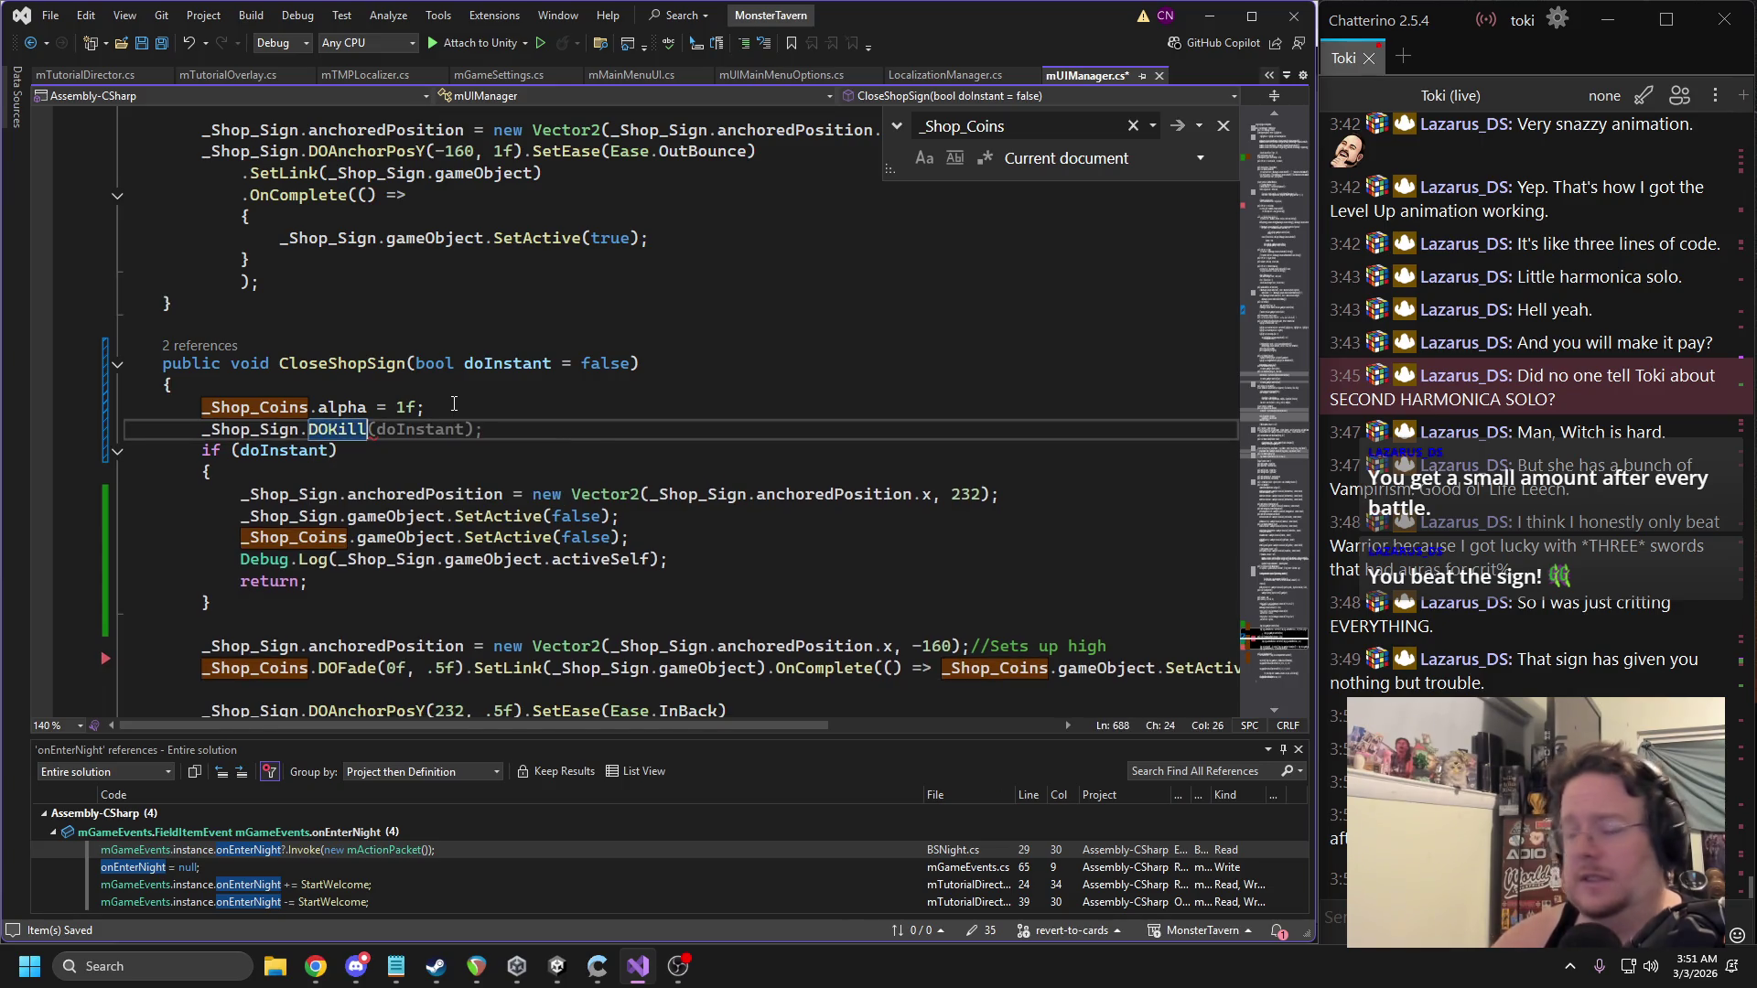
pyautogui.press('Tab')
pyautogui.doubleClick(445, 435)
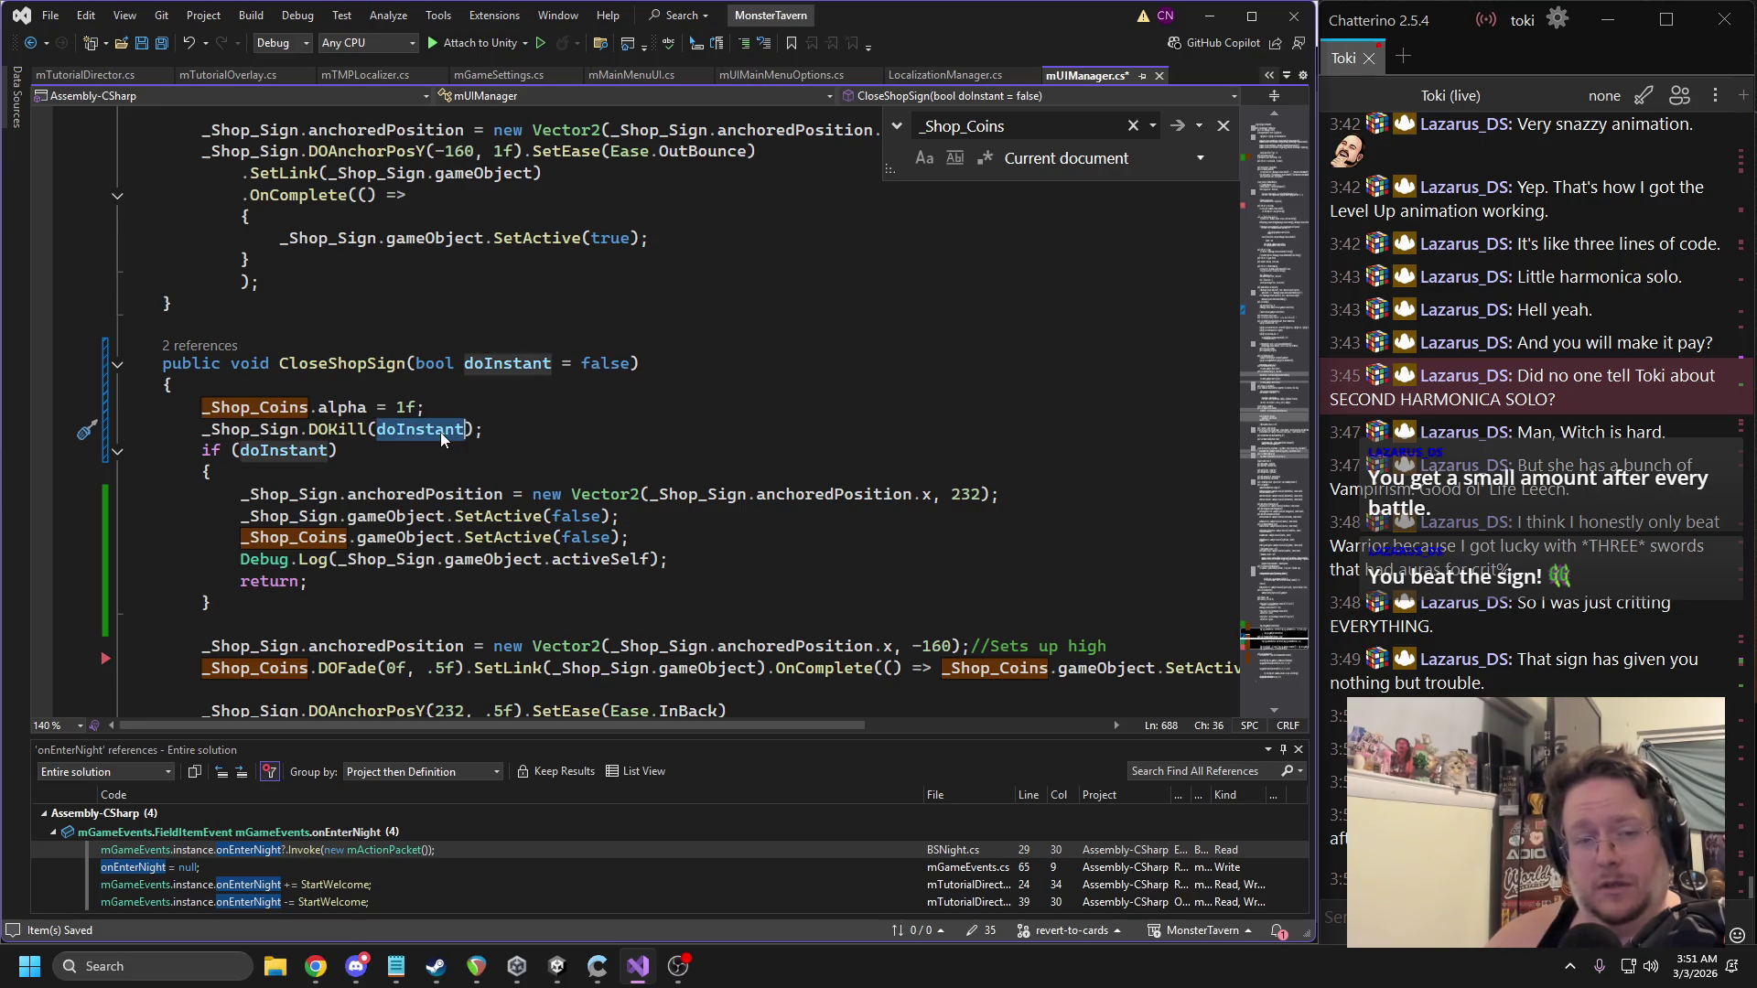
pyautogui.press('BackSpace')
pyautogui.write('true')
pyautogui.press('Escape')
# Change the sign's DOKill argument to false.
pyautogui.press('Up')
pyautogui.press('Up')
pyautogui.press('Up')
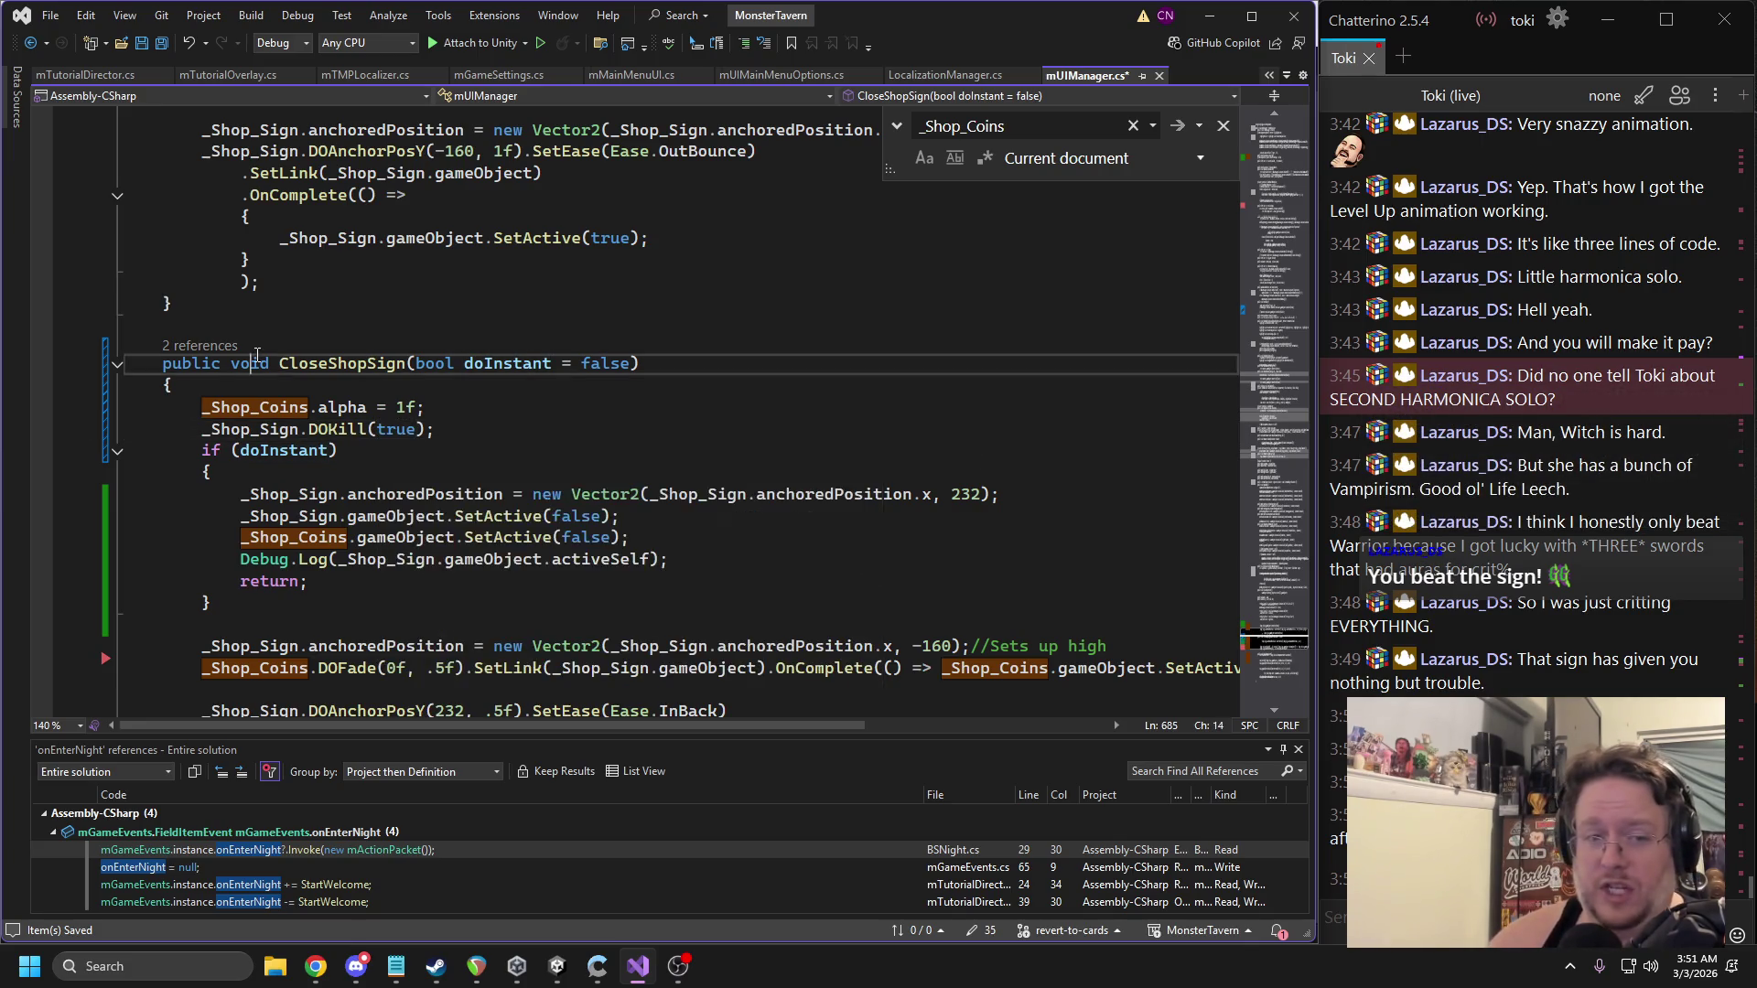
pyautogui.press('Down')
pyautogui.moveTo(343, 441)
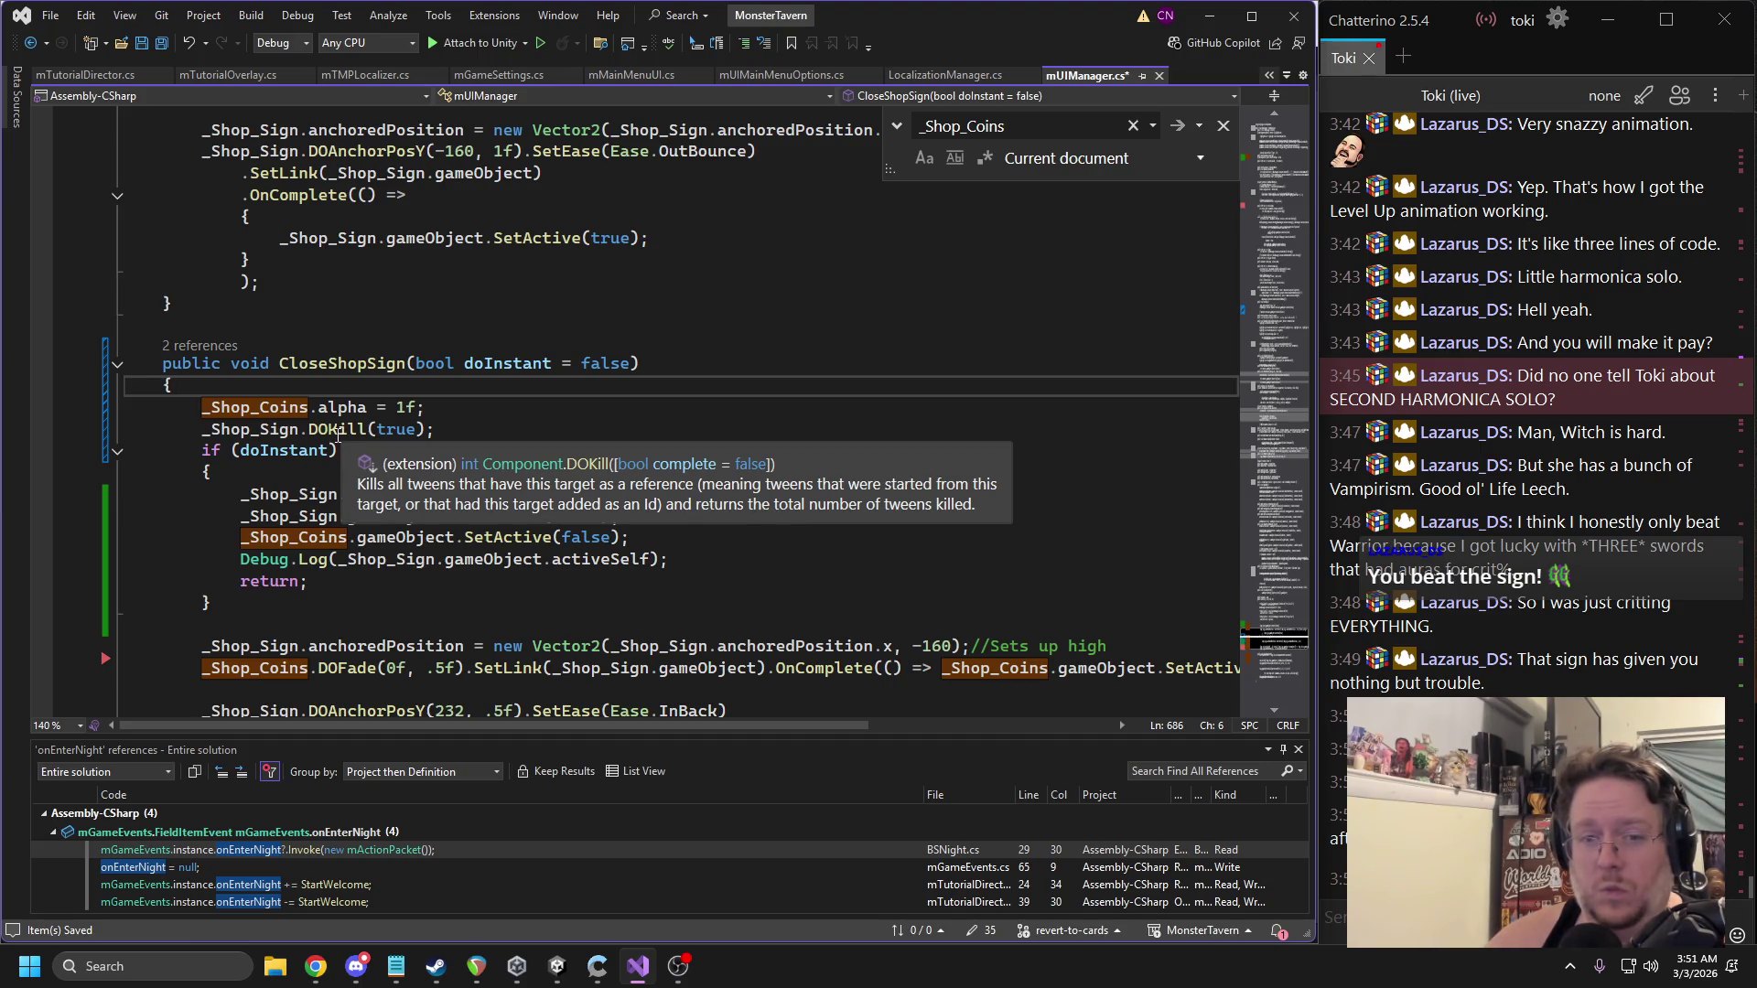
pyautogui.doubleClick(396, 429)
pyautogui.write('fa')
pyautogui.press('Tab')
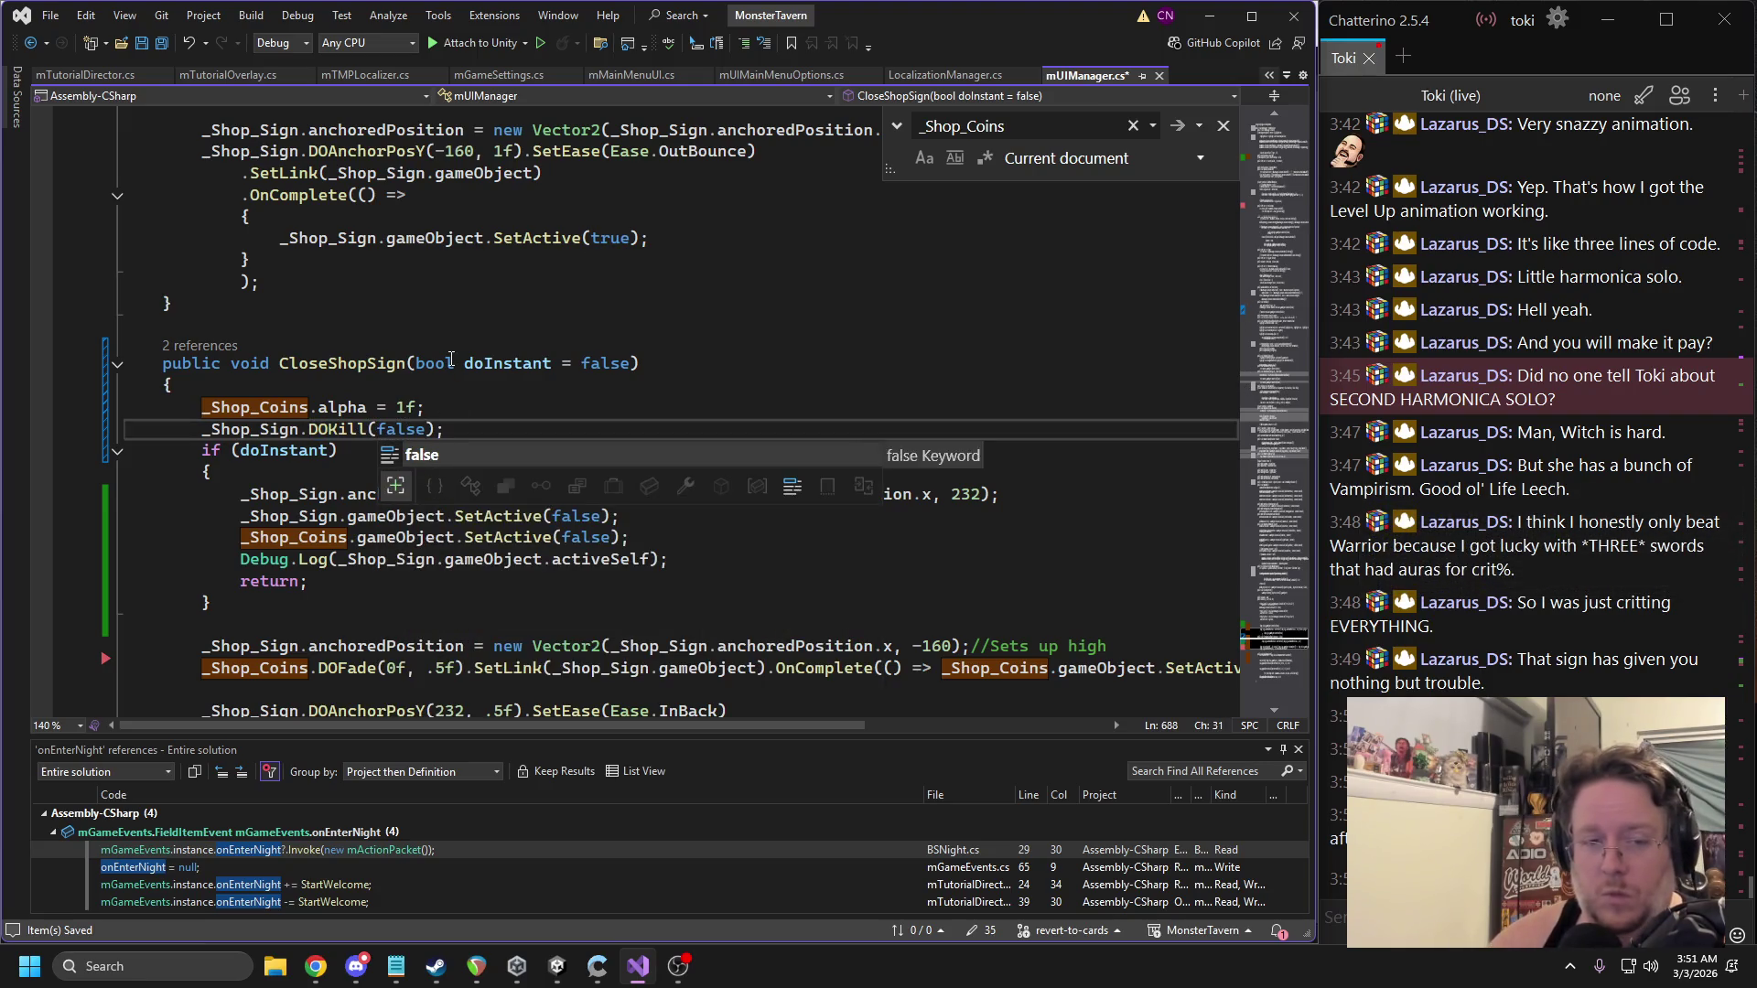
pyautogui.click(435, 363)
pyautogui.scroll(1, 487, 235)
pyautogui.scroll(2, 488, 236)
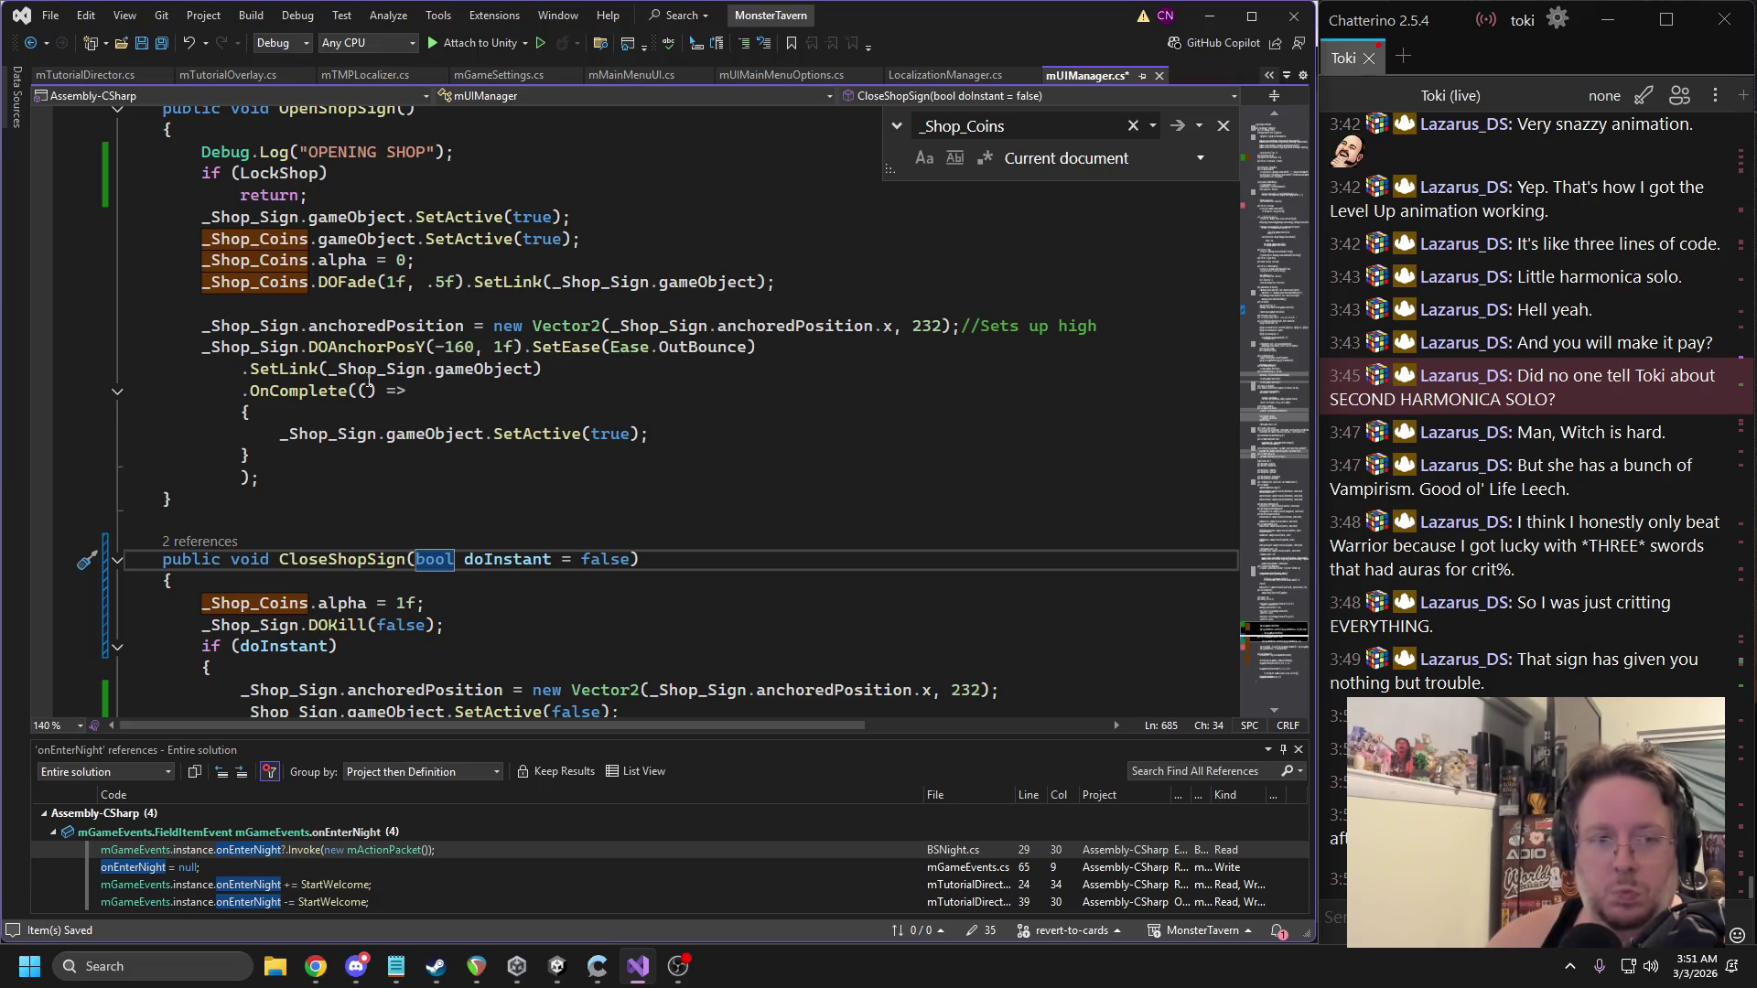
# Add _Shop_Coins.DOKill(false); below the sign's DOKill line.
pyautogui.doubleClick(281, 325)
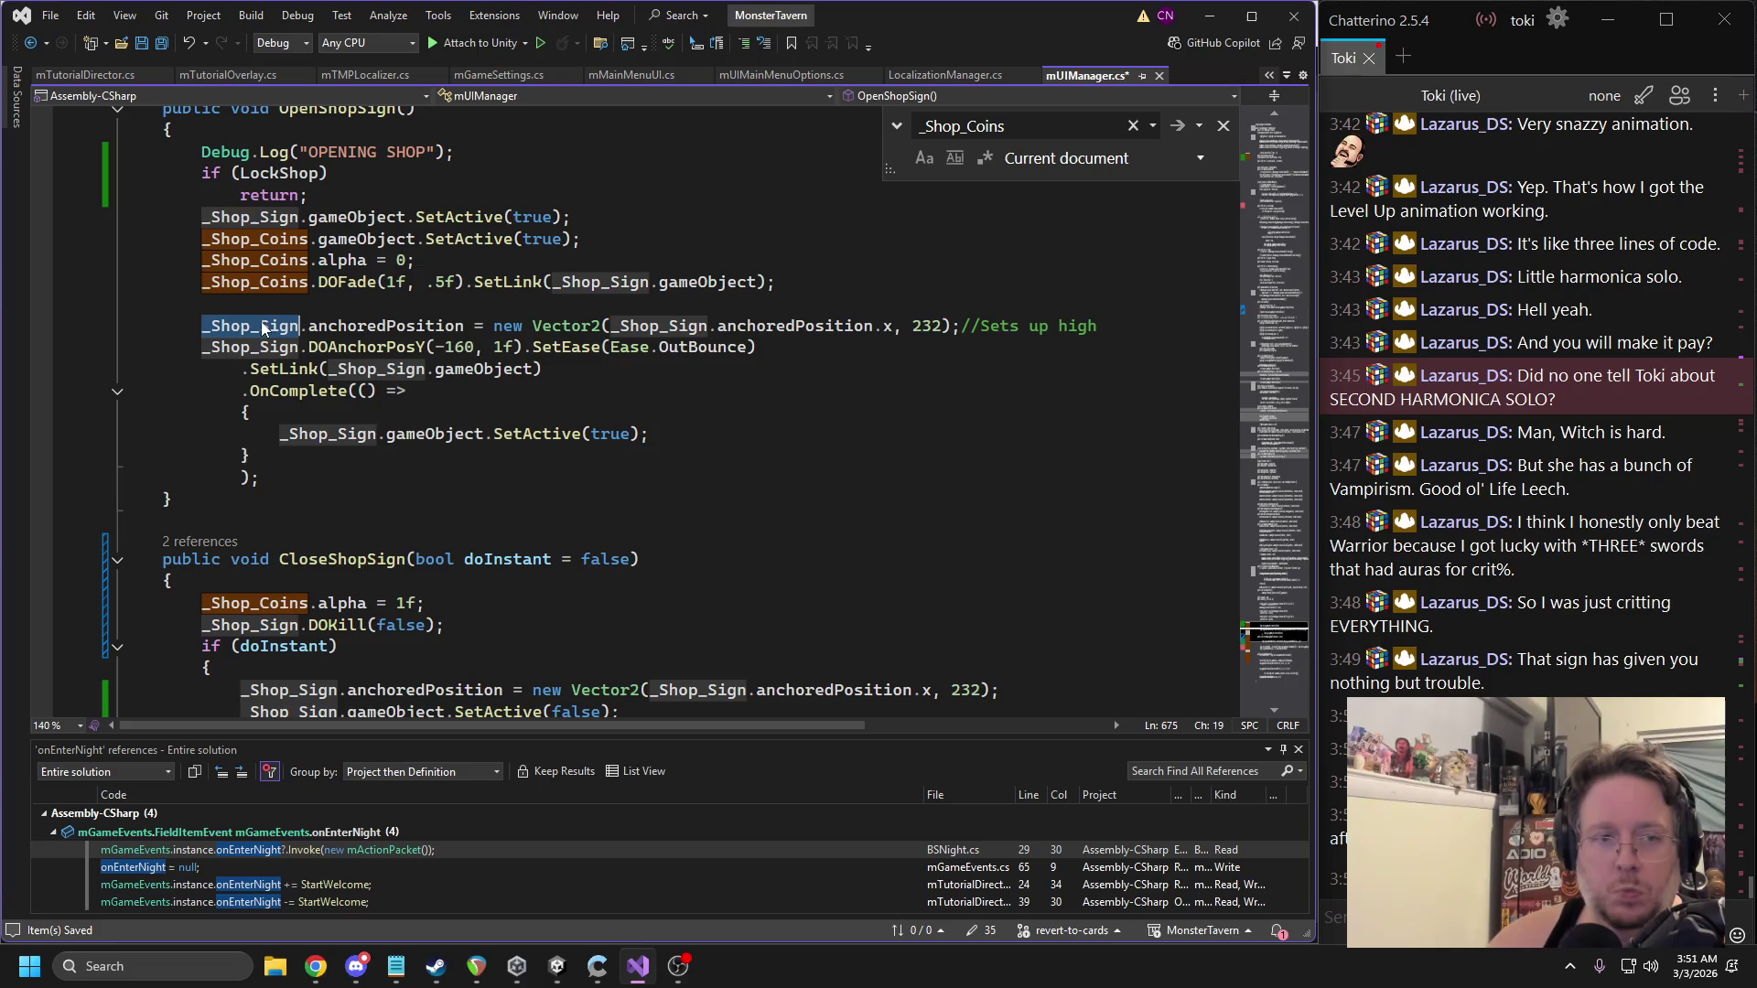
pyautogui.doubleClick(234, 285)
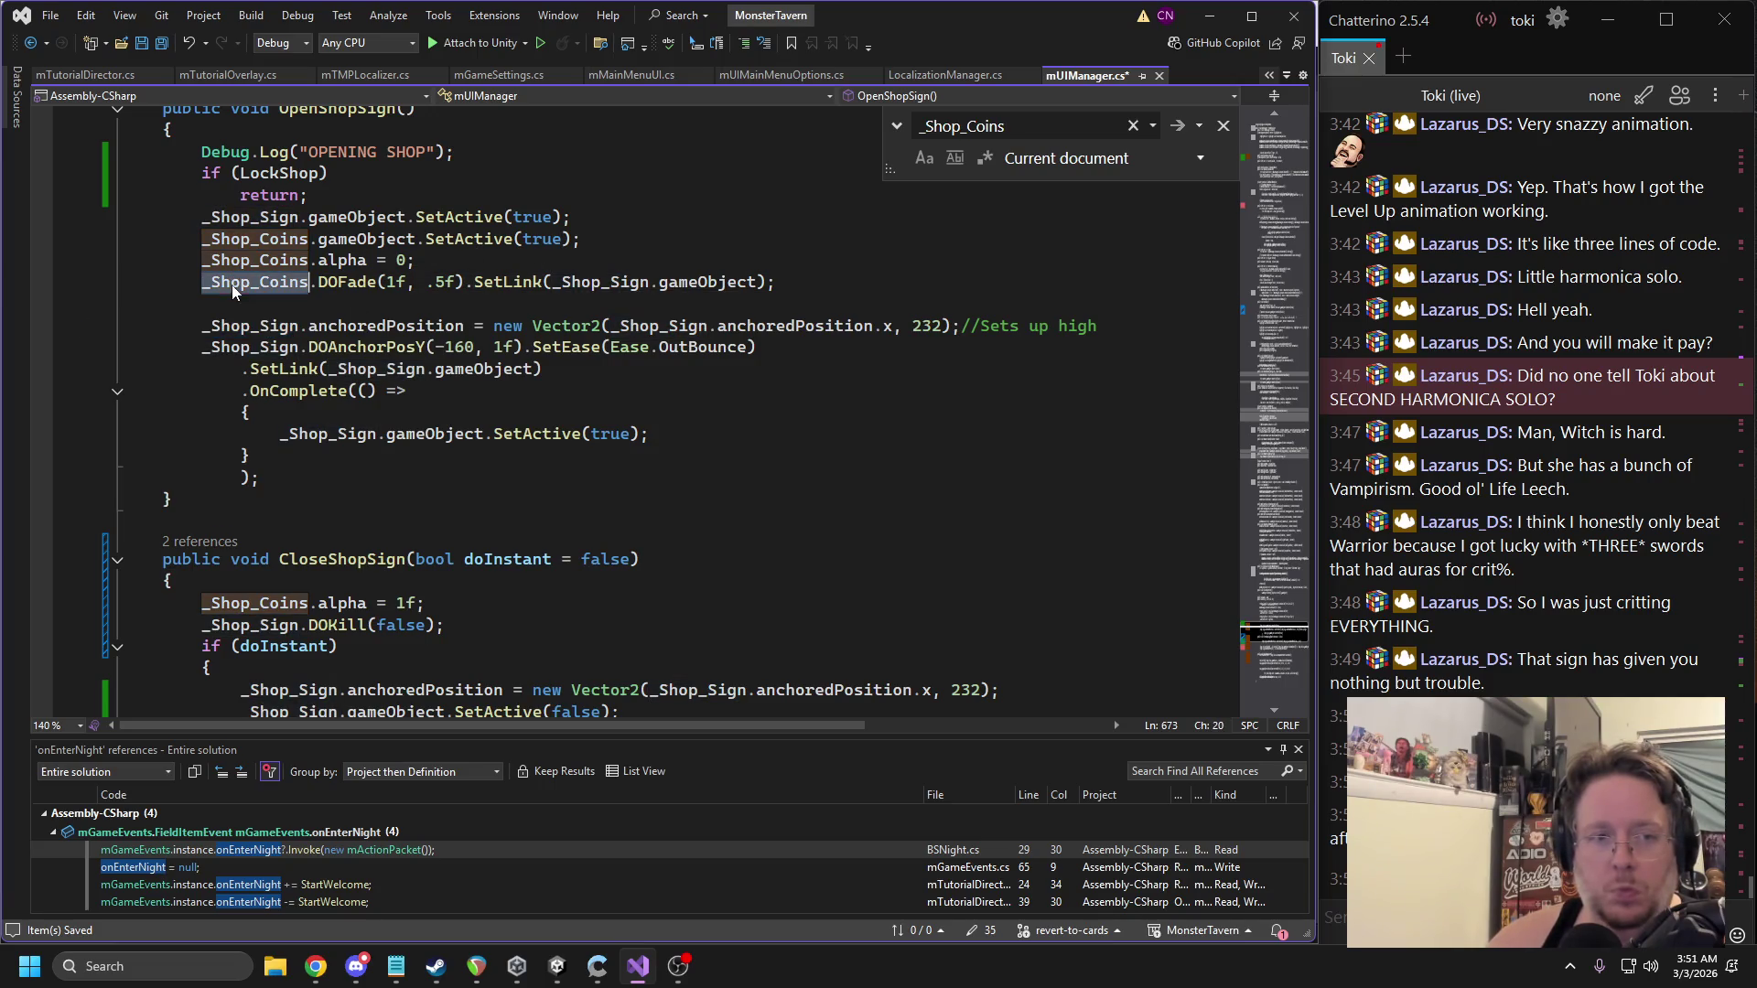
pyautogui.click(514, 616)
pyautogui.press('Return')
pyautogui.write('_Shop_Coins.DOKill(f')
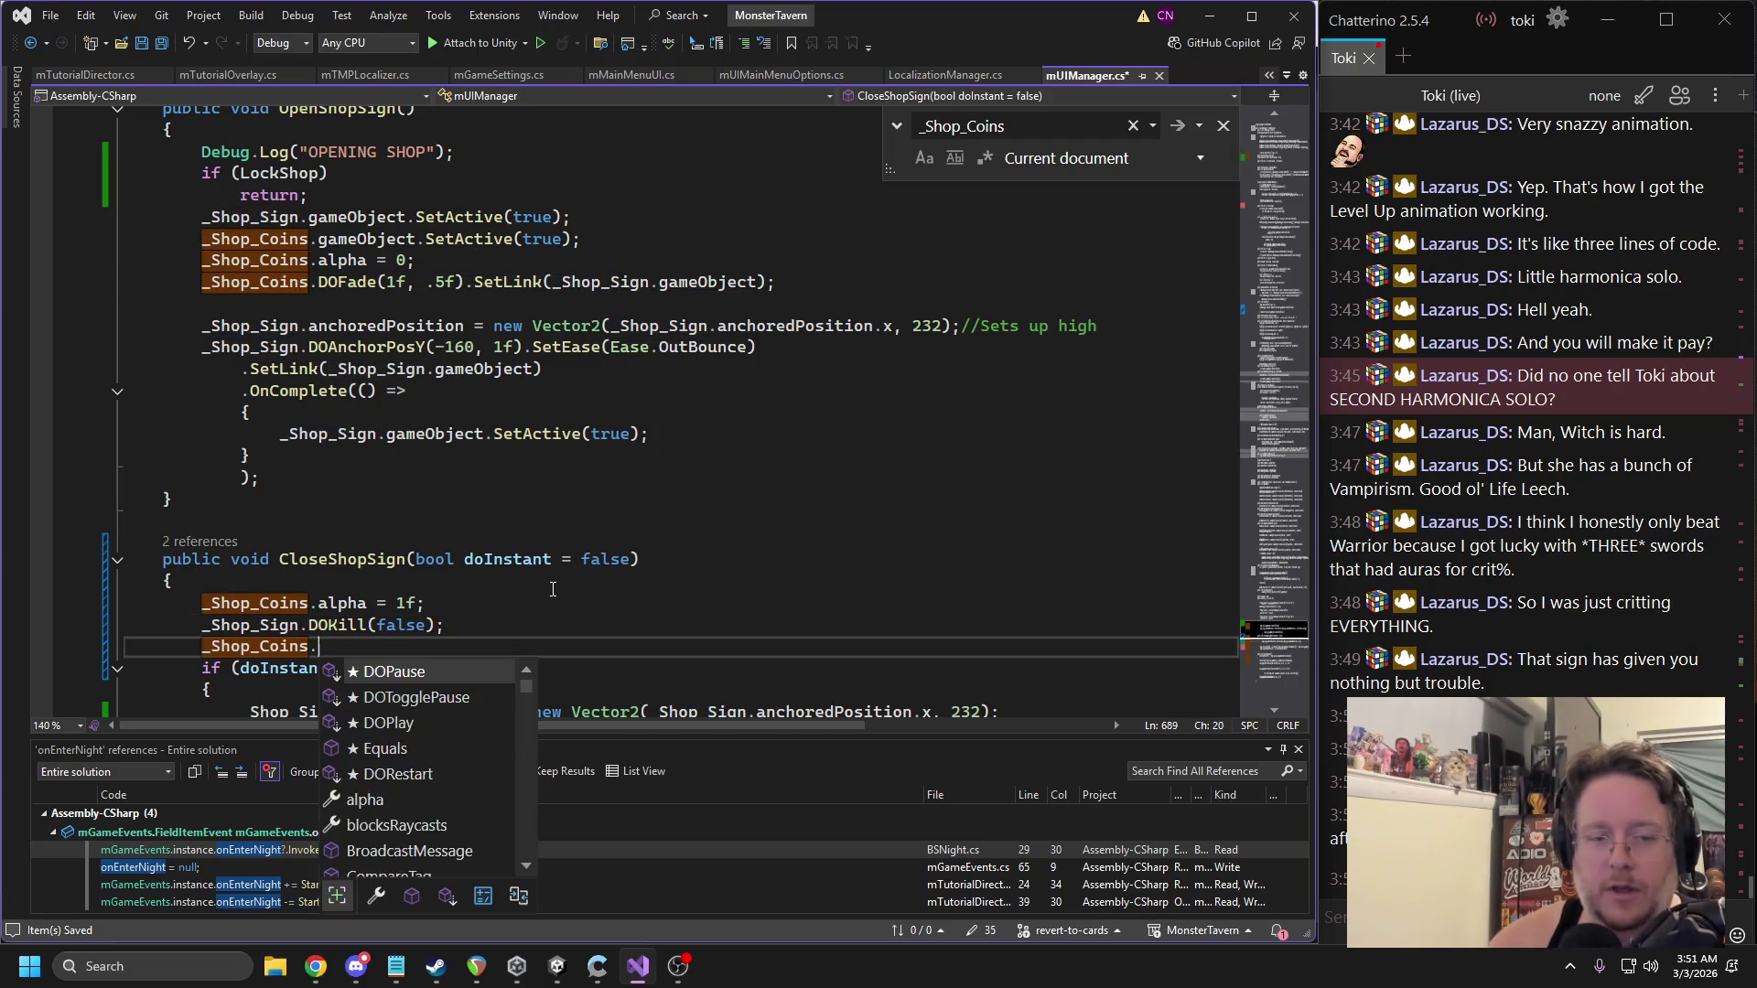
pyautogui.press('Tab')
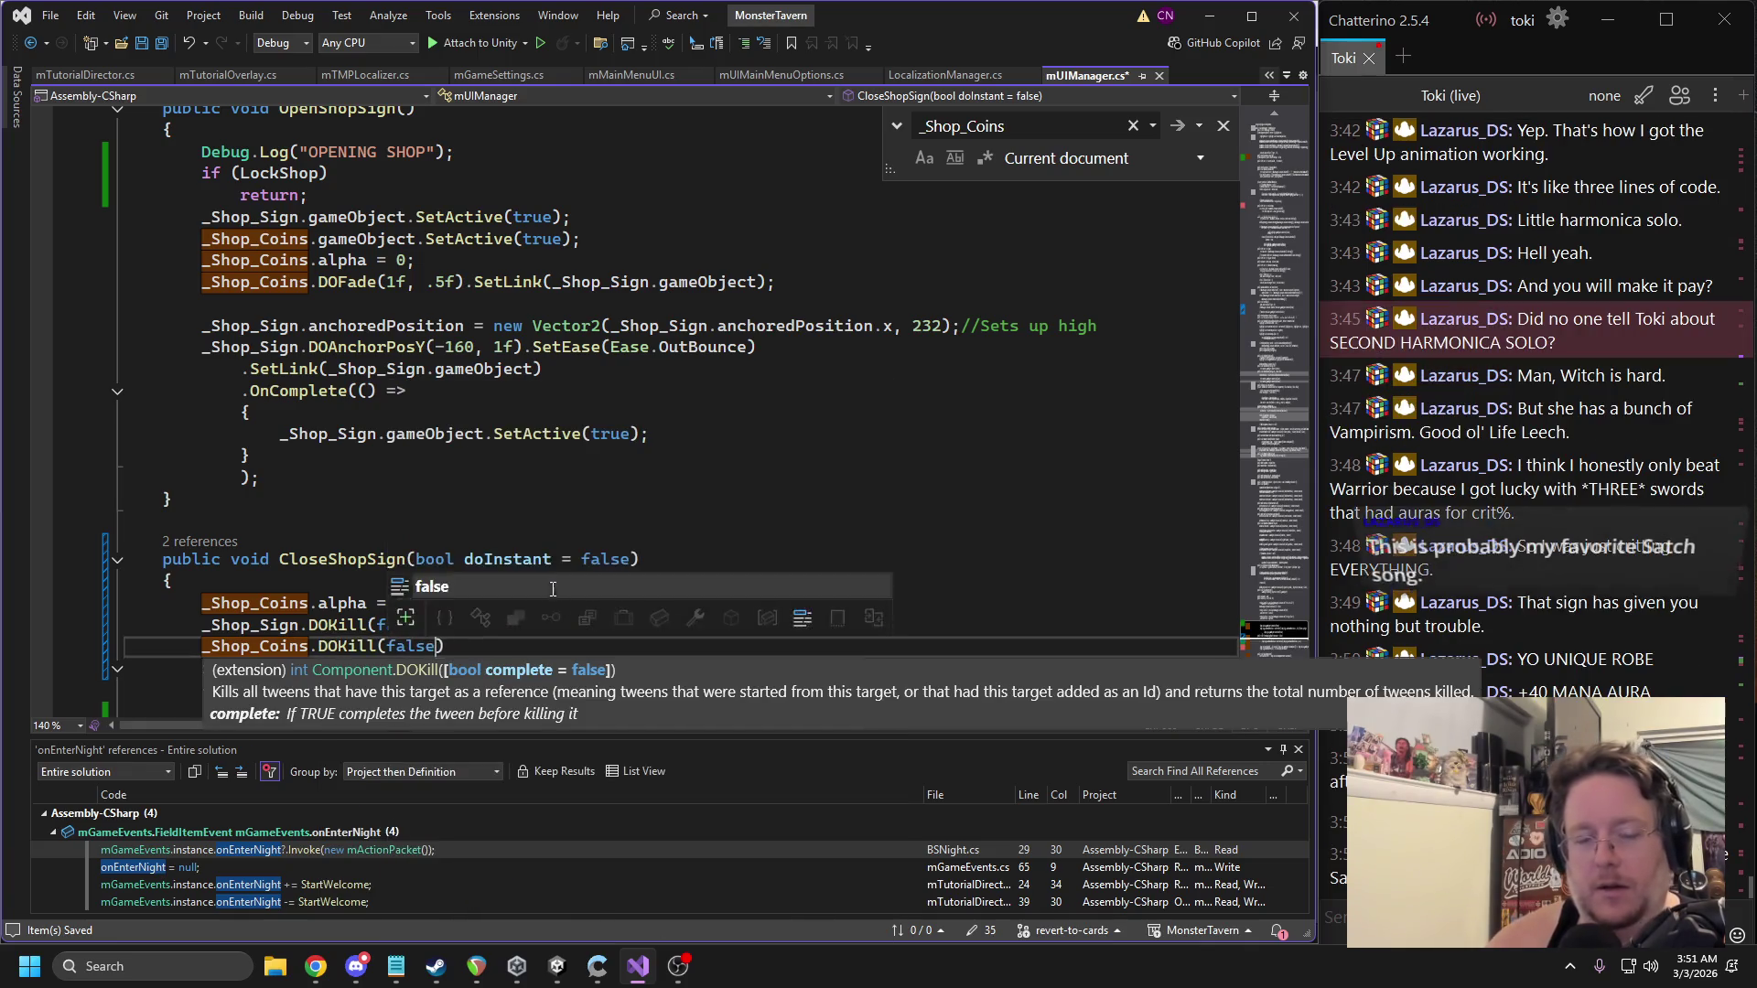
pyautogui.write(');')
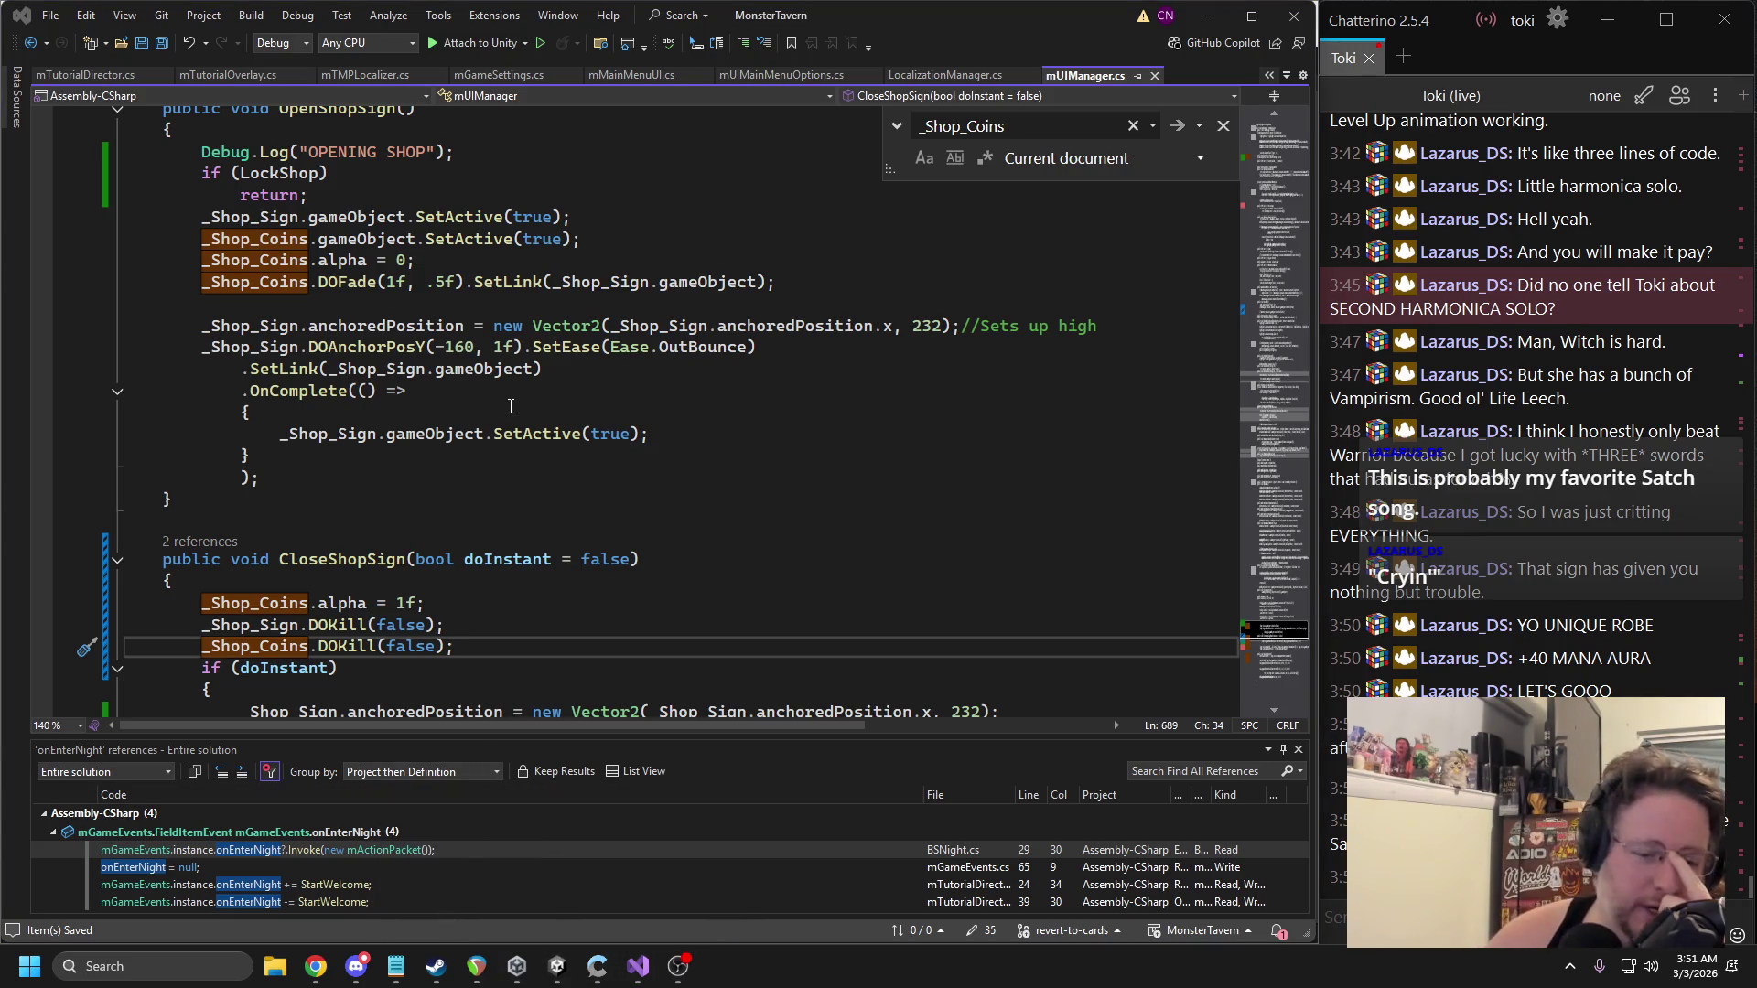
# Switch to Unity and start a playtest.
pyautogui.scroll(-4, 510, 405)
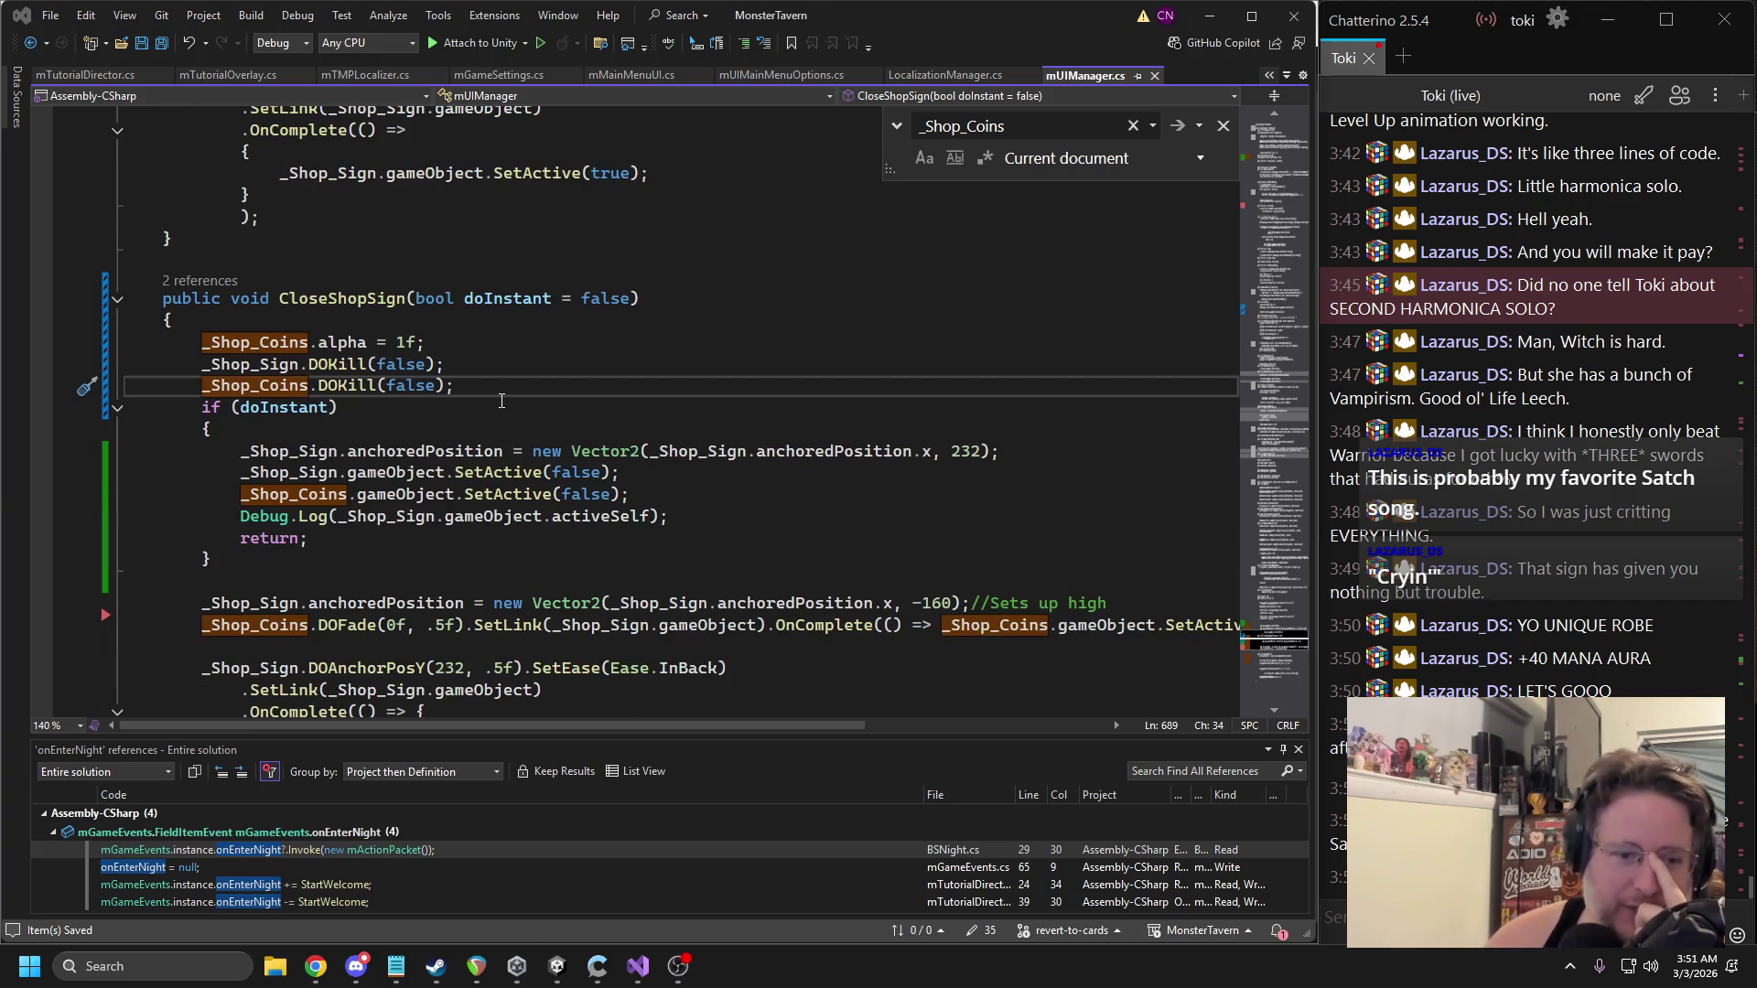
pyautogui.hotkey('alt', 'Tab')
pyautogui.click(629, 61)
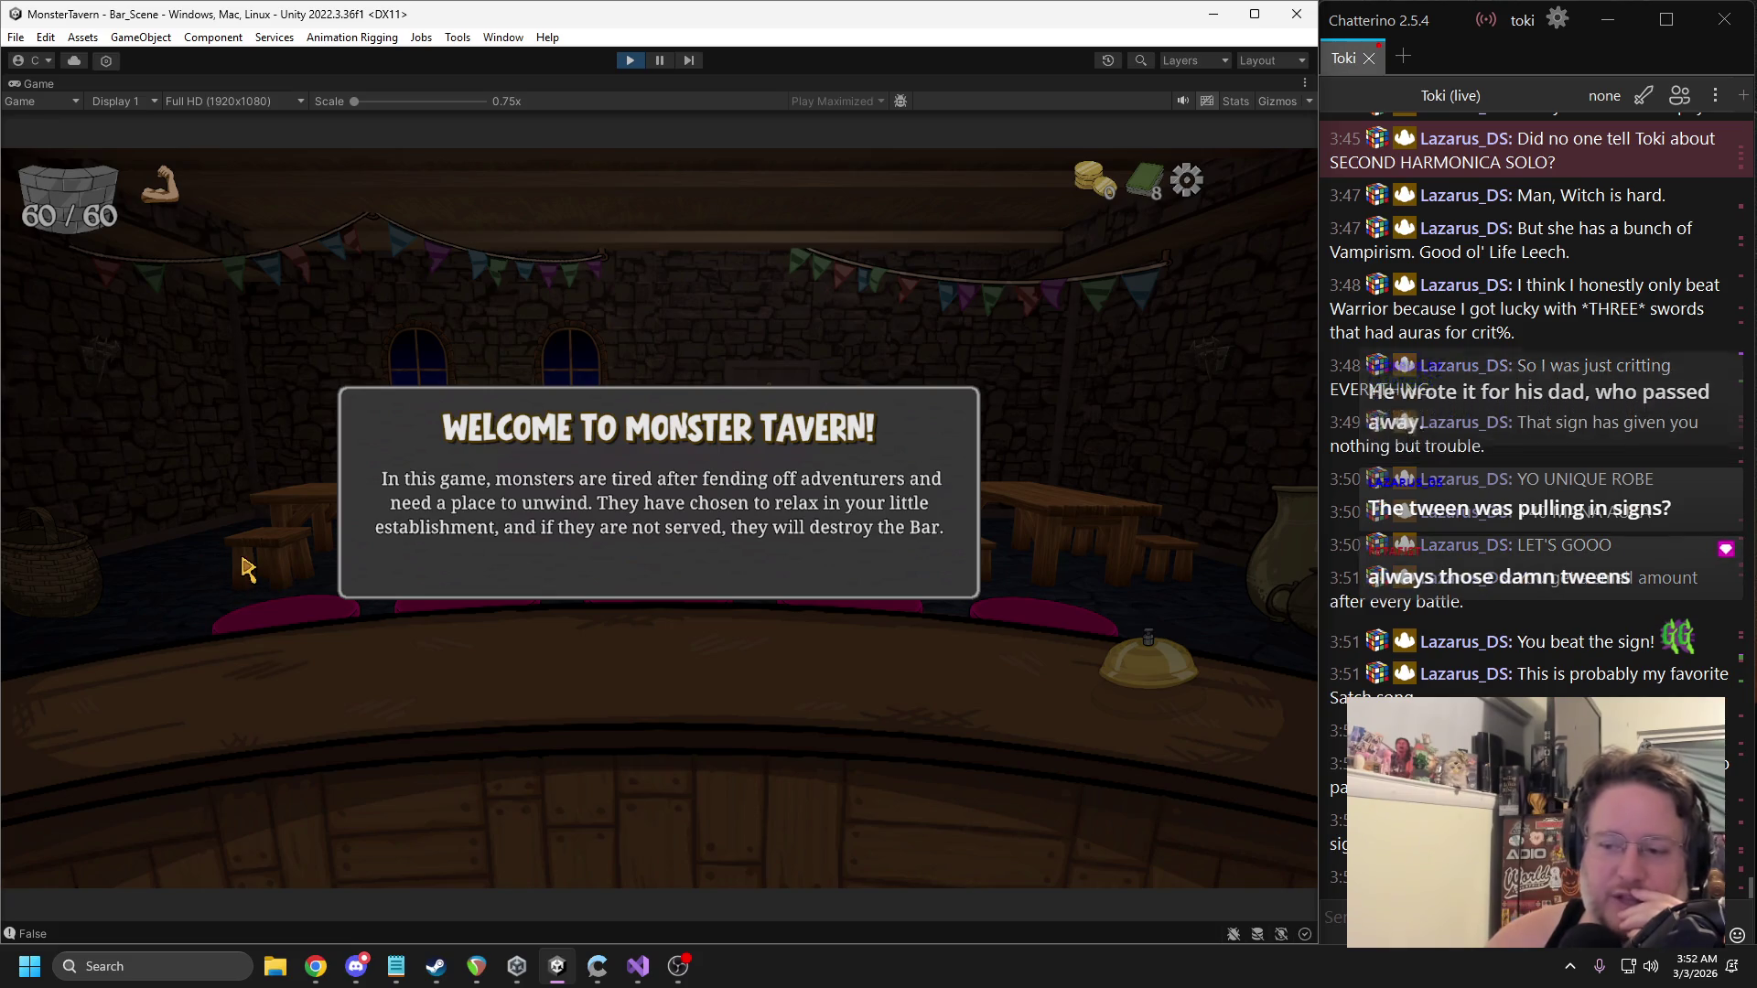
# Stop the playtest and bring Visual Studio back to the front.
pyautogui.click(631, 62)
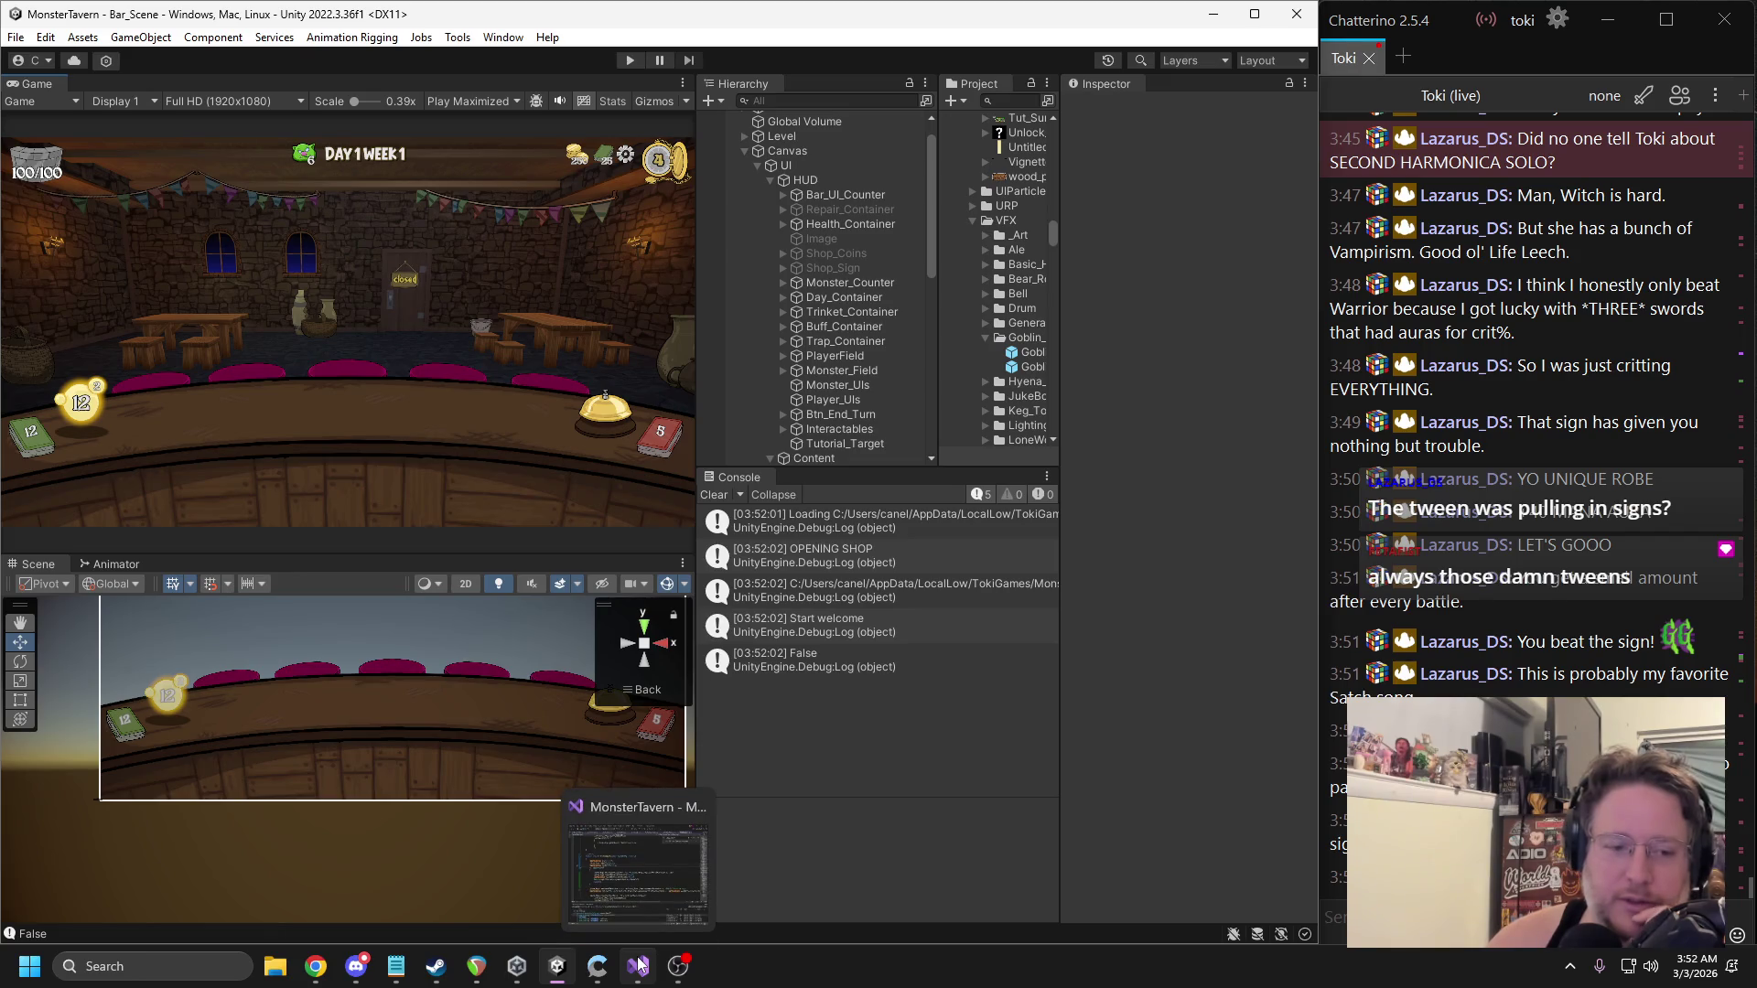
pyautogui.click(639, 965)
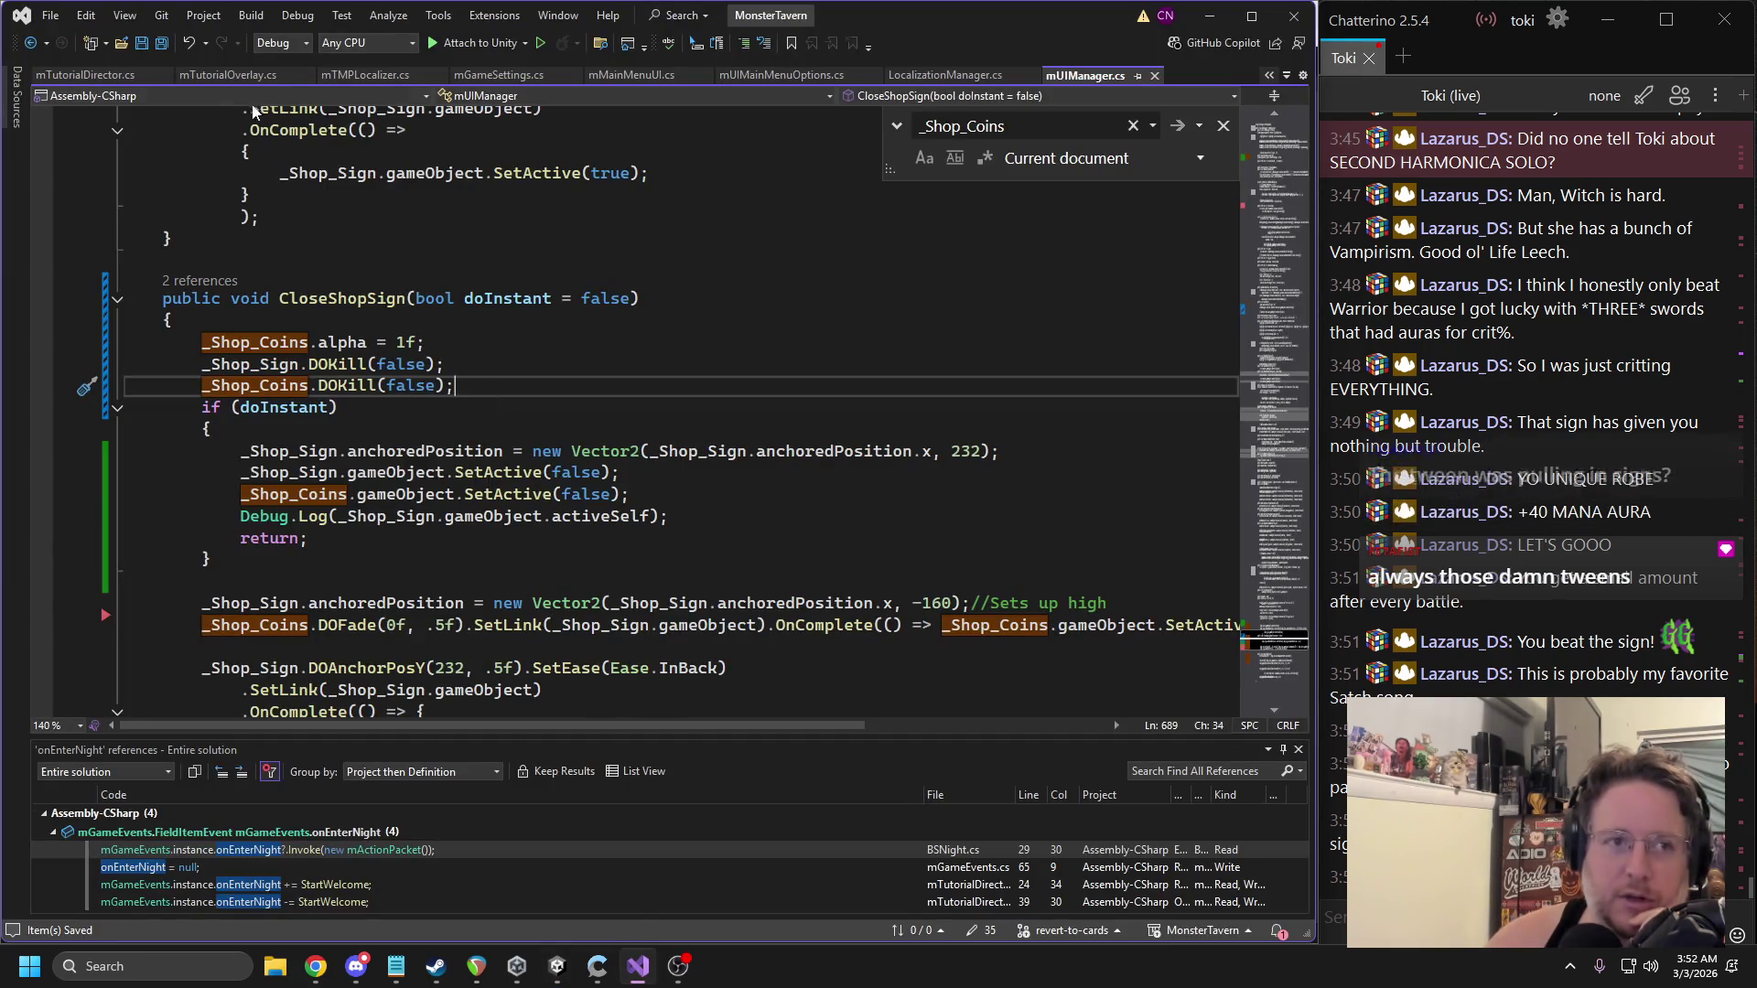
# Navigate back, open mTutorialDirector.cs at StartWelcome, and select its Start welcome log line.
pyautogui.click(38, 43)
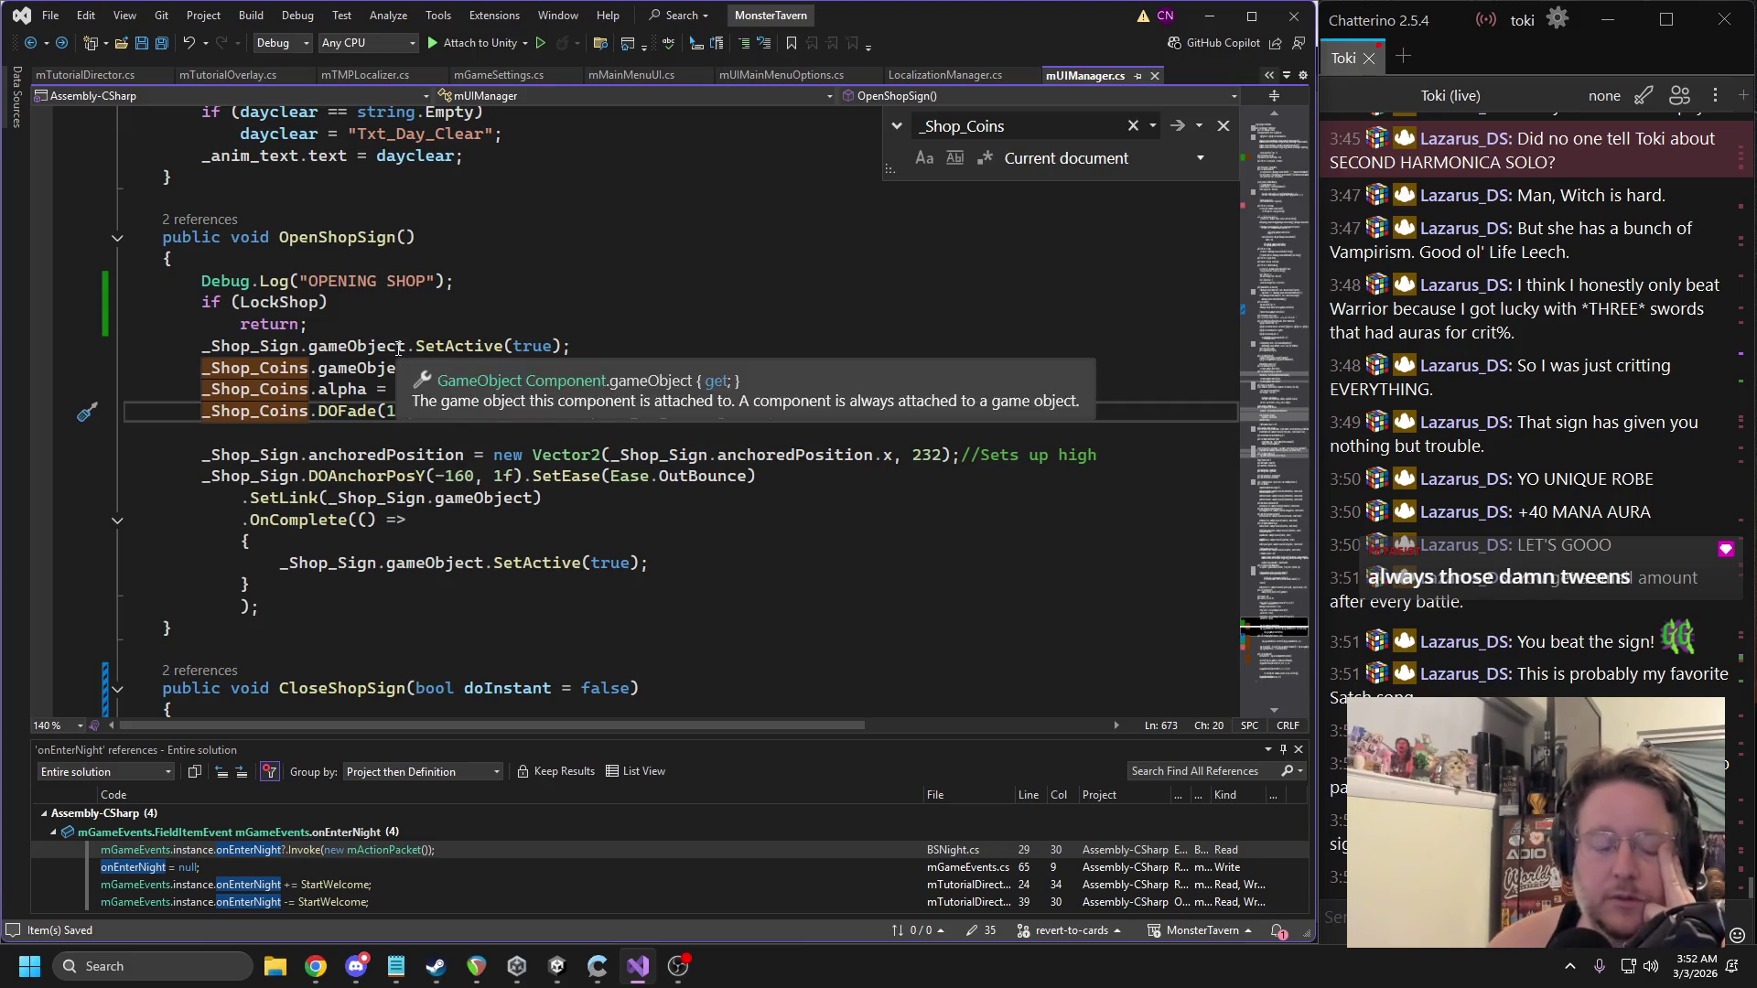
pyautogui.click(96, 75)
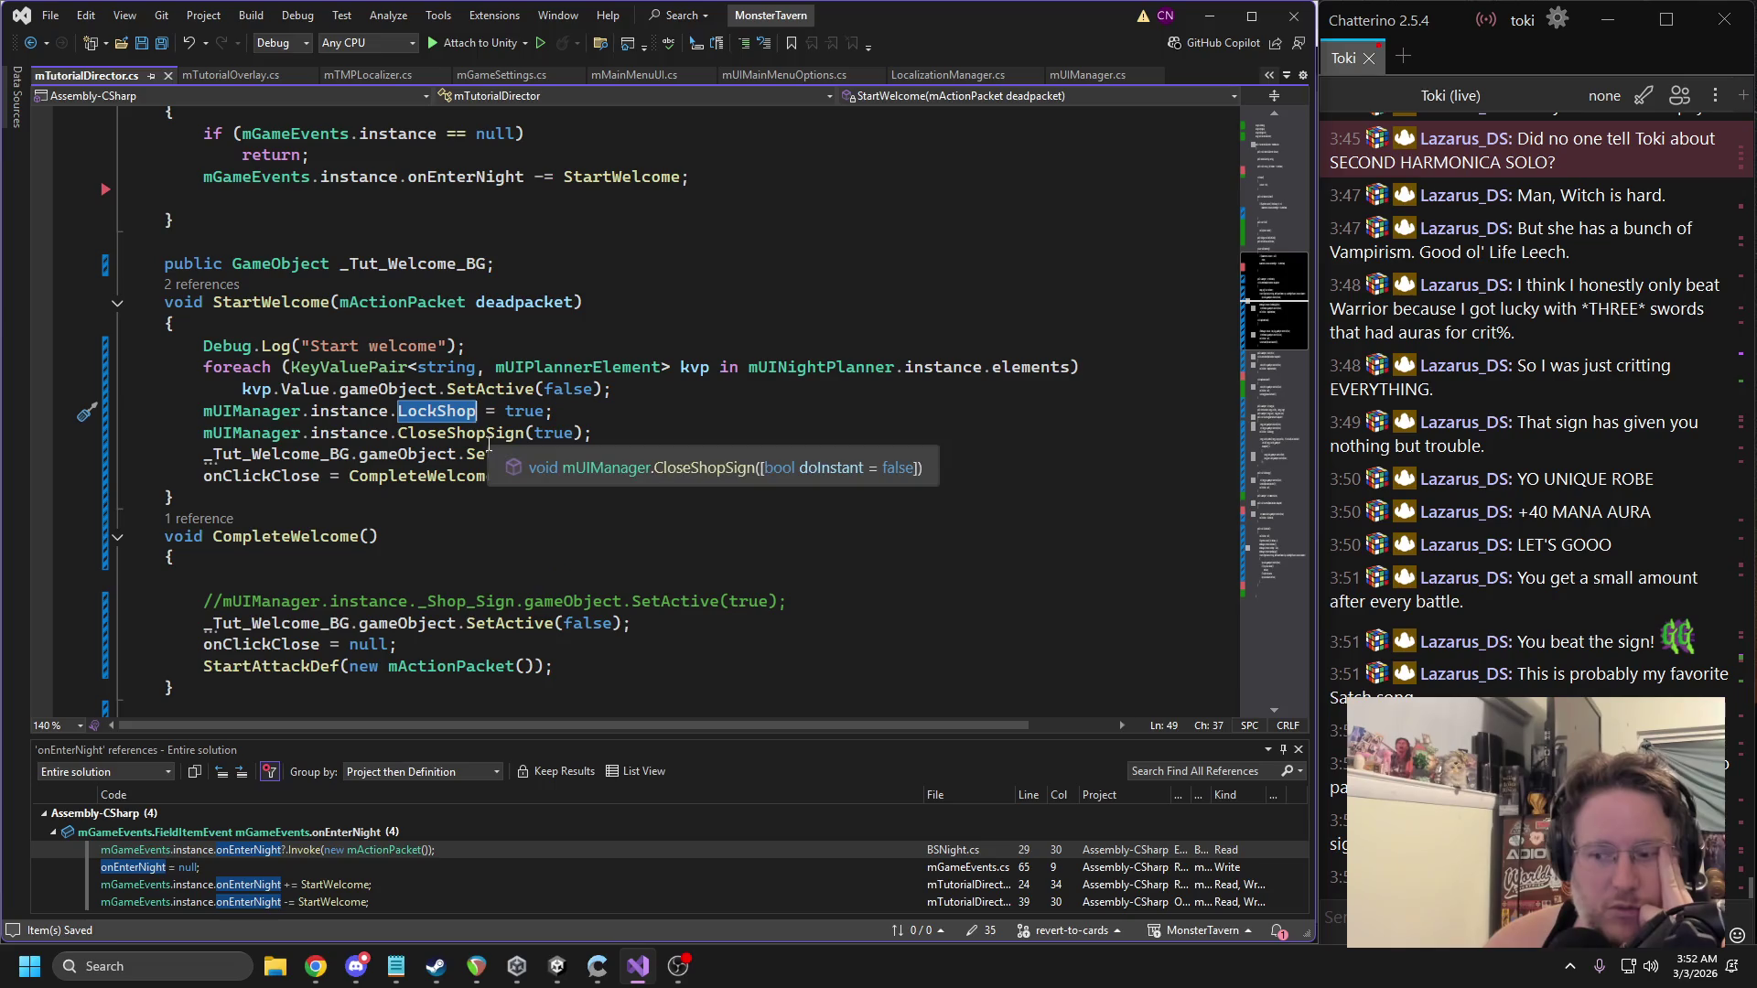
pyautogui.scroll(6, 531, 437)
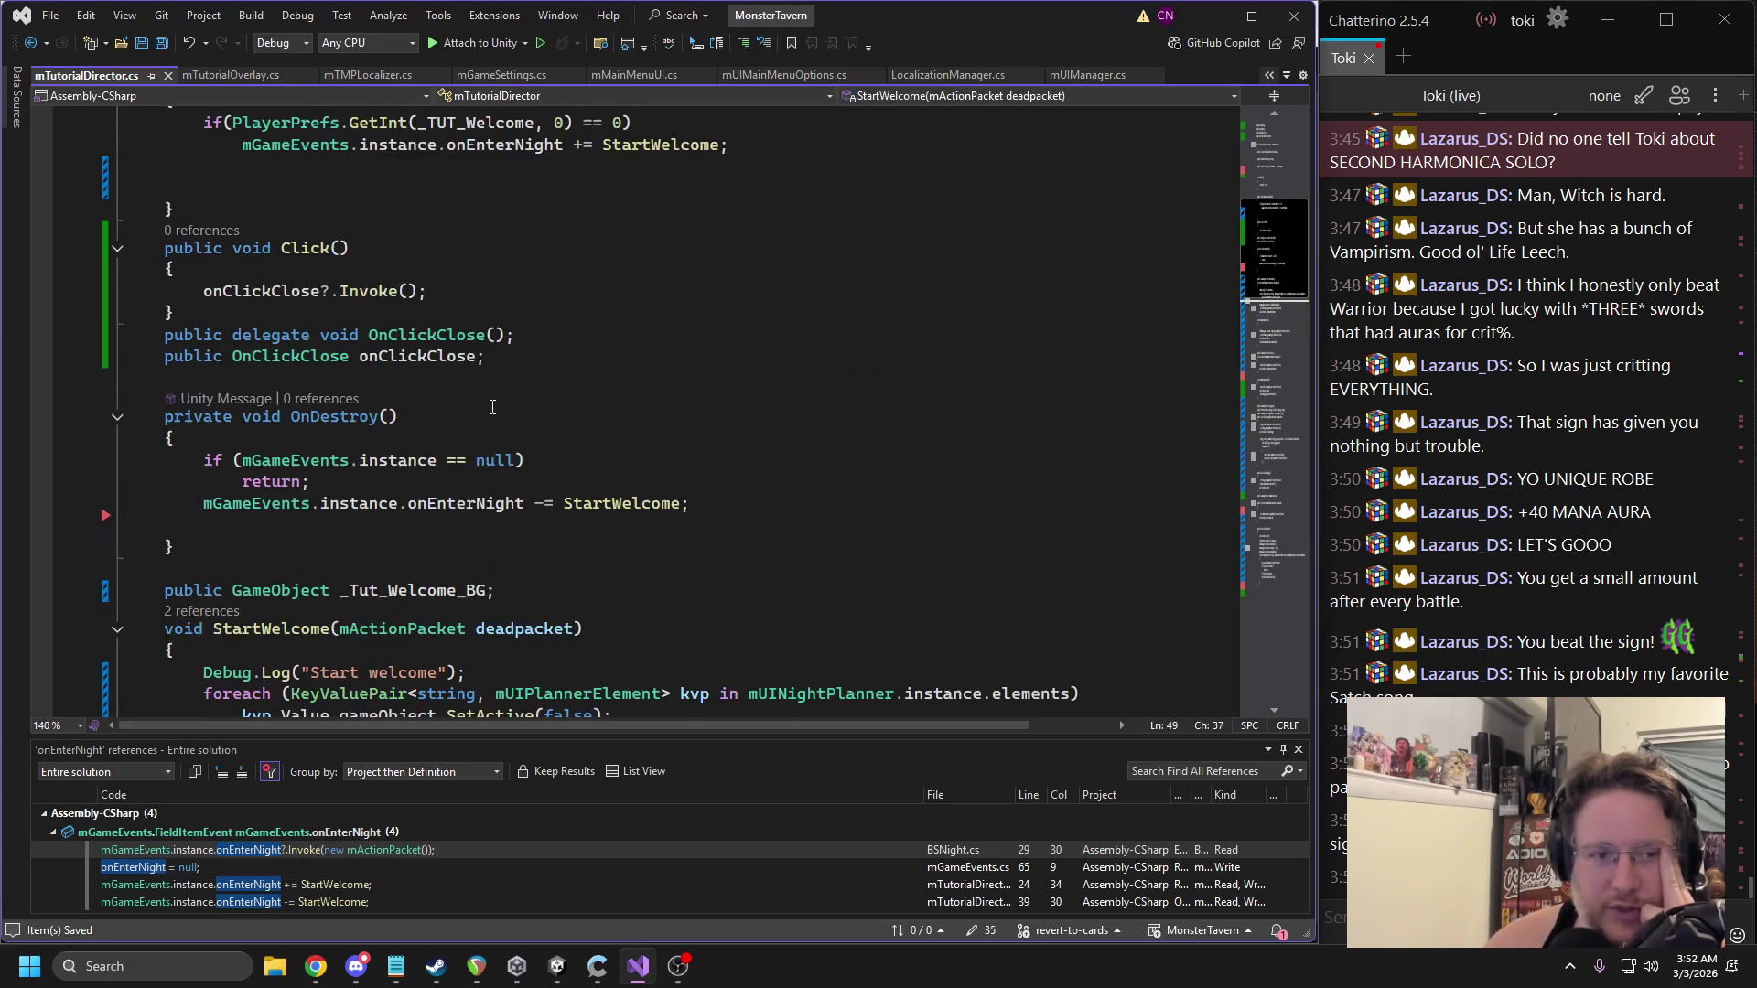
pyautogui.scroll(-4, 492, 406)
pyautogui.tripleClick(368, 477)
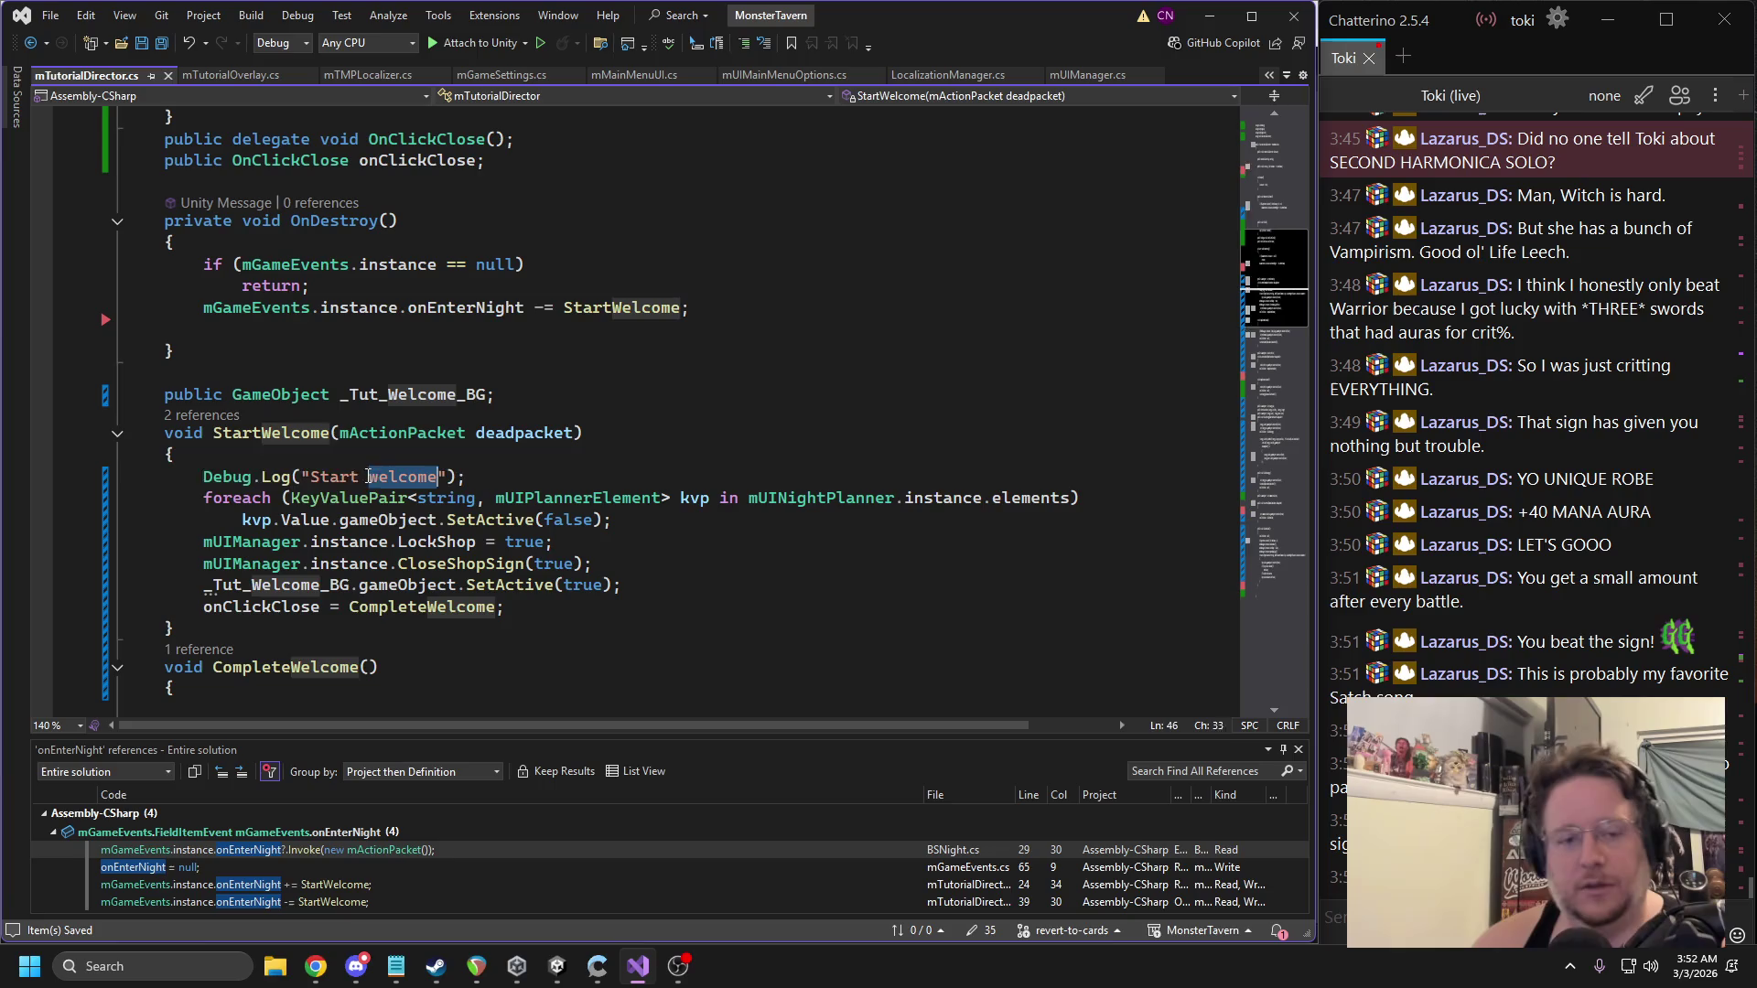
# Delete the Start welcome log line, then look through other scripts before returning to mUIManager.cs.
pyautogui.press('Delete')
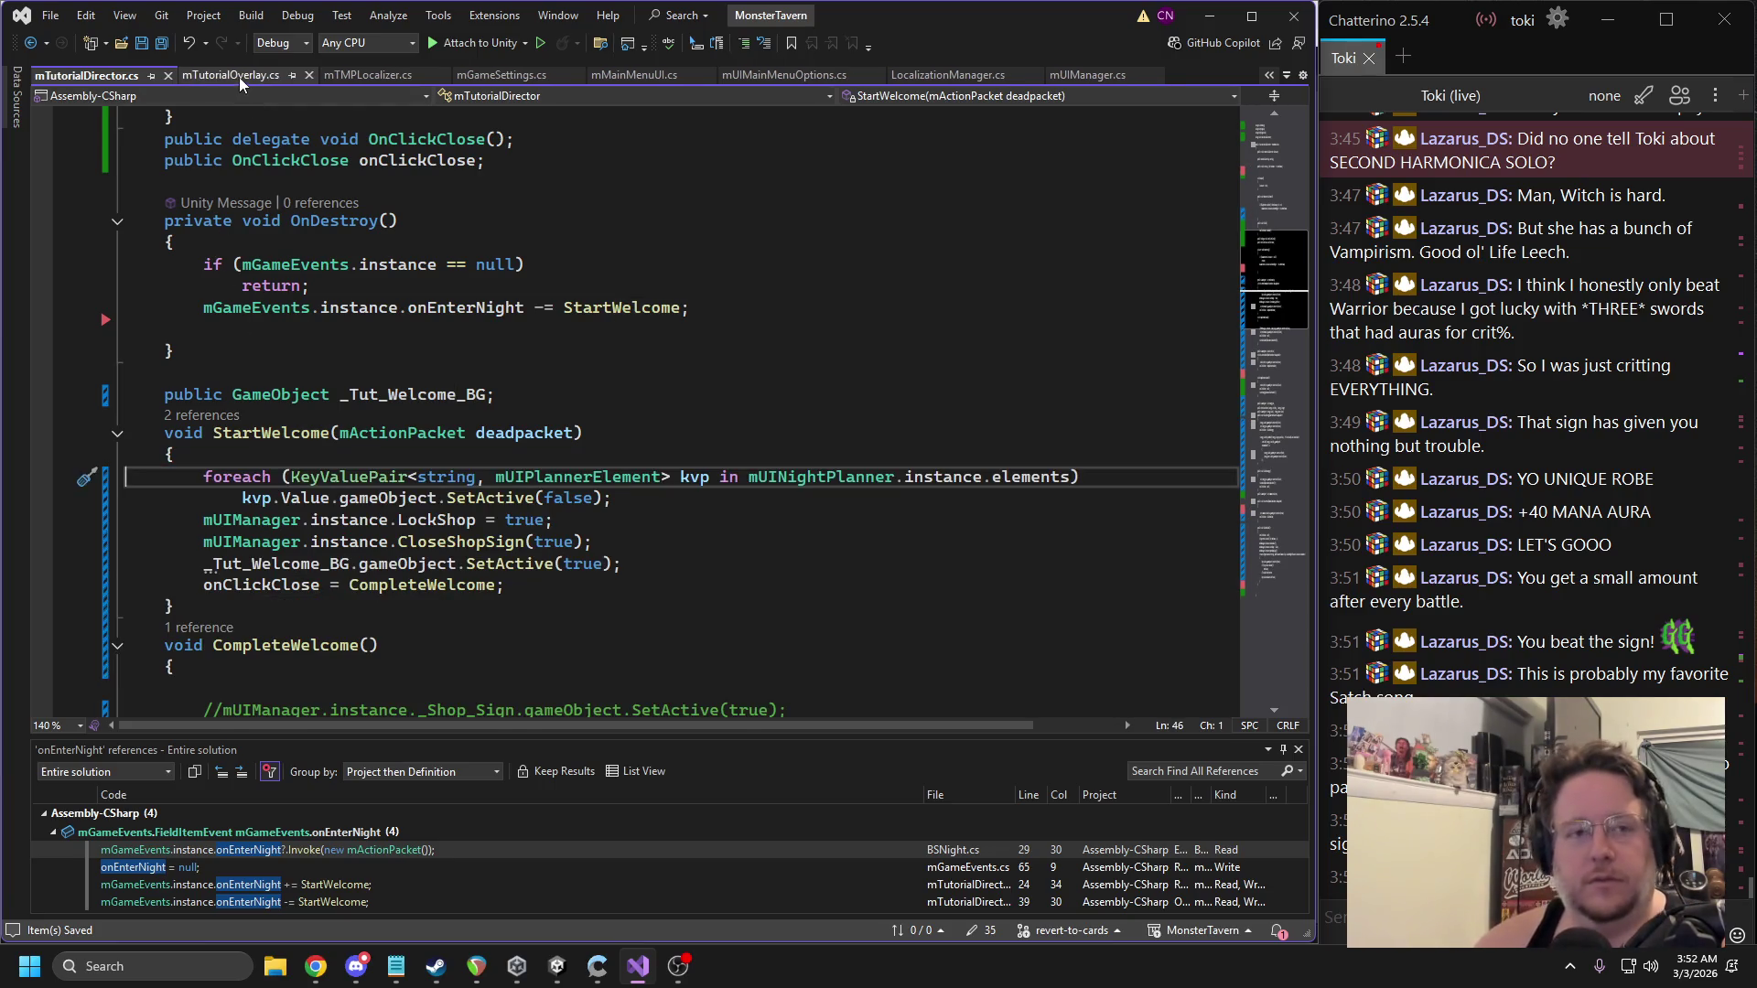
pyautogui.click(238, 77)
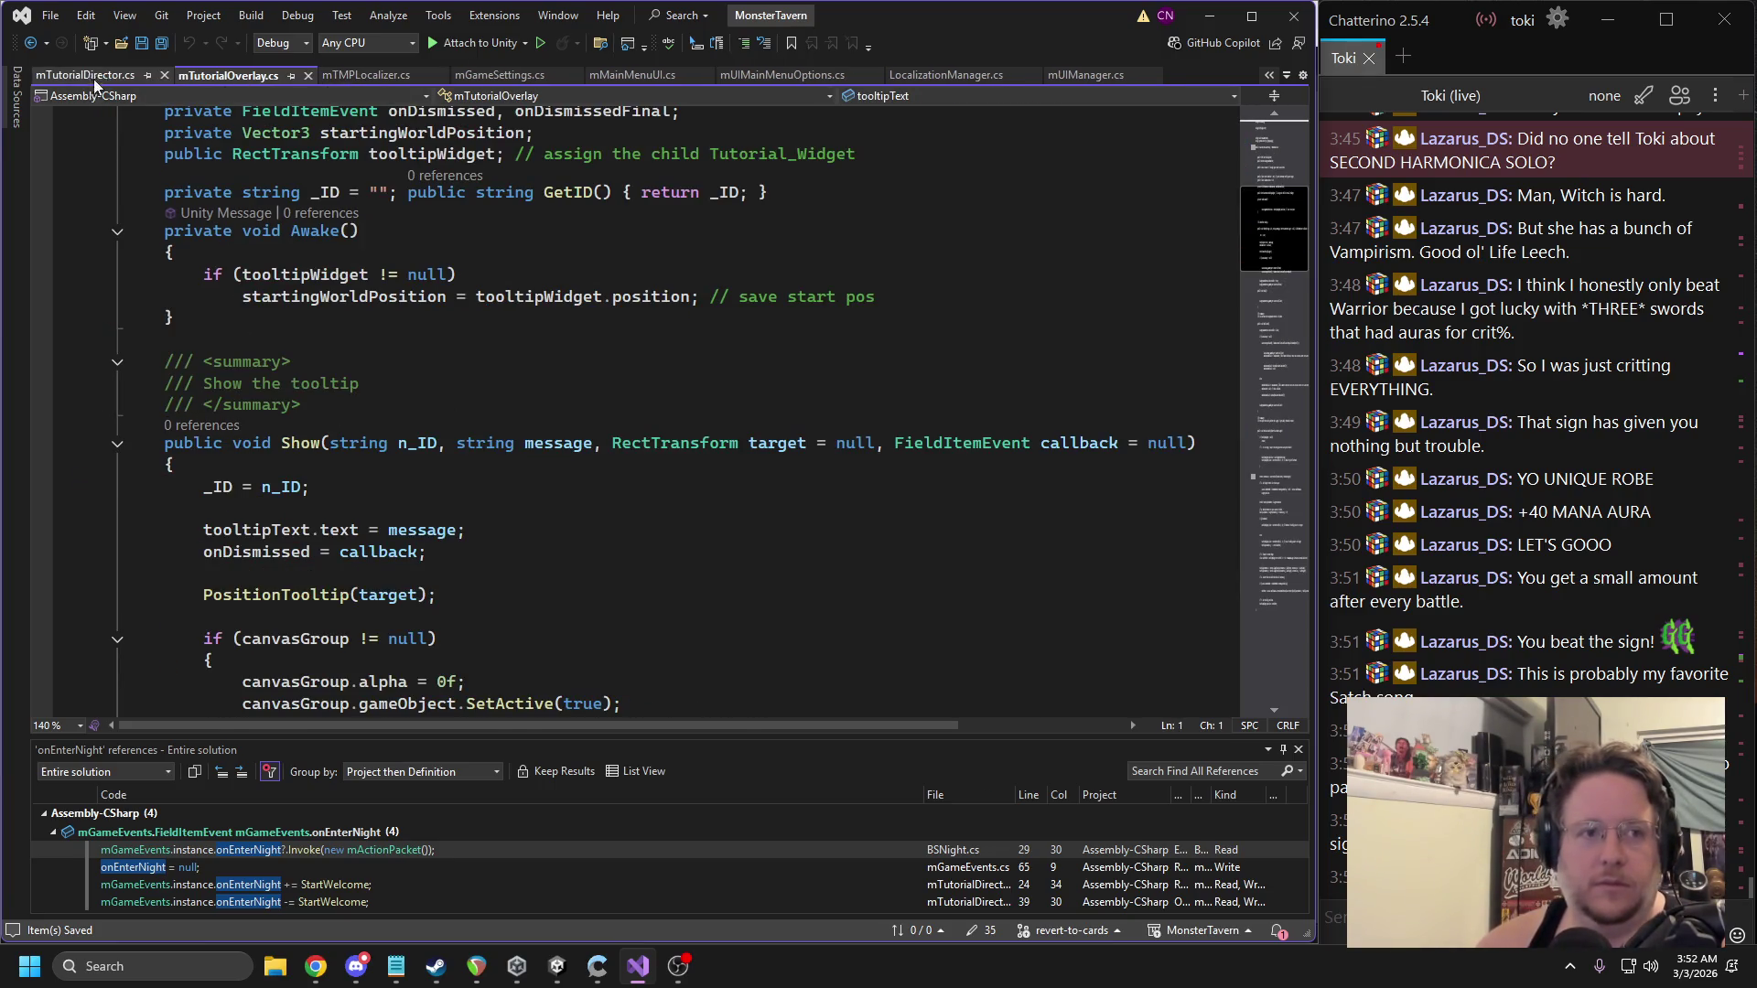
pyautogui.click(627, 77)
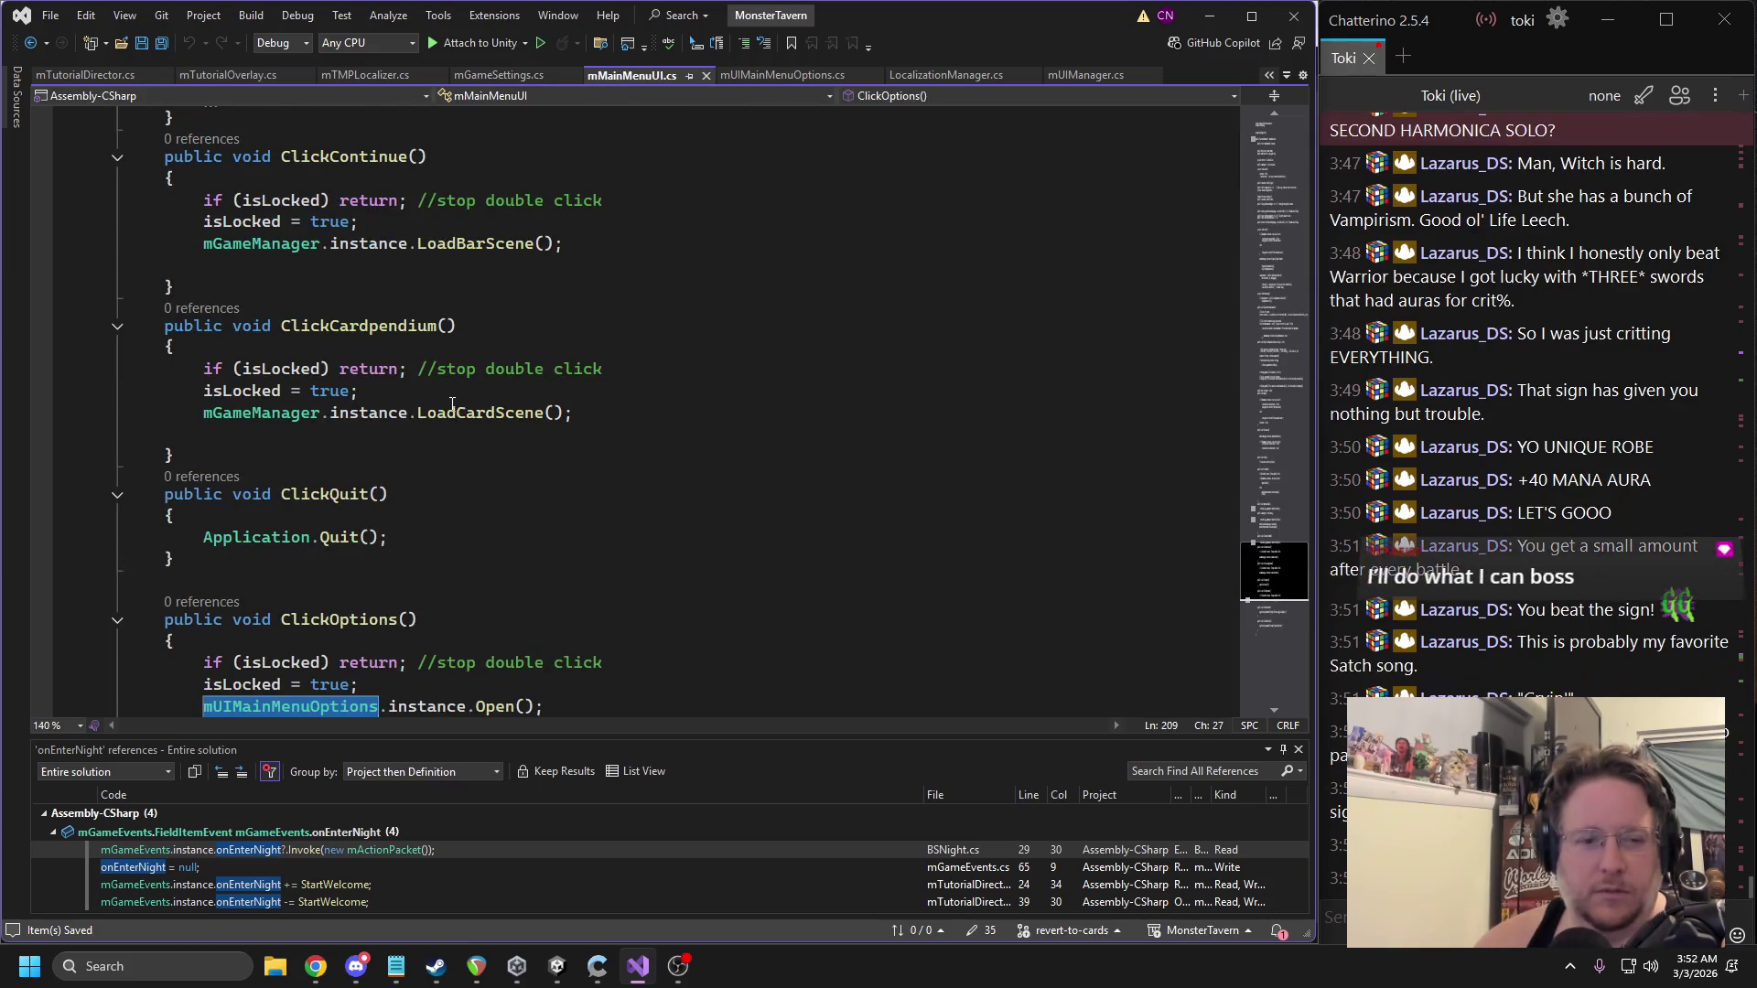
pyautogui.scroll(-7, 452, 408)
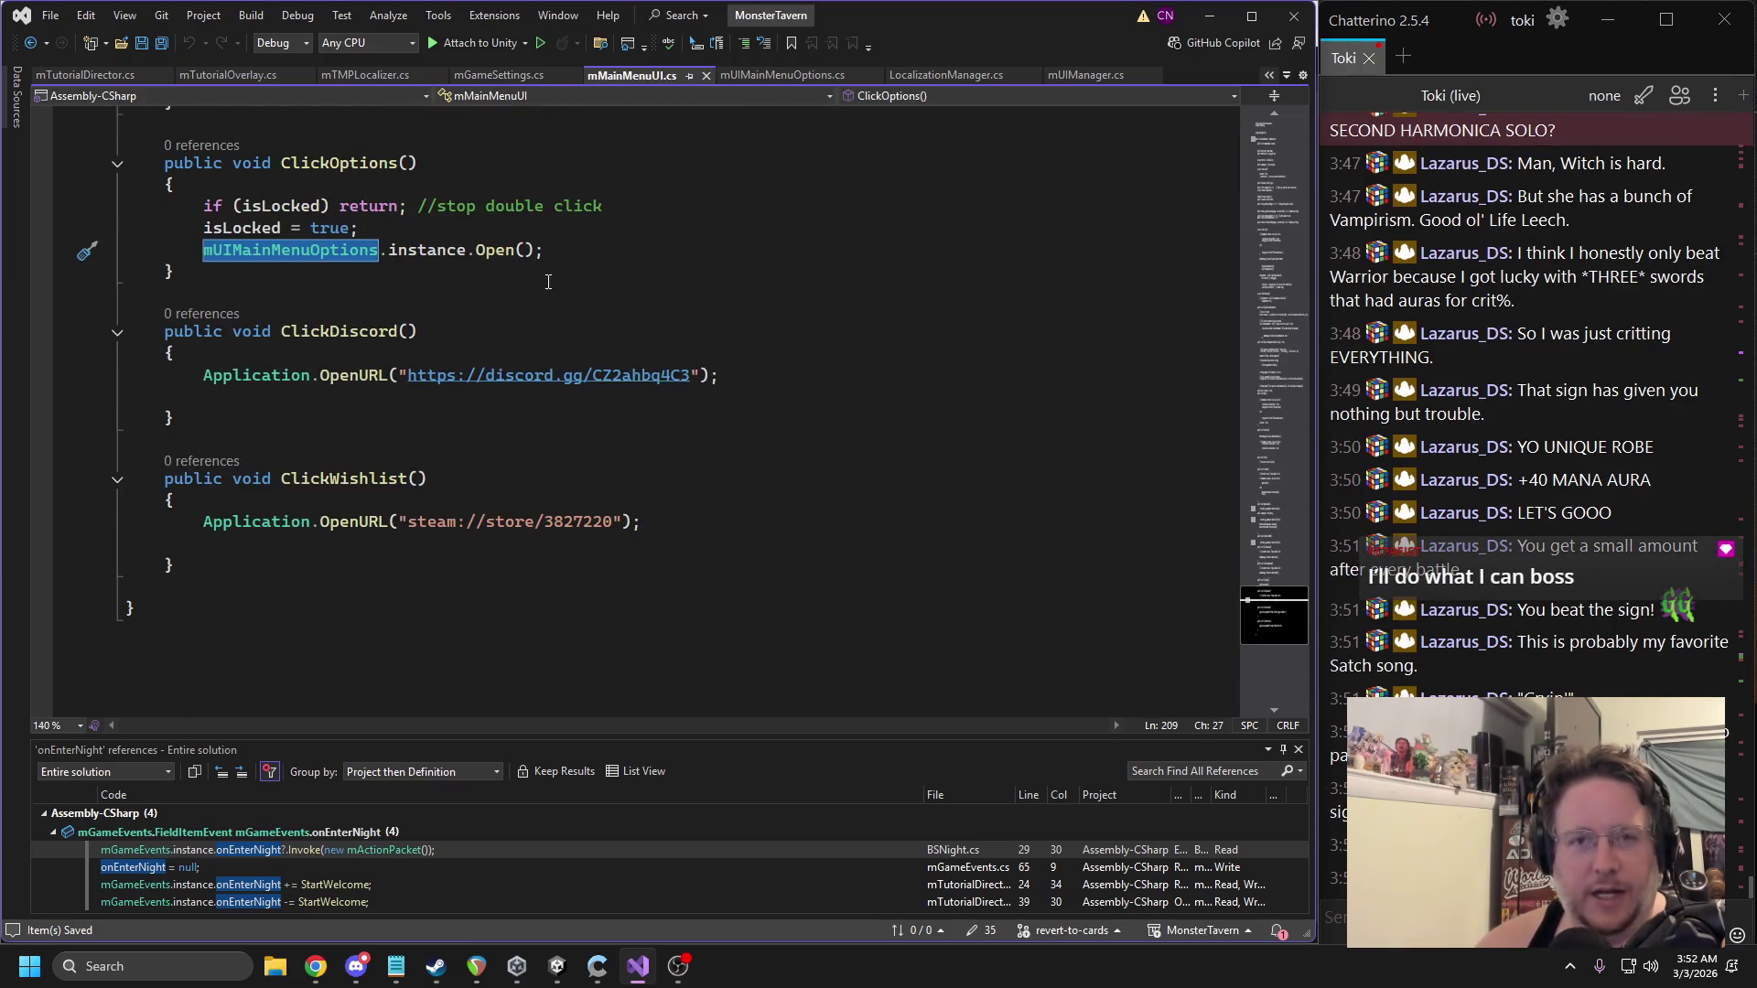
pyautogui.click(767, 77)
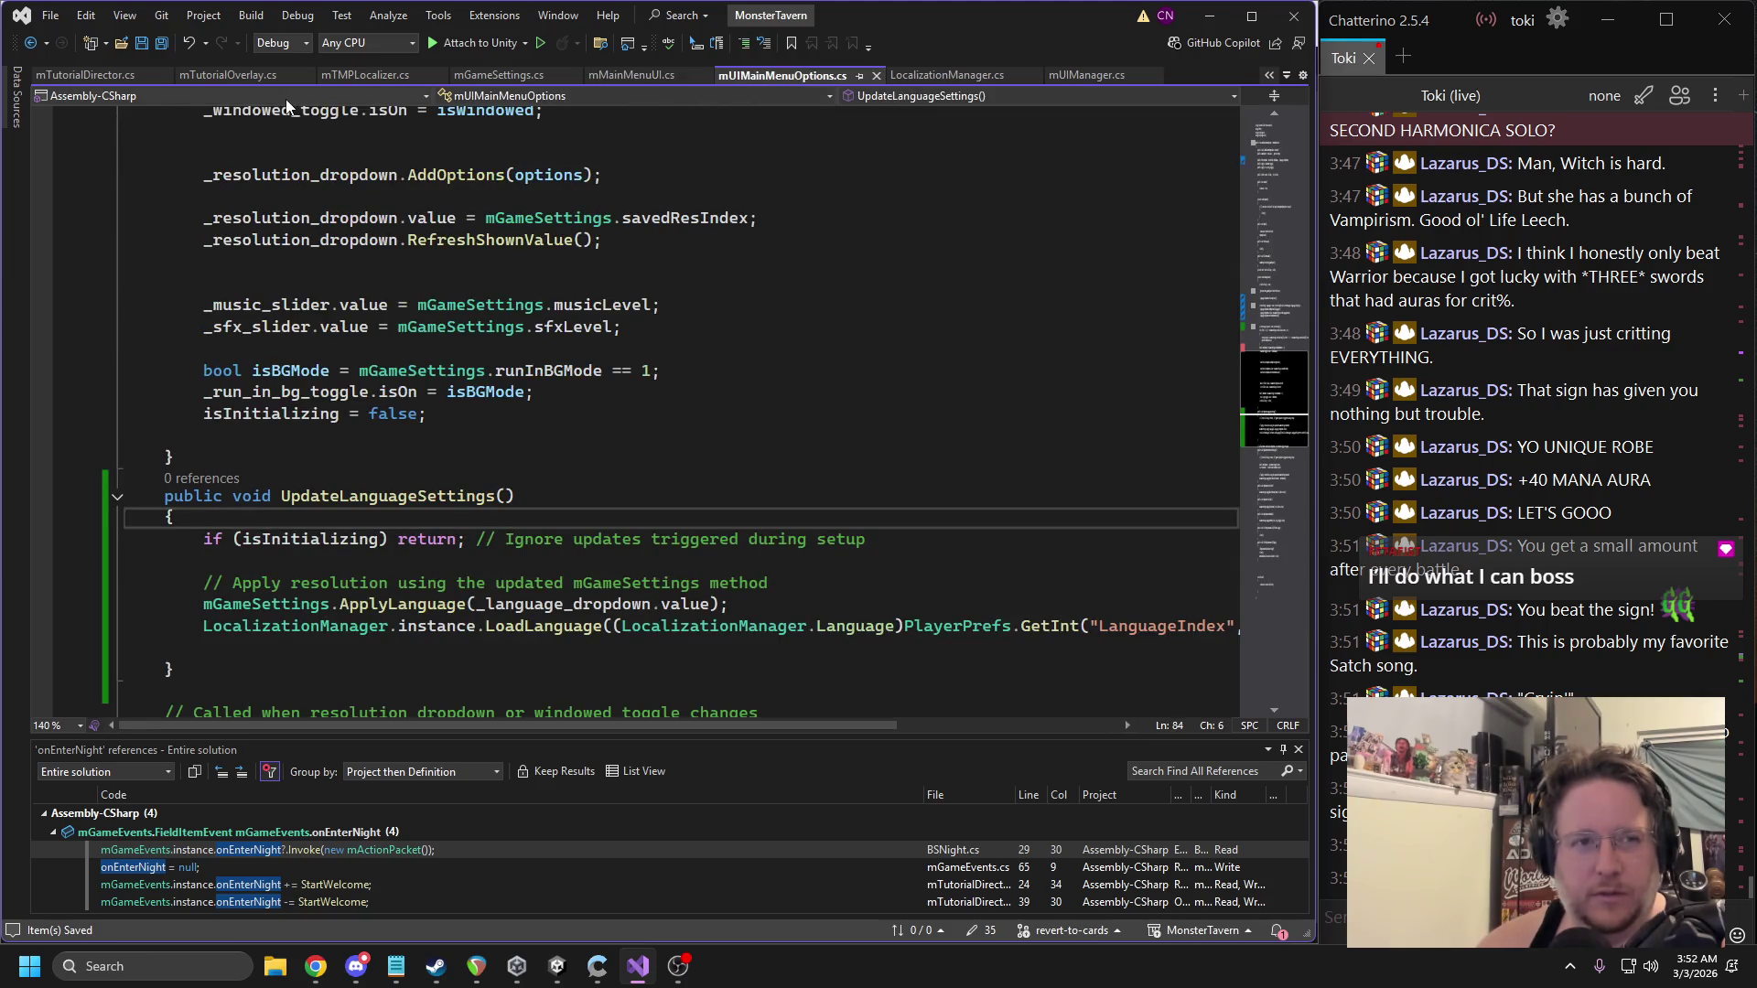
pyautogui.click(1078, 77)
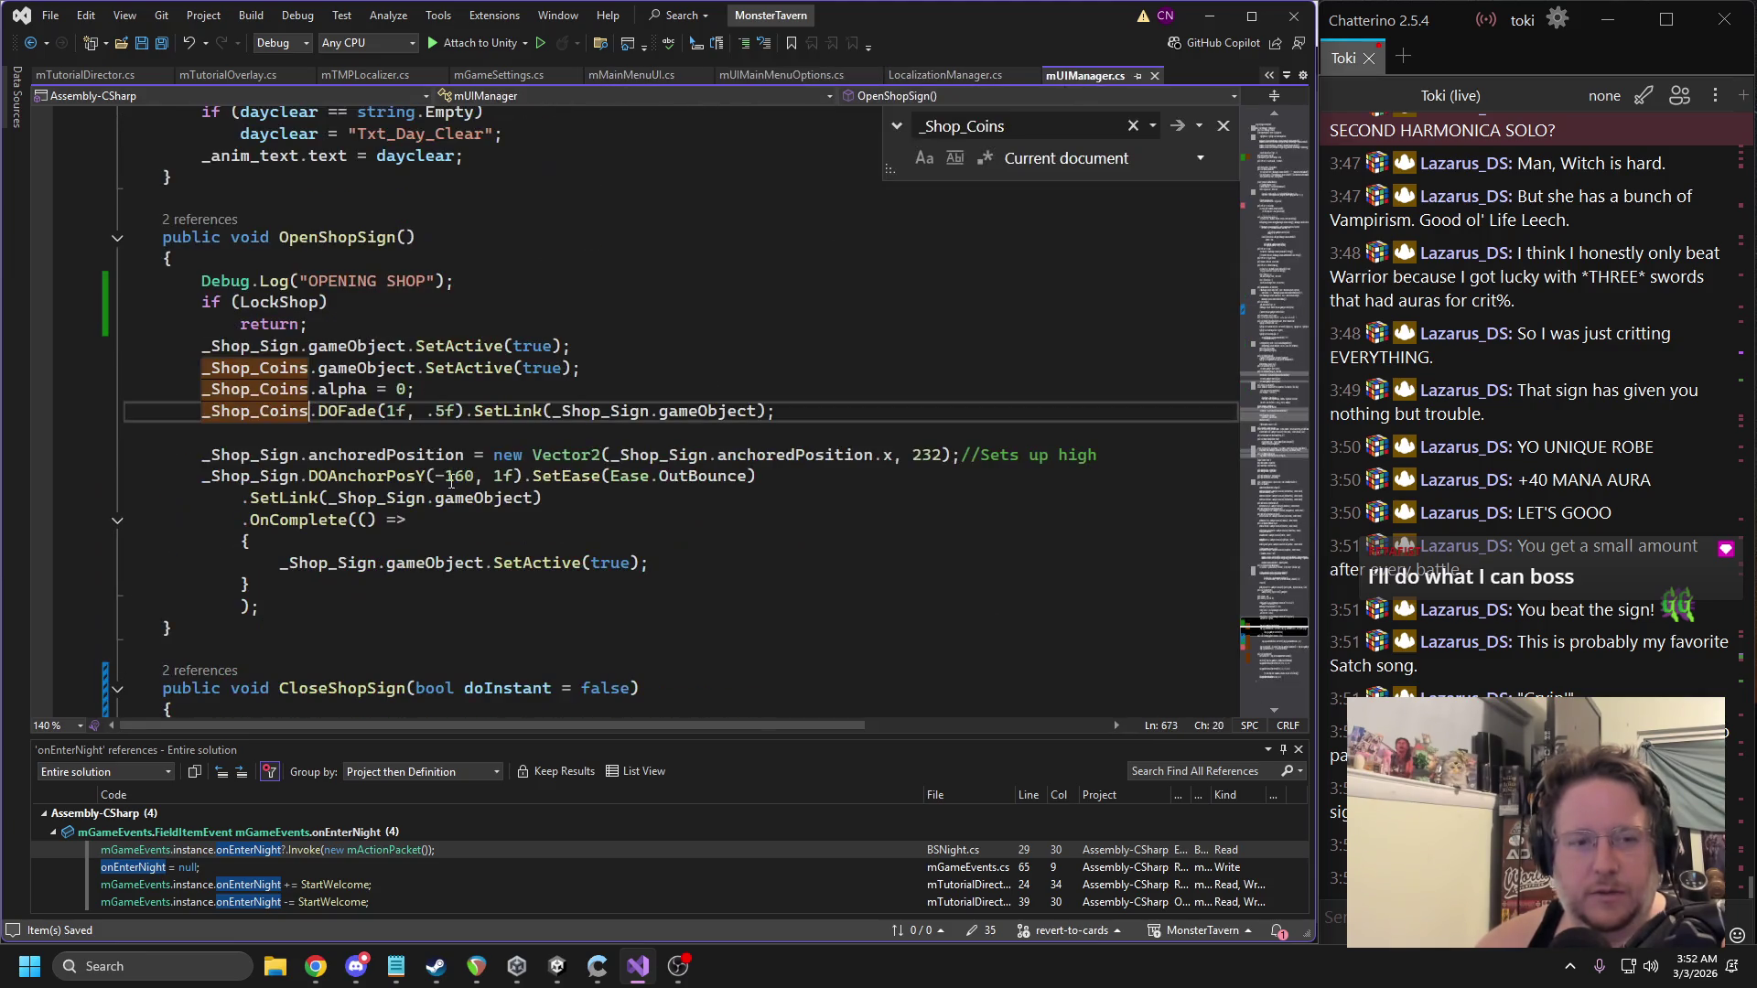
# Remove the OPENING SHOP Debug.Log lines from OpenShopSign, searching the file for Debug.
pyautogui.tripleClick(348, 281)
pyautogui.press('Delete')
pyautogui.scroll(2, 396, 267)
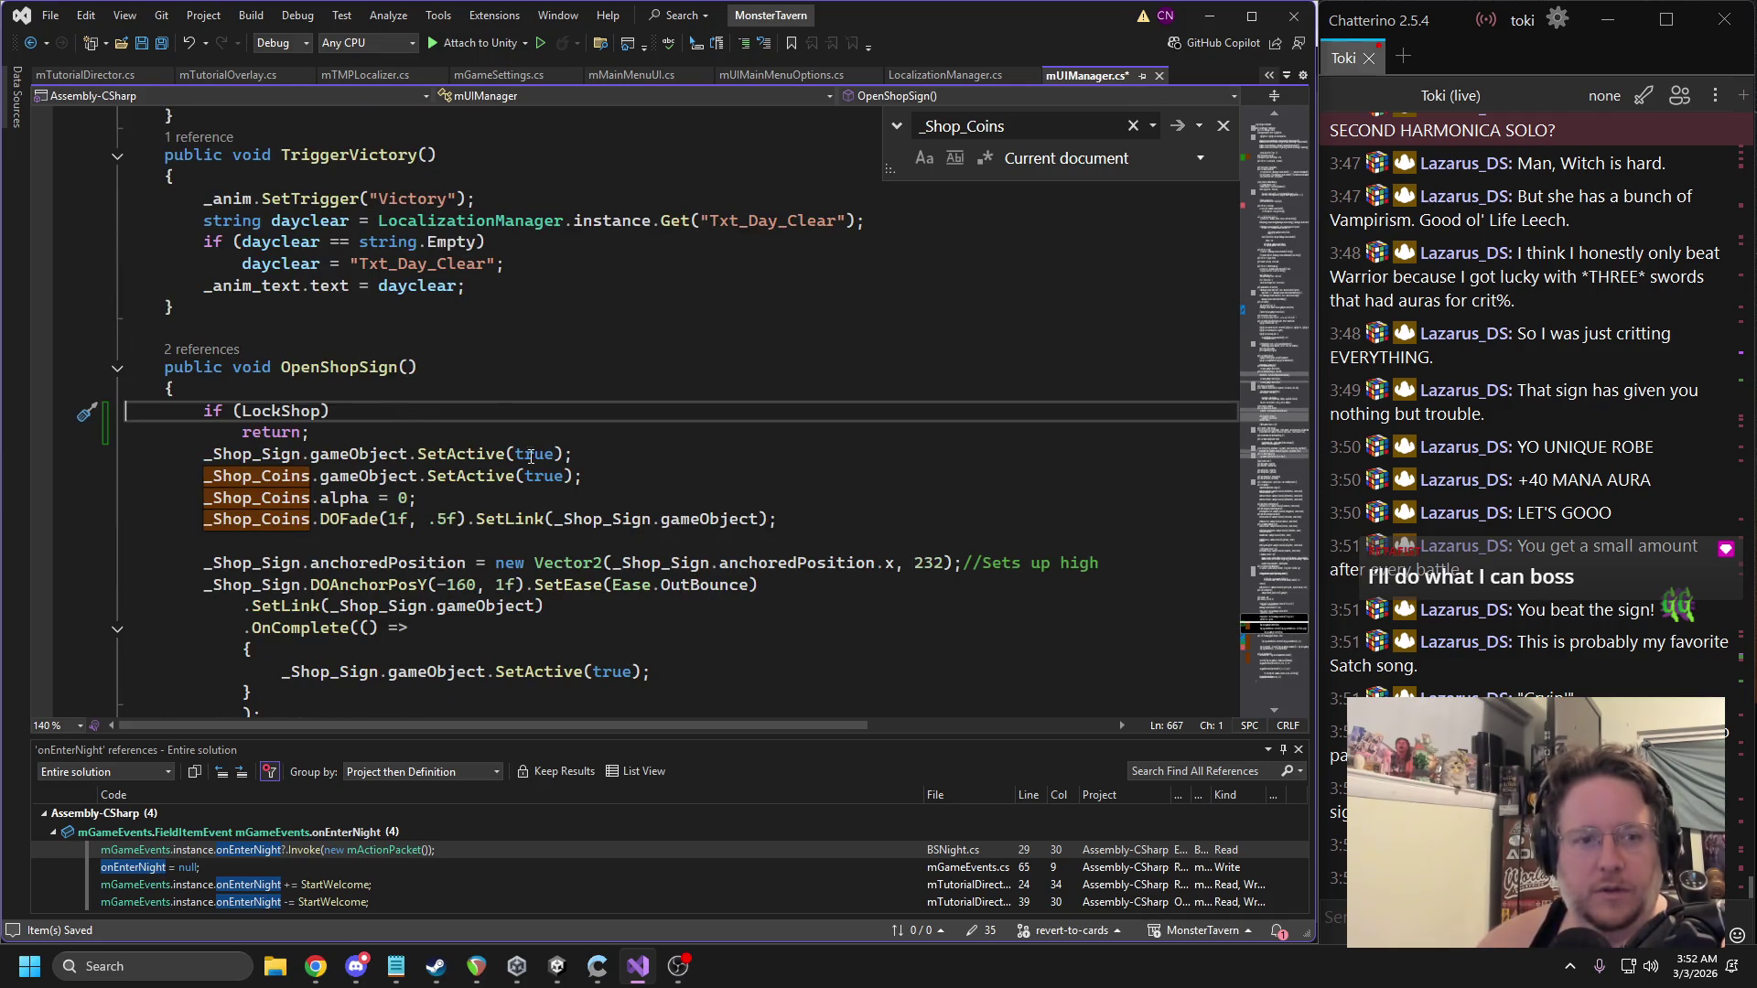
pyautogui.scroll(-7, 536, 422)
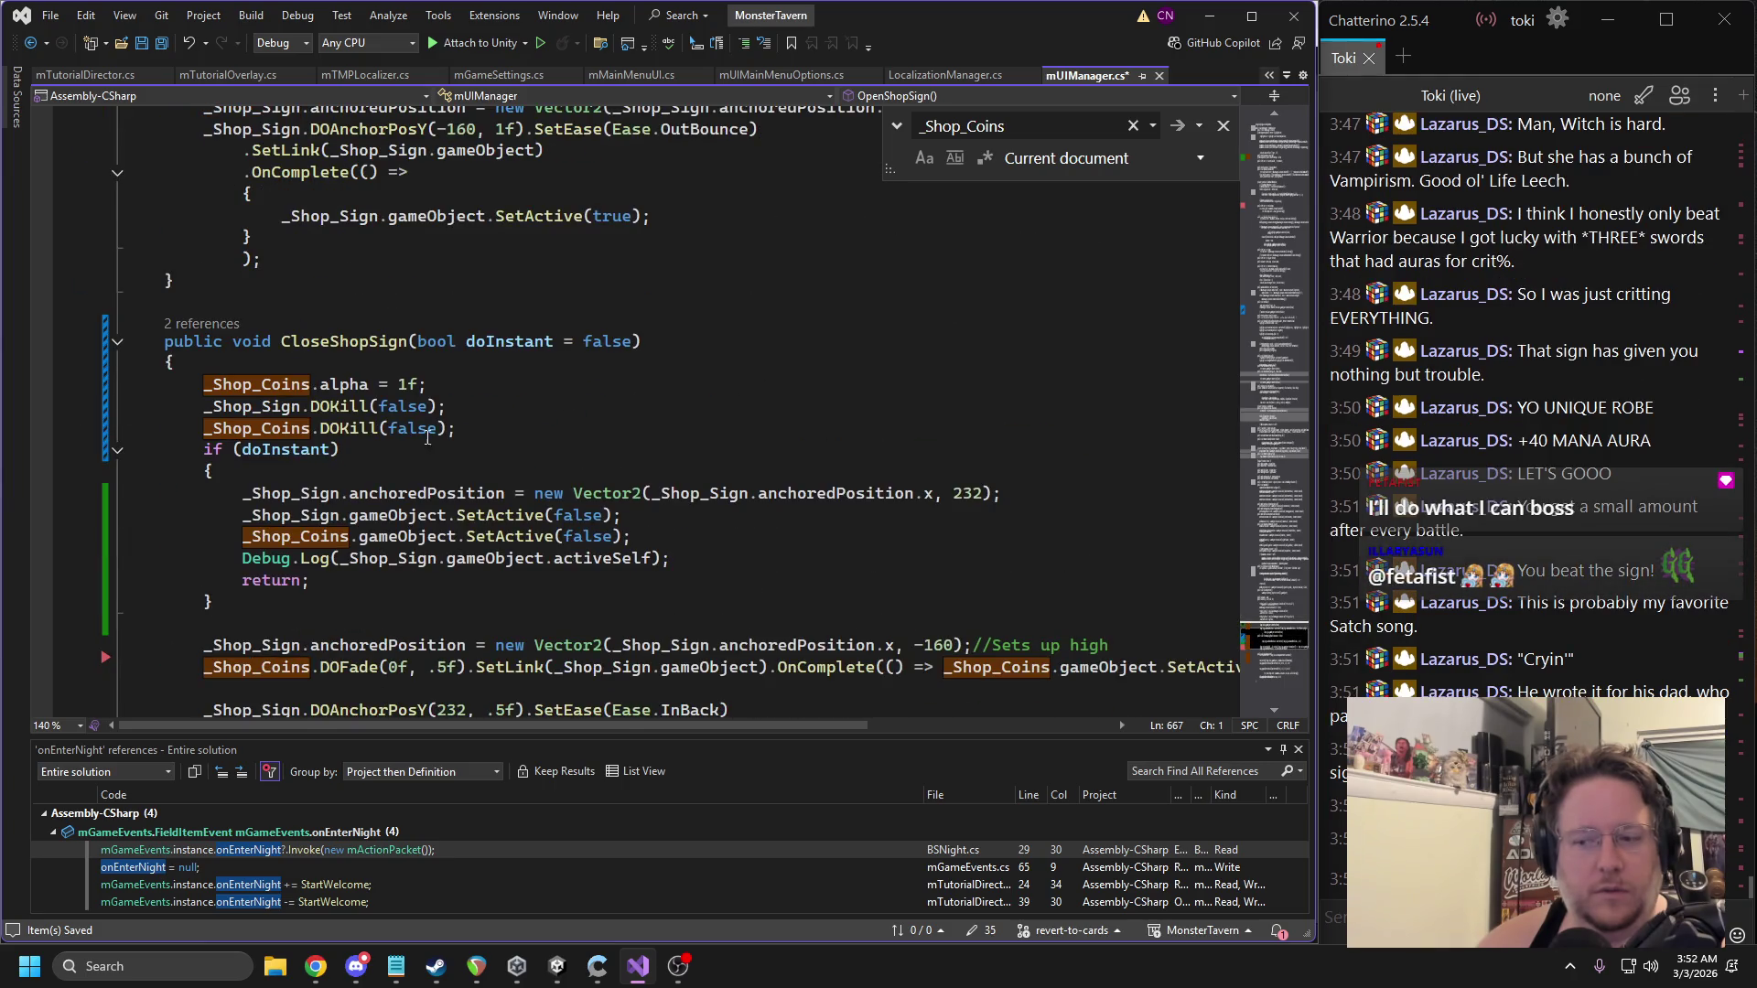
pyautogui.scroll(-3, 380, 432)
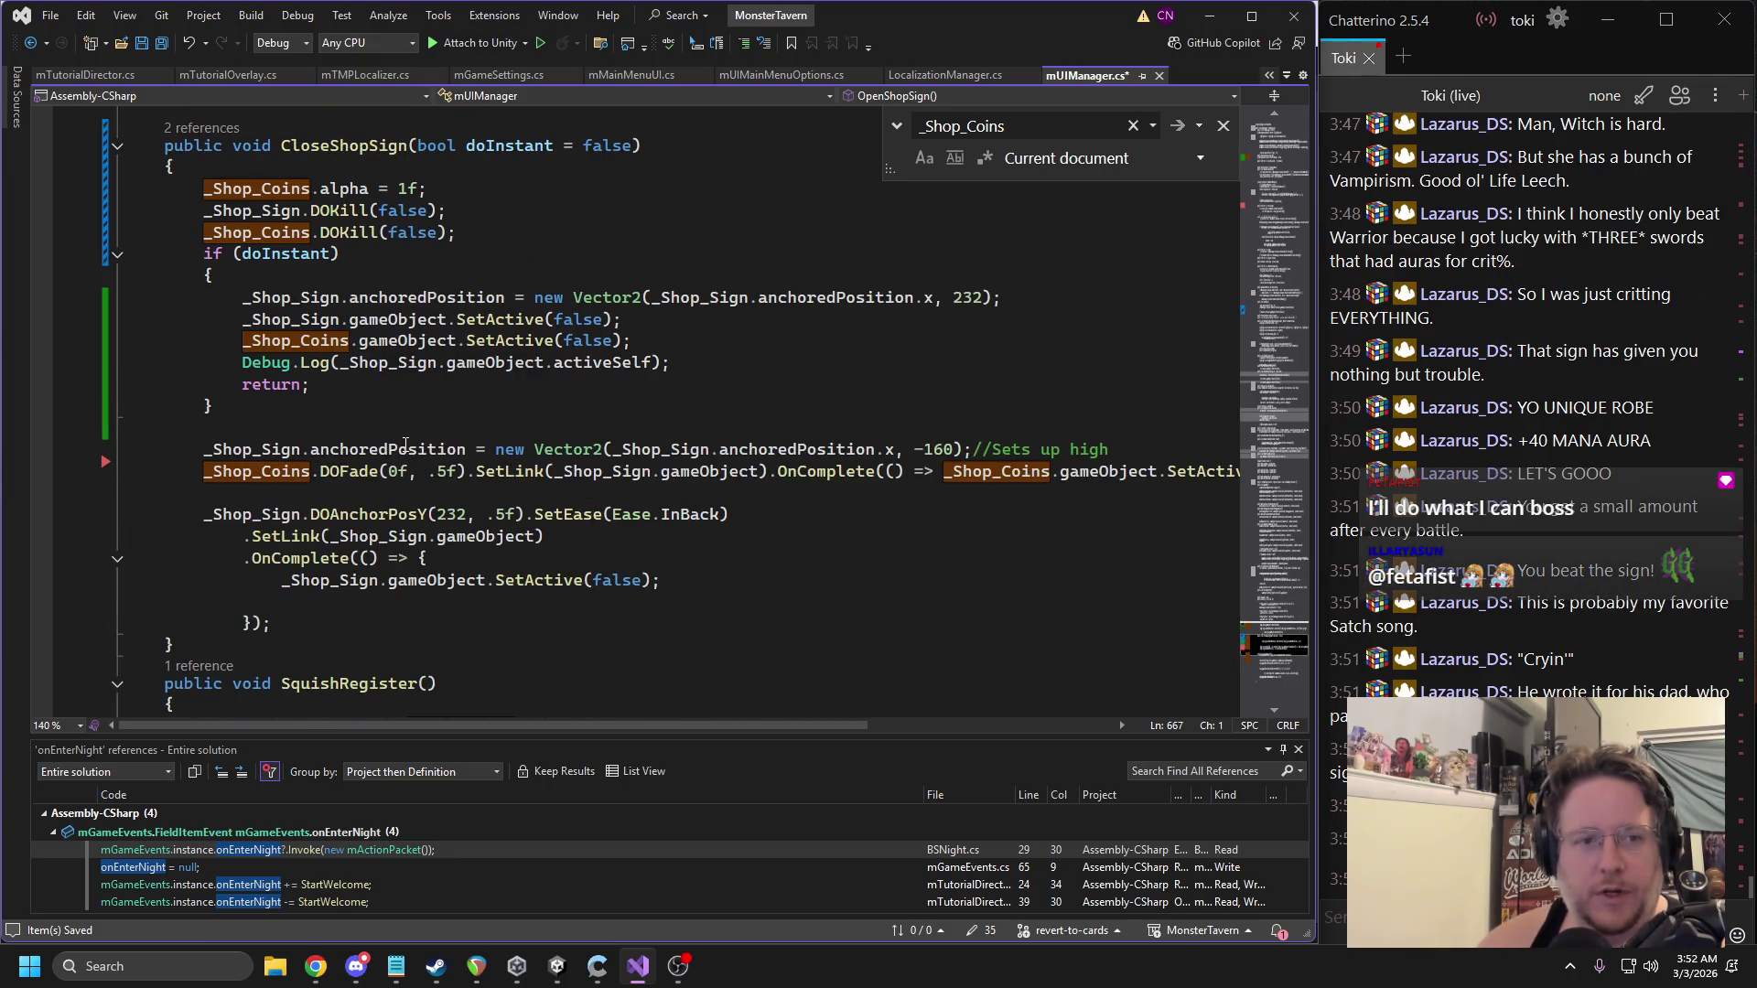
pyautogui.scroll(-8, 402, 430)
pyautogui.scroll(15, 393, 384)
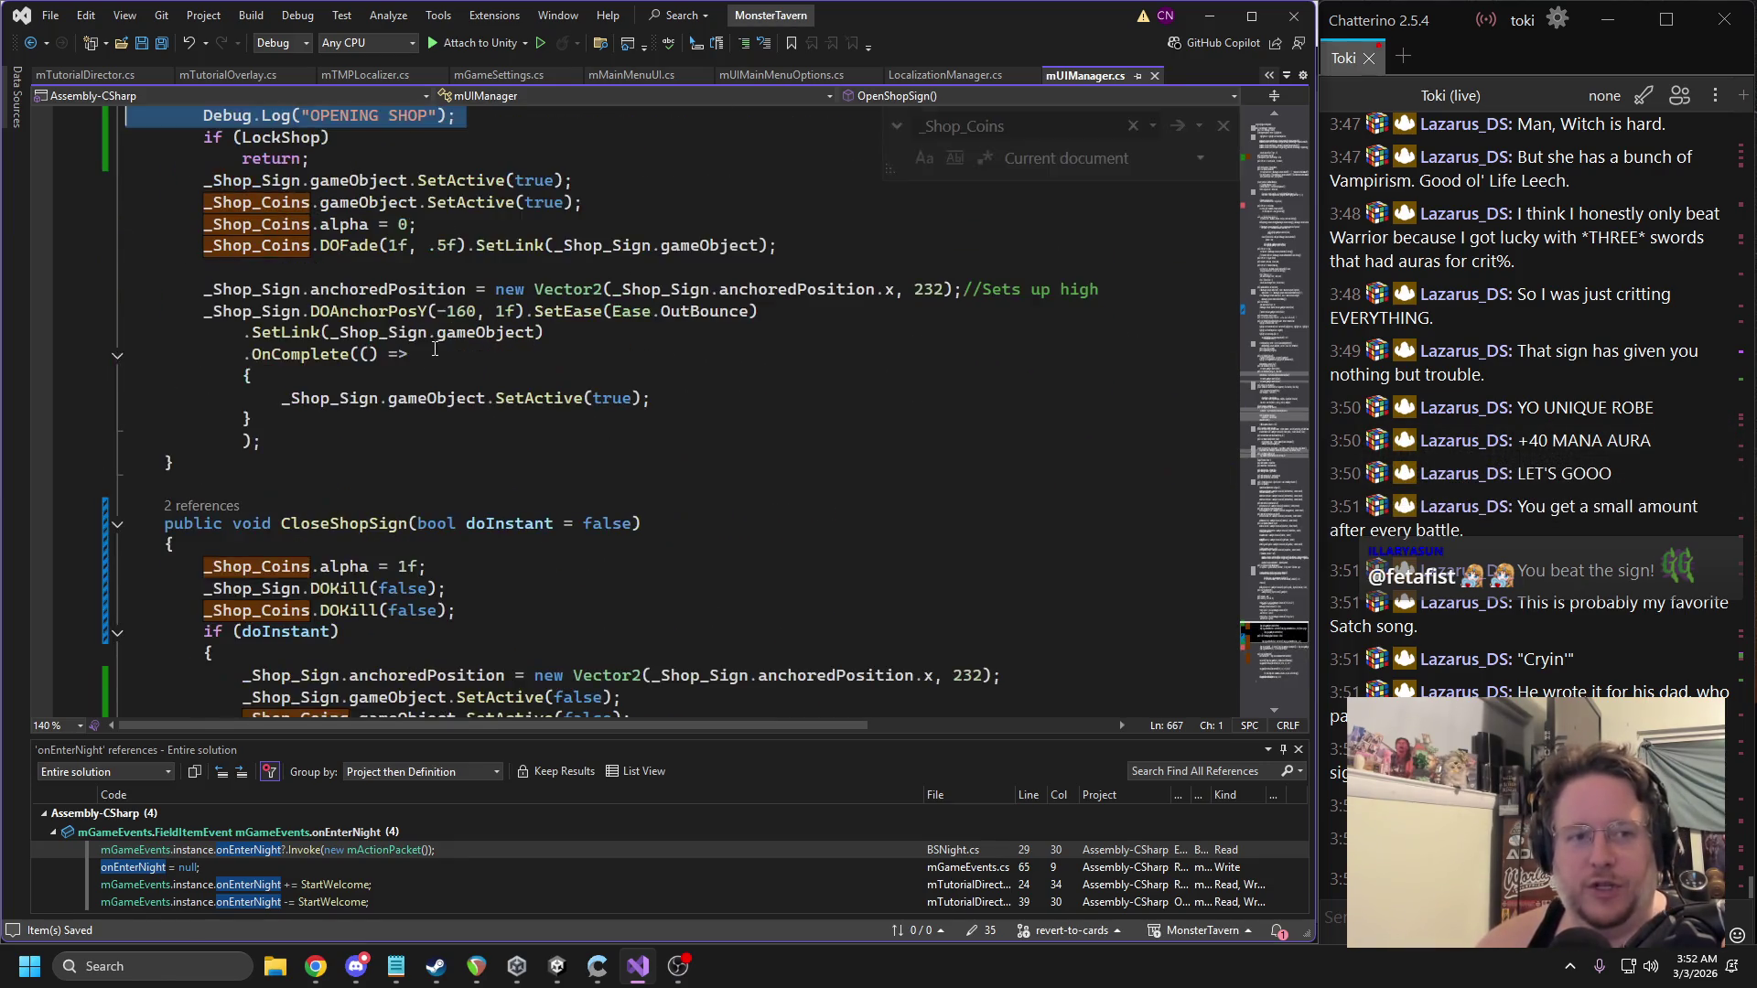
pyautogui.scroll(3, 435, 348)
pyautogui.doubleClick(226, 311)
pyautogui.hotkey('ctrl', 'f')
pyautogui.click(282, 311)
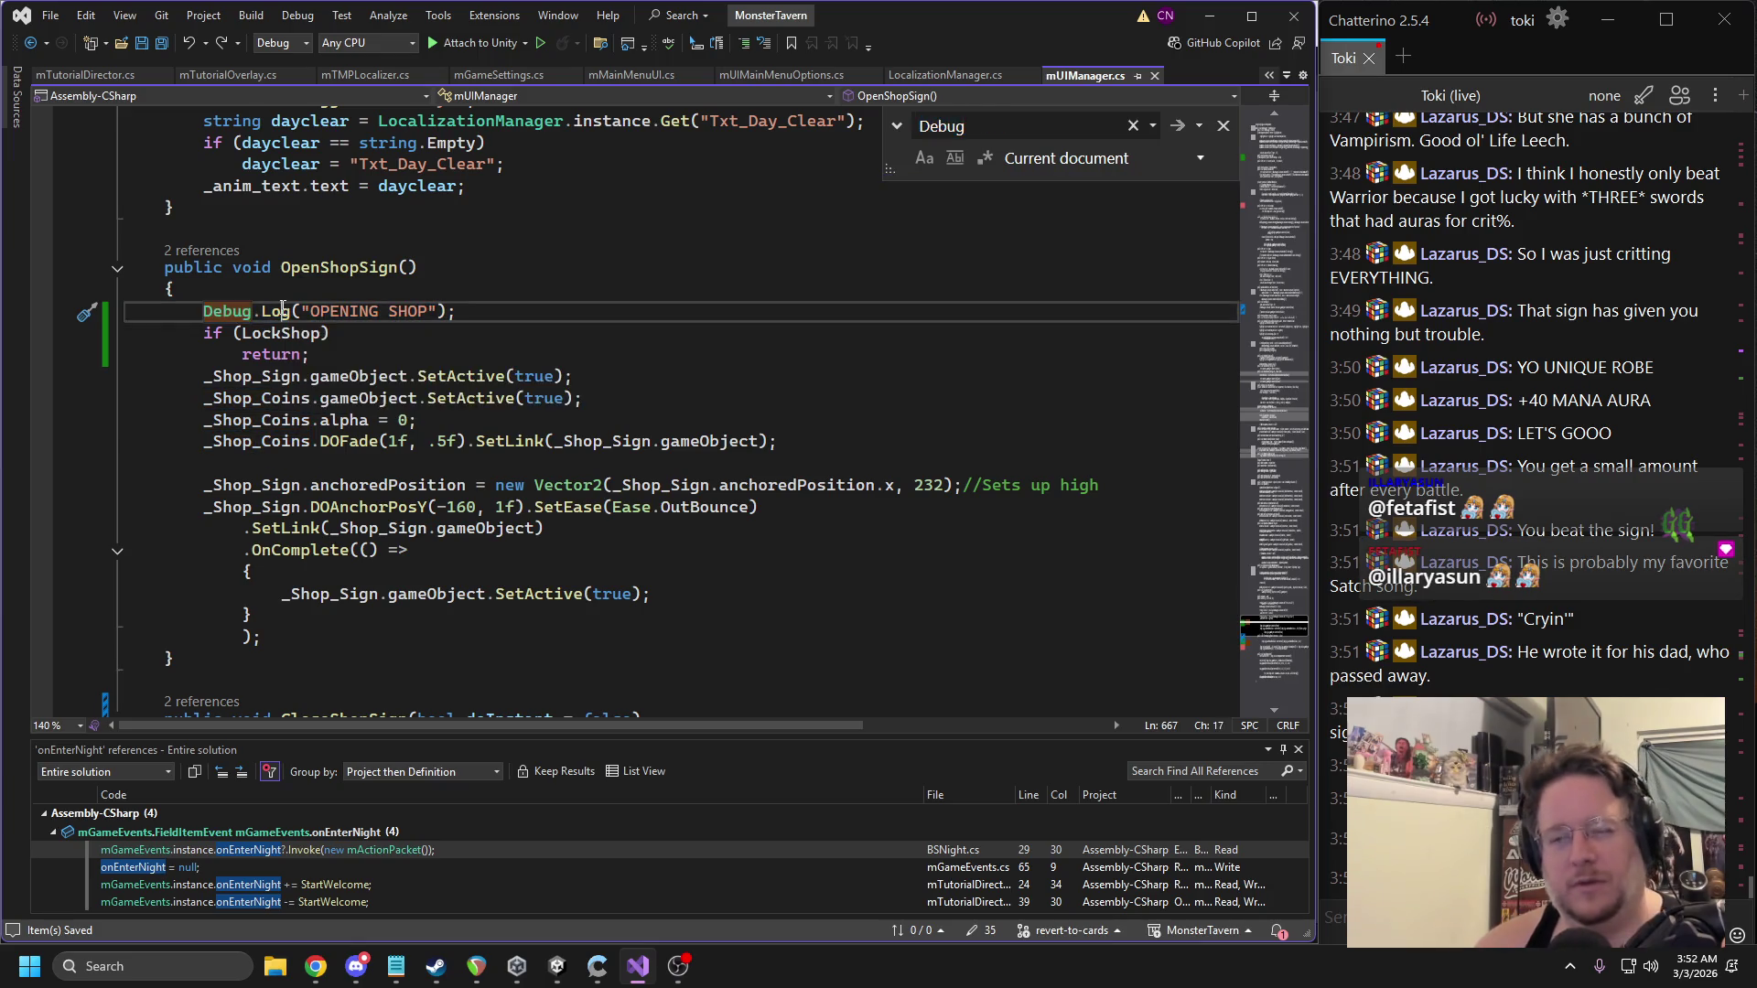
pyautogui.tripleClick(282, 311)
pyautogui.press('Delete')
# Delete the activeSelf Debug.Log line in CloseShopSign and save mUIManager.cs.
pyautogui.click(1263, 651)
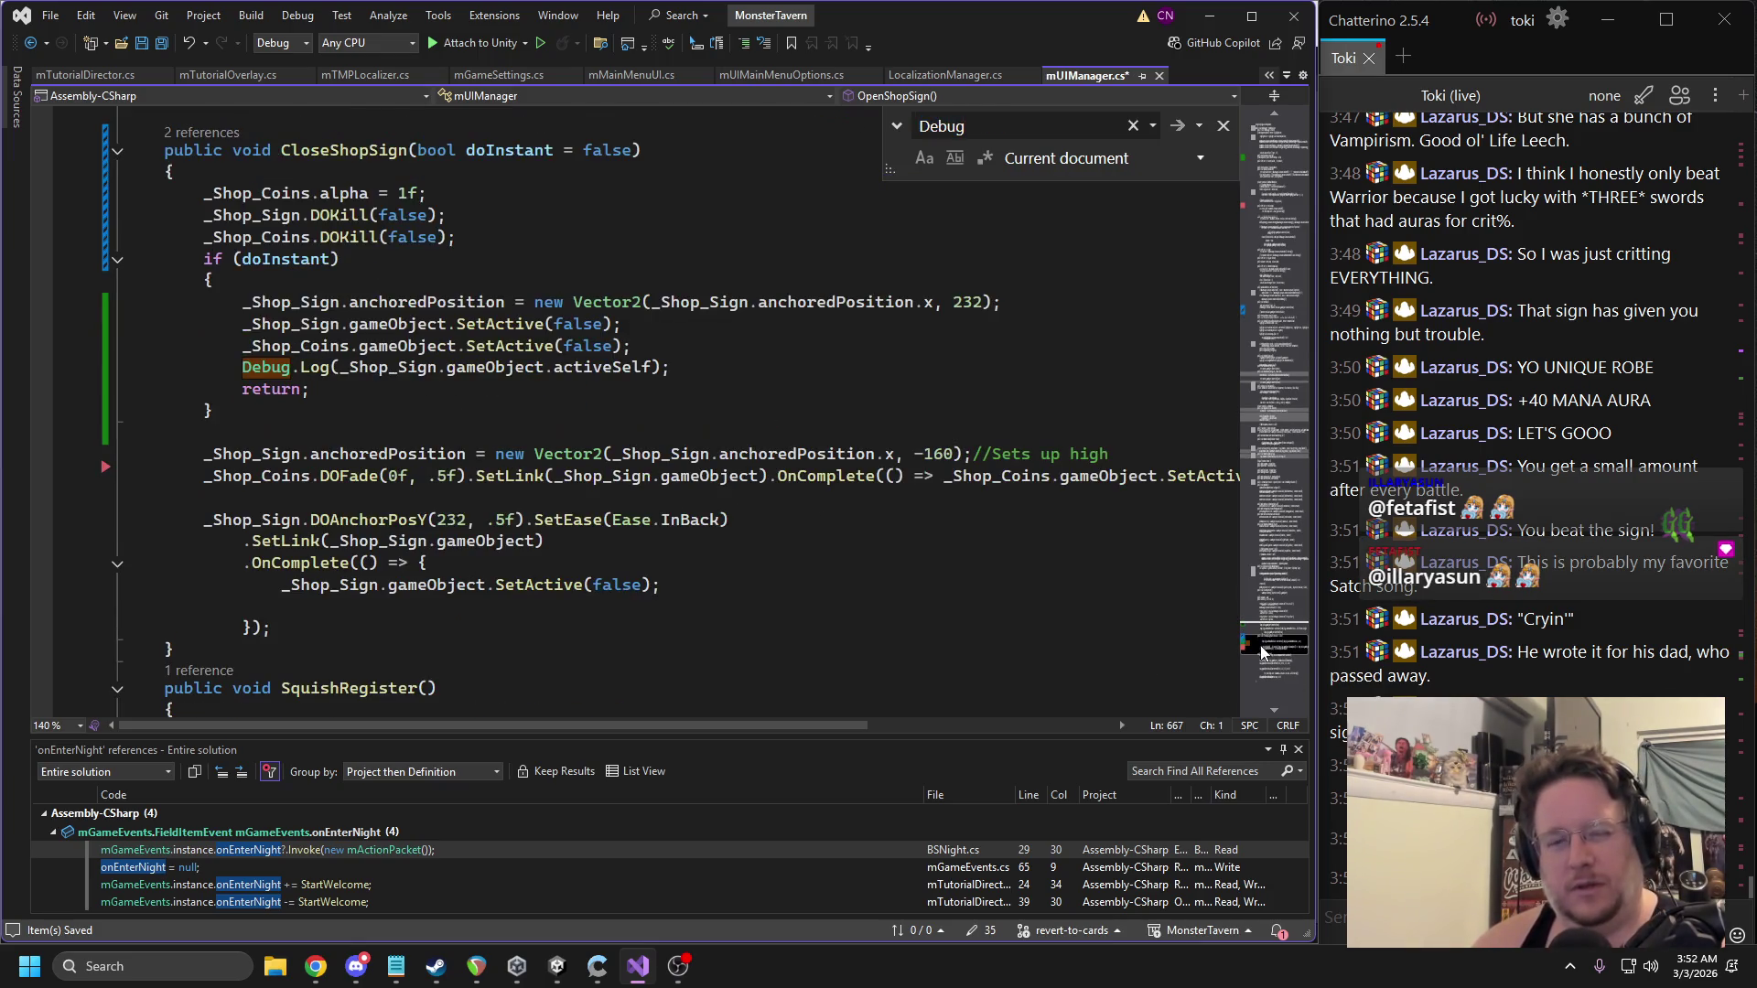
pyautogui.tripleClick(382, 370)
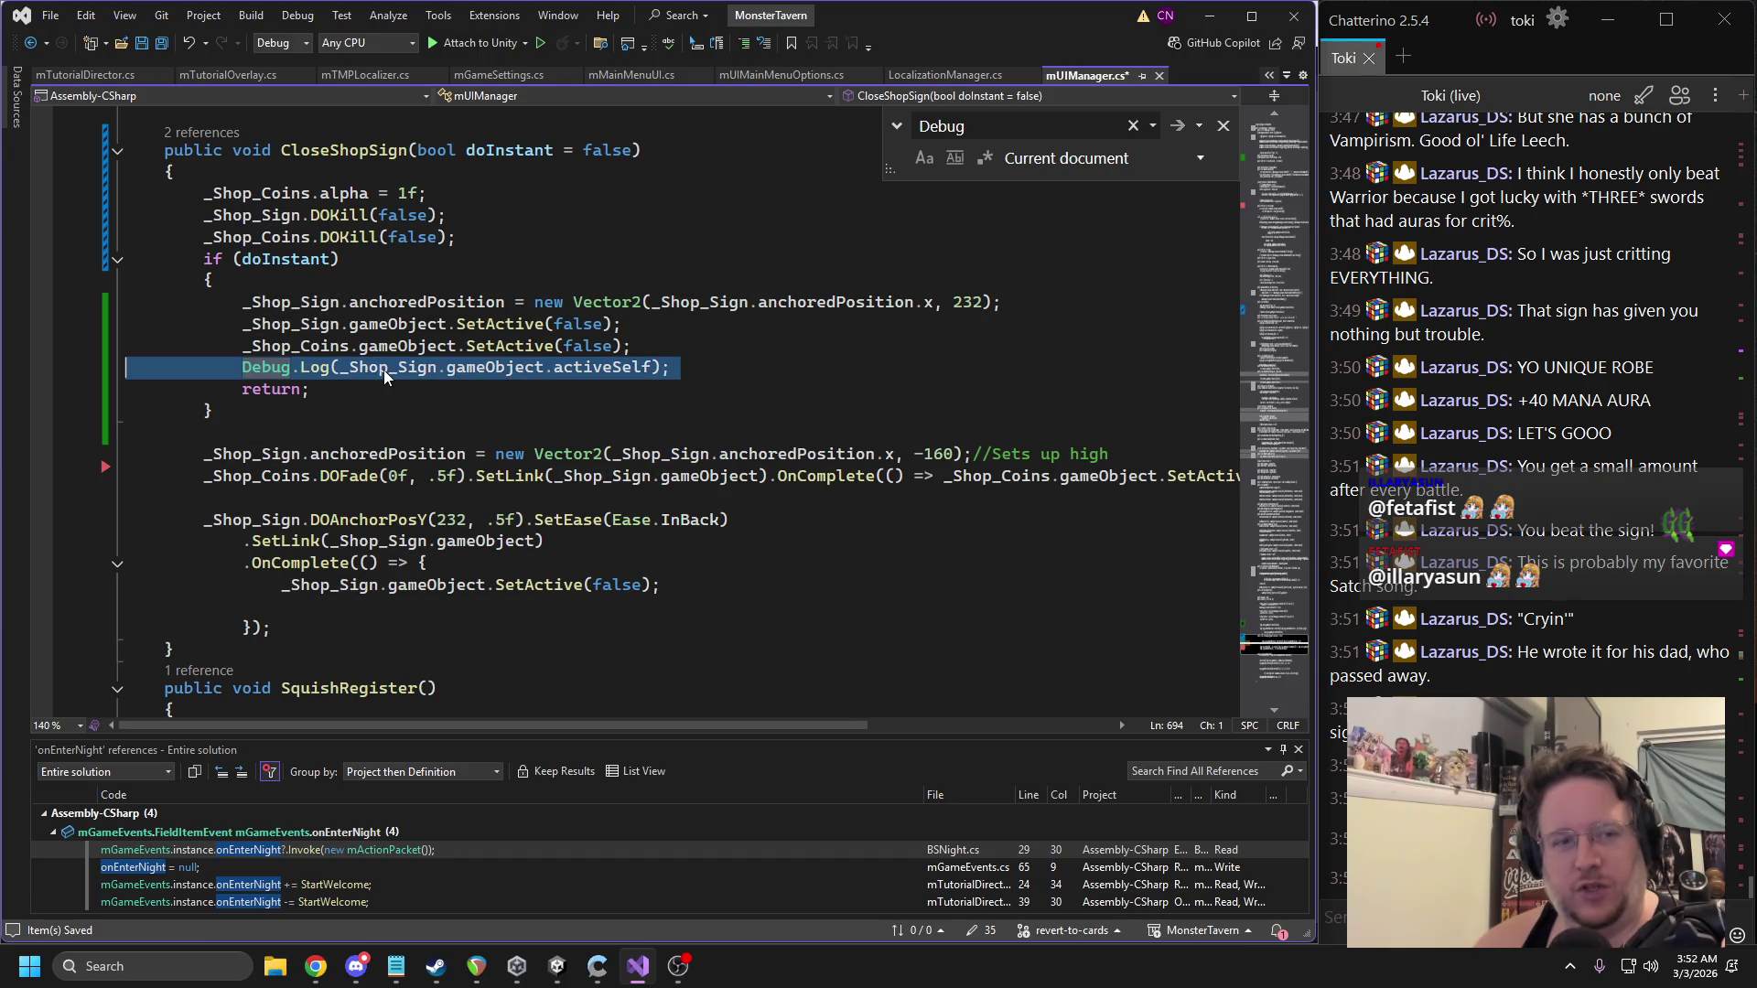
pyautogui.press('Delete')
pyautogui.click(547, 261)
pyautogui.hotkey('ctrl', 's')
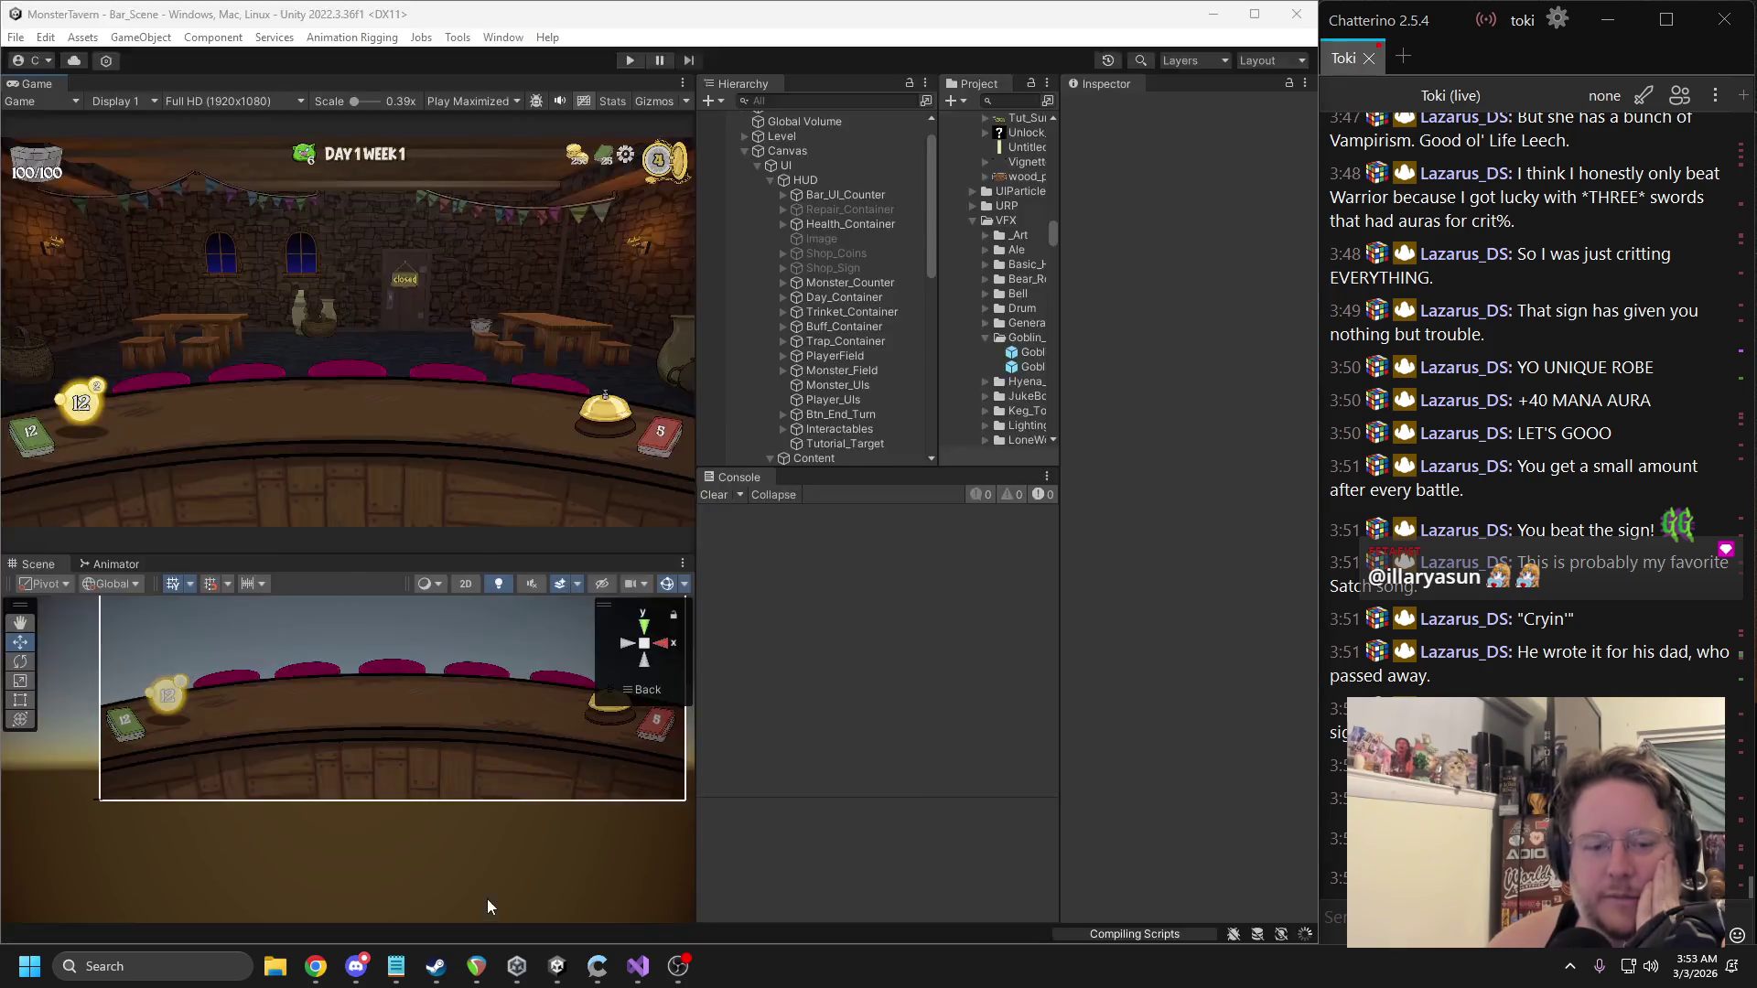
# In Unity, inspect the tutorial overlay, energy tooltip and Energy_Container objects.
pyautogui.hotkey('alt', 'Tab')
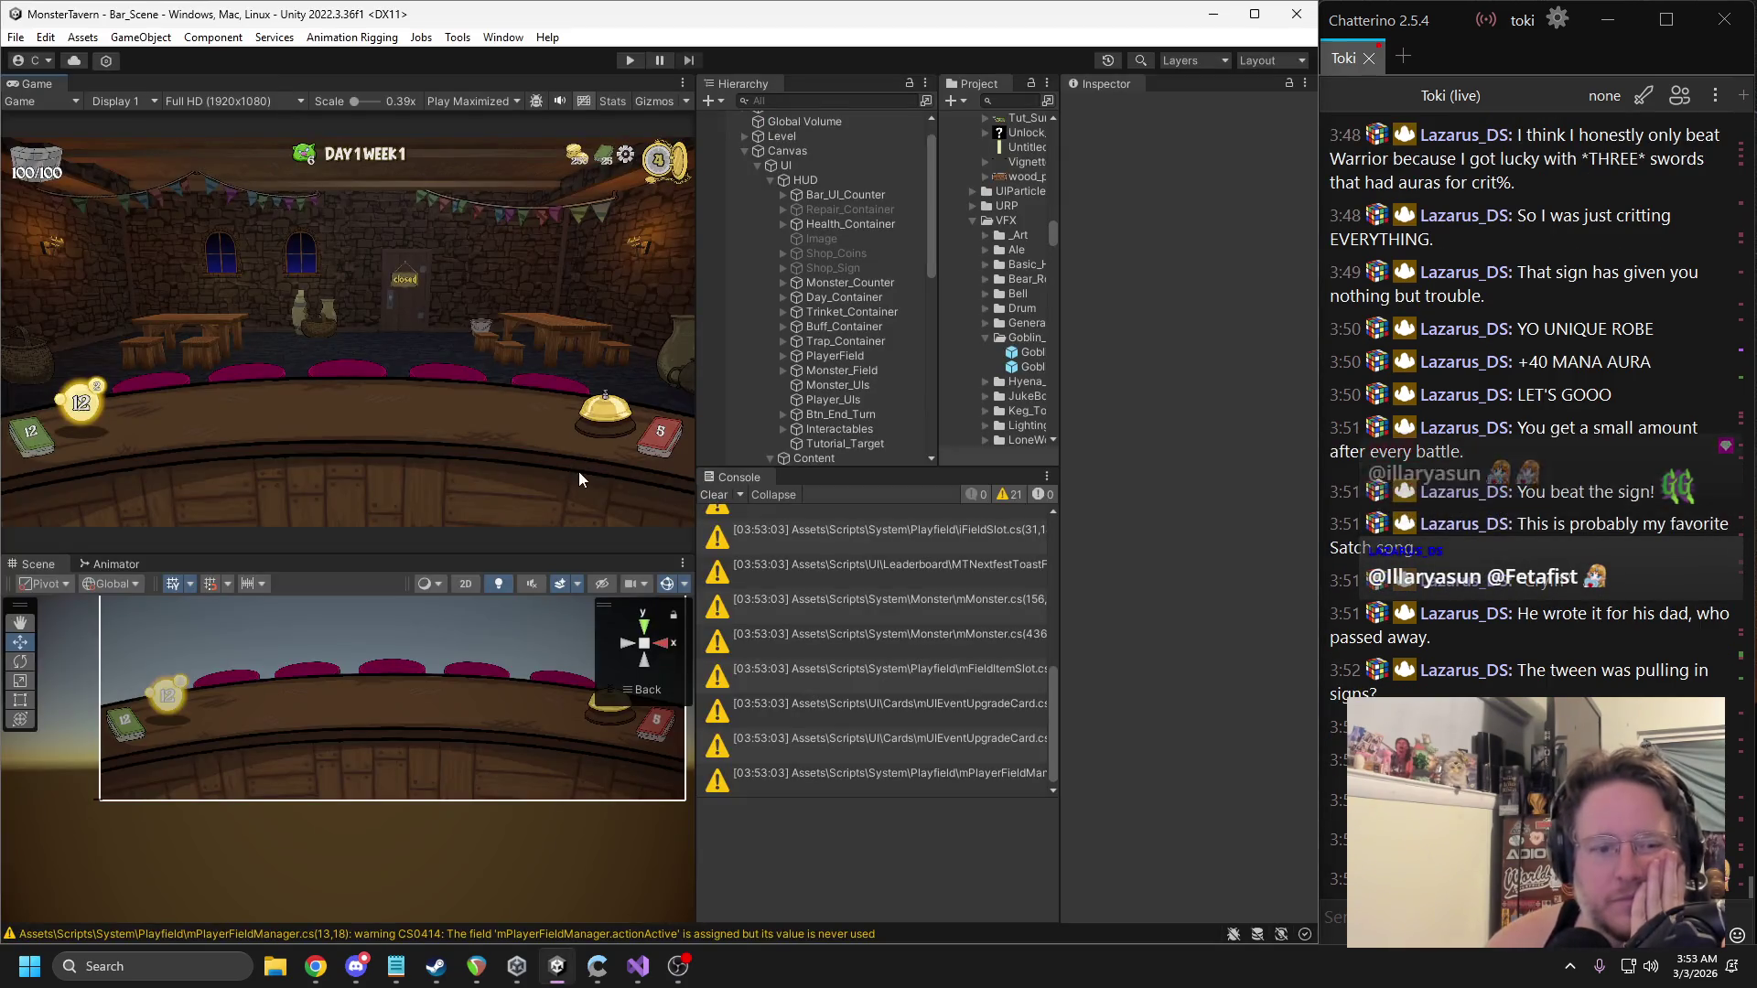
pyautogui.click(169, 705)
pyautogui.click(169, 704)
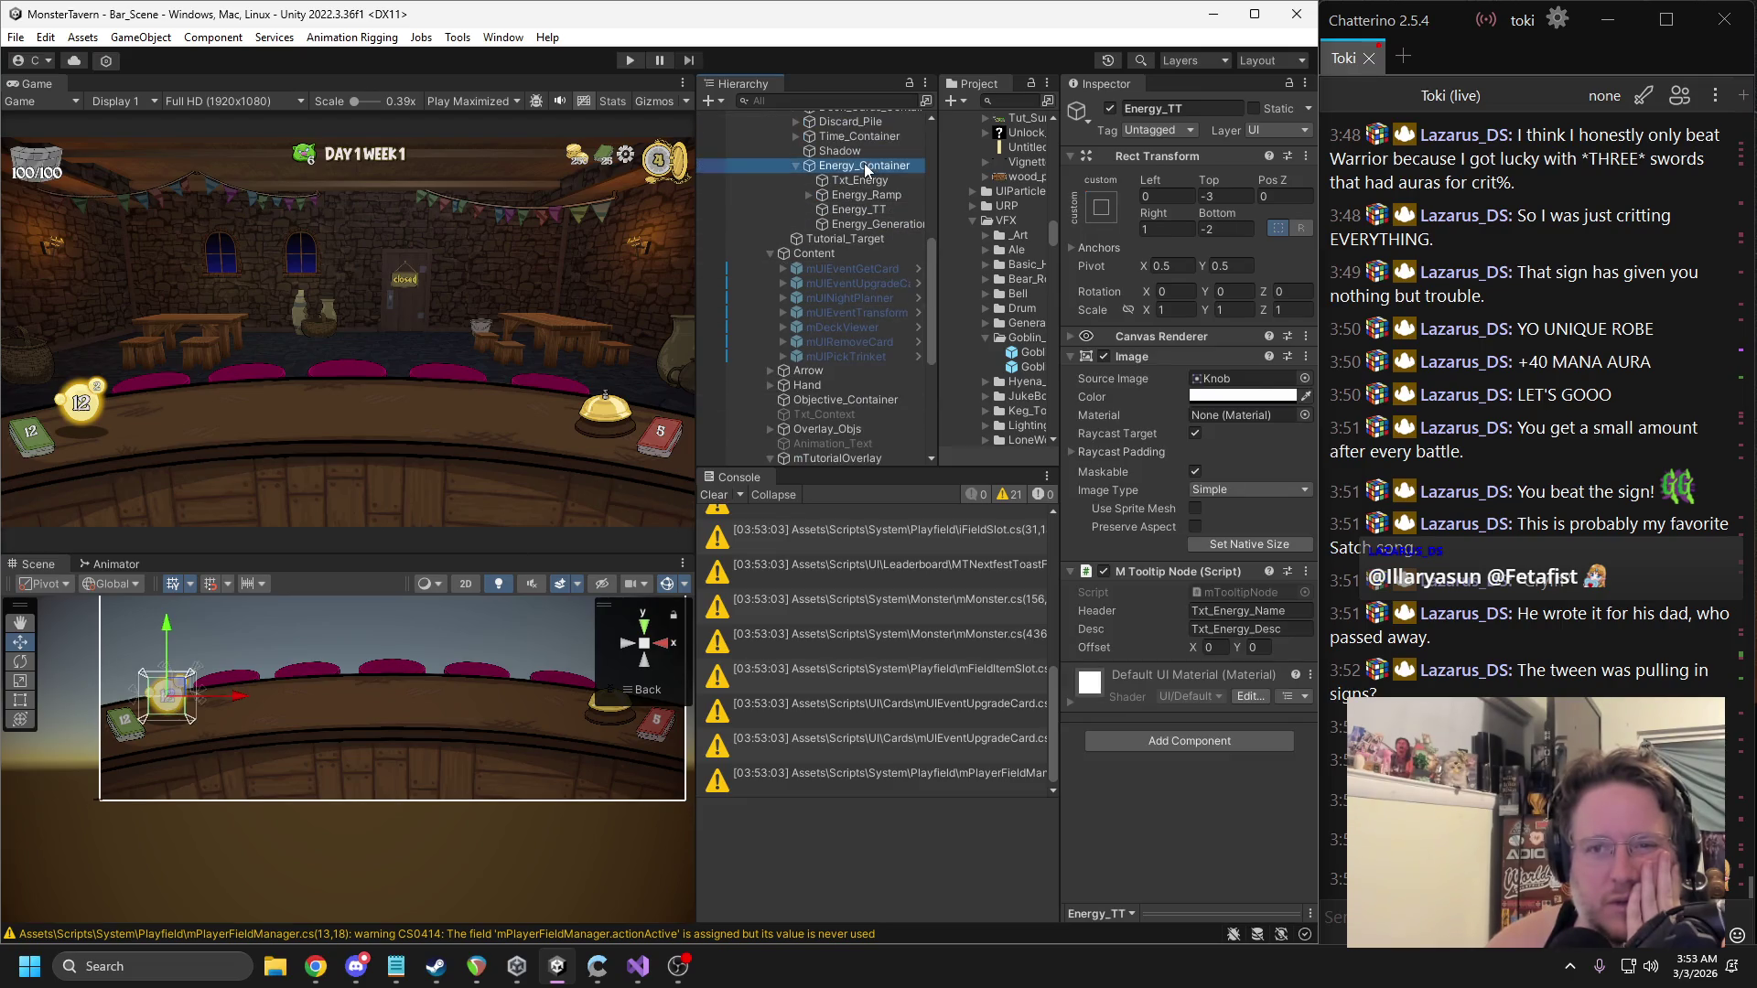
pyautogui.click(865, 165)
pyautogui.scroll(3, 869, 189)
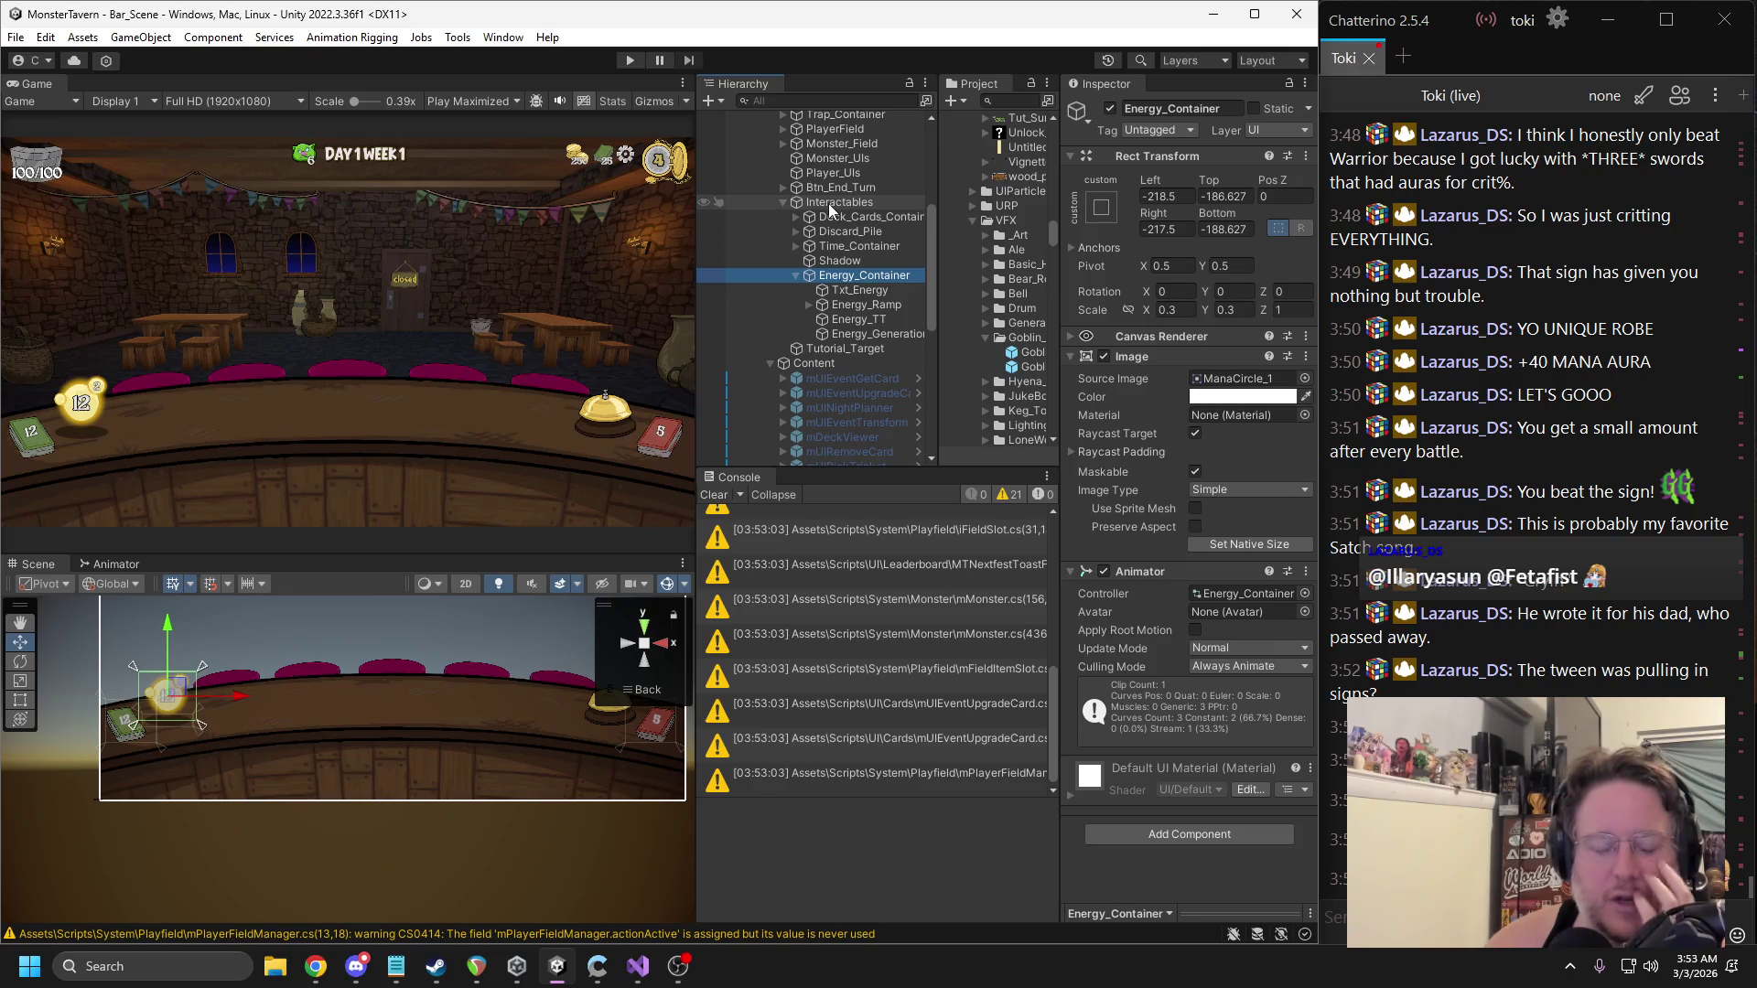
# Run and pause a playtest, inspect Interactables, then stop and return to Visual Studio.
pyautogui.click(636, 59)
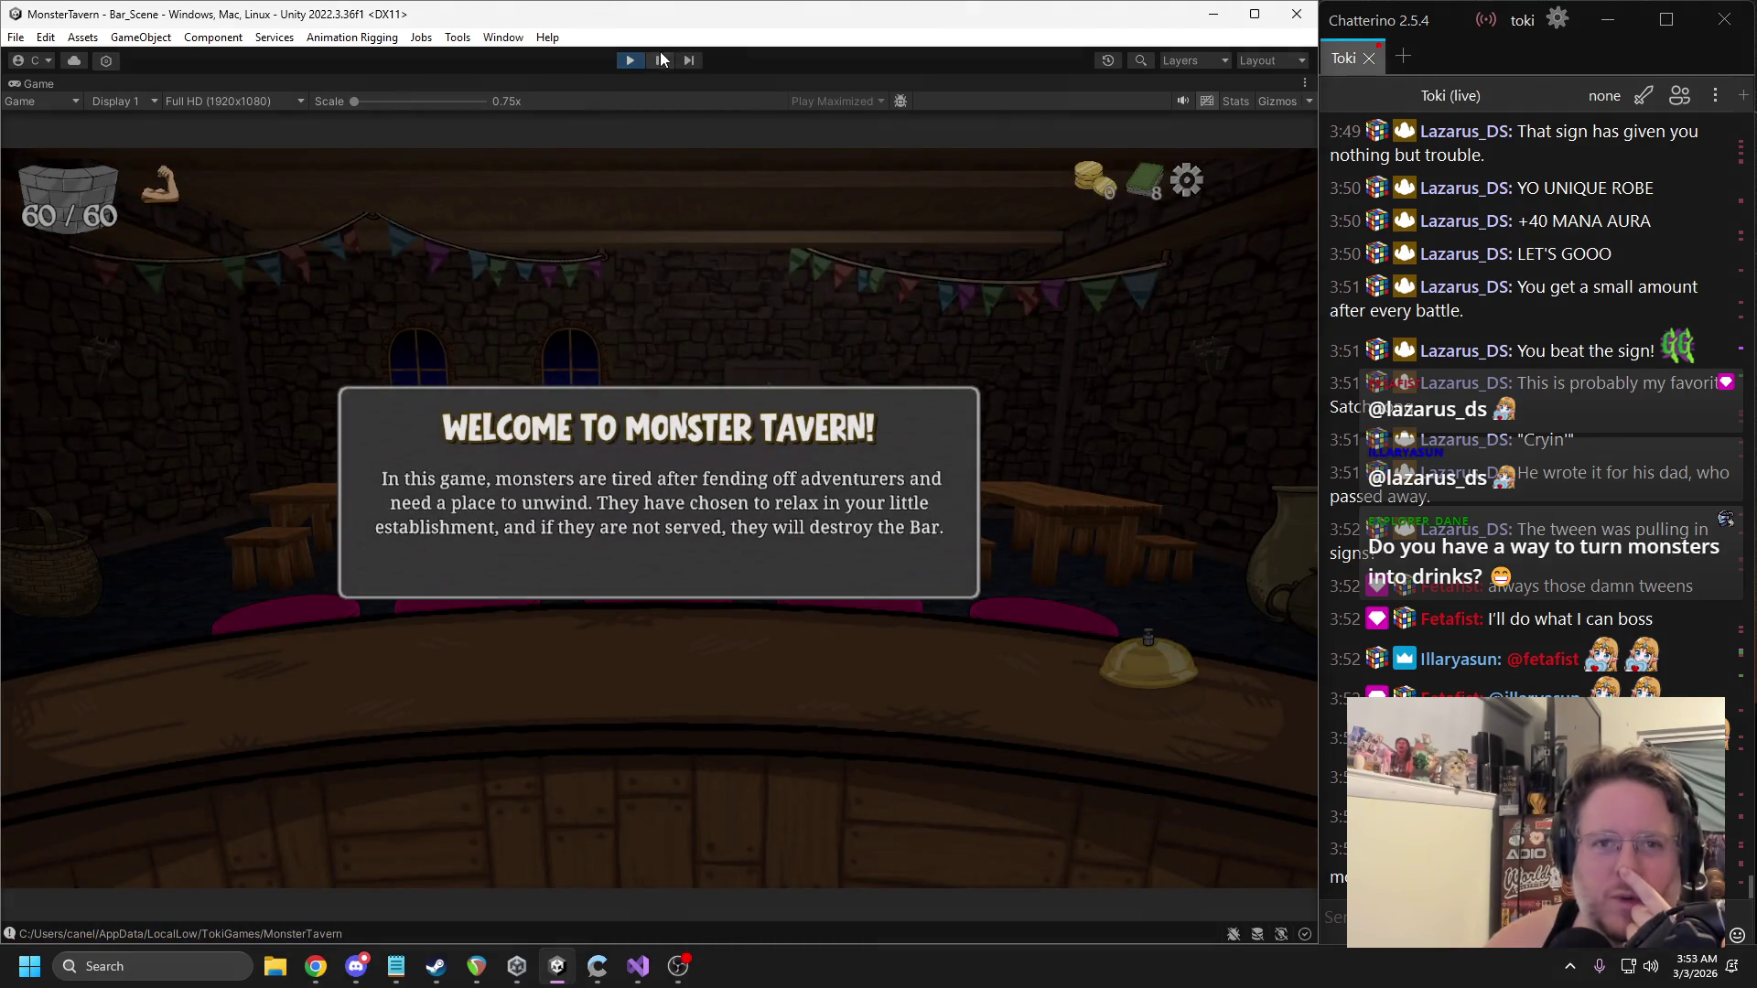
pyautogui.click(660, 59)
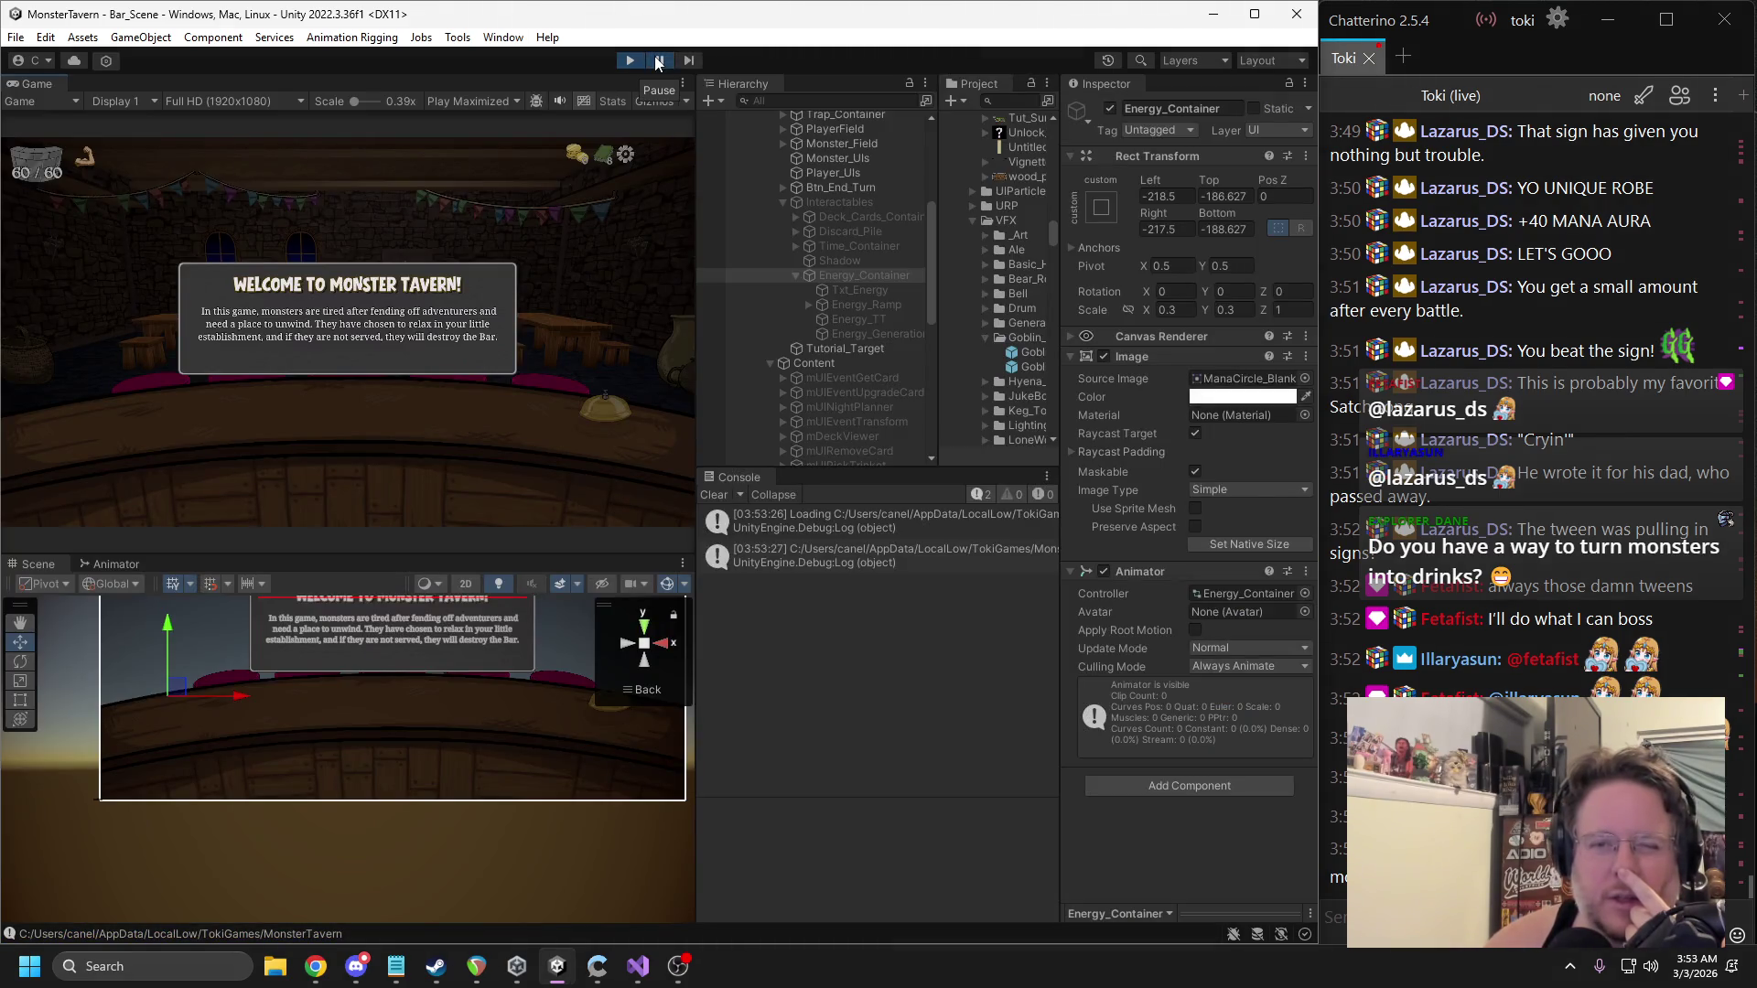
pyautogui.click(840, 202)
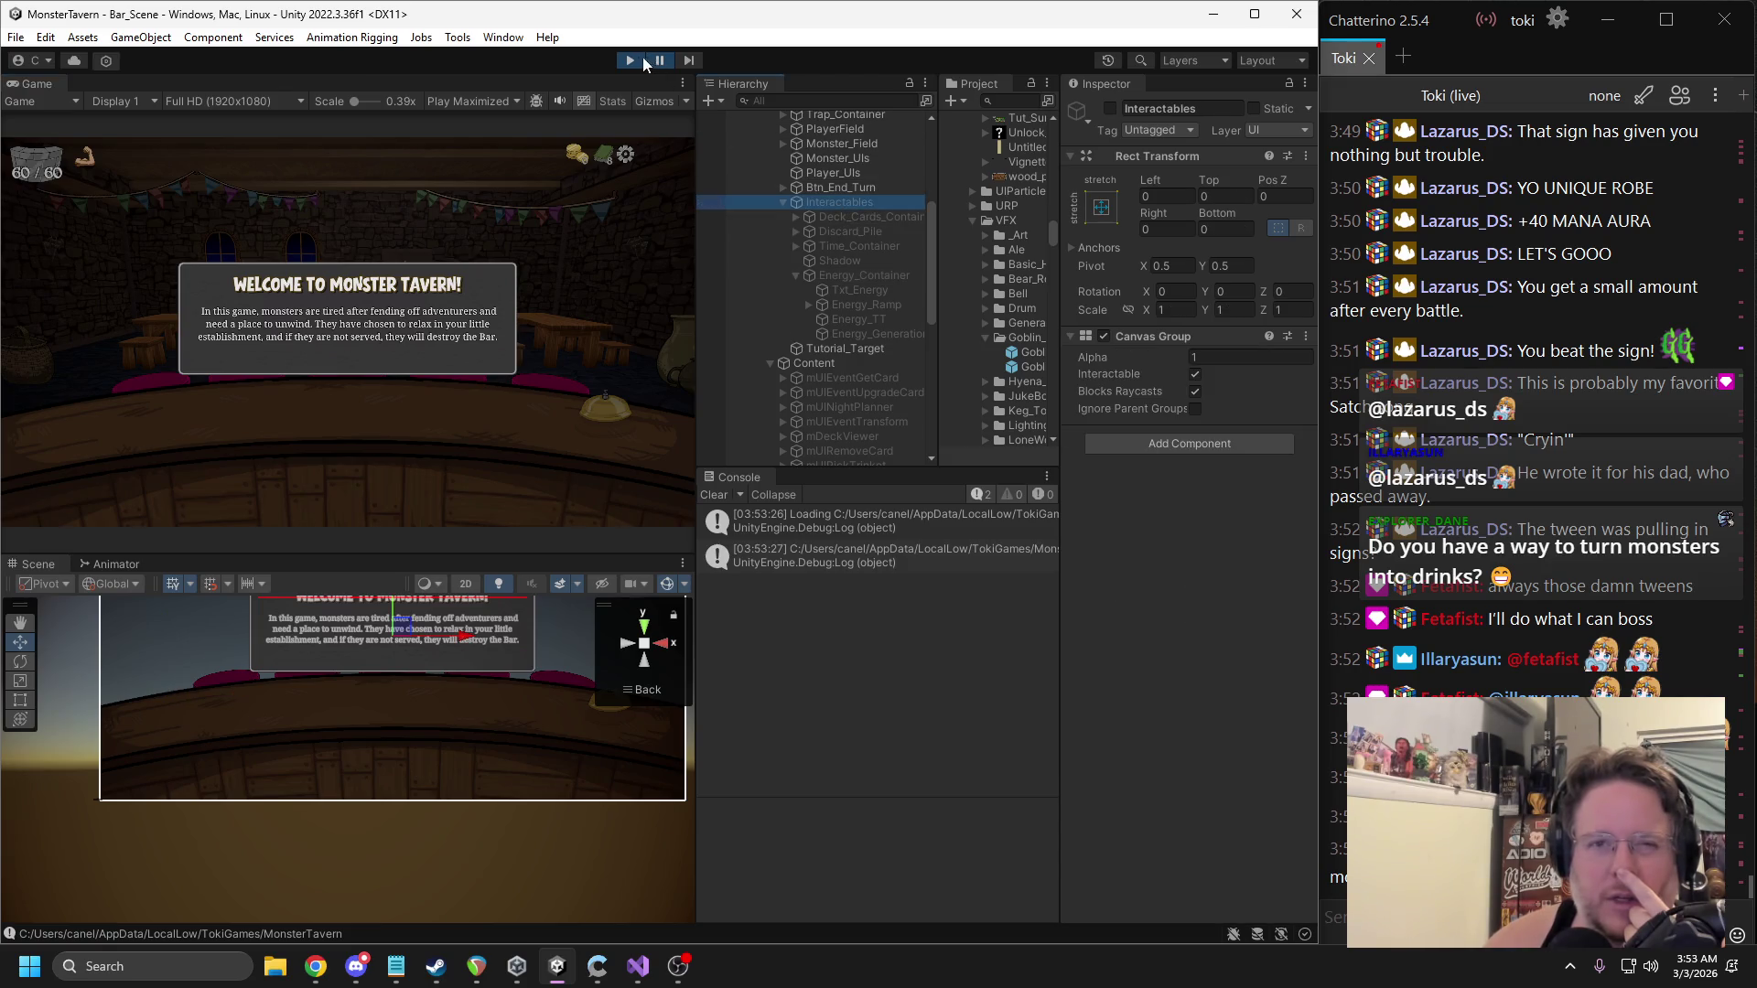
pyautogui.click(631, 60)
pyautogui.click(637, 965)
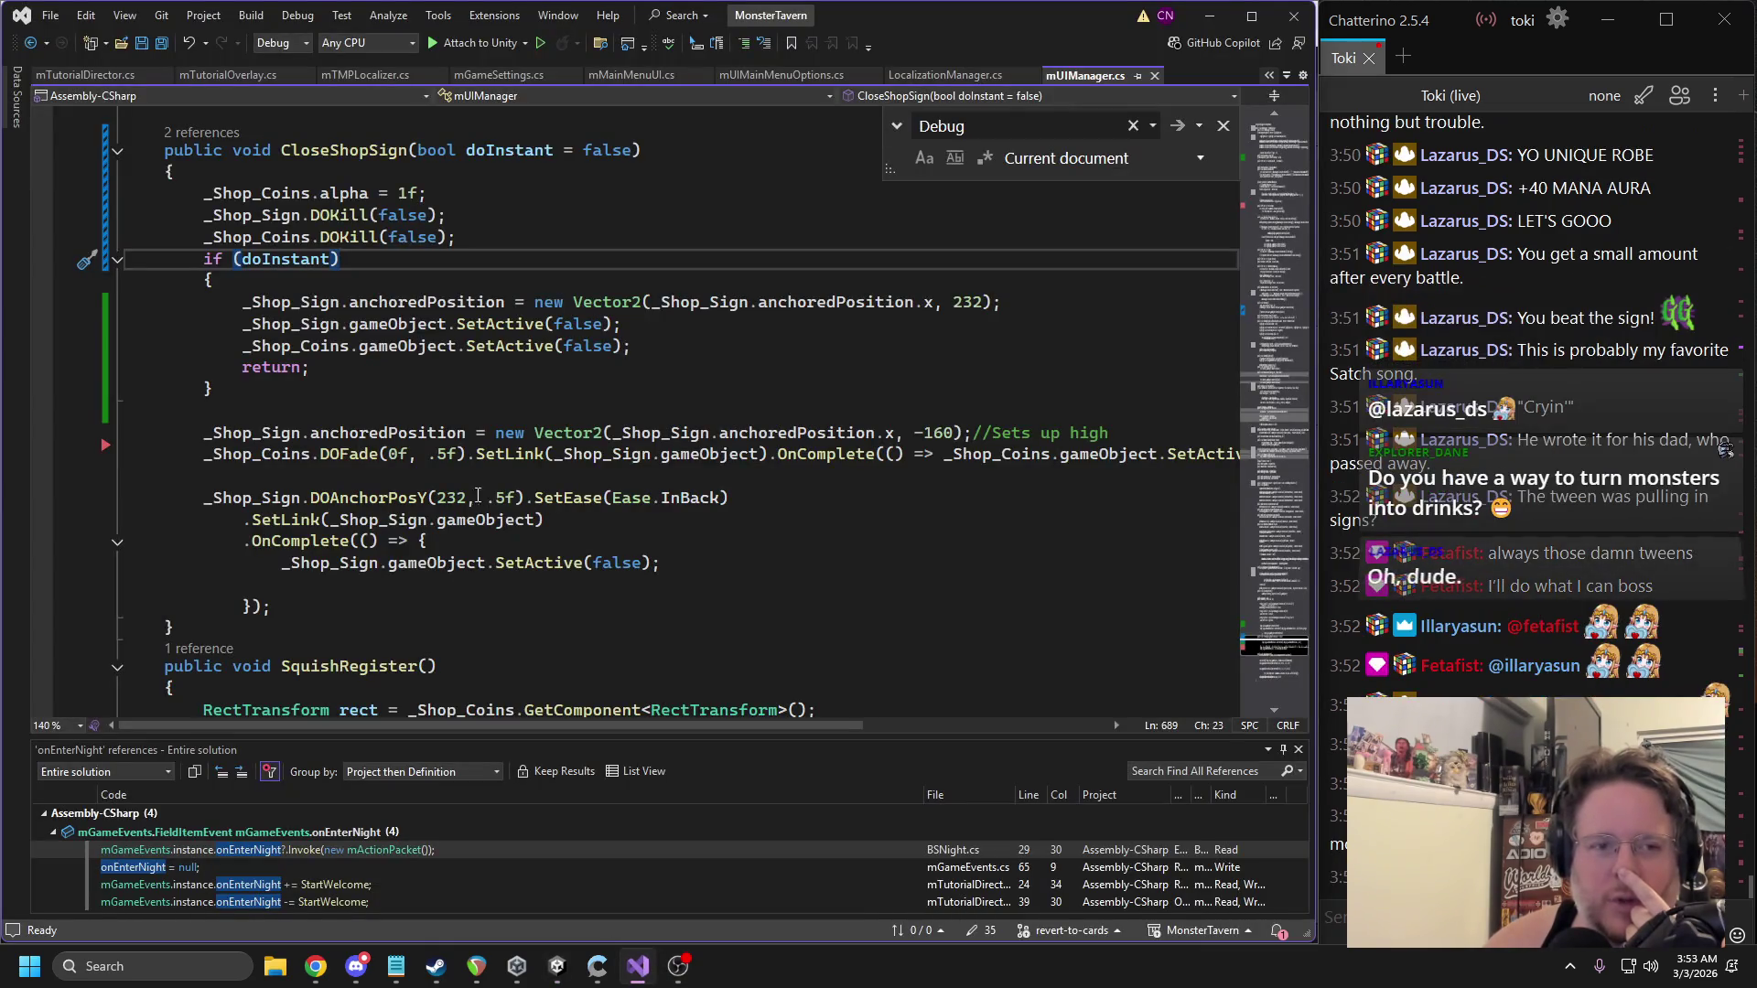
# Show mTutorialDirector.cs and close the mTutorialOverlay.cs and mGameSettings.cs tabs.
pyautogui.click(91, 75)
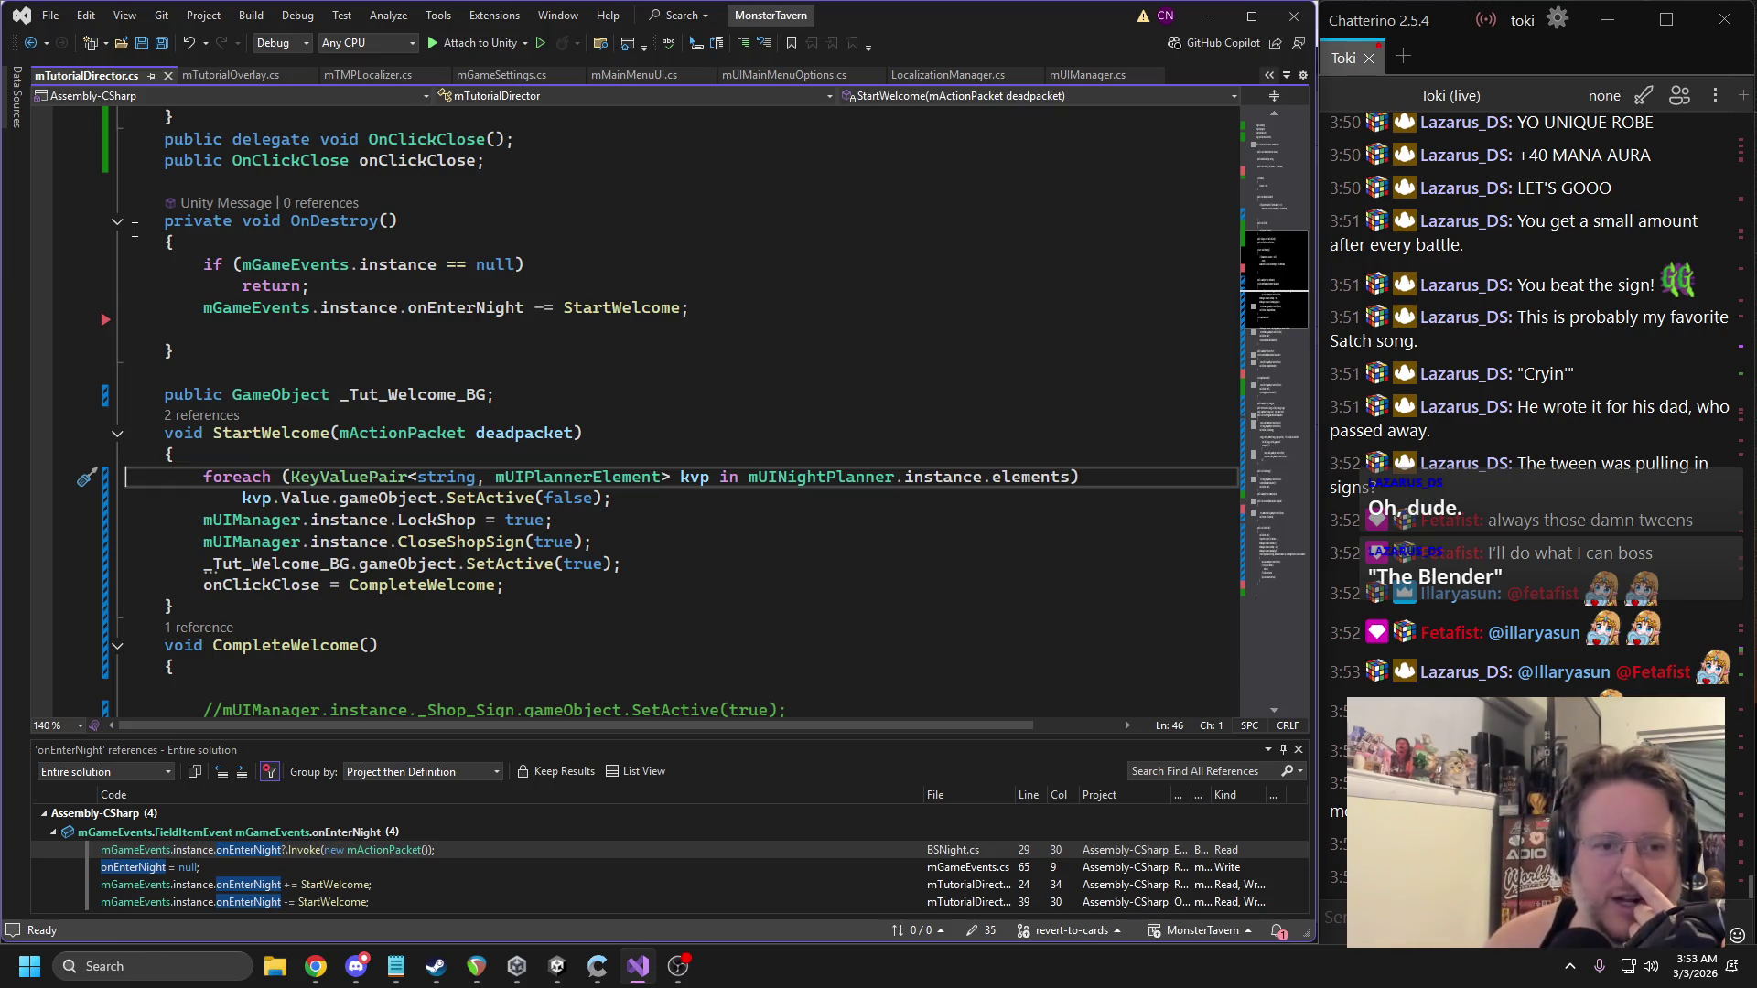
pyautogui.click(229, 75)
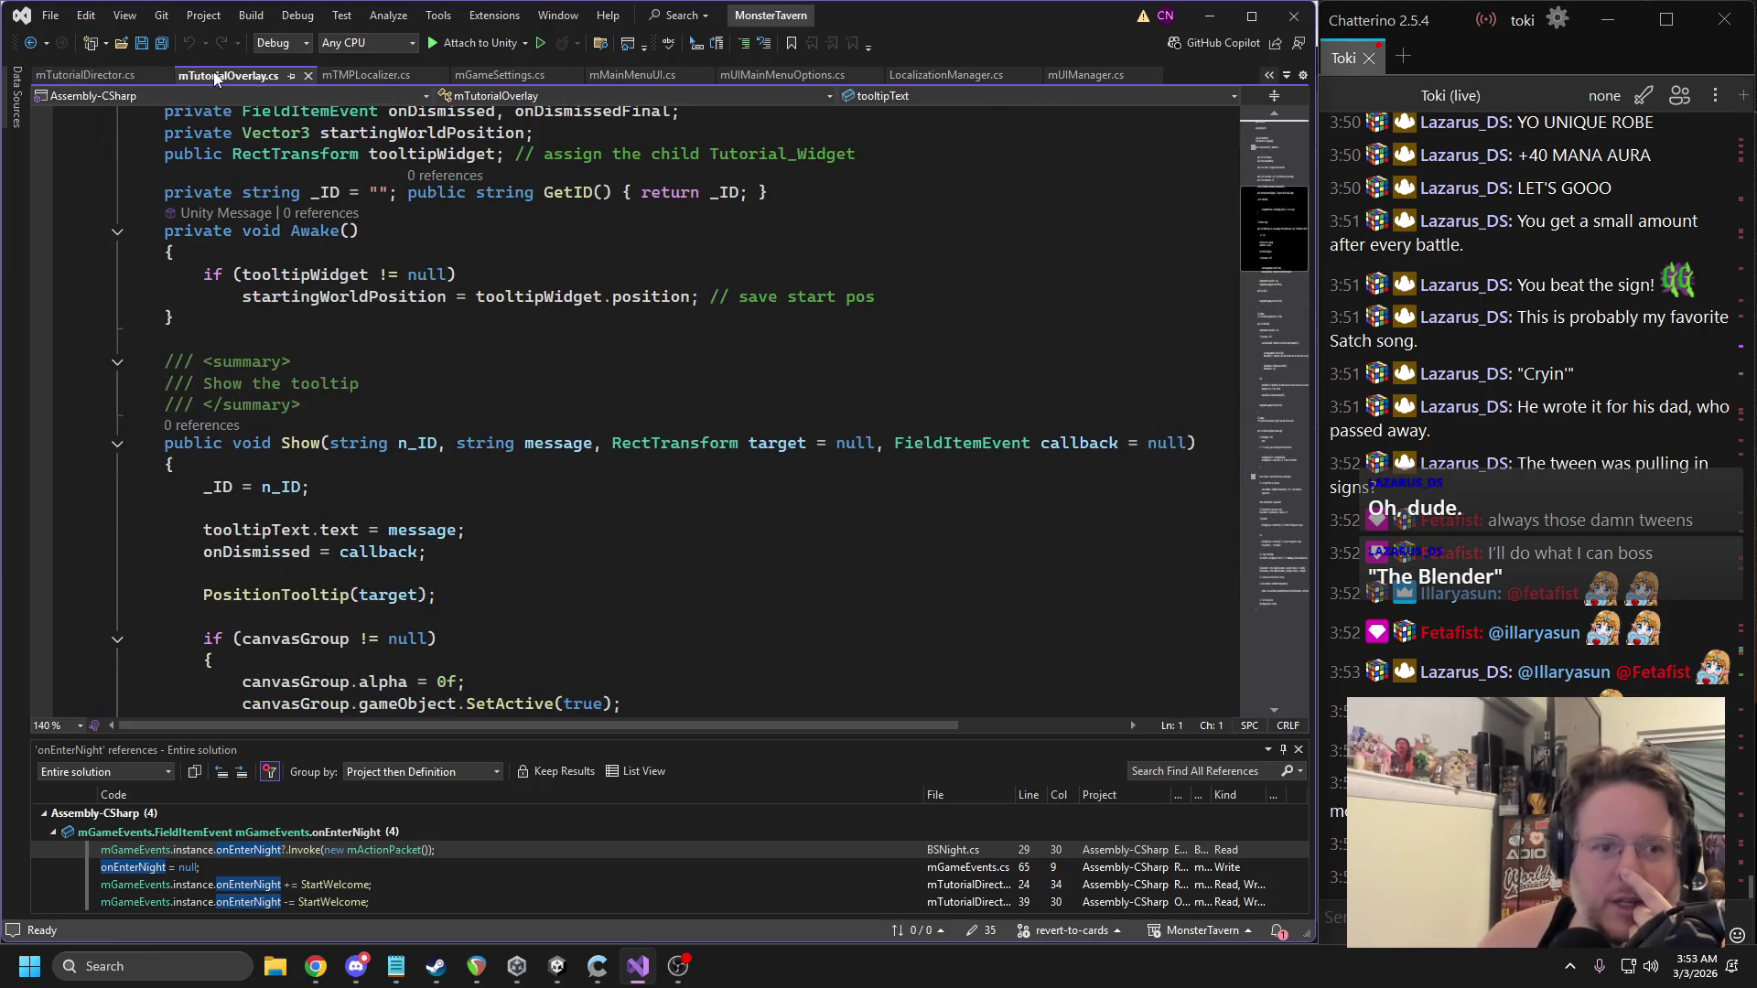
pyautogui.click(308, 75)
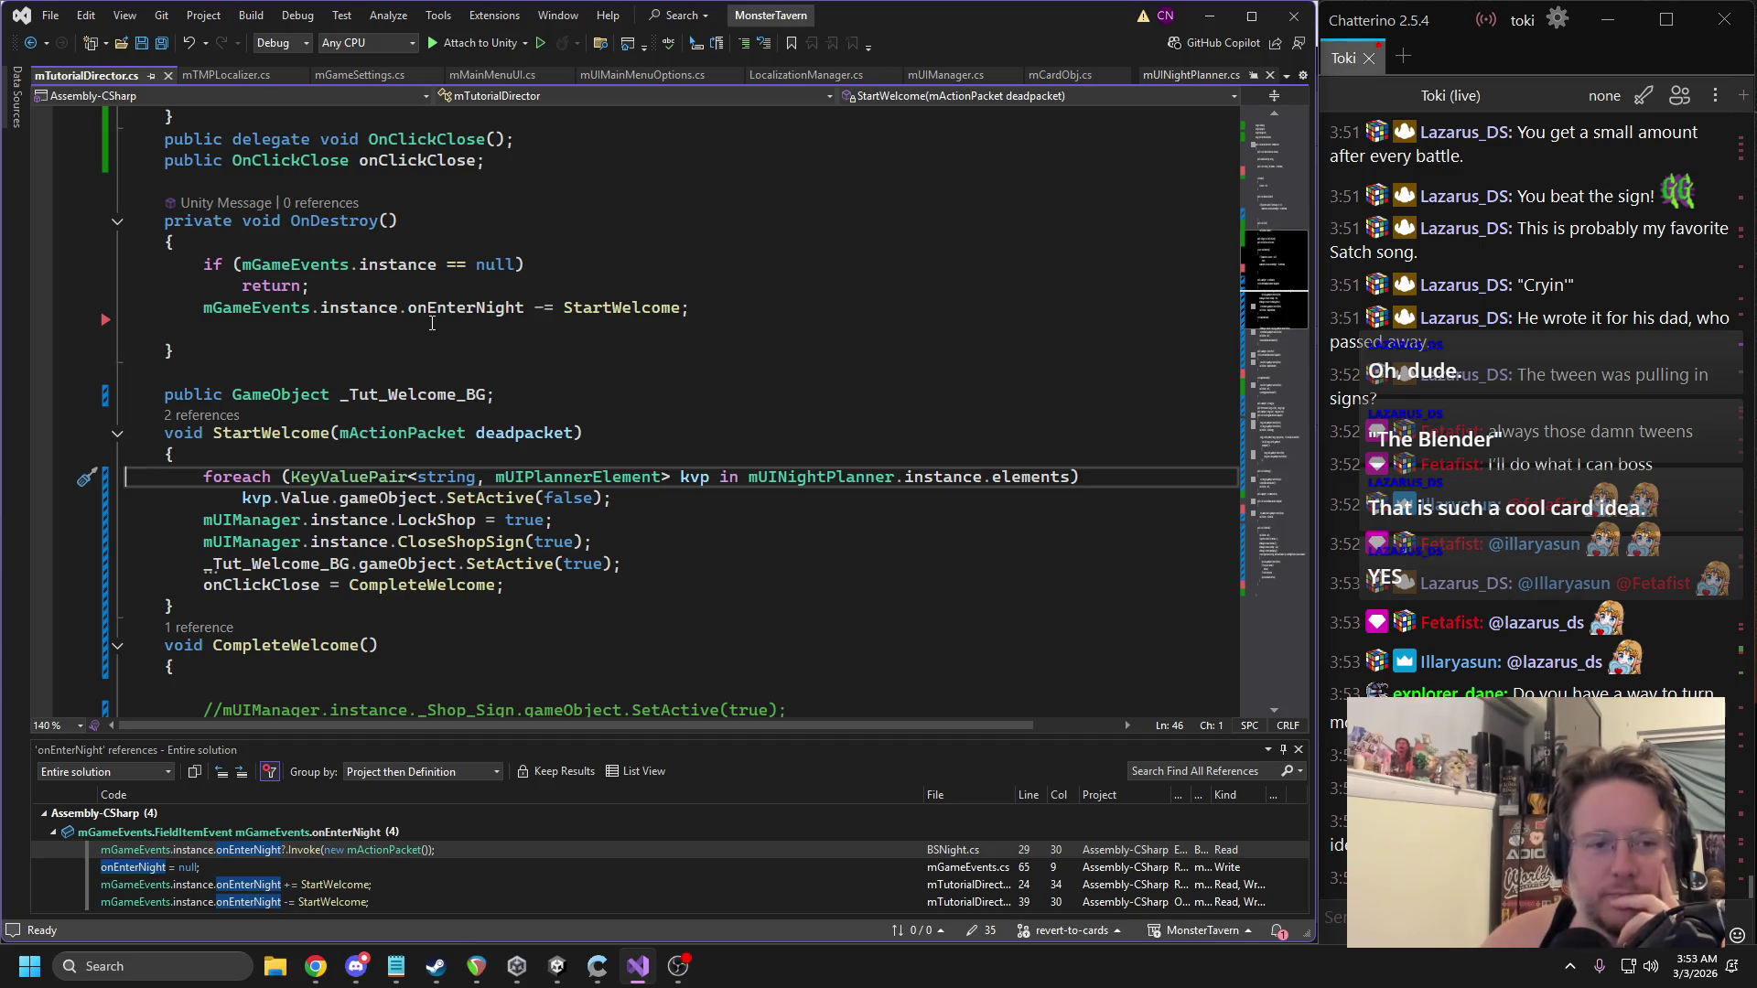
pyautogui.scroll(-2, 432, 322)
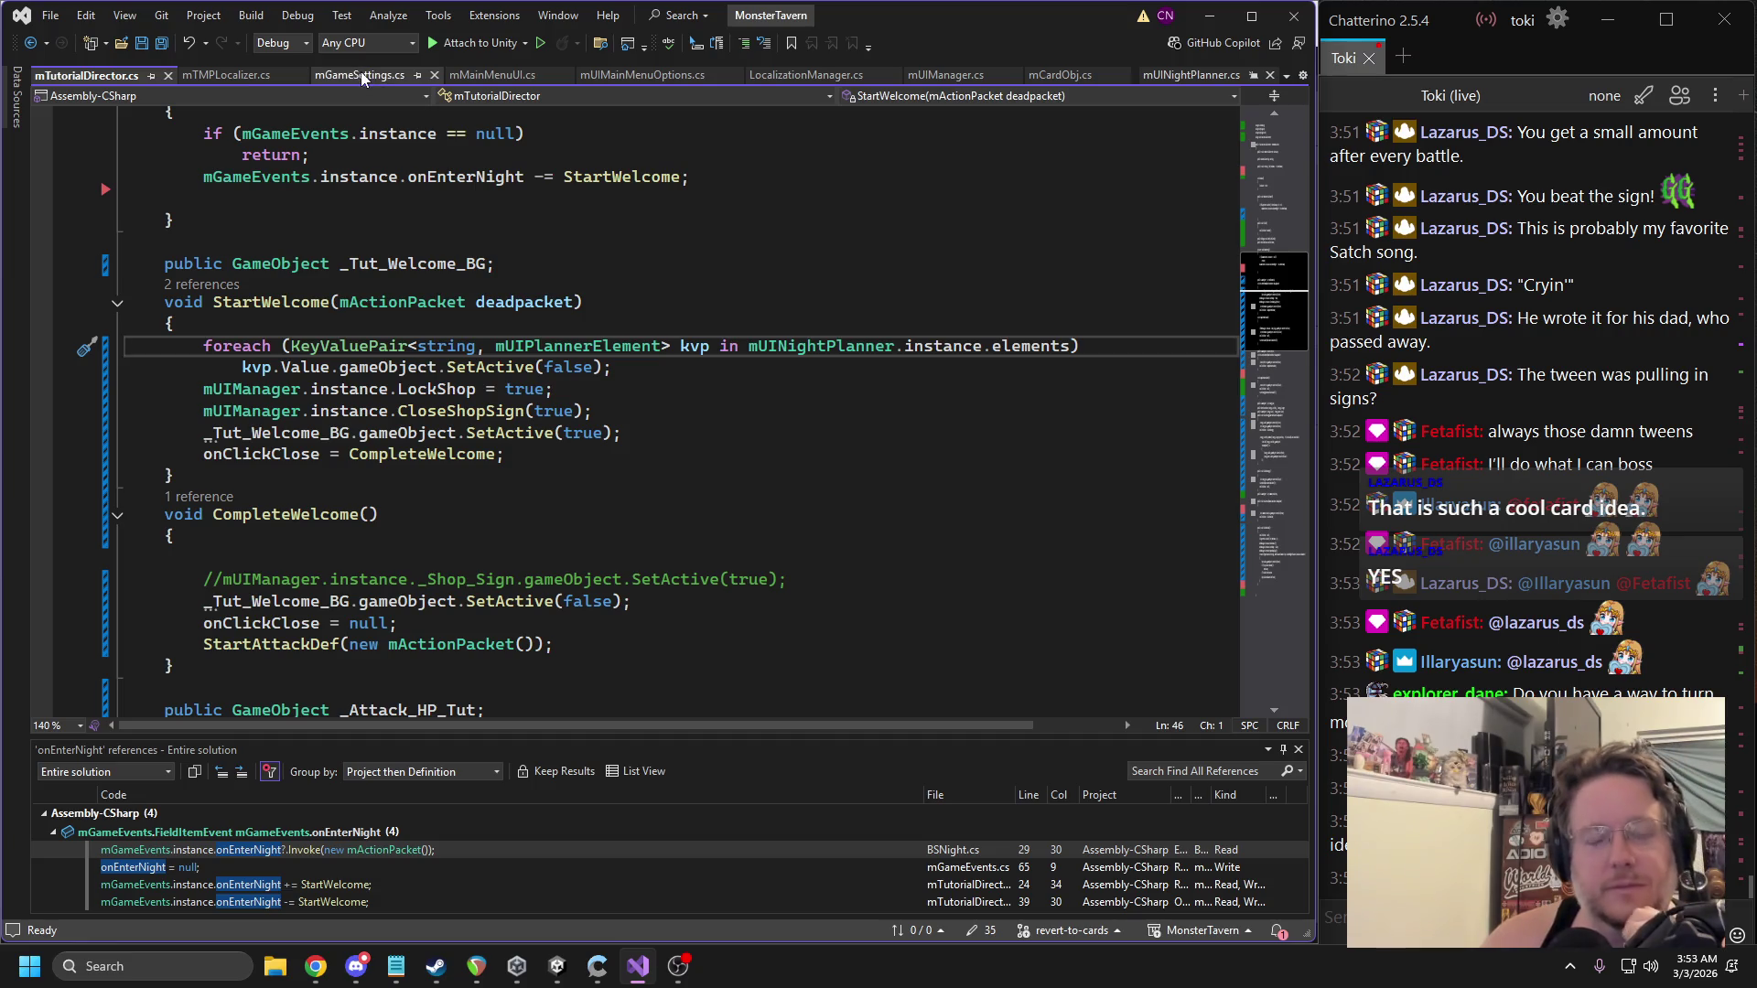
pyautogui.click(432, 78)
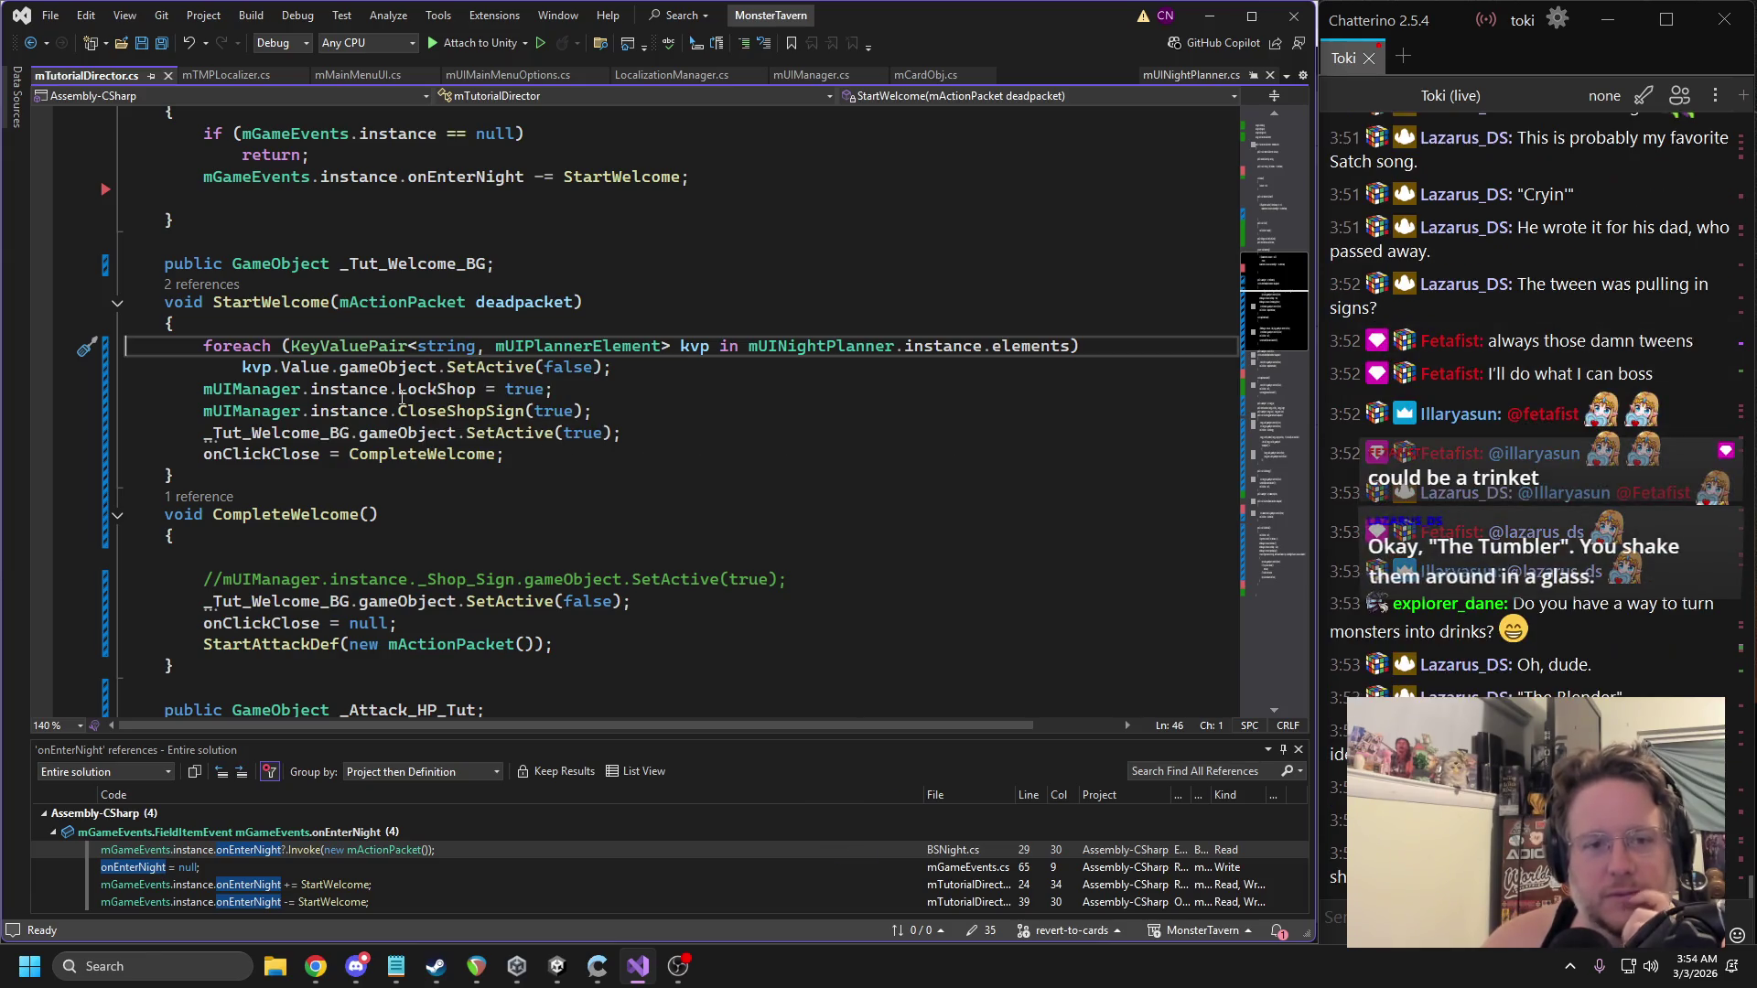
# Scroll to StartWelcome and select its LockShop = true line.
pyautogui.scroll(4, 403, 359)
pyautogui.scroll(-1, 404, 359)
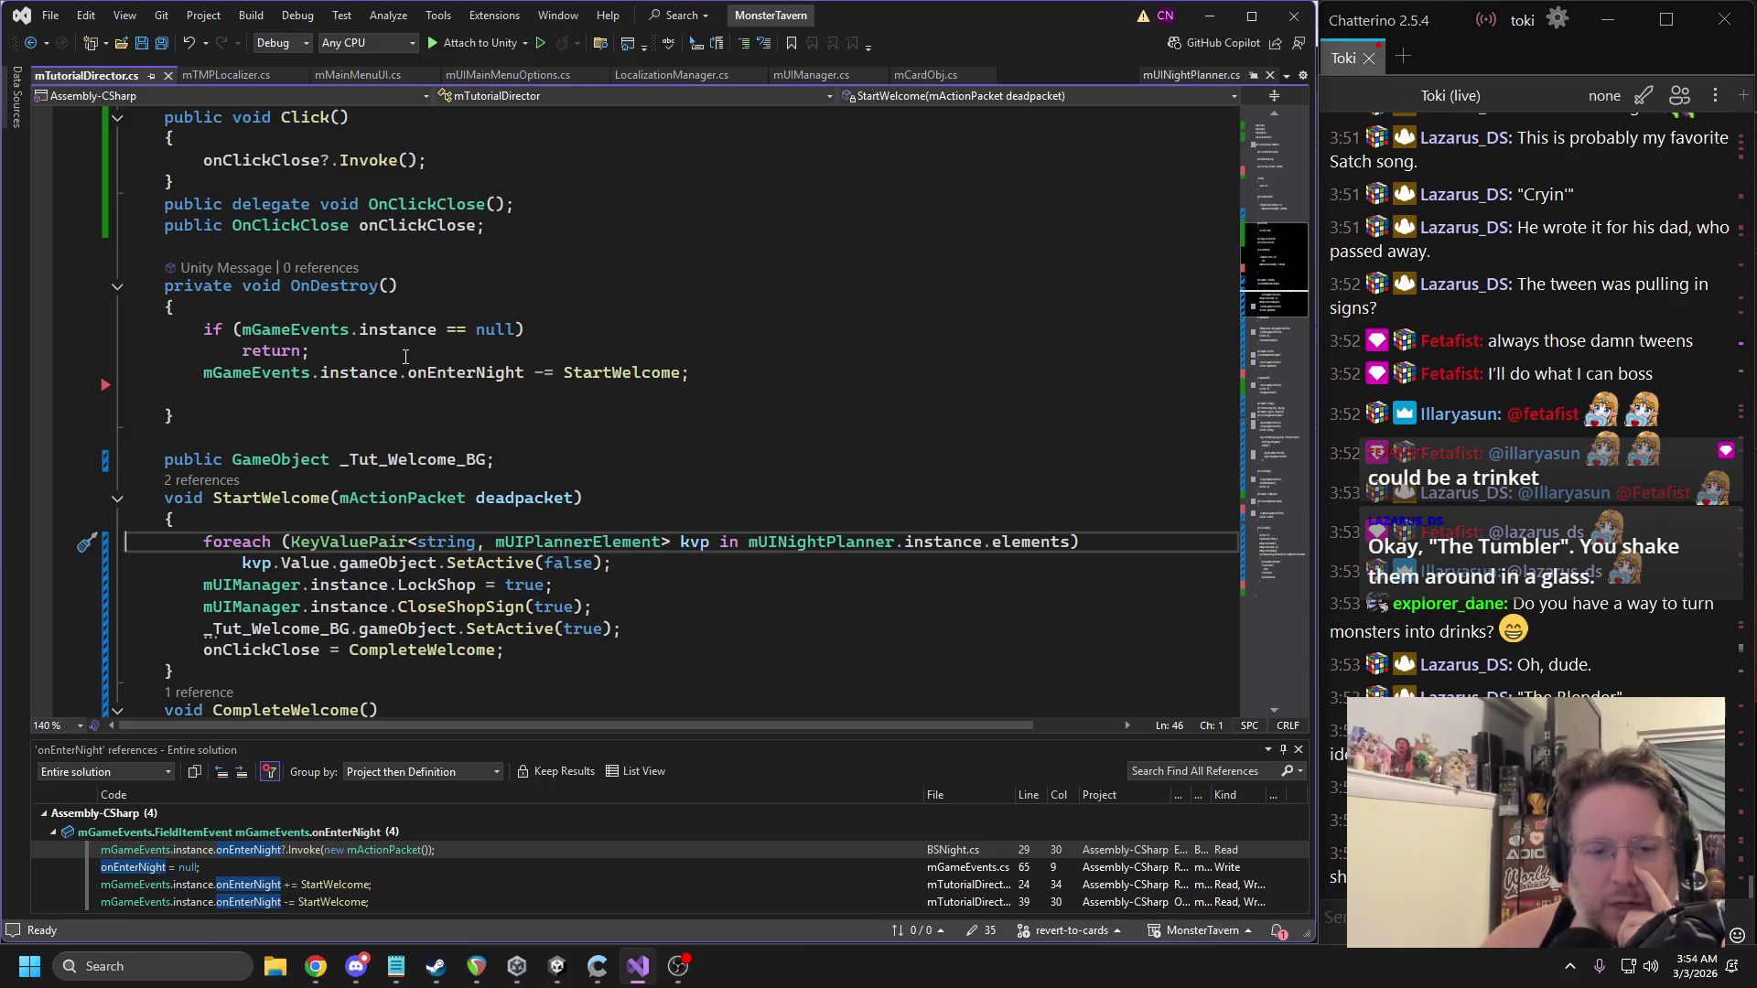
pyautogui.scroll(-1, 406, 357)
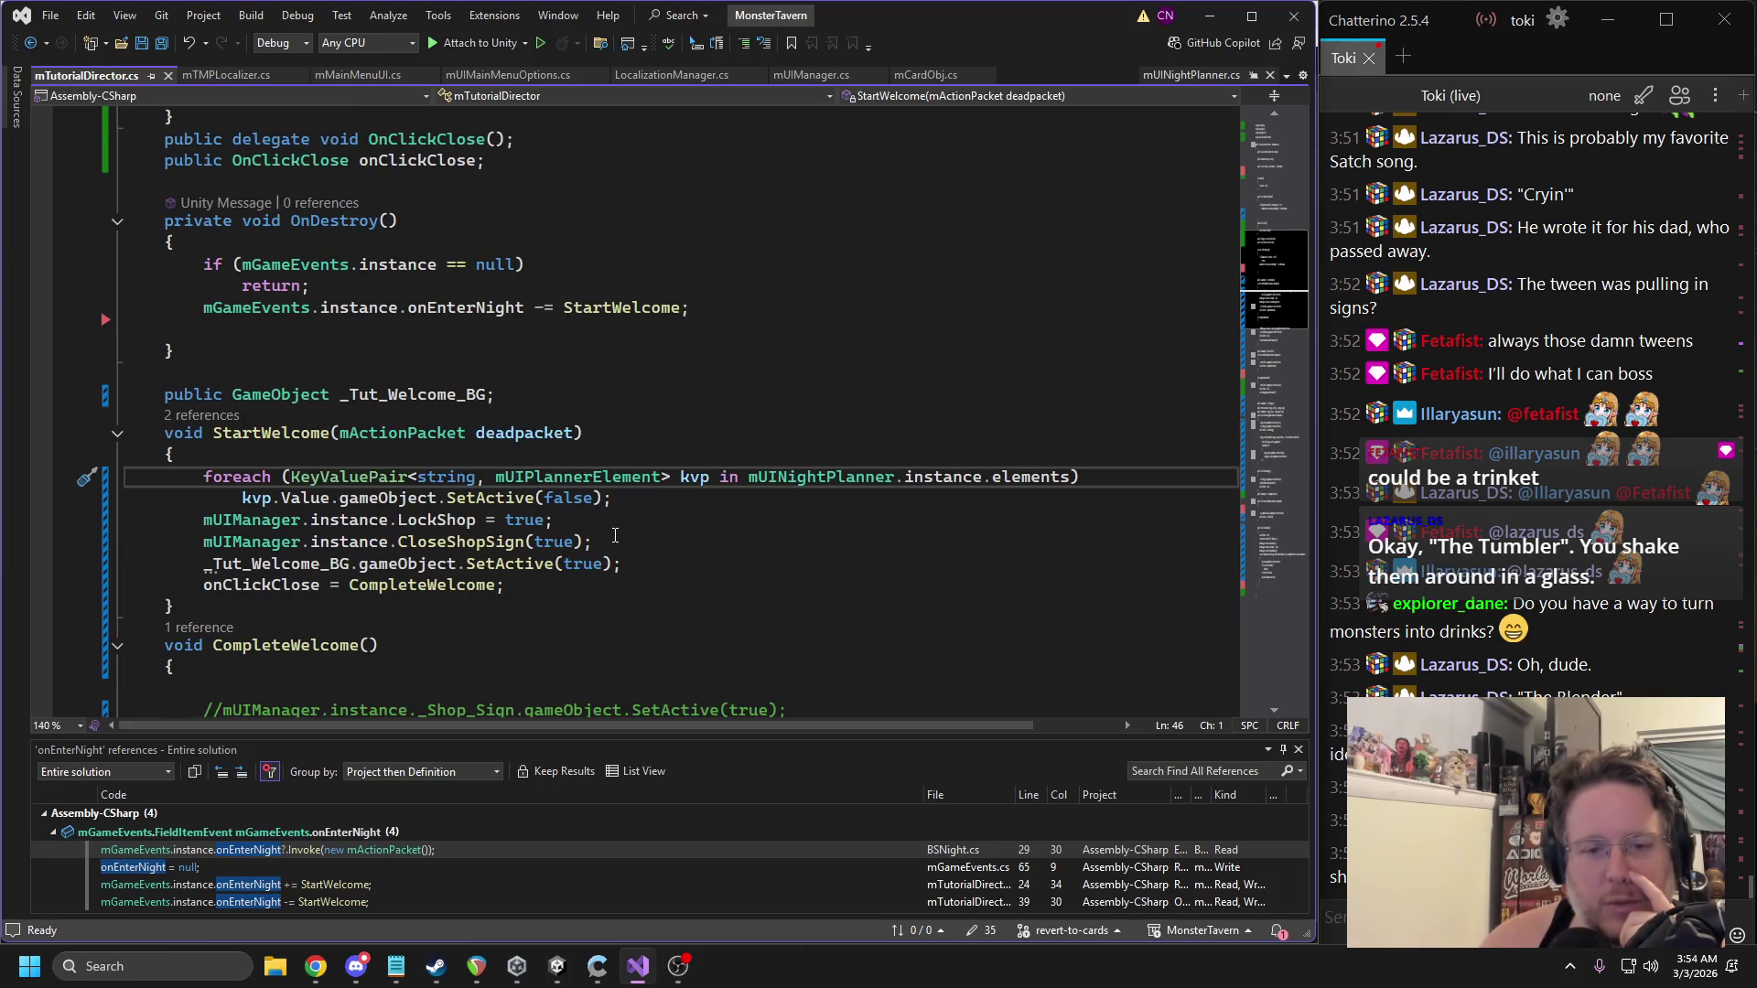
pyautogui.tripleClick(439, 522)
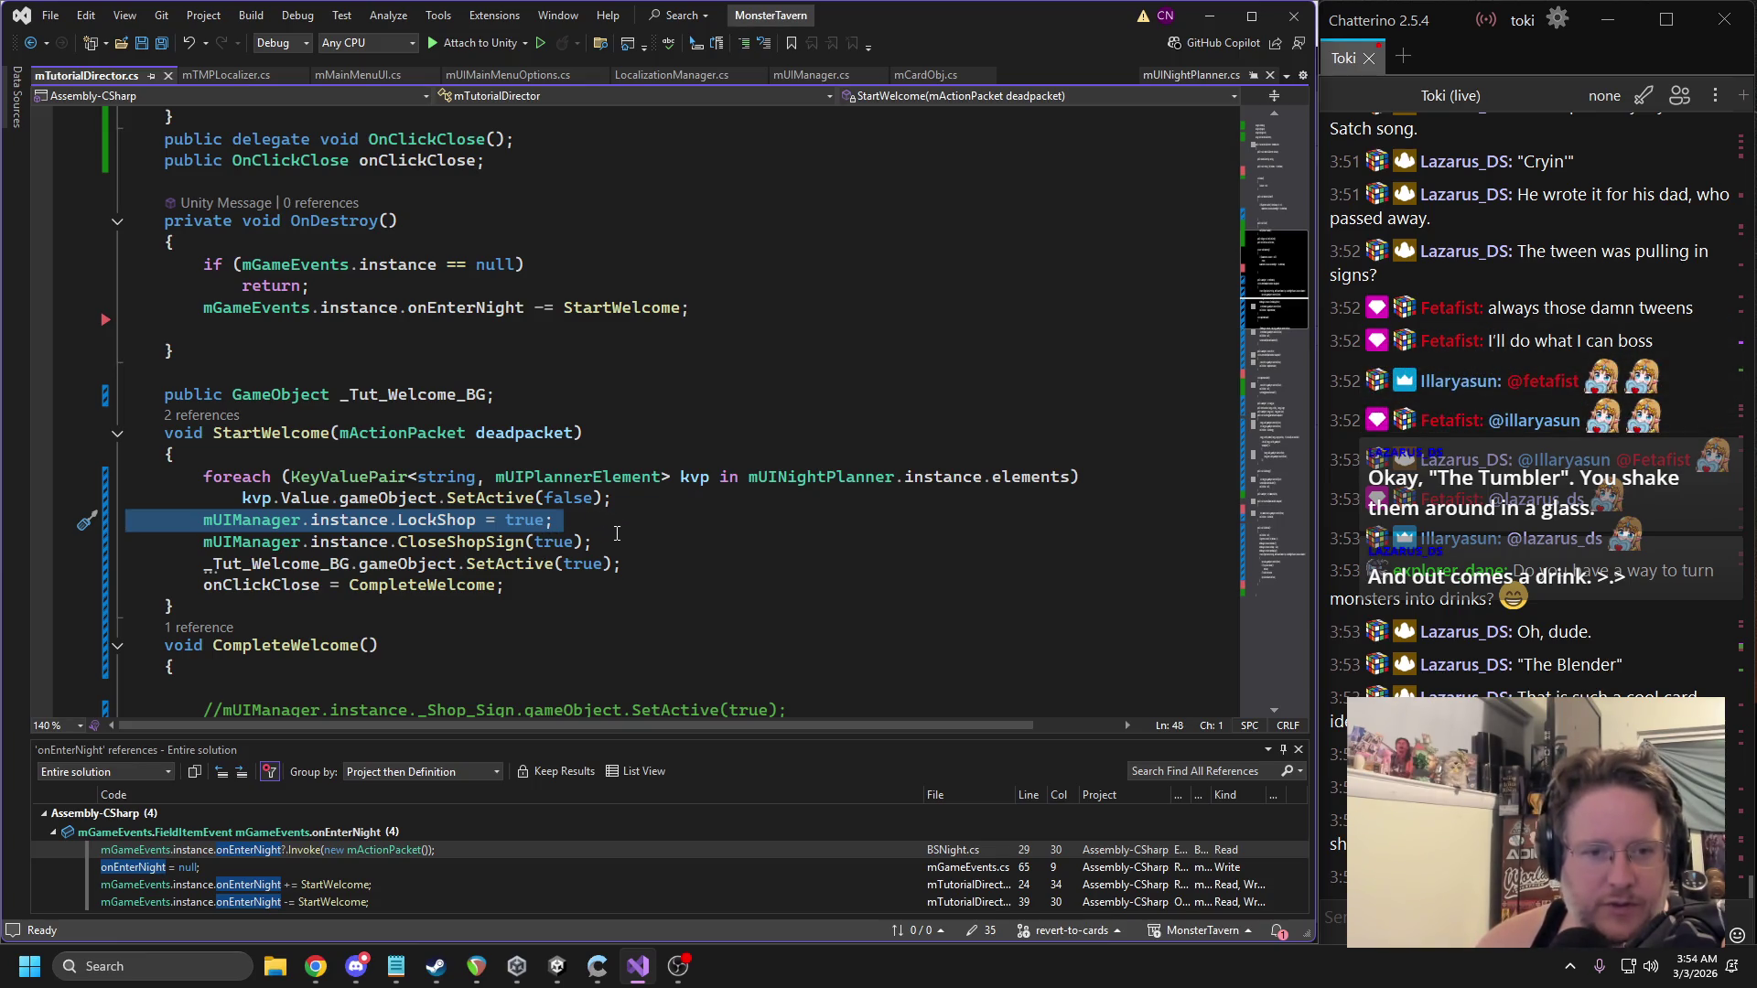
pyautogui.scroll(-1, 619, 540)
# Search the file for 'focus' and copy the UnfocusBar call line.
pyautogui.click(621, 545)
pyautogui.hotkey('ctrl', 'f')
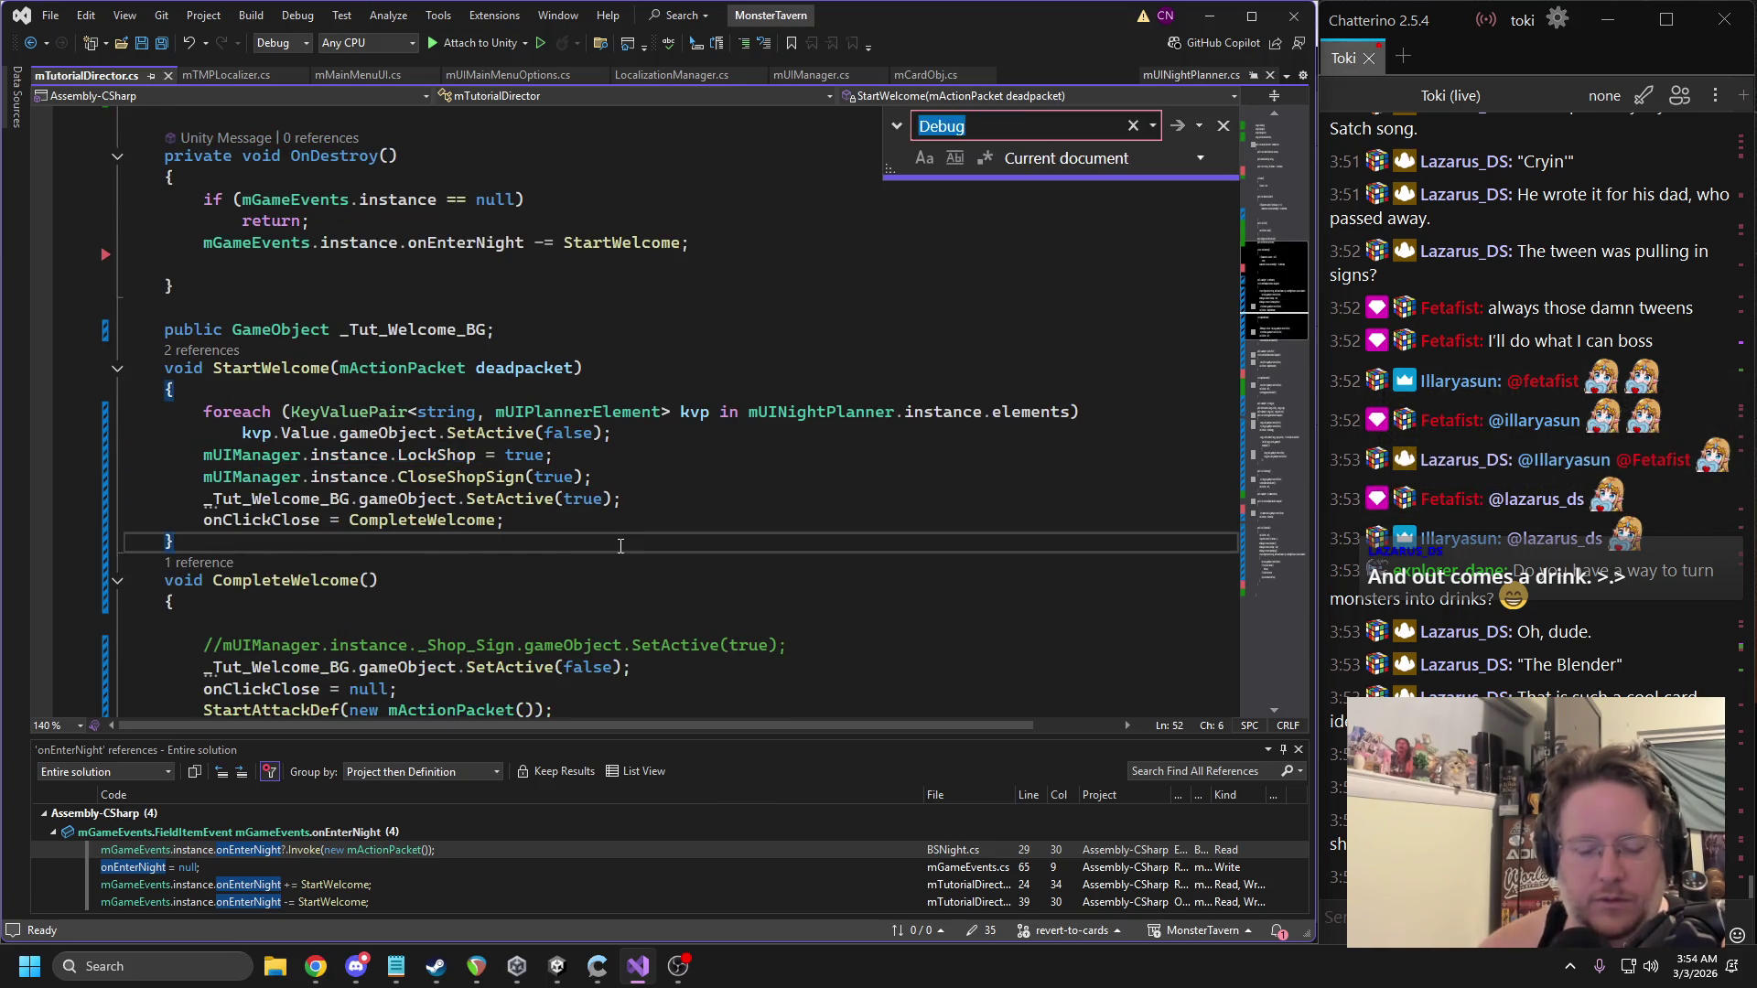
pyautogui.write('focus')
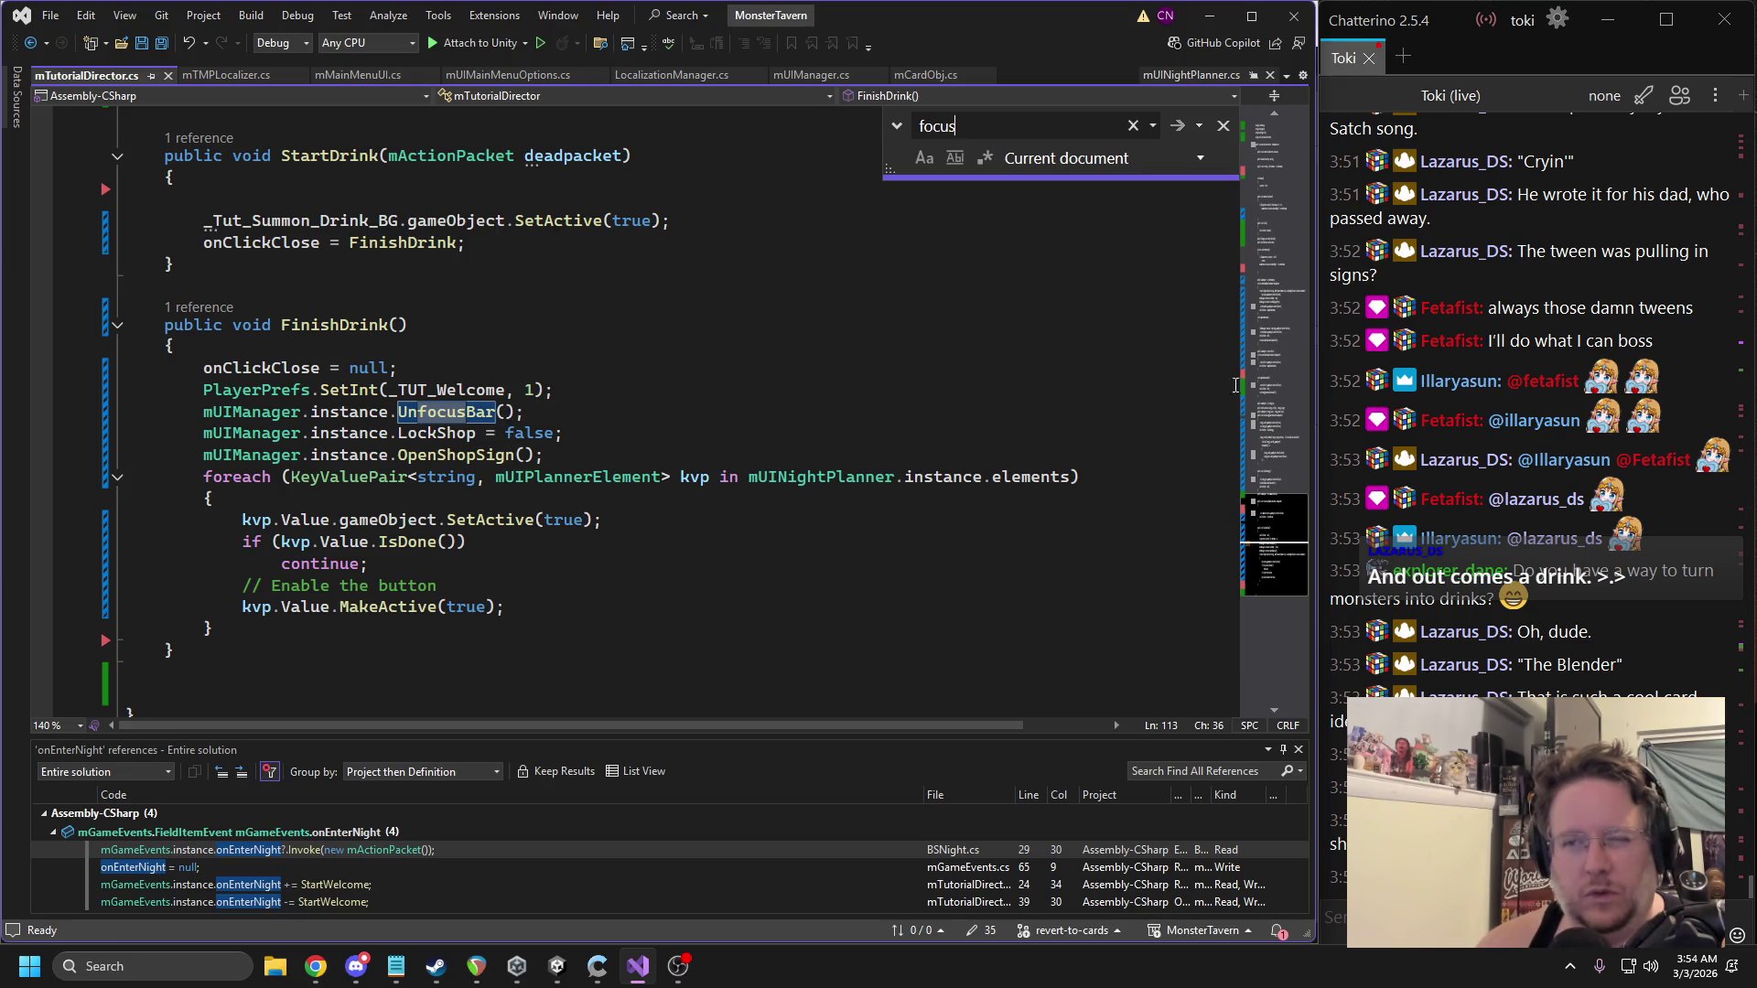
pyautogui.click(125, 412)
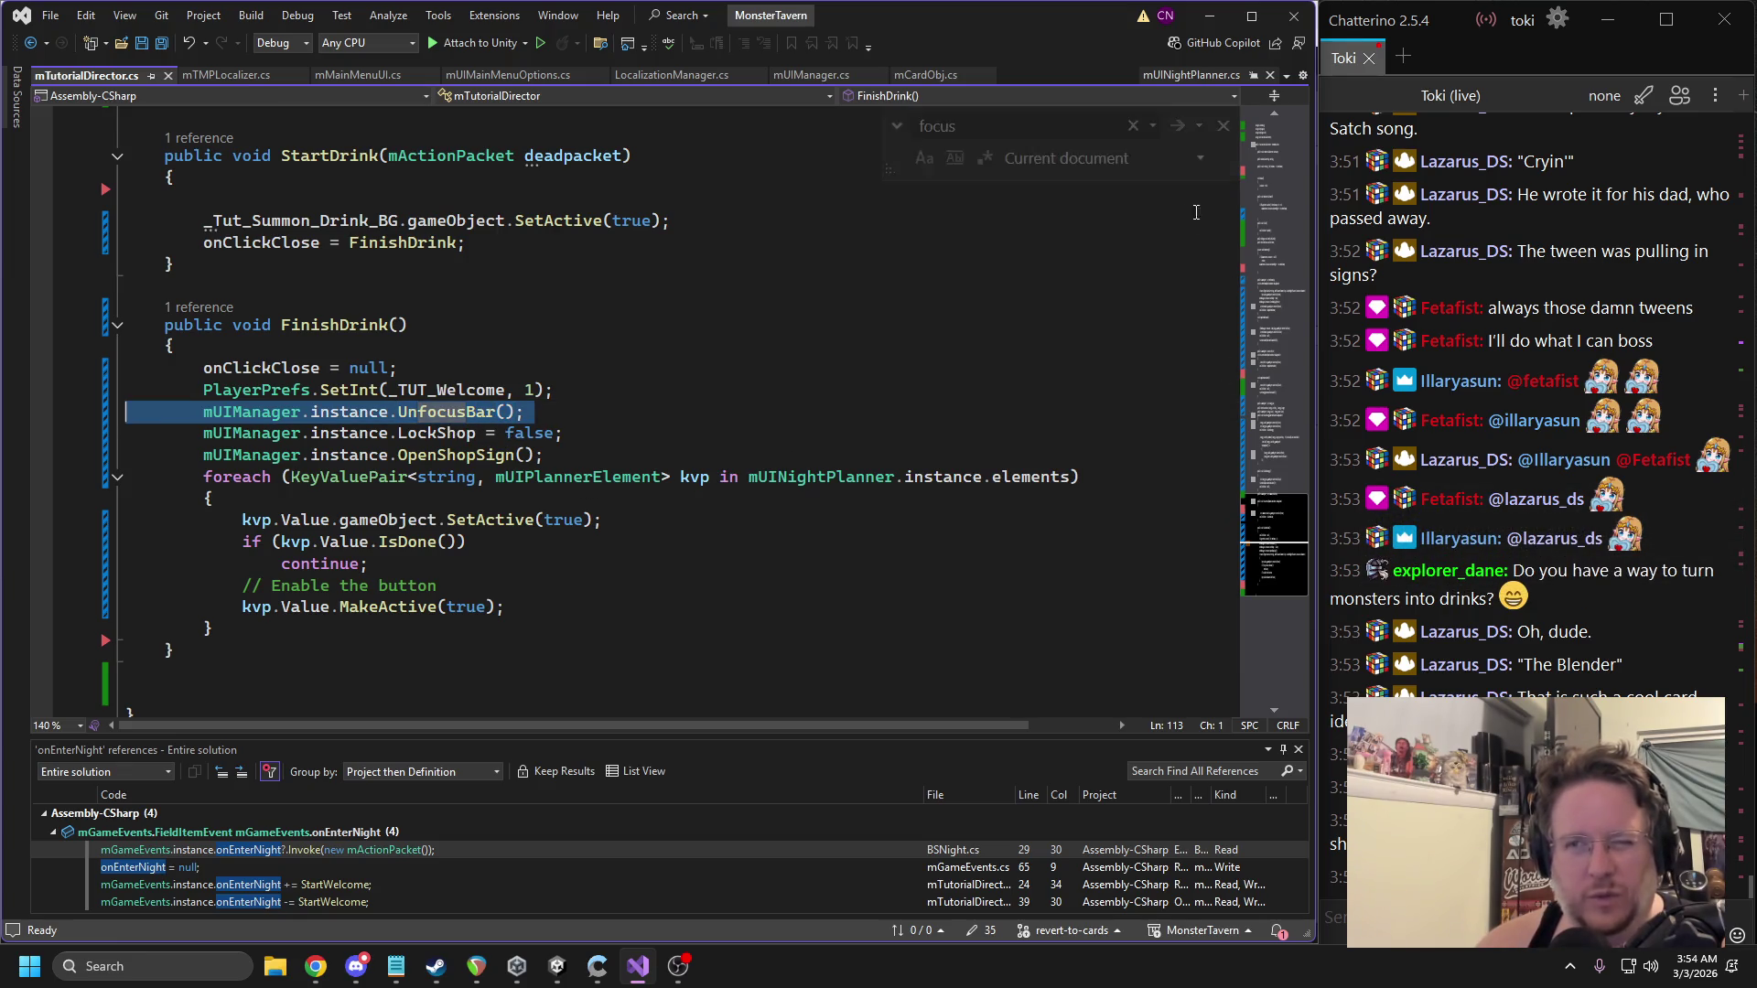
pyautogui.click(1268, 217)
pyautogui.moveTo(1267, 217); pyautogui.dragTo(1257, 302)
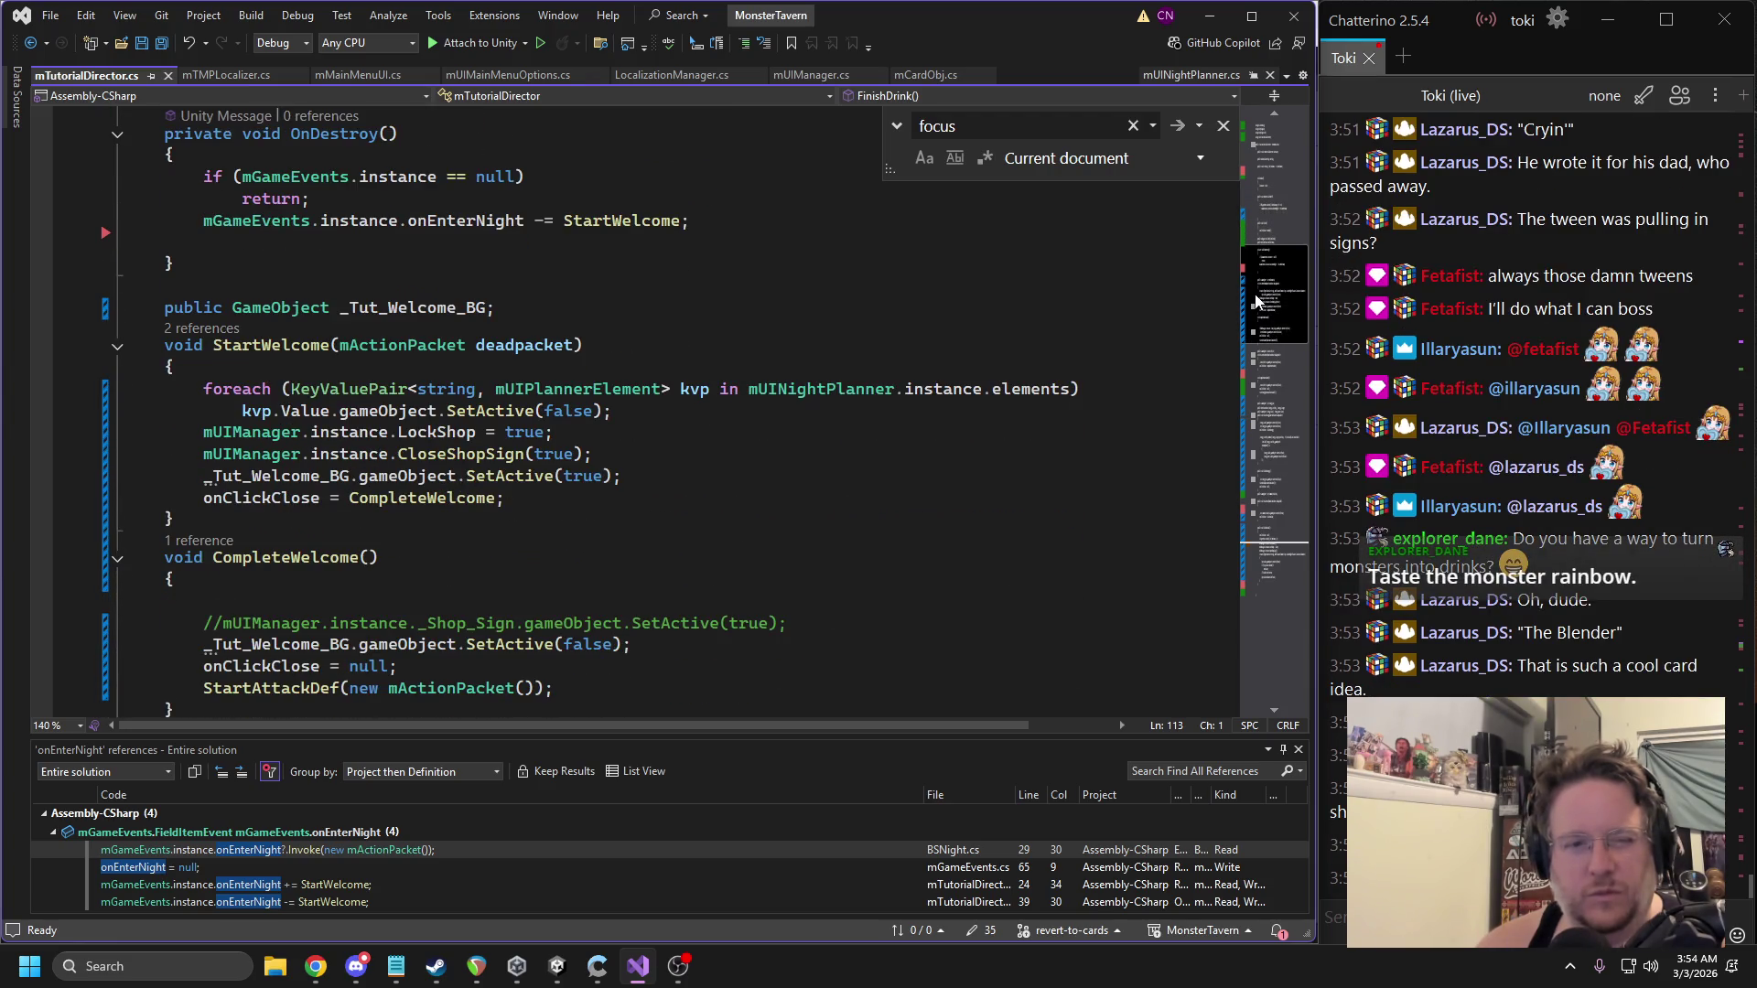
# Paste the call below LockShop = true, rename it to FocusBar, and save.
pyautogui.click(622, 441)
pyautogui.write('mUIManager.instance.UnfocusBar();')
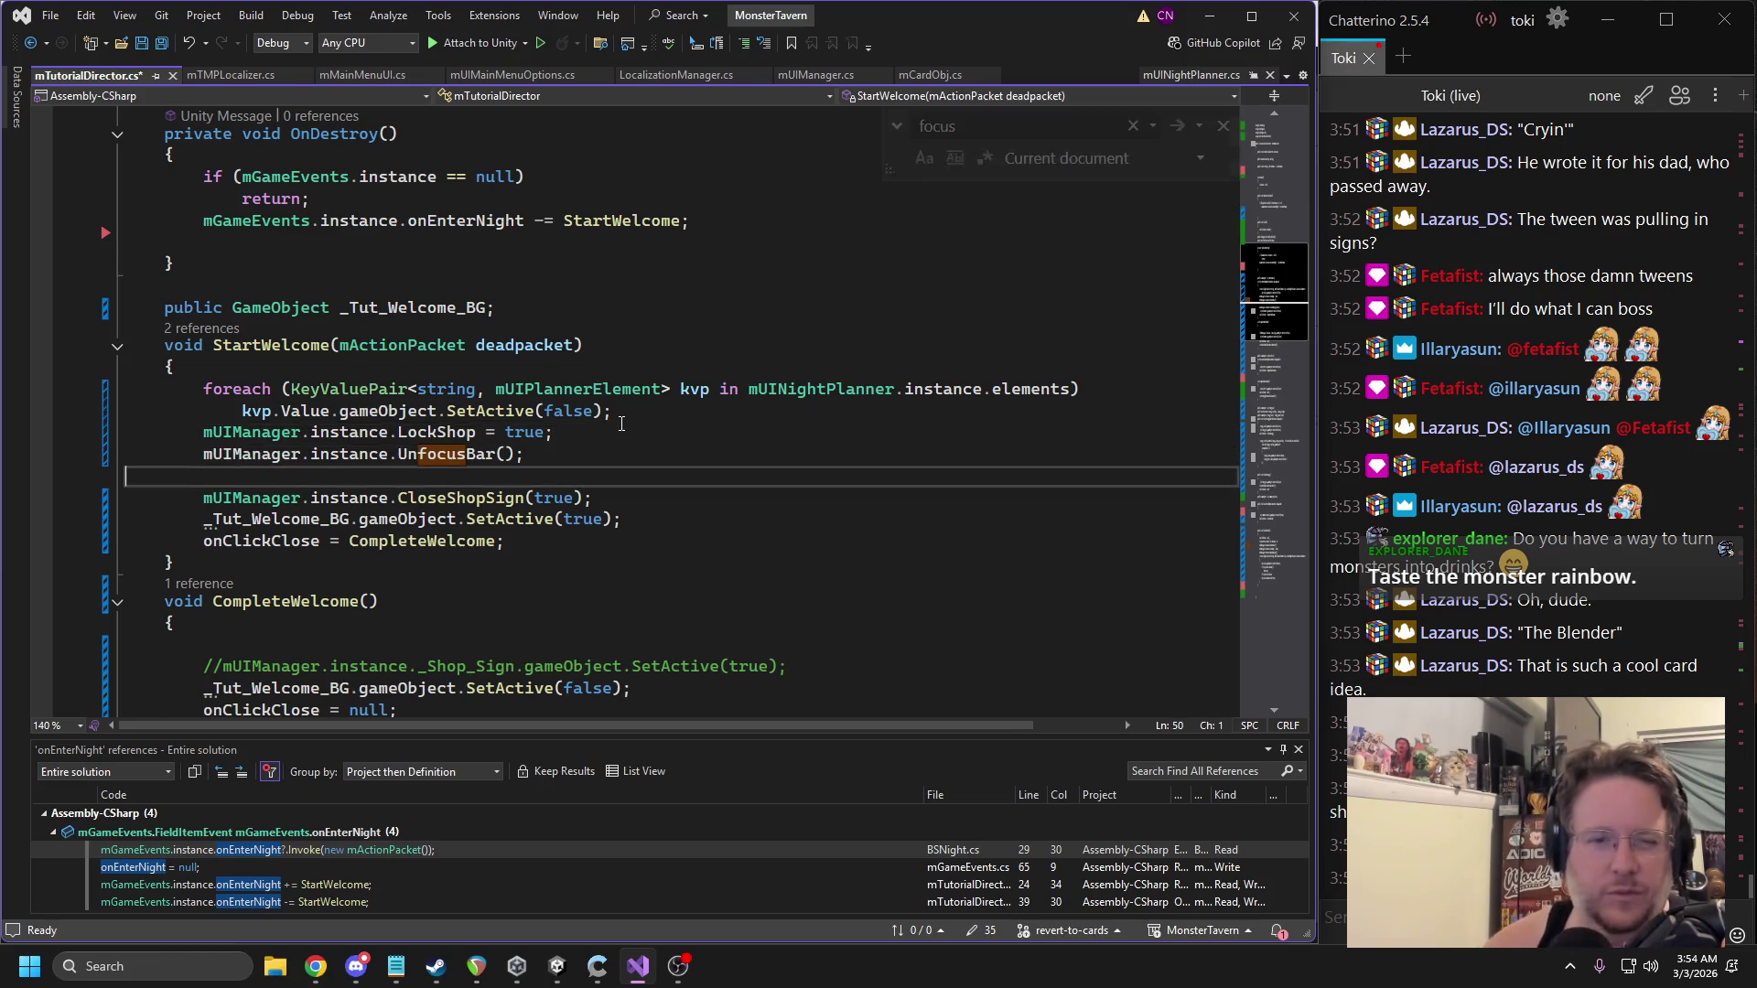
pyautogui.doubleClick(419, 455)
pyautogui.write('foc')
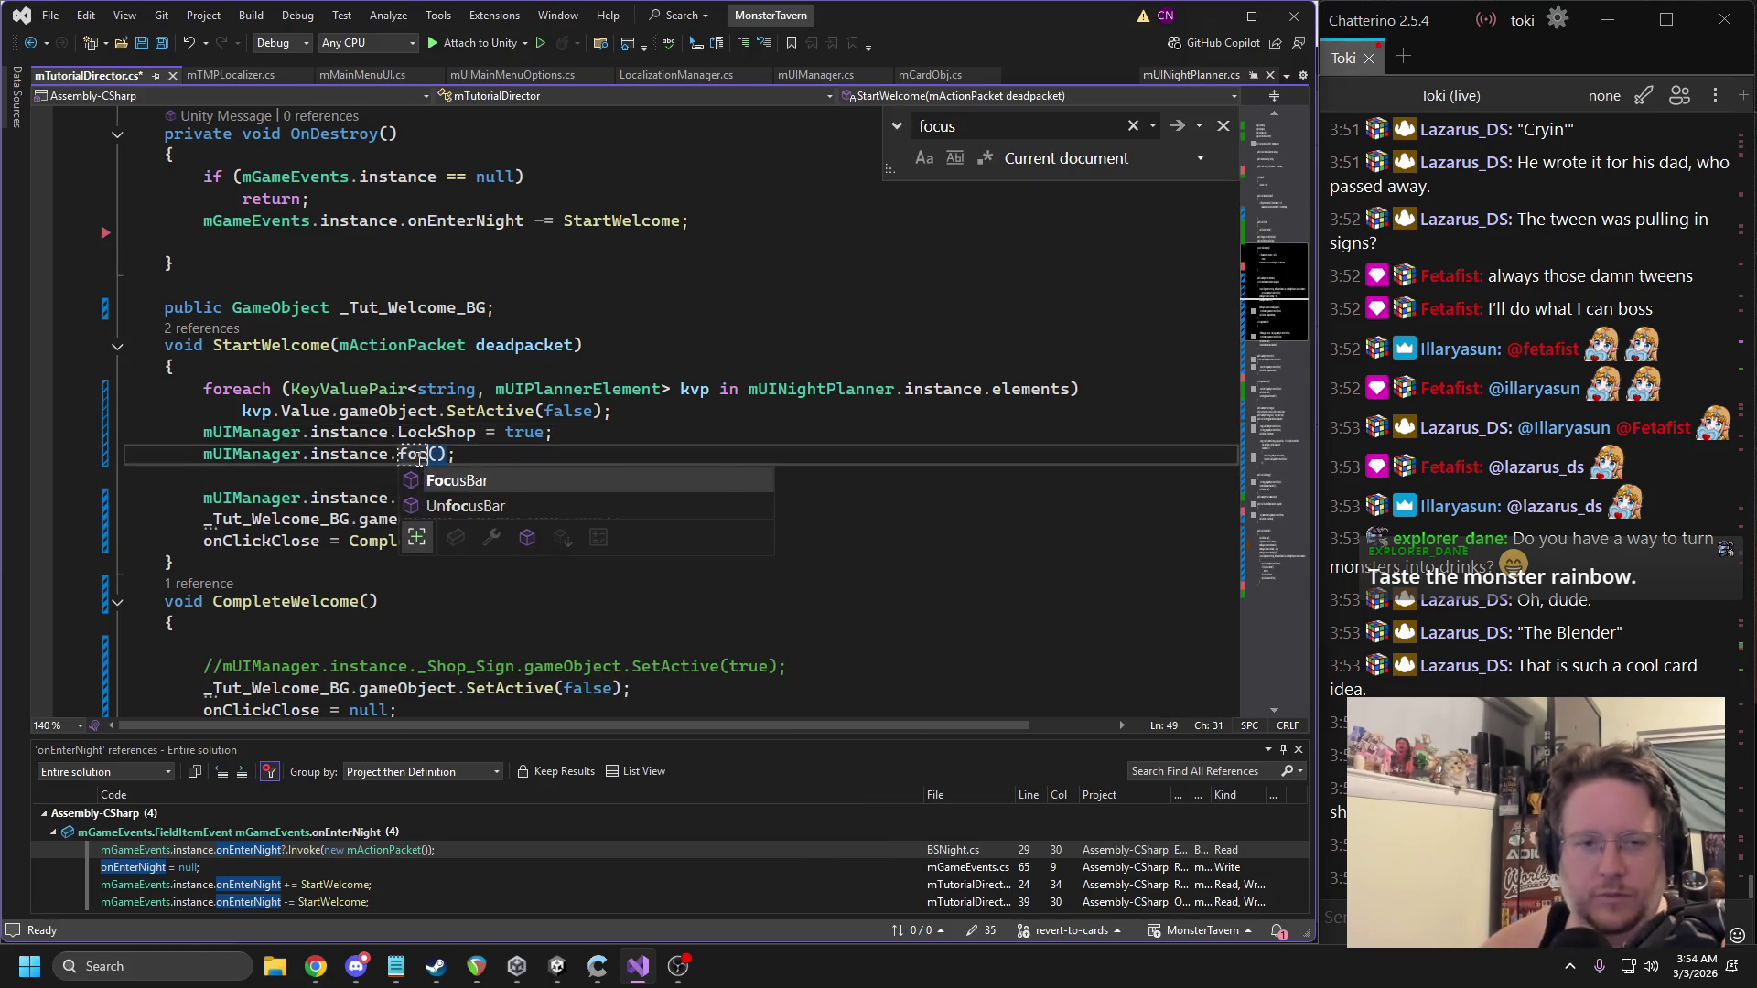
pyautogui.press('Tab')
pyautogui.hotkey('ctrl', 's')
pyautogui.click(572, 954)
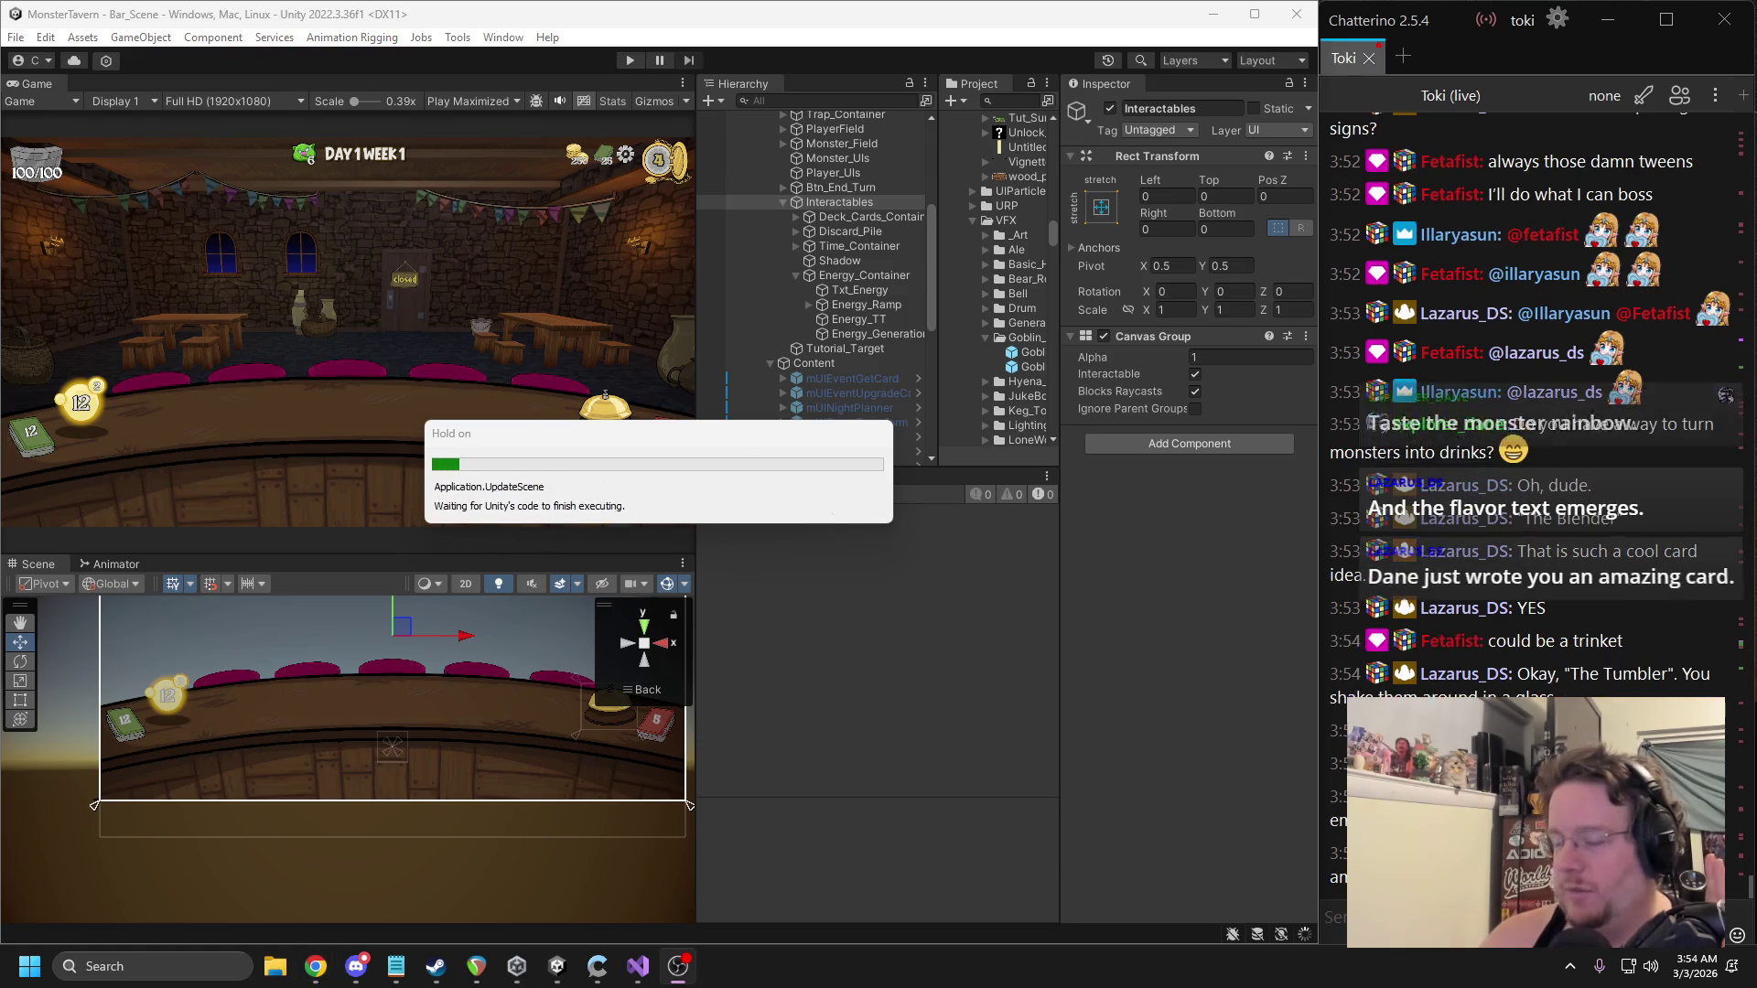
# Start the game in Unity so the Welcome to Monster Tavern popup appears.
pyautogui.click(627, 61)
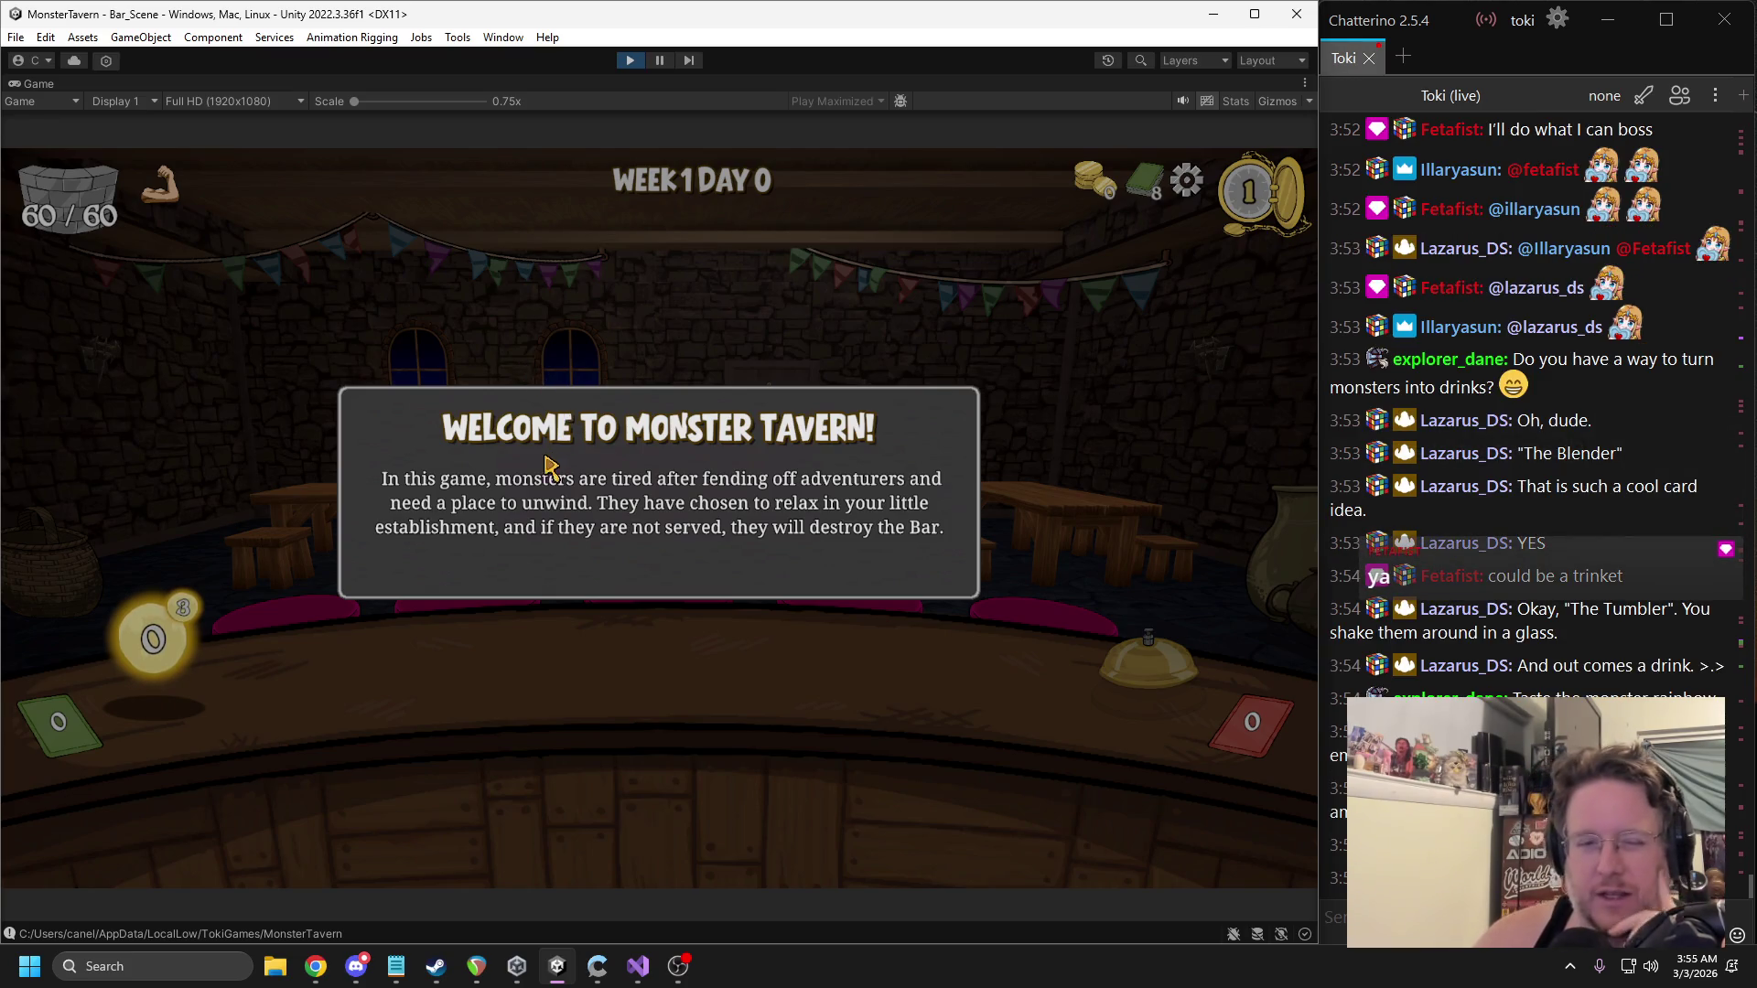
# Dismiss the Welcome, Card Info and Energy tutorial popups, then stop play and return to the code.
pyautogui.click(797, 483)
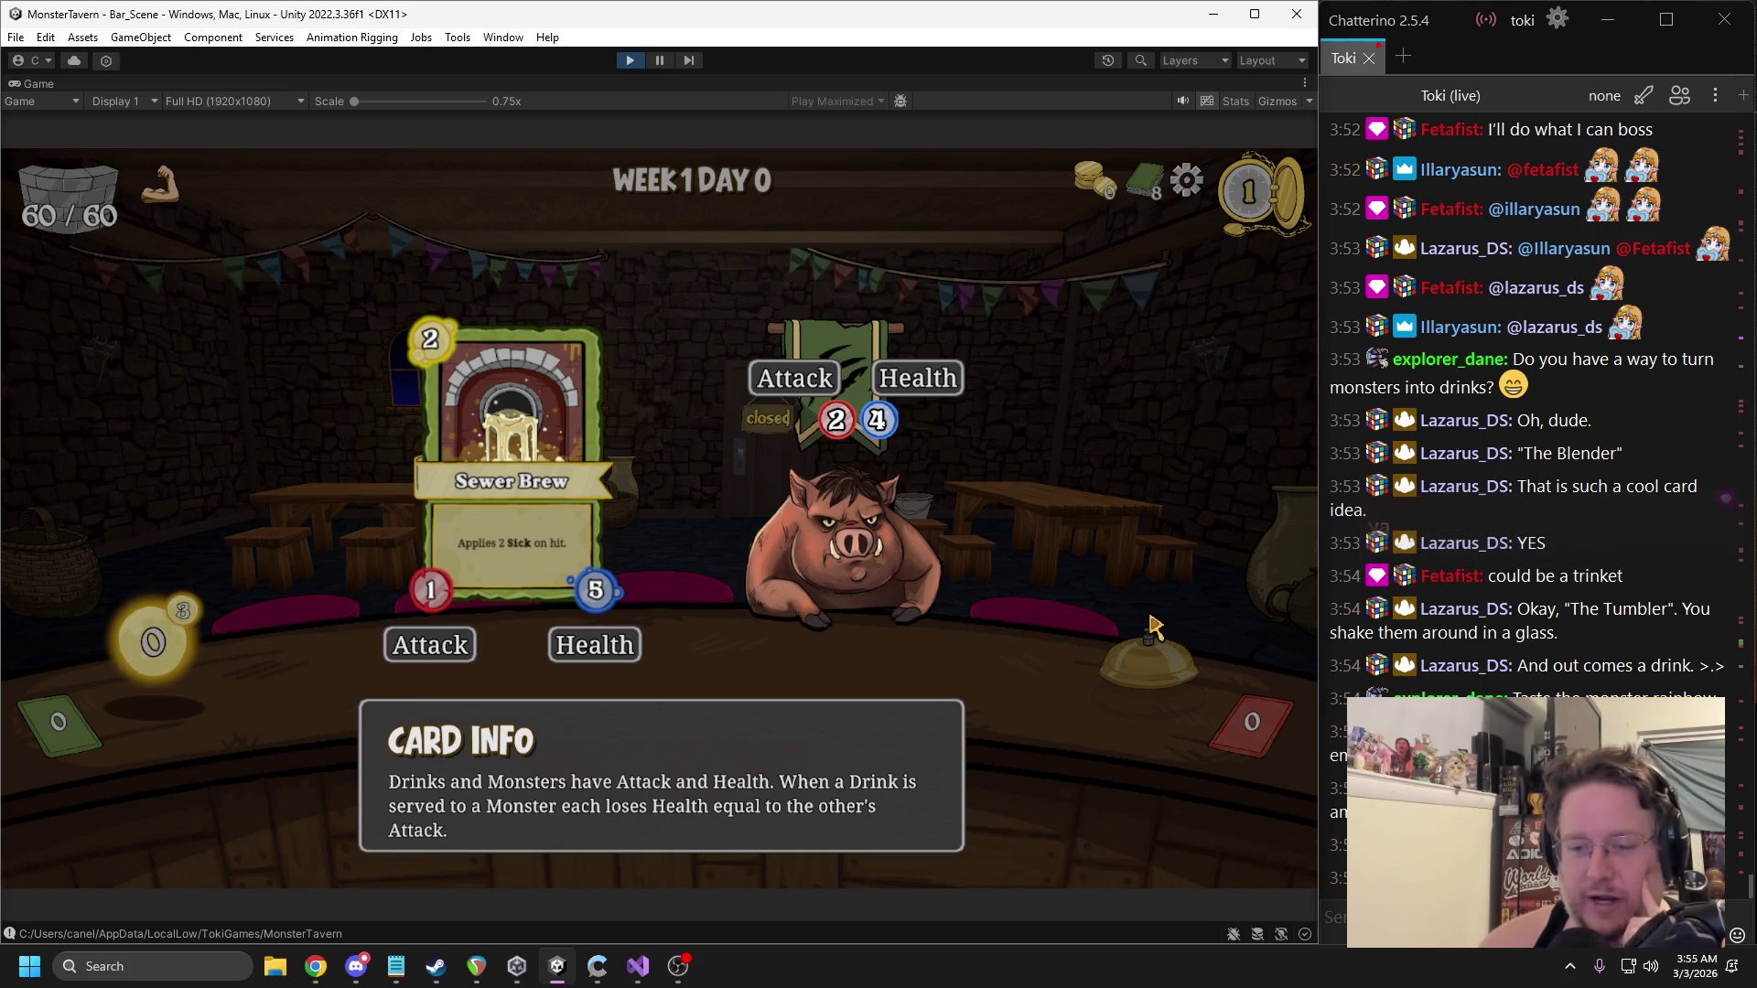
pyautogui.click(1108, 614)
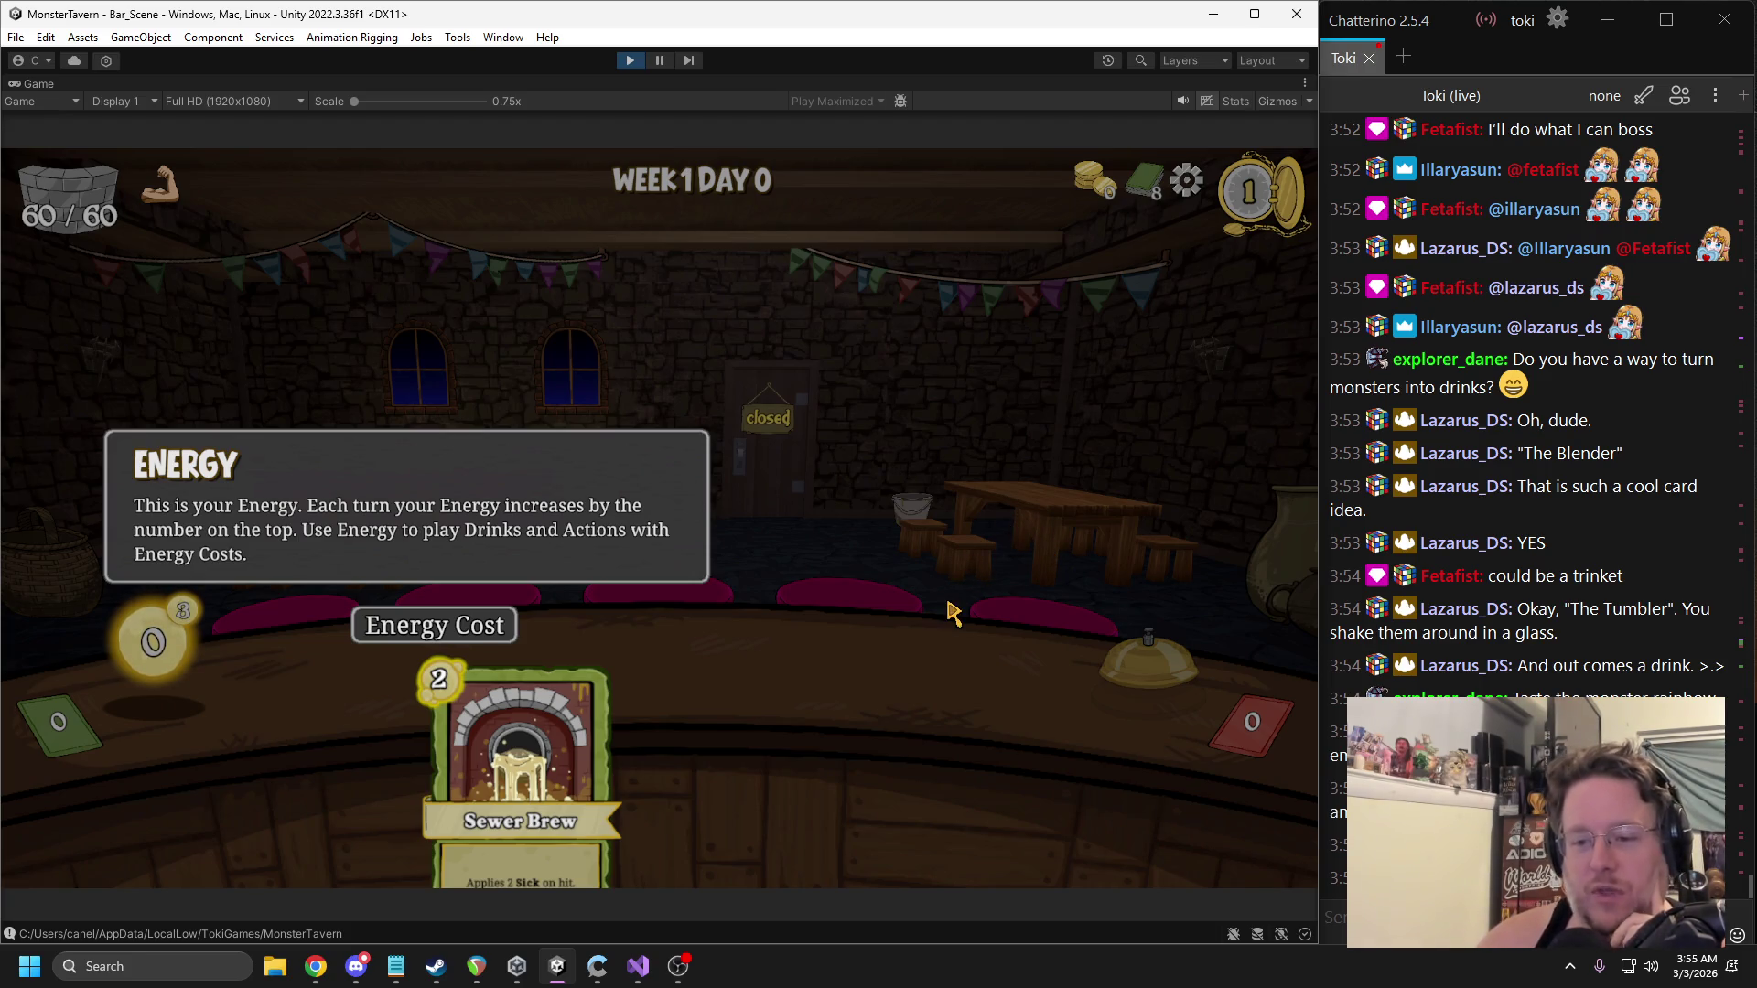
pyautogui.click(945, 693)
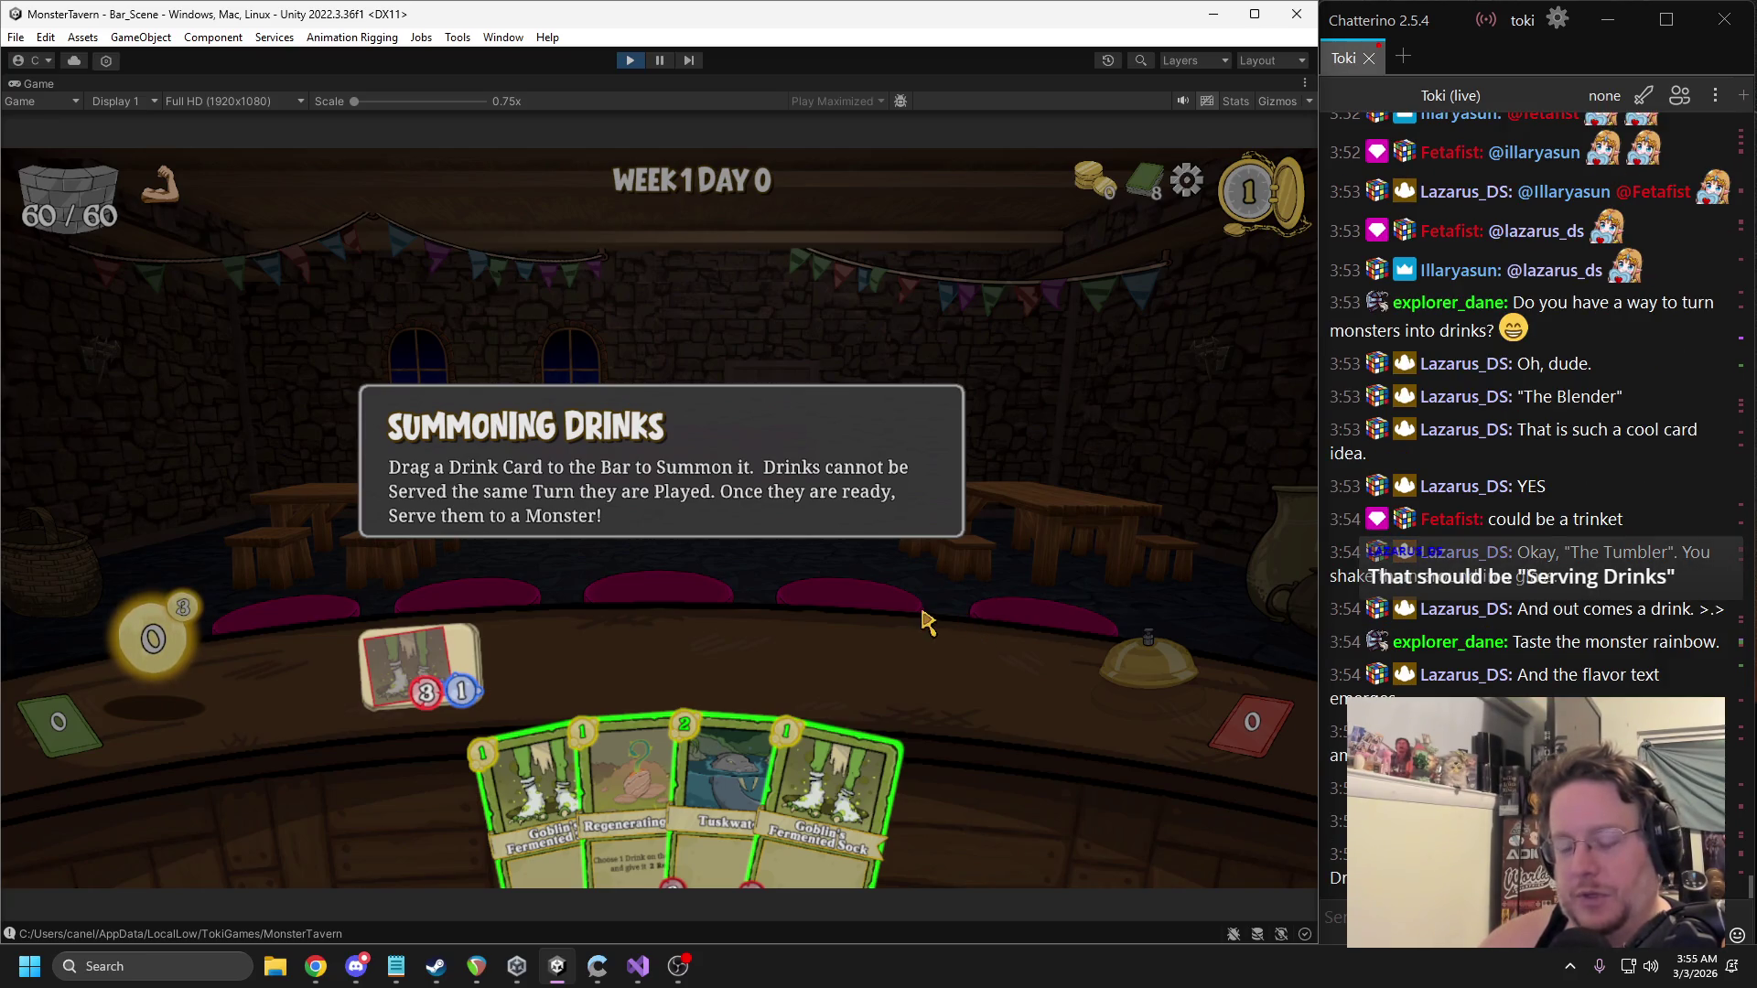
pyautogui.click(628, 62)
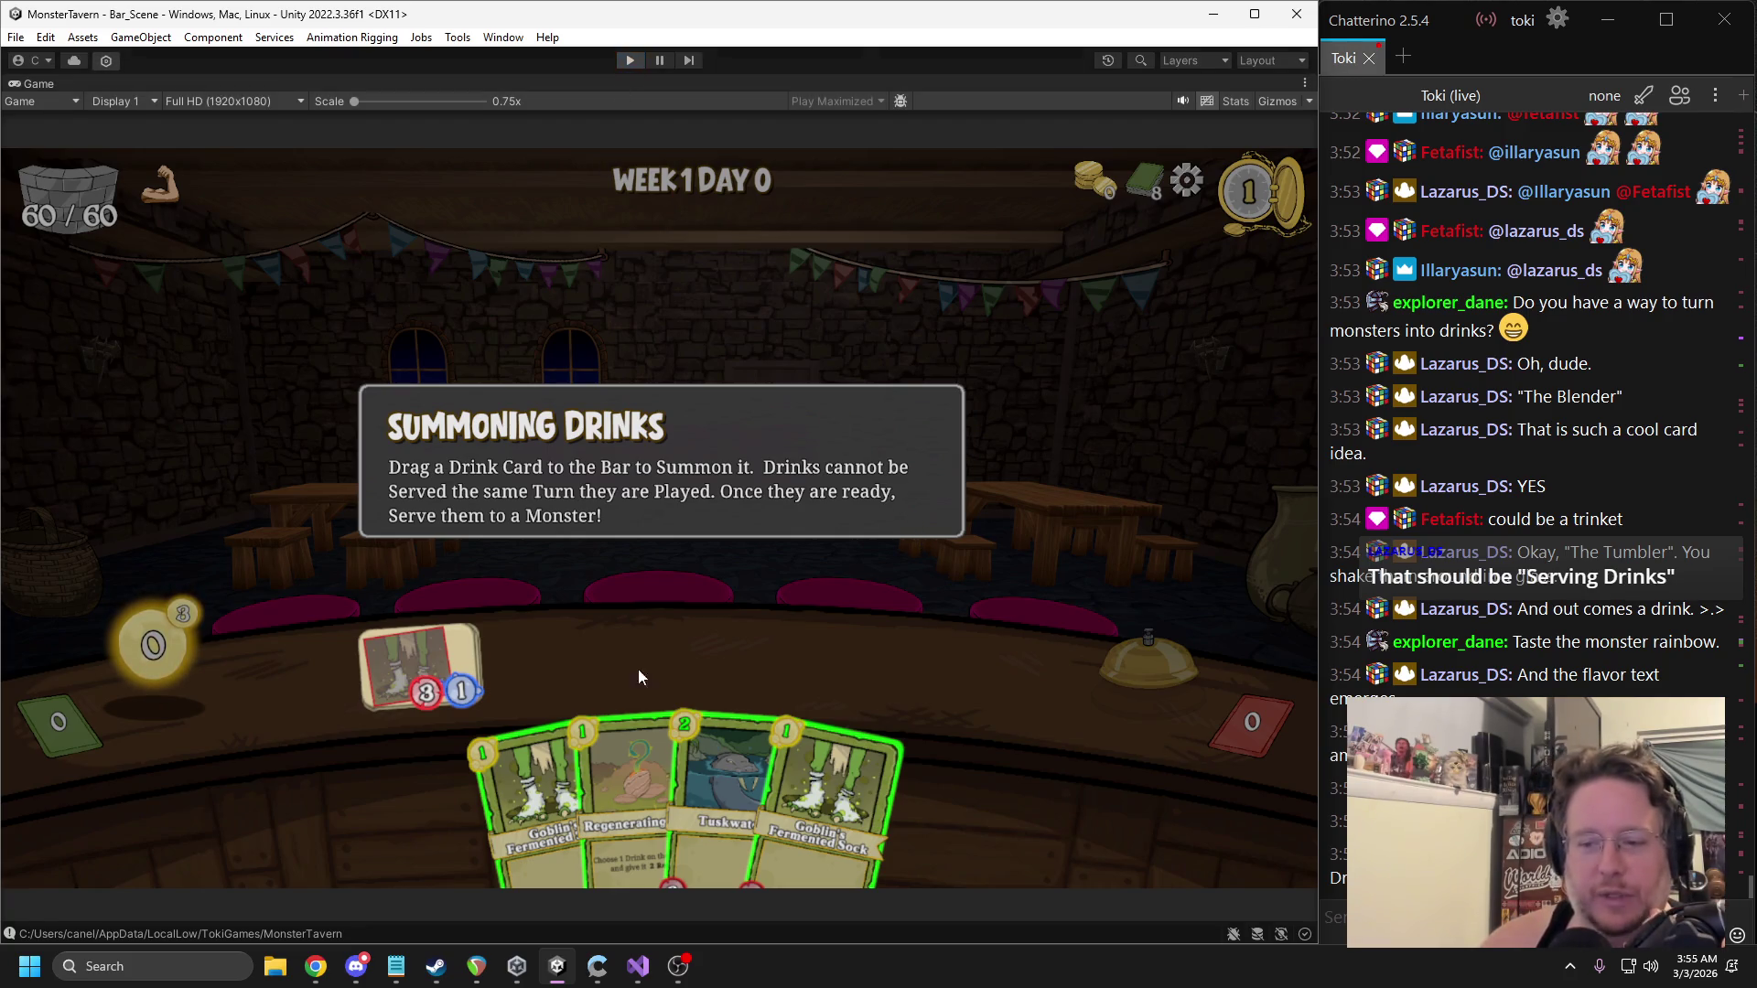
pyautogui.click(637, 967)
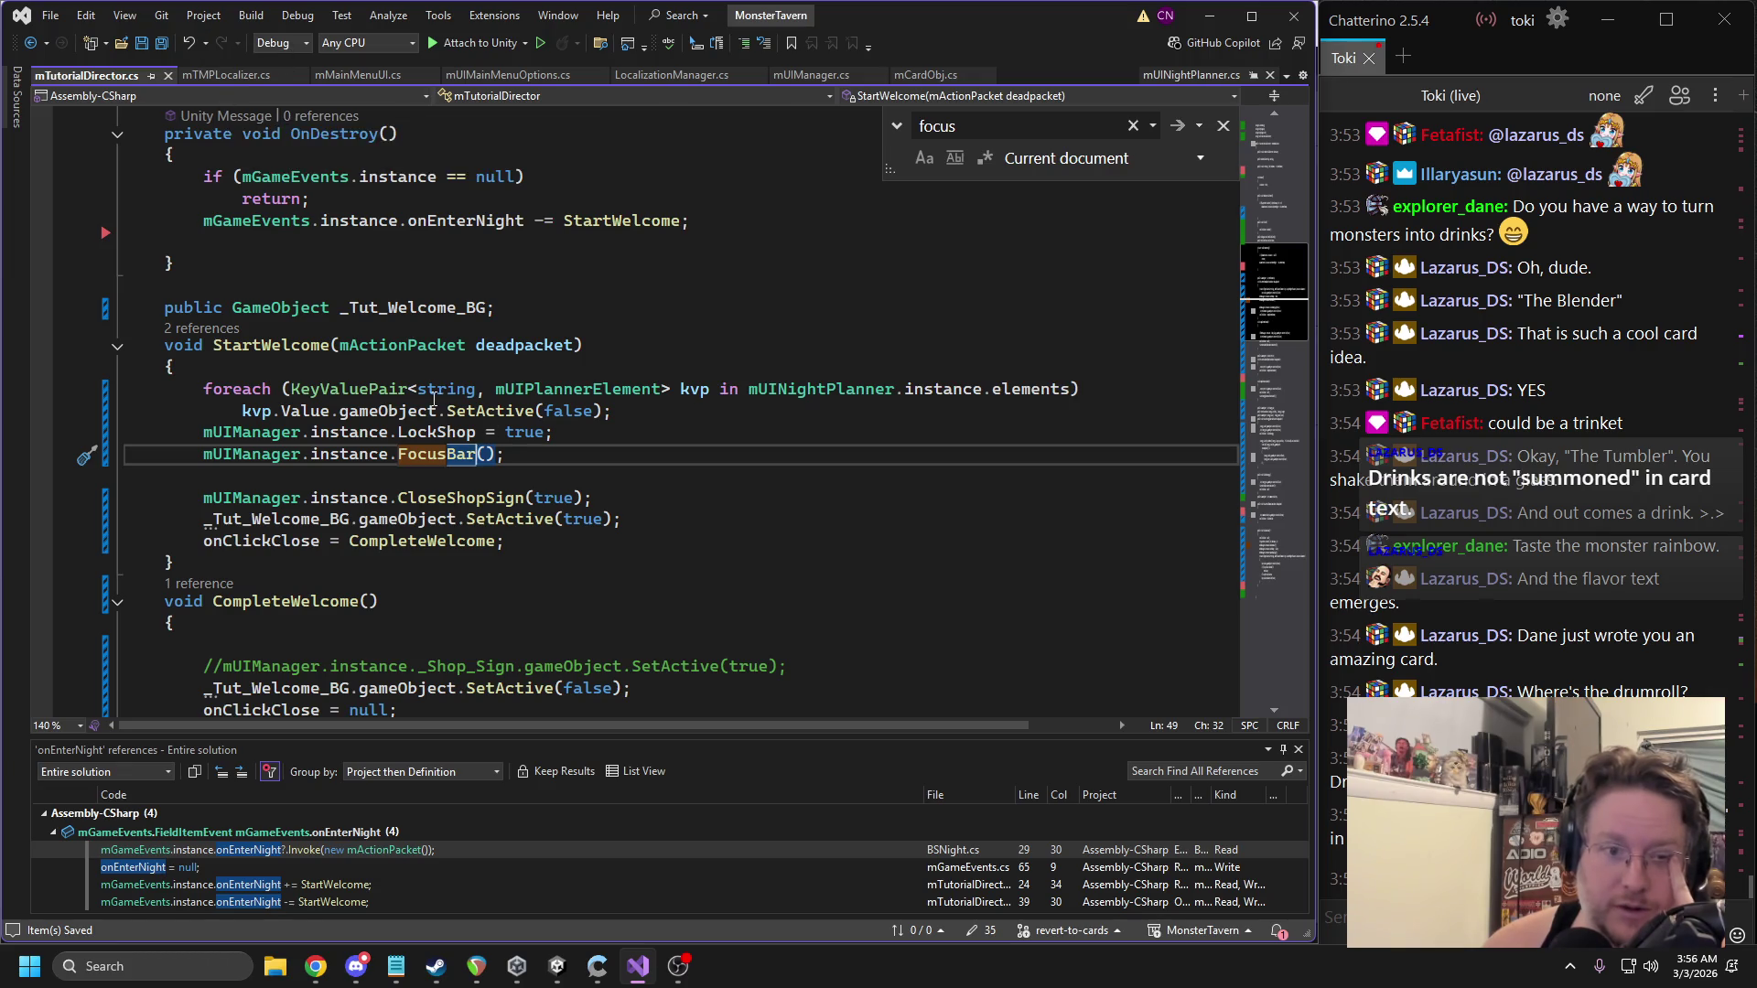
# Locate the summon-panel SetActive line in StartDrink and remove the blank line above it.
pyautogui.scroll(-20, 434, 399)
pyautogui.scroll(3, 447, 328)
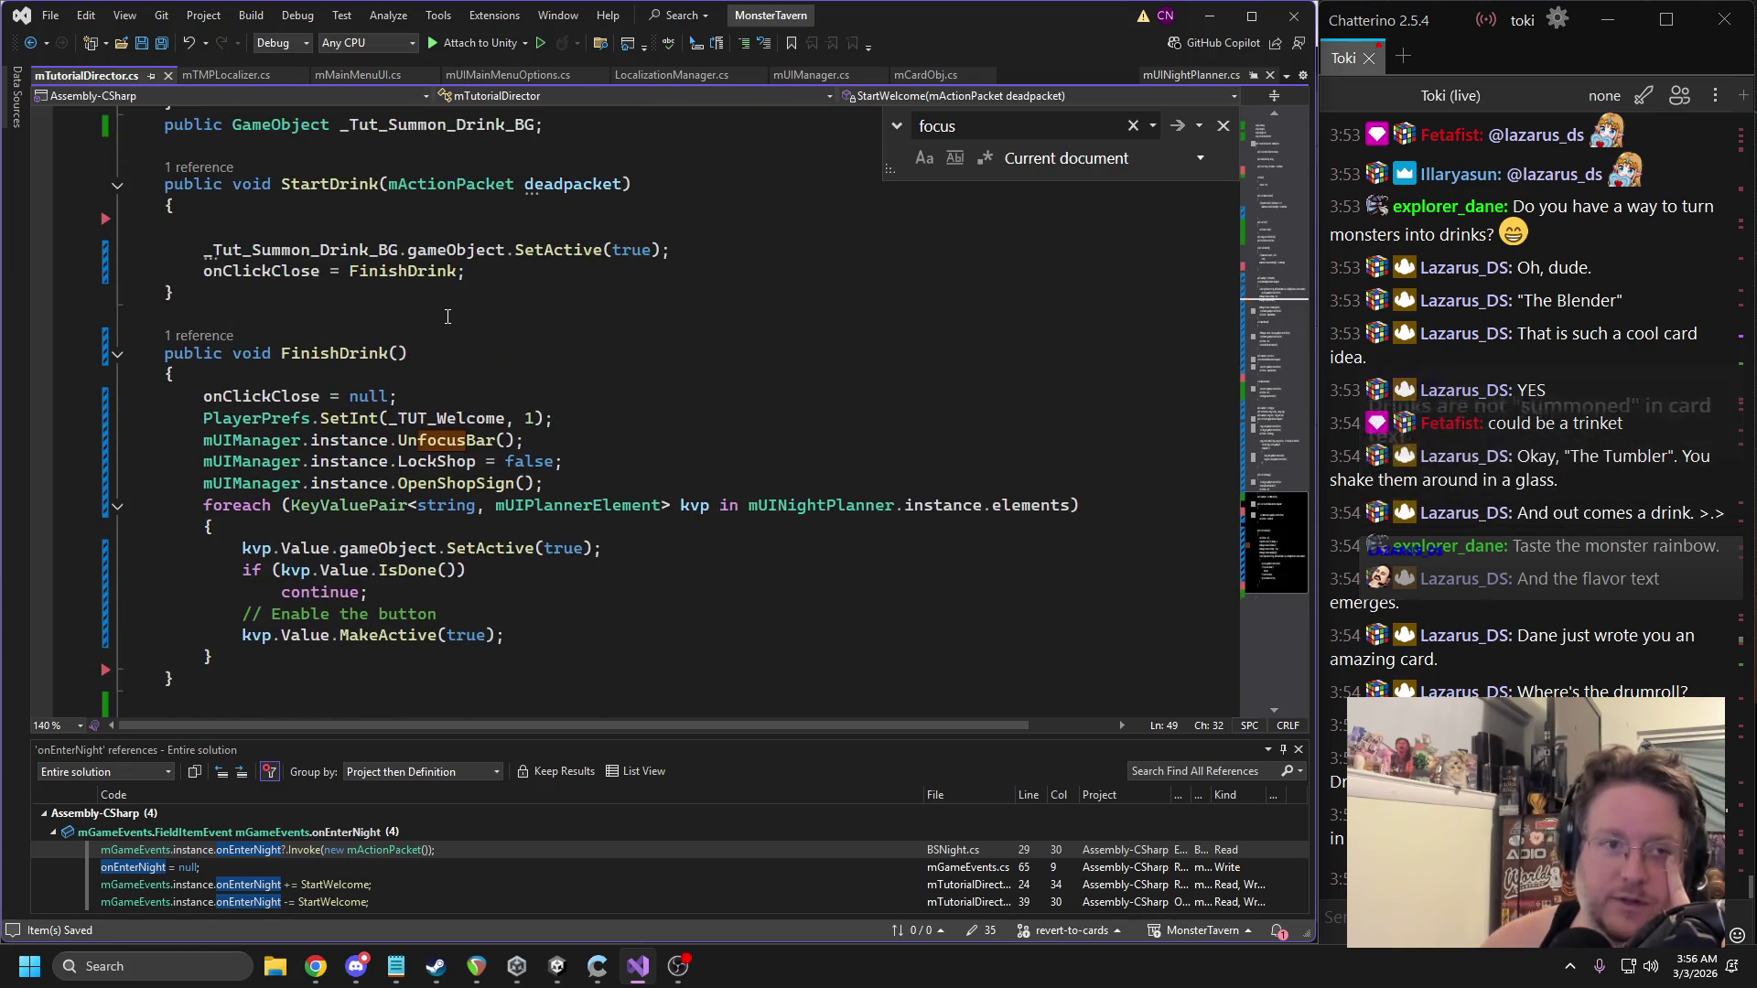
pyautogui.click(275, 402)
pyautogui.doubleClick(403, 402)
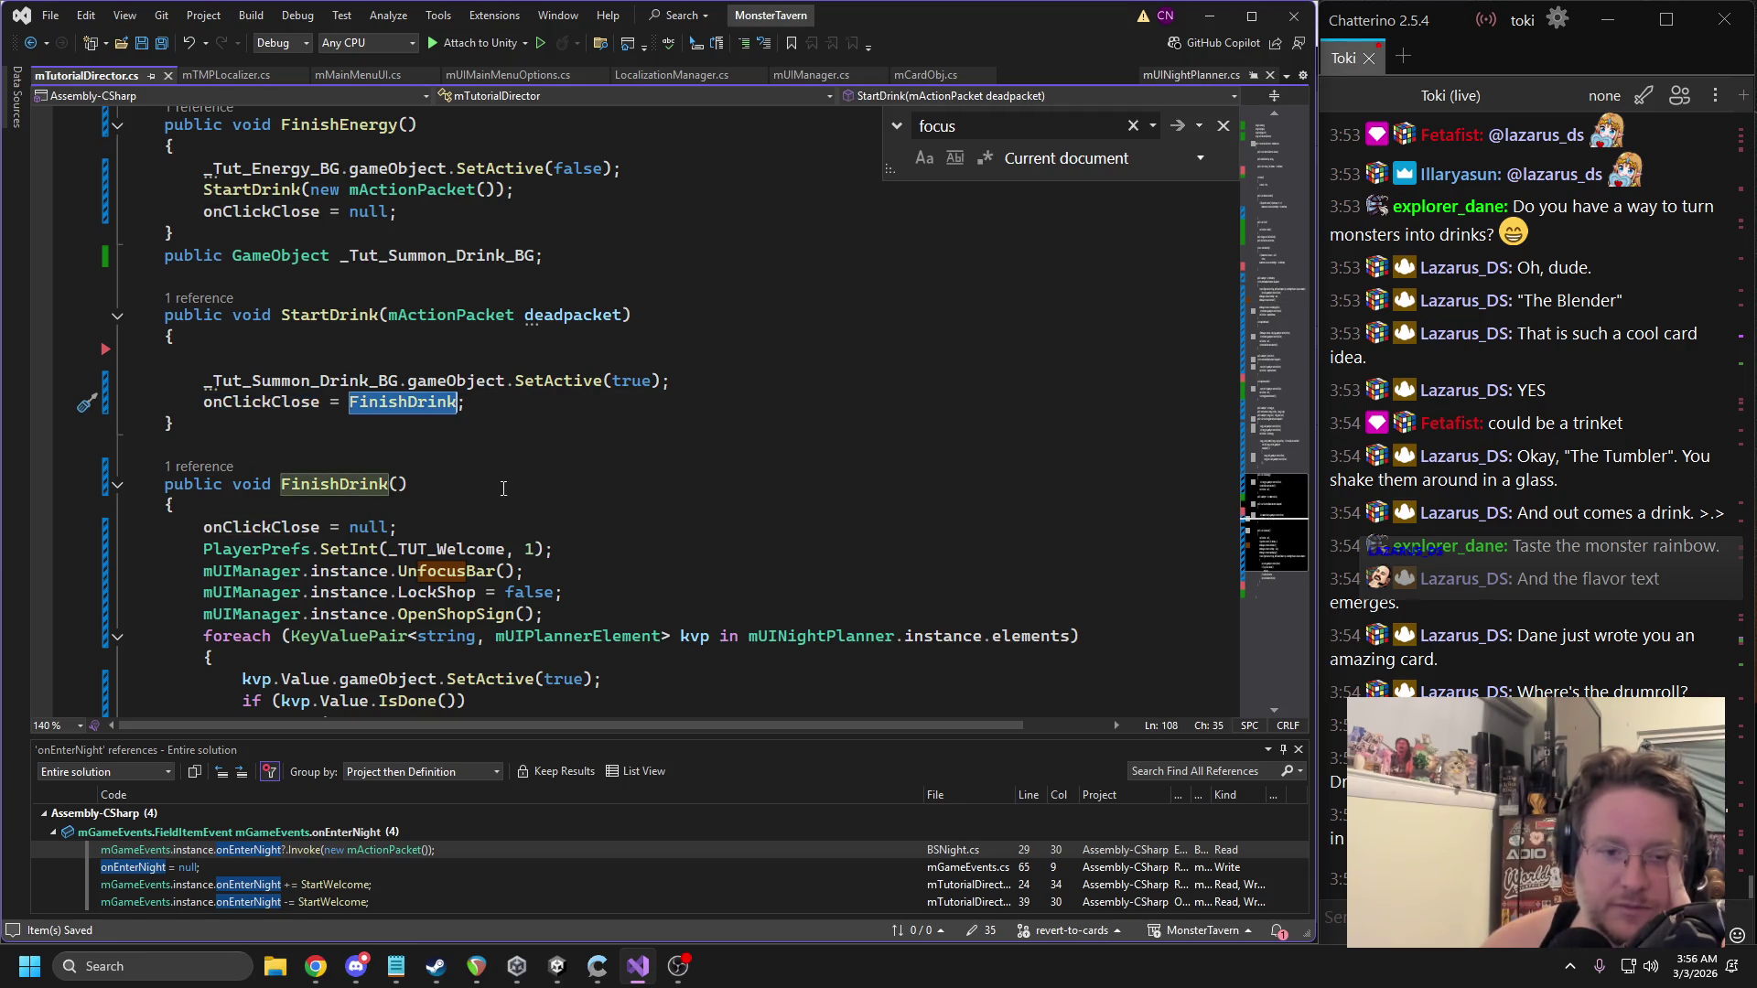
pyautogui.moveTo(452, 388)
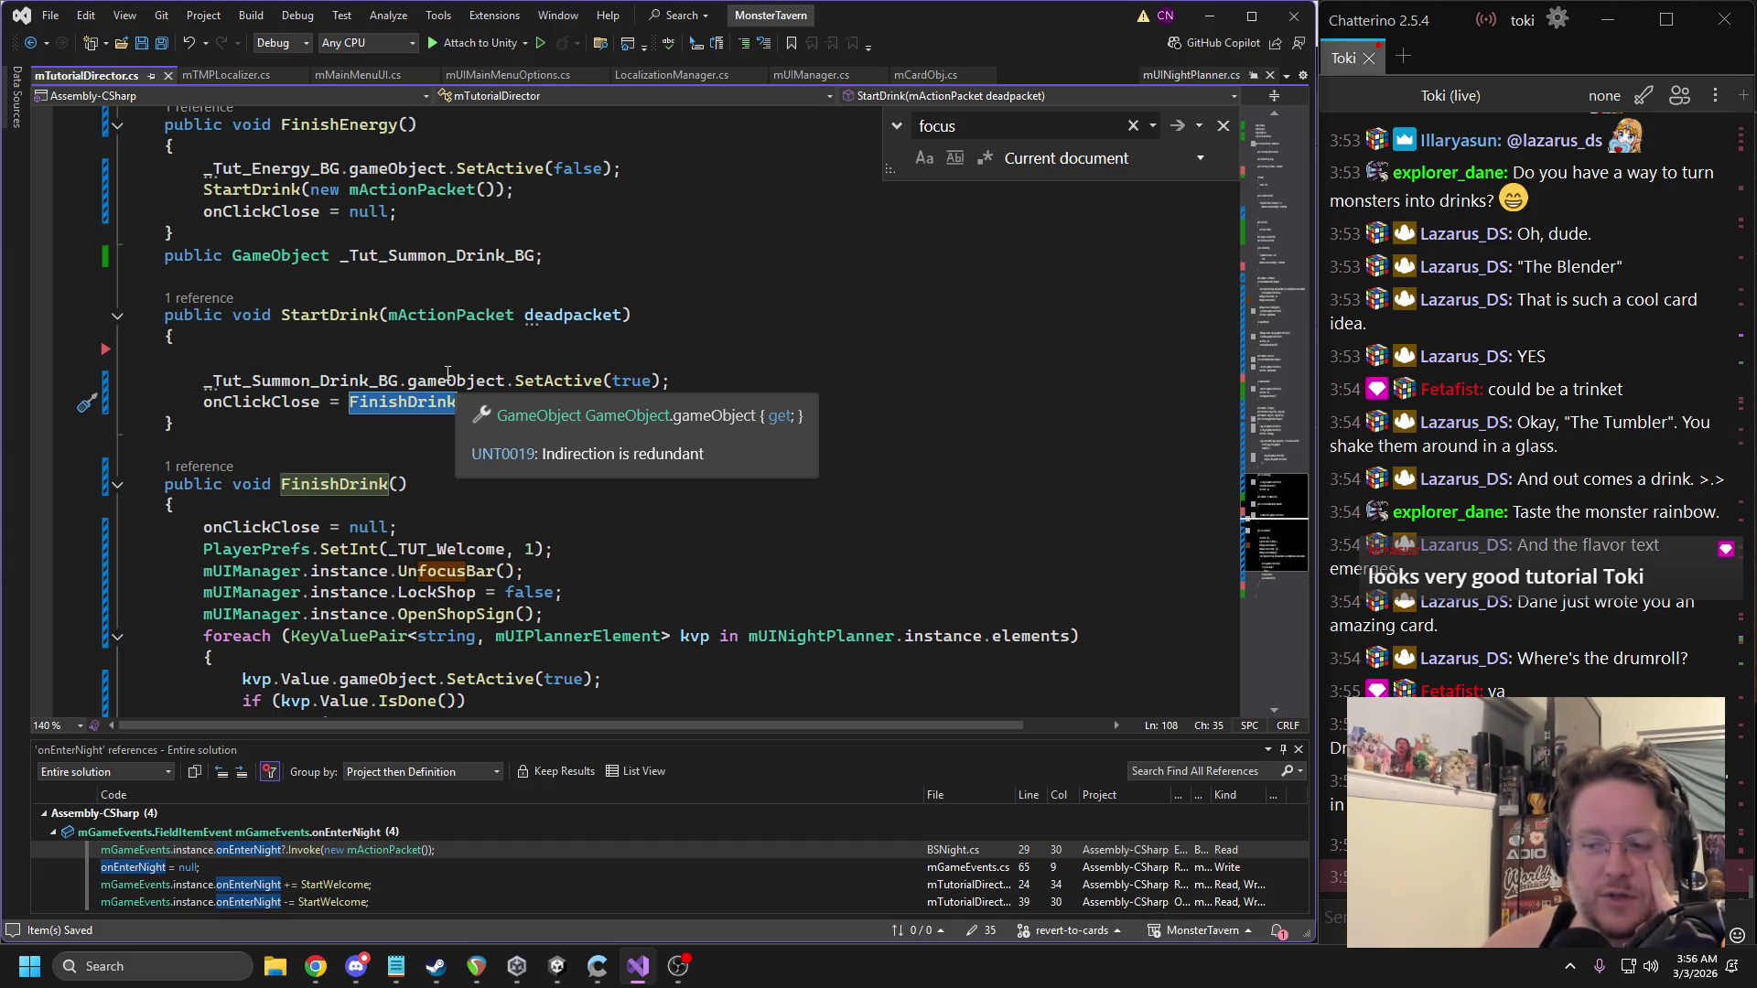
pyautogui.tripleClick(418, 378)
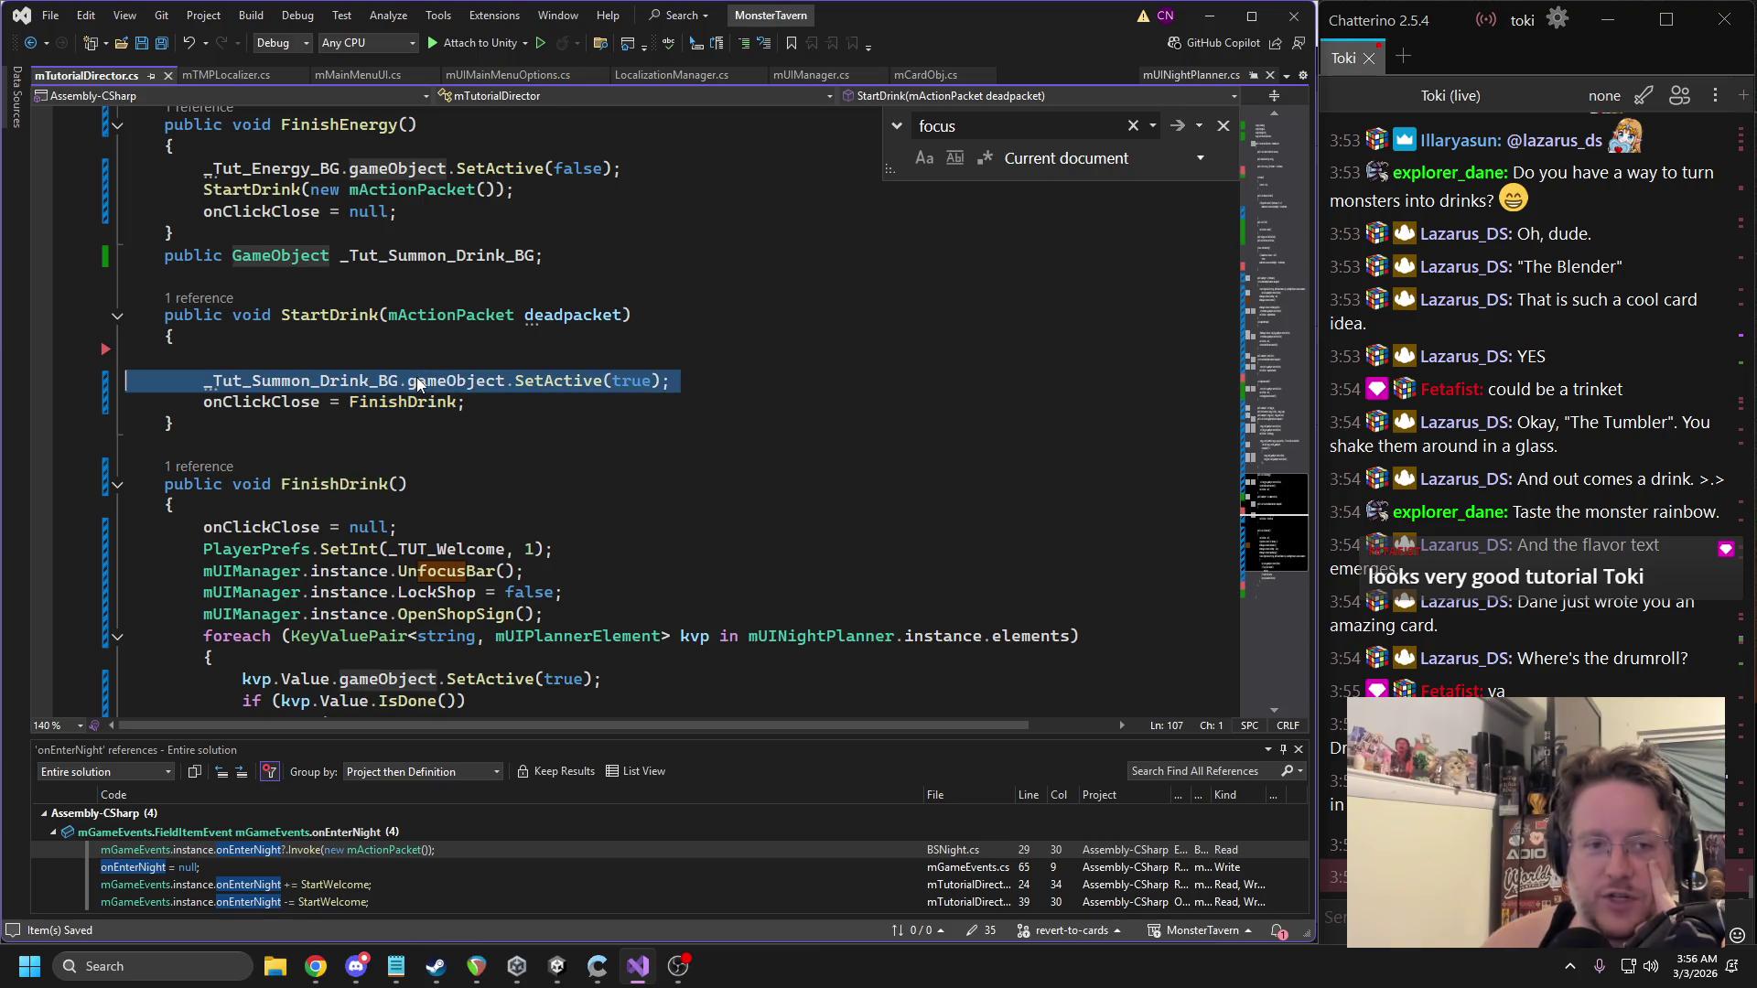
pyautogui.click(211, 359)
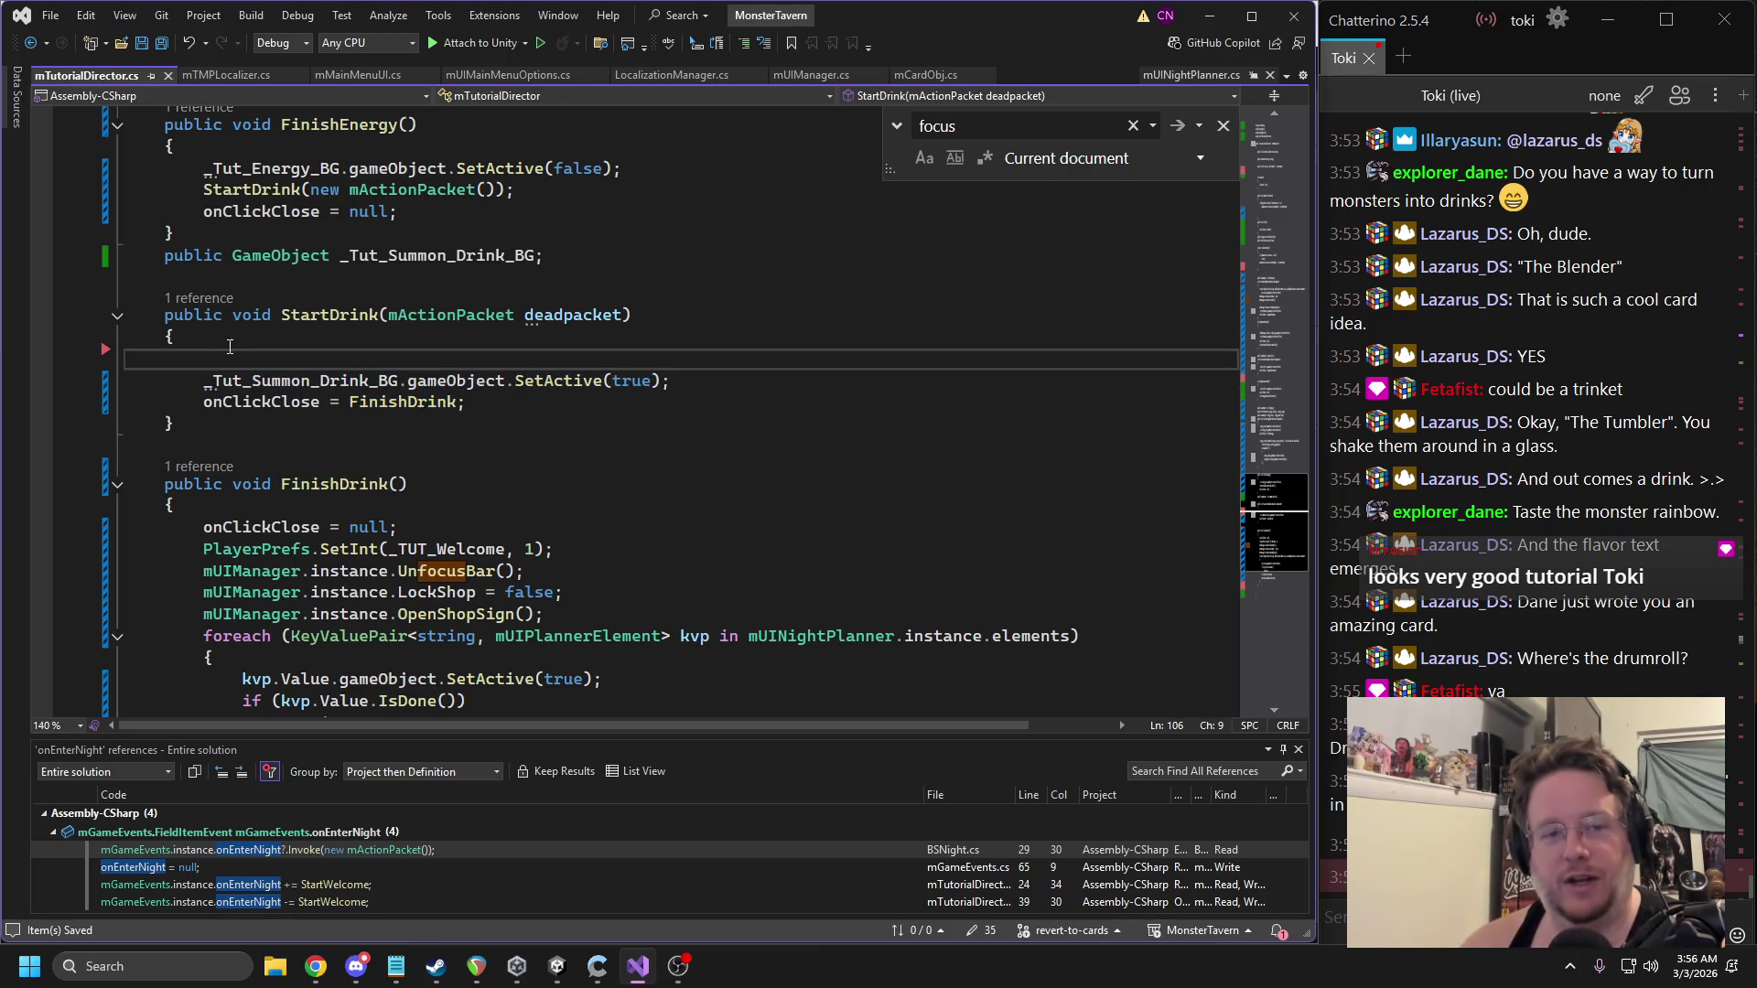
pyautogui.hotkey('ctrl', 'x')
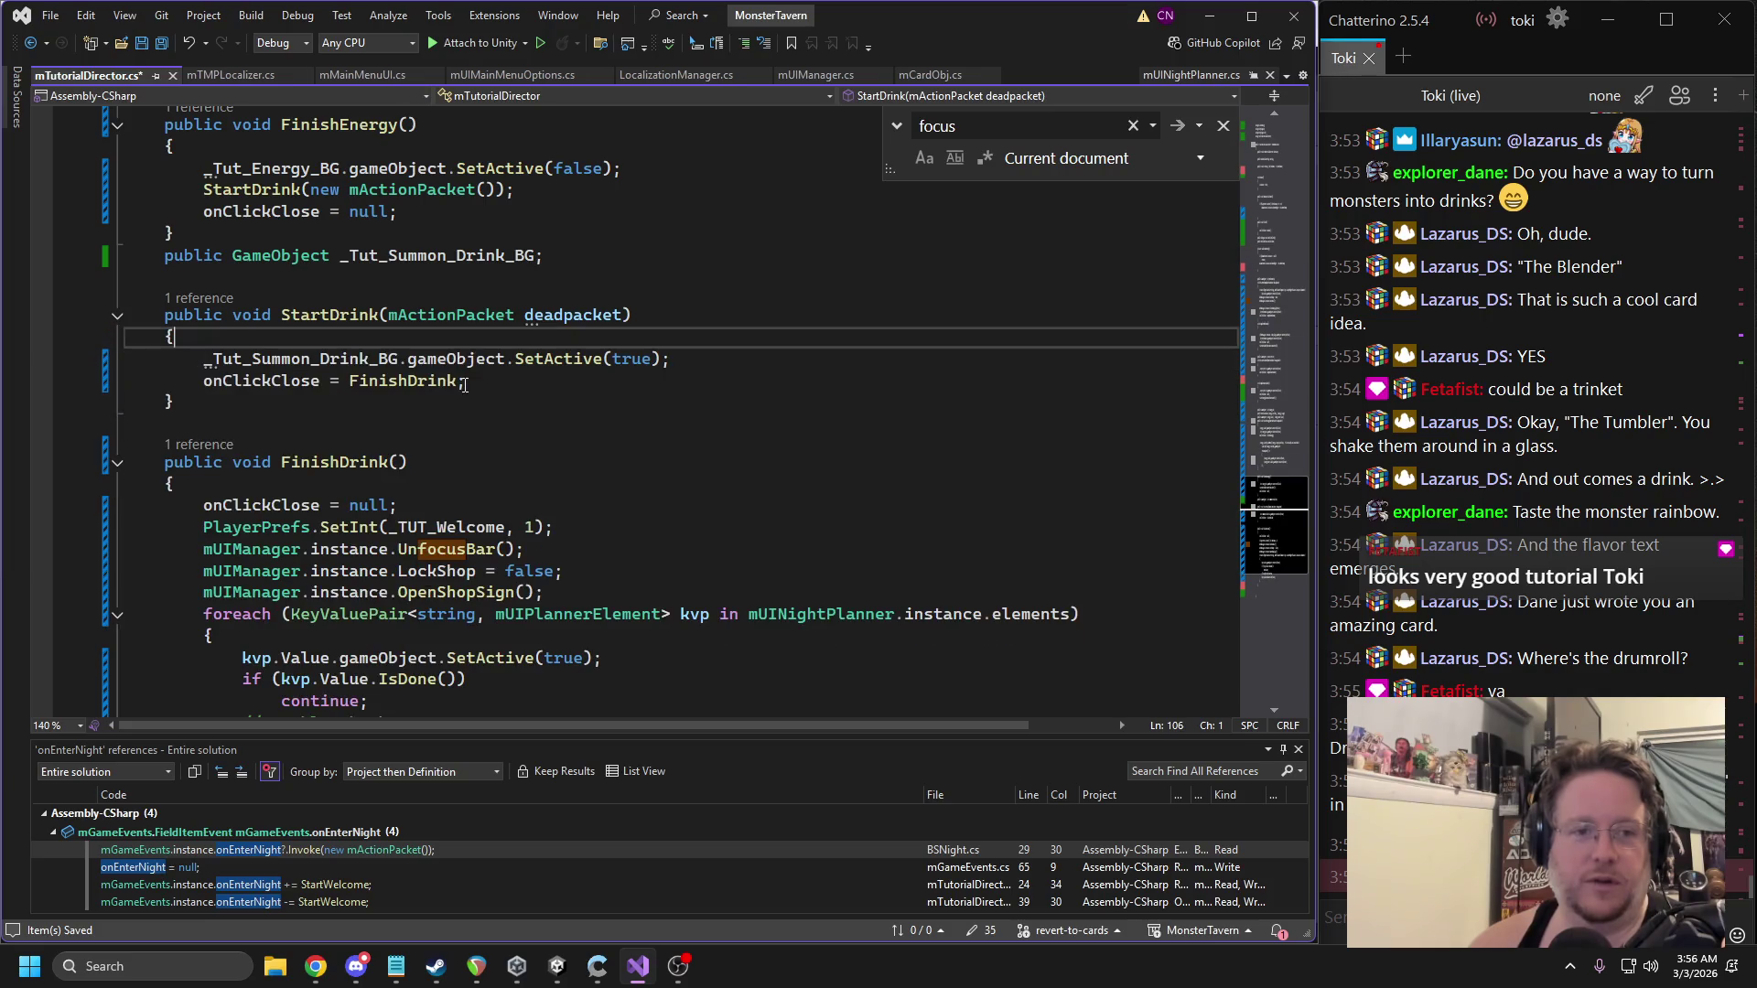
# Paste the _Tut_Summon_Drink_BG SetActive line below OpenShopSign() in FinishDrink as false, and save.
pyautogui.doubleClick(448, 366)
pyautogui.tripleClick(447, 366)
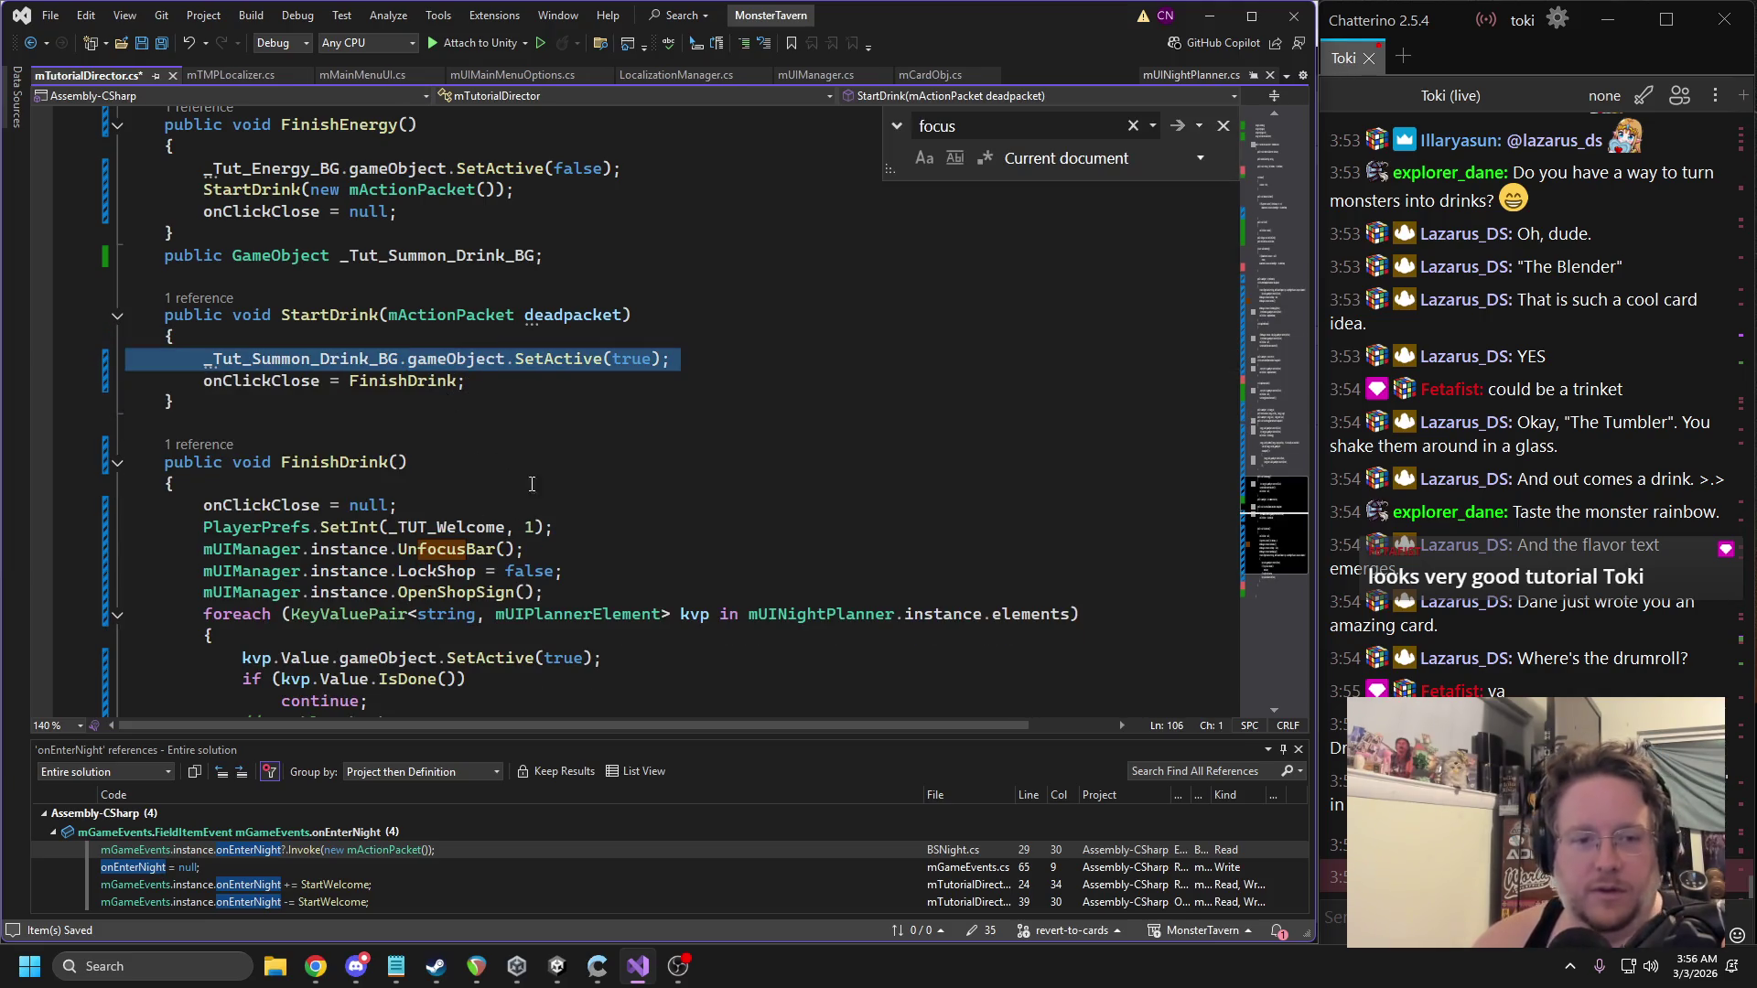
pyautogui.scroll(-1, 558, 530)
pyautogui.click(571, 523)
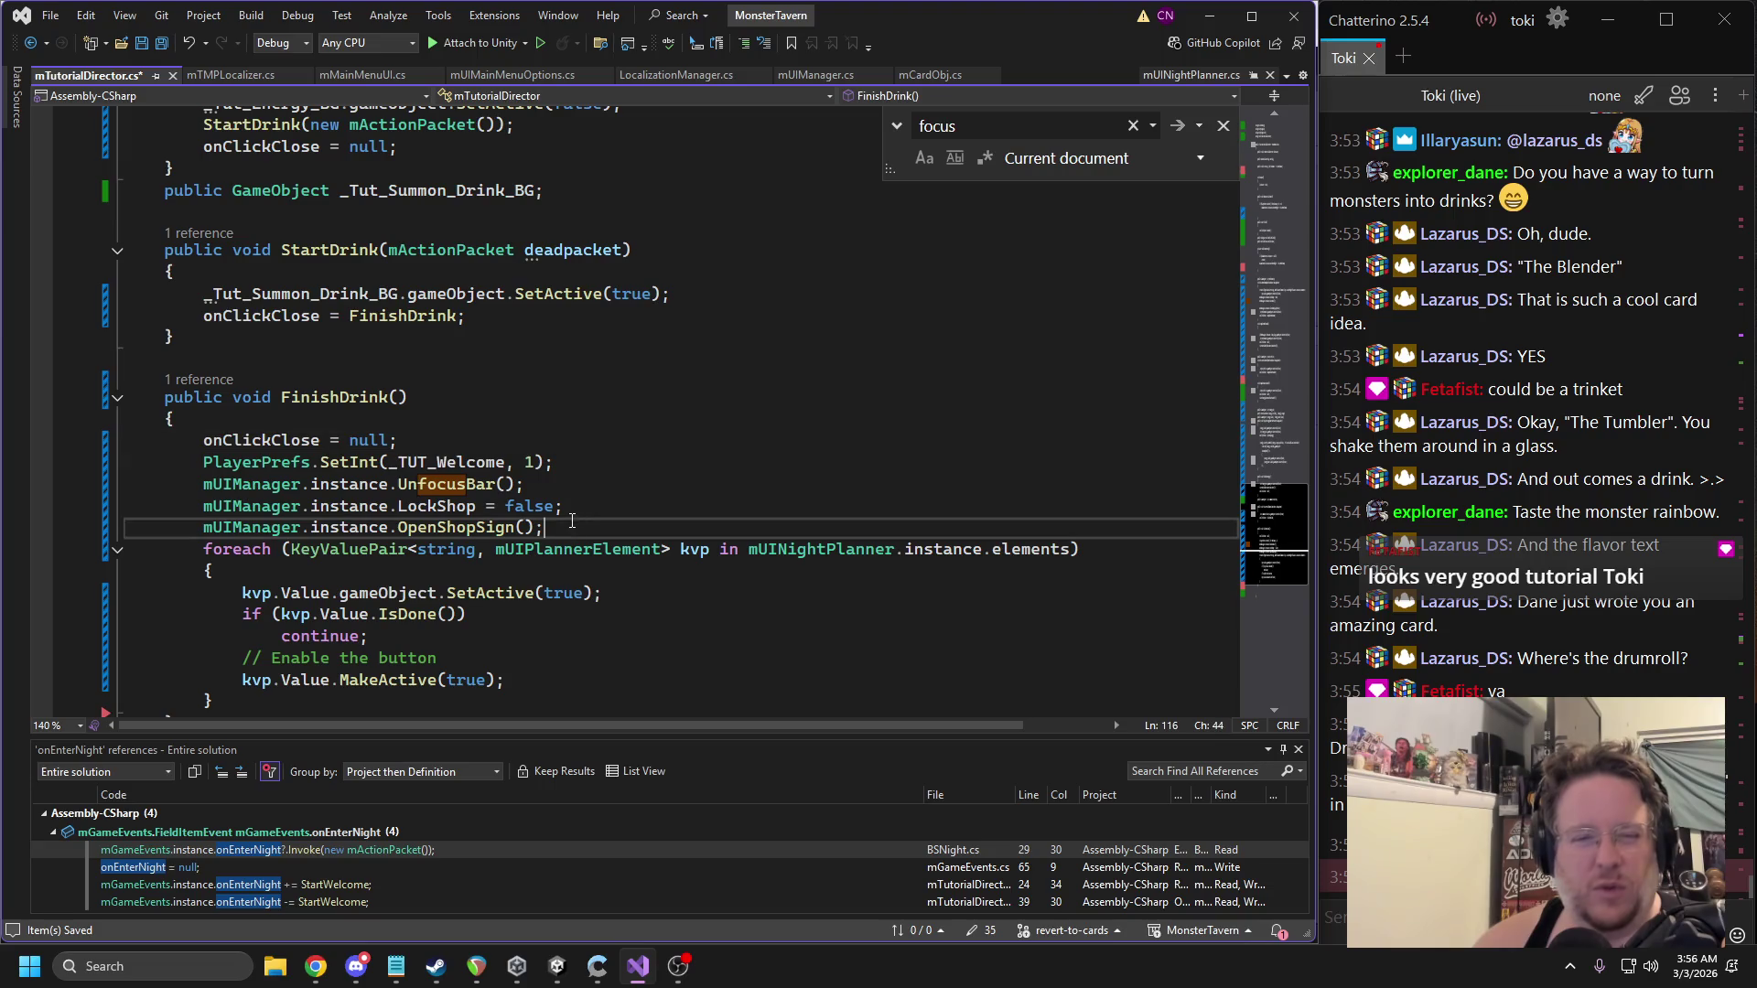
pyautogui.press('Return')
pyautogui.hotkey('ctrl', 'v')
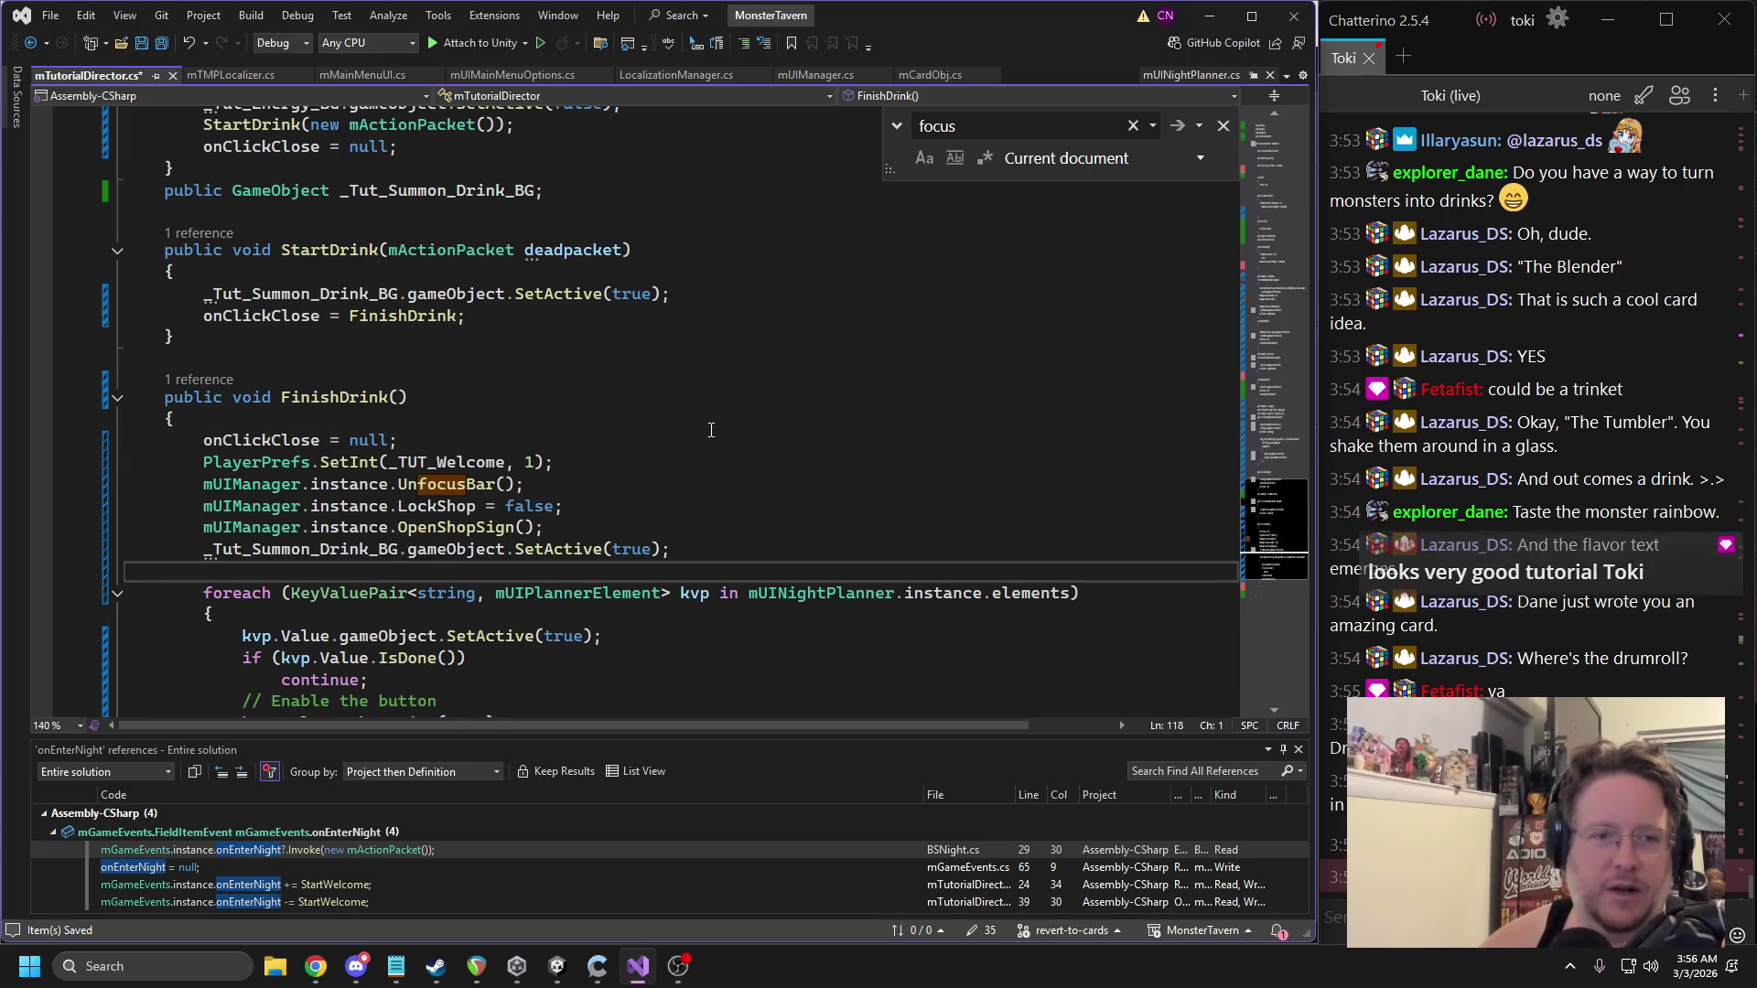
pyautogui.click(630, 546)
pyautogui.doubleClick(630, 548)
pyautogui.write('false')
pyautogui.press('Up')
pyautogui.press('Up')
pyautogui.press('Up')
pyautogui.hotkey('ctrl', 's')
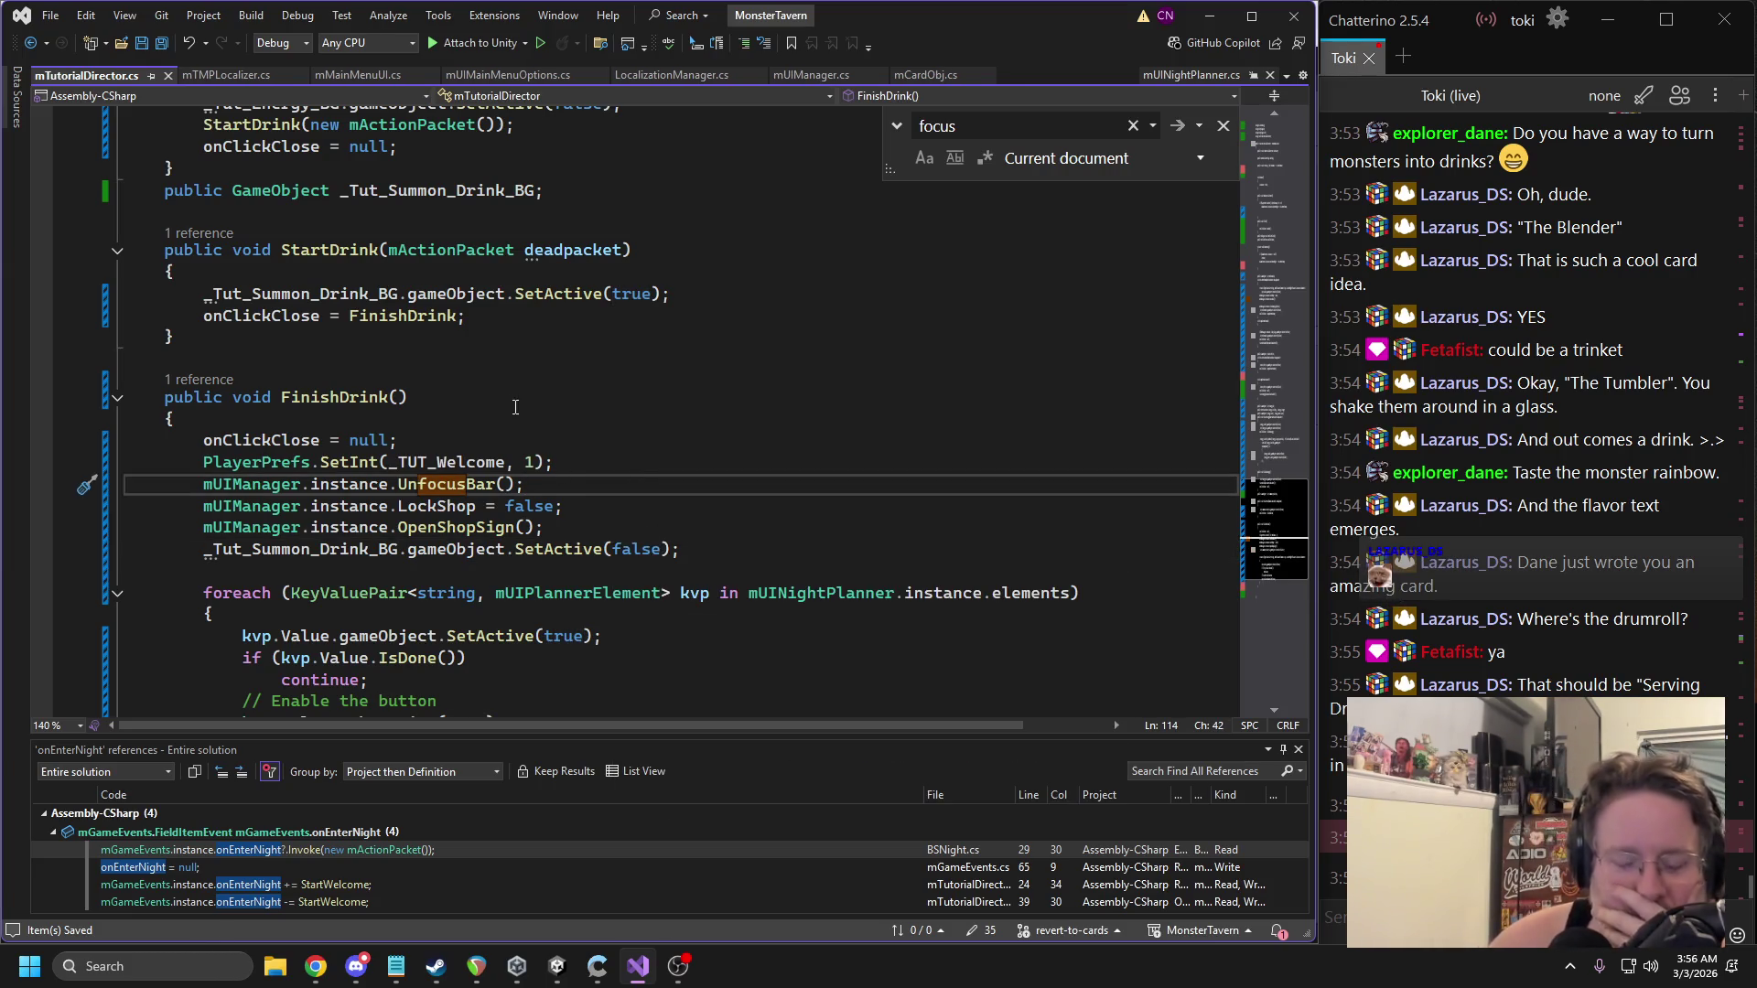
# Review FinishDrink's UnfocusBar, LockShop and OpenShopSign calls.
pyautogui.doubleClick(448, 484)
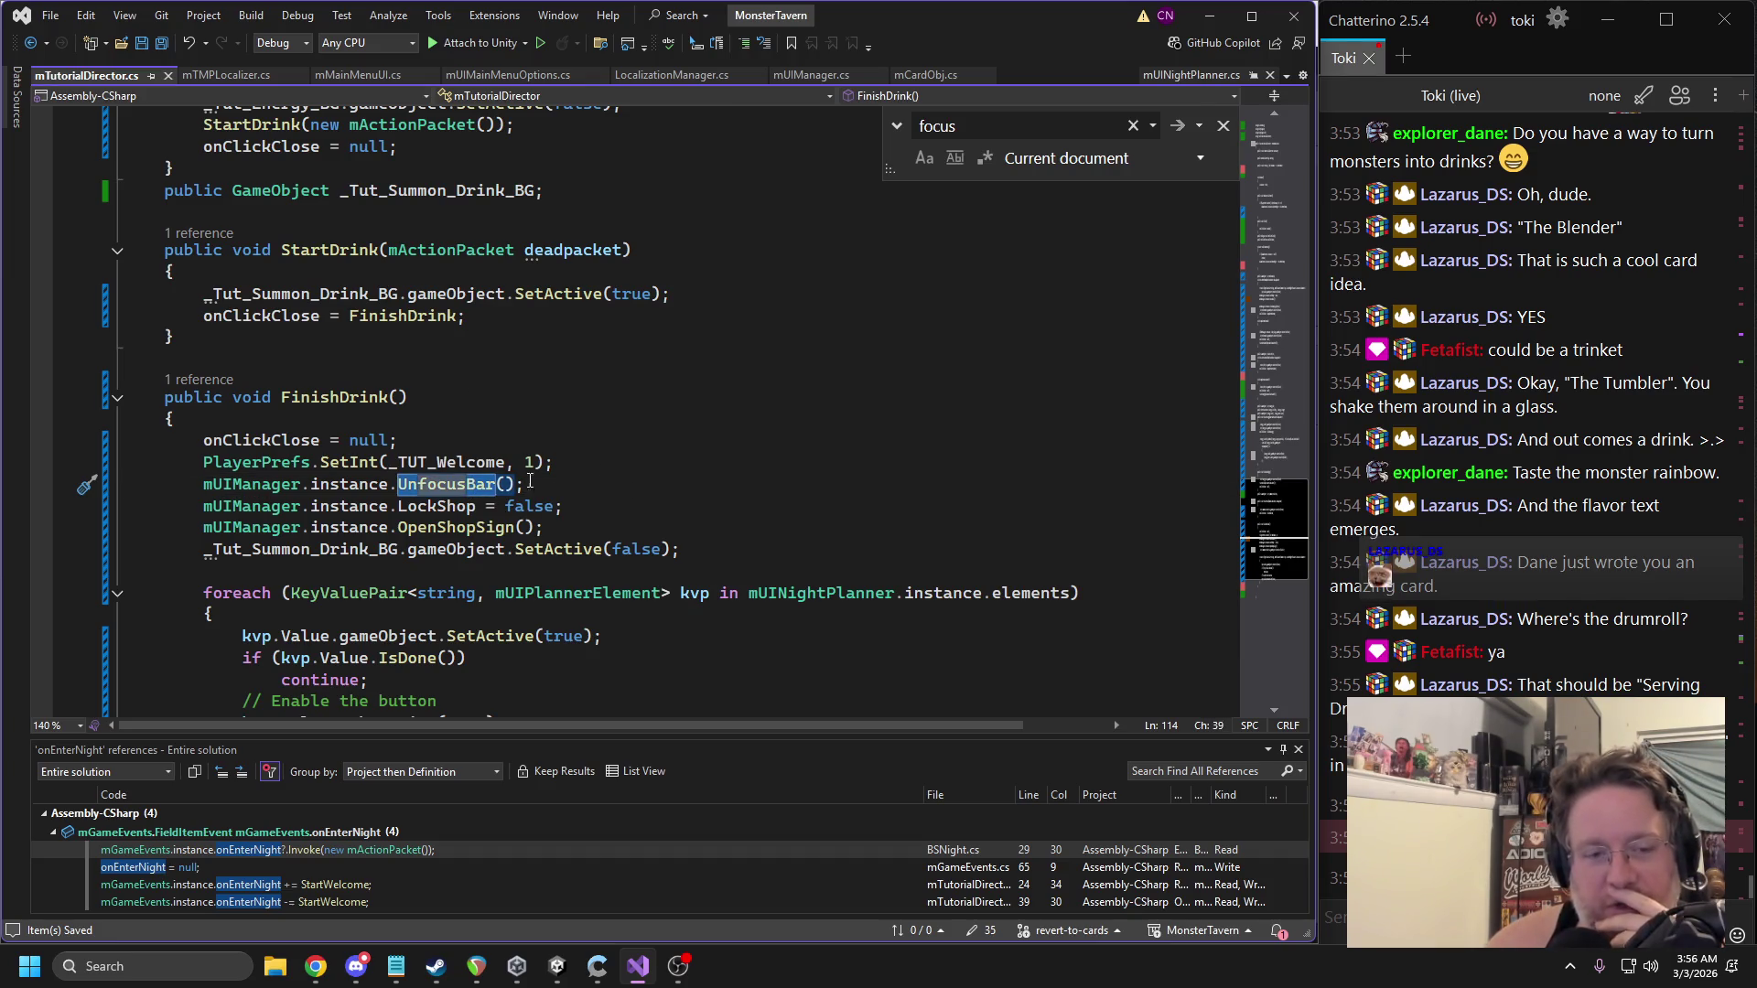
pyautogui.click(458, 508)
pyautogui.click(465, 527)
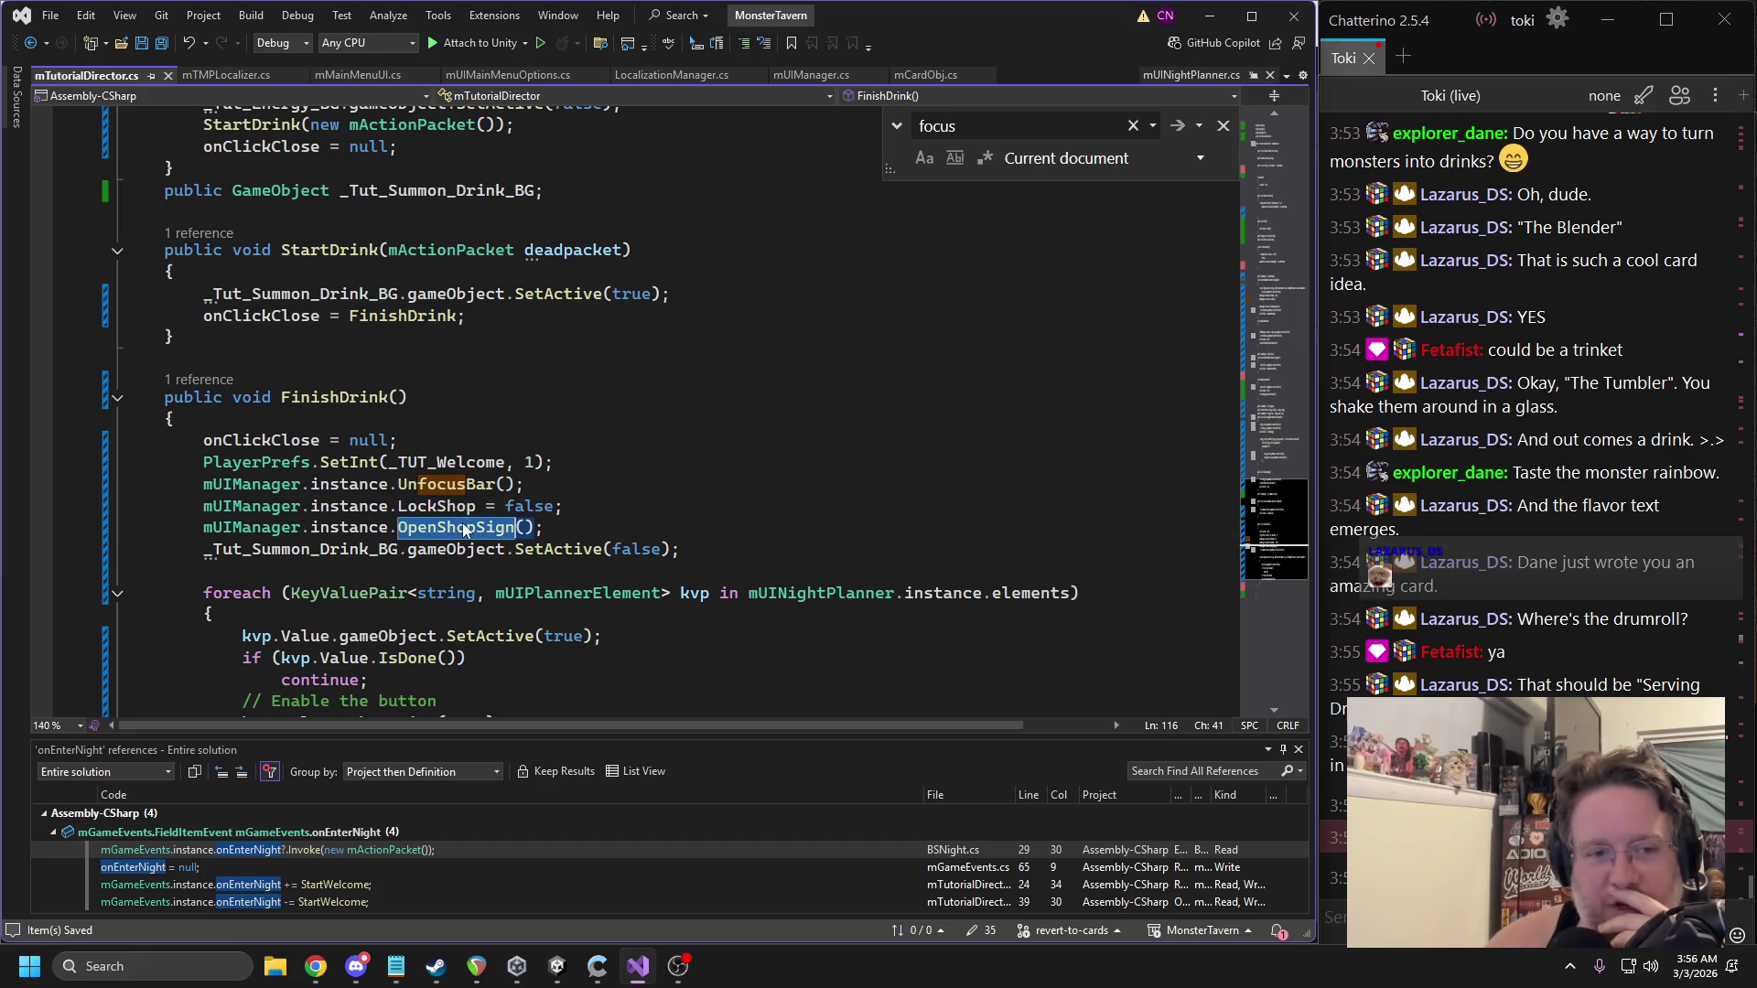
pyautogui.click(387, 397)
pyautogui.scroll(2, 431, 364)
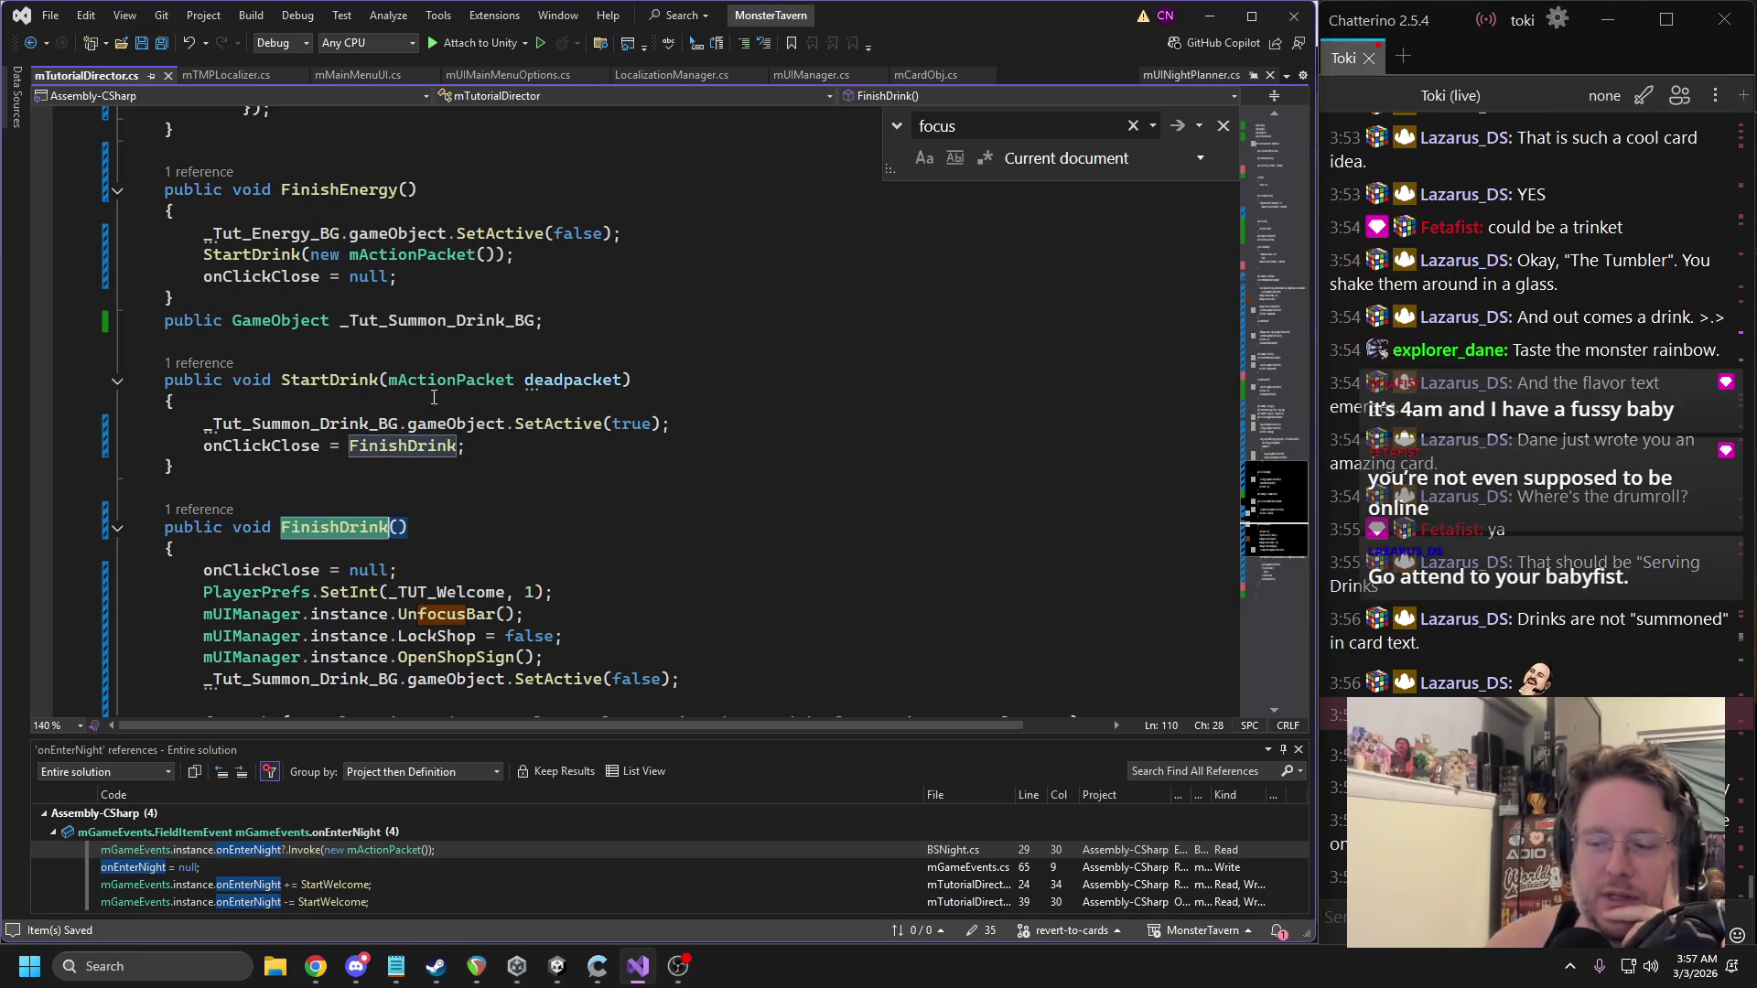
# Start a Unity playtest and dismiss the Welcome, Card Info and Energy tutorial popups.
pyautogui.click(555, 966)
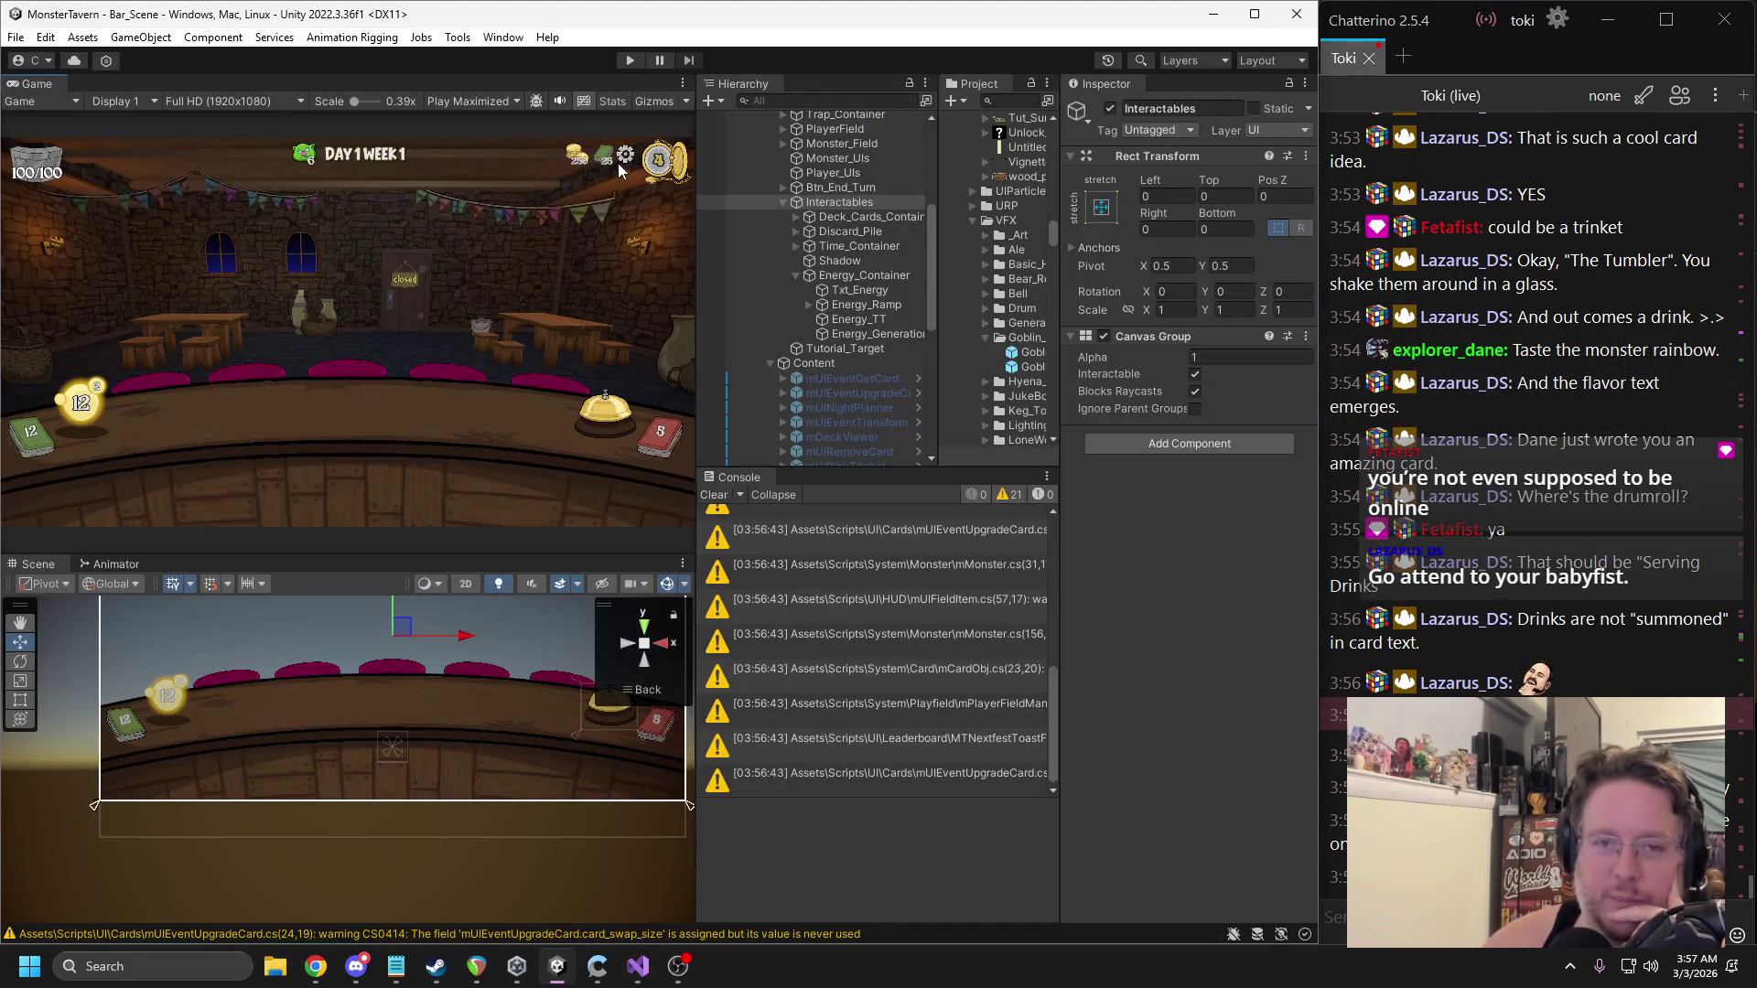
pyautogui.click(630, 60)
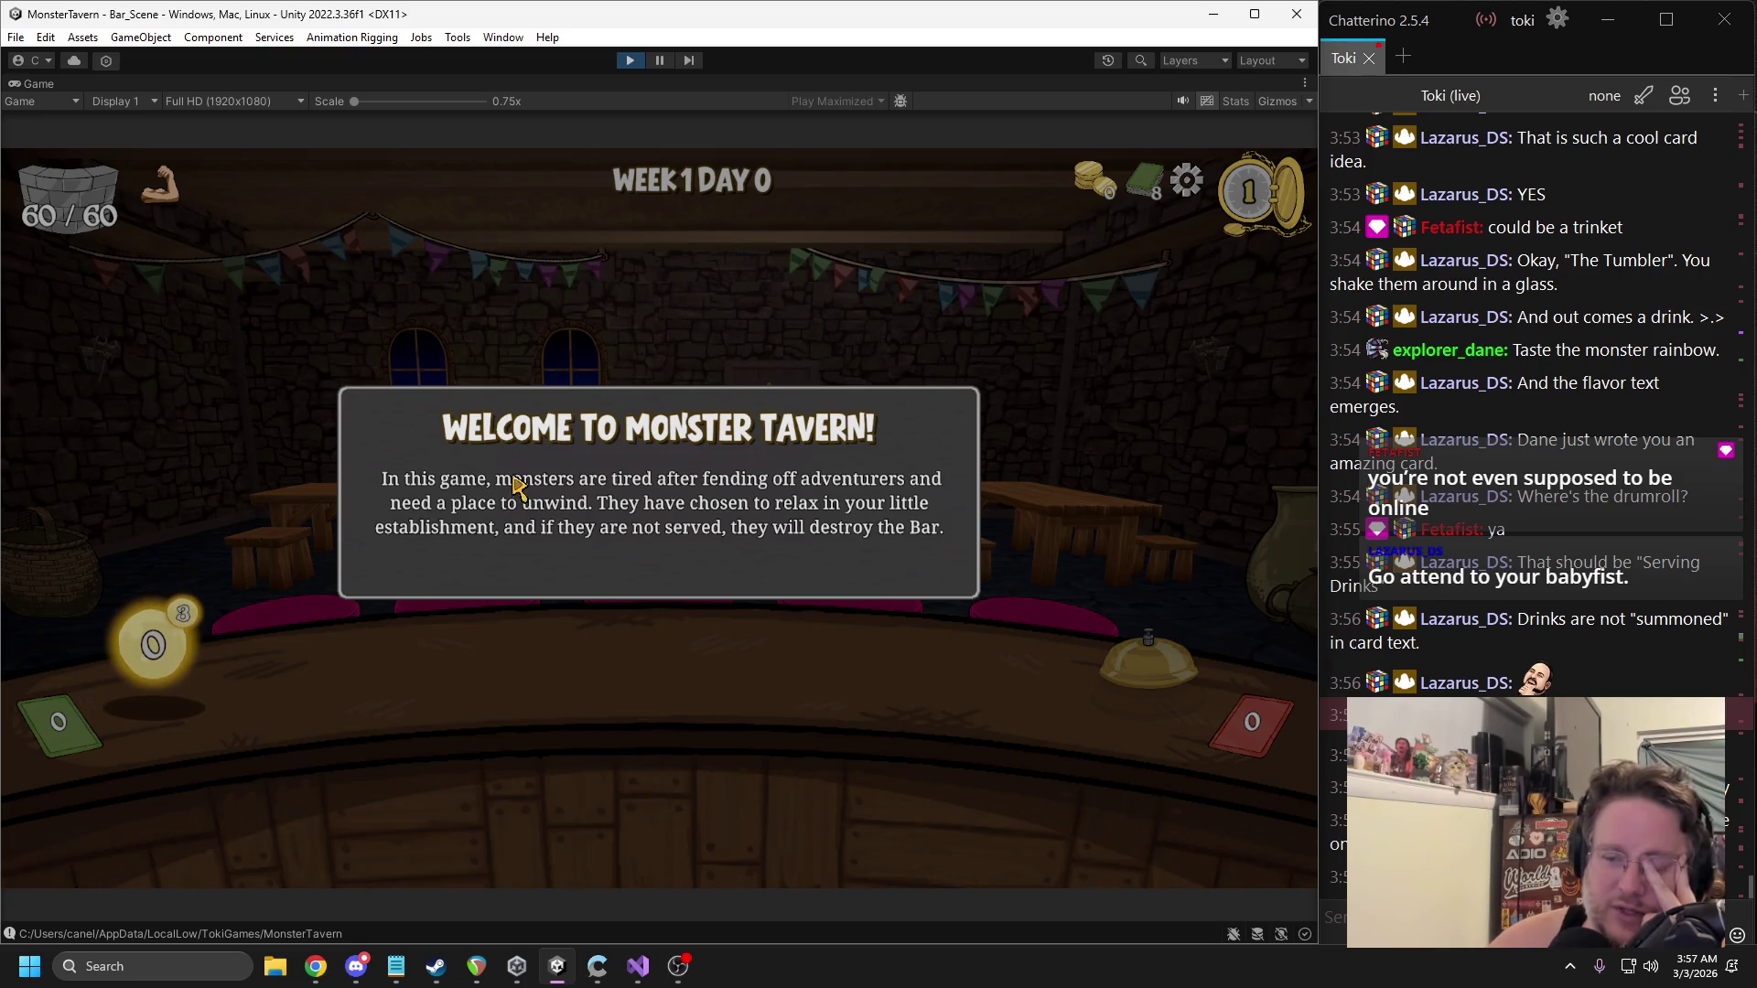
pyautogui.click(528, 505)
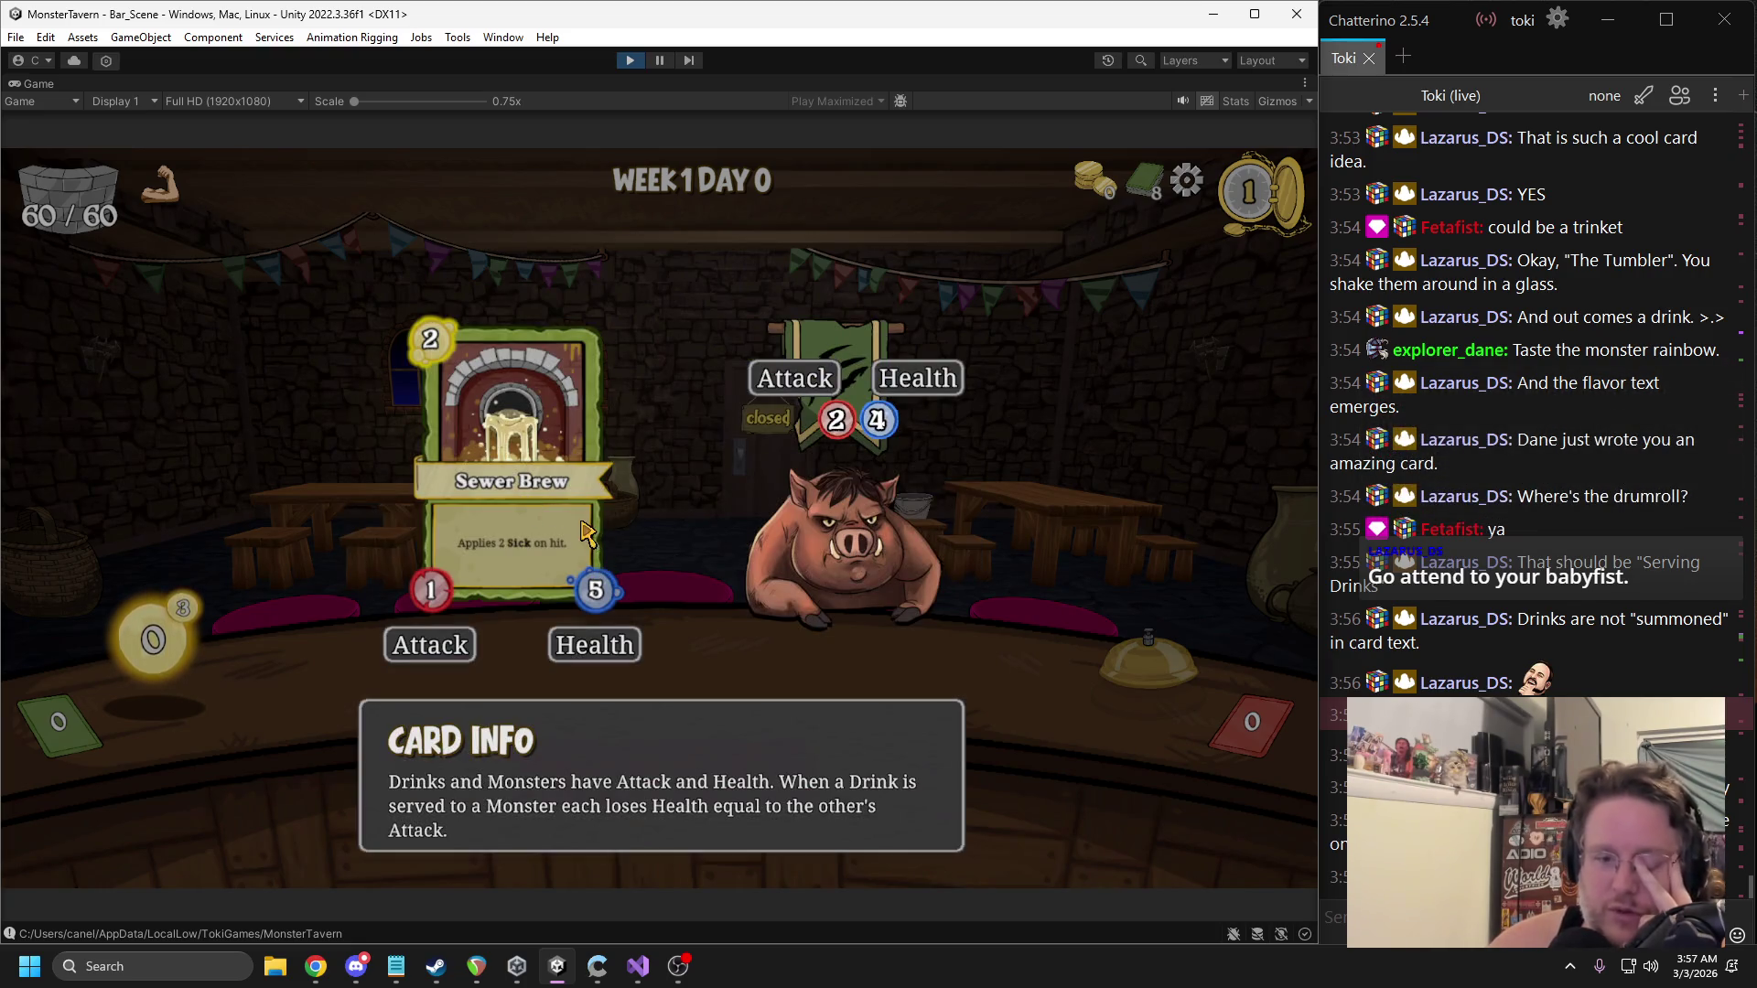
pyautogui.click(652, 556)
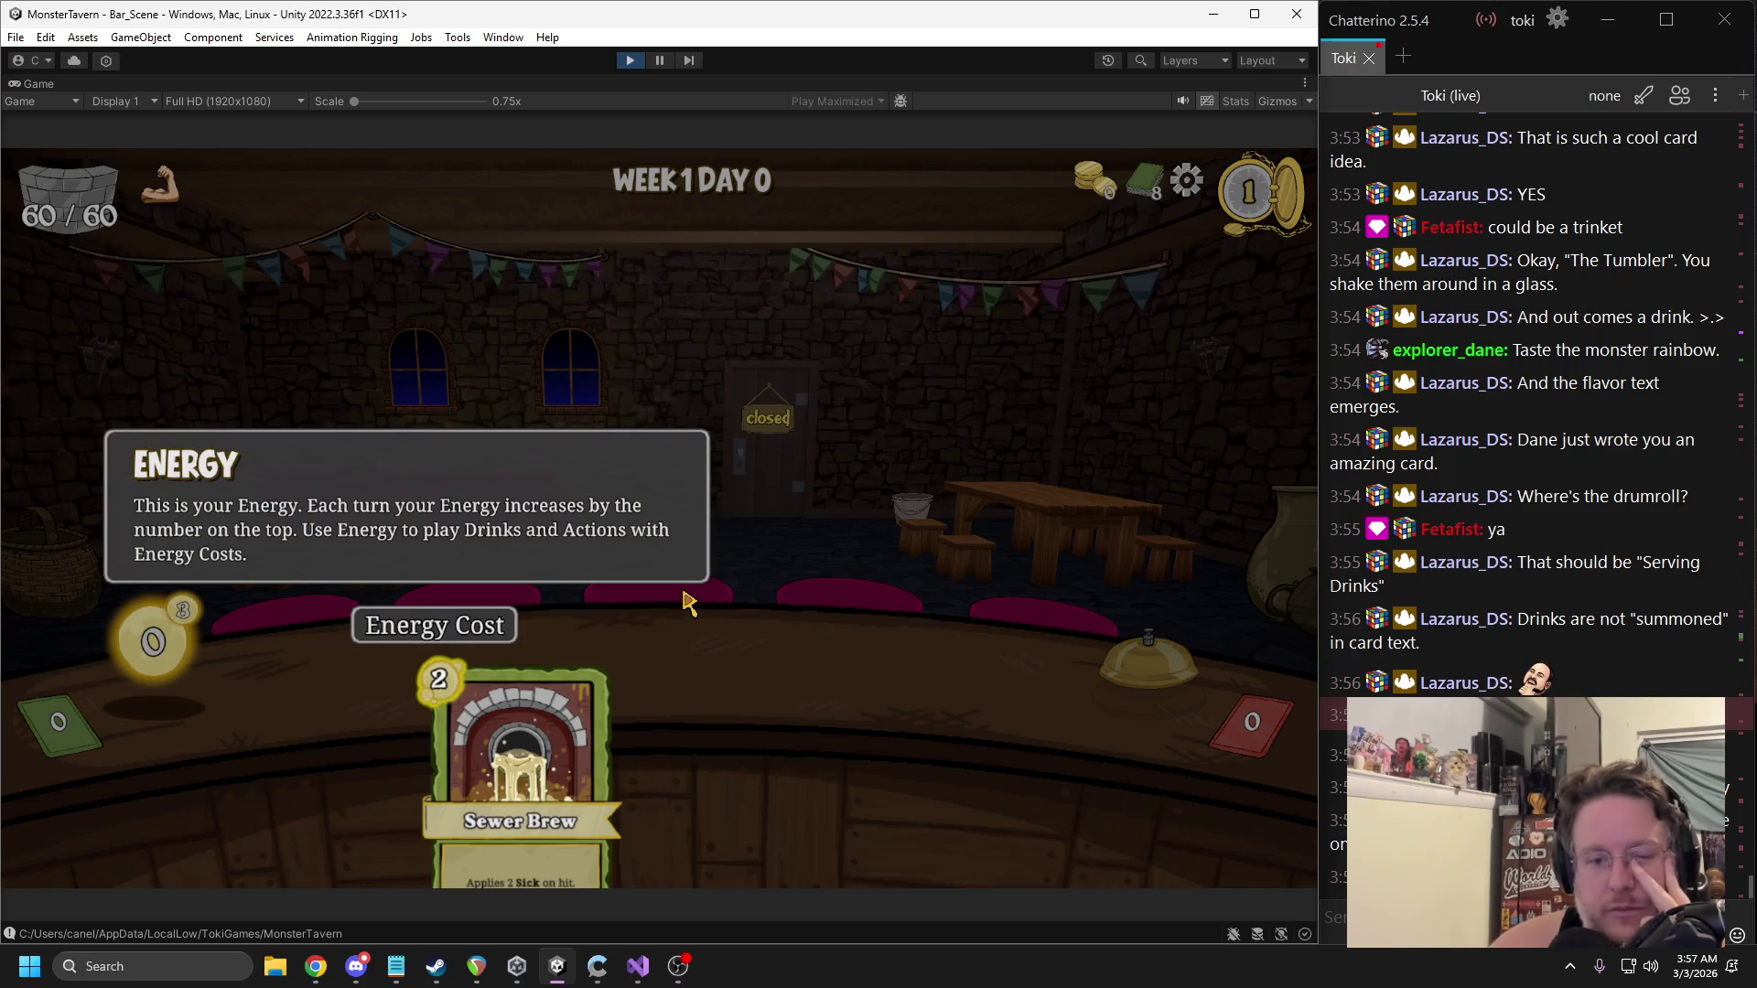
pyautogui.click(686, 599)
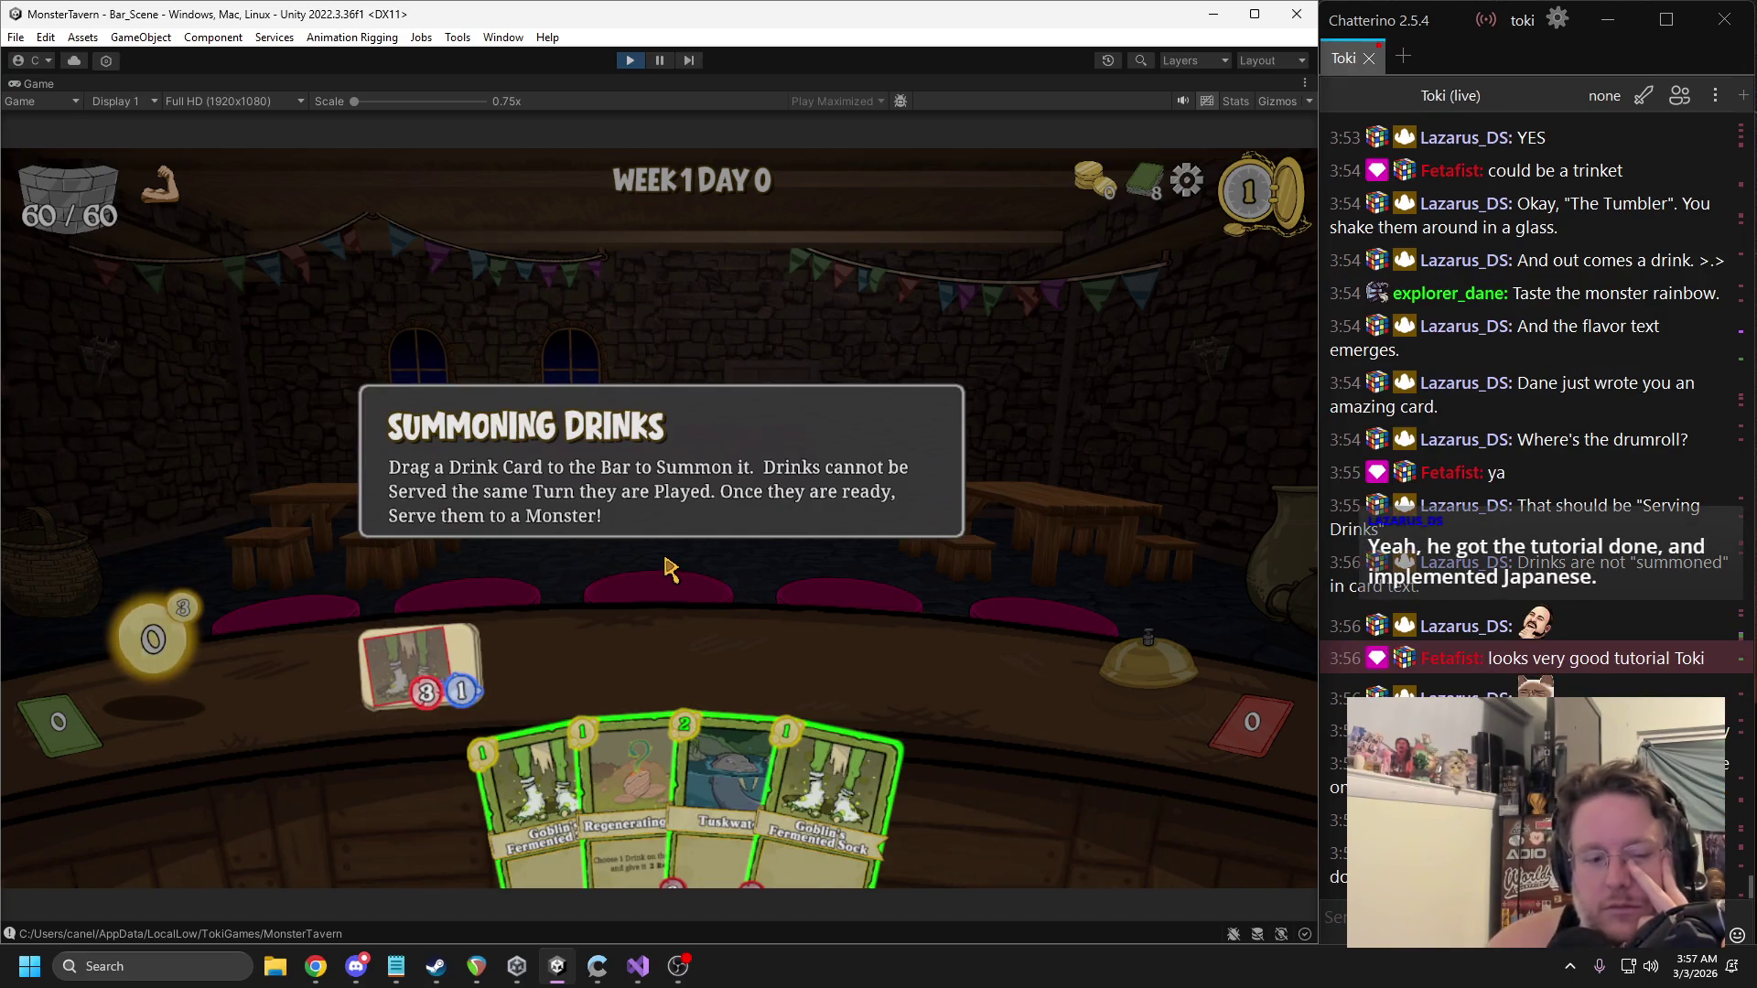
# Pause the game, select Summon_Tut in the Hierarchy, then stop play mode.
pyautogui.hotkey('ctrl', 'shift', 'p')
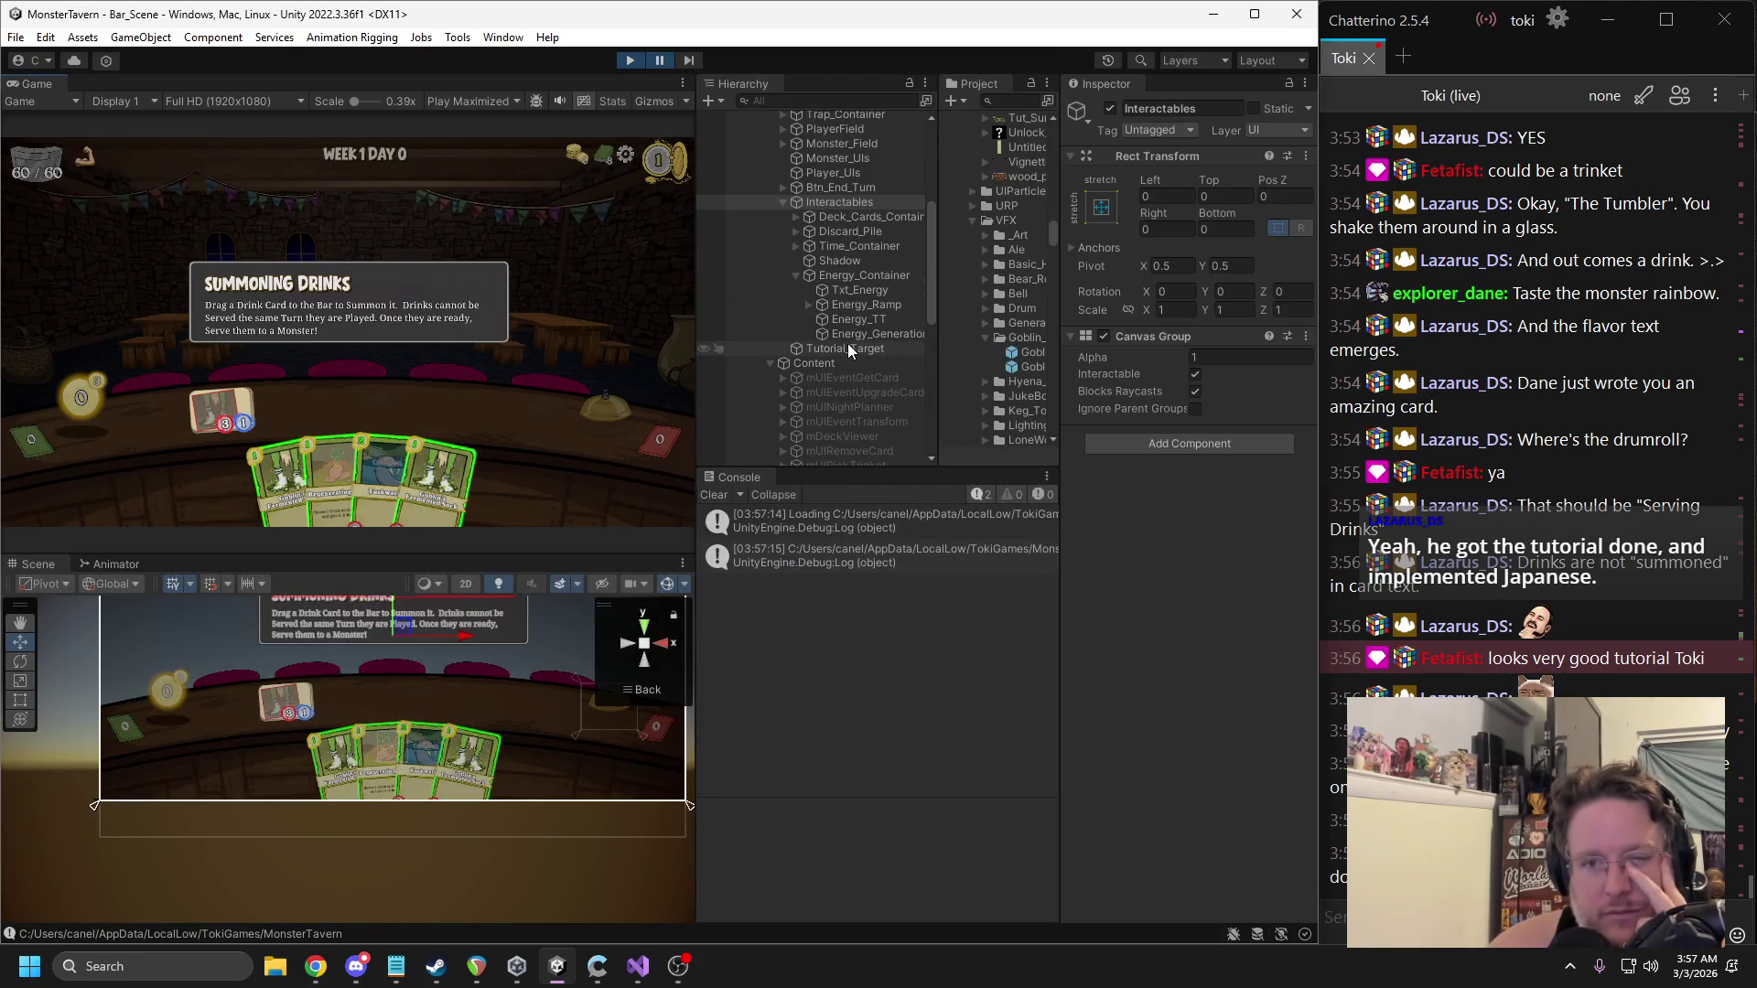
pyautogui.click(851, 278)
pyautogui.scroll(-8, 846, 288)
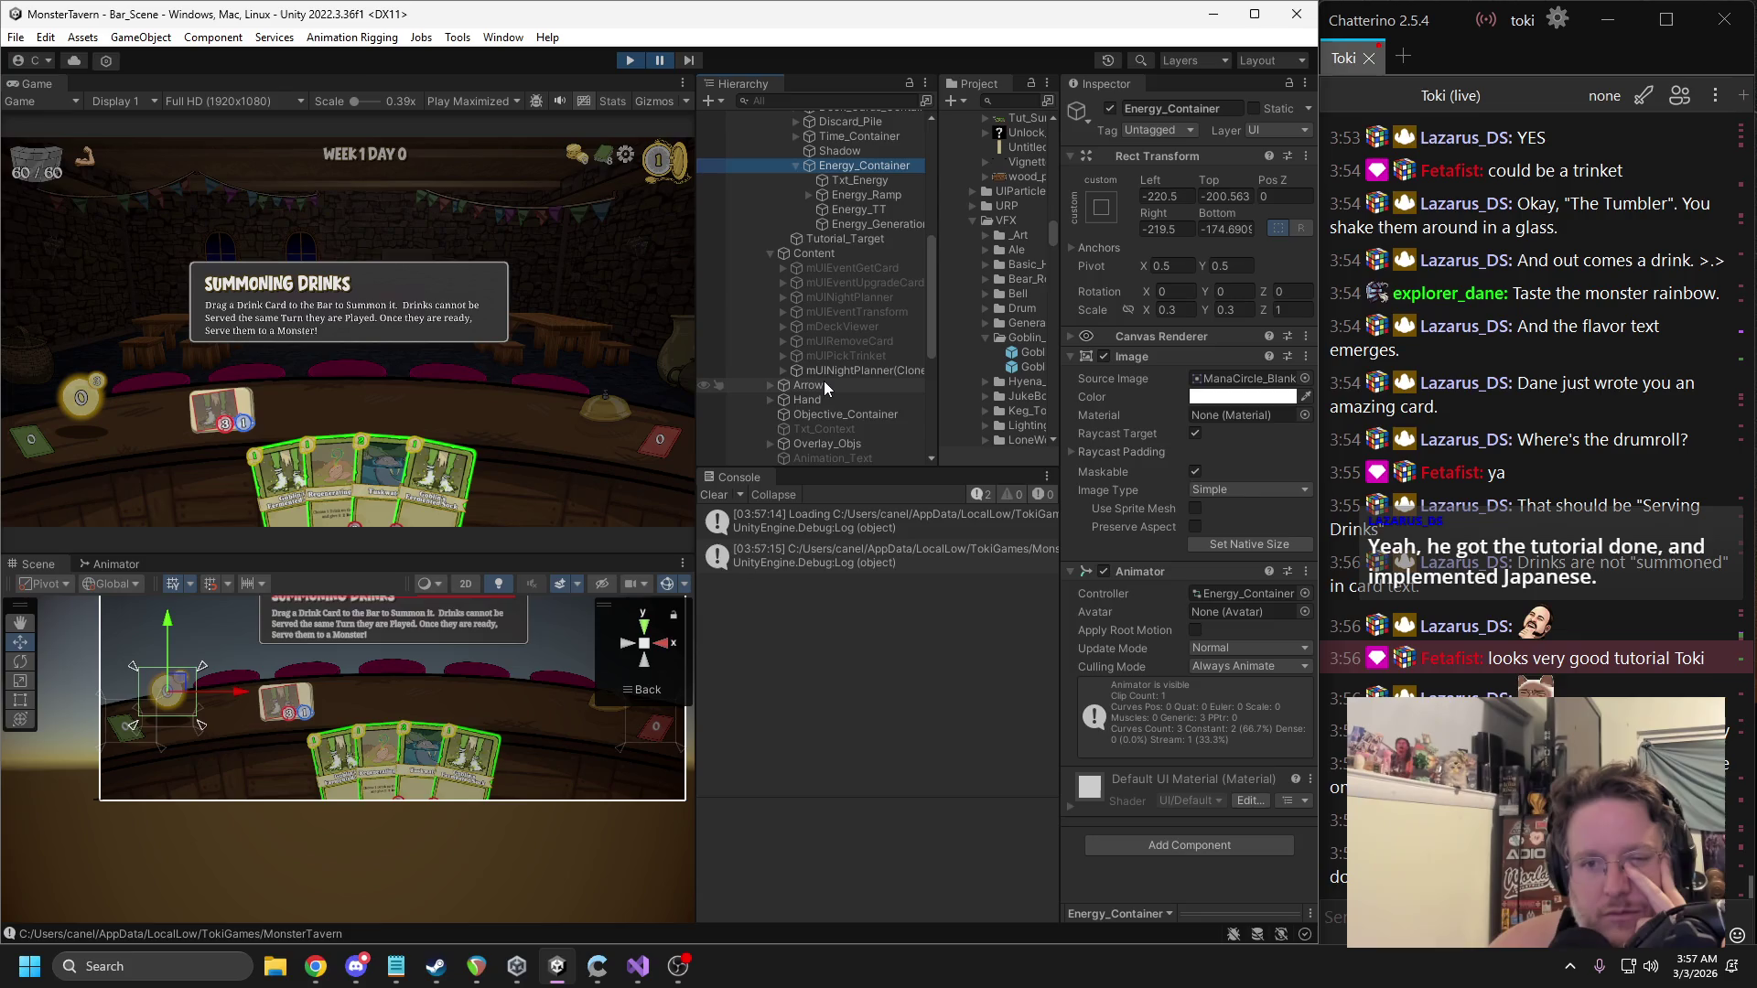
pyautogui.click(843, 287)
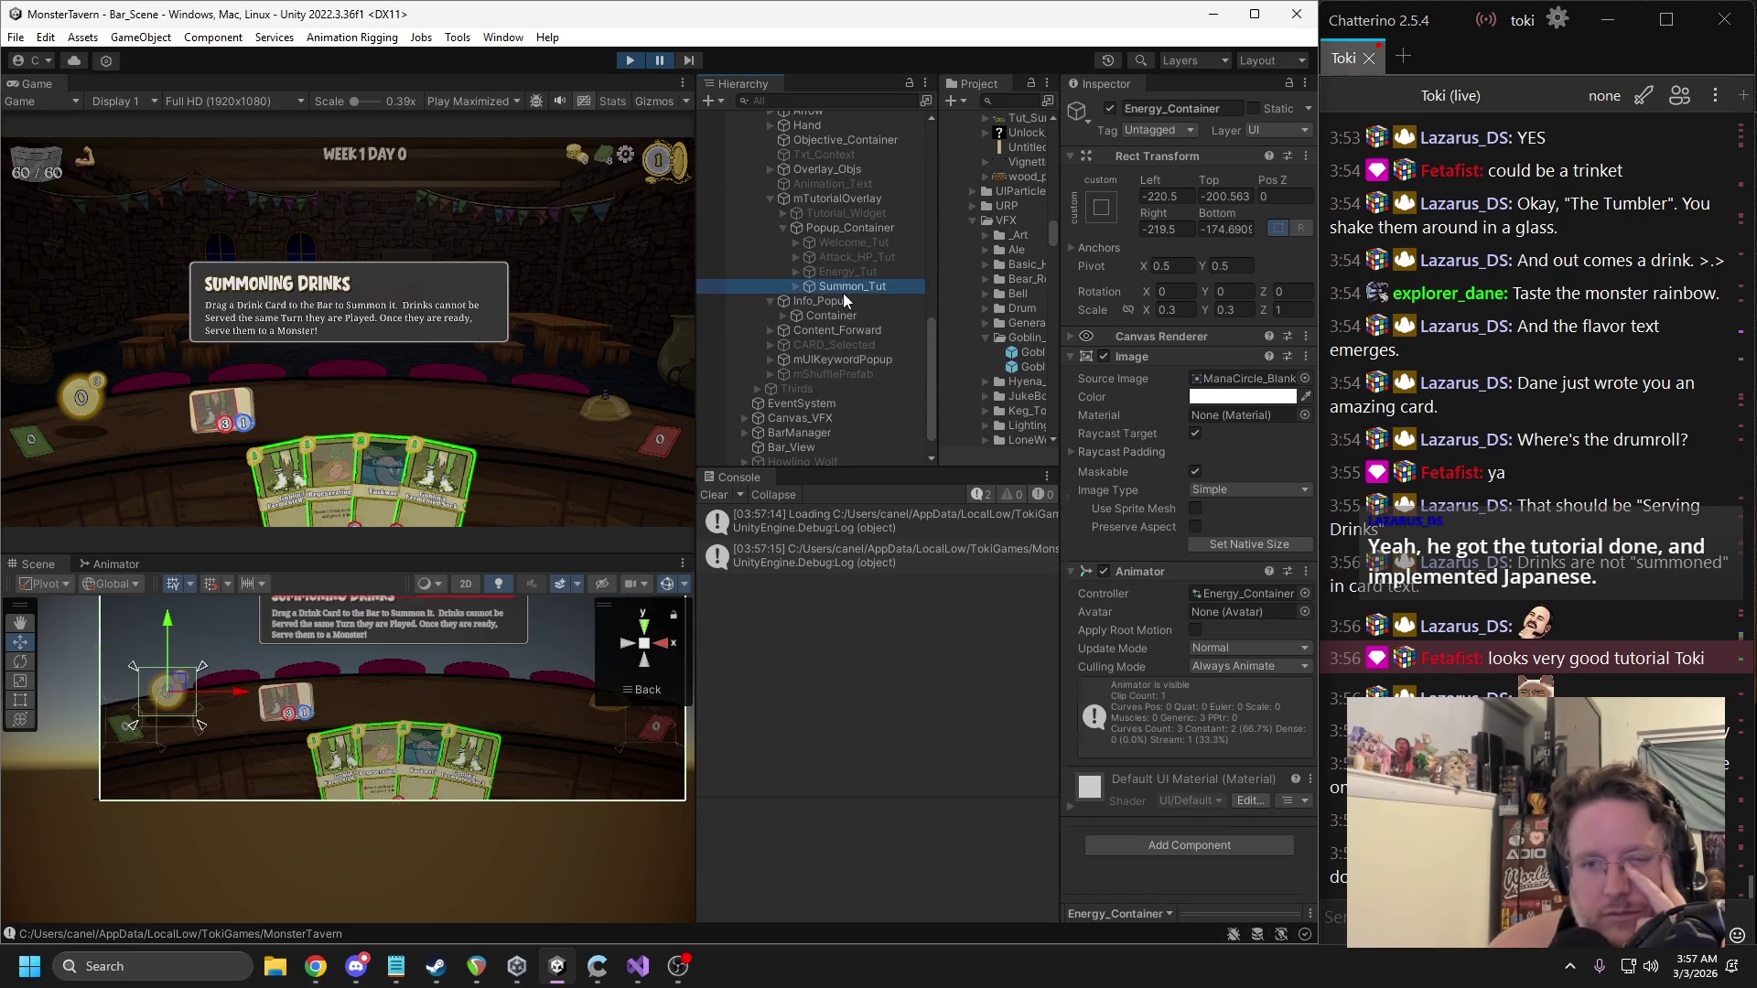
pyautogui.scroll(-1, 1133, 476)
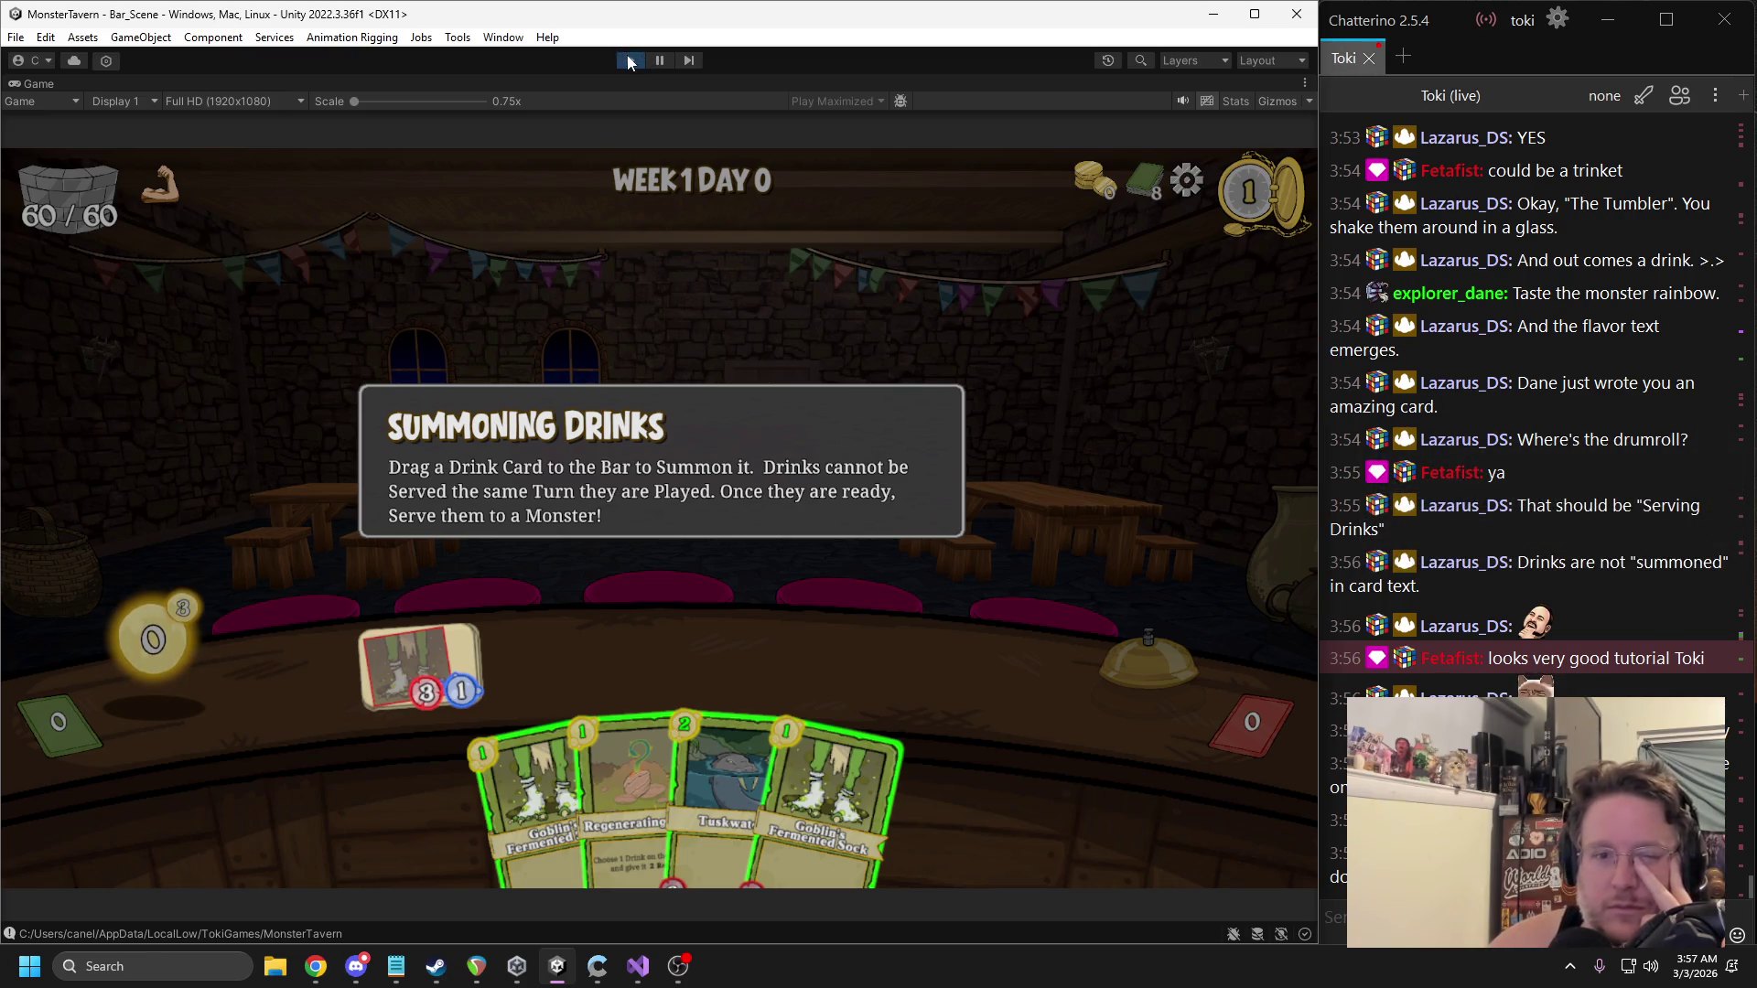
pyautogui.click(627, 61)
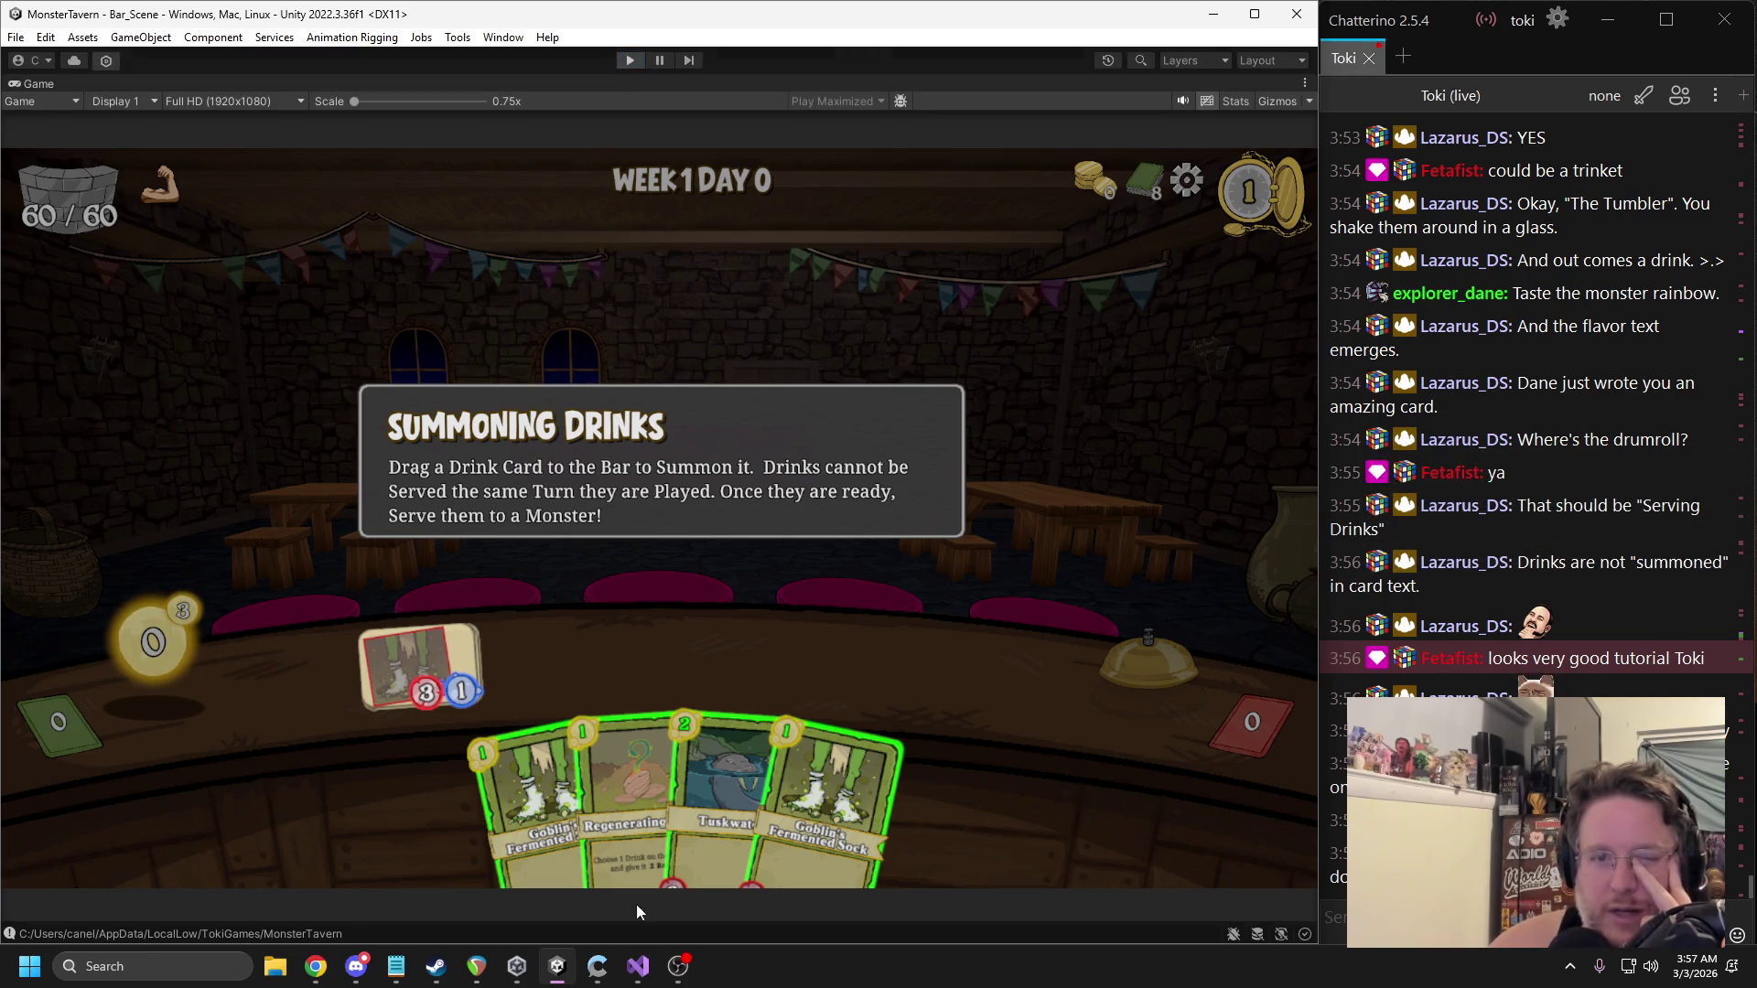
# Inspect the _TUT_Welcome and onClickClose references in the tutorial script.
pyautogui.click(638, 966)
pyautogui.scroll(-2, 512, 578)
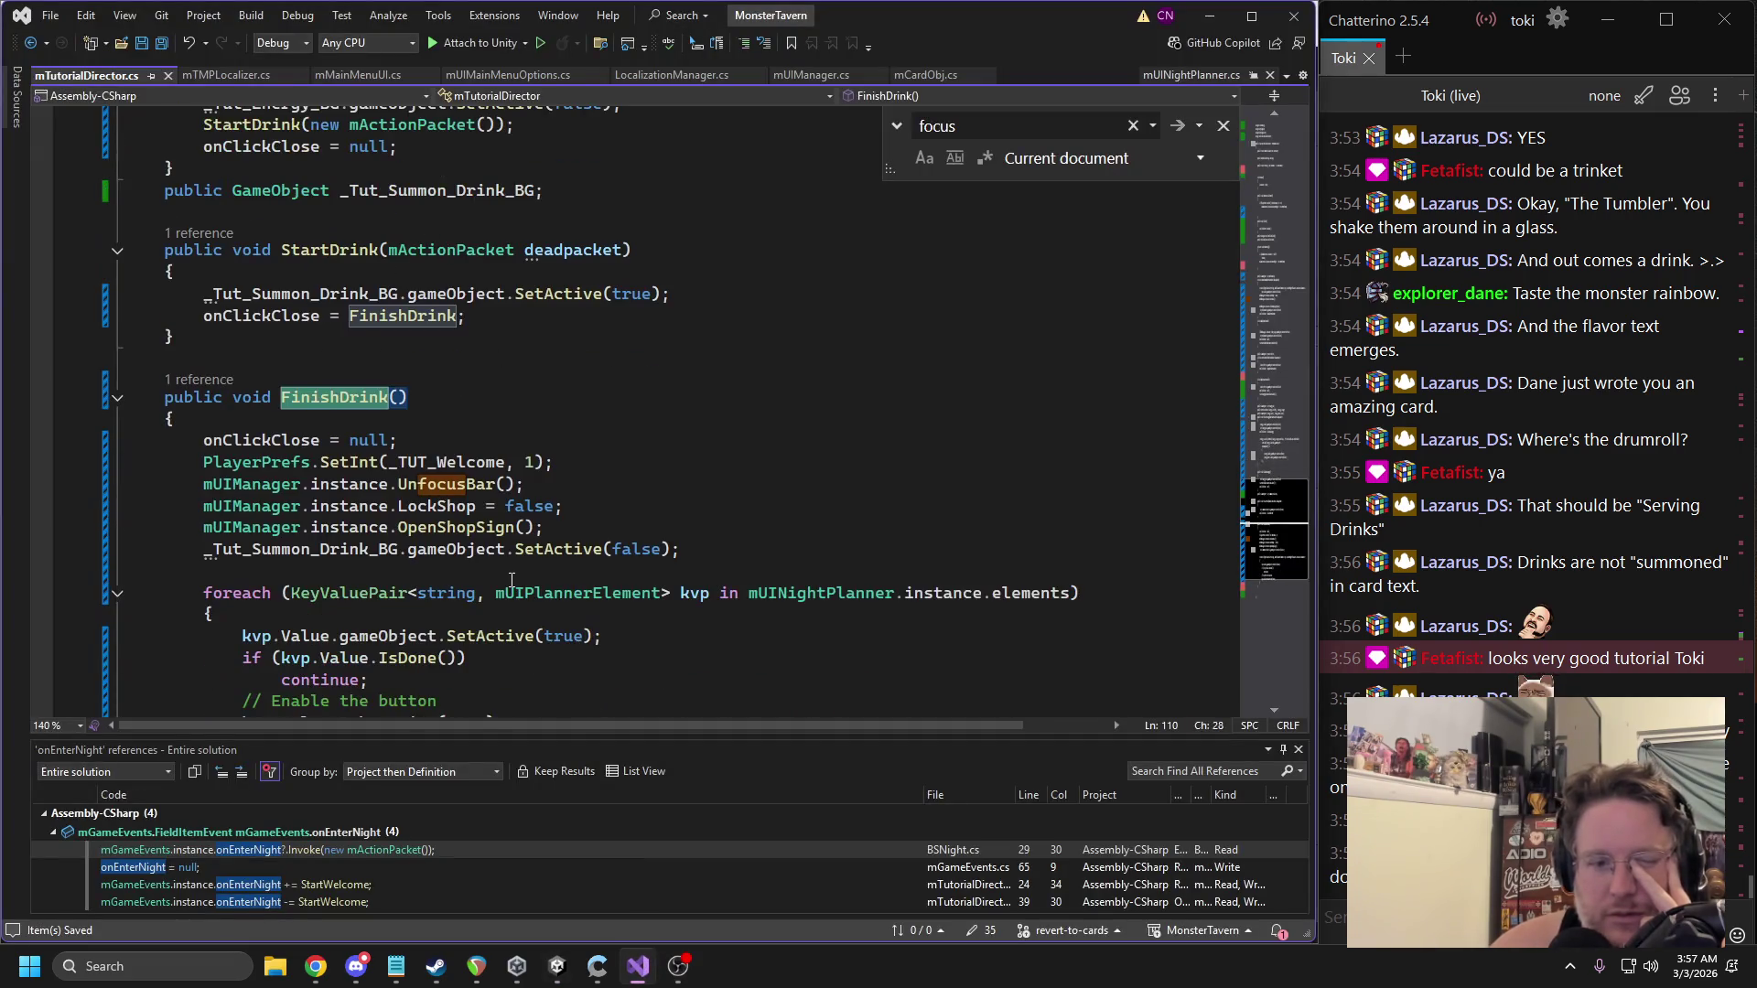
pyautogui.doubleClick(418, 464)
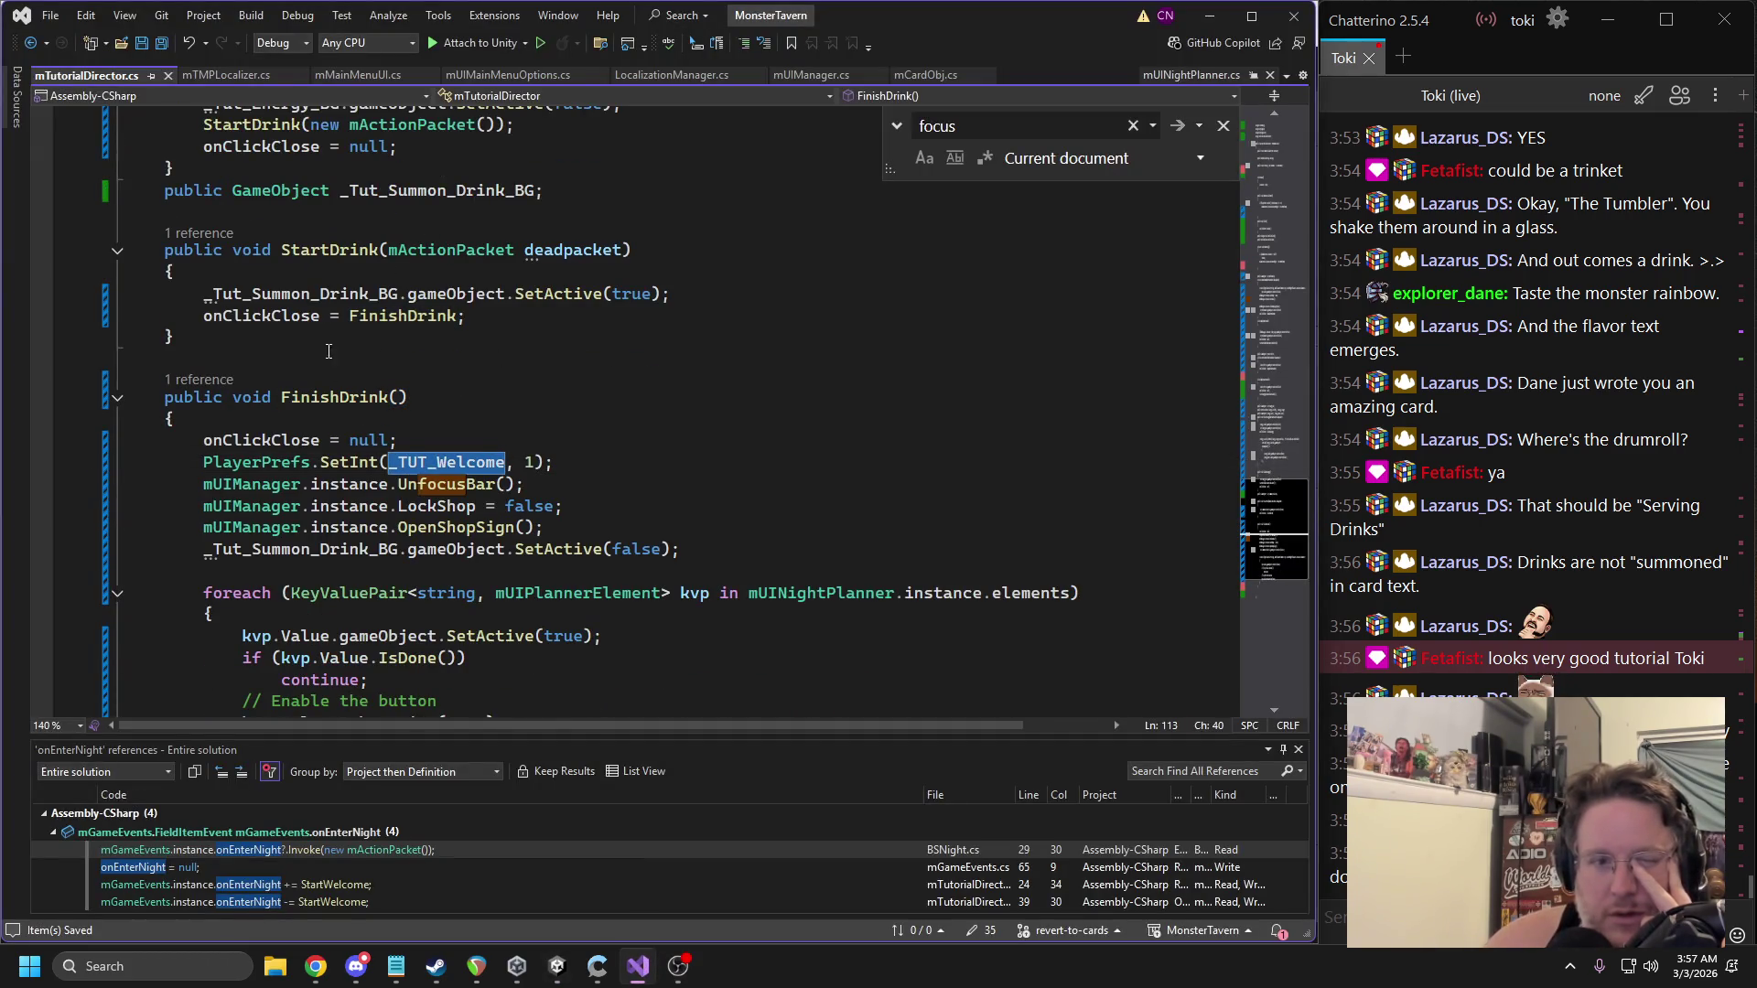
pyautogui.doubleClick(284, 316)
pyautogui.scroll(2, 417, 351)
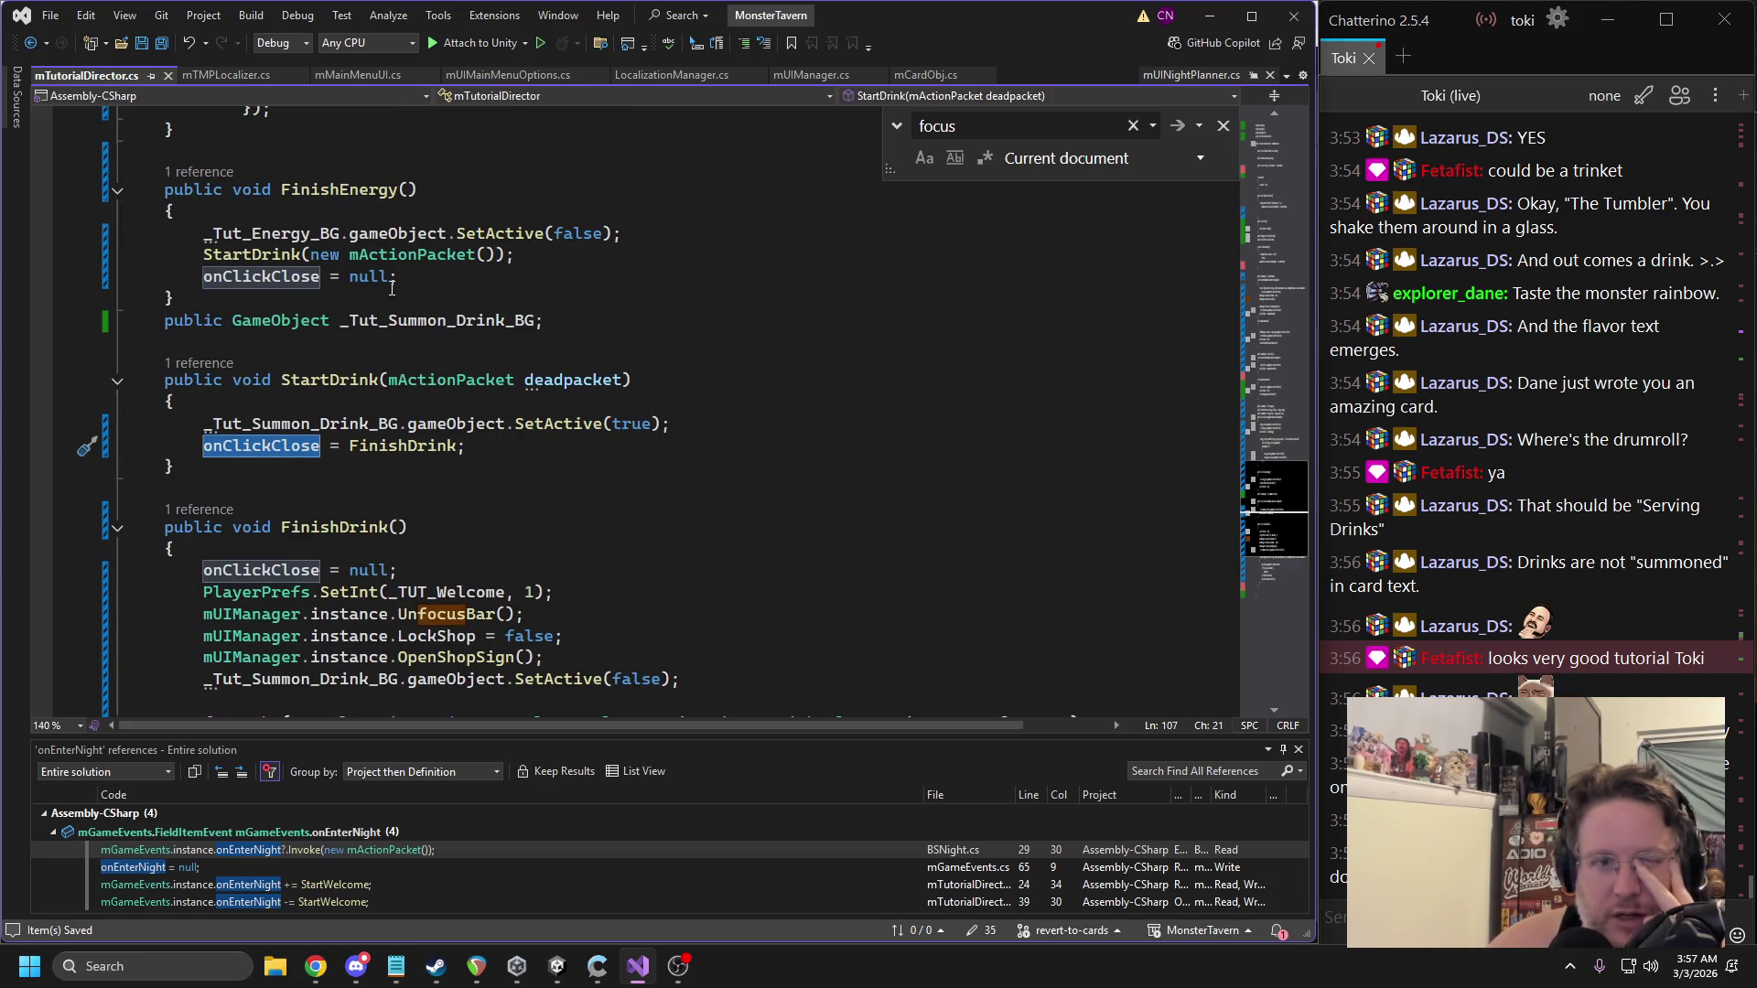
# Move StartDrink(new mActionPacket()) below onClickClose = null in FinishEnergy, then restart the Unity playtest.
pyautogui.tripleClick(279, 257)
pyautogui.press('Delete')
pyautogui.click(408, 257)
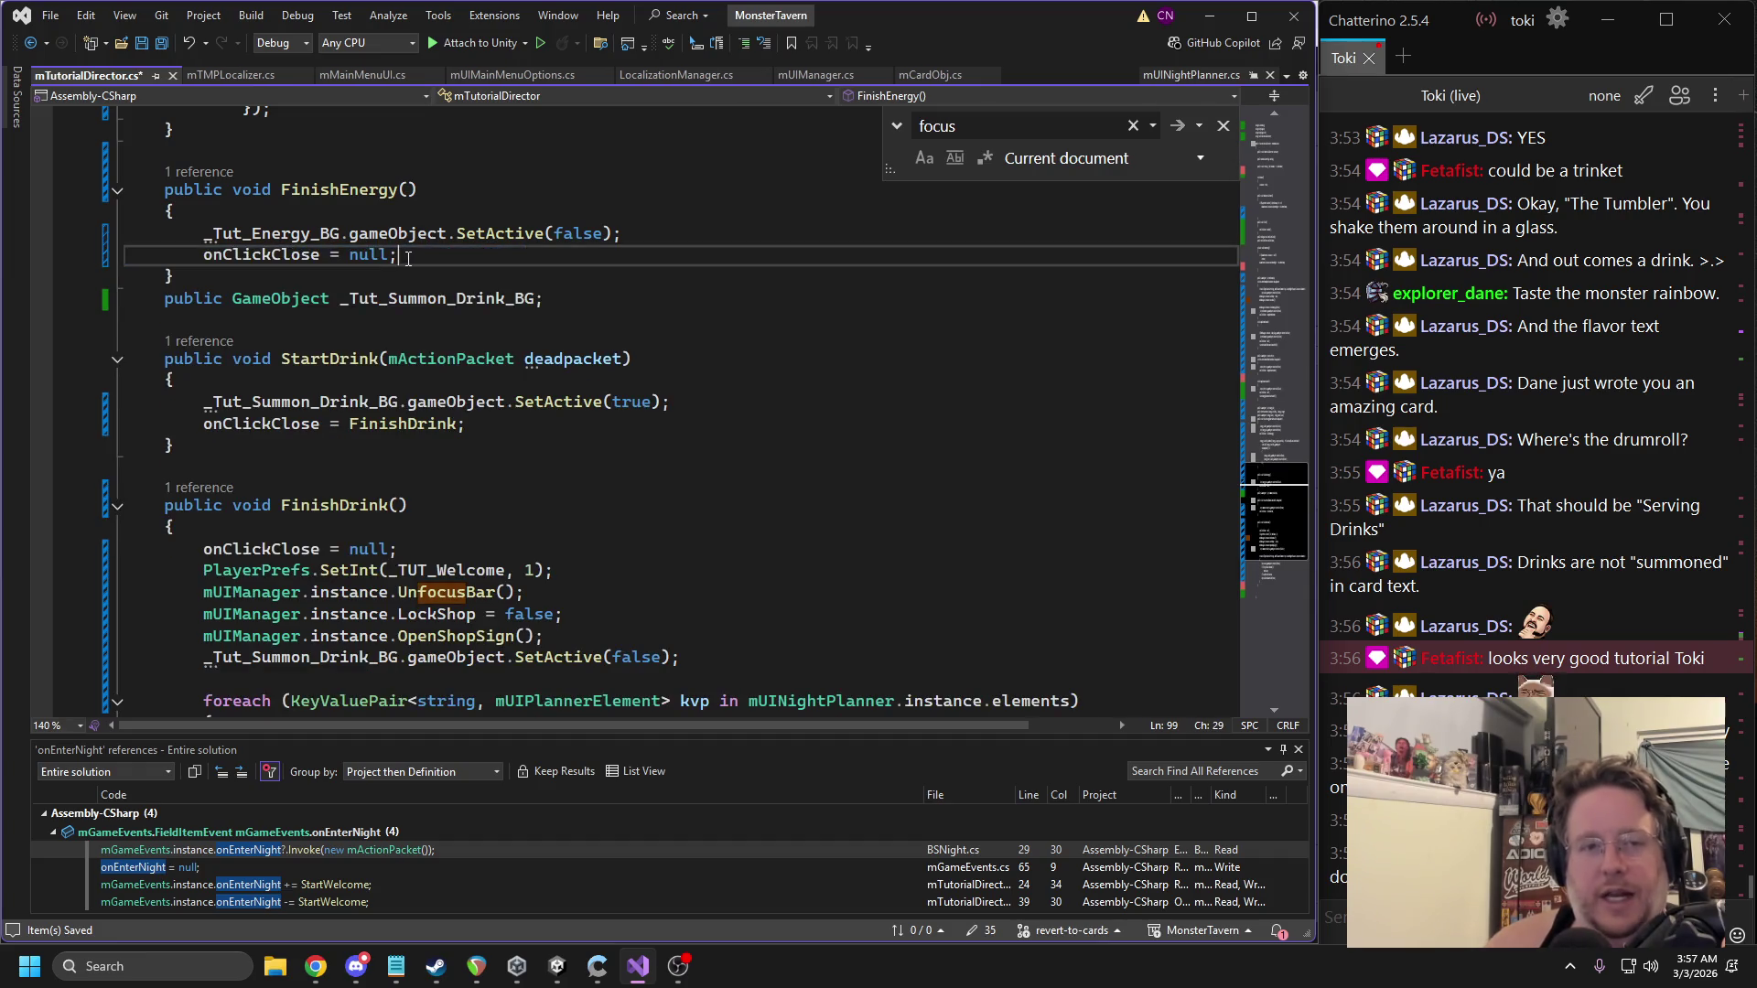
pyautogui.hotkey('ctrl', 'z')
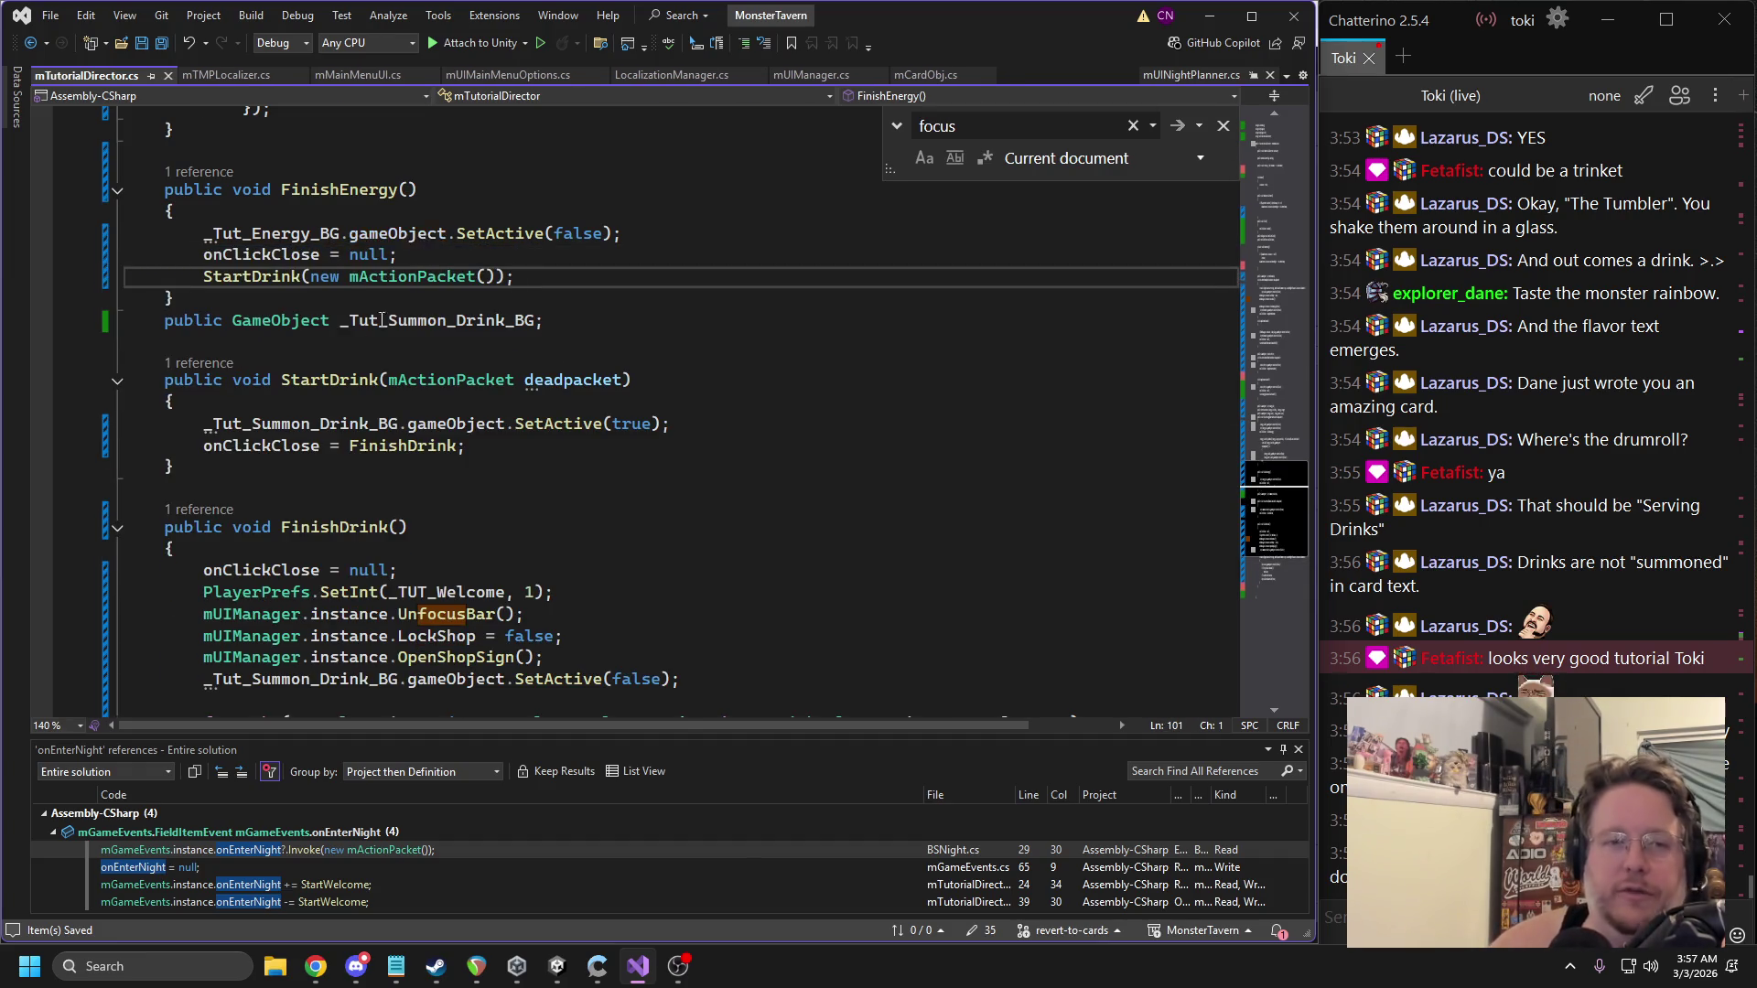
pyautogui.scroll(4, 353, 338)
pyautogui.scroll(4, 353, 337)
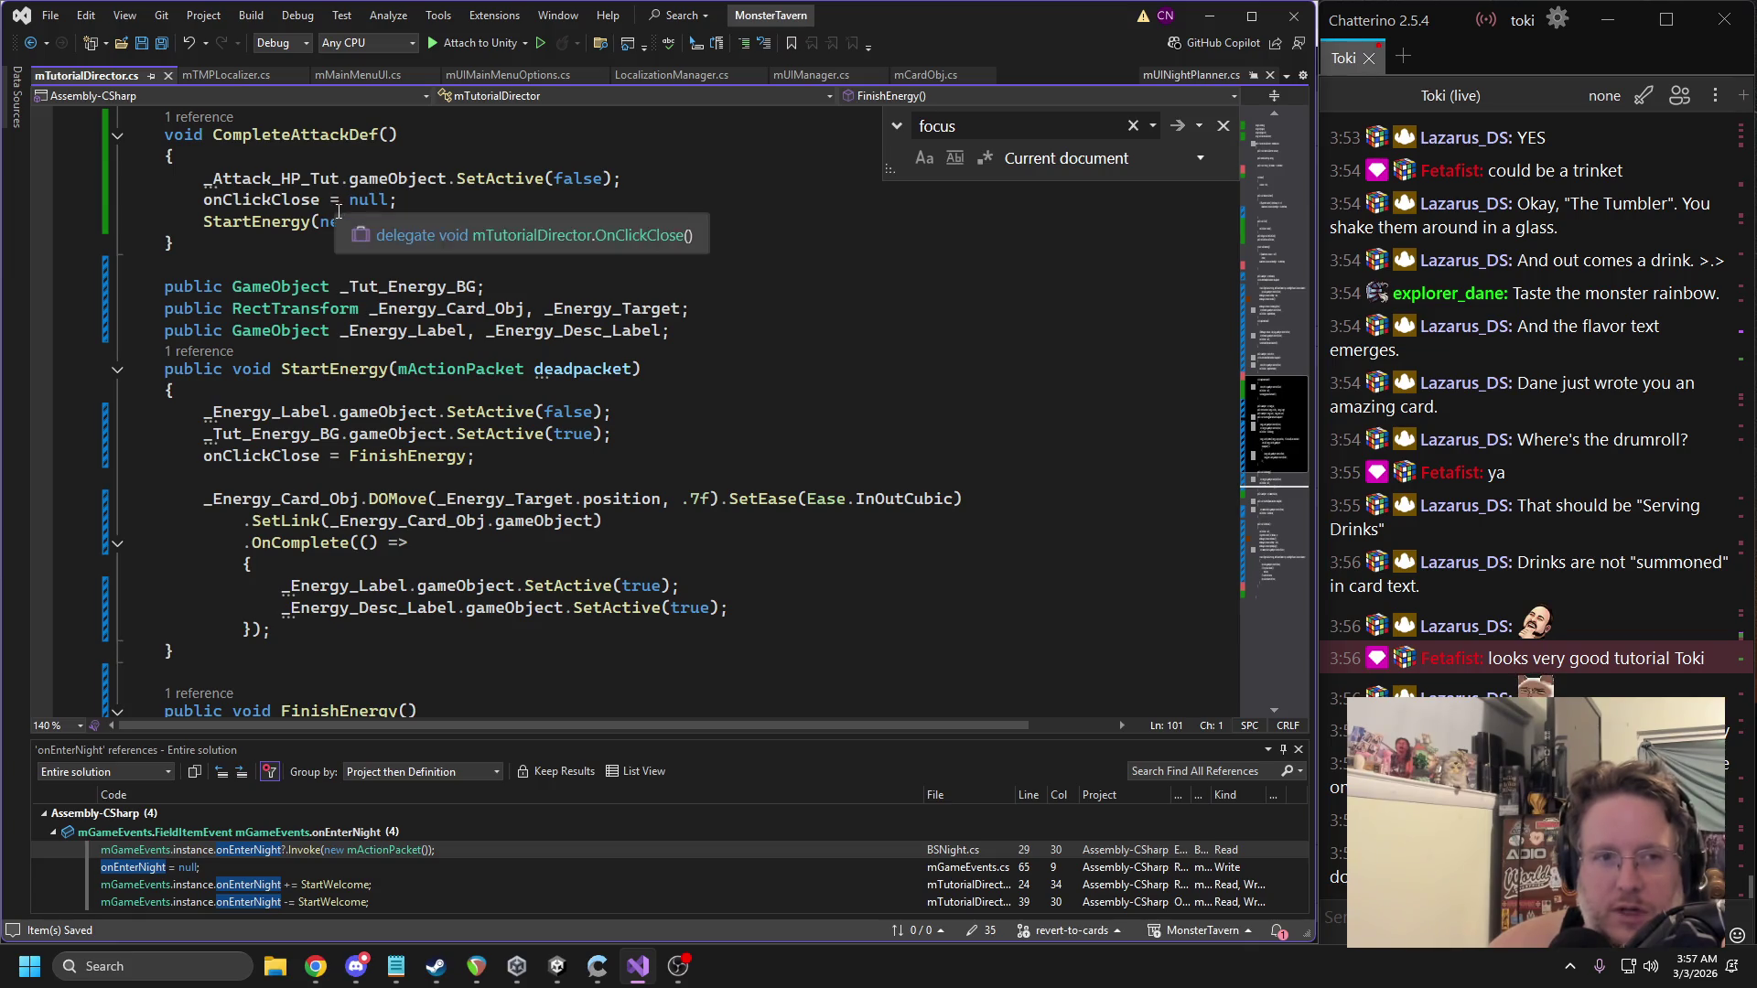
pyautogui.scroll(1, 343, 229)
pyautogui.click(345, 242)
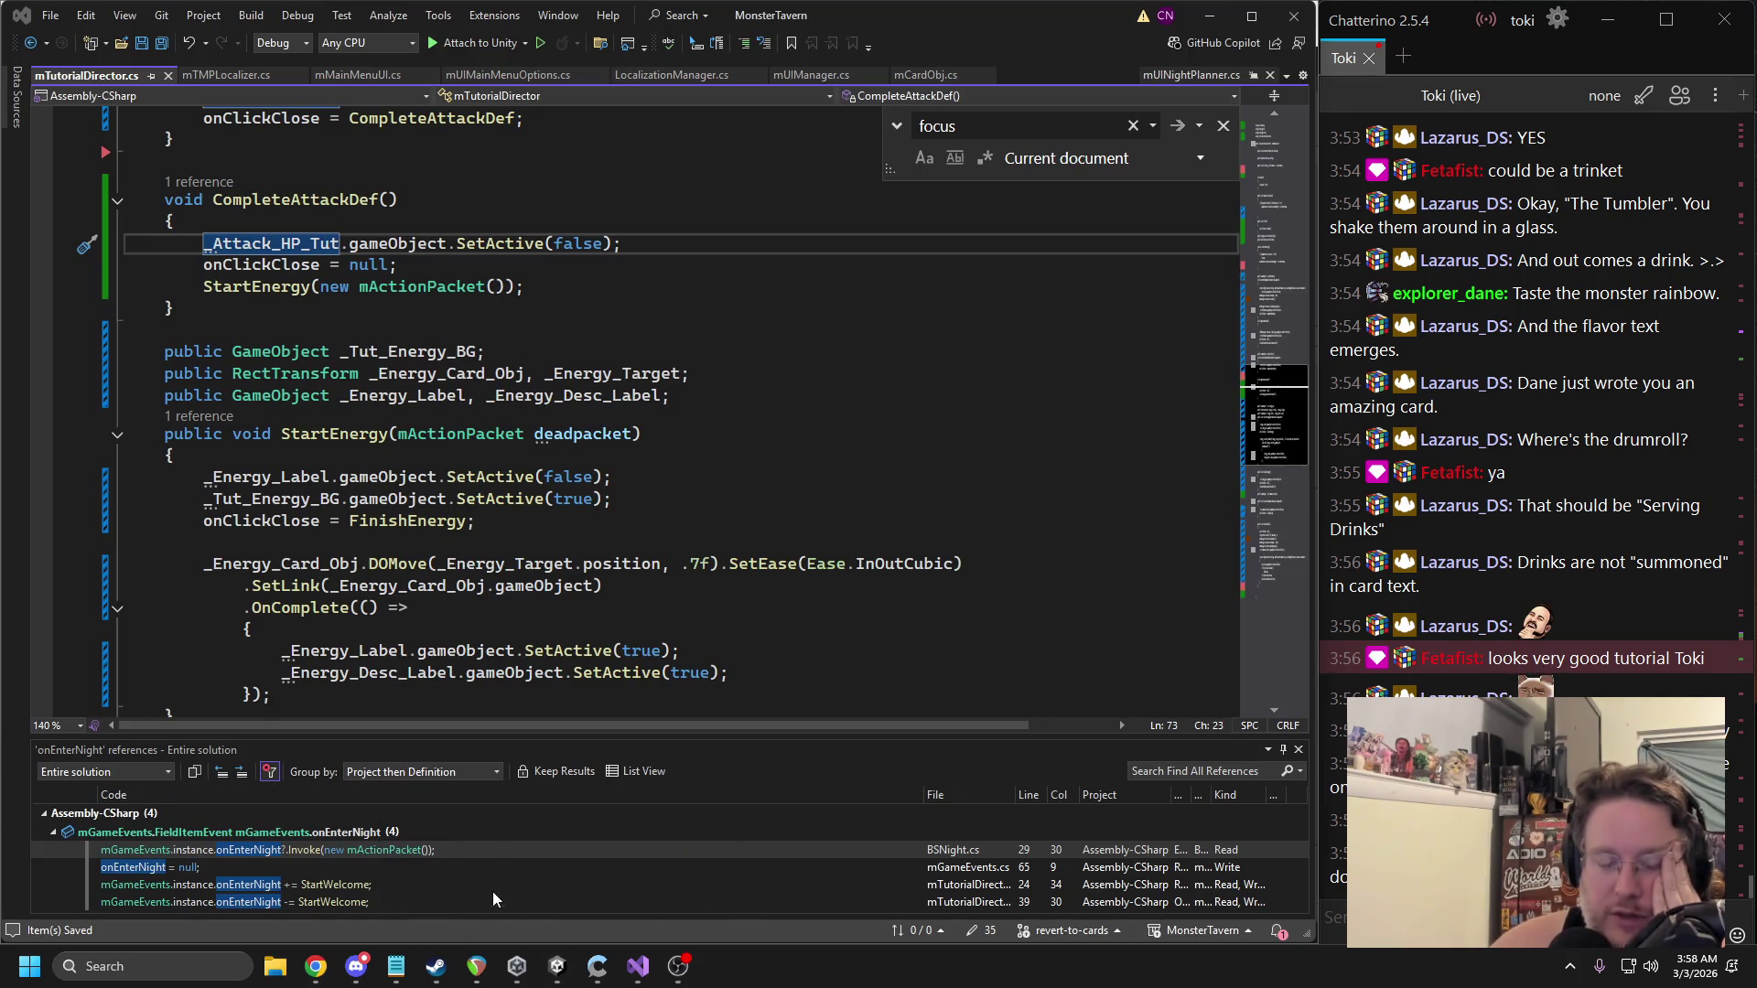
pyautogui.hotkey('alt', 'Tab')
pyautogui.click(628, 61)
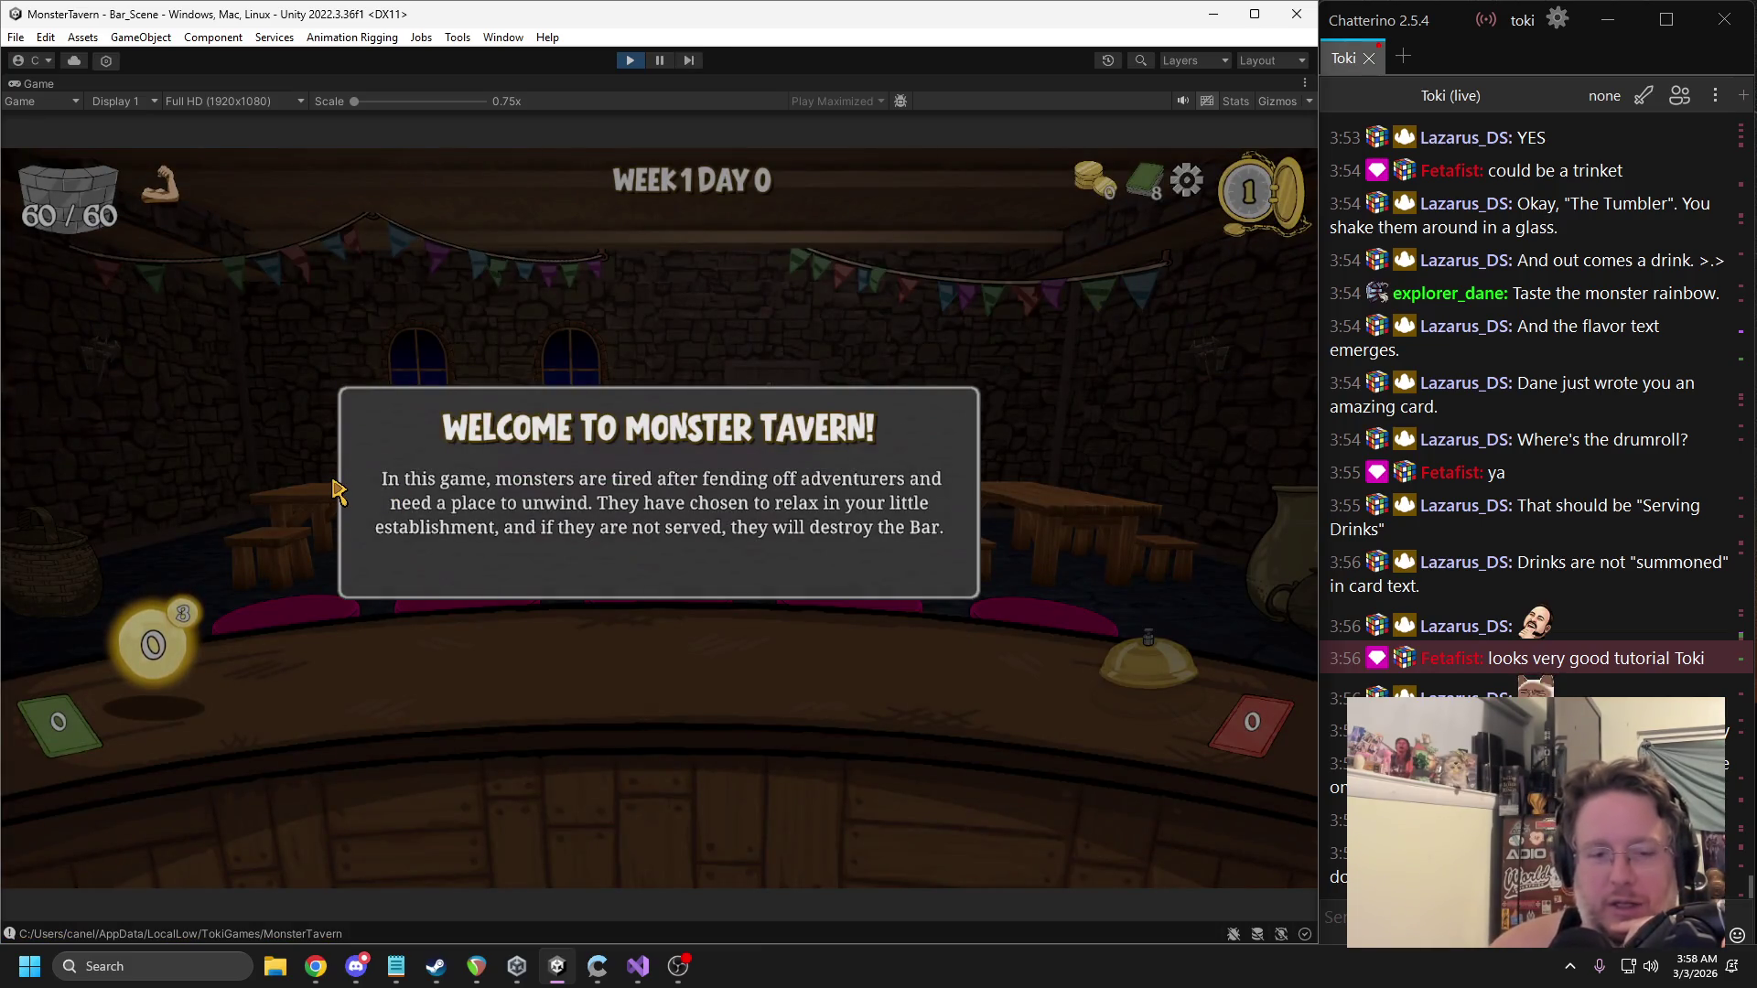
# Dismiss the Welcome, Card Info, Energy and Summoning Drinks panels to reach the Shoppe.
pyautogui.click(333, 488)
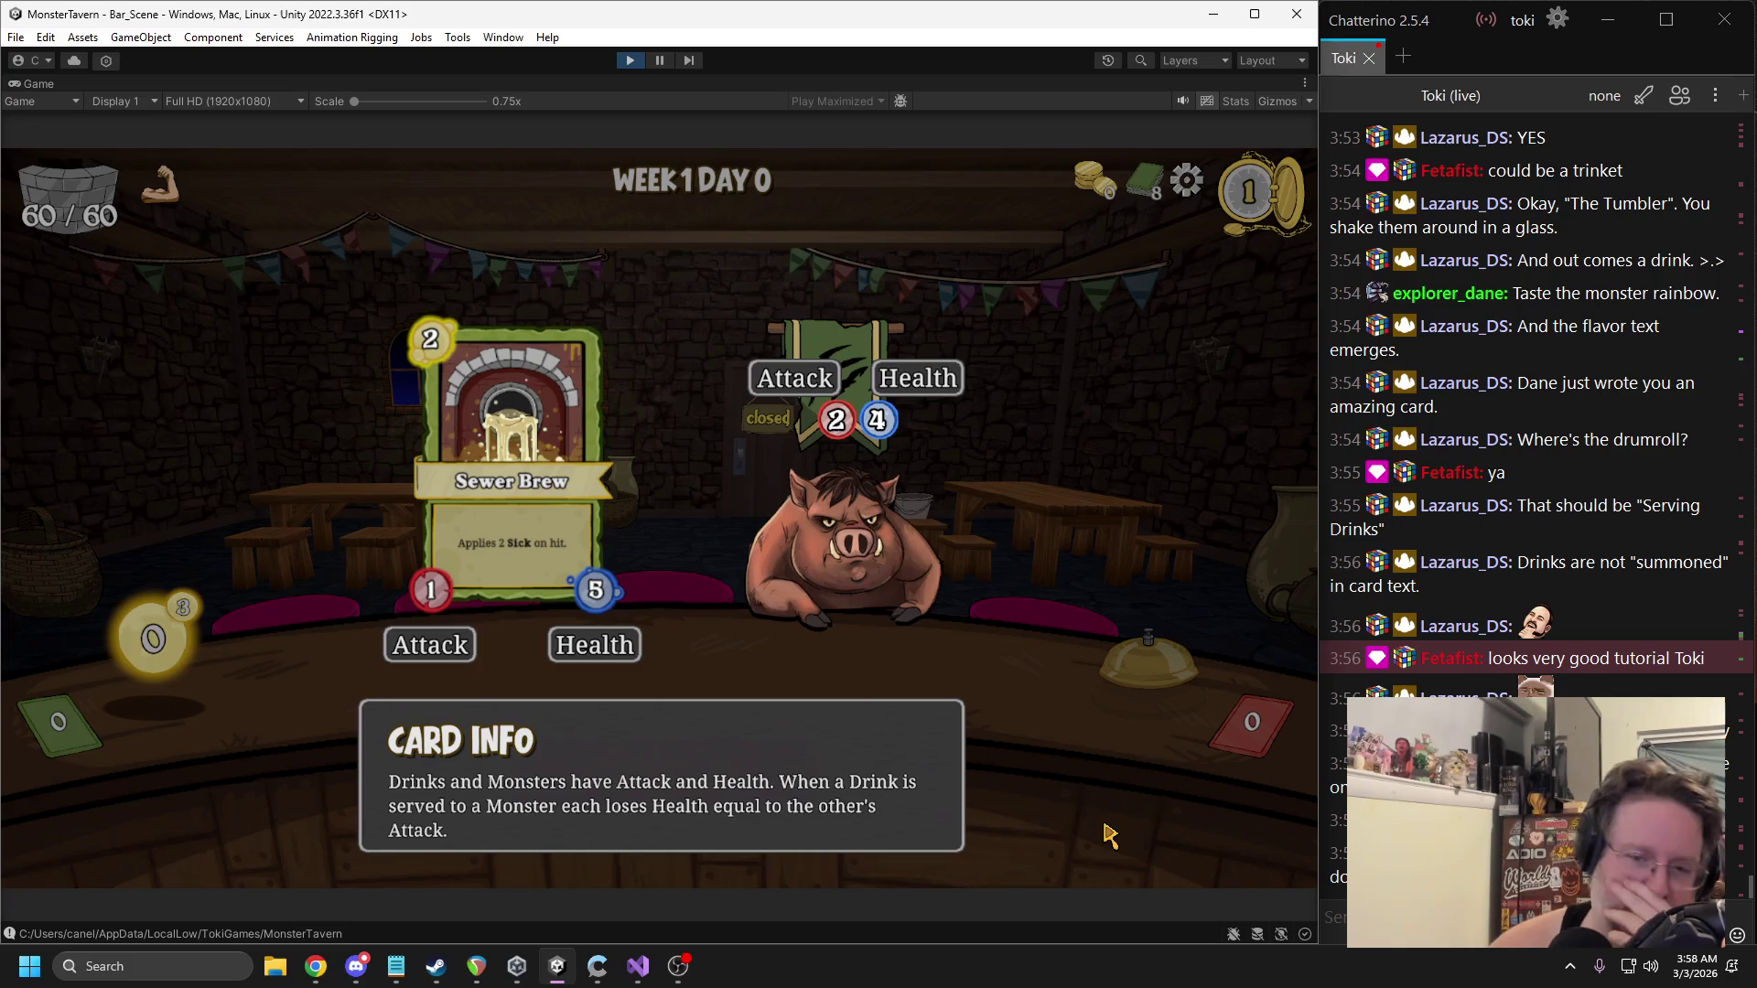
pyautogui.click(1150, 836)
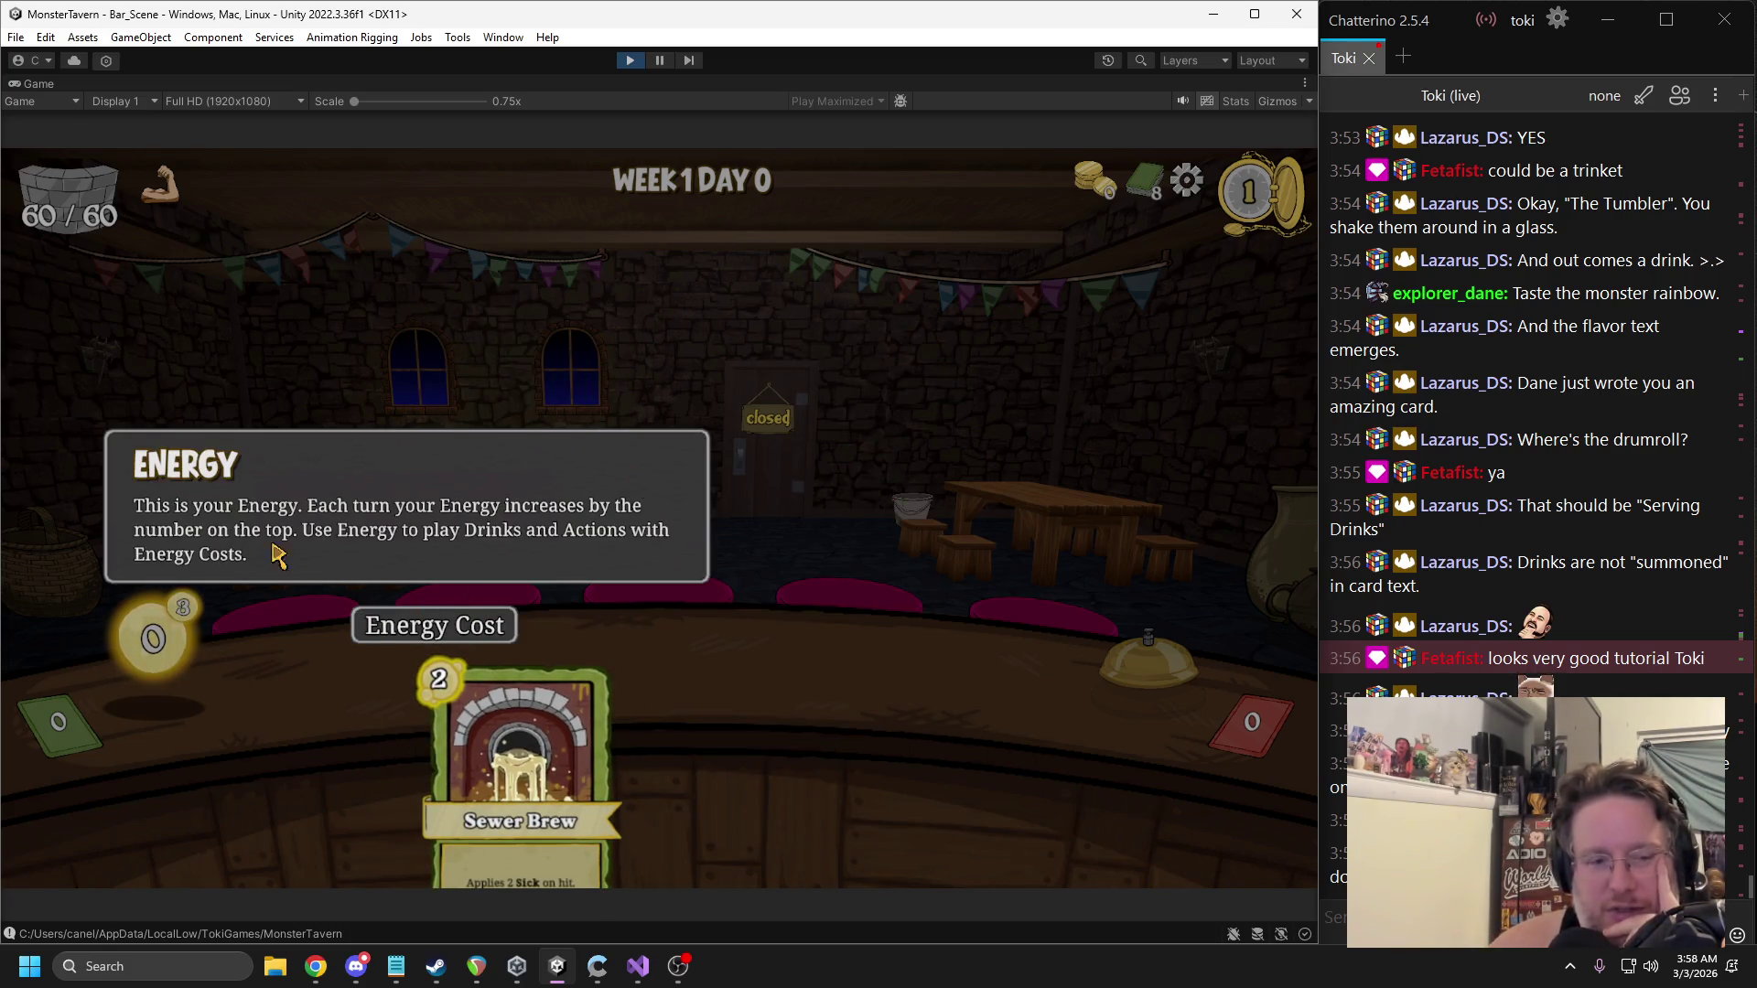
pyautogui.click(986, 530)
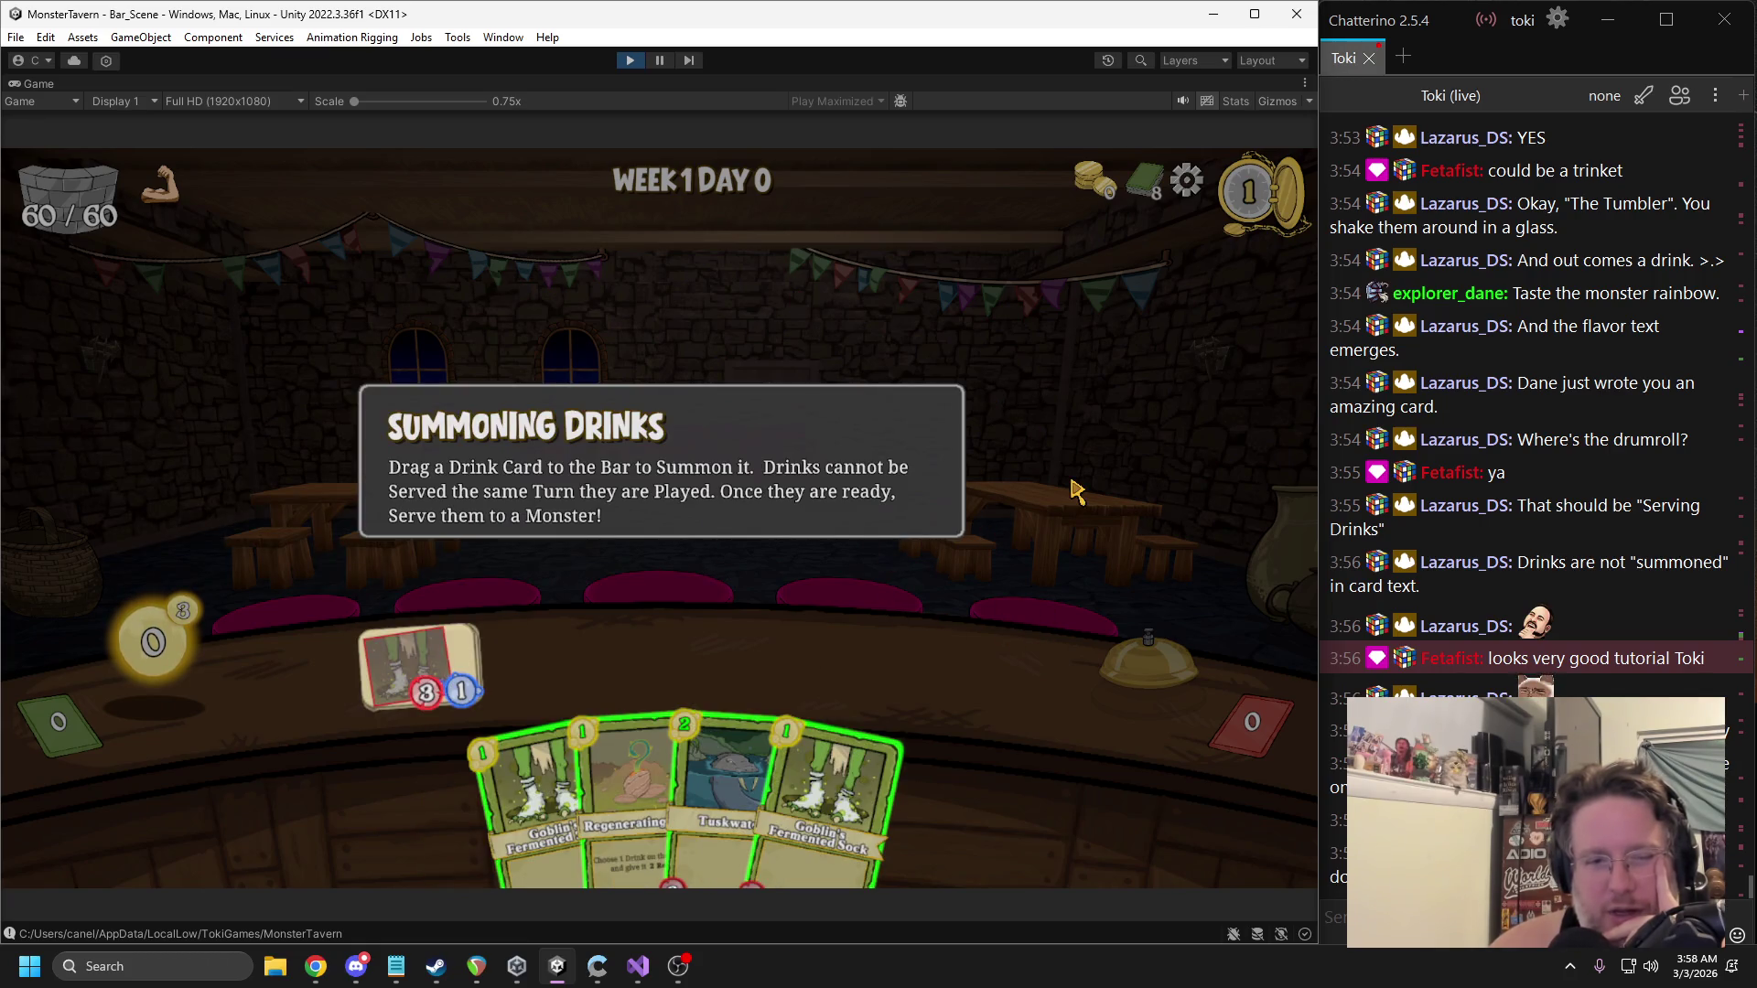
pyautogui.click(1075, 492)
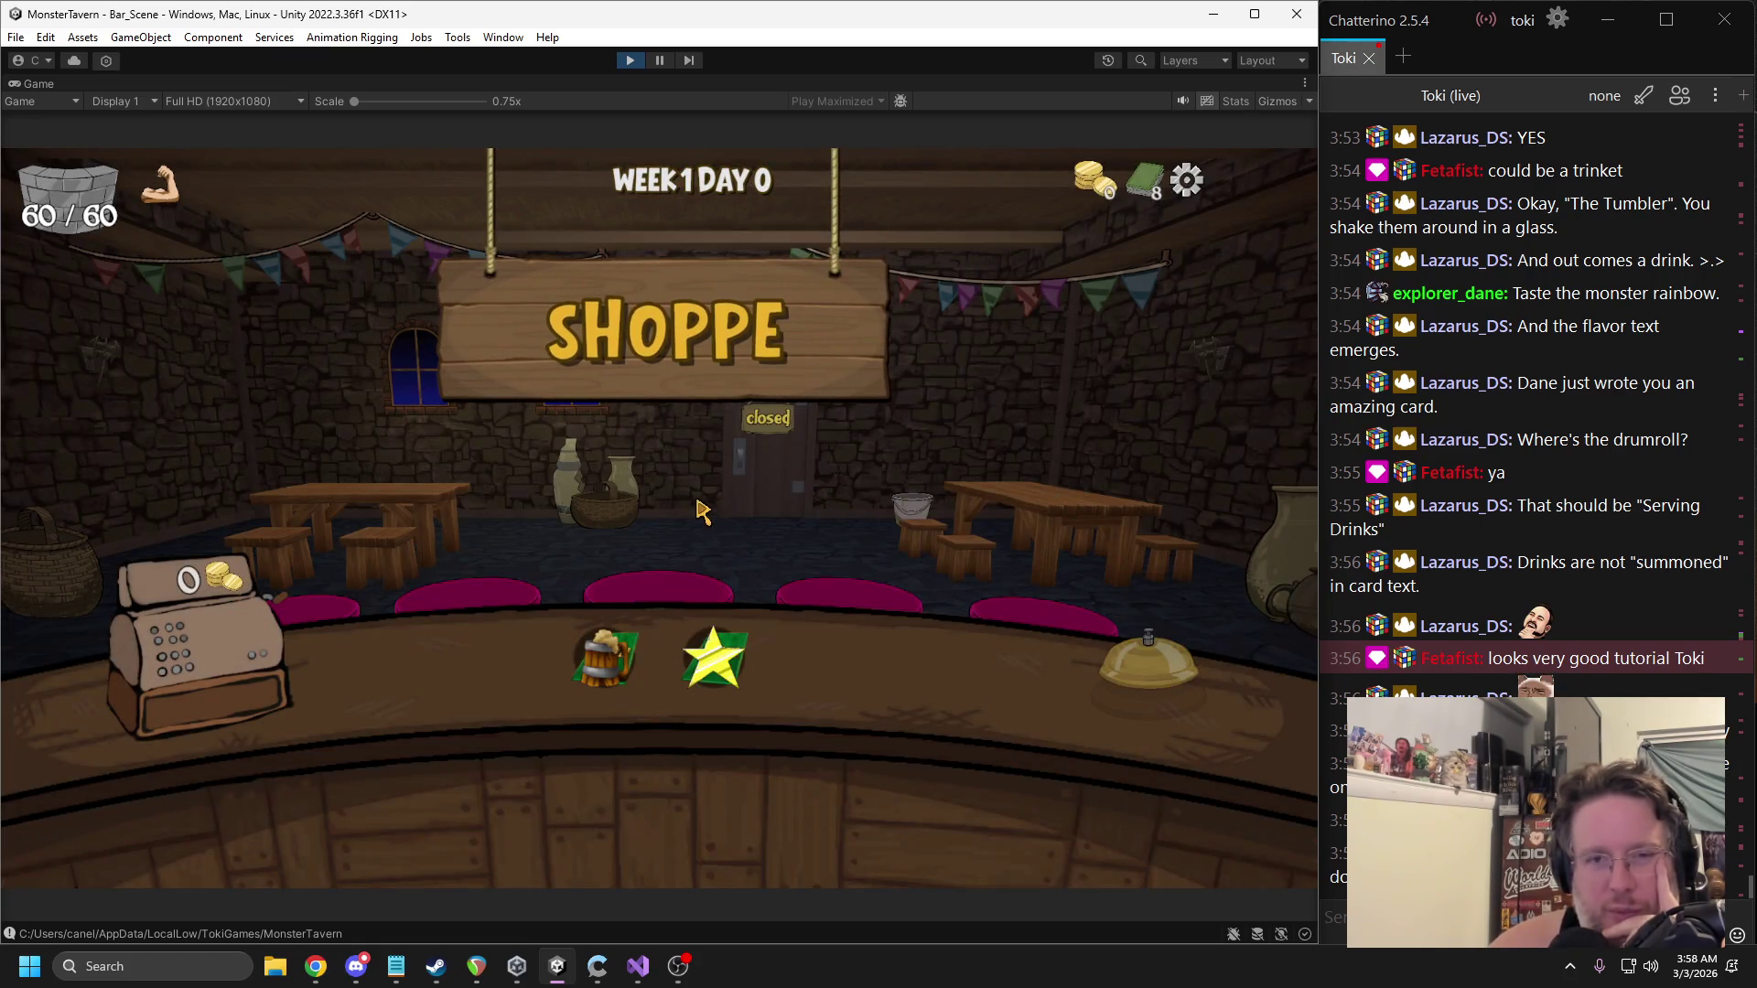
pyautogui.moveTo(688, 190)
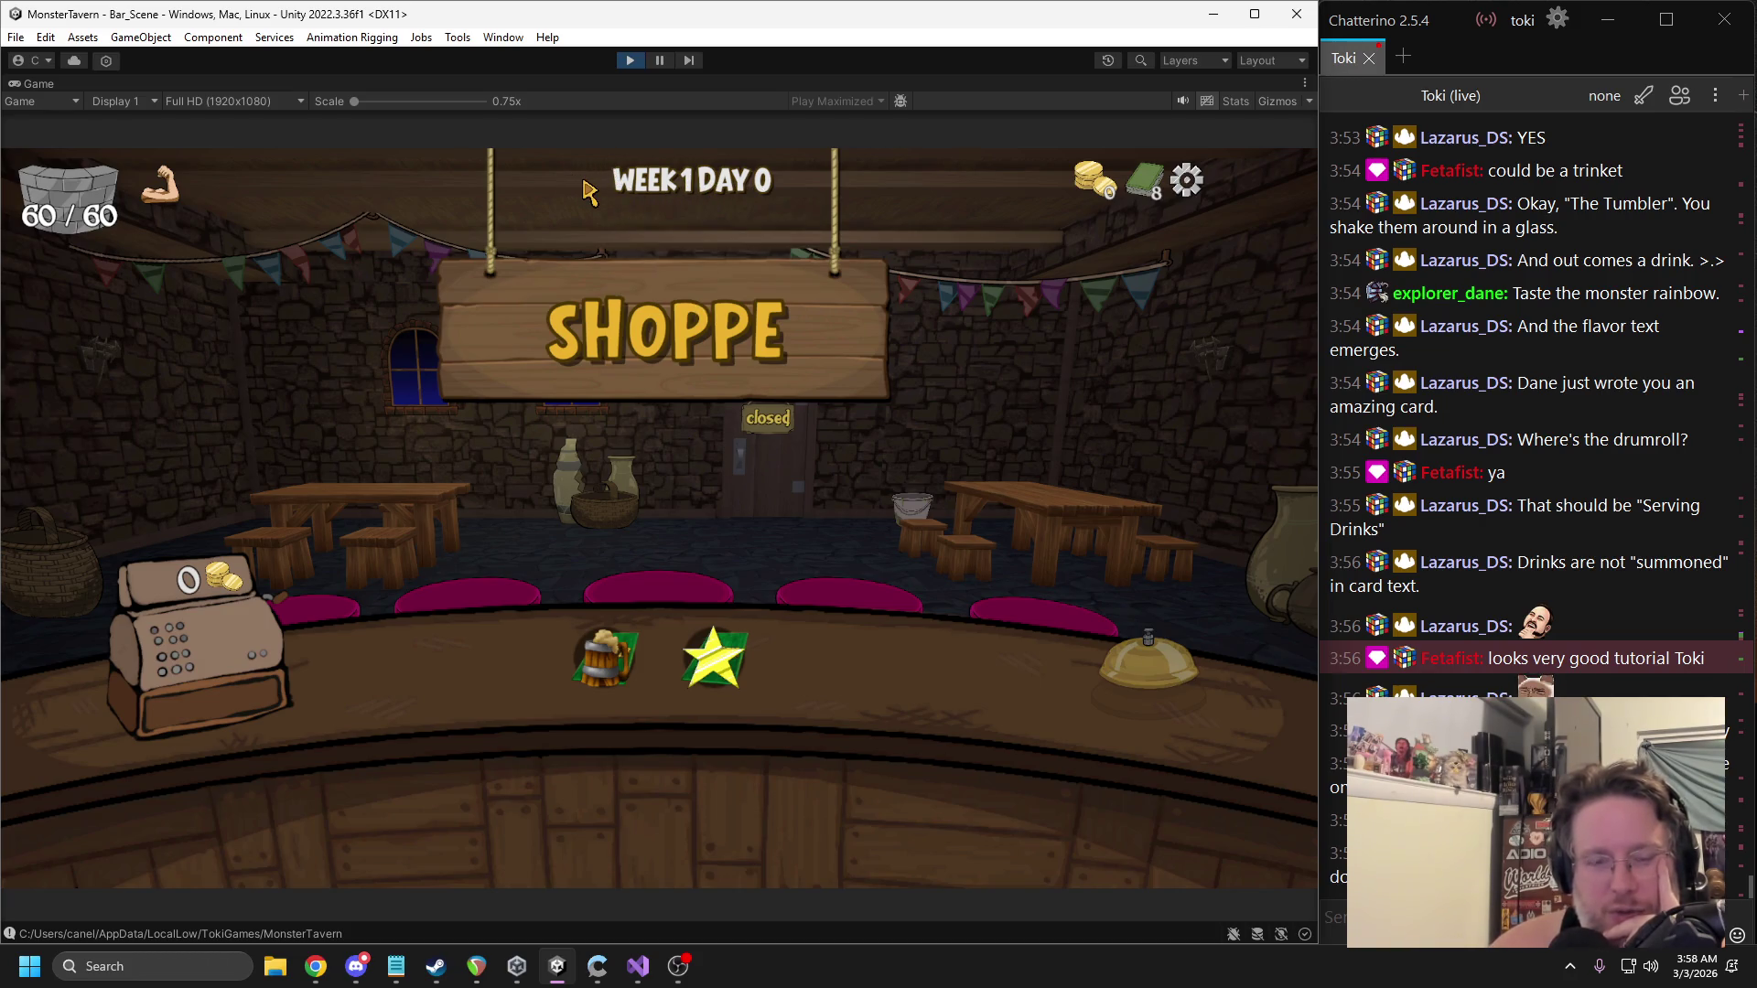
# Leave the shop and take Spoiled Grapes plus a second reward card.
pyautogui.click(602, 666)
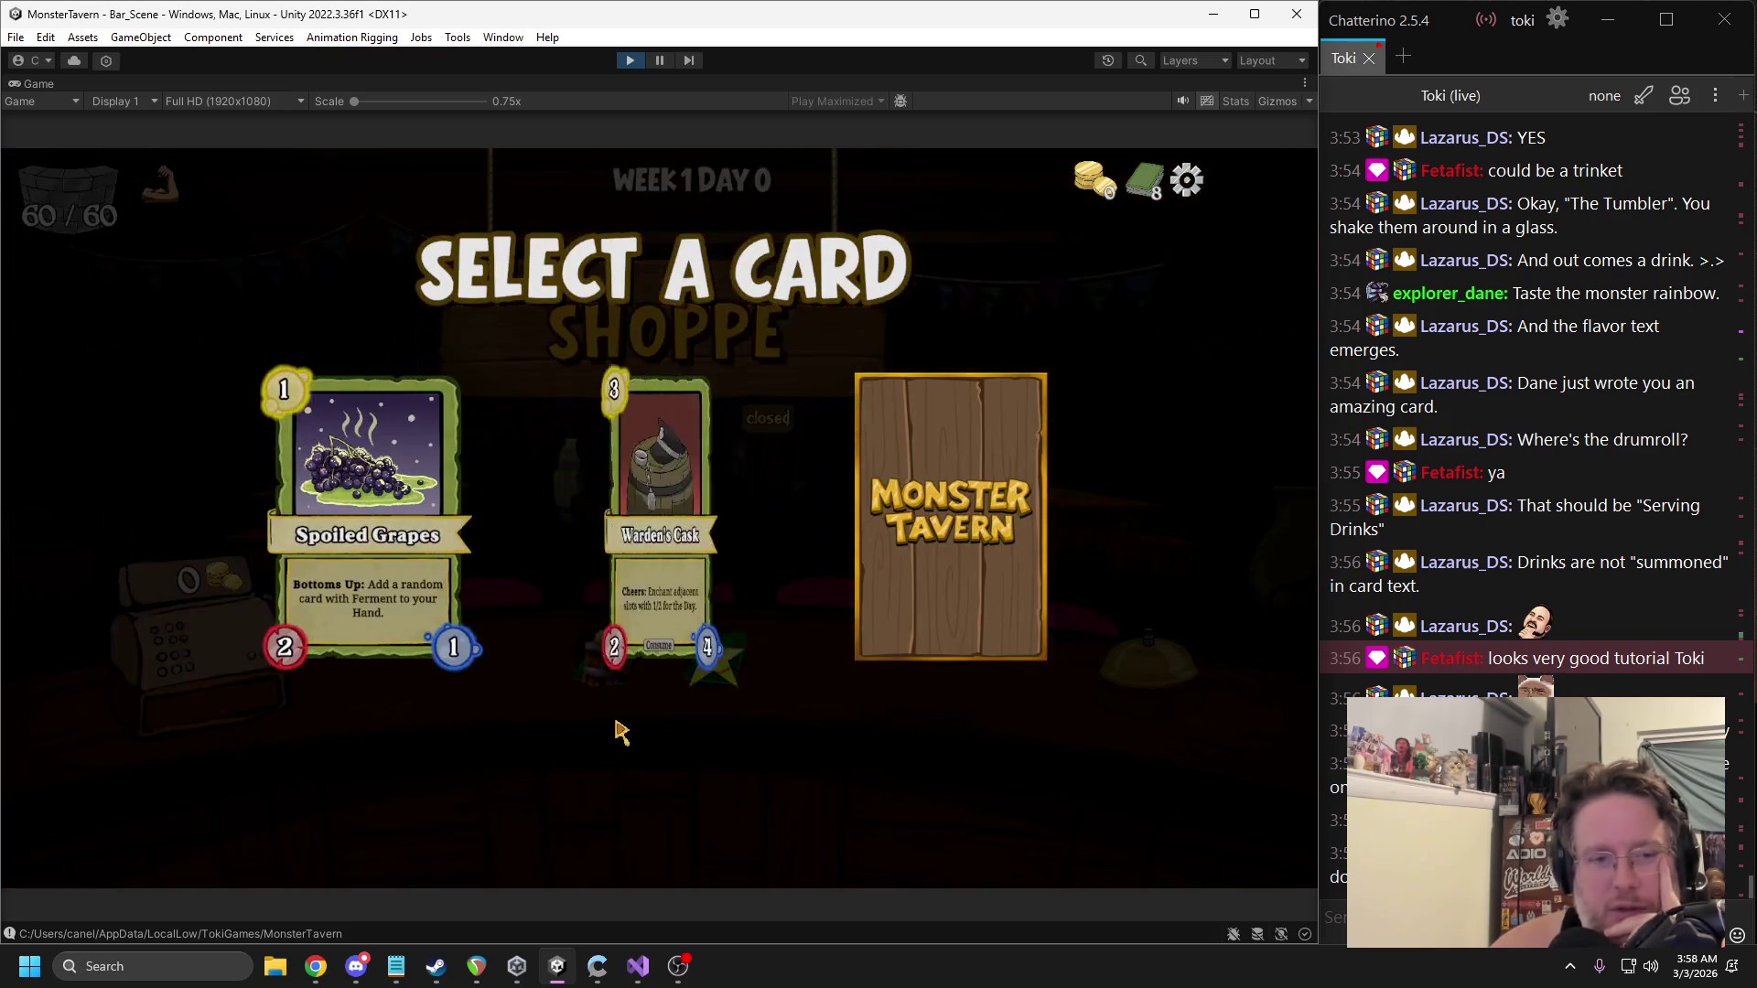
pyautogui.click(359, 540)
pyautogui.click(698, 655)
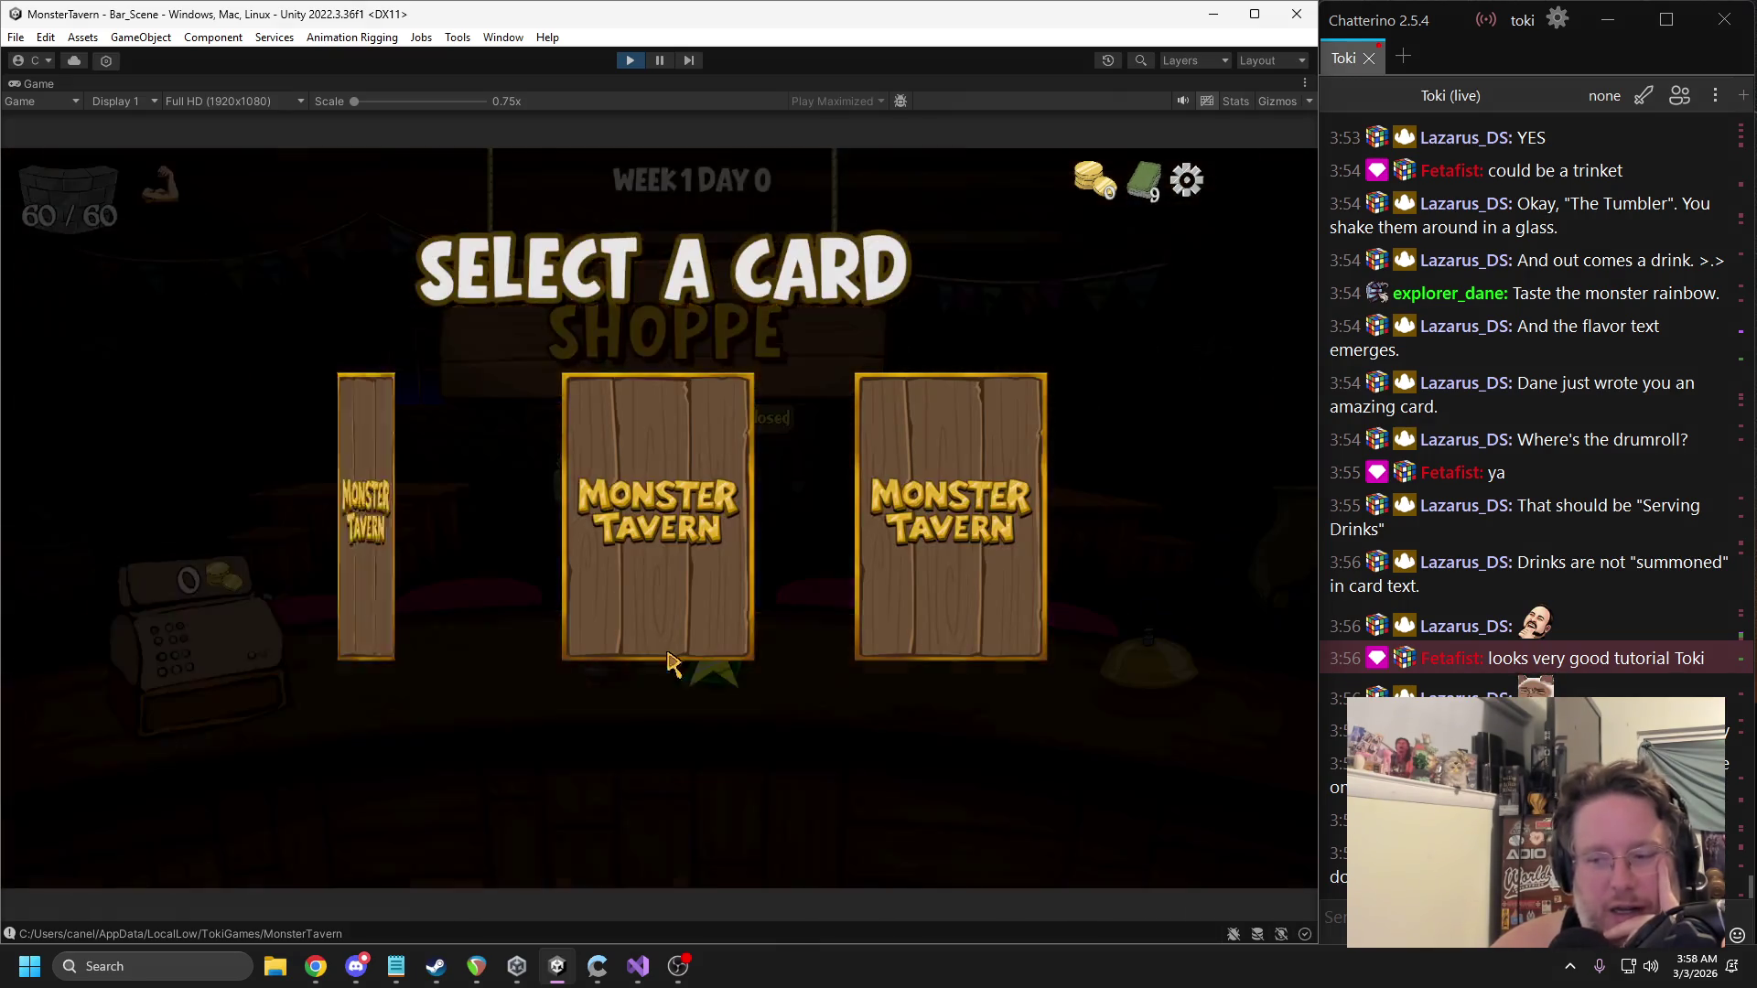
pyautogui.click(366, 540)
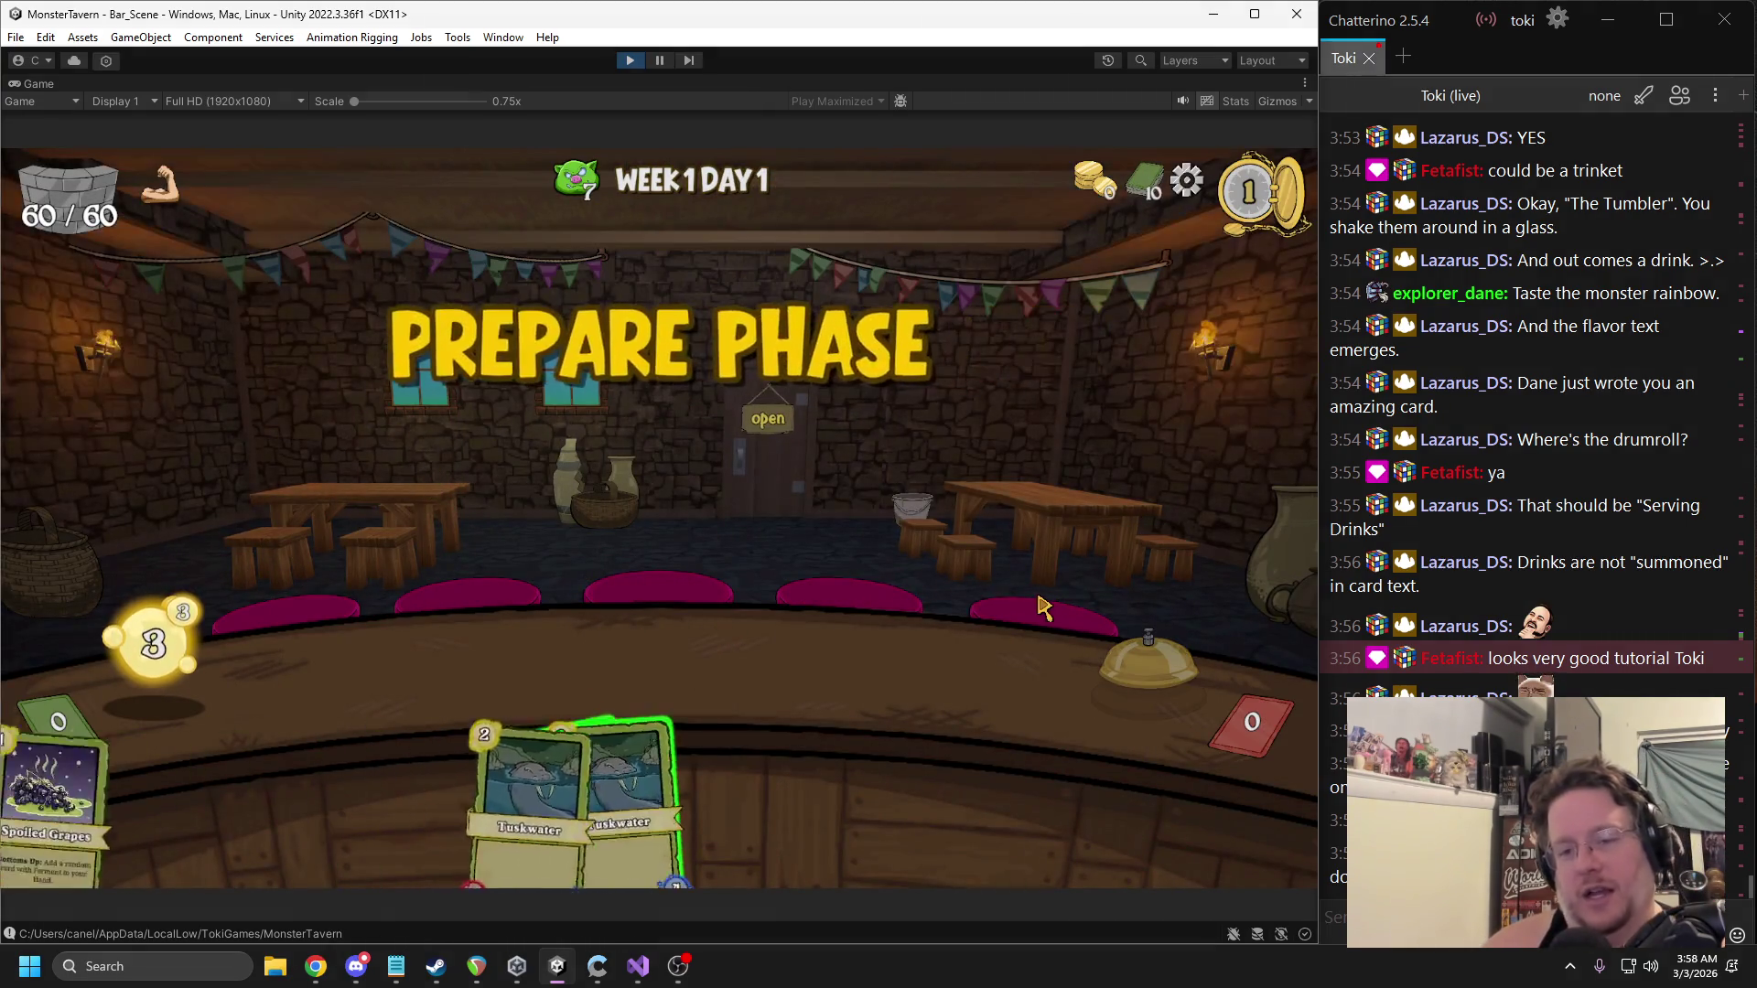
# Play three Day 1 turns with Spoiled Grapes, Tuskwater, Goblin drinks and Flashroot Ferment.
pyautogui.moveTo(741, 810)
pyautogui.mouseDown()
pyautogui.moveTo(451, 647)
pyautogui.moveTo(405, 673)
pyautogui.mouseUp()
pyautogui.moveTo(828, 810); pyautogui.dragTo(668, 659)
pyautogui.click(1094, 675)
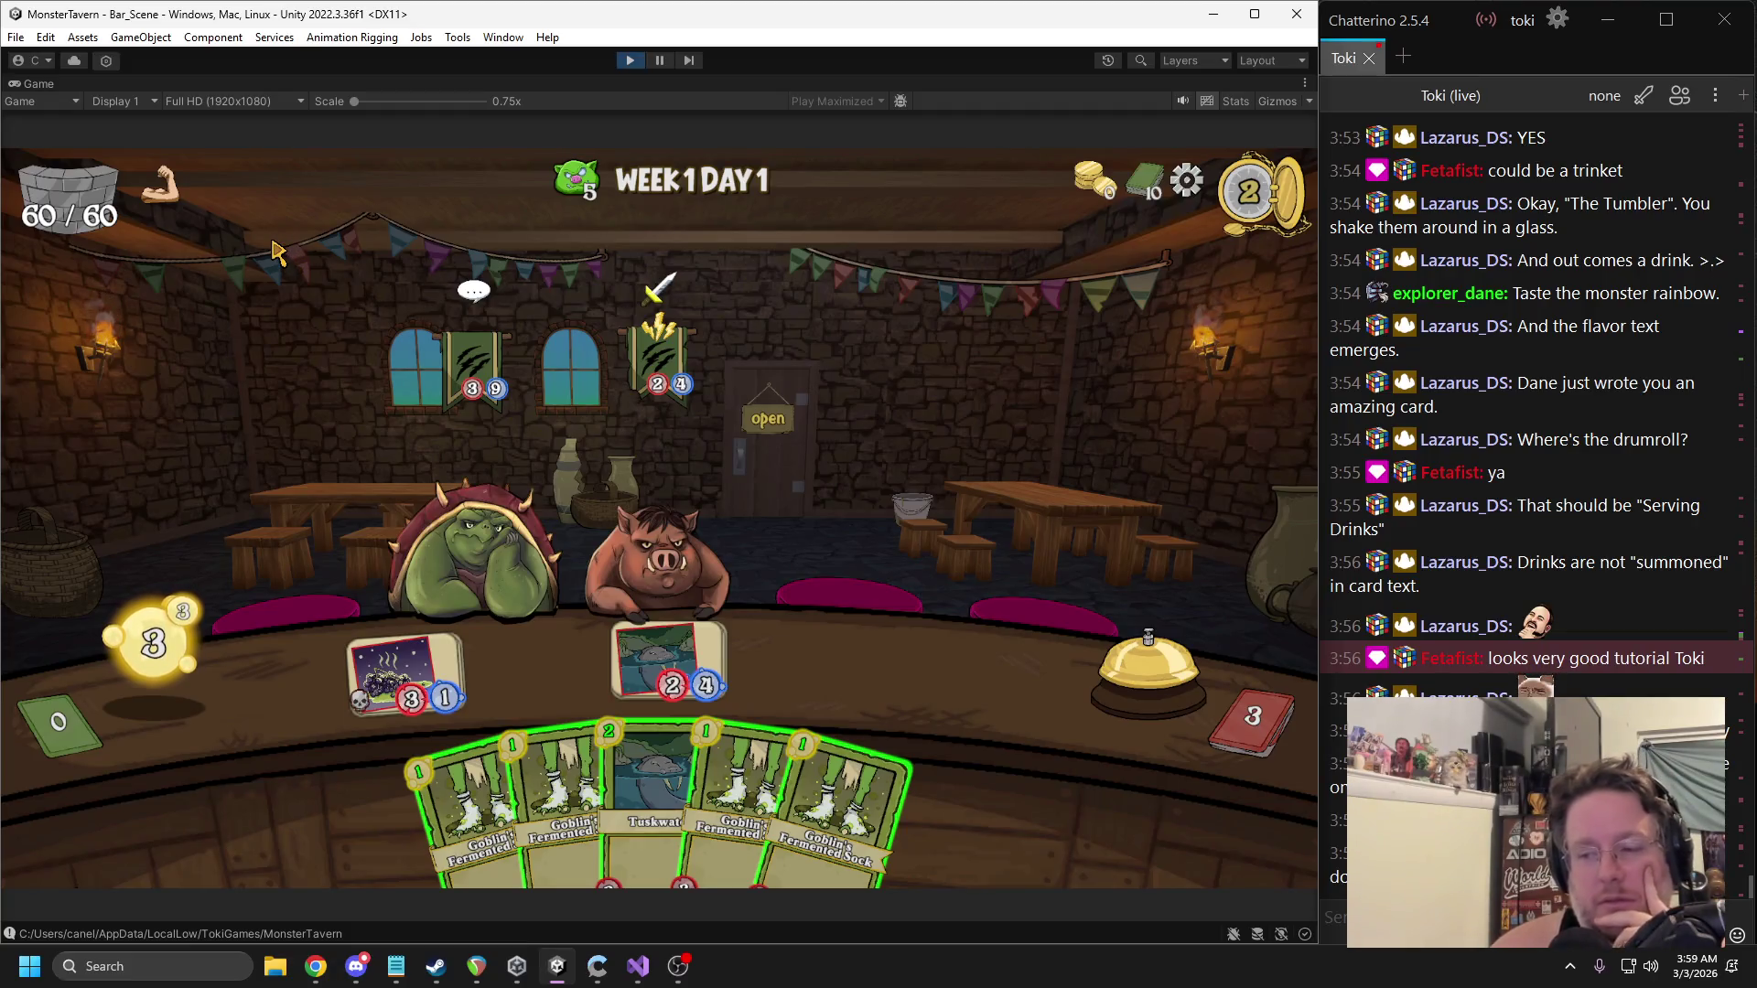
pyautogui.moveTo(419, 562)
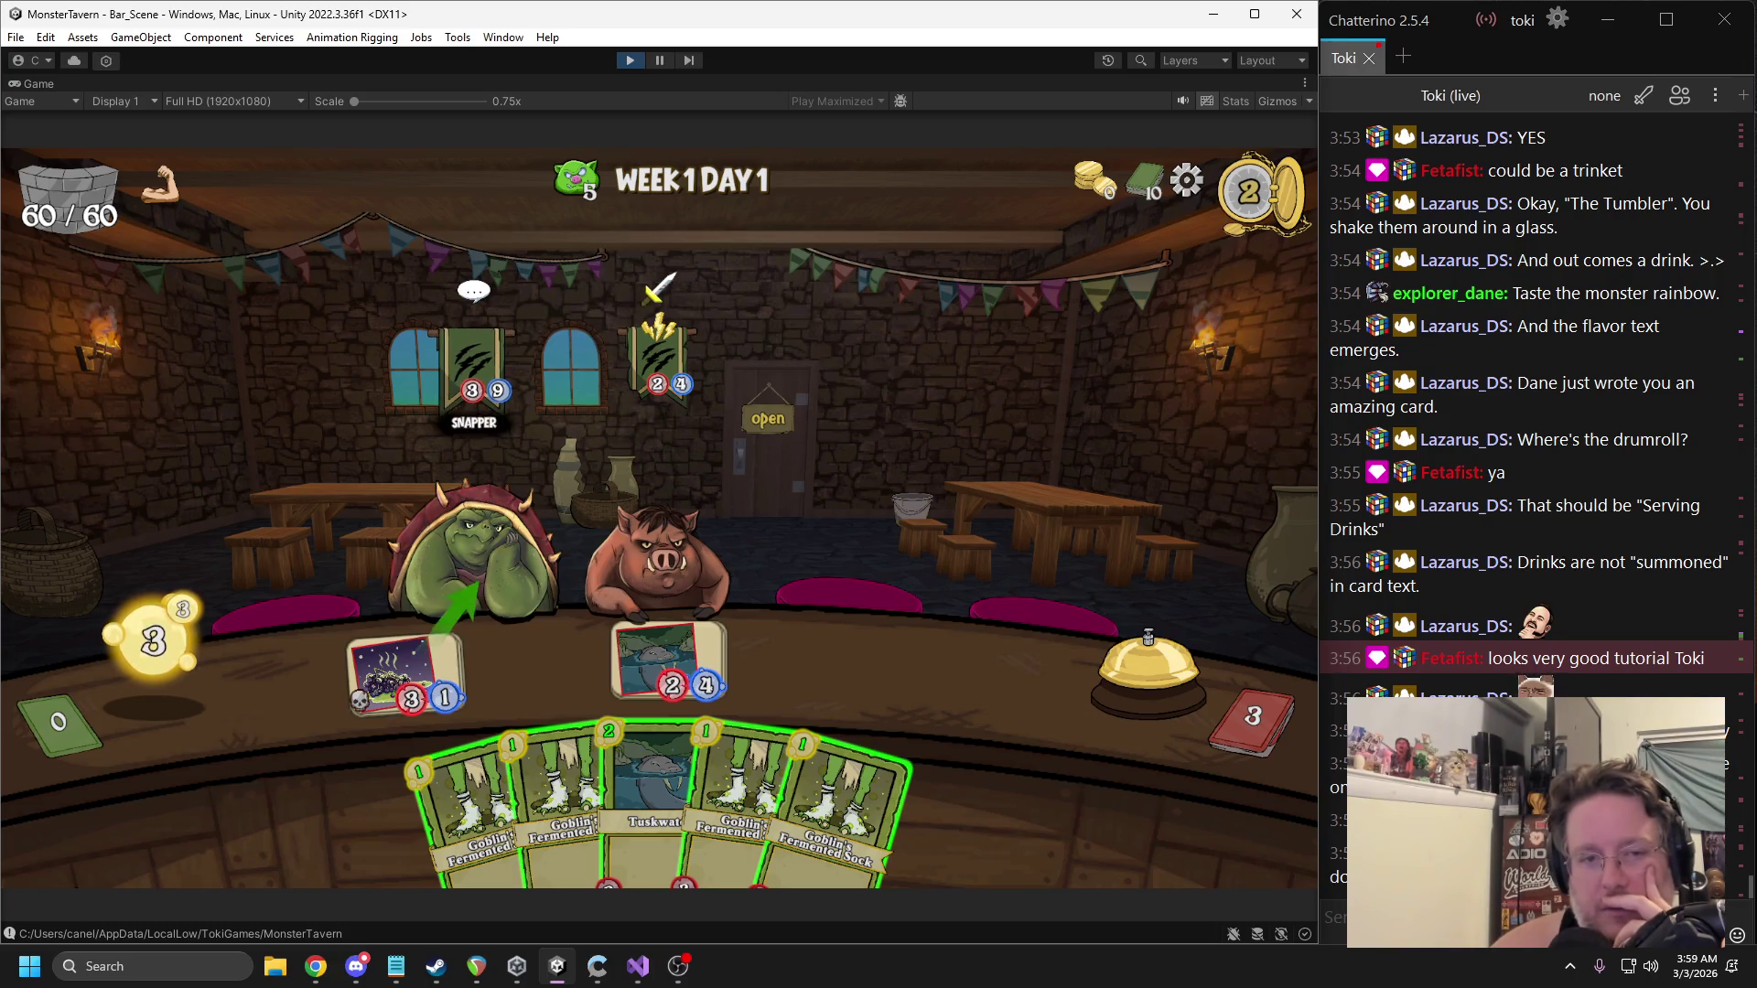
pyautogui.moveTo(475, 806)
pyautogui.mouseDown()
pyautogui.moveTo(385, 668)
pyautogui.moveTo(406, 673)
pyautogui.mouseUp()
pyautogui.moveTo(823, 769); pyautogui.dragTo(407, 673)
pyautogui.moveTo(576, 725)
pyautogui.mouseDown()
pyautogui.moveTo(549, 687)
pyautogui.moveTo(409, 672)
pyautogui.mouseUp()
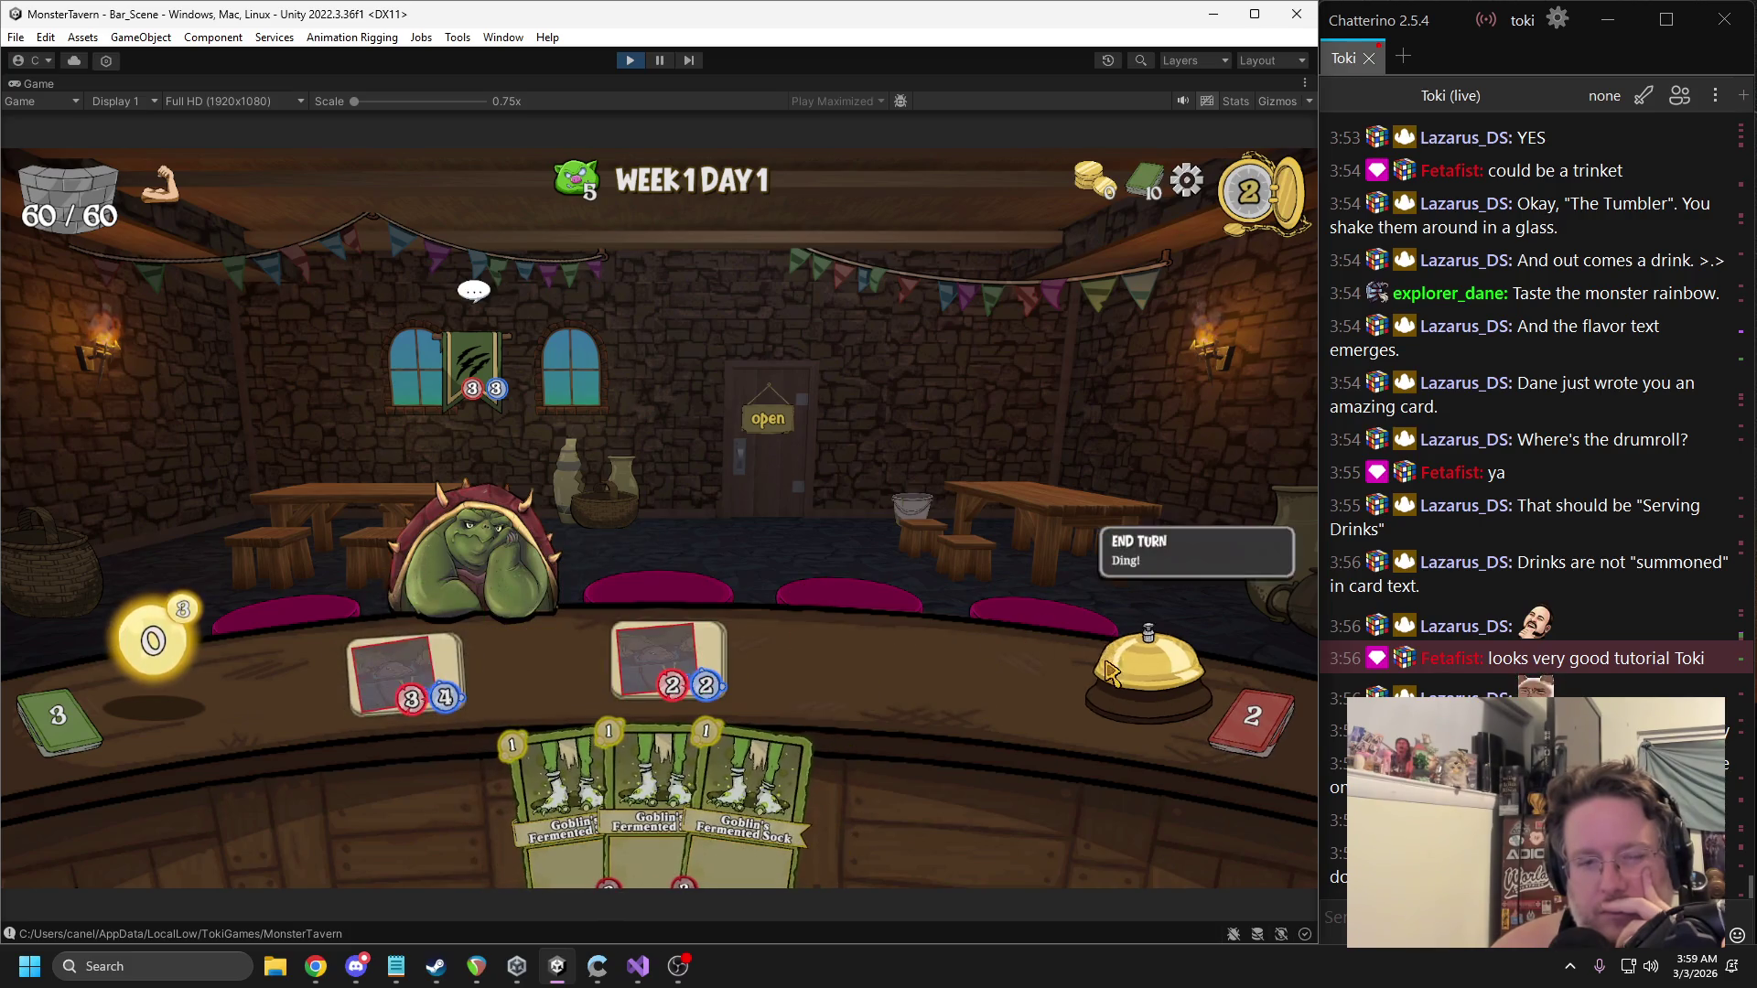
pyautogui.click(1144, 664)
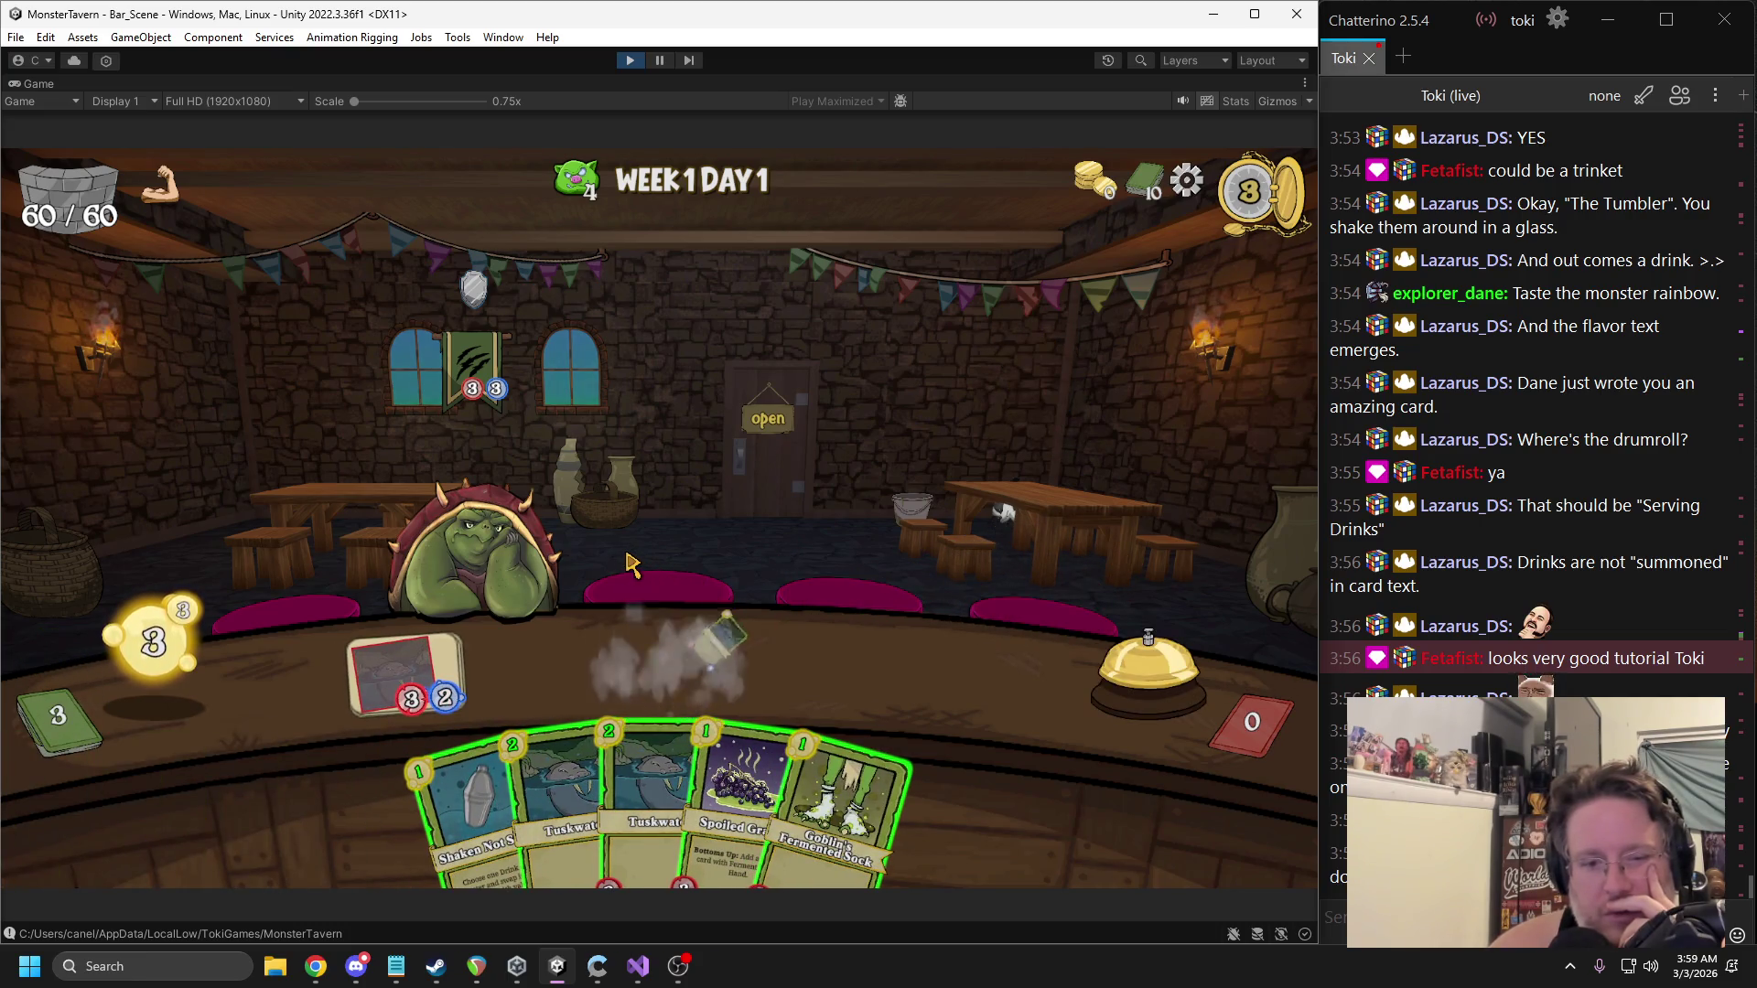
pyautogui.moveTo(736, 796)
pyautogui.mouseDown()
pyautogui.moveTo(631, 645)
pyautogui.moveTo(663, 658)
pyautogui.mouseUp()
pyautogui.moveTo(796, 787)
pyautogui.mouseDown()
pyautogui.moveTo(818, 641)
pyautogui.moveTo(801, 654)
pyautogui.mouseUp()
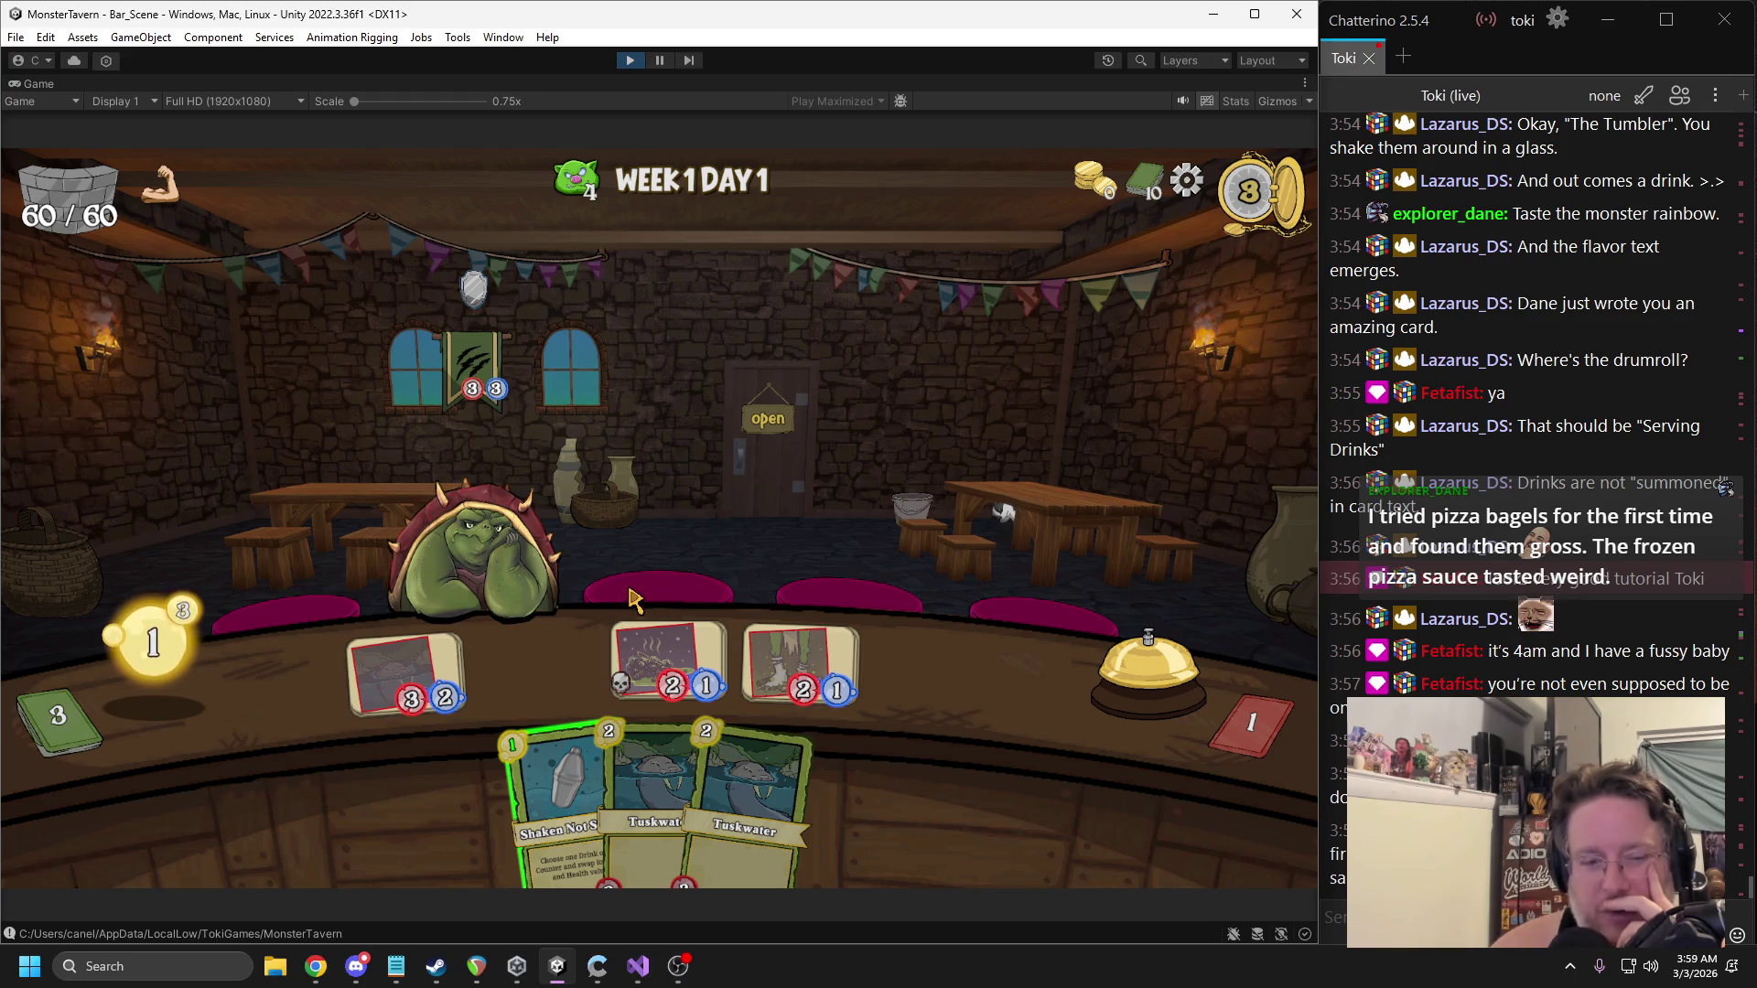
pyautogui.click(1125, 664)
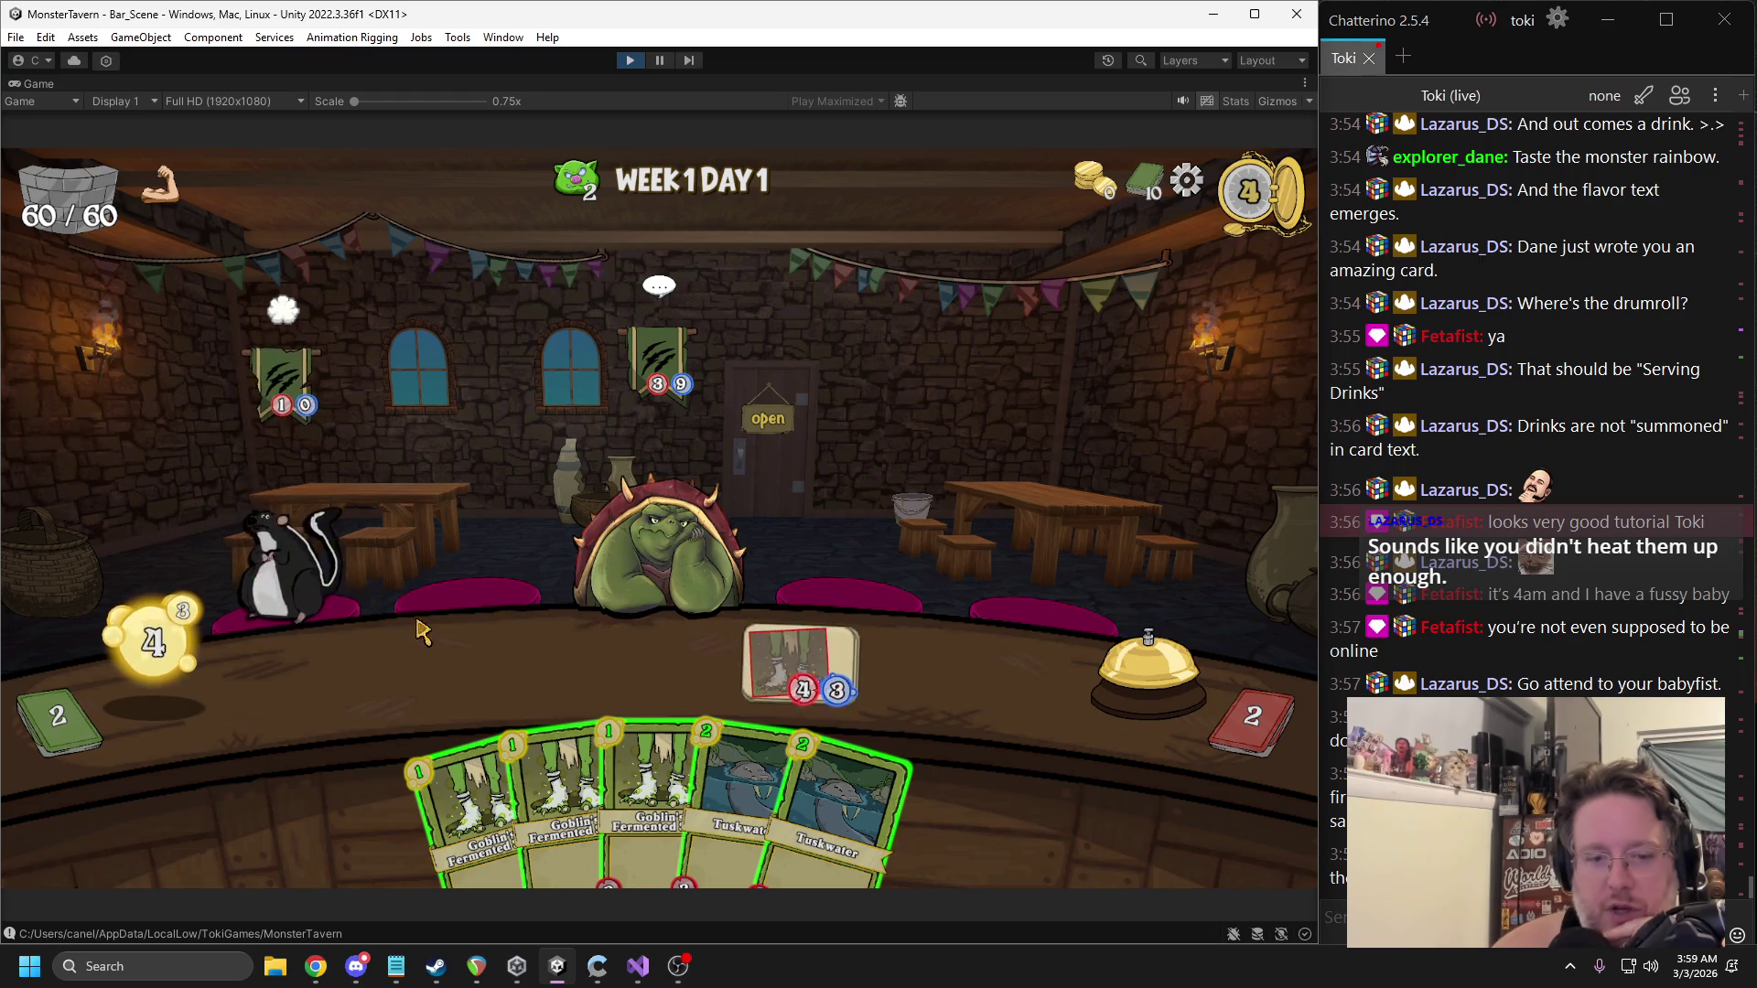
# Fill the counter with five drinks to clear Day 1 and take Bathtub Brew.
pyautogui.moveTo(444, 769)
pyautogui.mouseDown()
pyautogui.moveTo(423, 674)
pyautogui.moveTo(521, 666)
pyautogui.mouseUp()
pyautogui.moveTo(661, 732); pyautogui.dragTo(403, 663)
pyautogui.moveTo(567, 796)
pyautogui.mouseDown()
pyautogui.moveTo(801, 611)
pyautogui.moveTo(798, 595)
pyautogui.mouseUp()
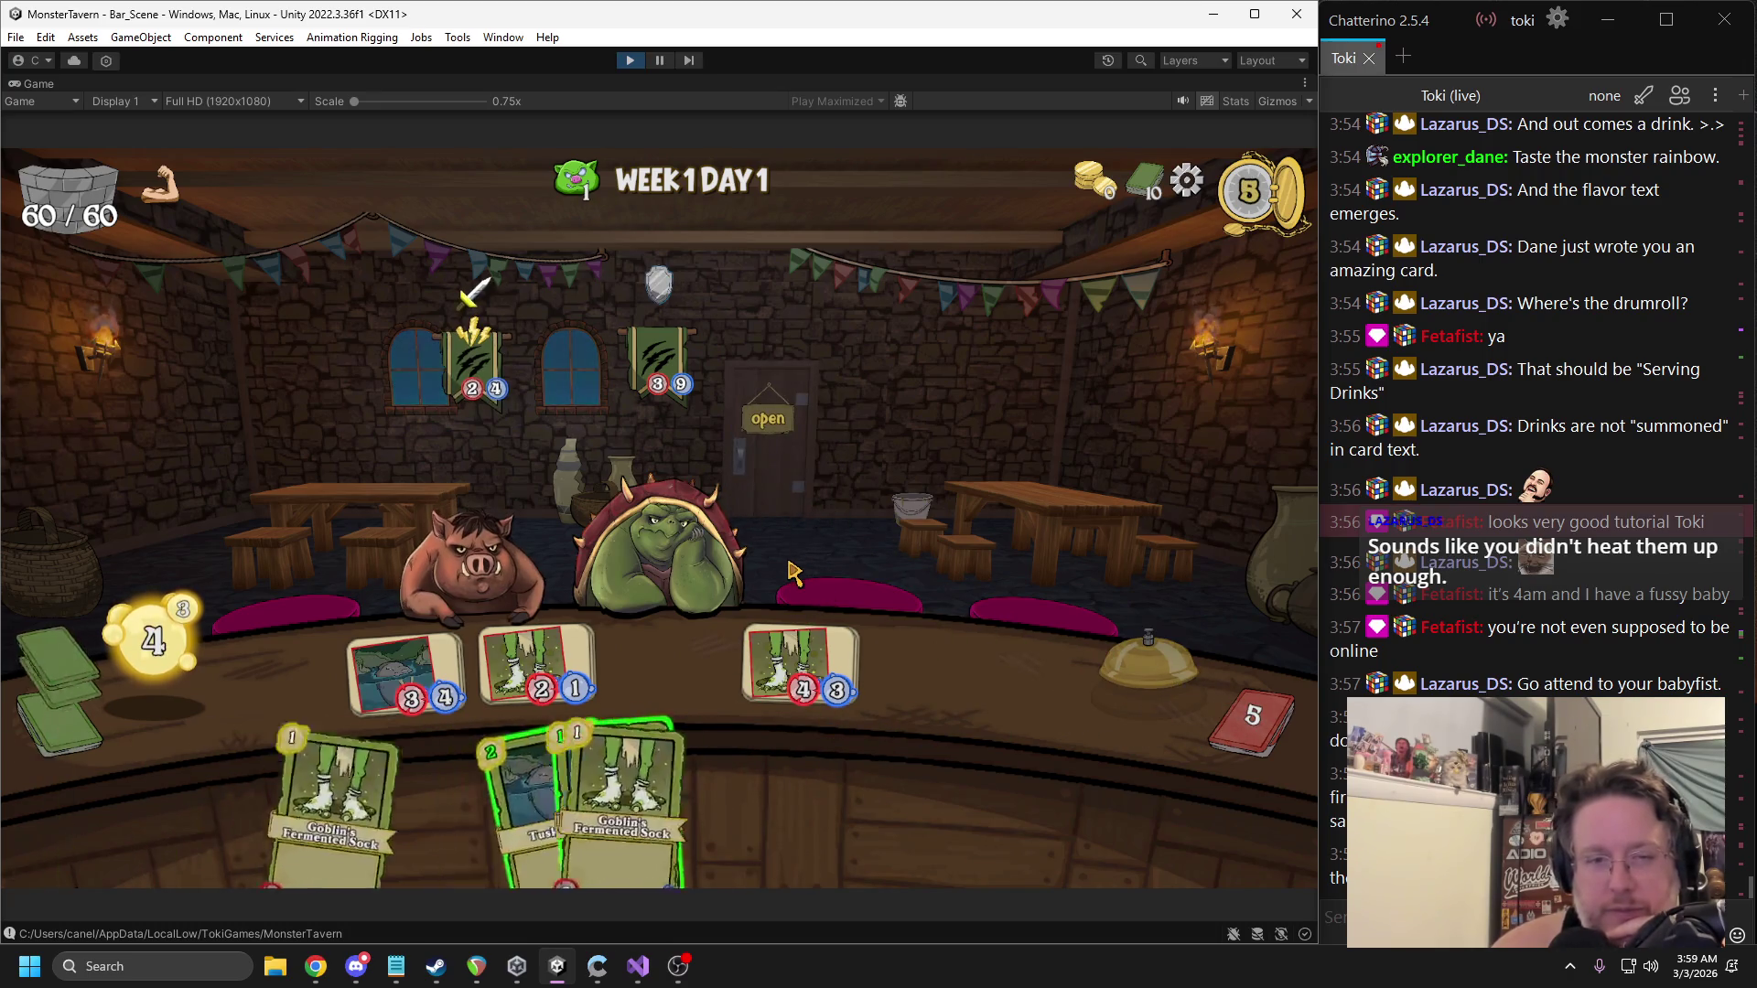
pyautogui.moveTo(460, 604)
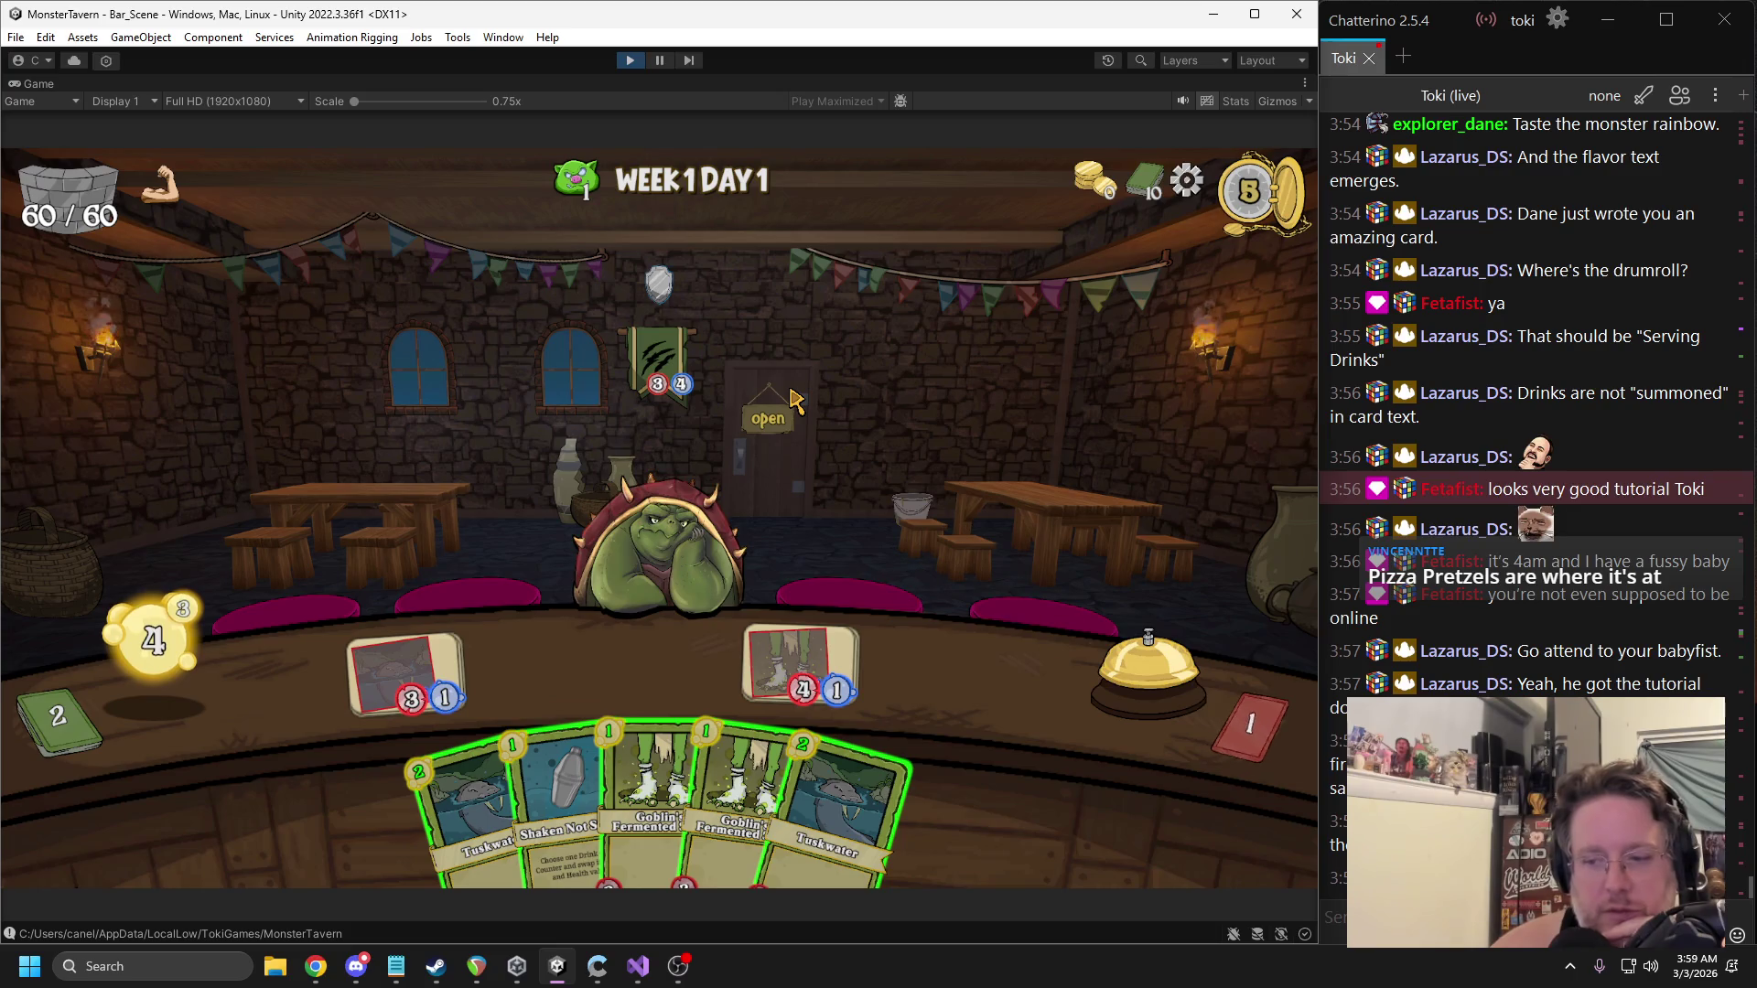
pyautogui.moveTo(681, 787); pyautogui.dragTo(540, 673)
pyautogui.moveTo(732, 718); pyautogui.dragTo(686, 663)
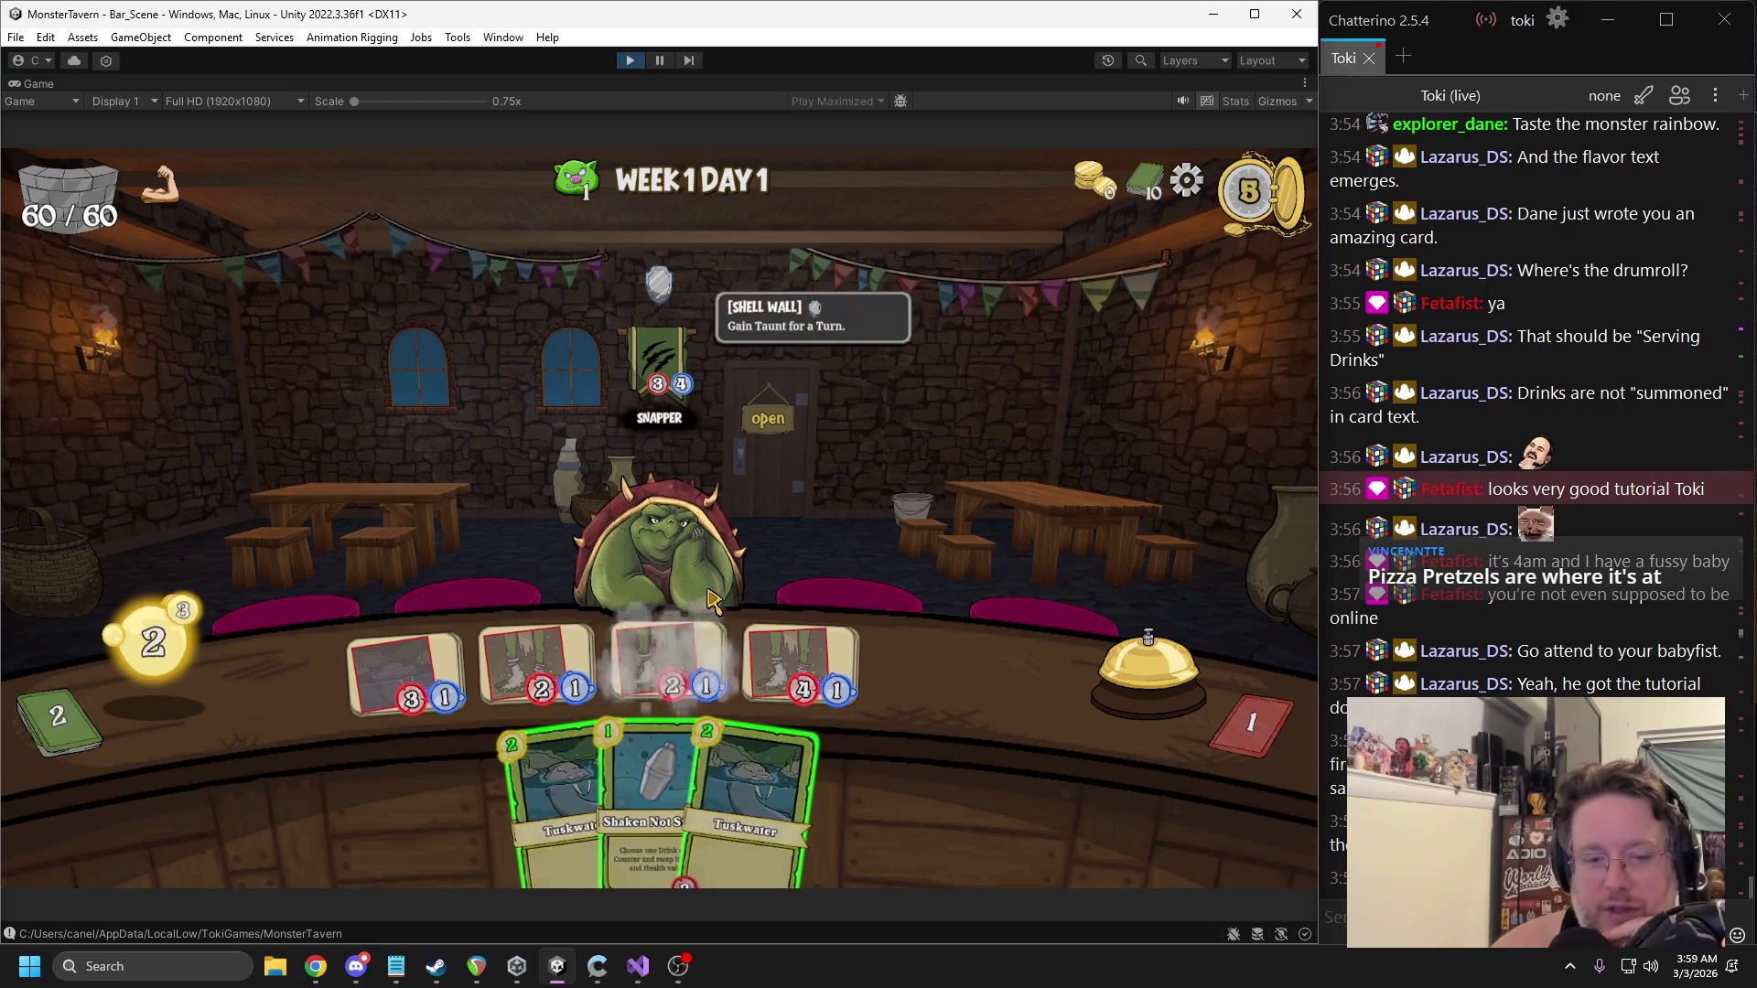
pyautogui.moveTo(563, 789)
pyautogui.mouseDown()
pyautogui.moveTo(902, 648)
pyautogui.moveTo(930, 673)
pyautogui.mouseUp()
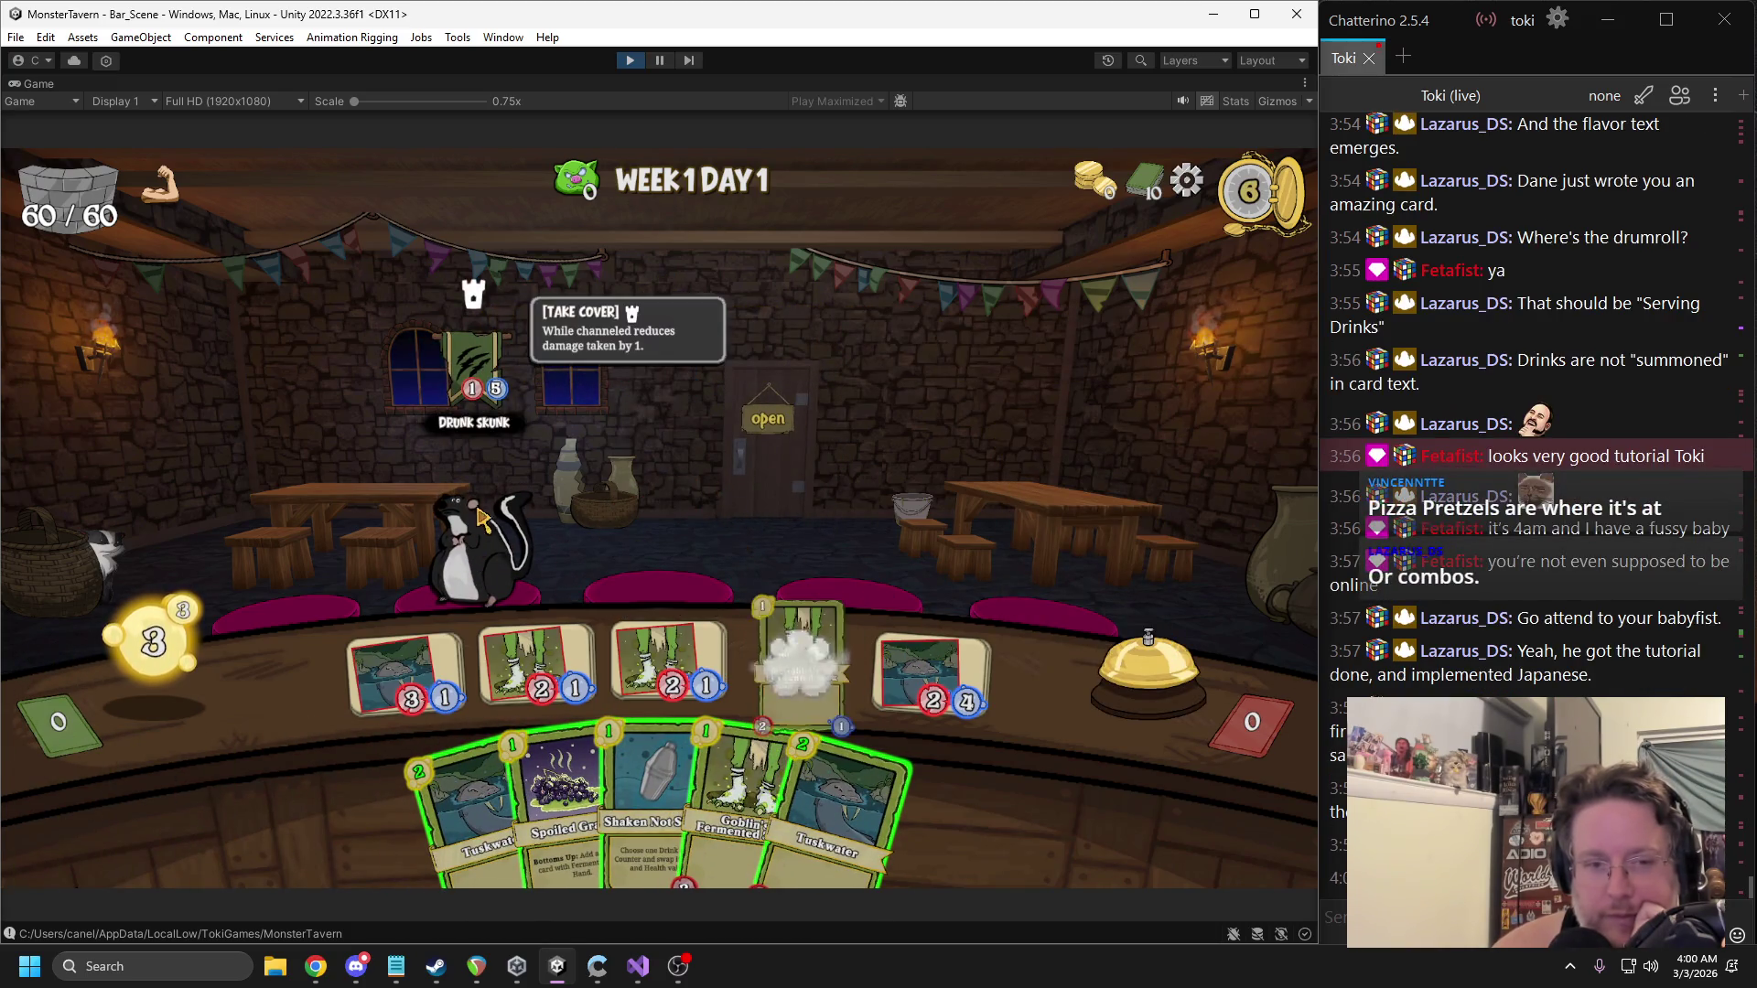
pyautogui.click(1098, 665)
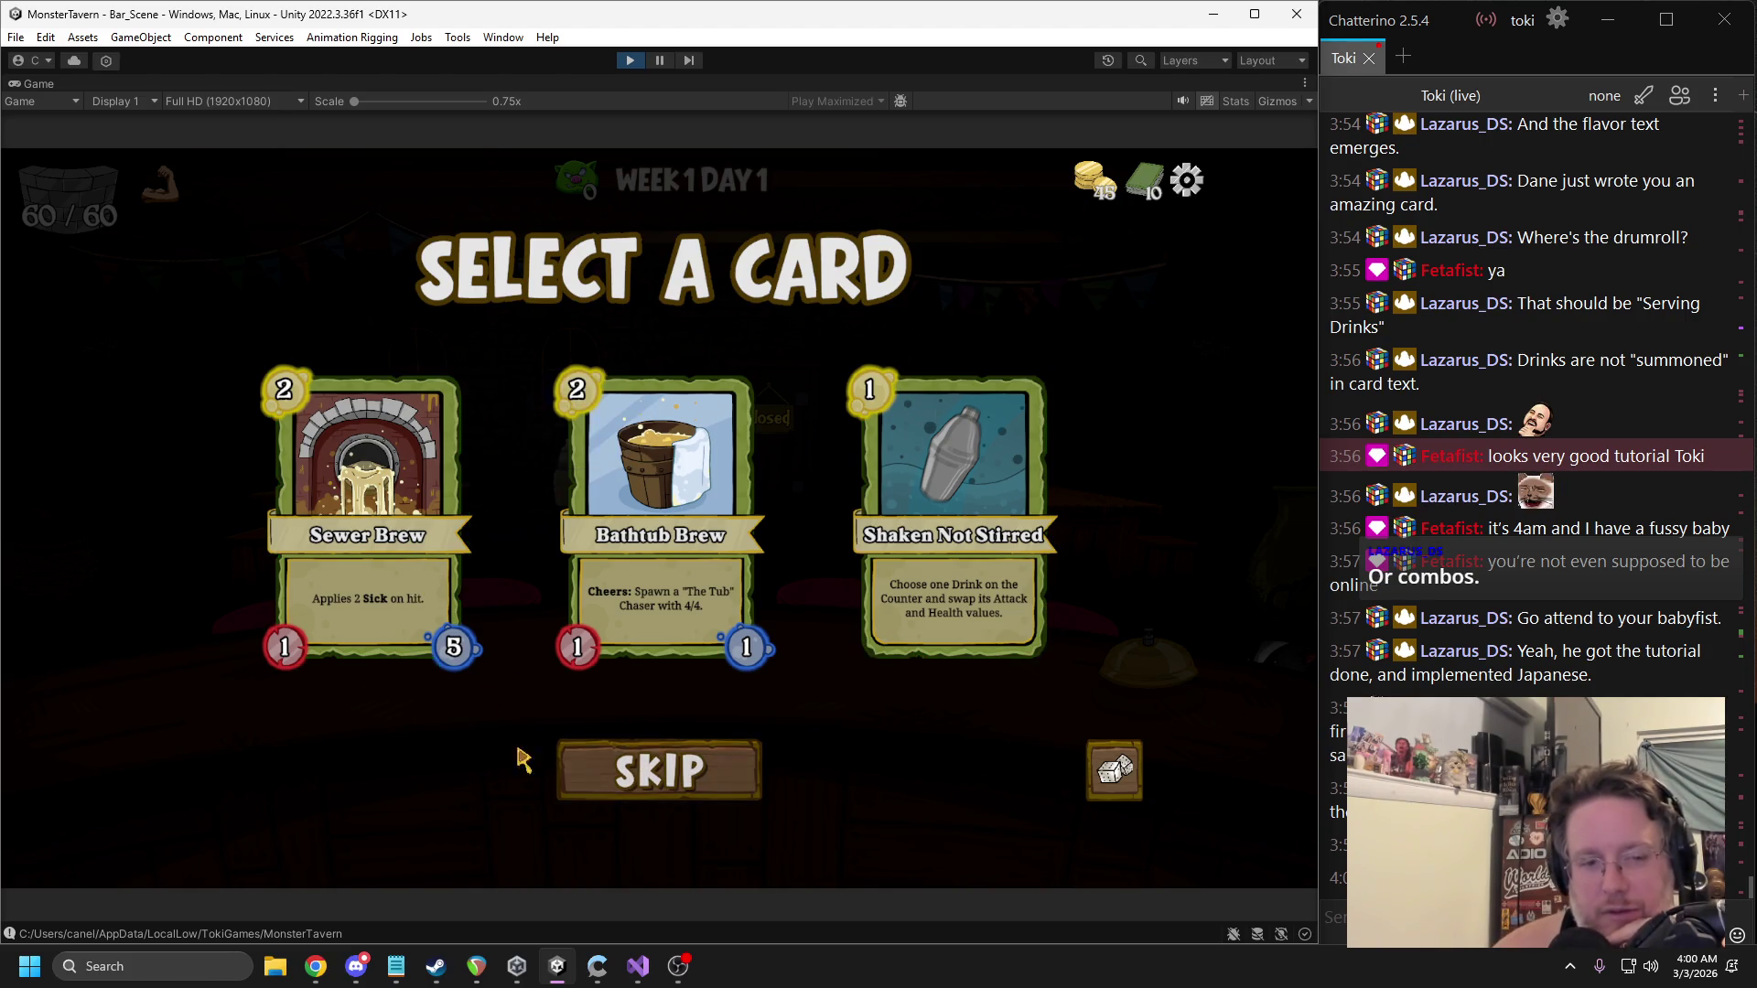
pyautogui.click(638, 528)
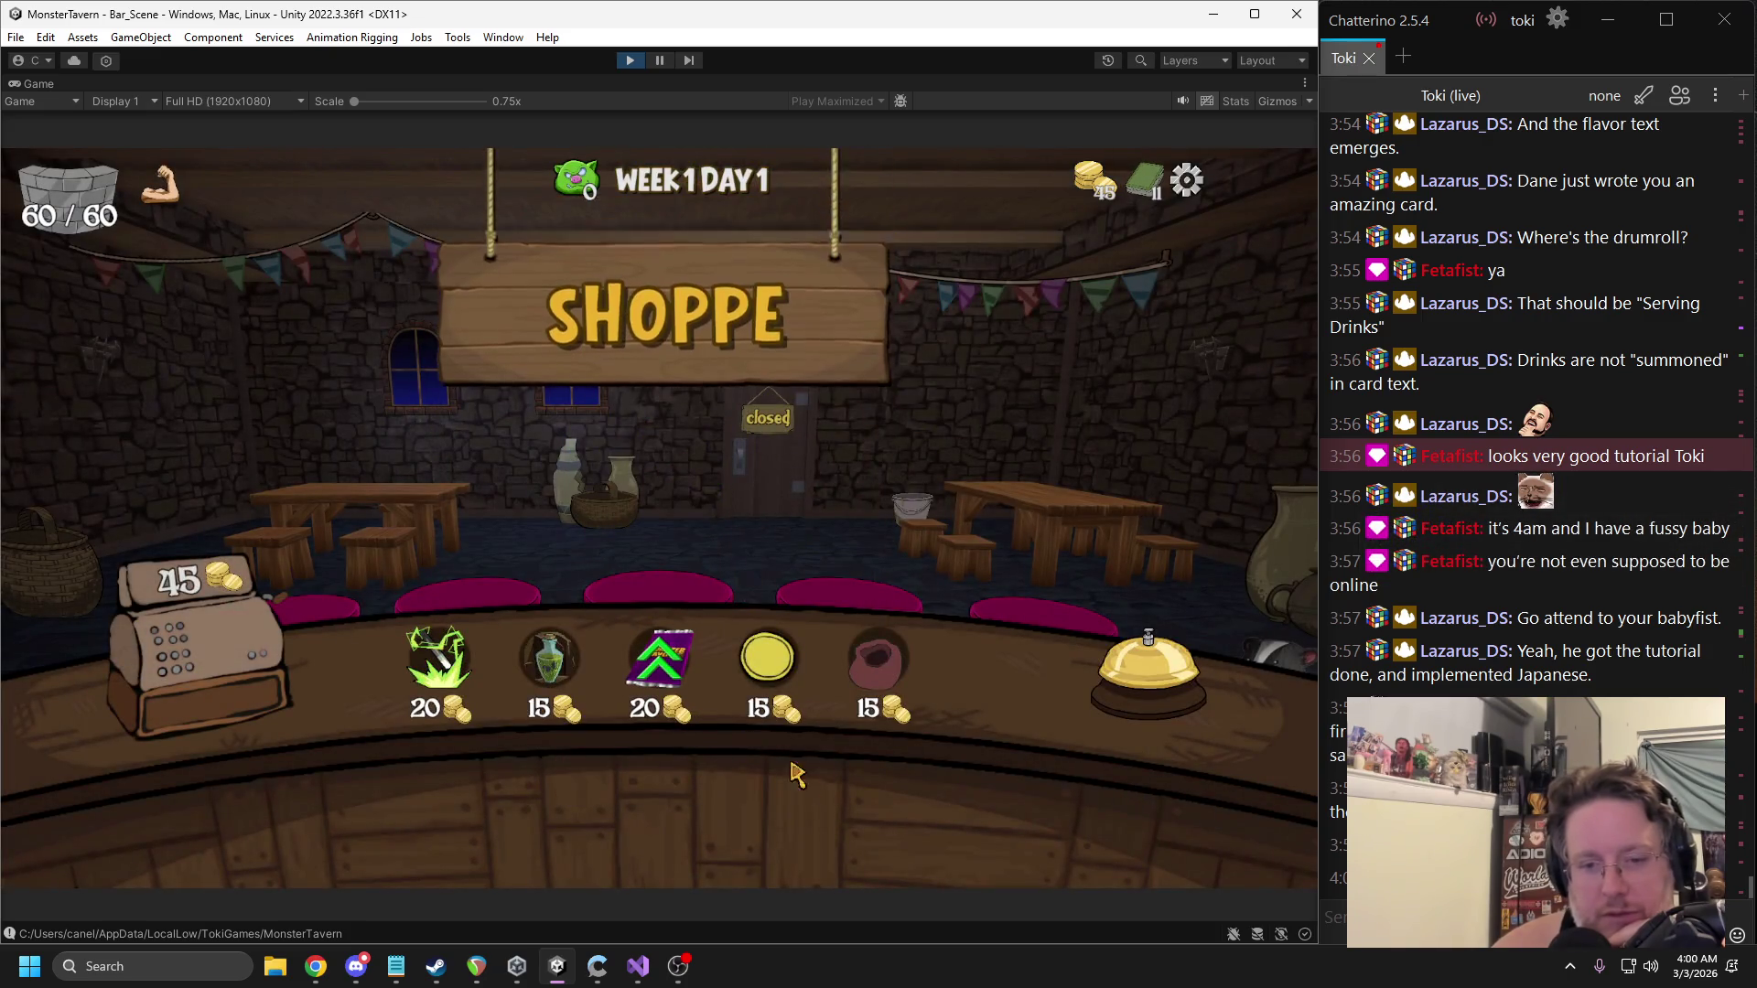
# Review the deck, spend 20 coins boosting a Tuskwater, and begin Week 1 Day 2.
pyautogui.click(1144, 183)
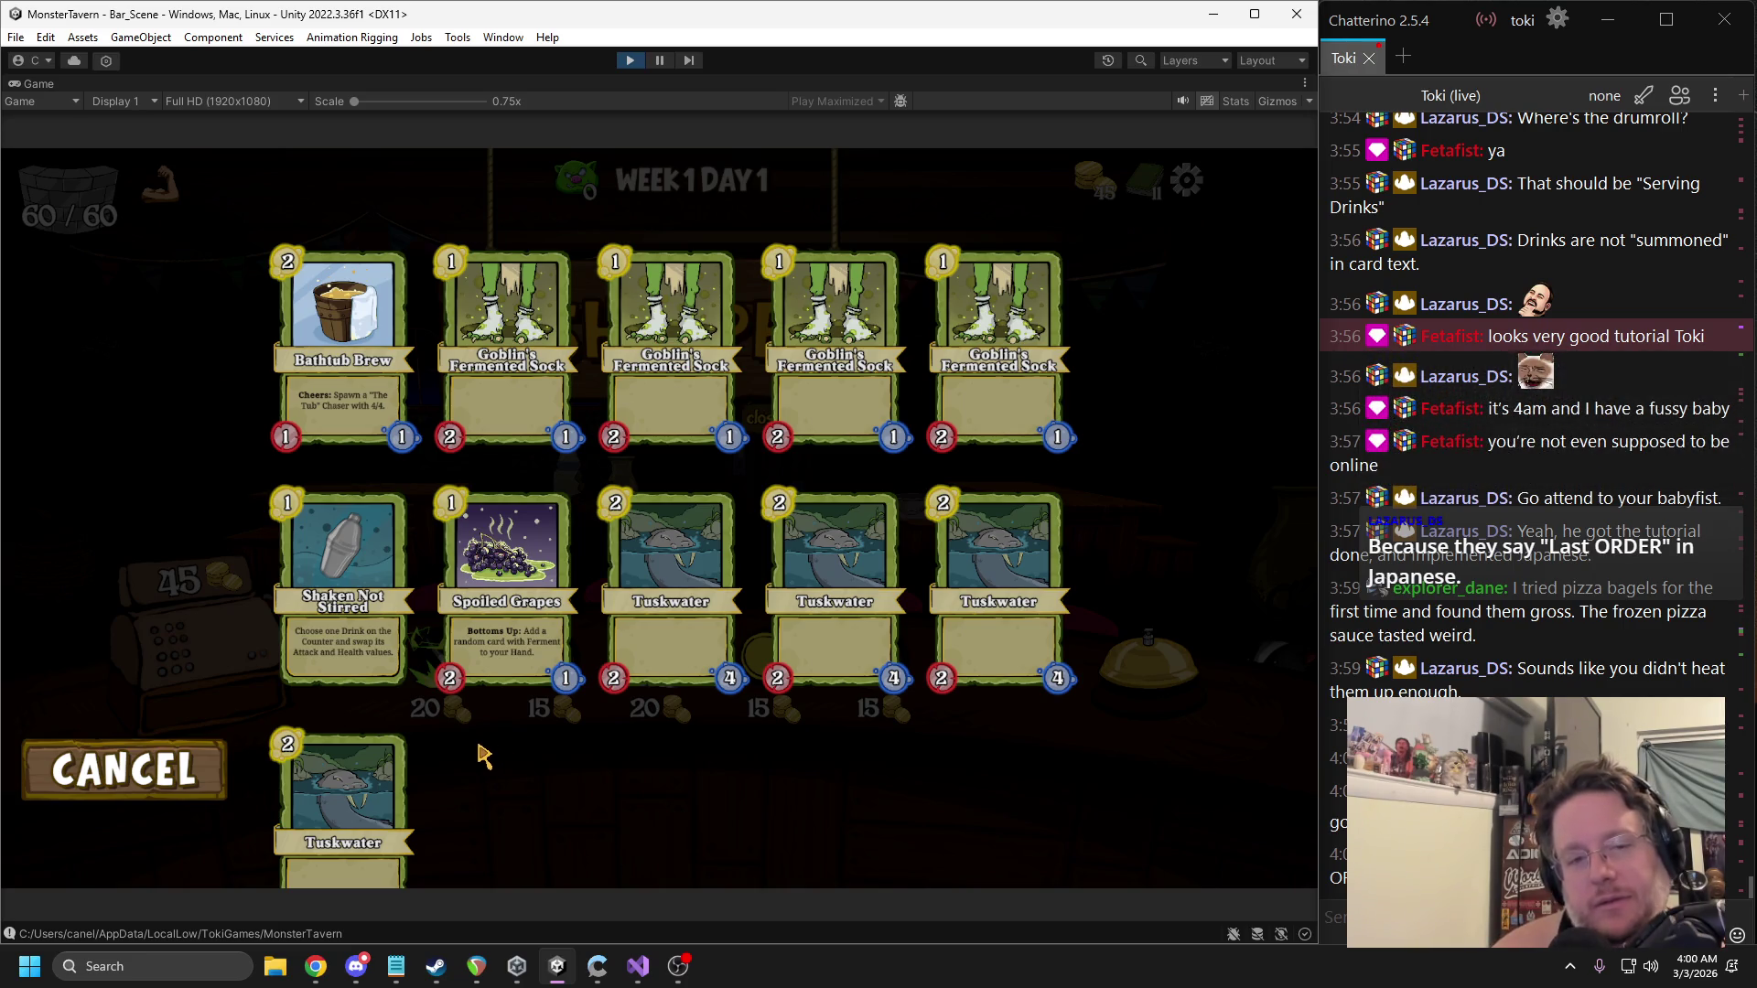
pyautogui.click(475, 753)
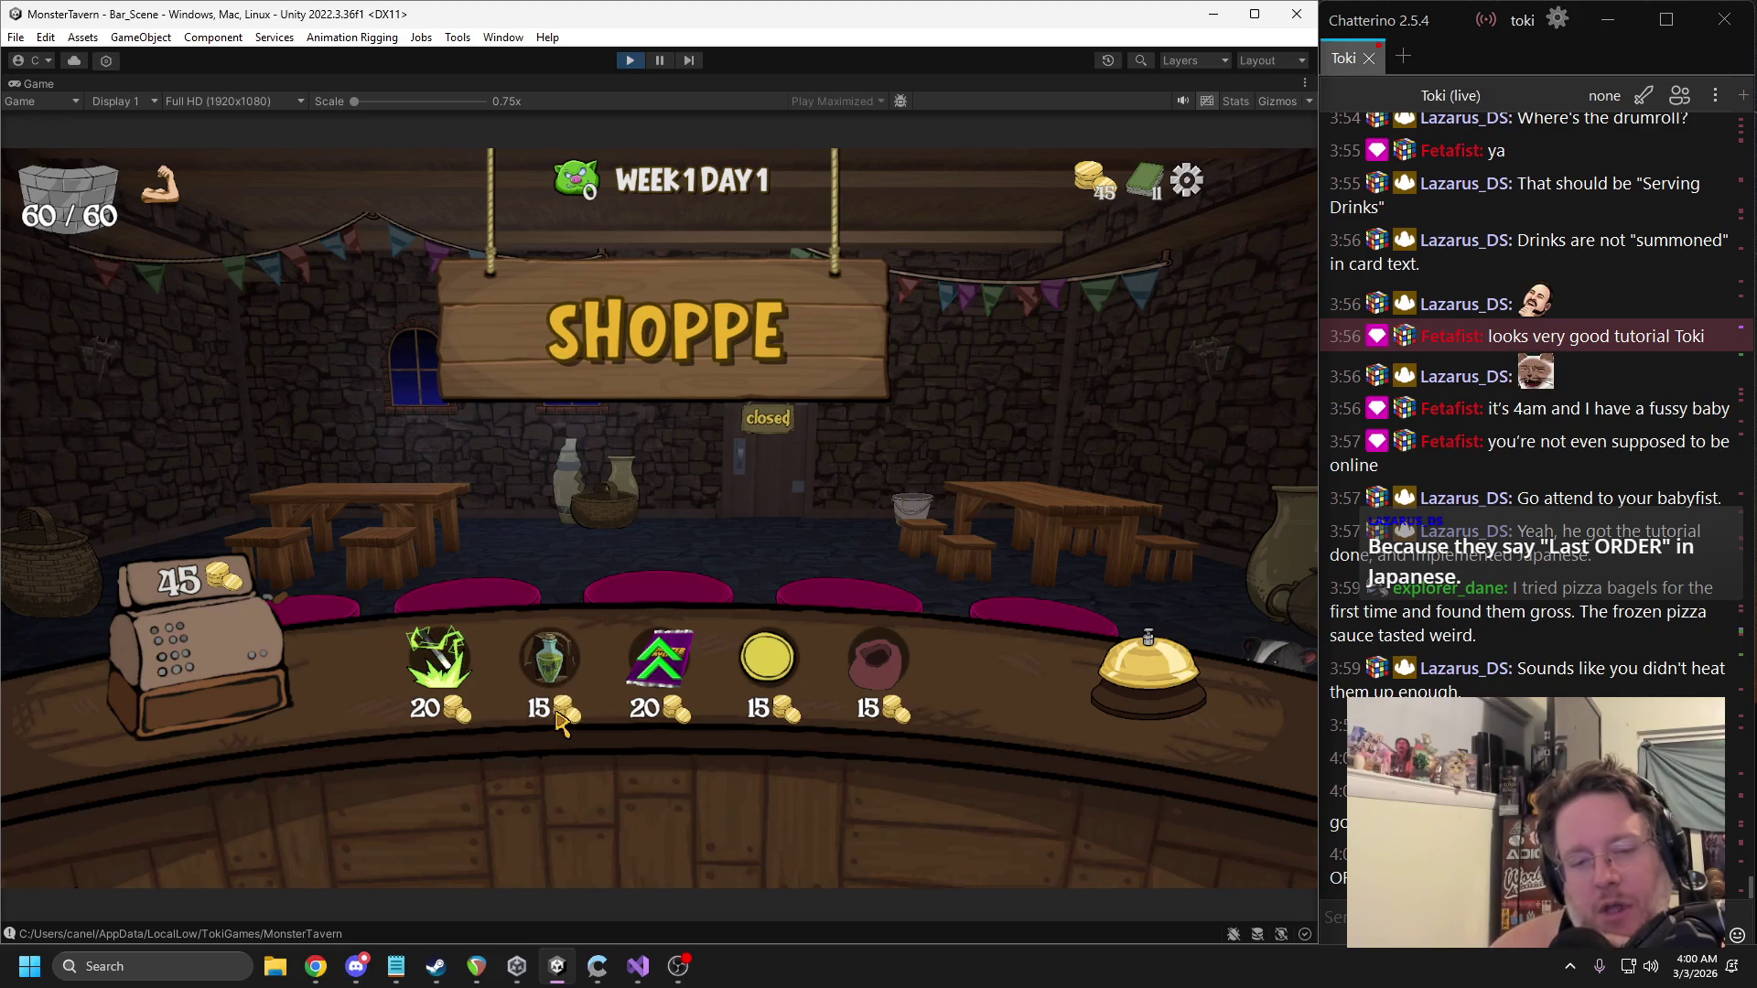
pyautogui.click(647, 677)
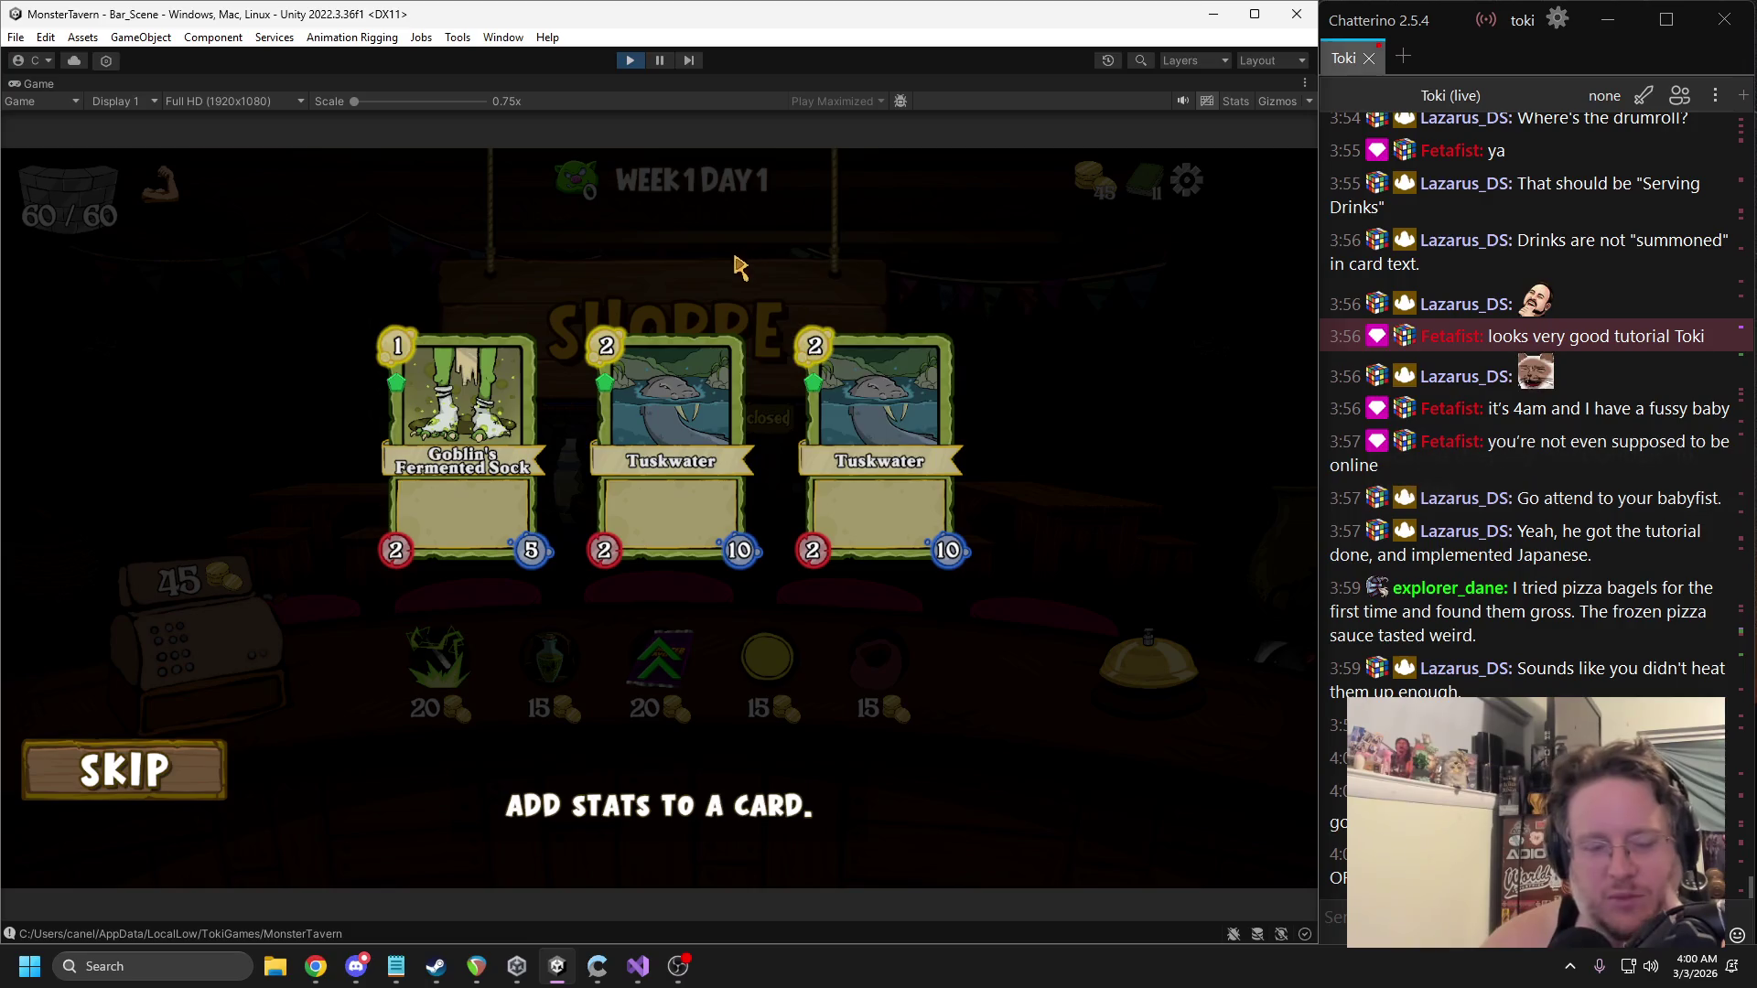
pyautogui.click(658, 437)
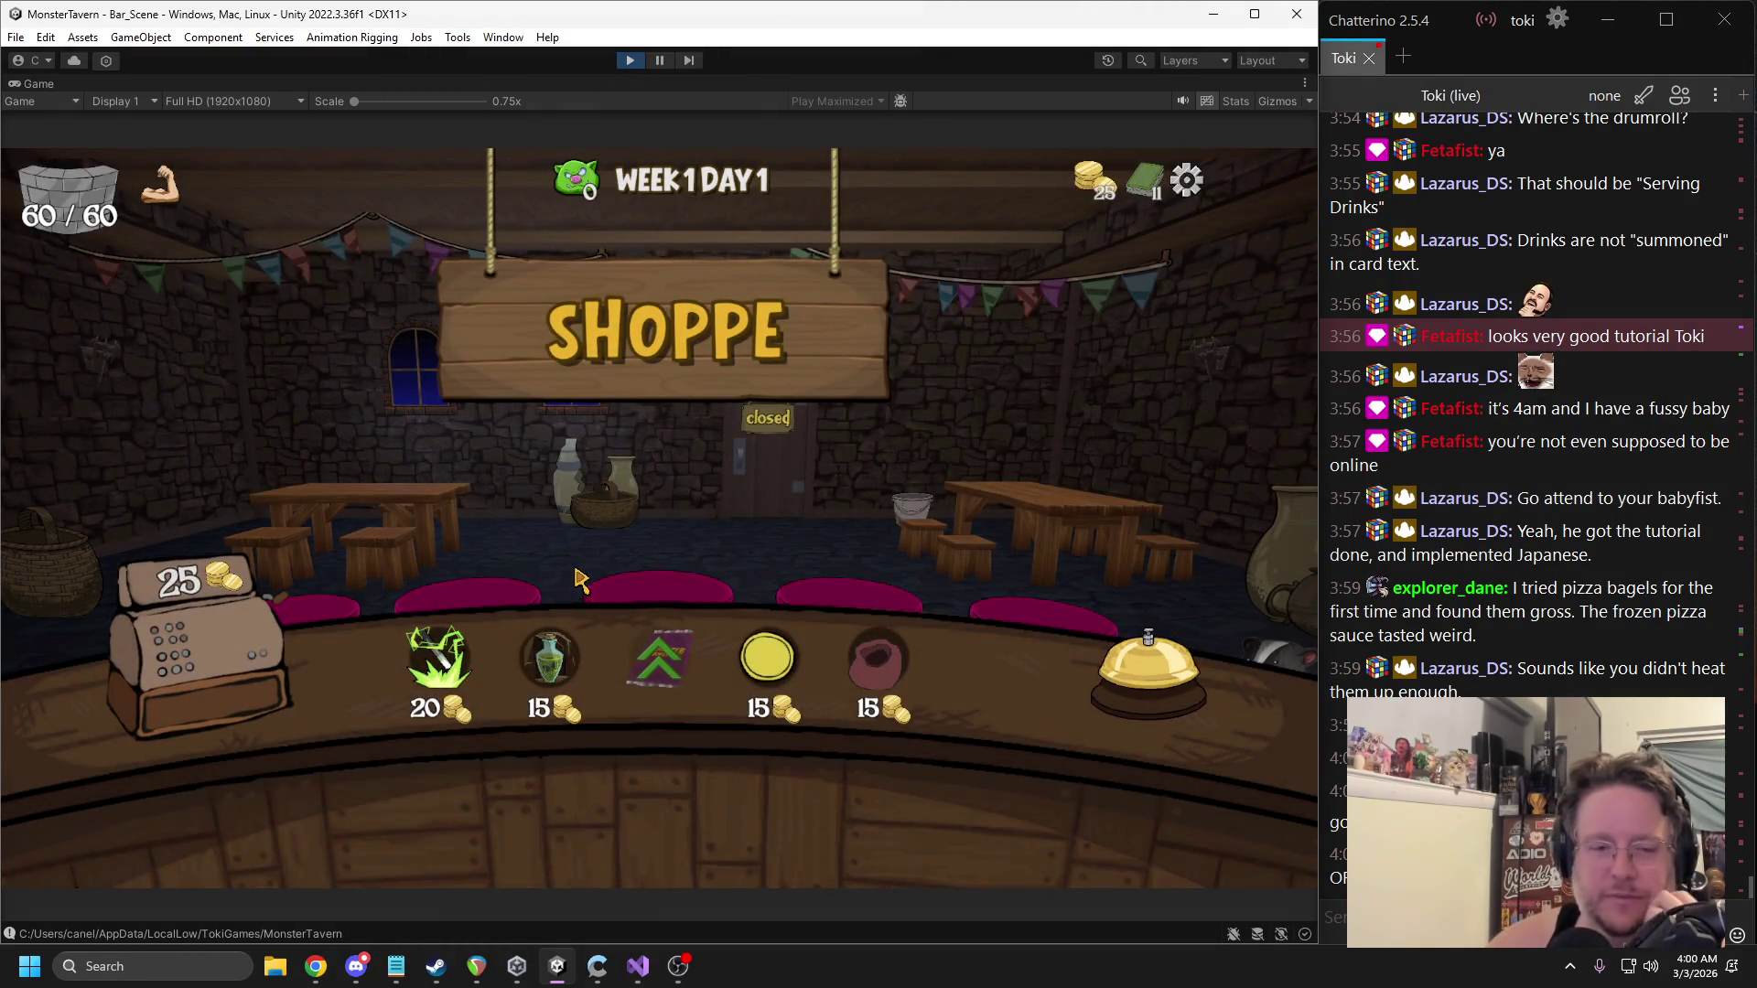
pyautogui.click(549, 657)
pyautogui.click(1149, 673)
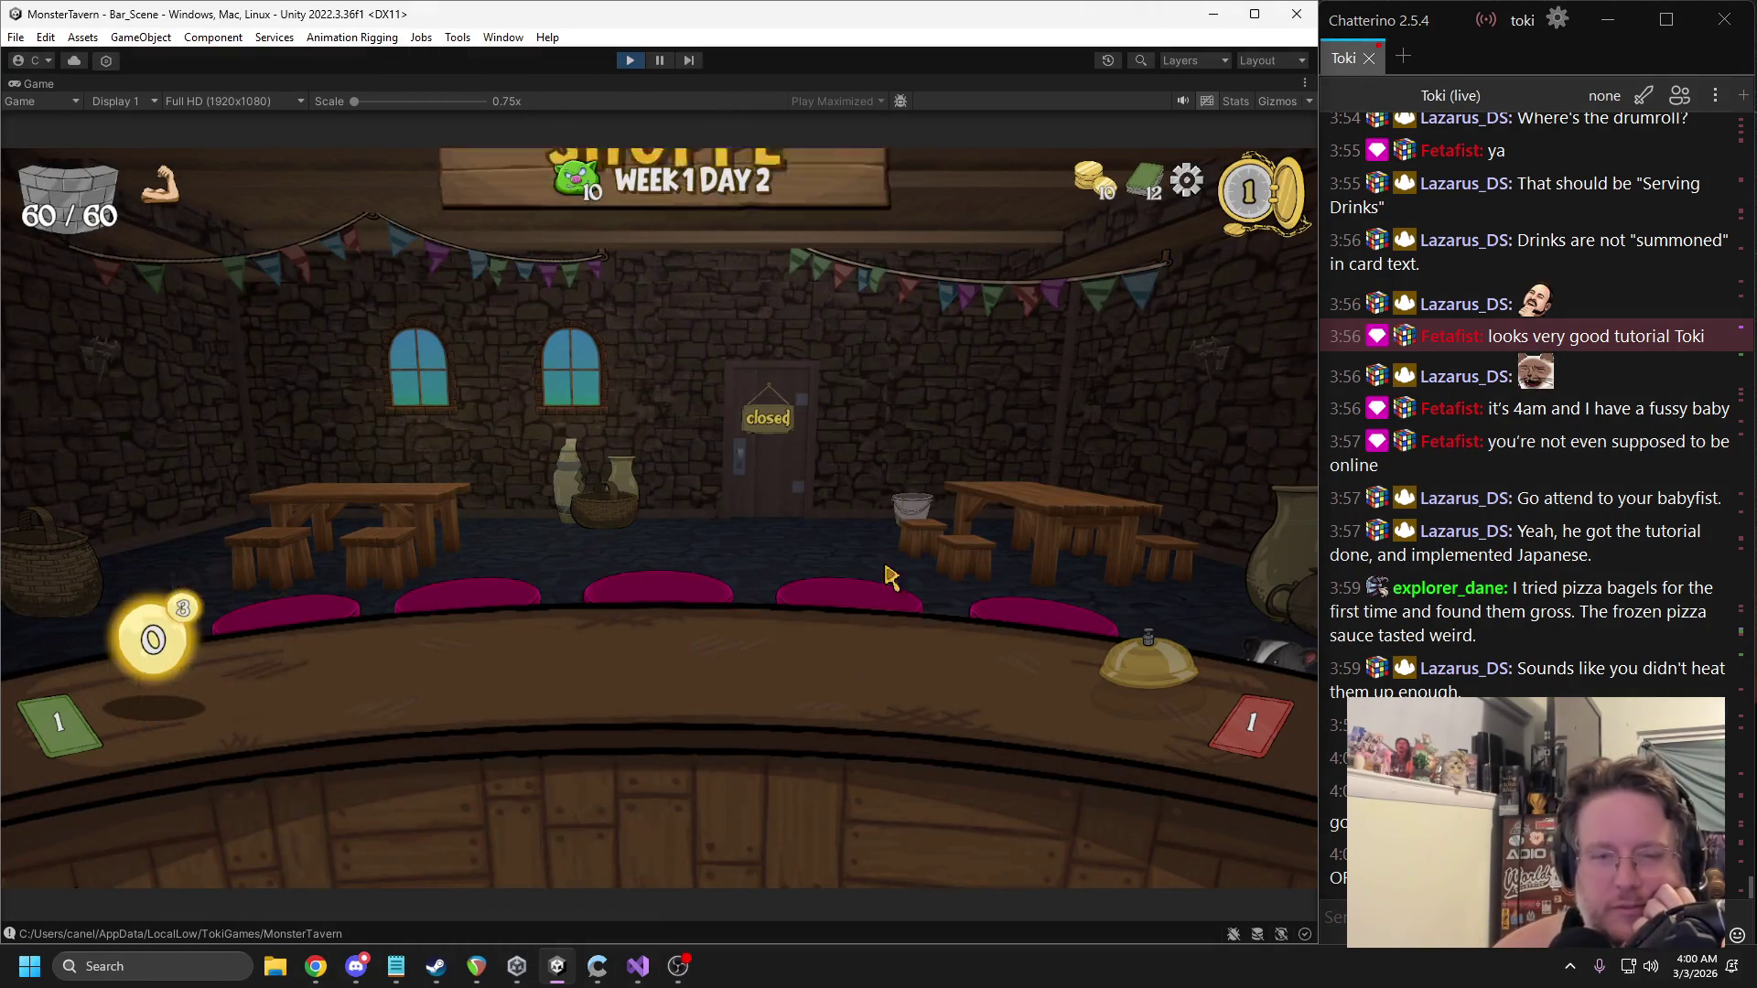
# Place Tuskwater, Goblin's Fermented Sock and Bathtub Brew, serving the purple customer, then end the turn.
pyautogui.moveTo(828, 789); pyautogui.dragTo(403, 673)
pyautogui.moveTo(555, 764)
pyautogui.mouseDown()
pyautogui.moveTo(586, 649)
pyautogui.moveTo(668, 659)
pyautogui.mouseUp()
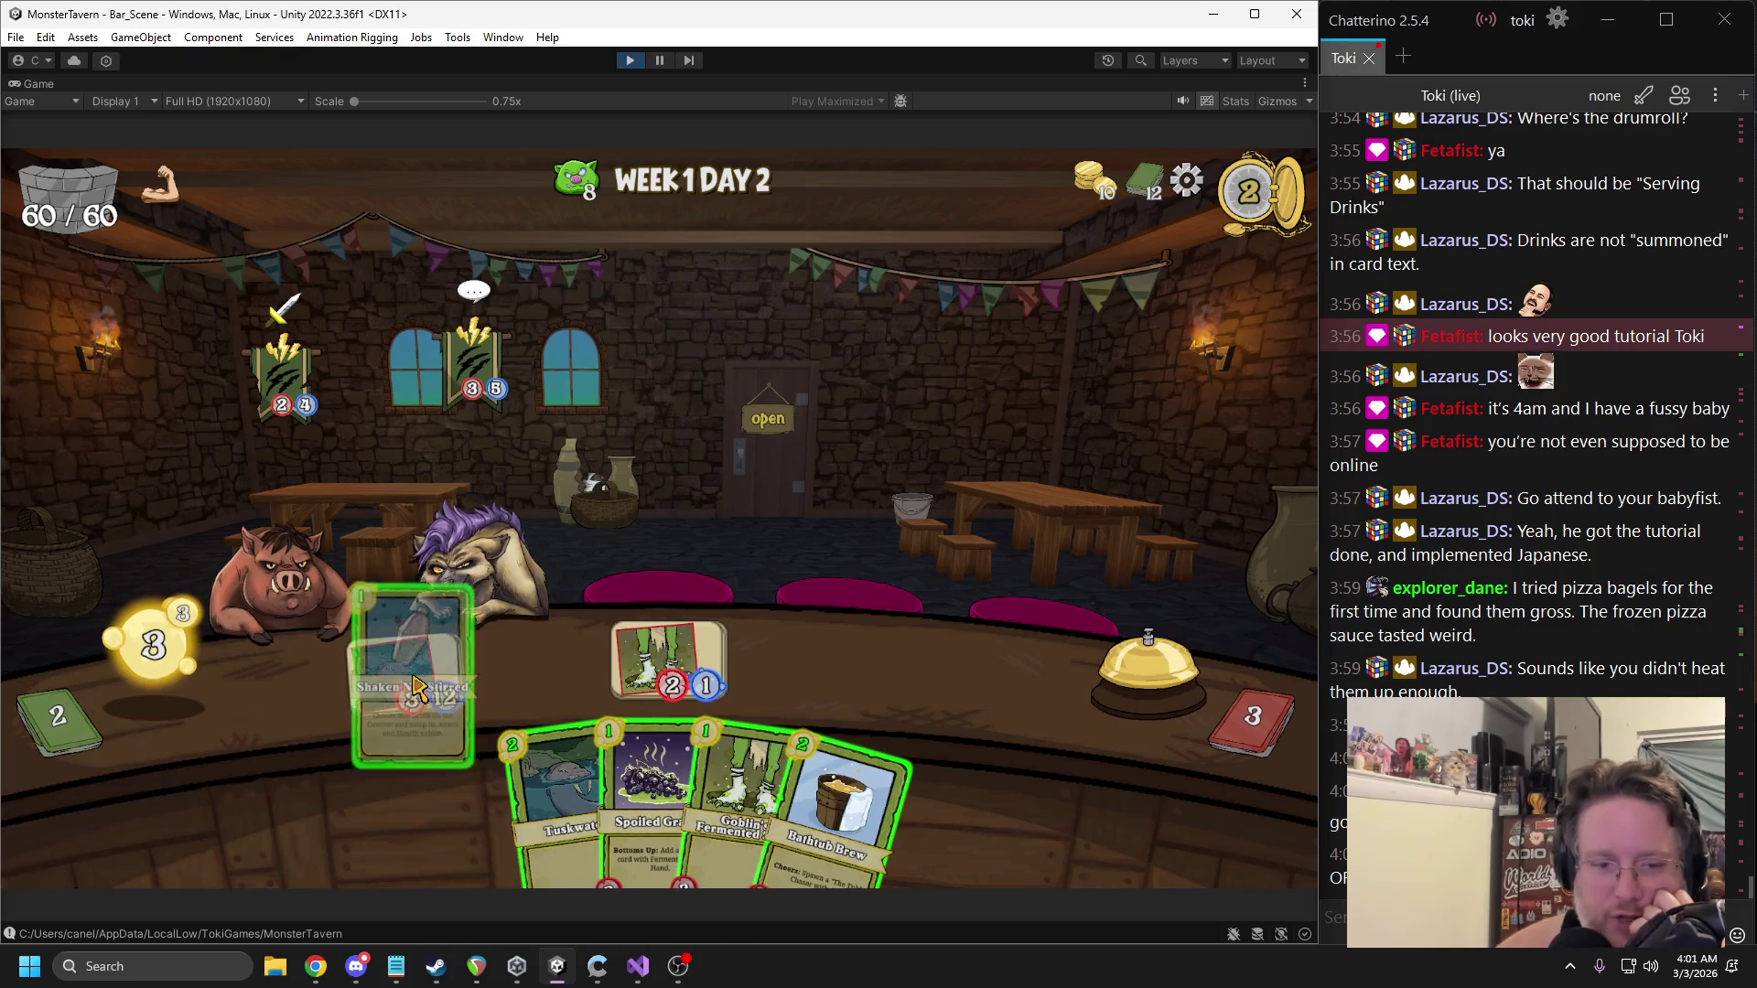
pyautogui.moveTo(413, 686); pyautogui.dragTo(473, 366)
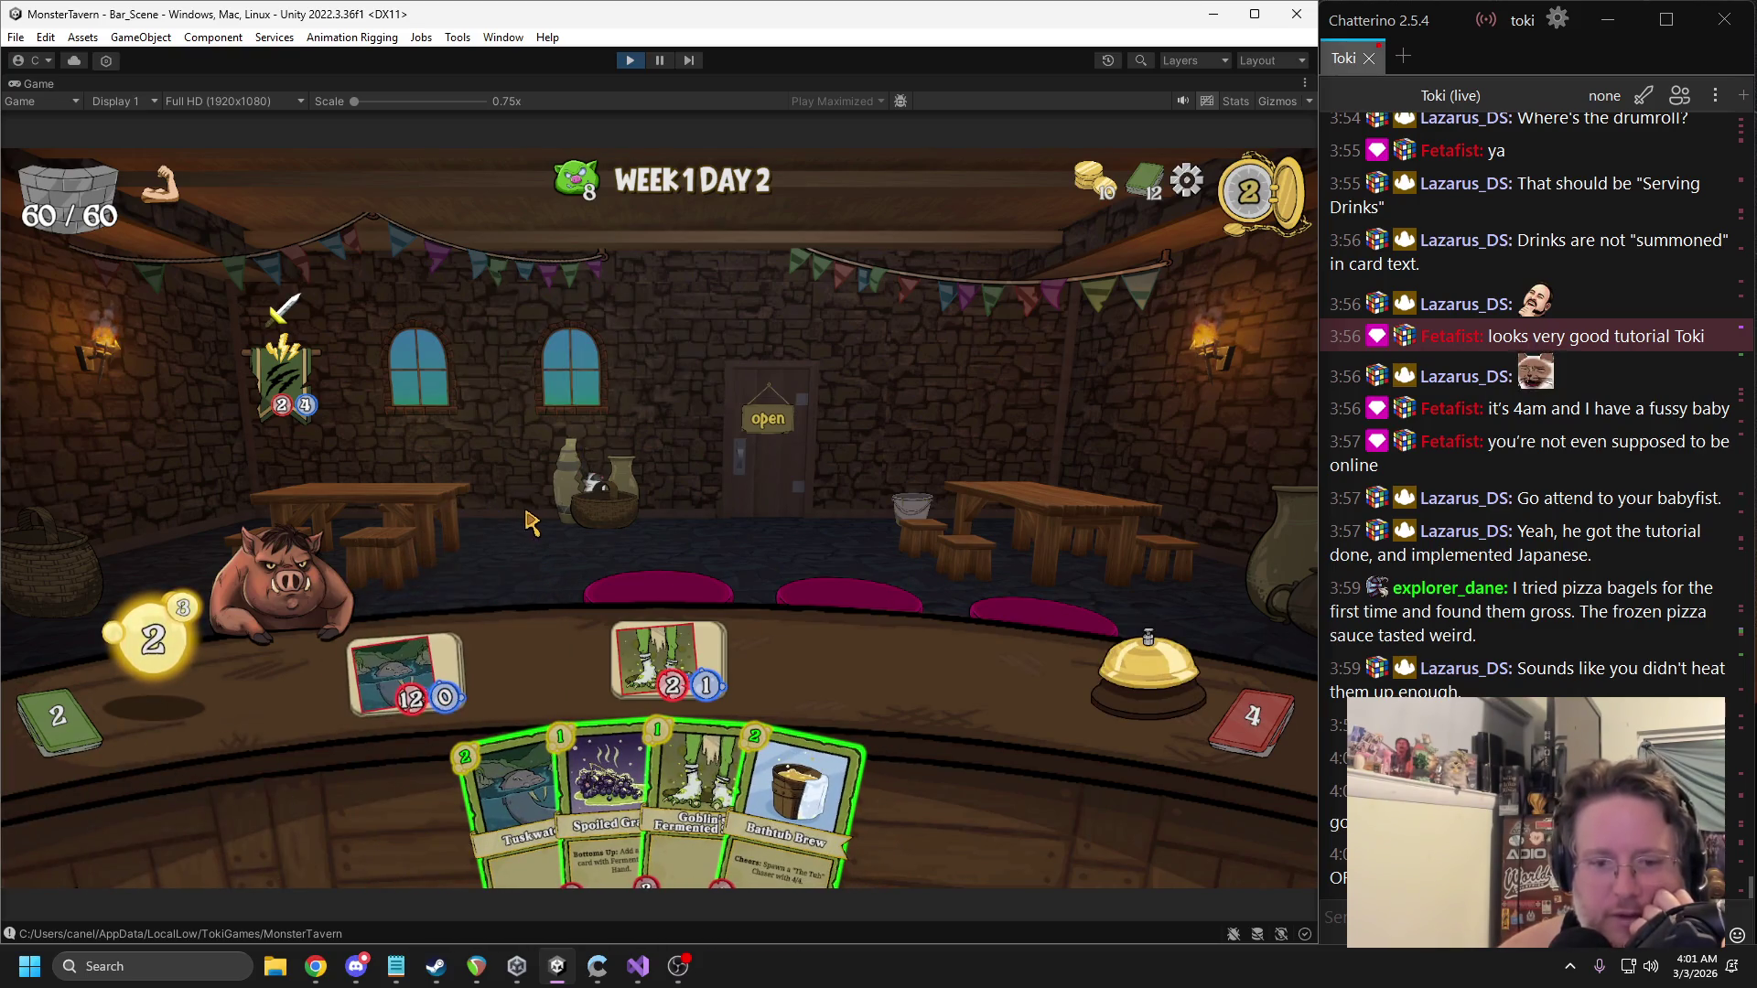
pyautogui.moveTo(796, 778)
pyautogui.mouseDown()
pyautogui.moveTo(870, 713)
pyautogui.moveTo(847, 518)
pyautogui.mouseUp()
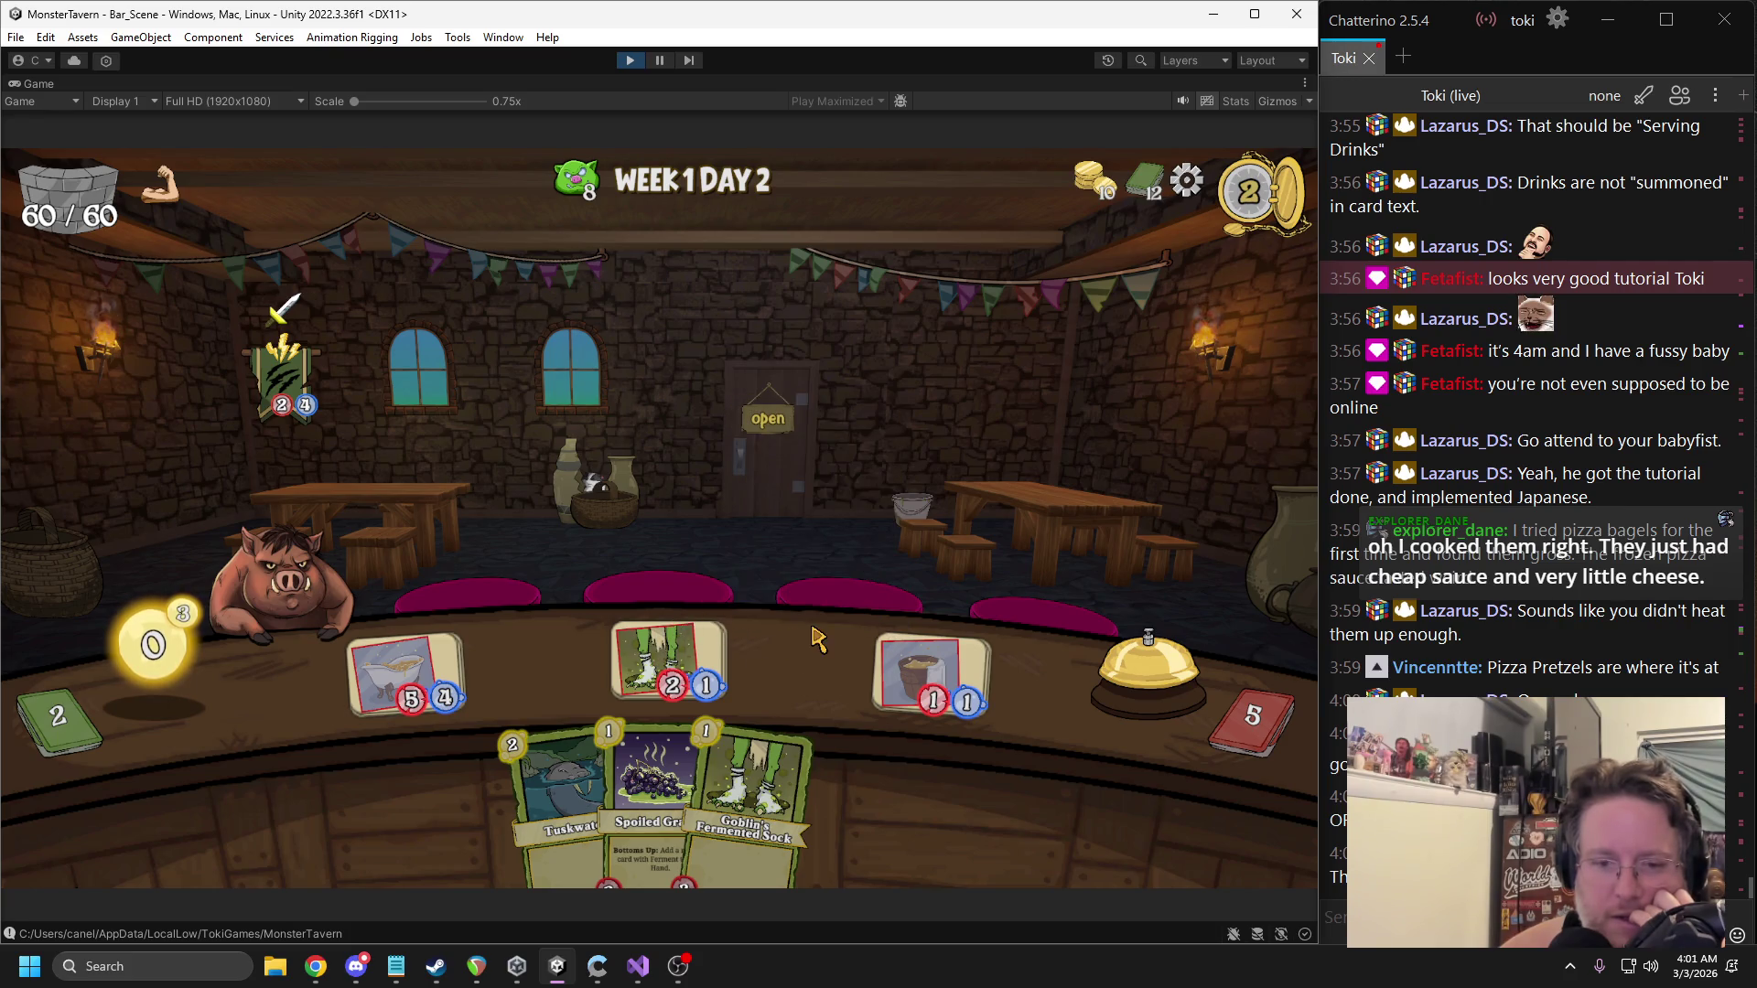
pyautogui.click(1130, 659)
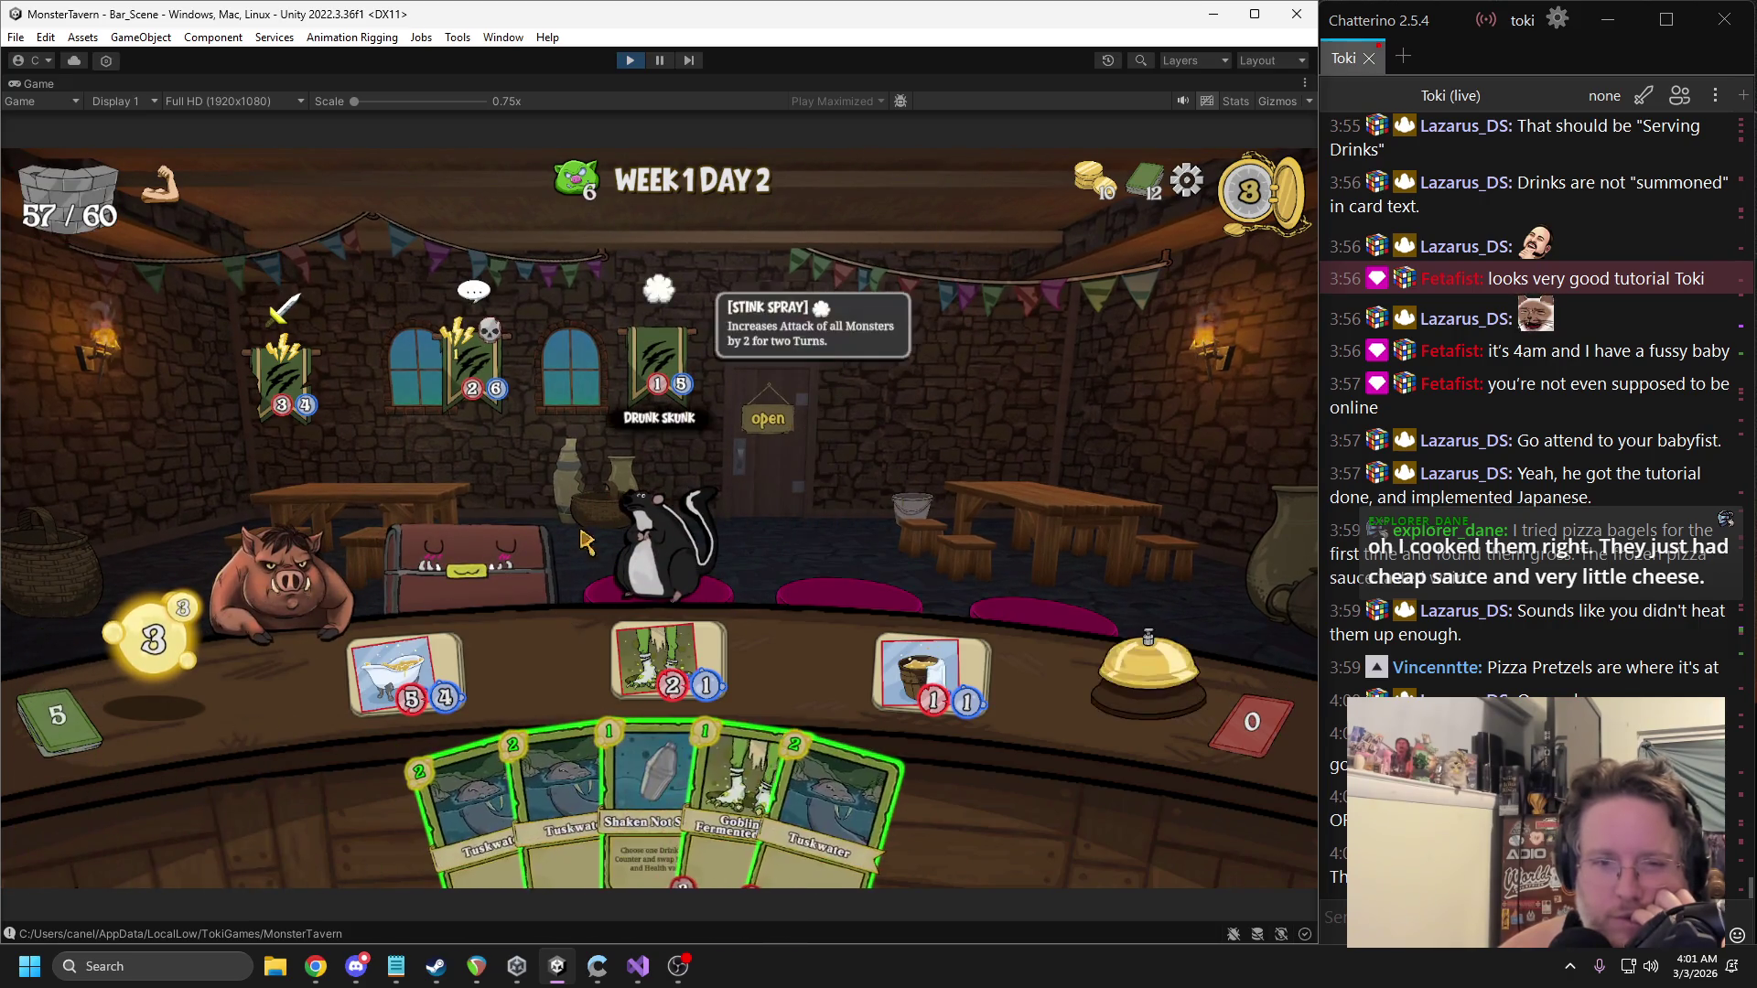
# Serve the skunk and Wild Boar, restock the counter, and boost with Wildbrew and Ironbark Ferment.
pyautogui.moveTo(641, 527); pyautogui.dragTo(649, 539)
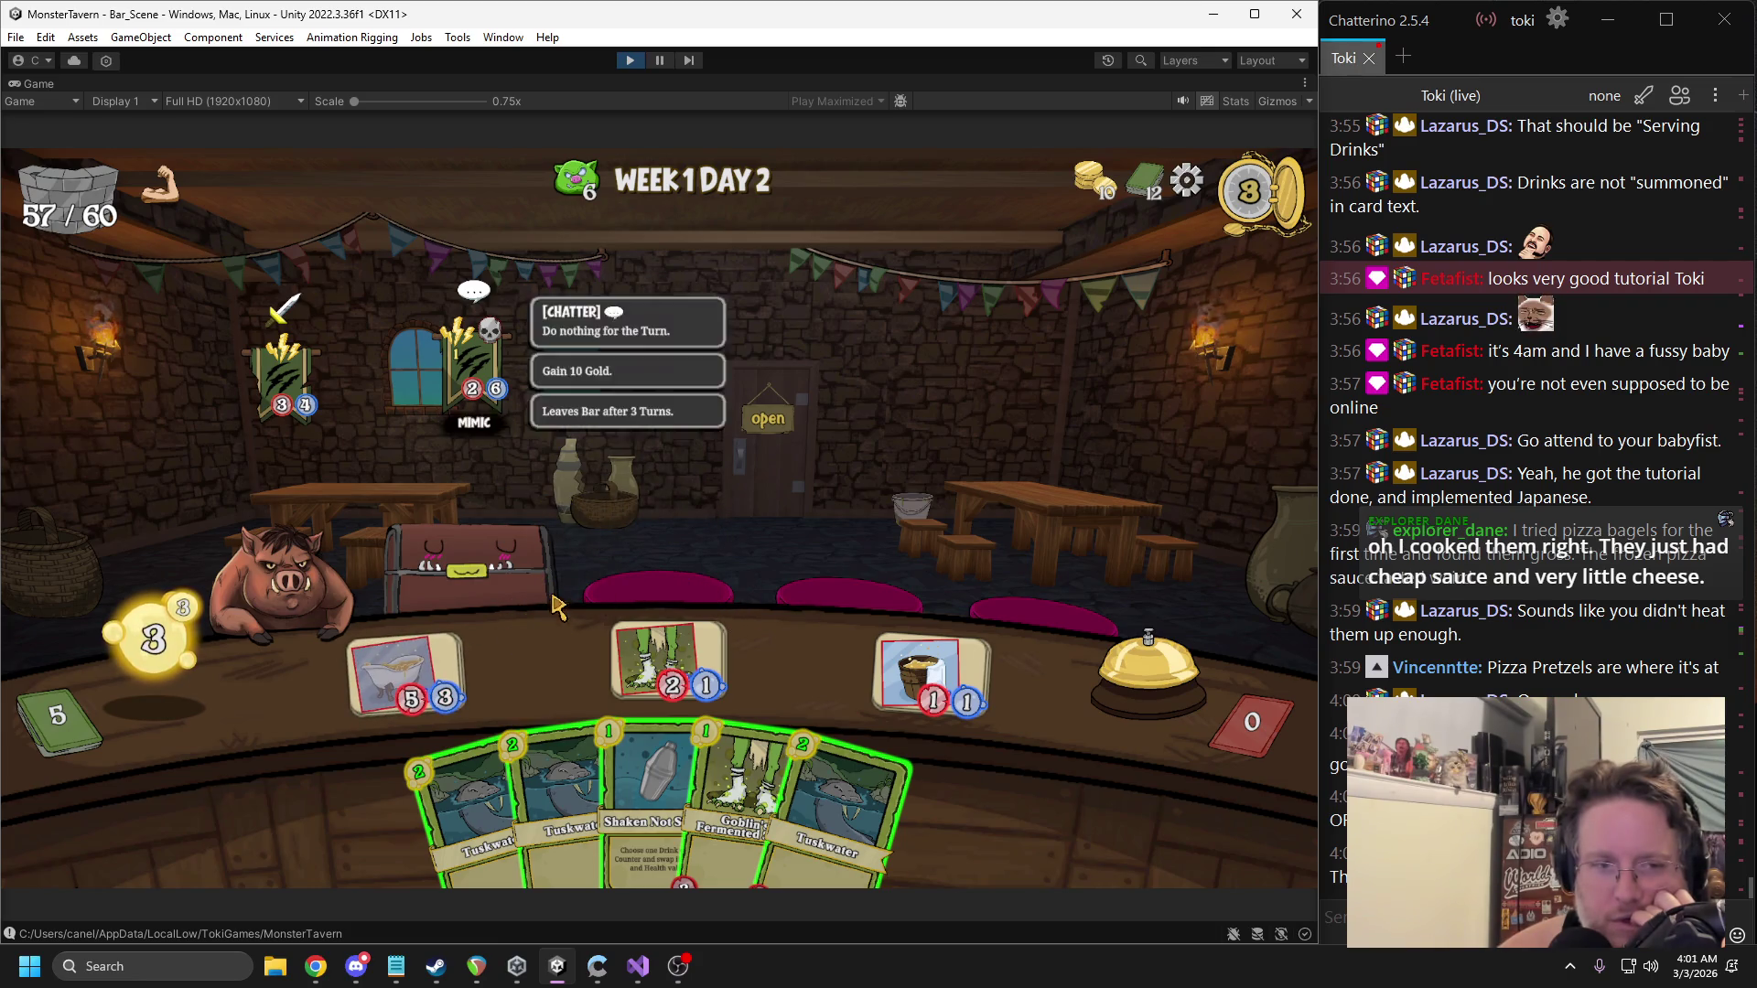
pyautogui.moveTo(668, 659); pyautogui.dragTo(325, 572)
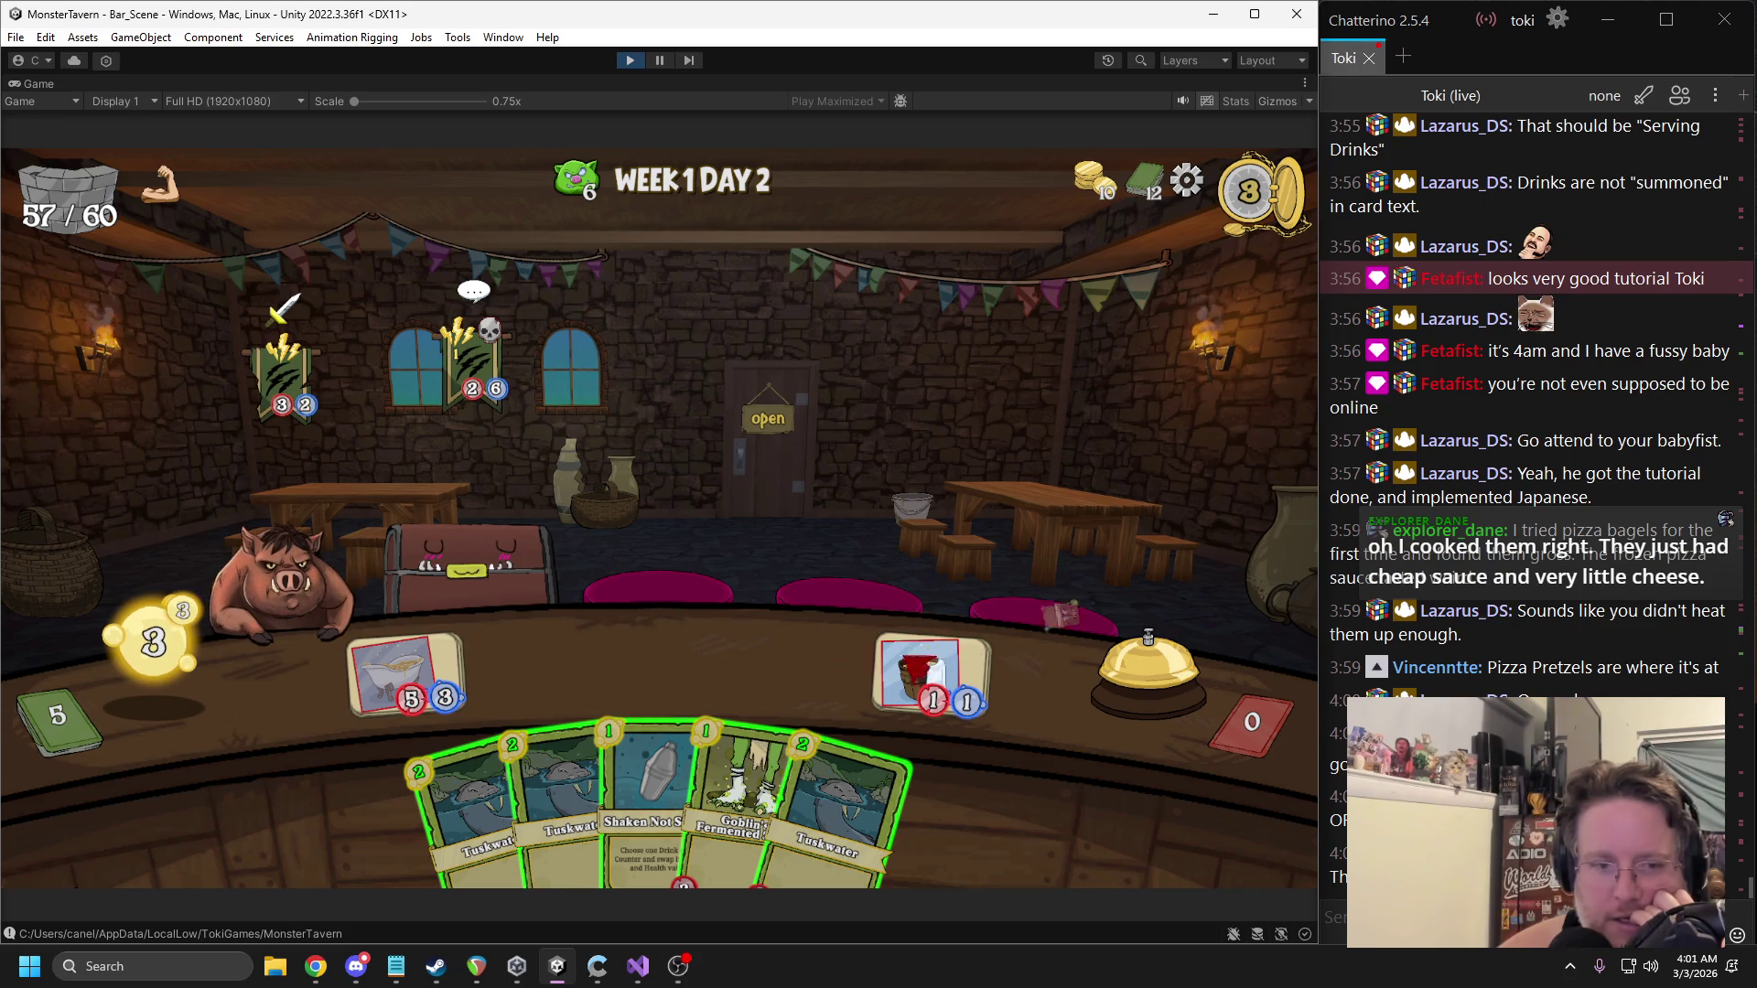
pyautogui.moveTo(526, 591)
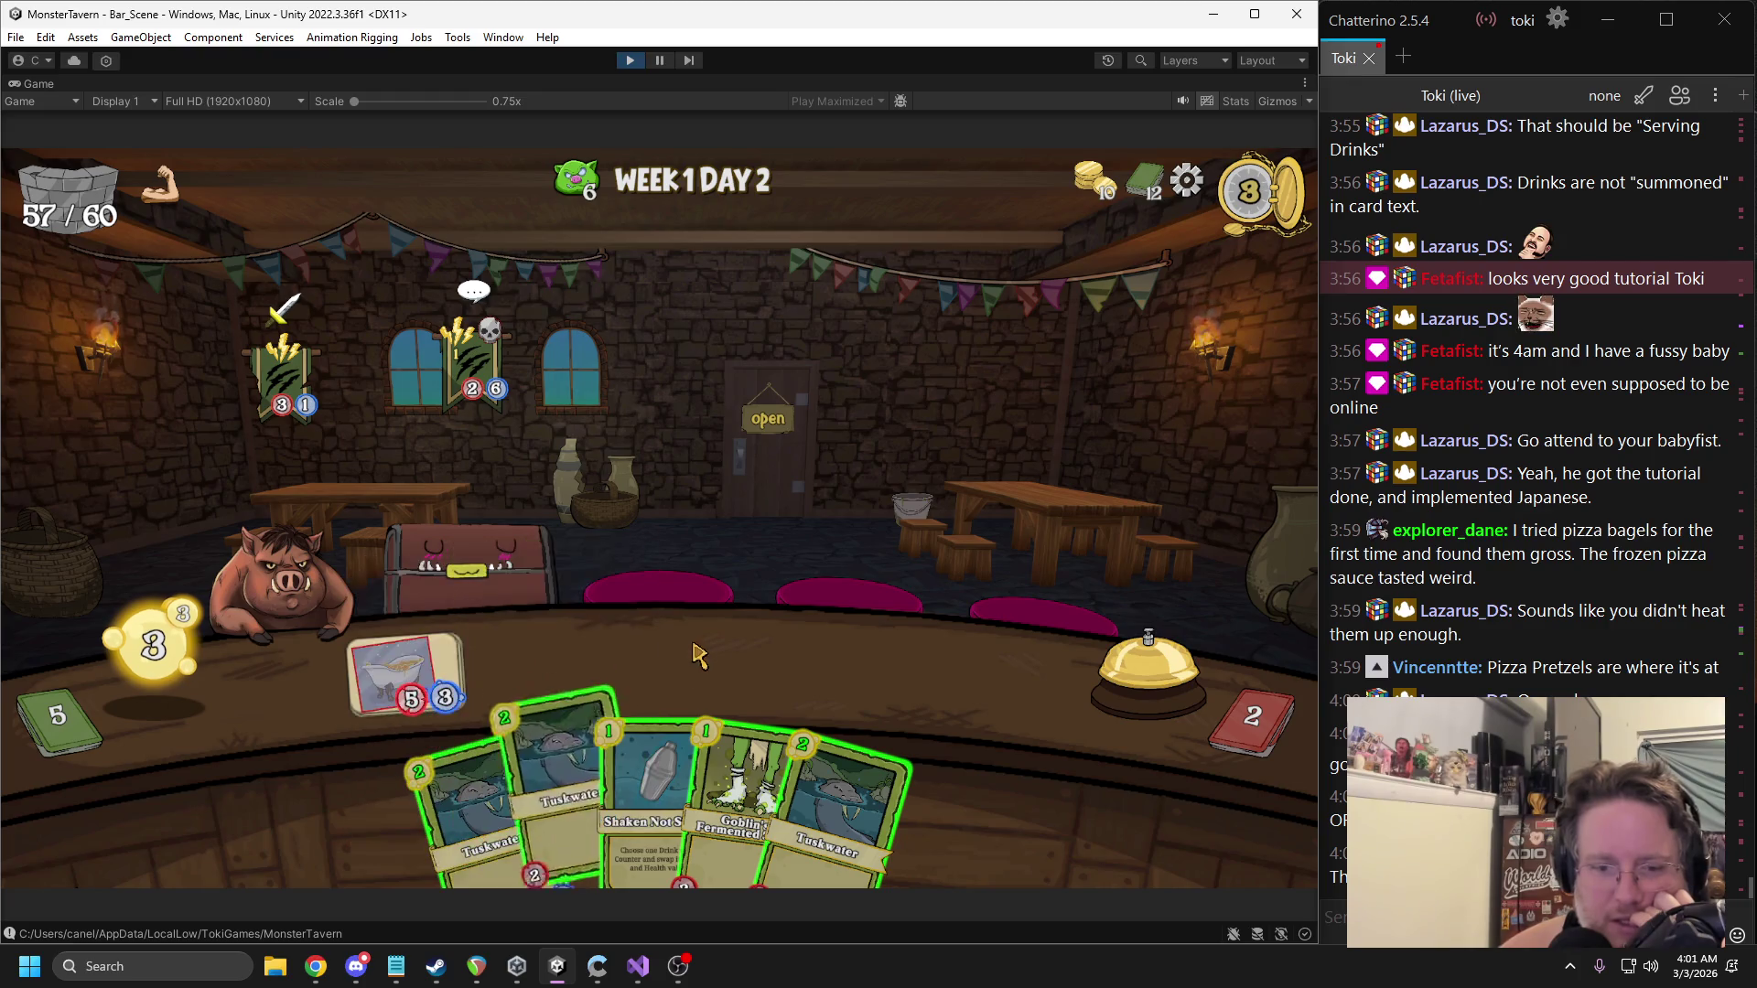
pyautogui.moveTo(741, 764)
pyautogui.mouseDown()
pyautogui.moveTo(663, 684)
pyautogui.moveTo(769, 787)
pyautogui.moveTo(640, 622)
pyautogui.mouseUp()
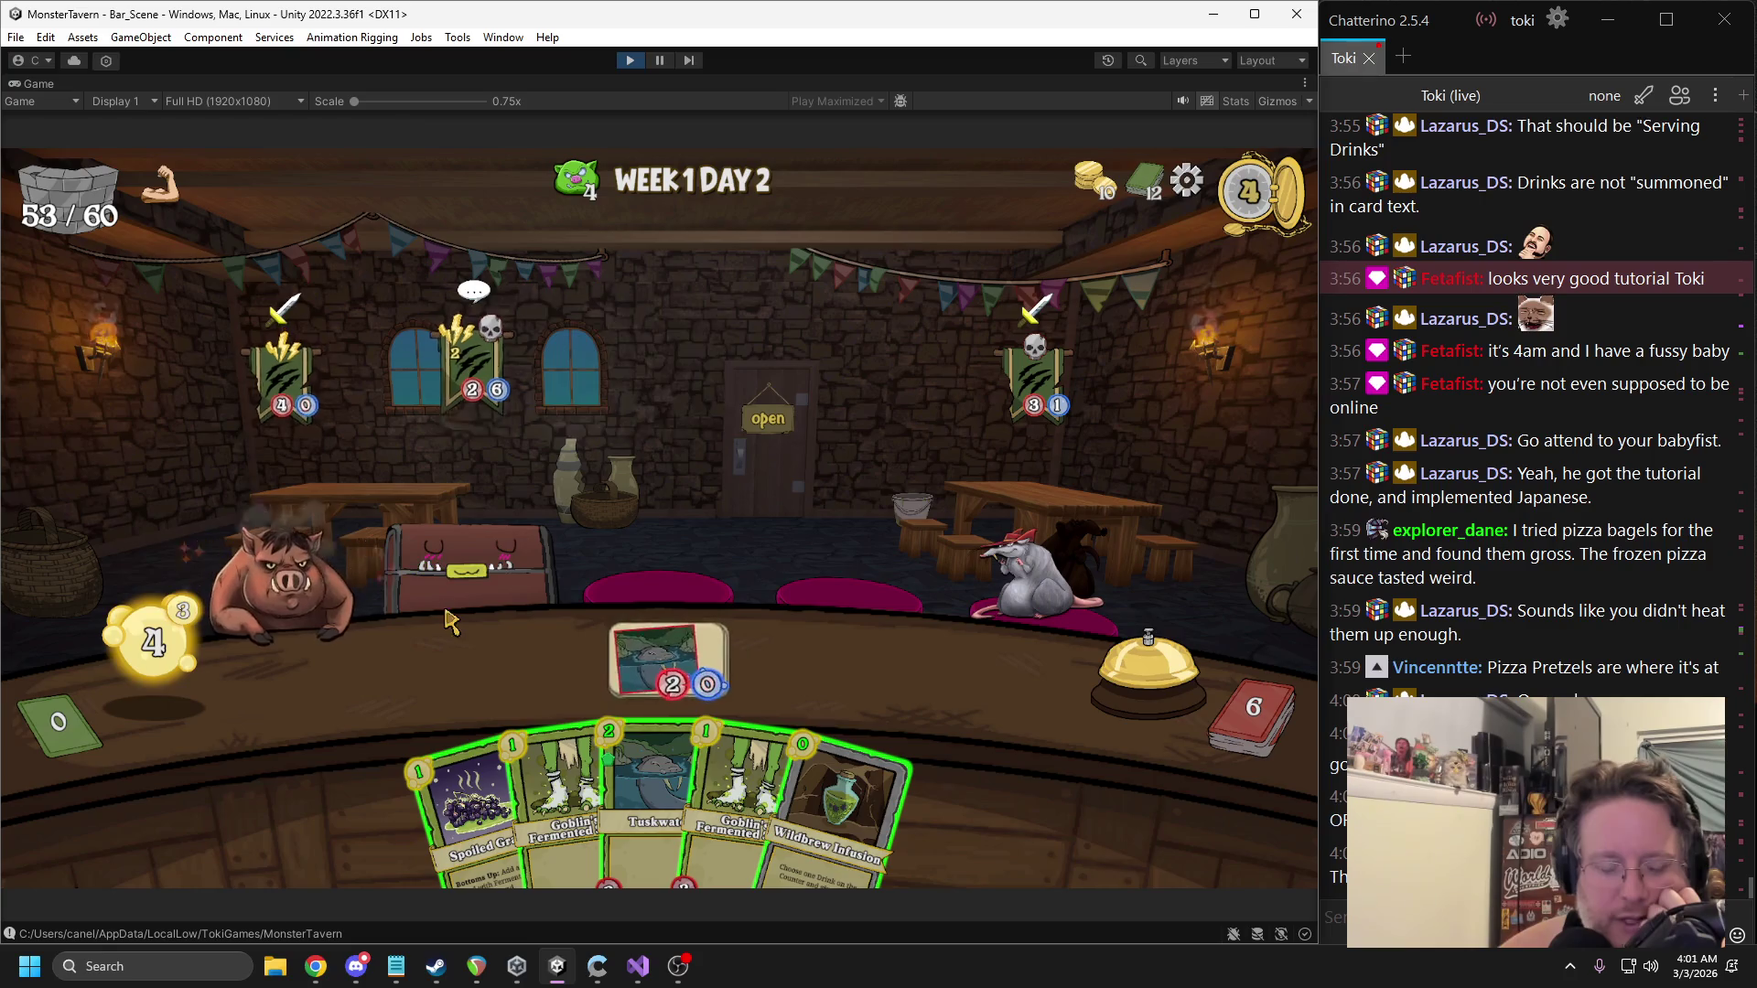
pyautogui.moveTo(651, 796); pyautogui.dragTo(403, 672)
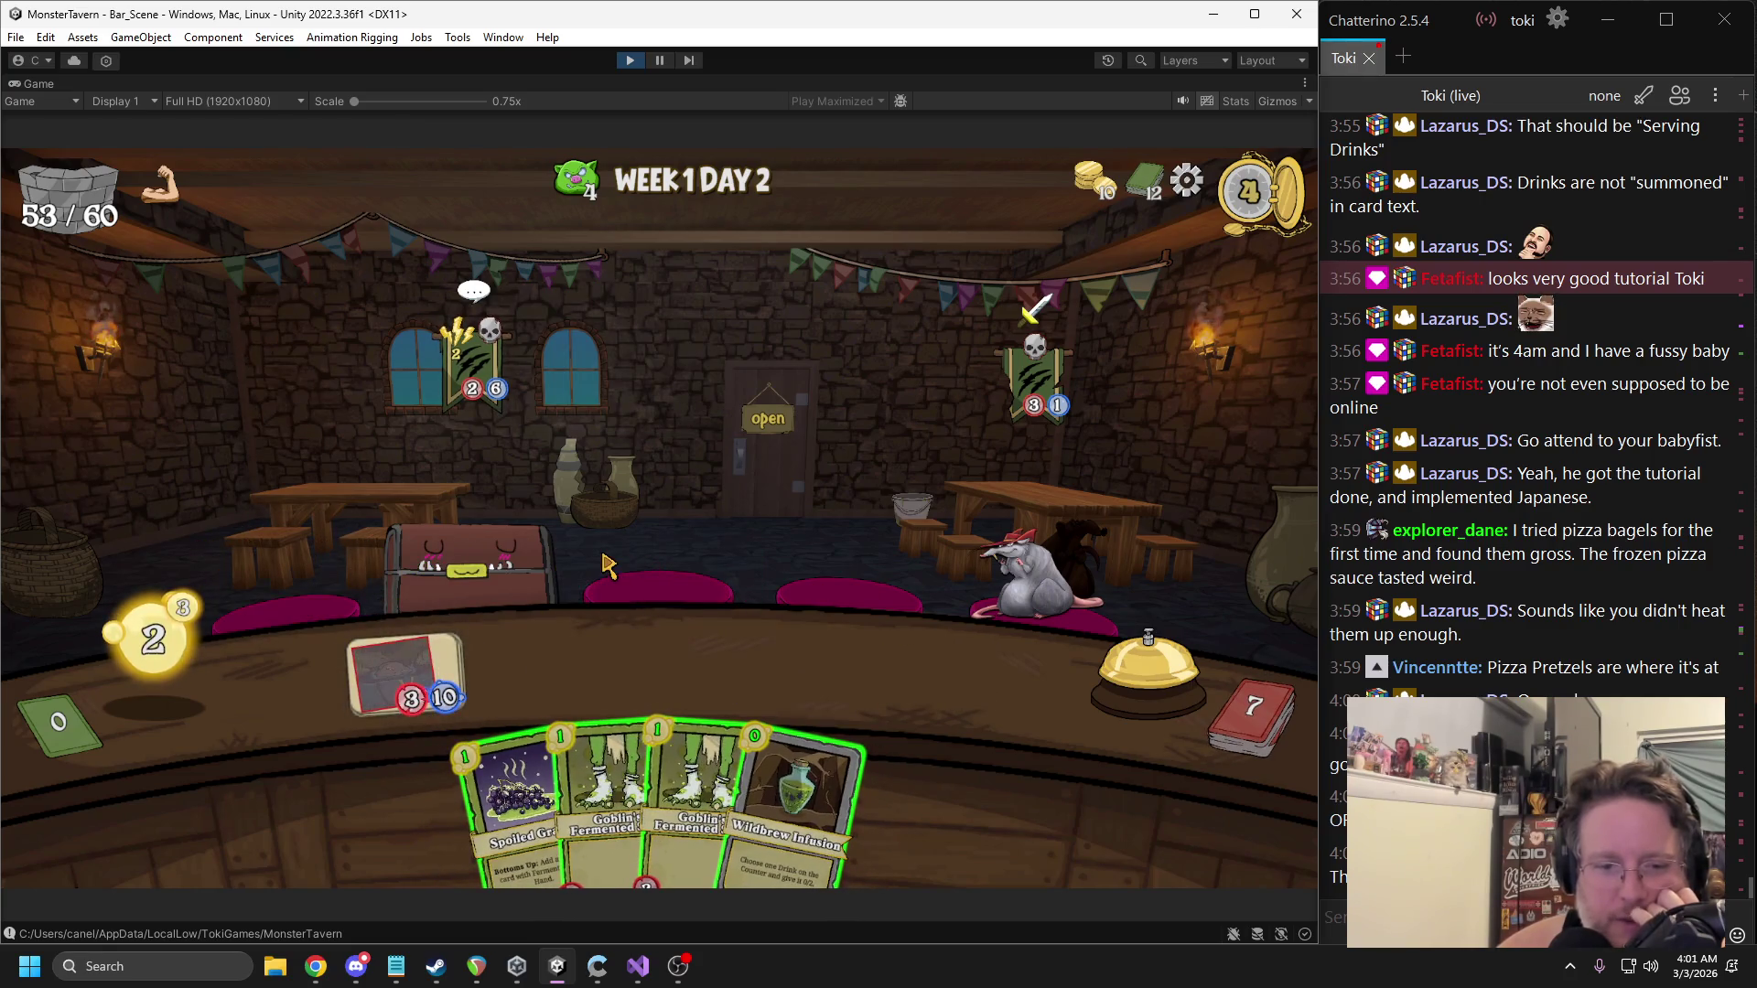
pyautogui.moveTo(512, 805); pyautogui.dragTo(667, 663)
pyautogui.moveTo(796, 806)
pyautogui.mouseDown()
pyautogui.moveTo(777, 696)
pyautogui.moveTo(412, 682)
pyautogui.mouseUp()
pyautogui.click(1125, 649)
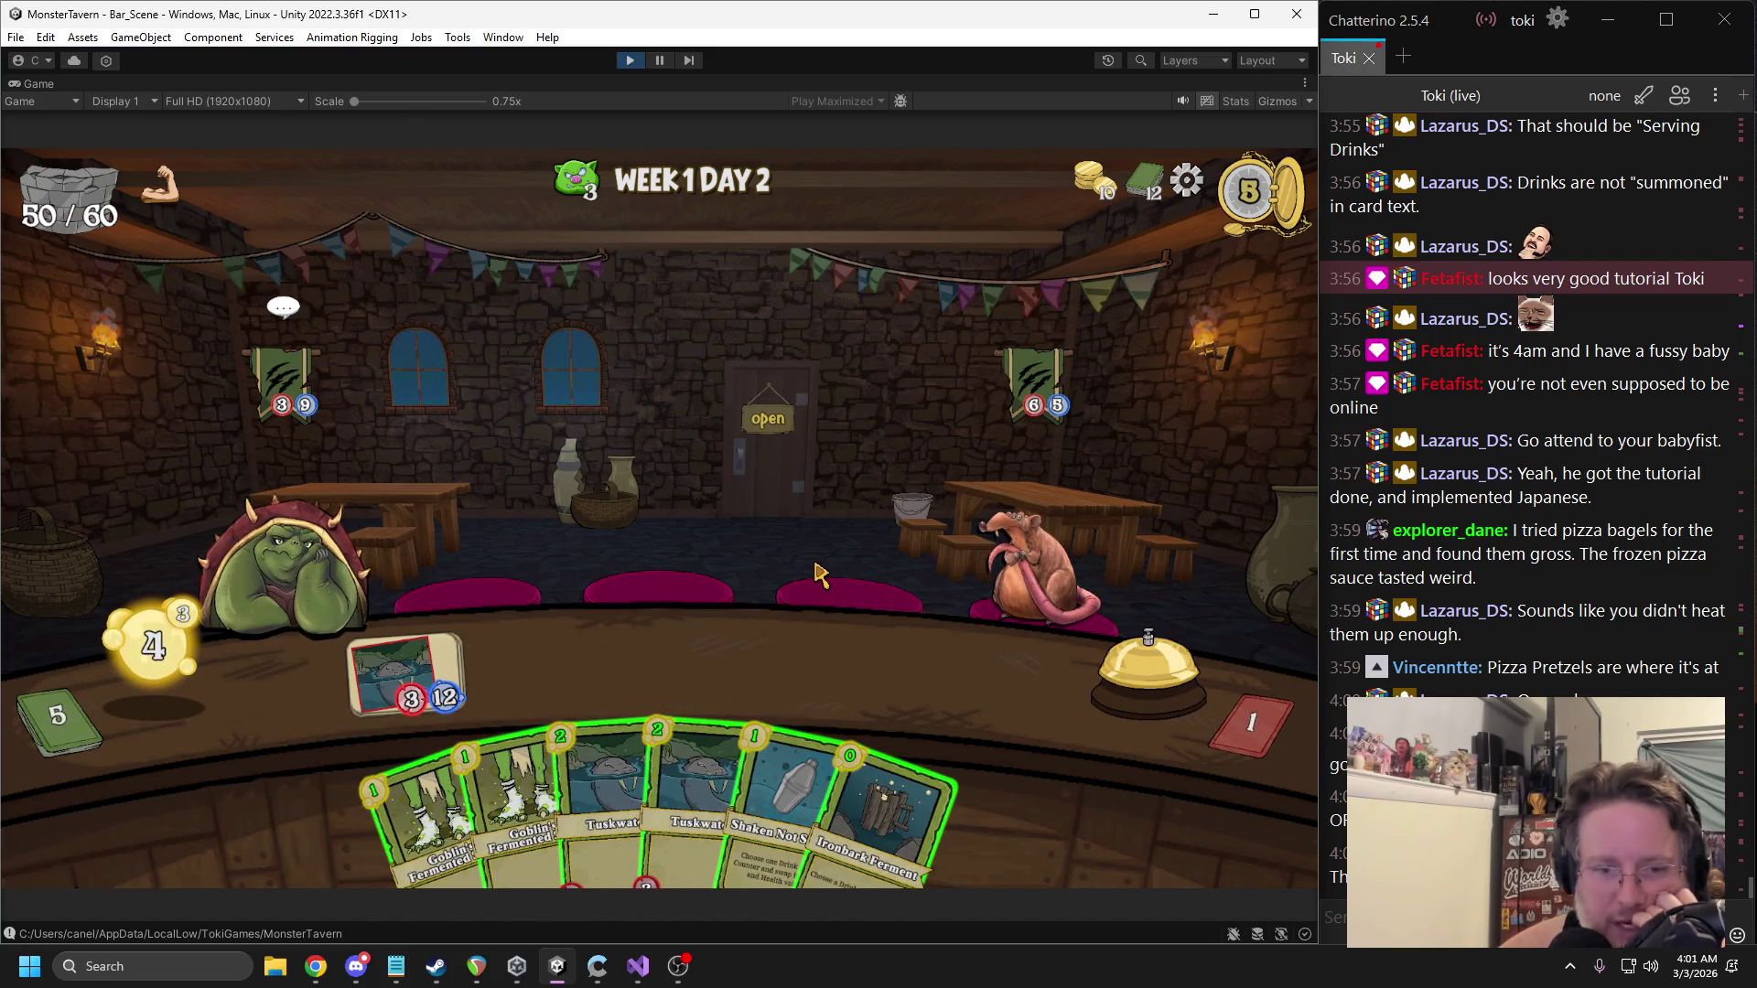
pyautogui.moveTo(892, 741); pyautogui.dragTo(416, 677)
# Place two Goblin's Fermented Socks and Tuskwater, then add Wildbrew Infusion and Bathtub Brew.
pyautogui.moveTo(535, 732); pyautogui.dragTo(549, 682)
pyautogui.moveTo(485, 800); pyautogui.dragTo(668, 681)
pyautogui.moveTo(654, 787); pyautogui.dragTo(705, 714)
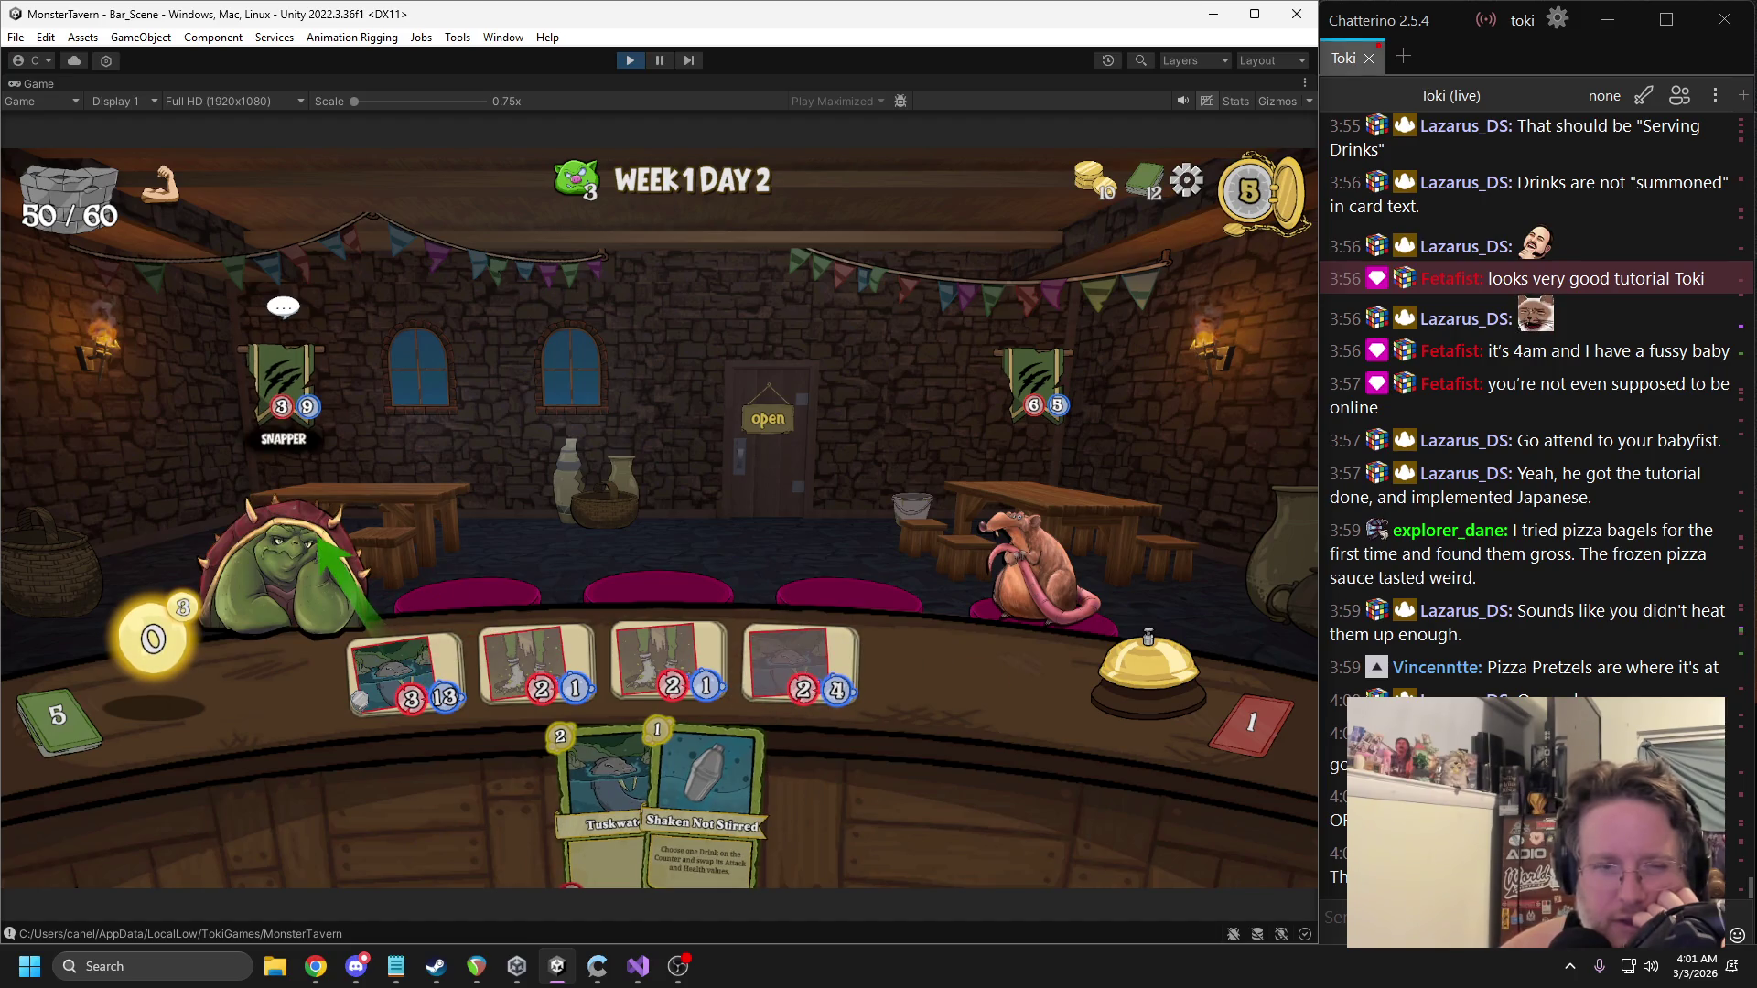
pyautogui.click(1143, 668)
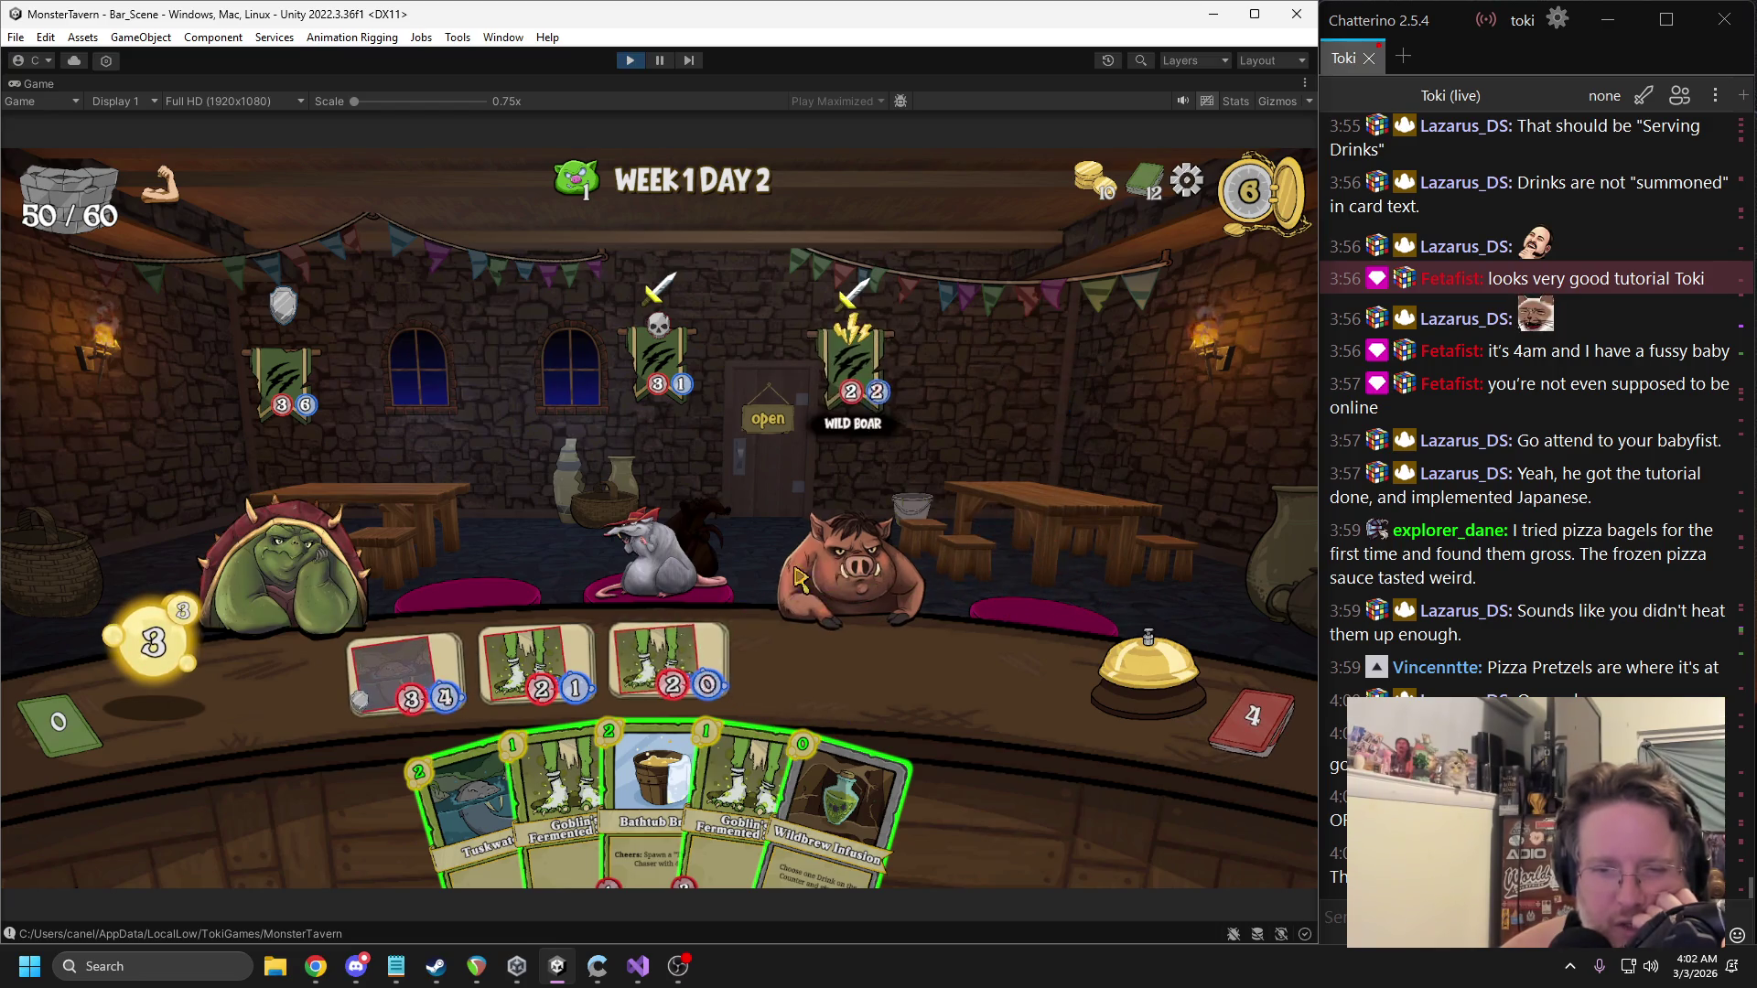
pyautogui.moveTo(685, 564)
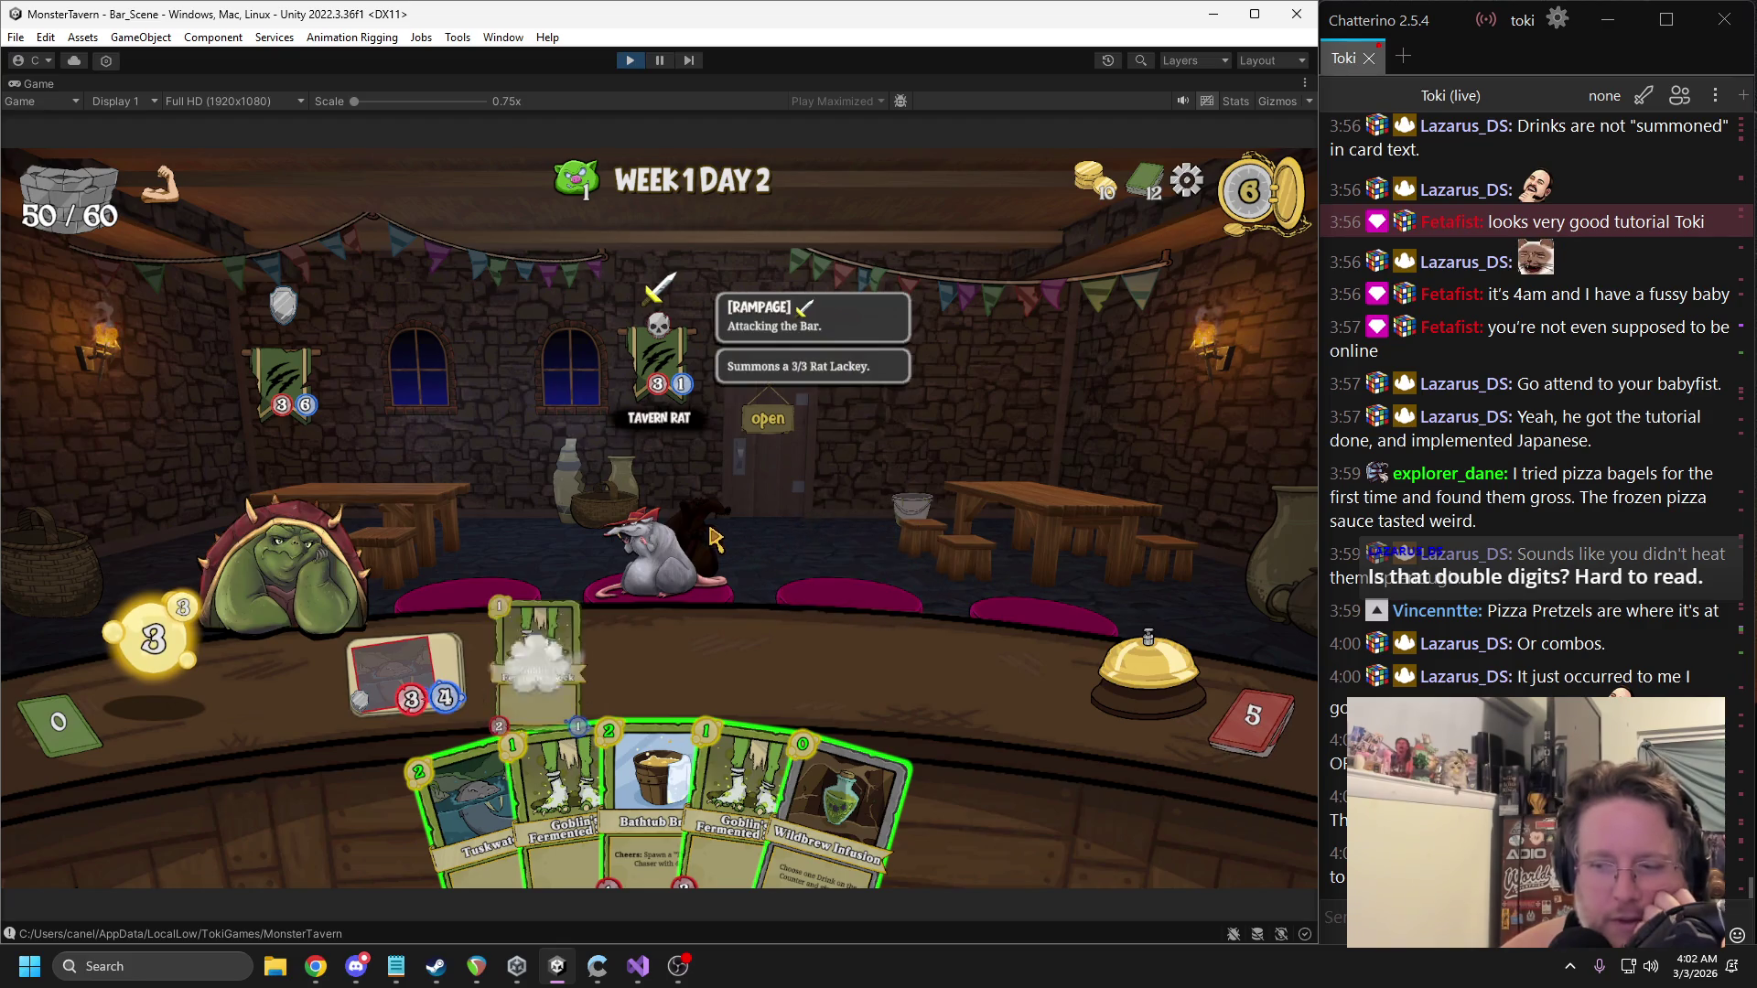
pyautogui.moveTo(450, 711)
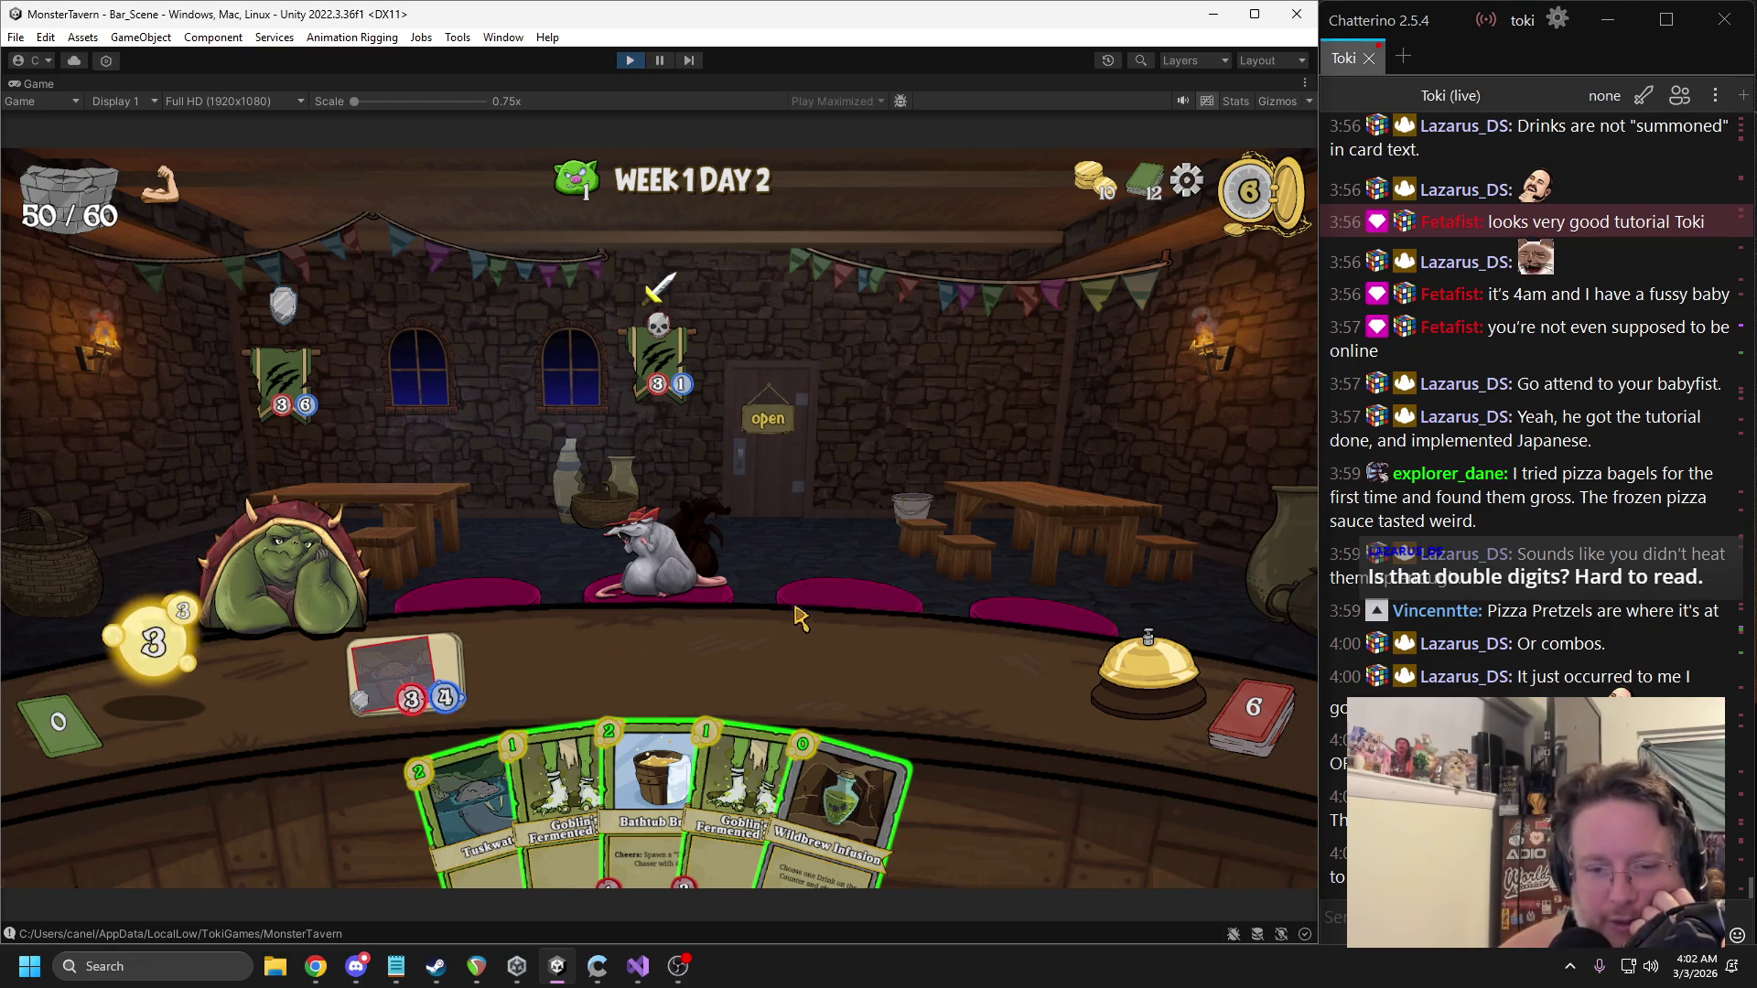
pyautogui.moveTo(837, 806); pyautogui.dragTo(430, 677)
pyautogui.moveTo(677, 805); pyautogui.dragTo(922, 677)
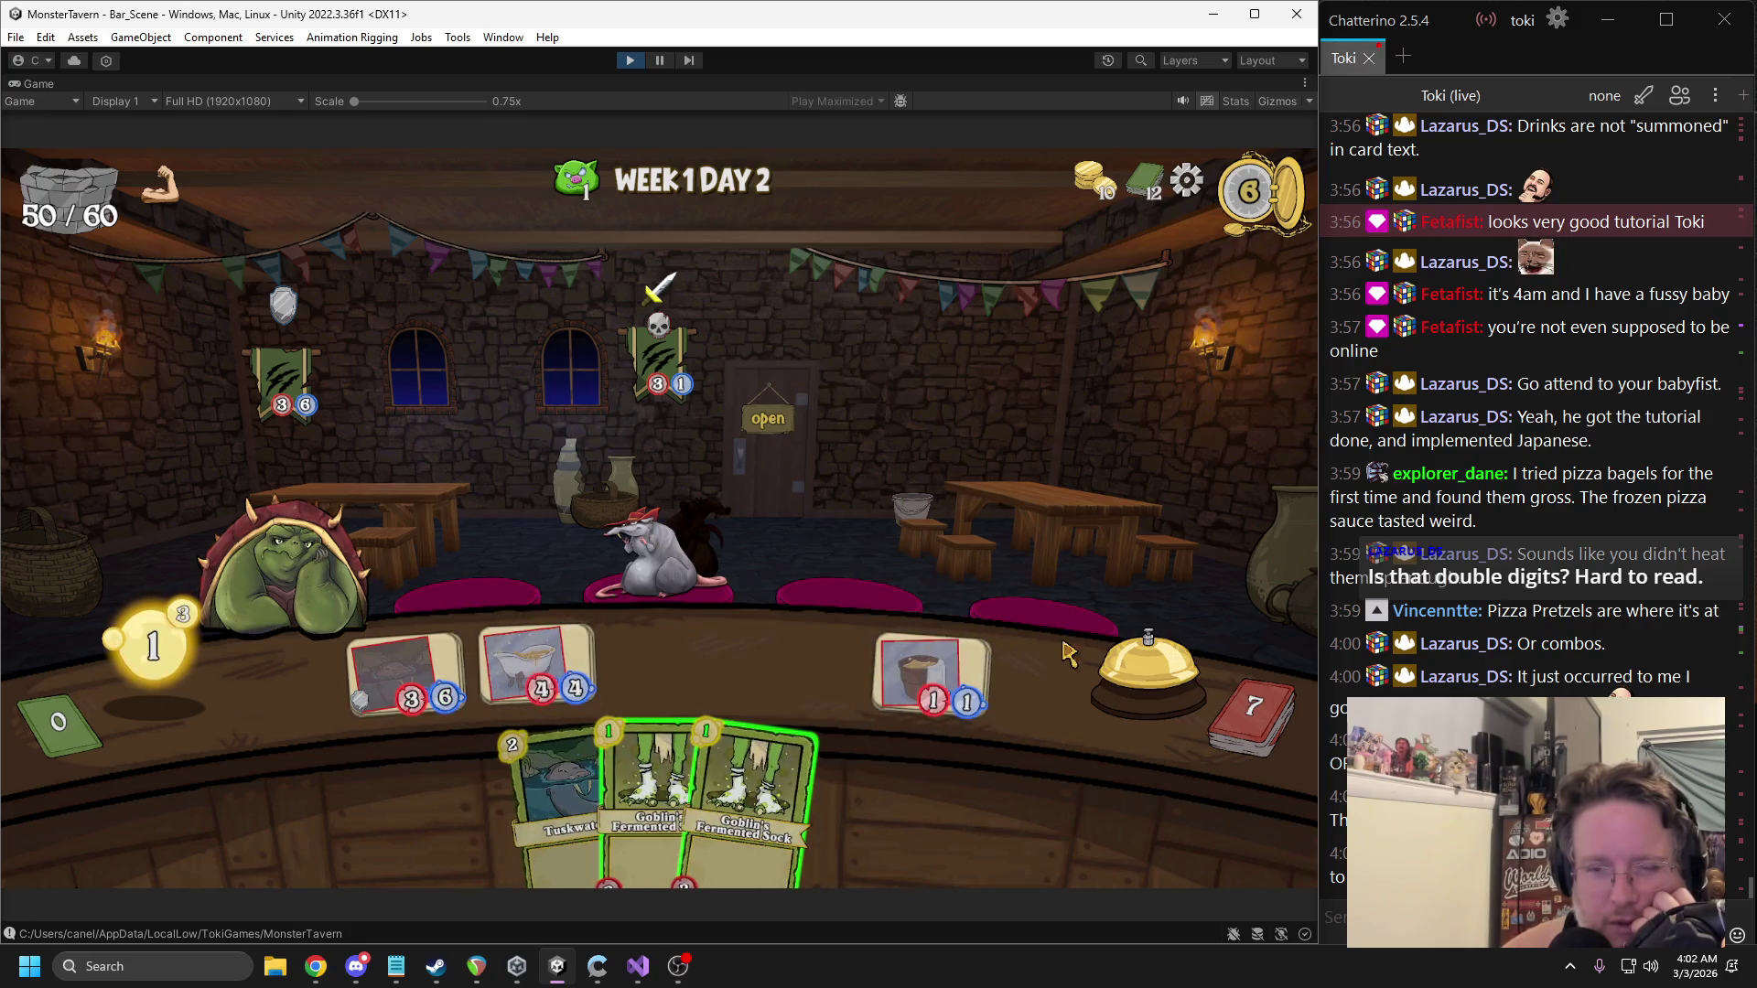
pyautogui.press('space')
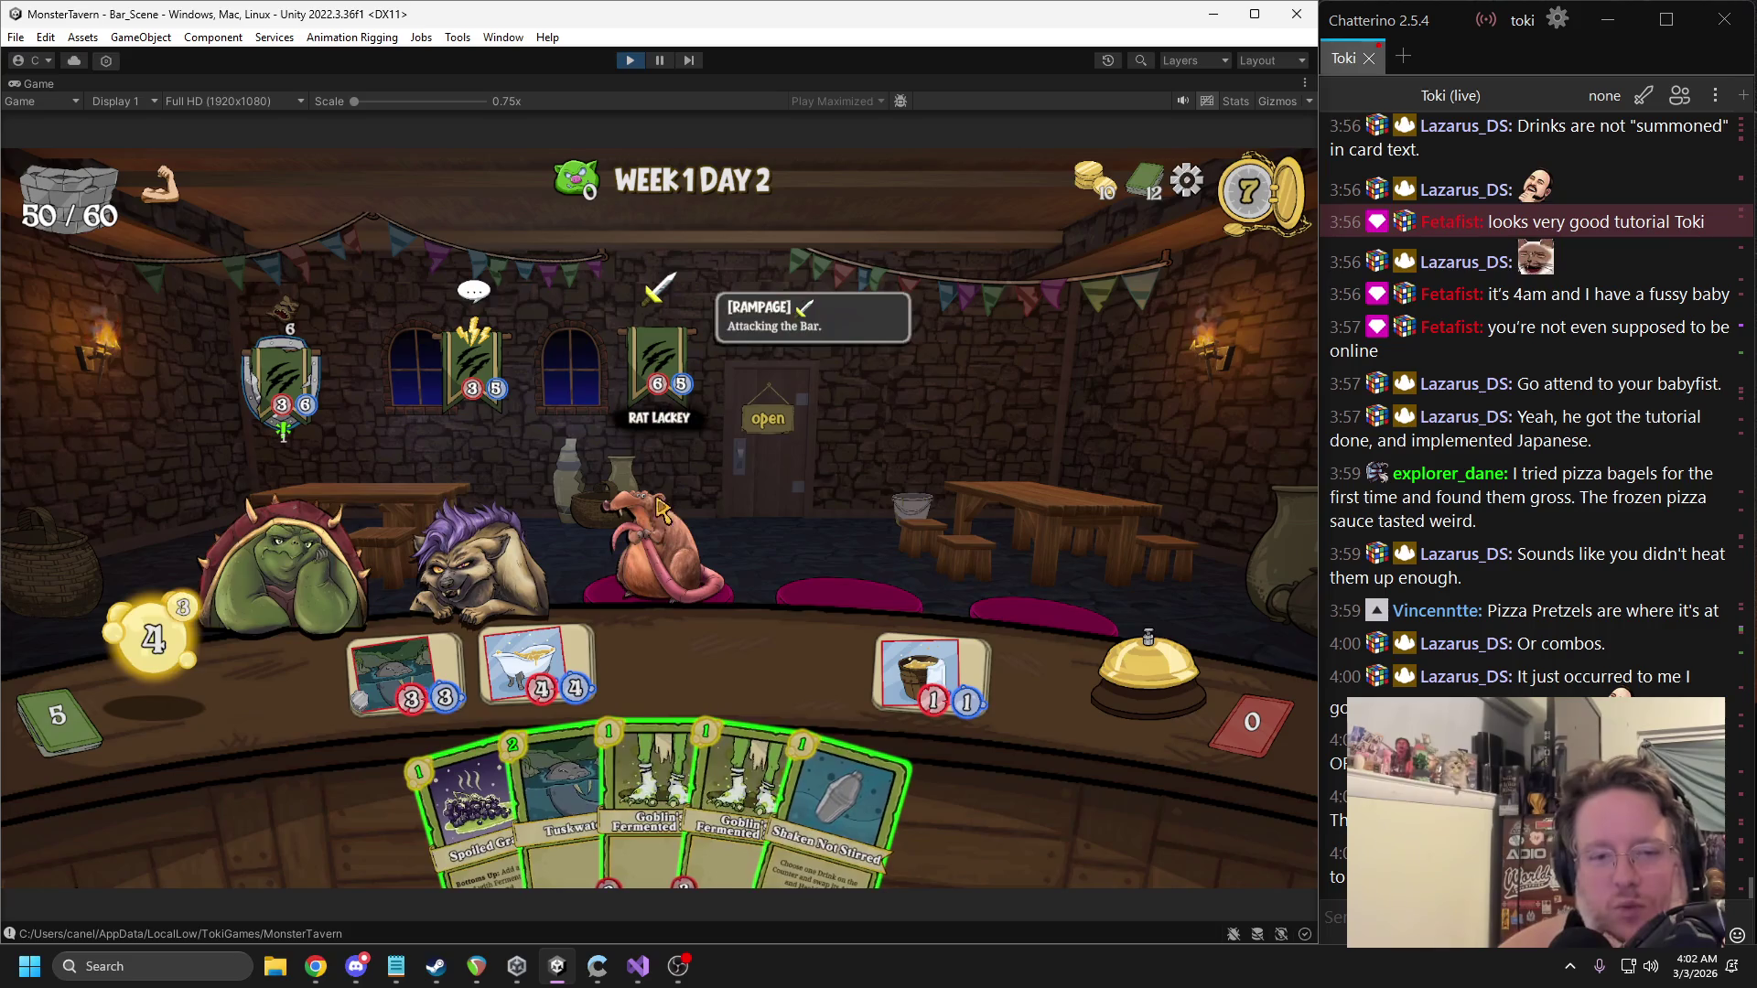
# Play Spoiled Grapes, Goblin's Fermented Sock and Tuskwater, then serve the hyena and rat.
pyautogui.moveTo(472, 646)
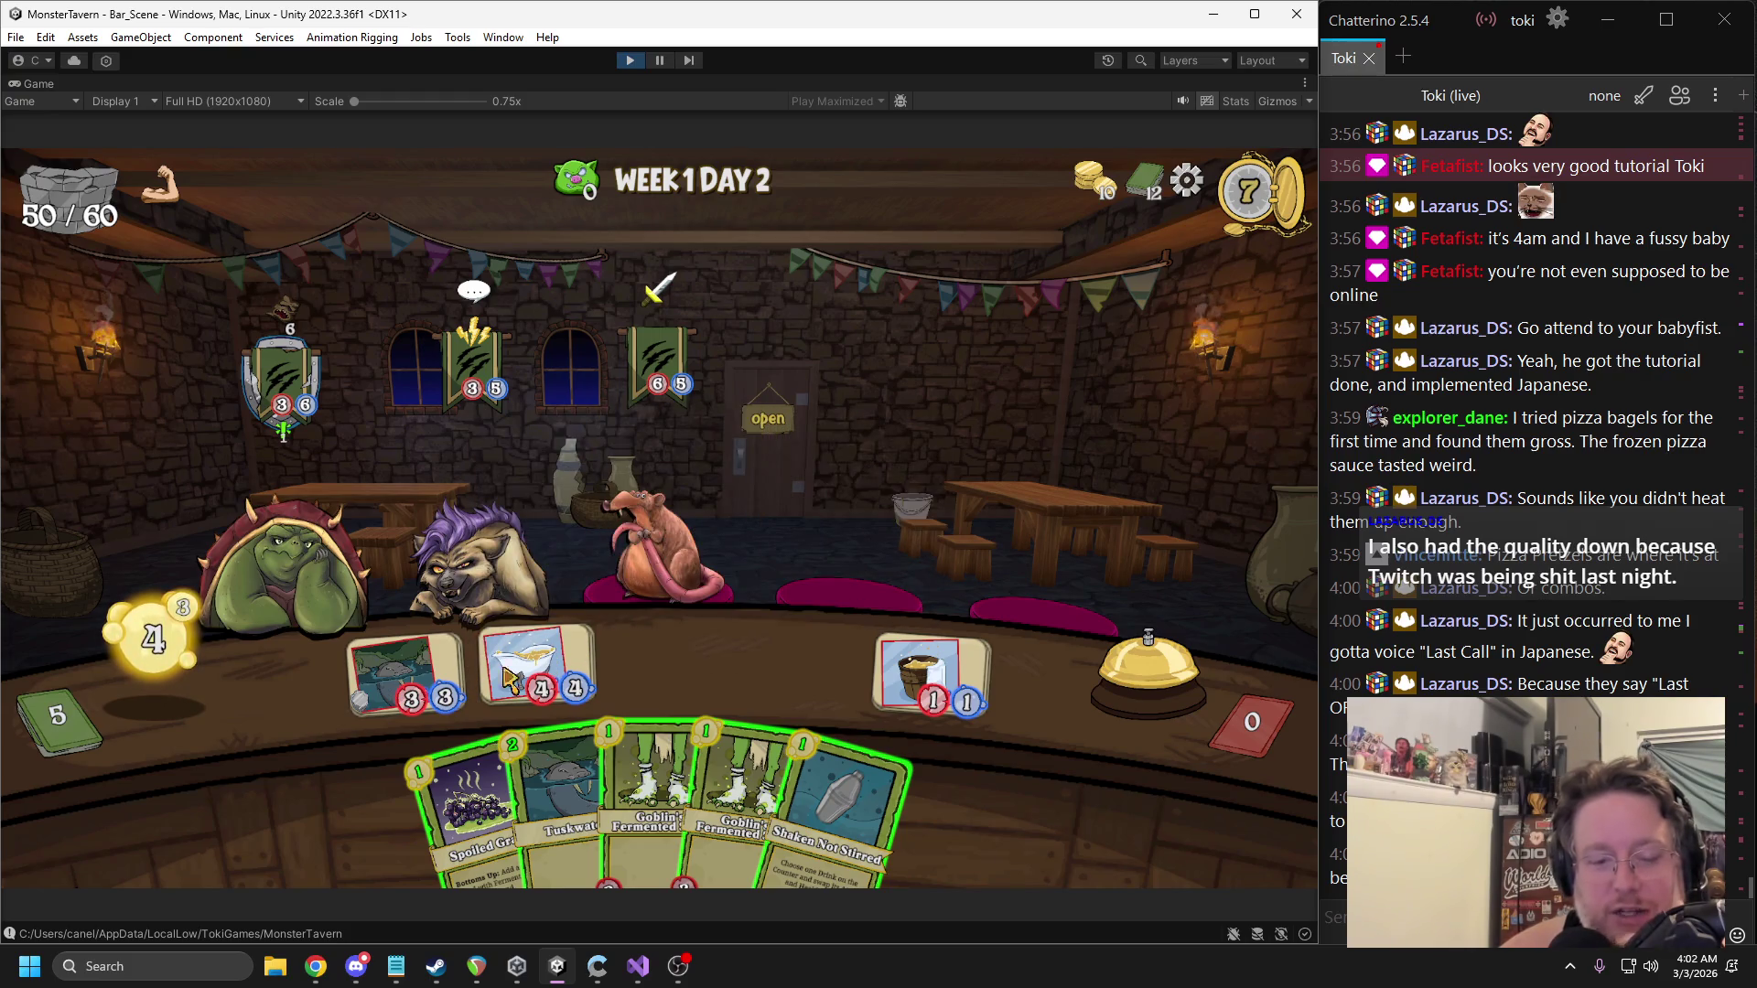
pyautogui.moveTo(467, 806); pyautogui.dragTo(679, 662)
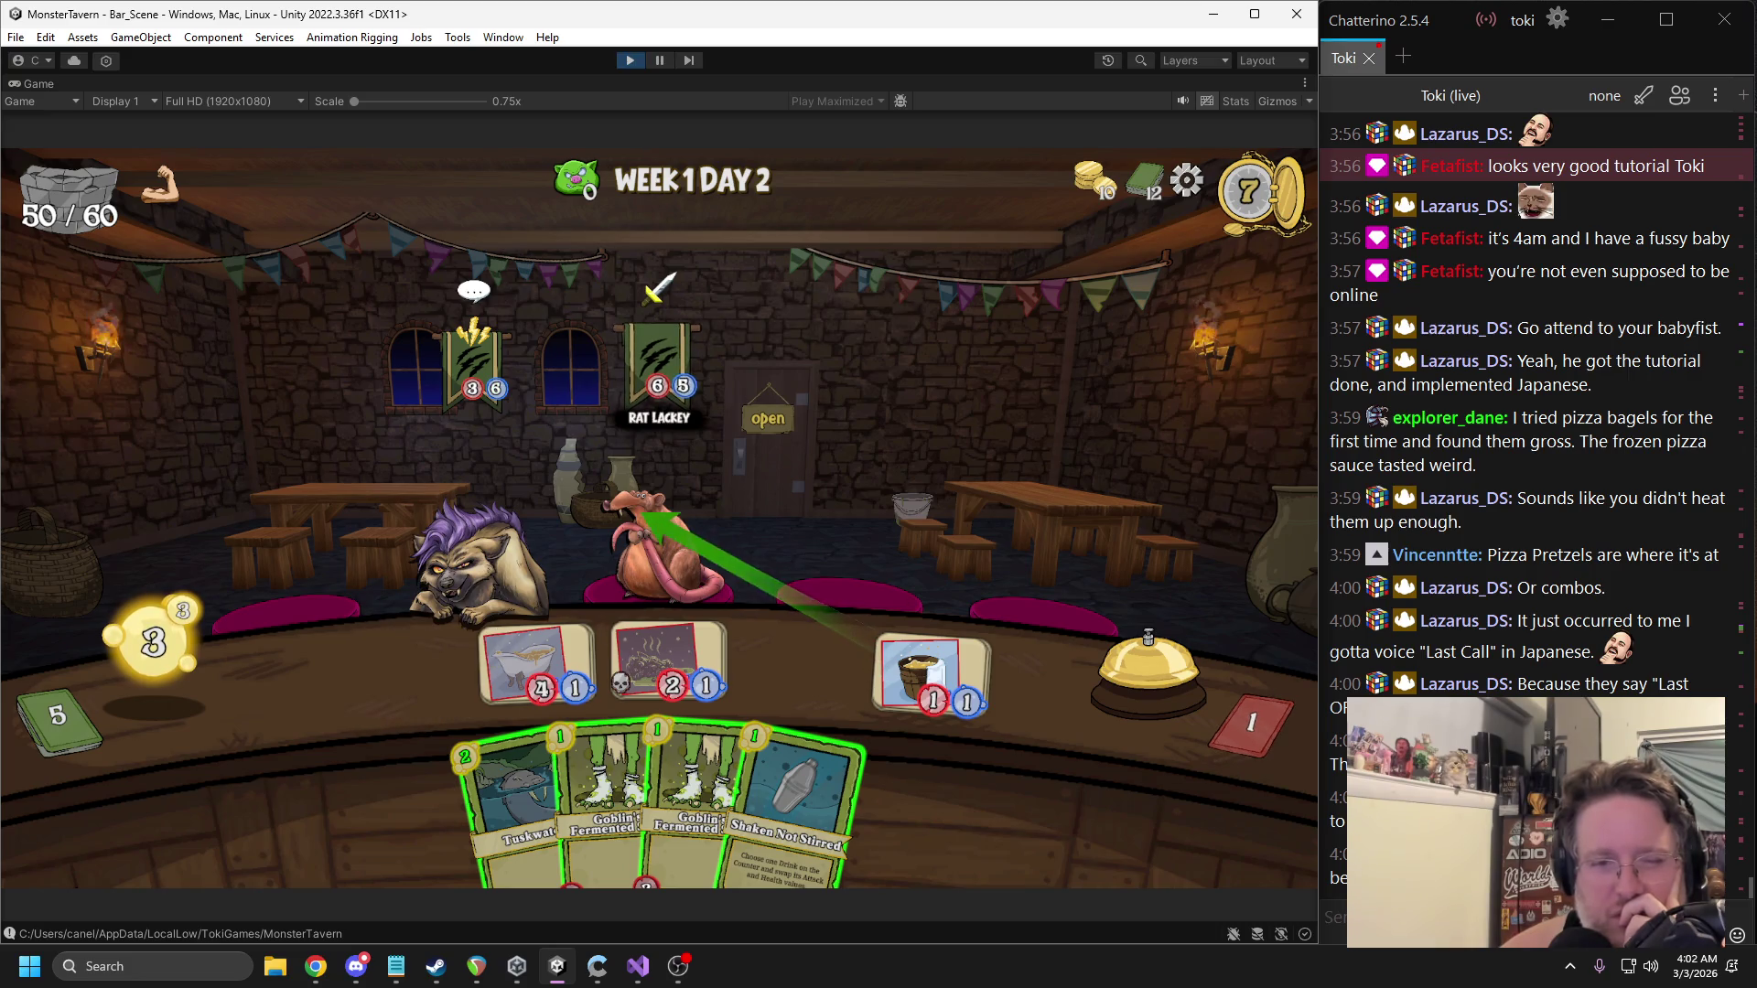
pyautogui.moveTo(608, 778)
pyautogui.mouseDown()
pyautogui.moveTo(513, 760)
pyautogui.moveTo(421, 682)
pyautogui.mouseUp()
pyautogui.moveTo(535, 806); pyautogui.dragTo(801, 672)
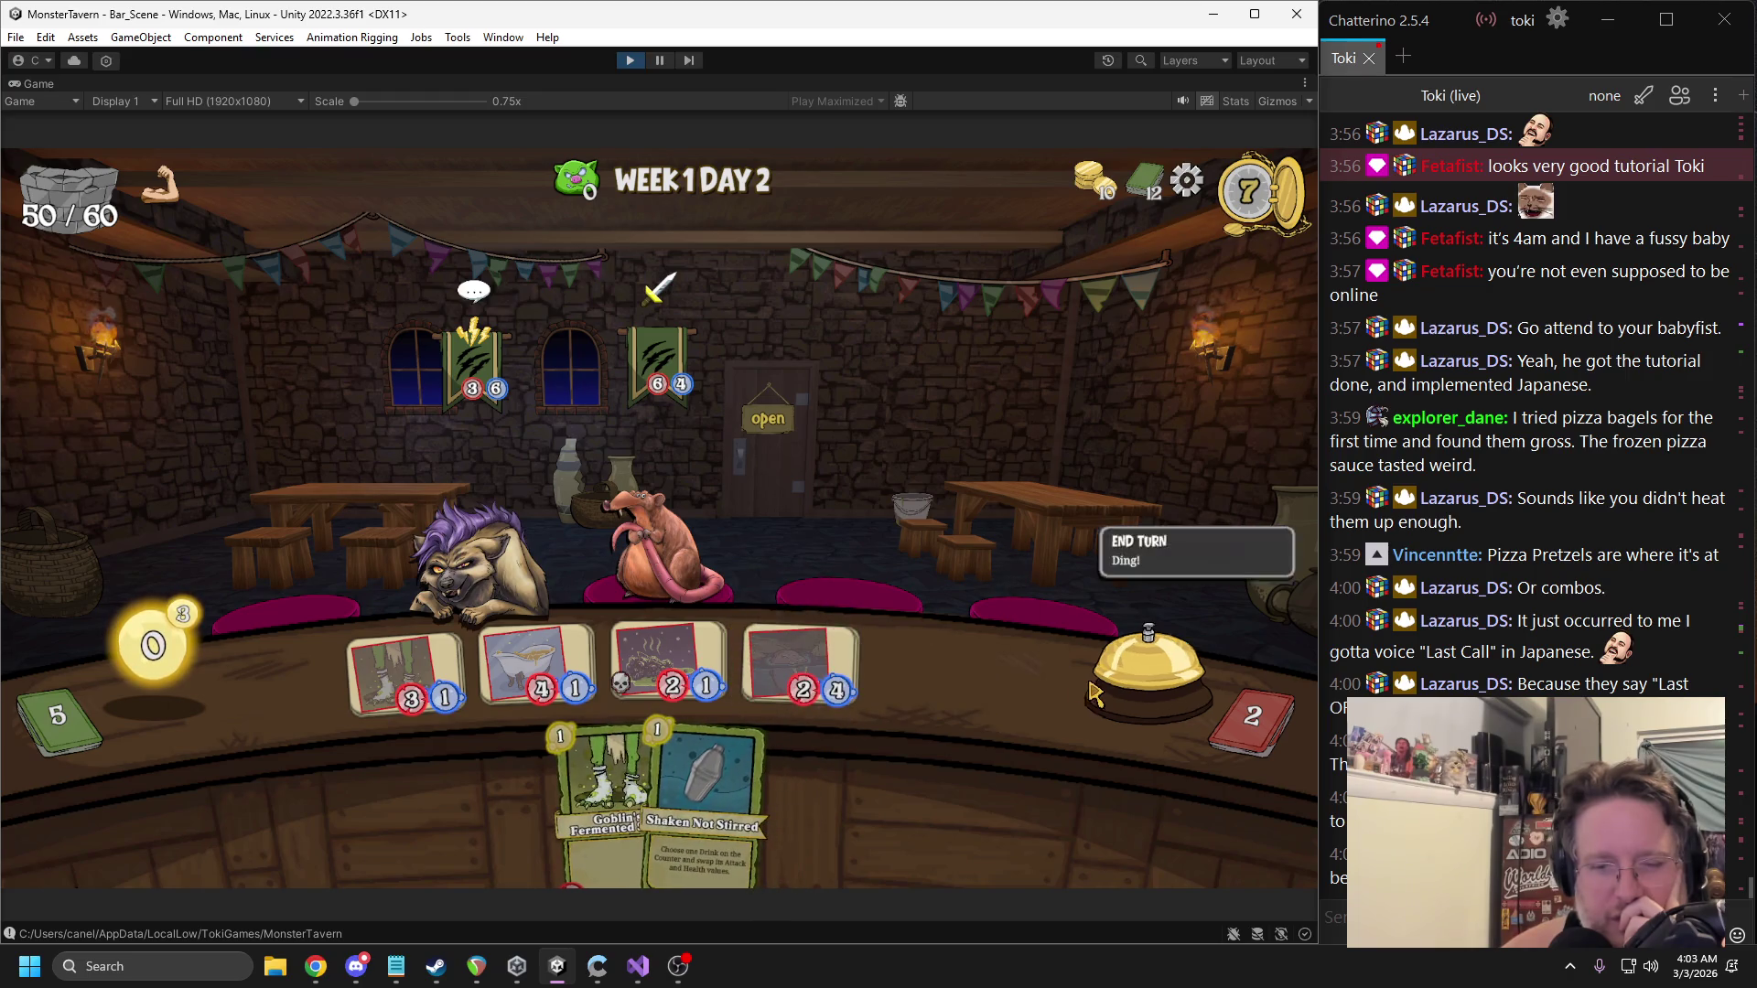
pyautogui.click(1148, 663)
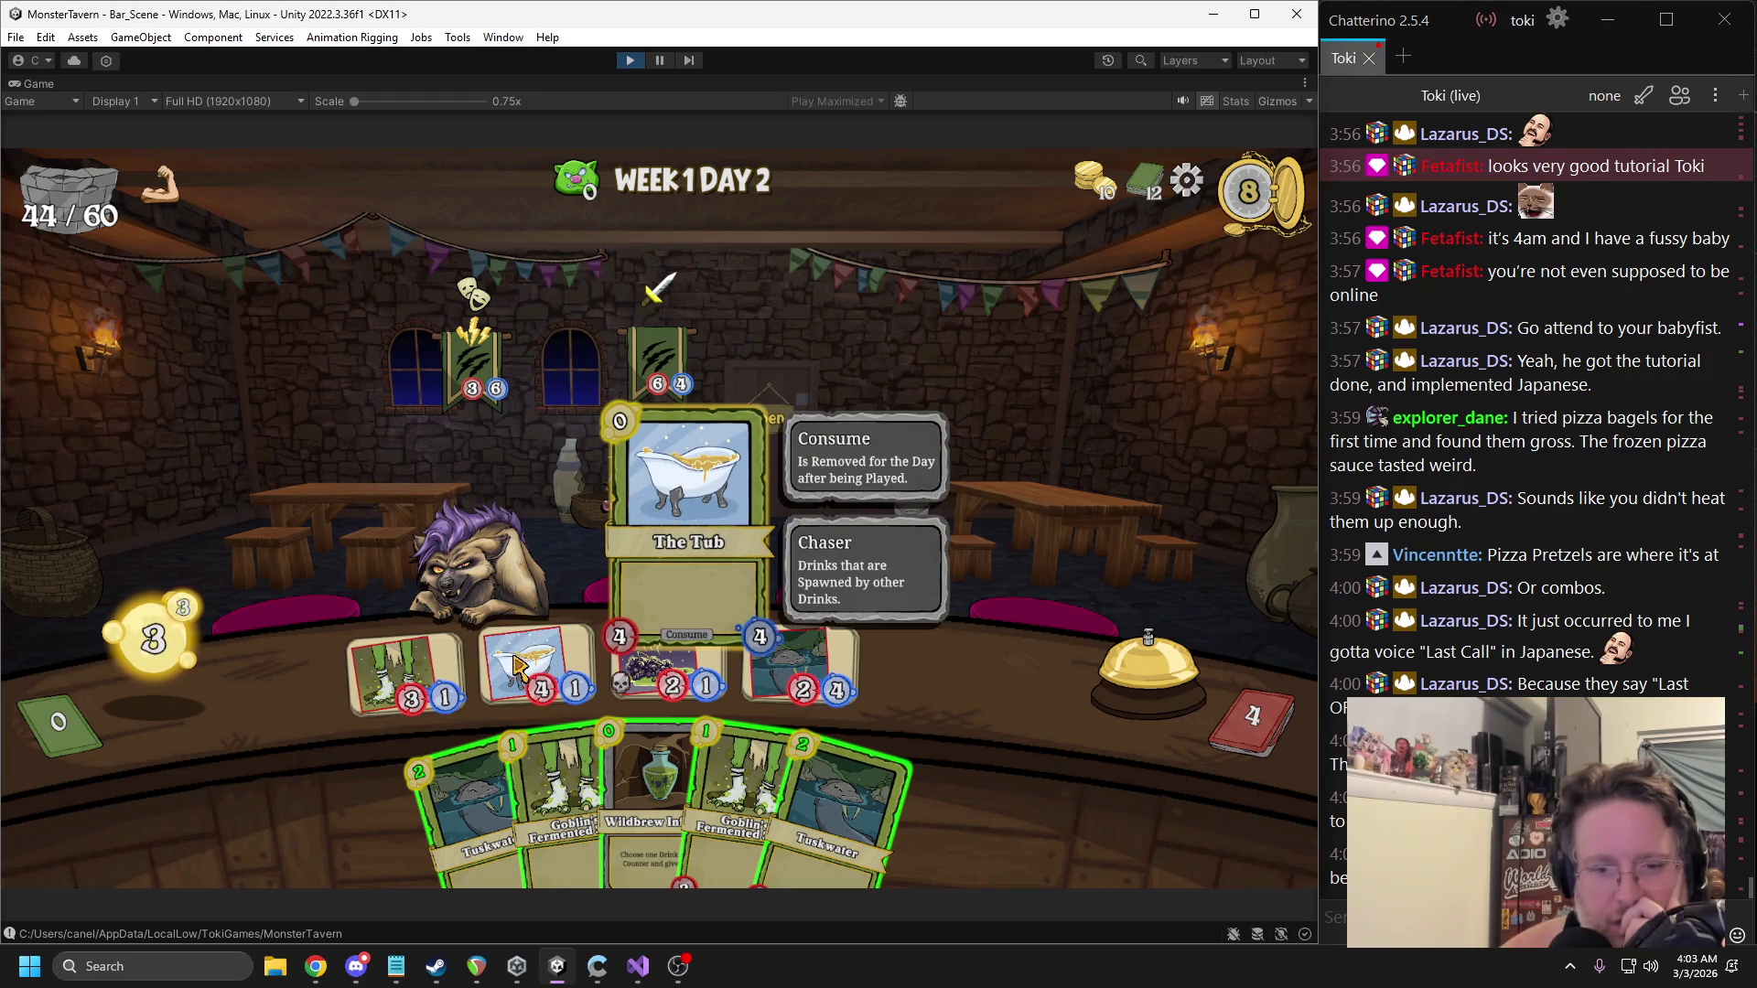
pyautogui.moveTo(478, 513); pyautogui.dragTo(481, 535)
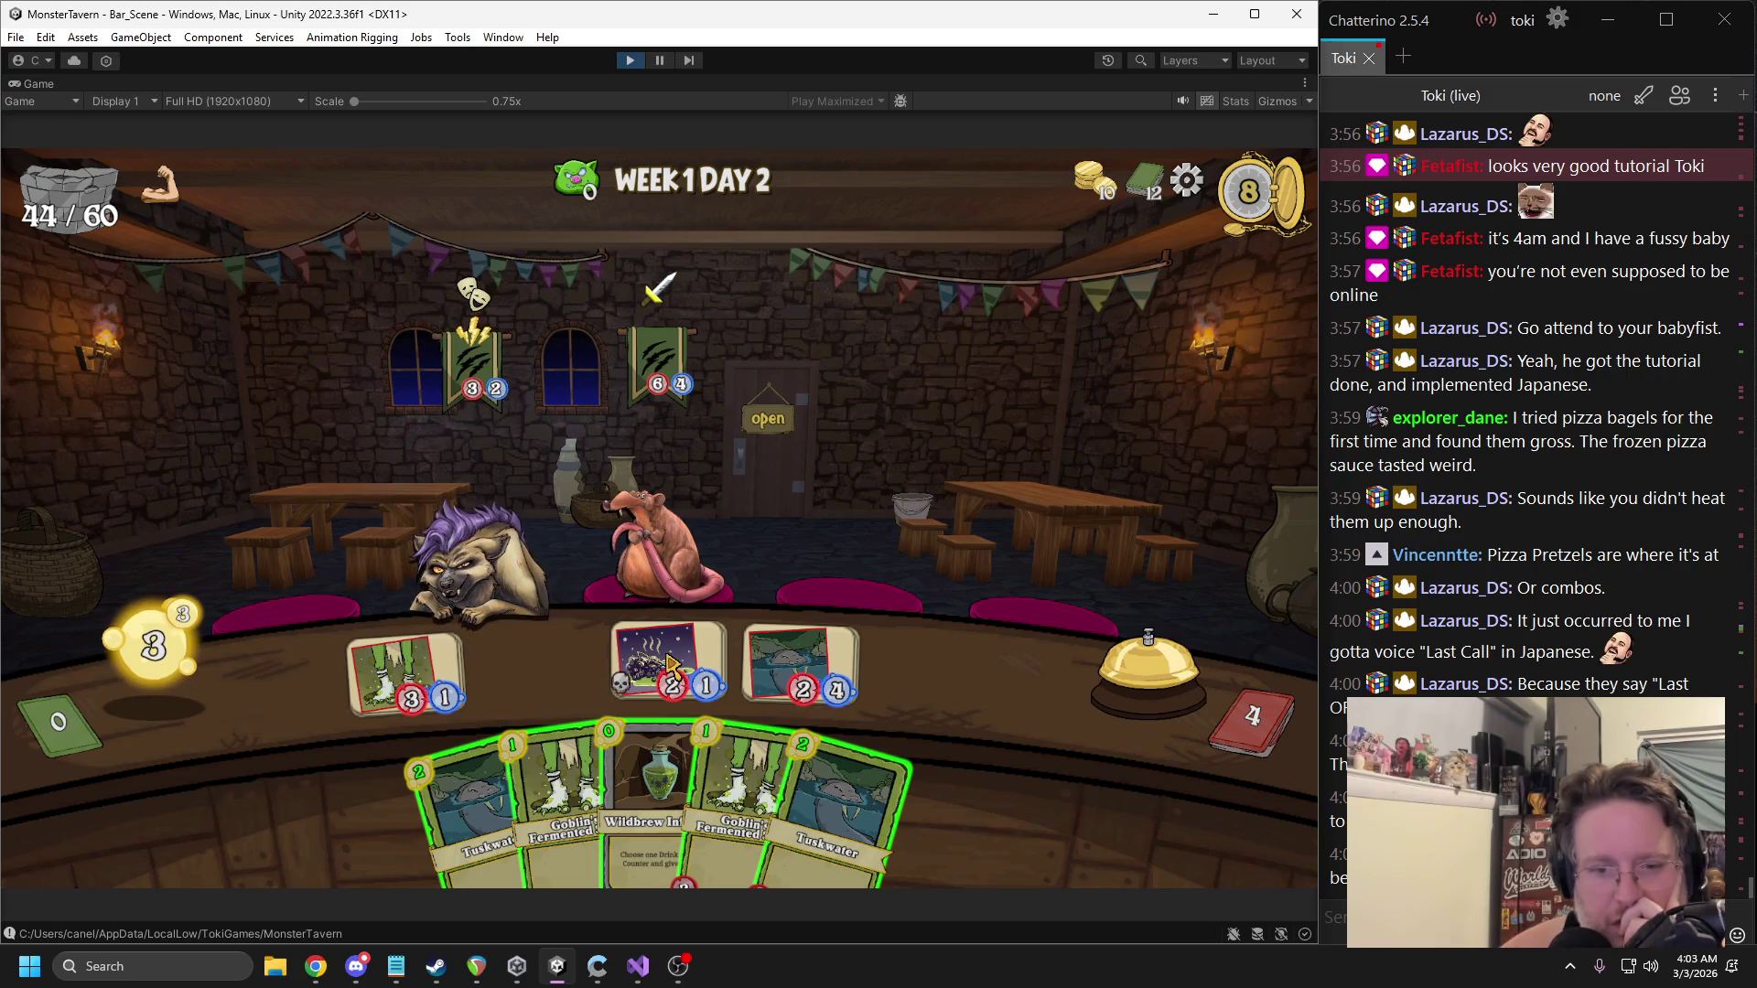
pyautogui.moveTo(746, 517)
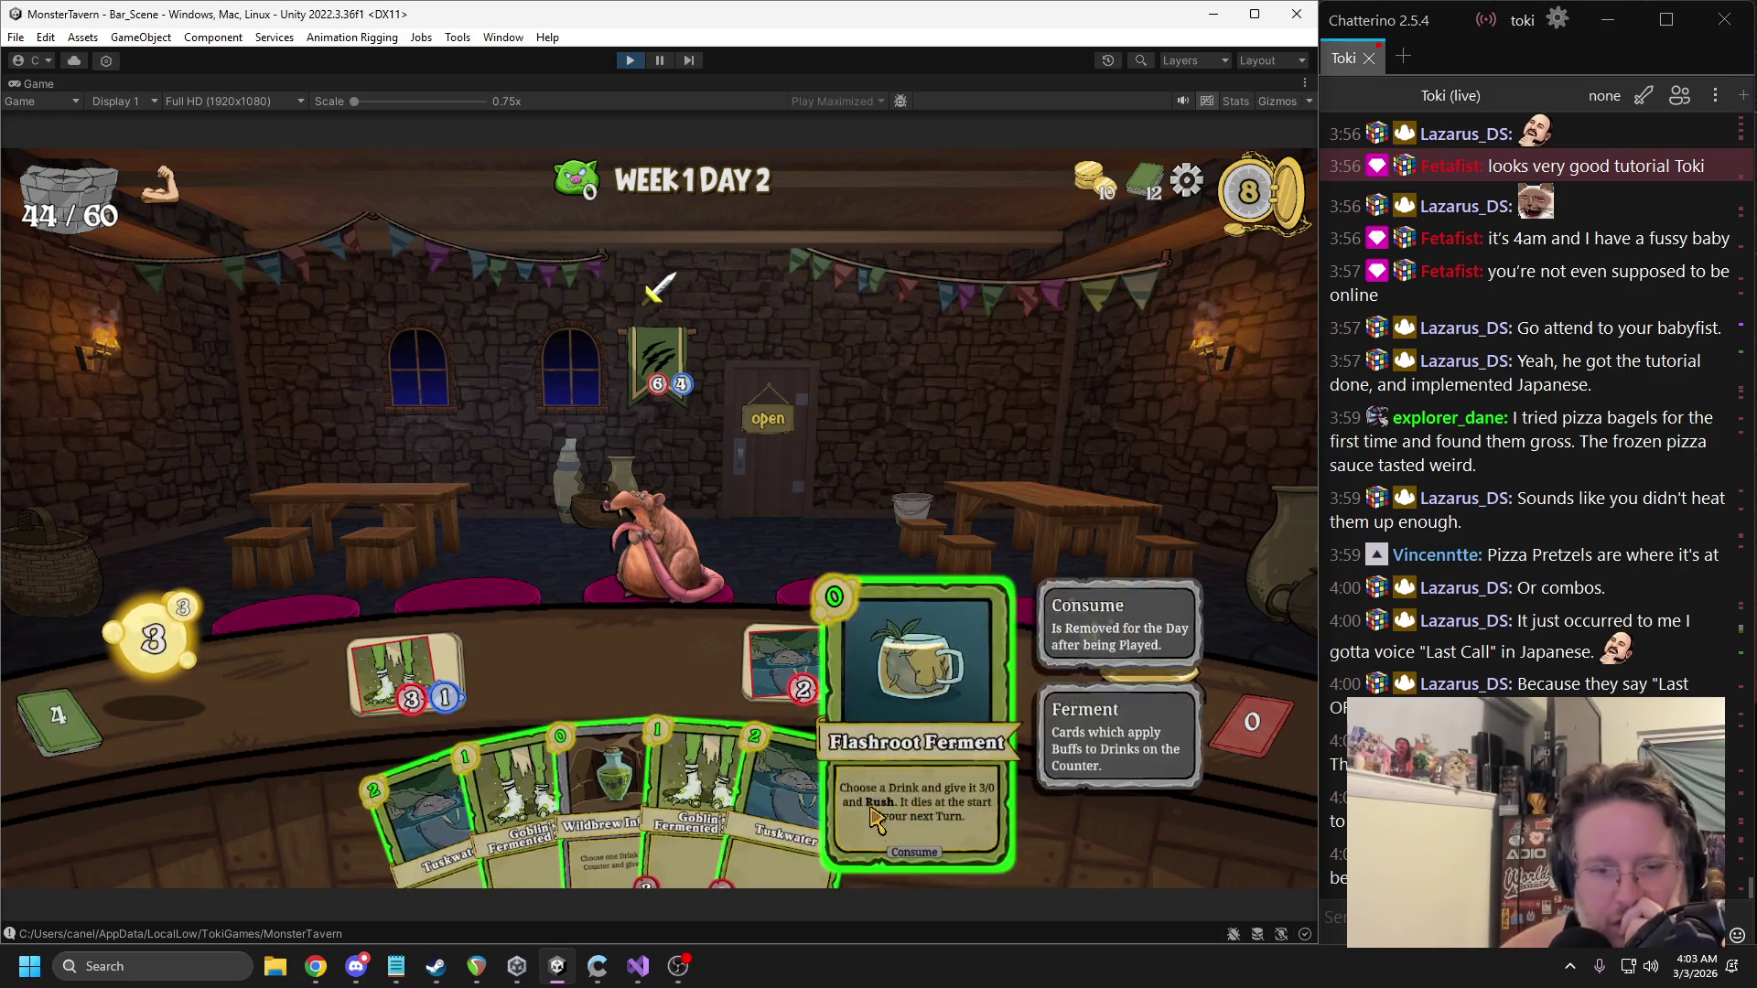
pyautogui.moveTo(454, 595)
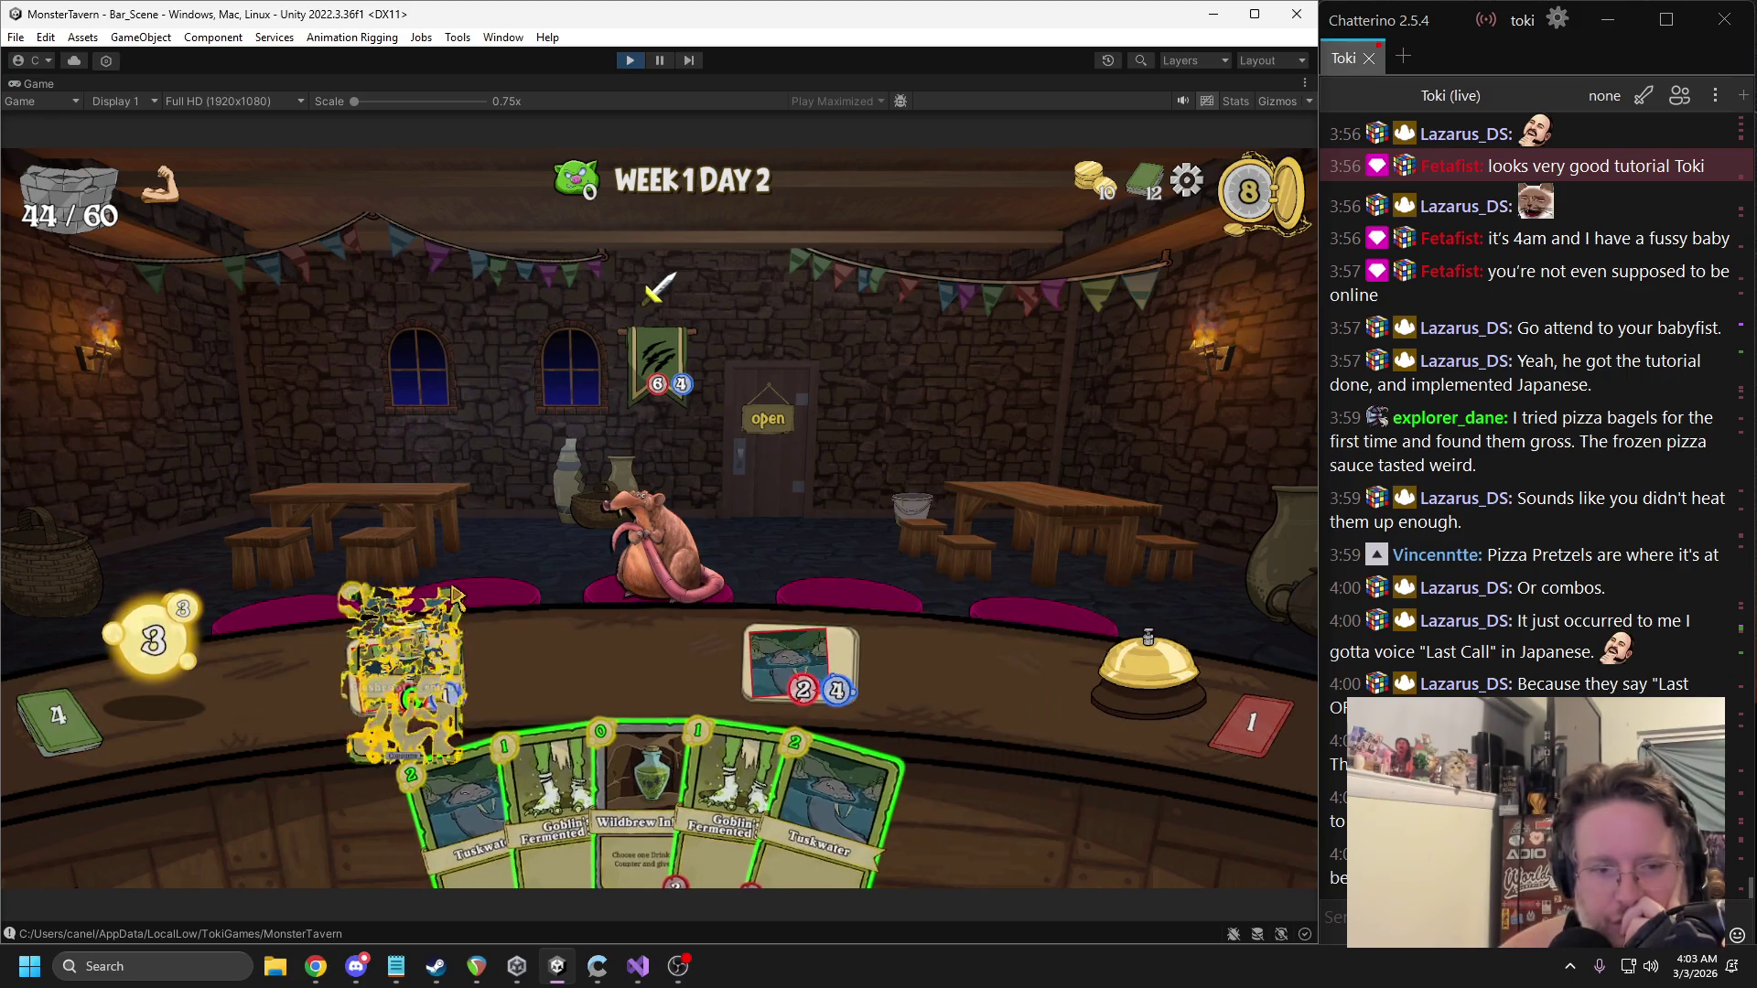
pyautogui.moveTo(455, 595); pyautogui.dragTo(694, 567)
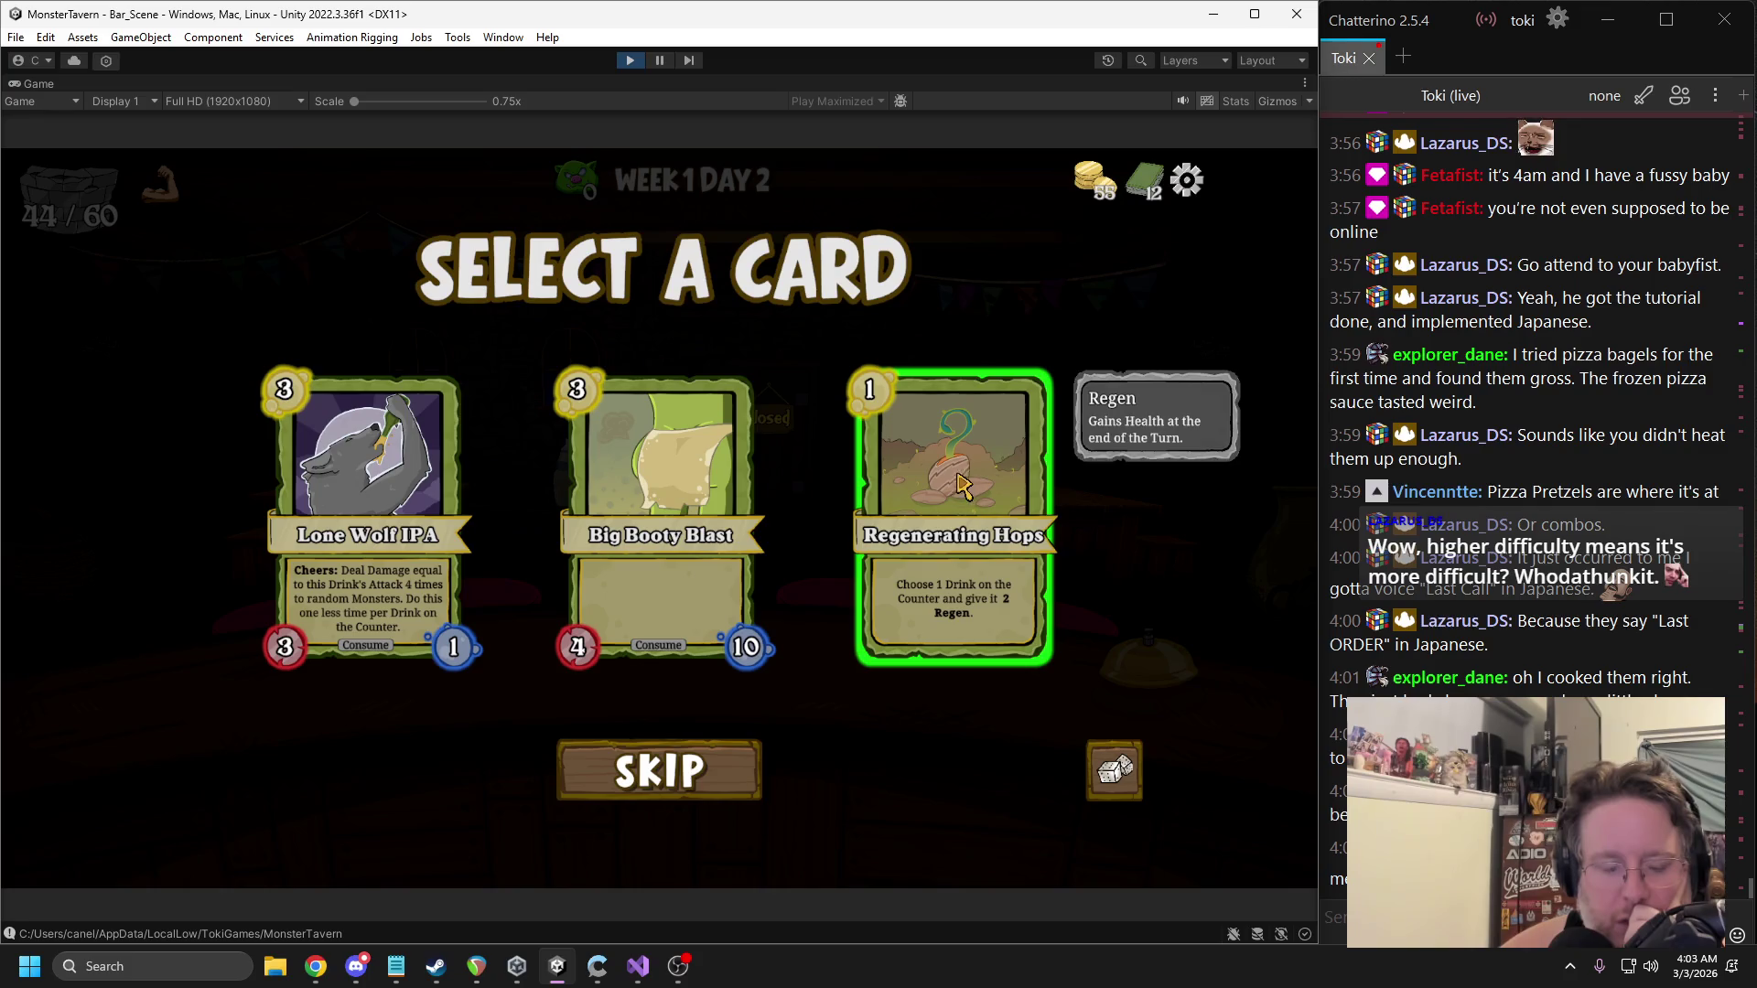
pyautogui.moveTo(933, 423)
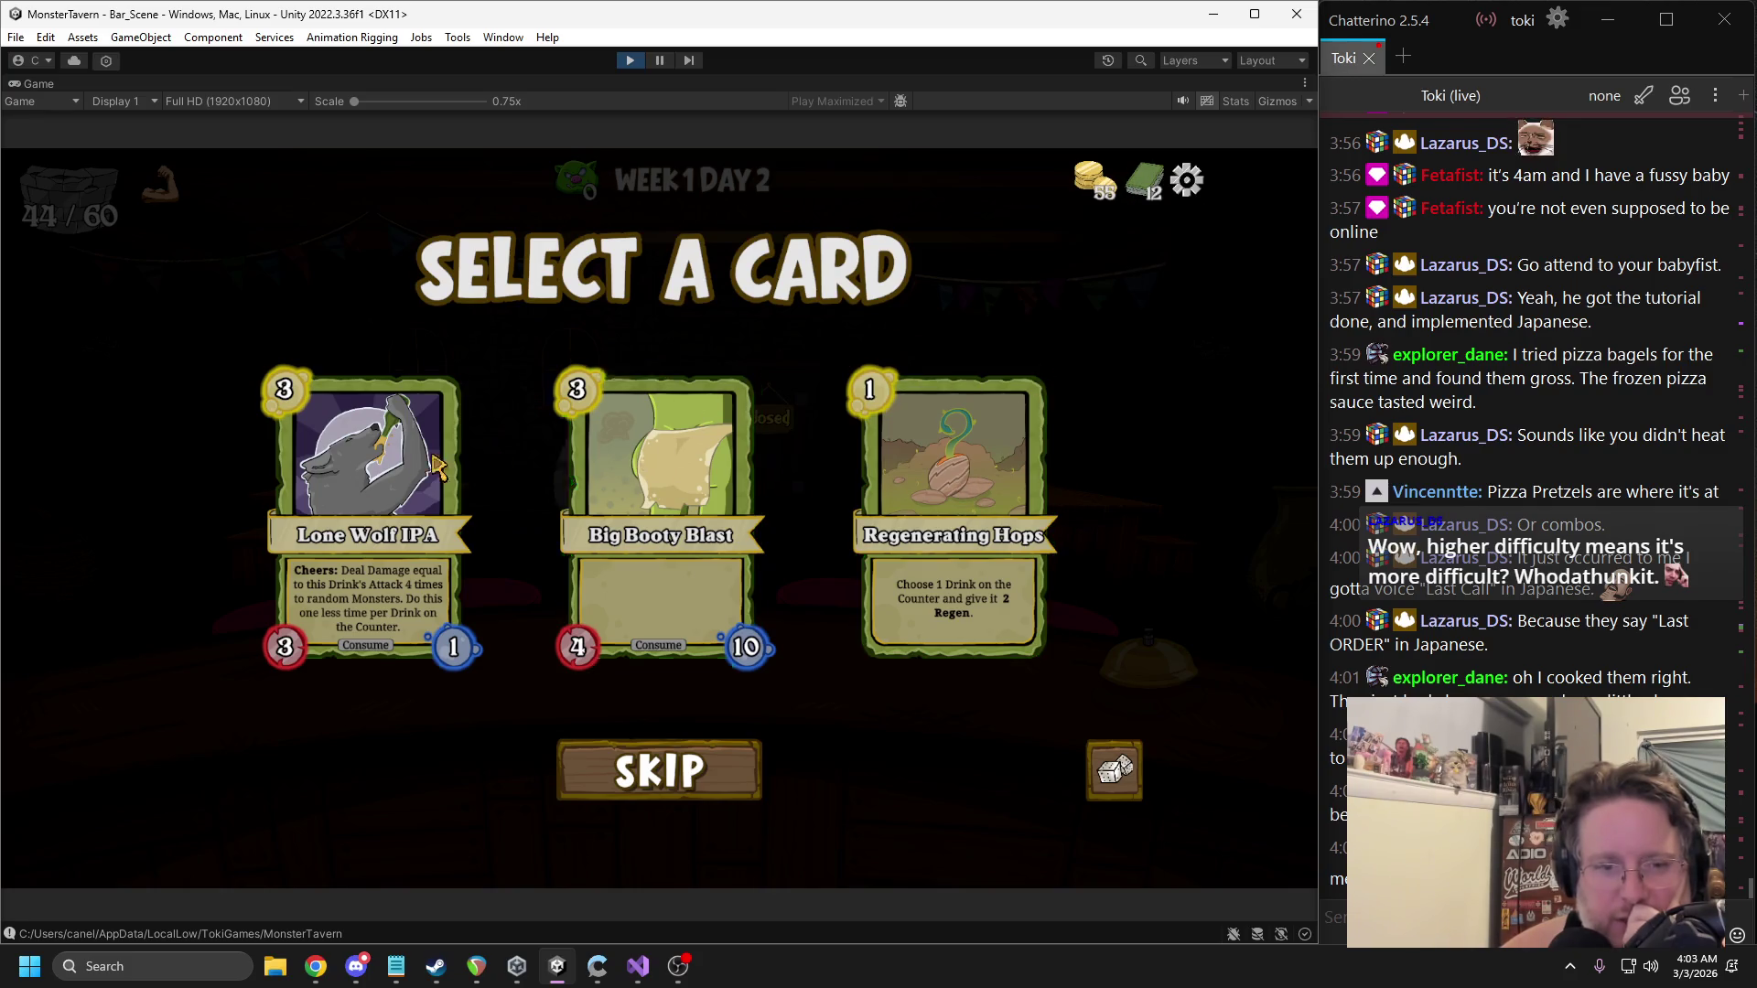
pyautogui.click(357, 473)
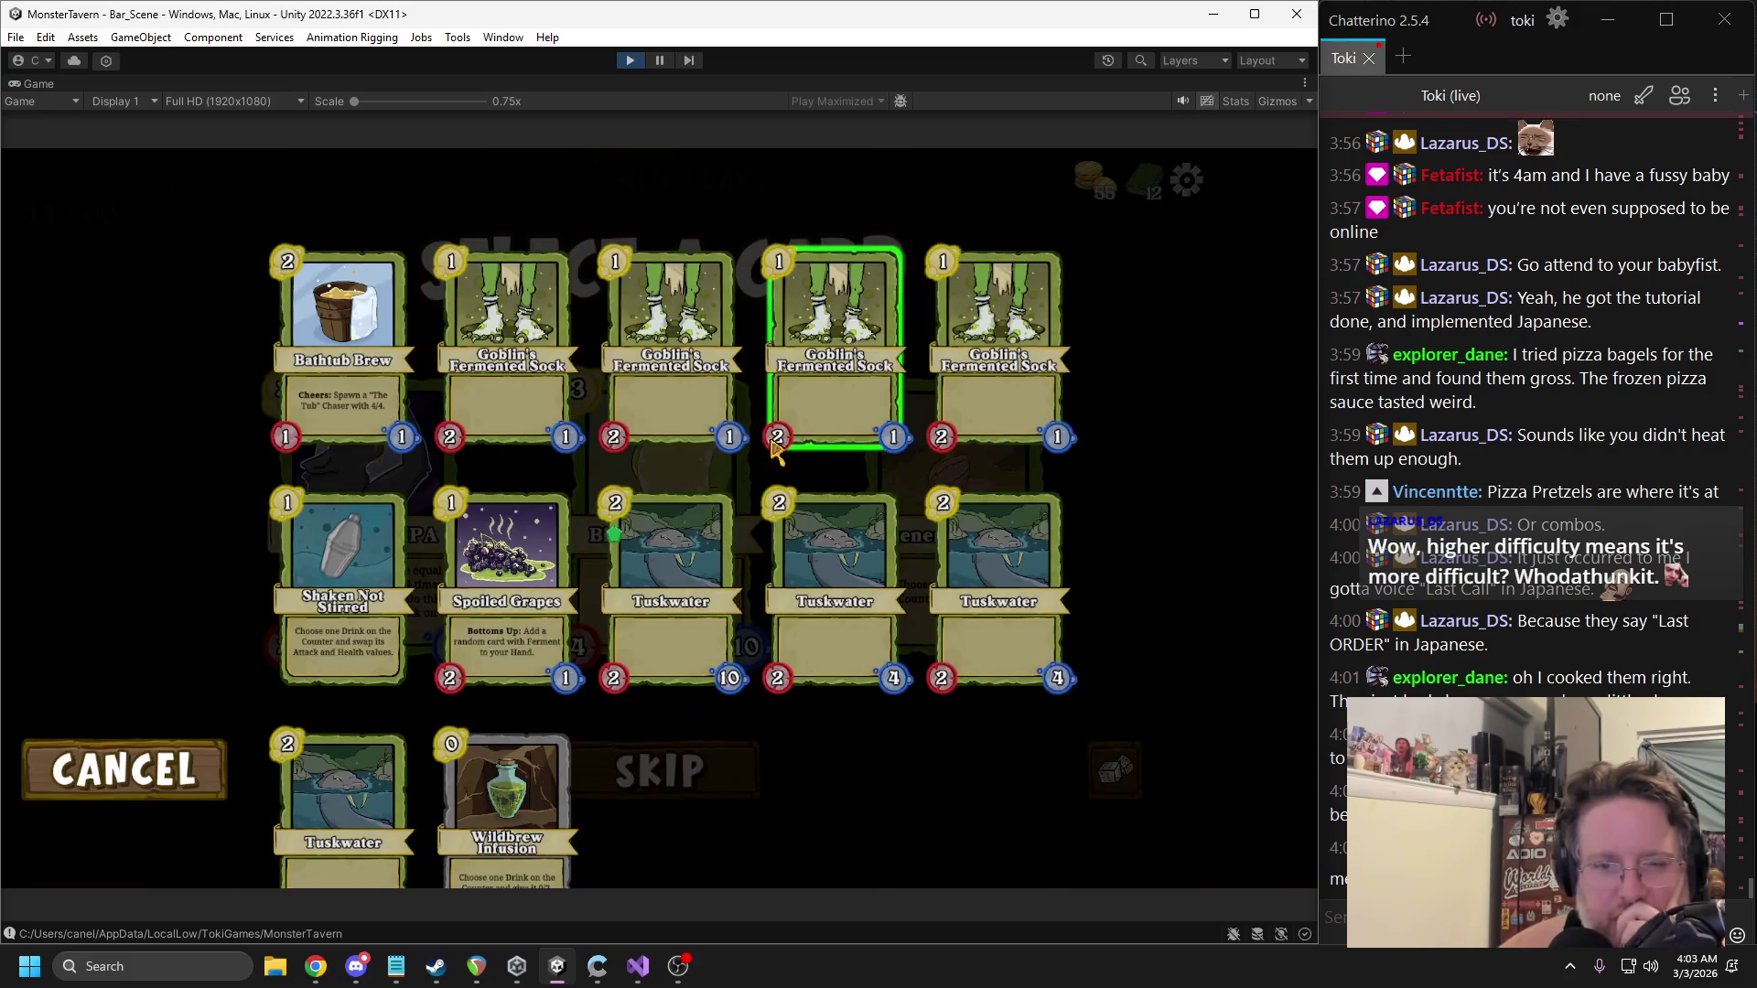
pyautogui.click(657, 743)
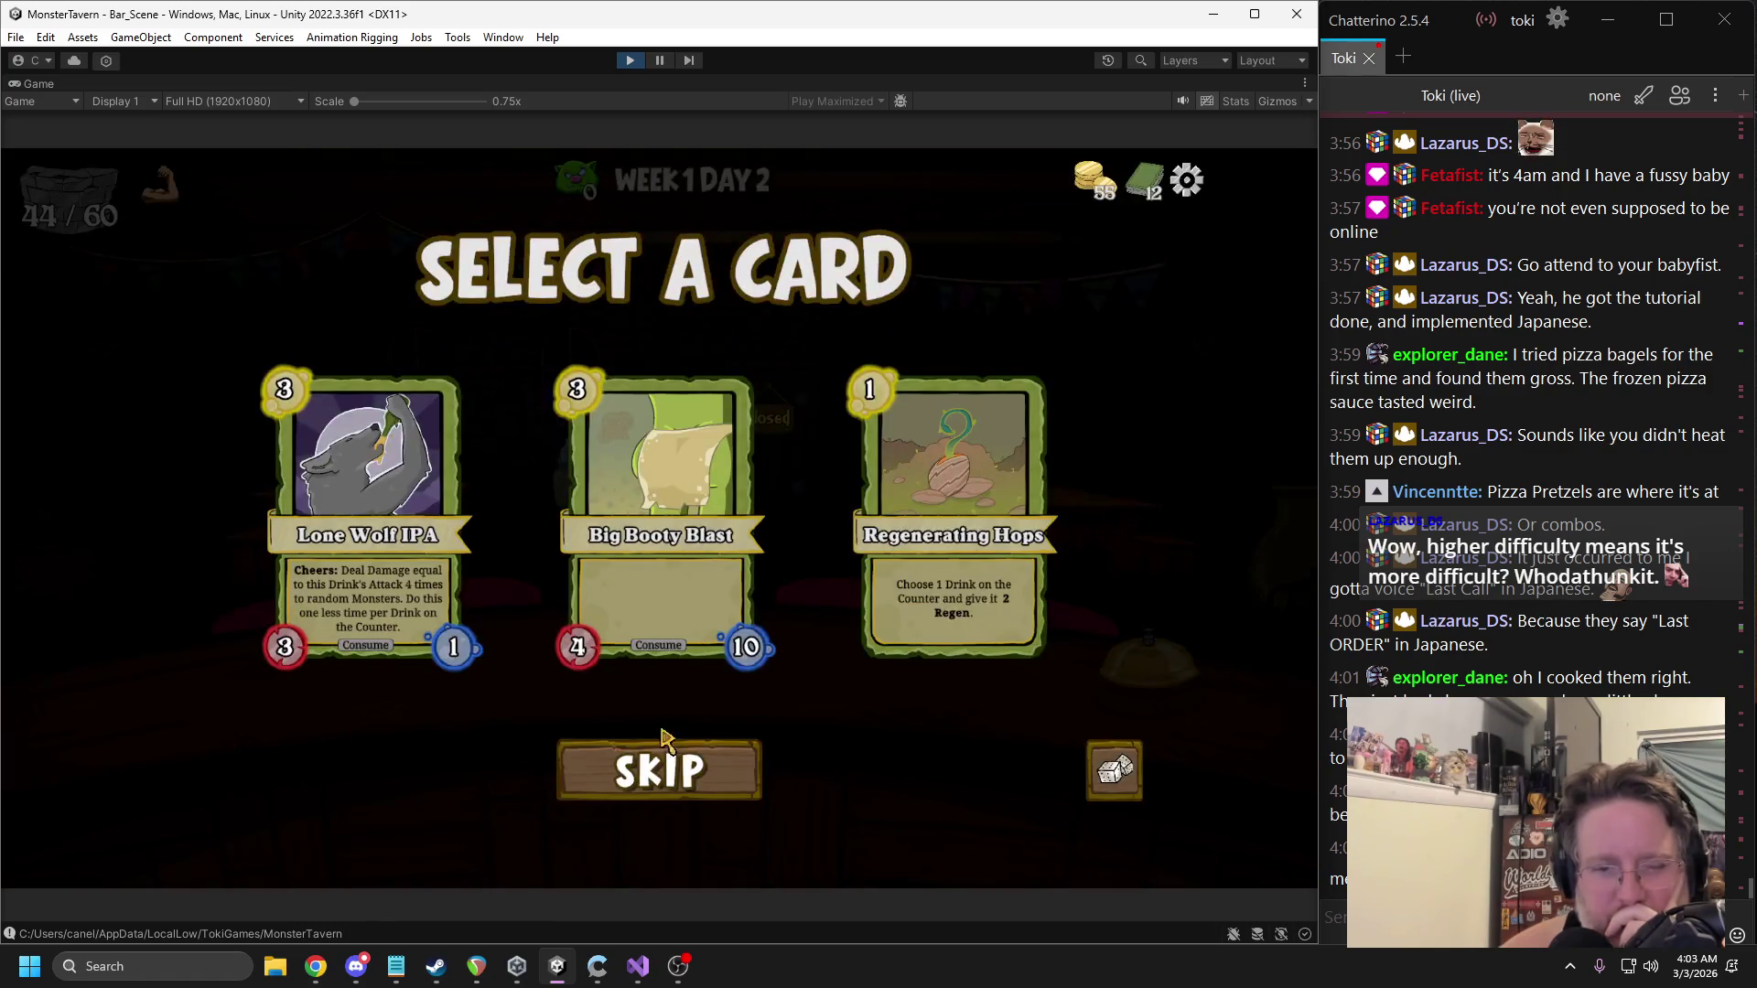
pyautogui.moveTo(1007, 540)
pyautogui.moveTo(688, 517)
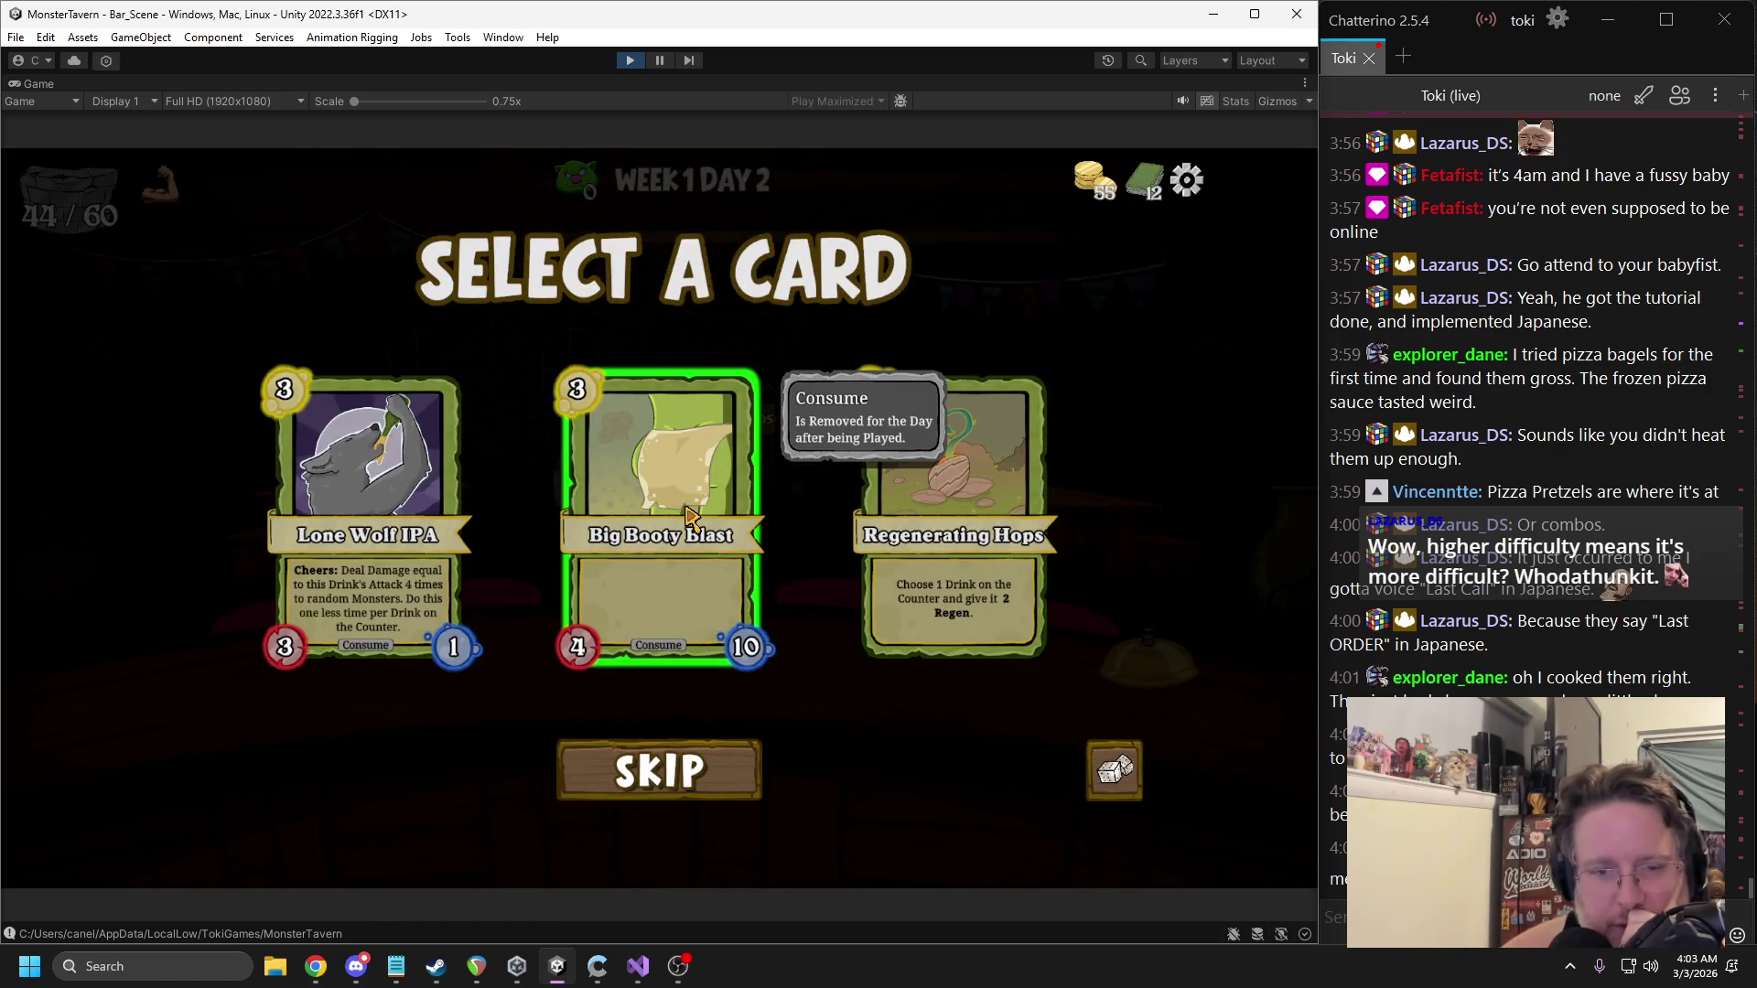
pyautogui.moveTo(1090, 209)
pyautogui.click(1147, 183)
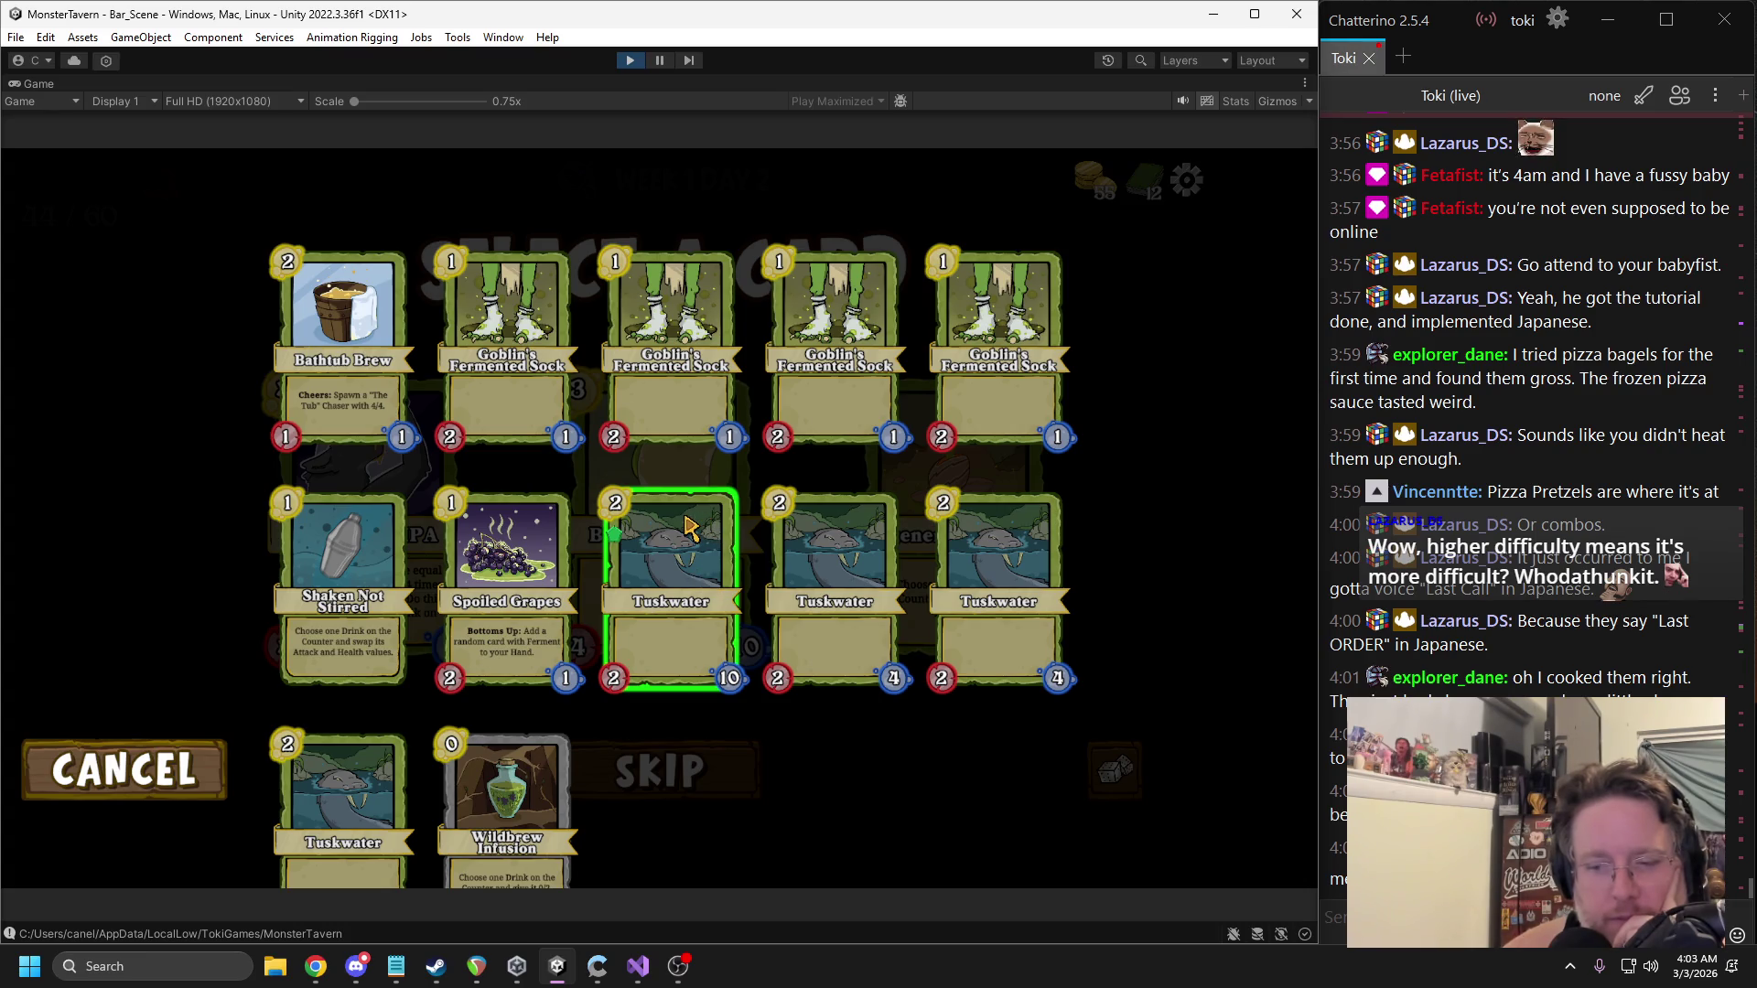
pyautogui.click(190, 764)
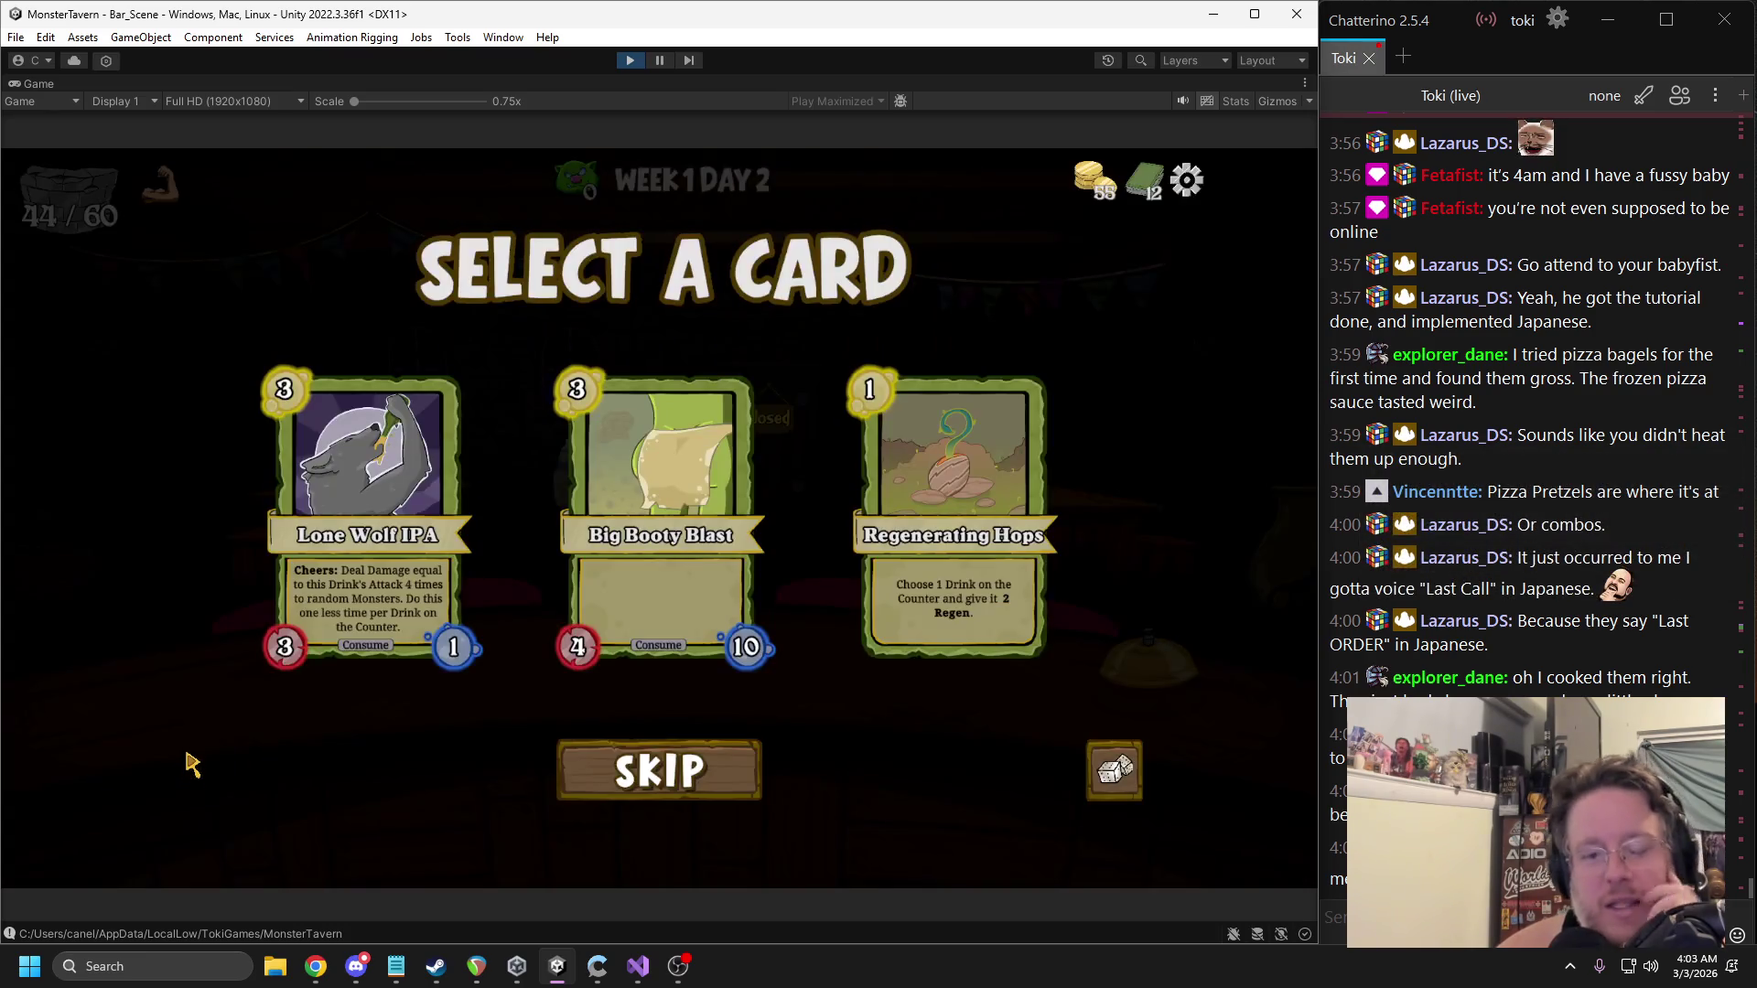
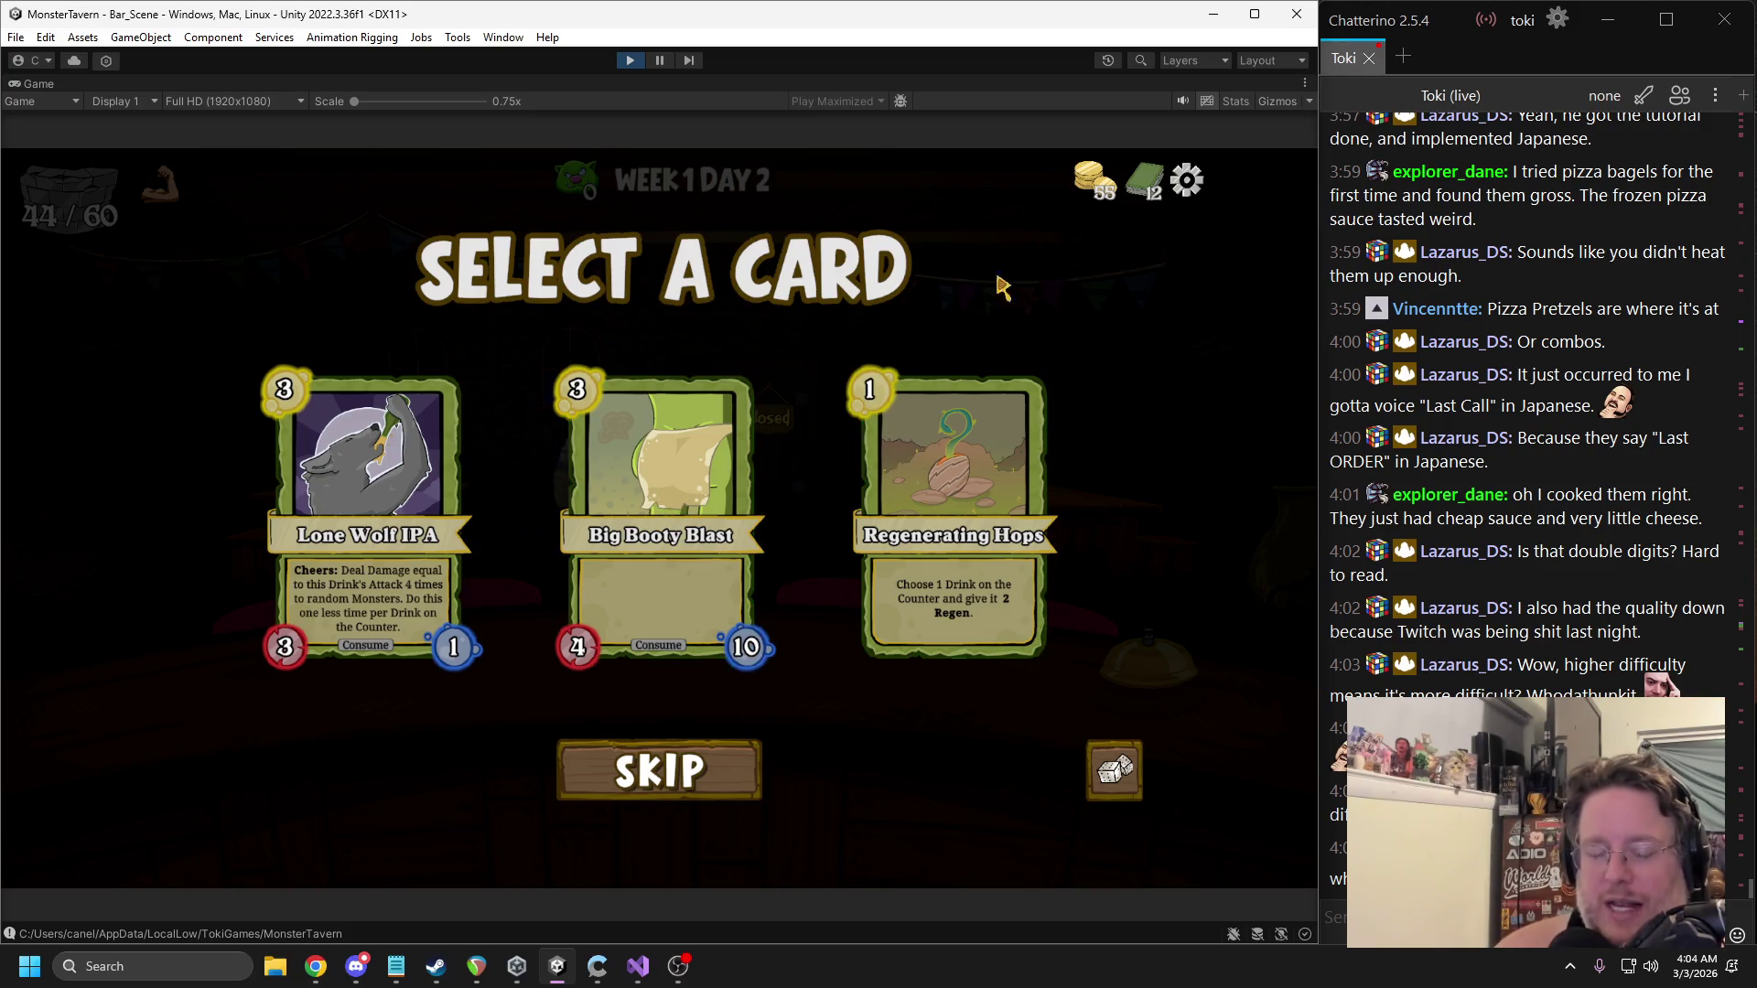
# Review the current deck twice, then add Regenerating Hops as the 13th card.
pyautogui.click(1141, 180)
pyautogui.scroll(-1, 717, 797)
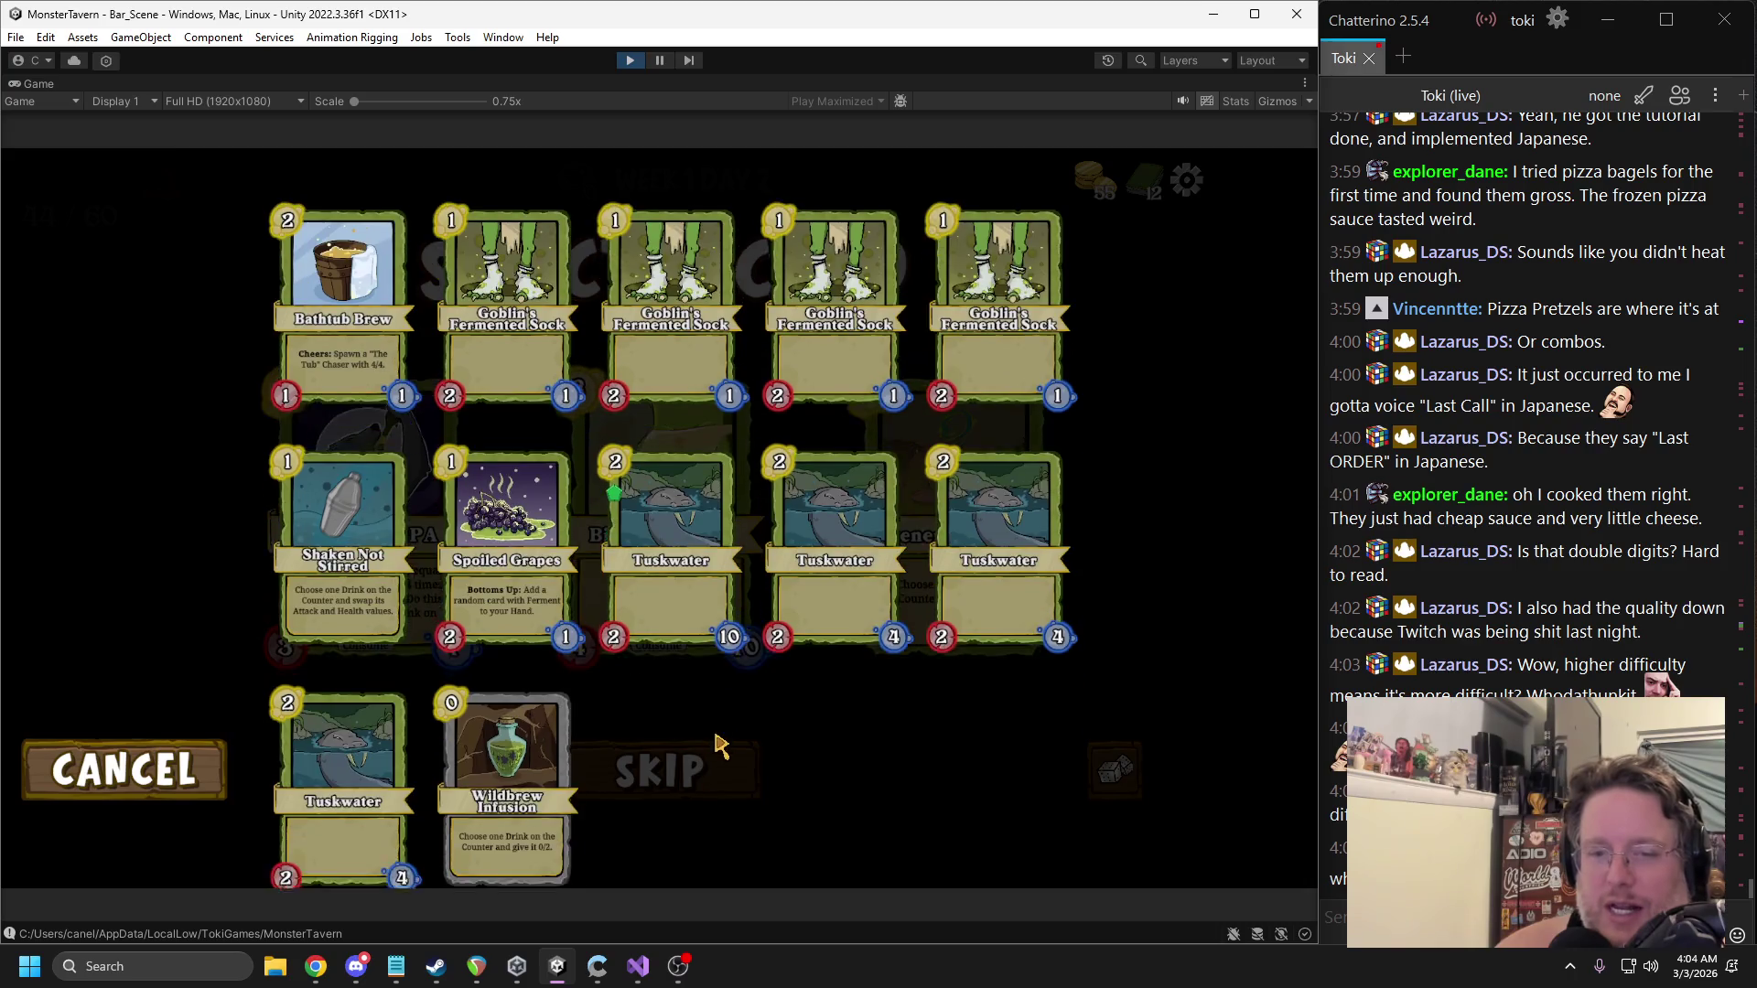
pyautogui.click(194, 758)
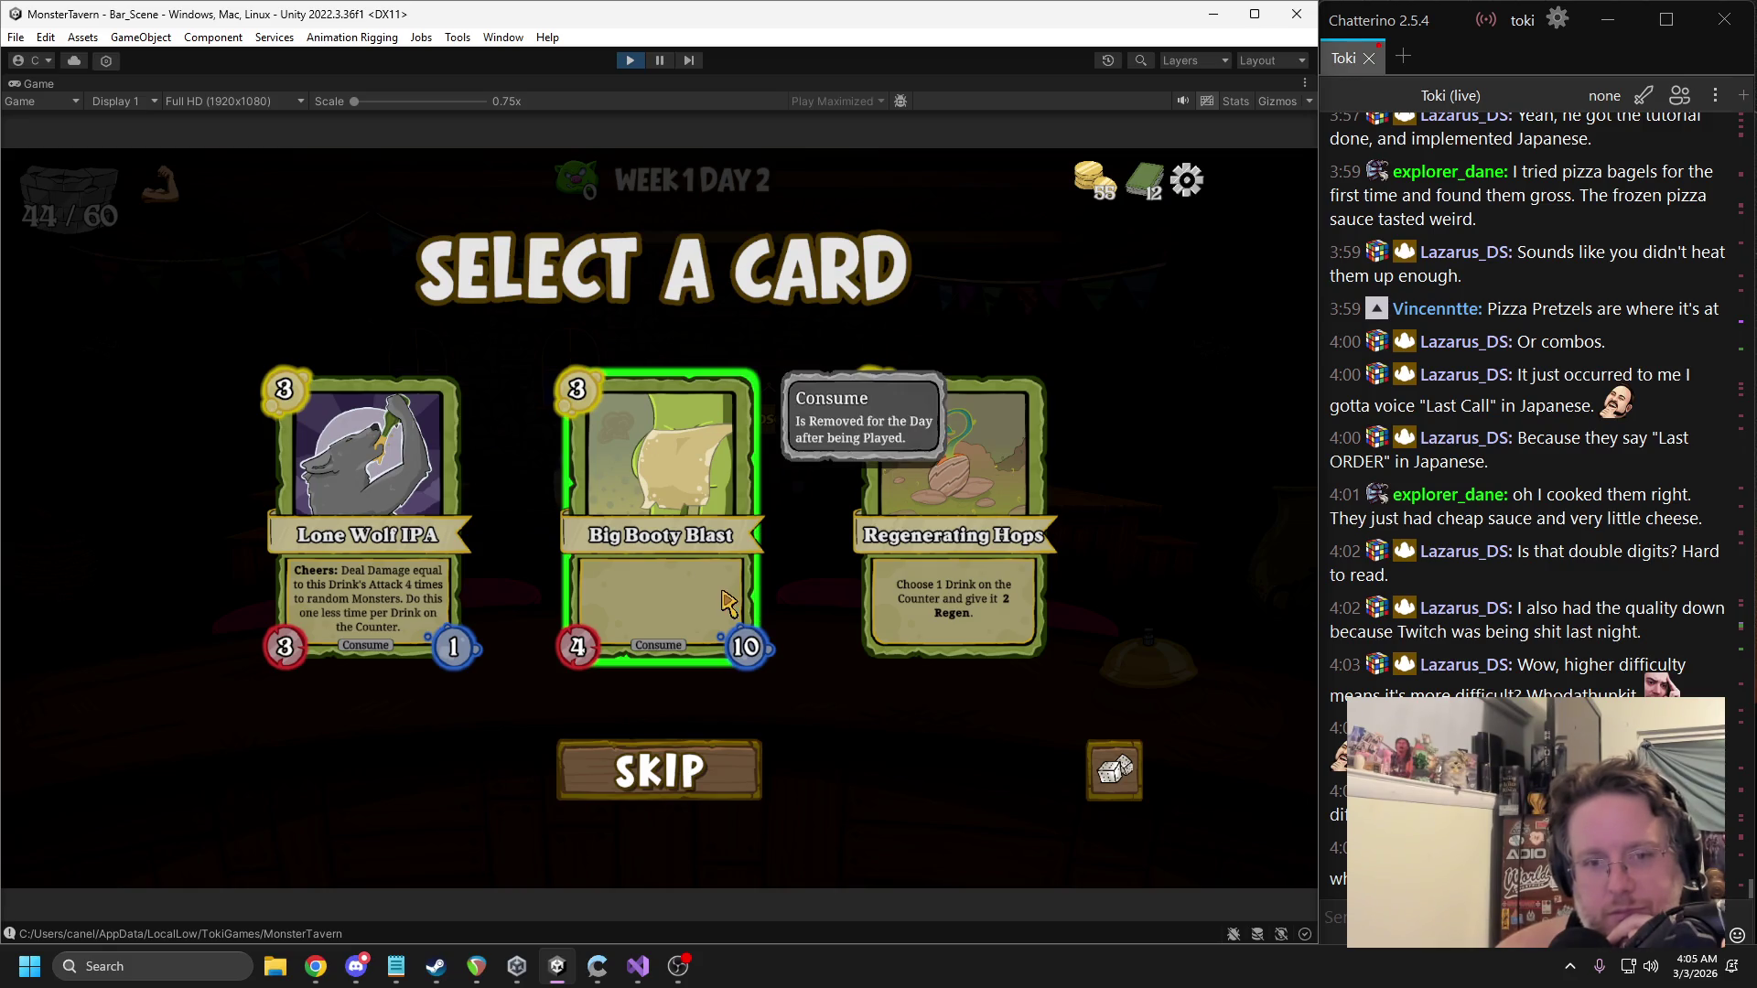
pyautogui.click(1146, 180)
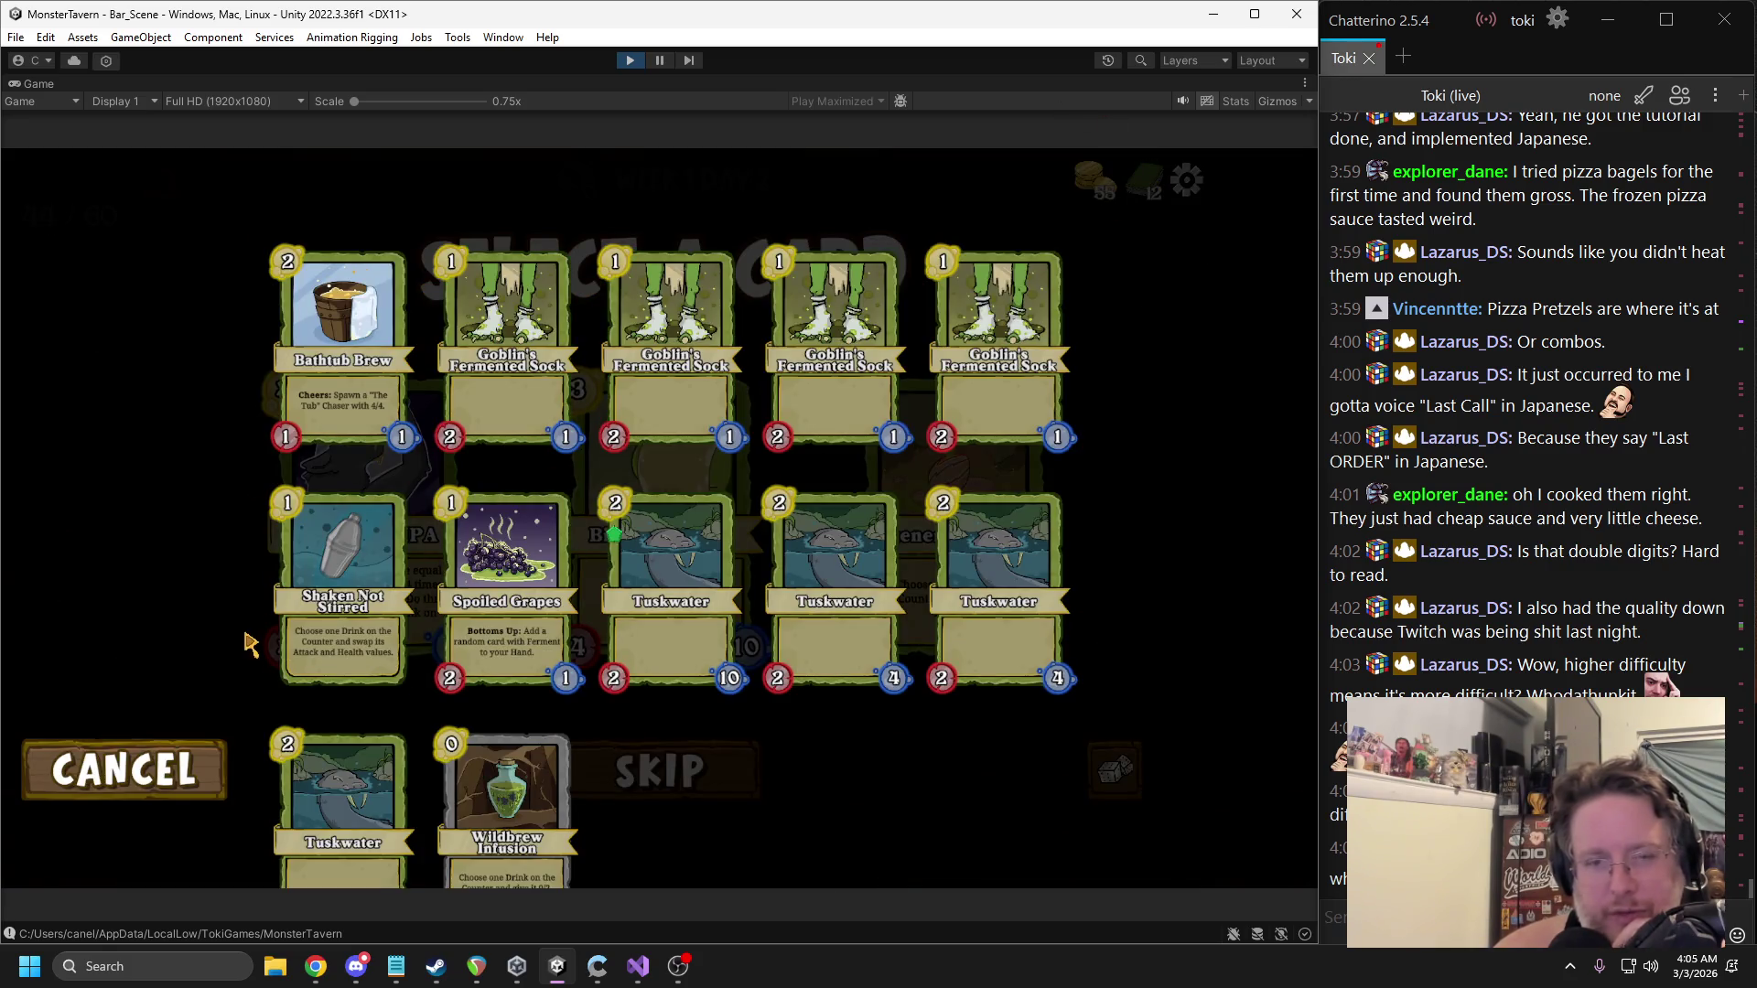
pyautogui.click(216, 755)
pyautogui.click(883, 626)
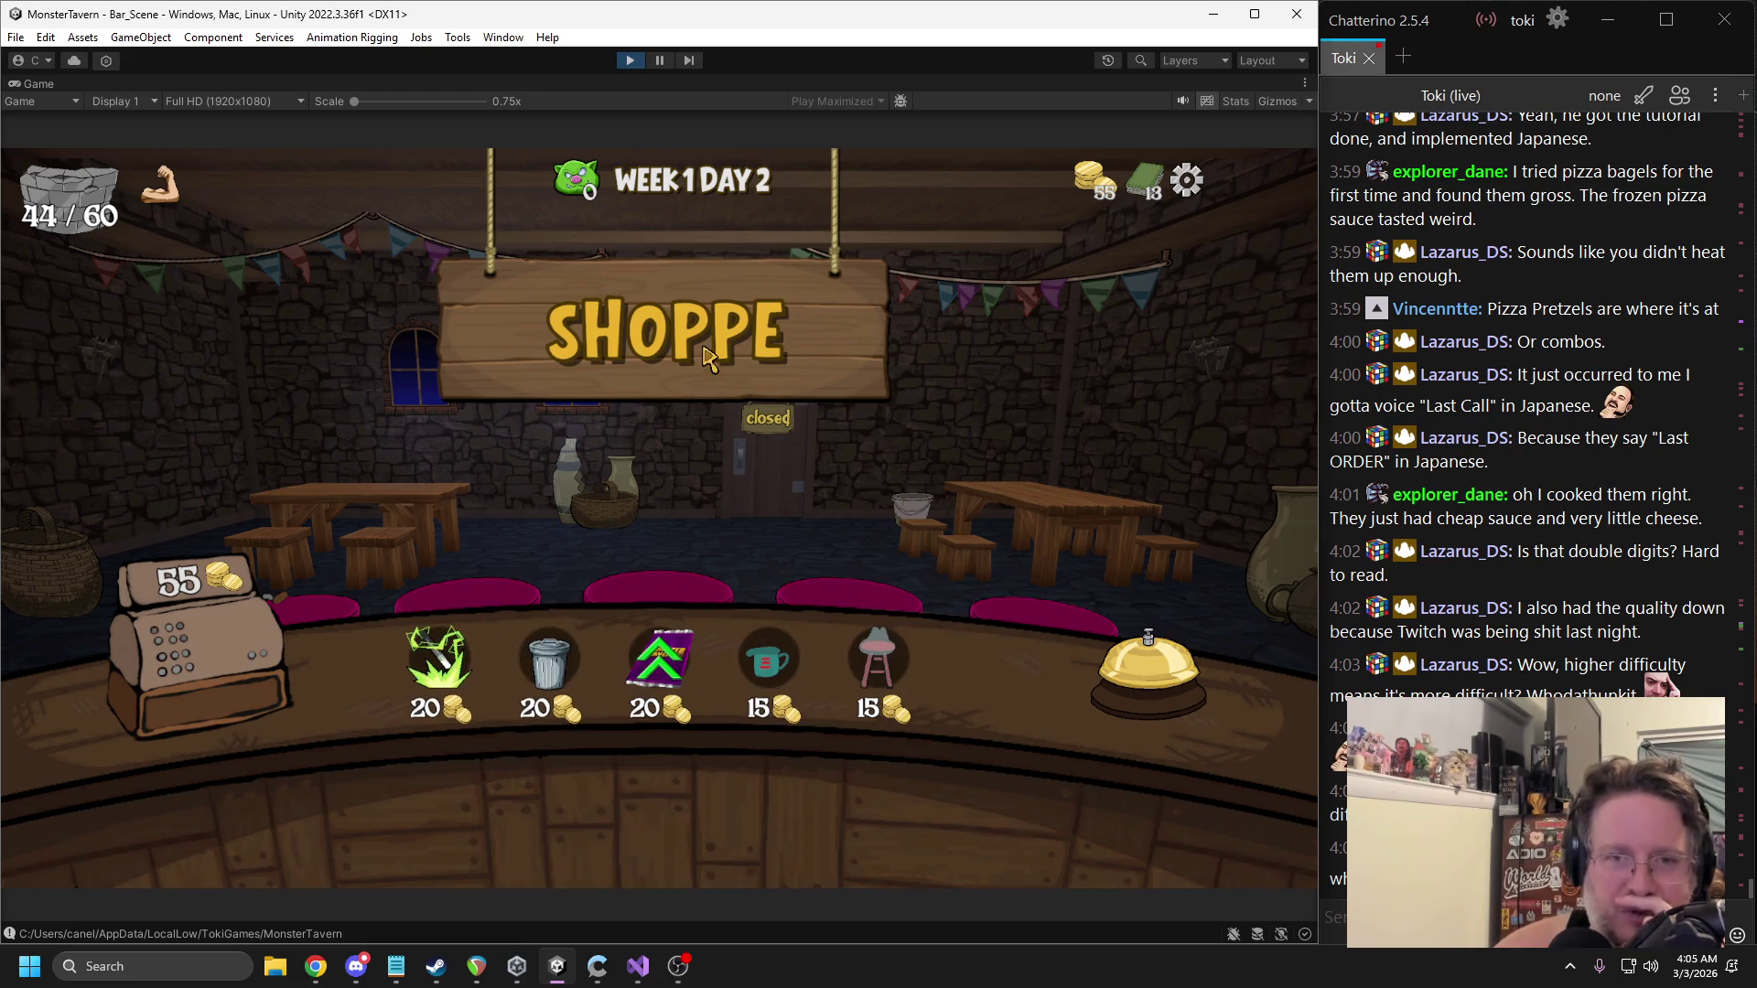
# Pause the playtest and expand Howling_Wolf in the Hierarchy to reveal Week_1's days.
pyautogui.click(658, 64)
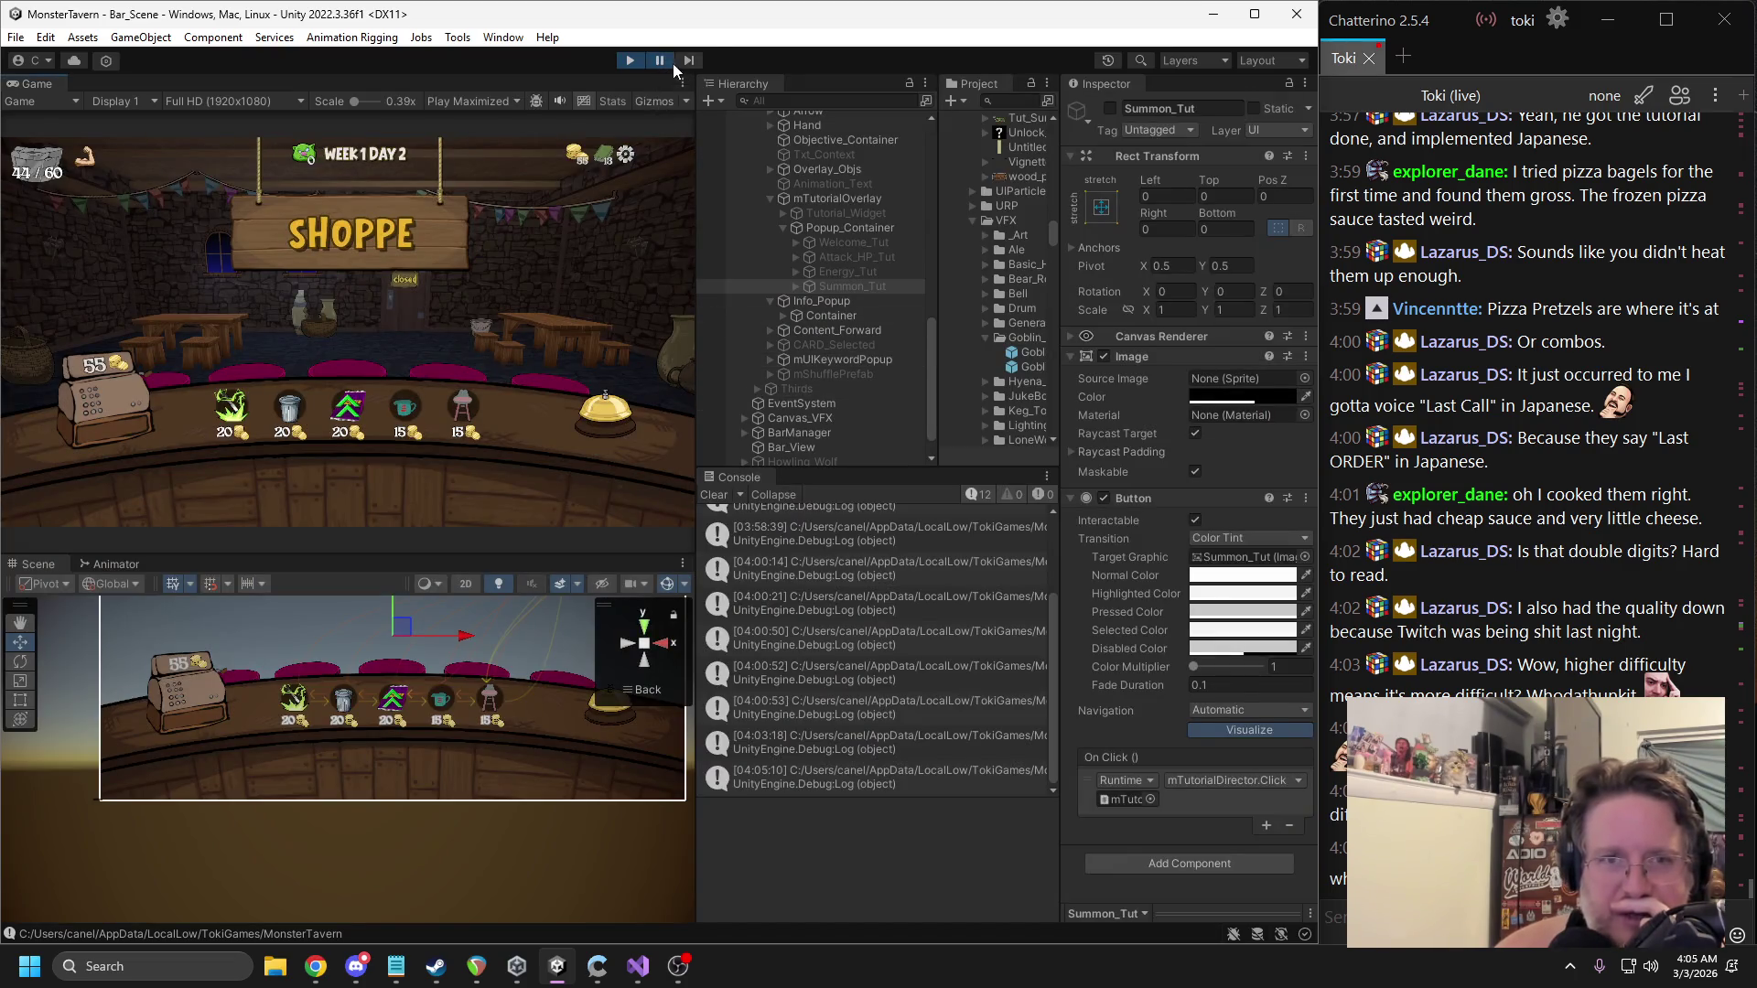
pyautogui.scroll(-1, 782, 430)
pyautogui.click(744, 428)
pyautogui.scroll(-1, 778, 416)
# Step through Week_1's Day_1, Day_2 and Day_4 boss-day pools and rules.
pyautogui.click(816, 414)
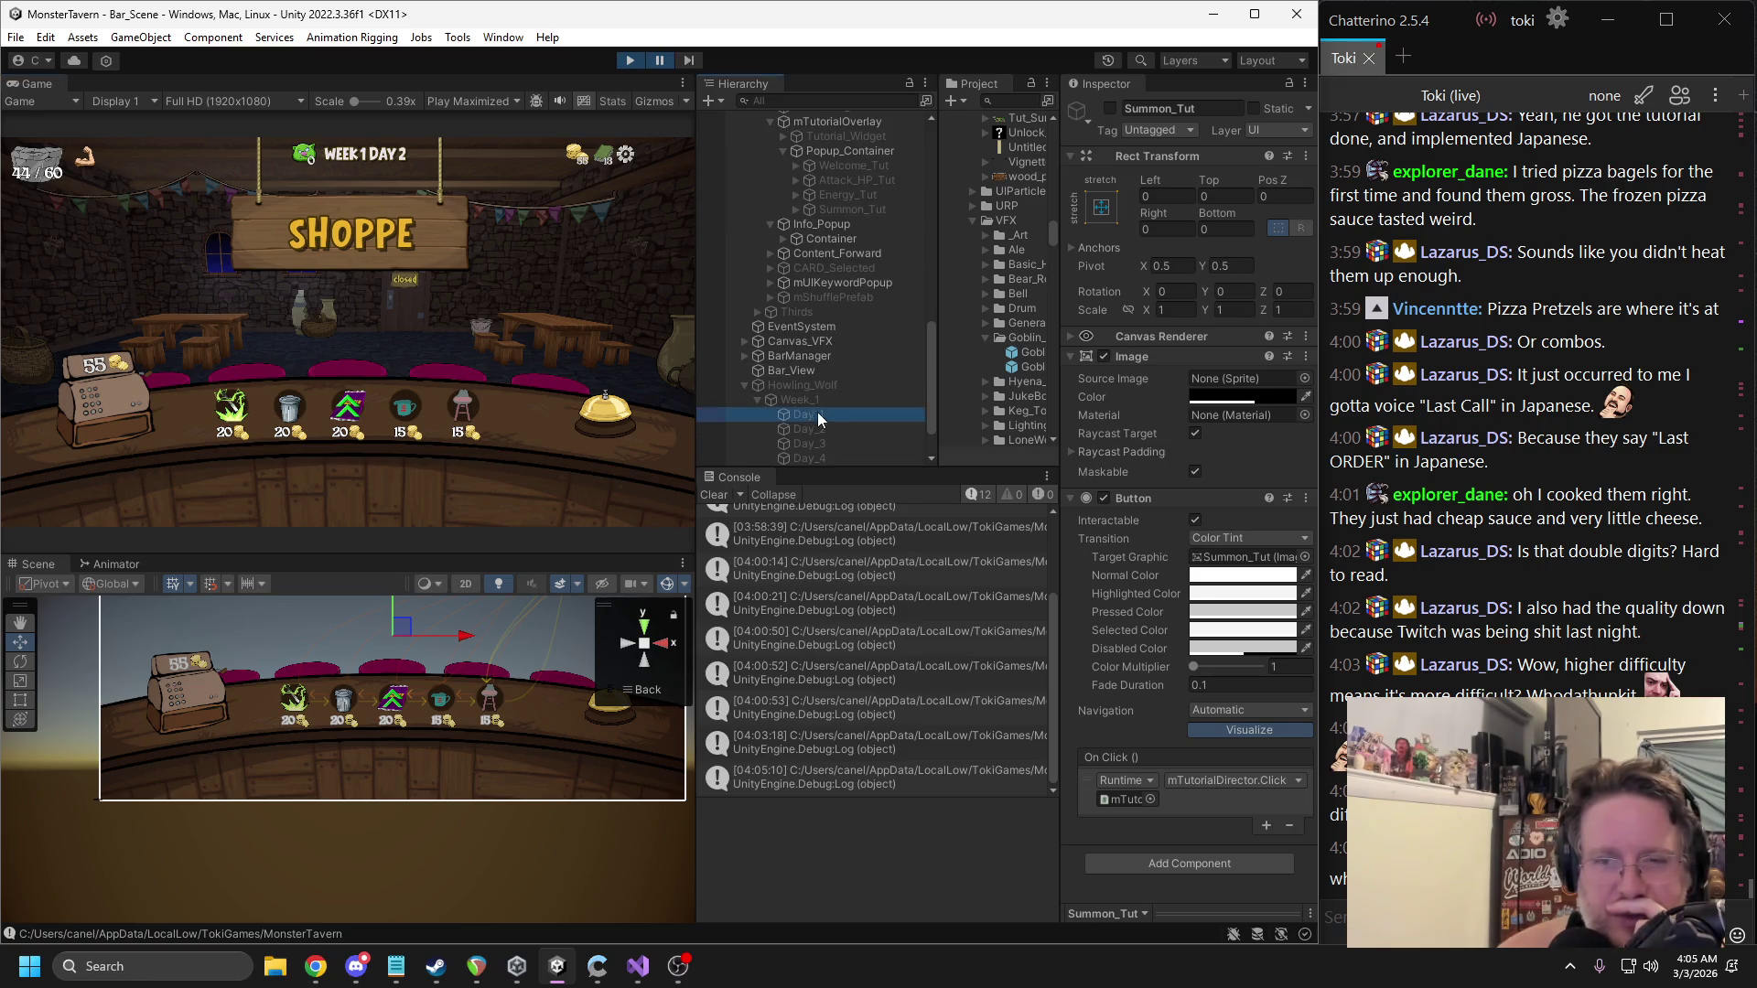
pyautogui.press('Down')
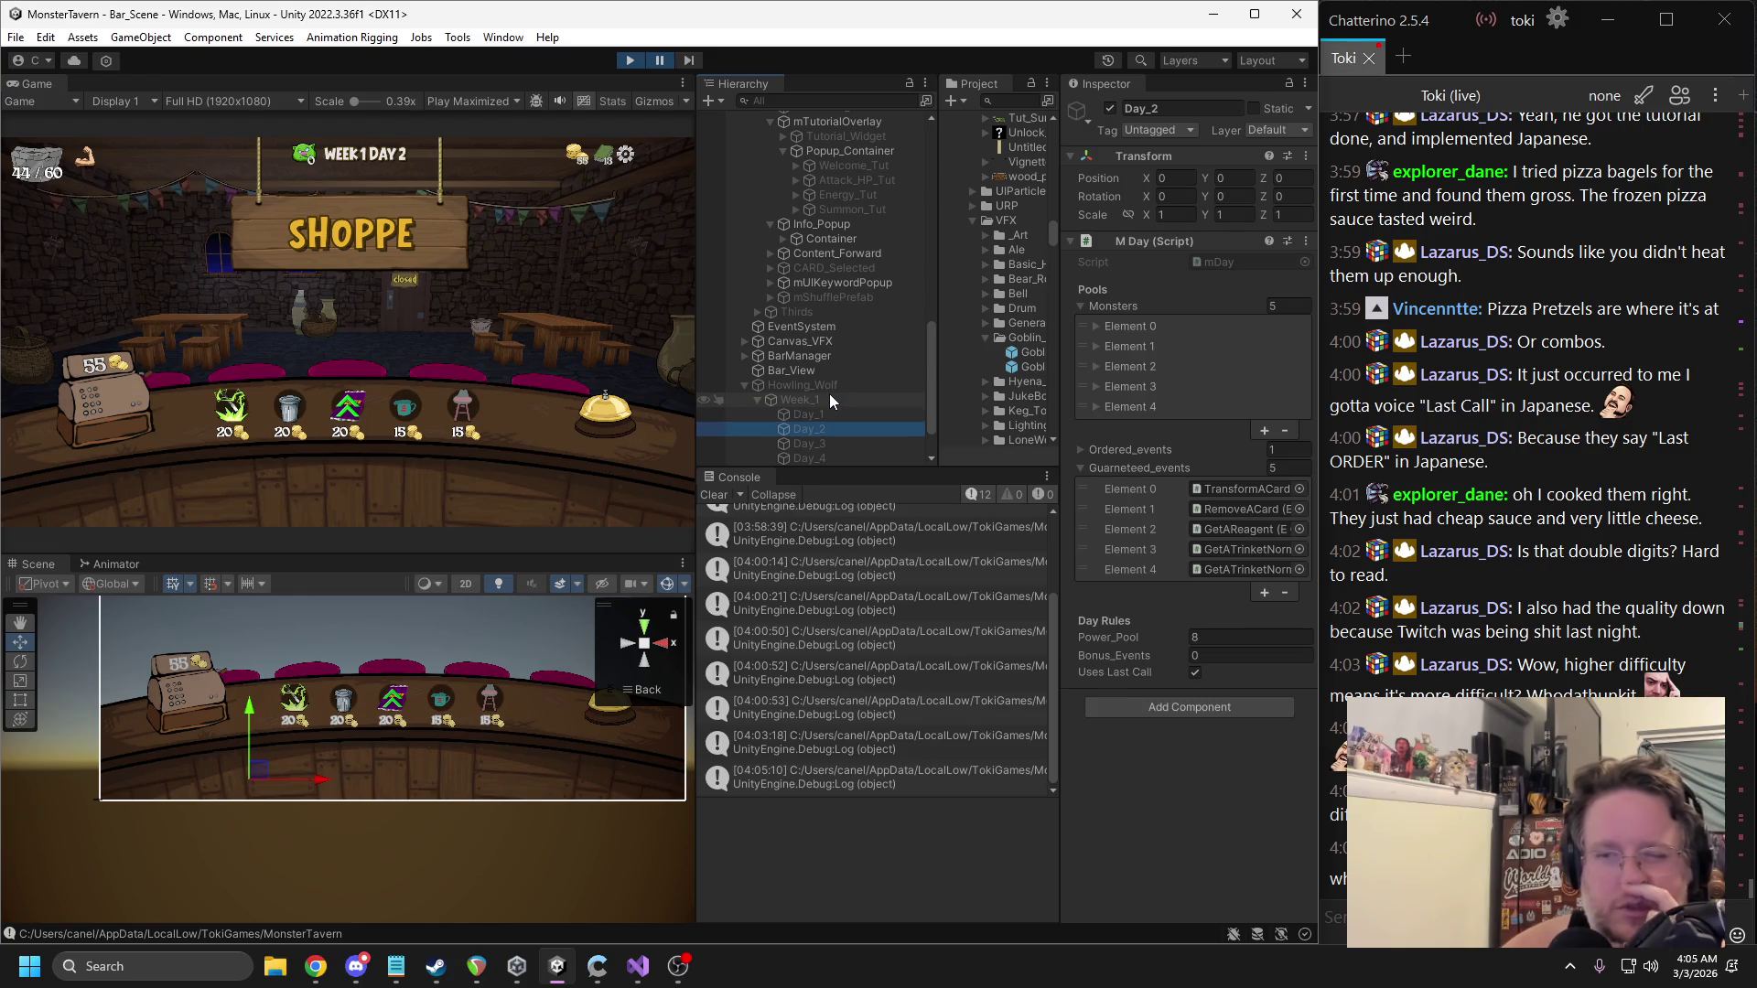
pyautogui.press('Down')
pyautogui.press('Down')
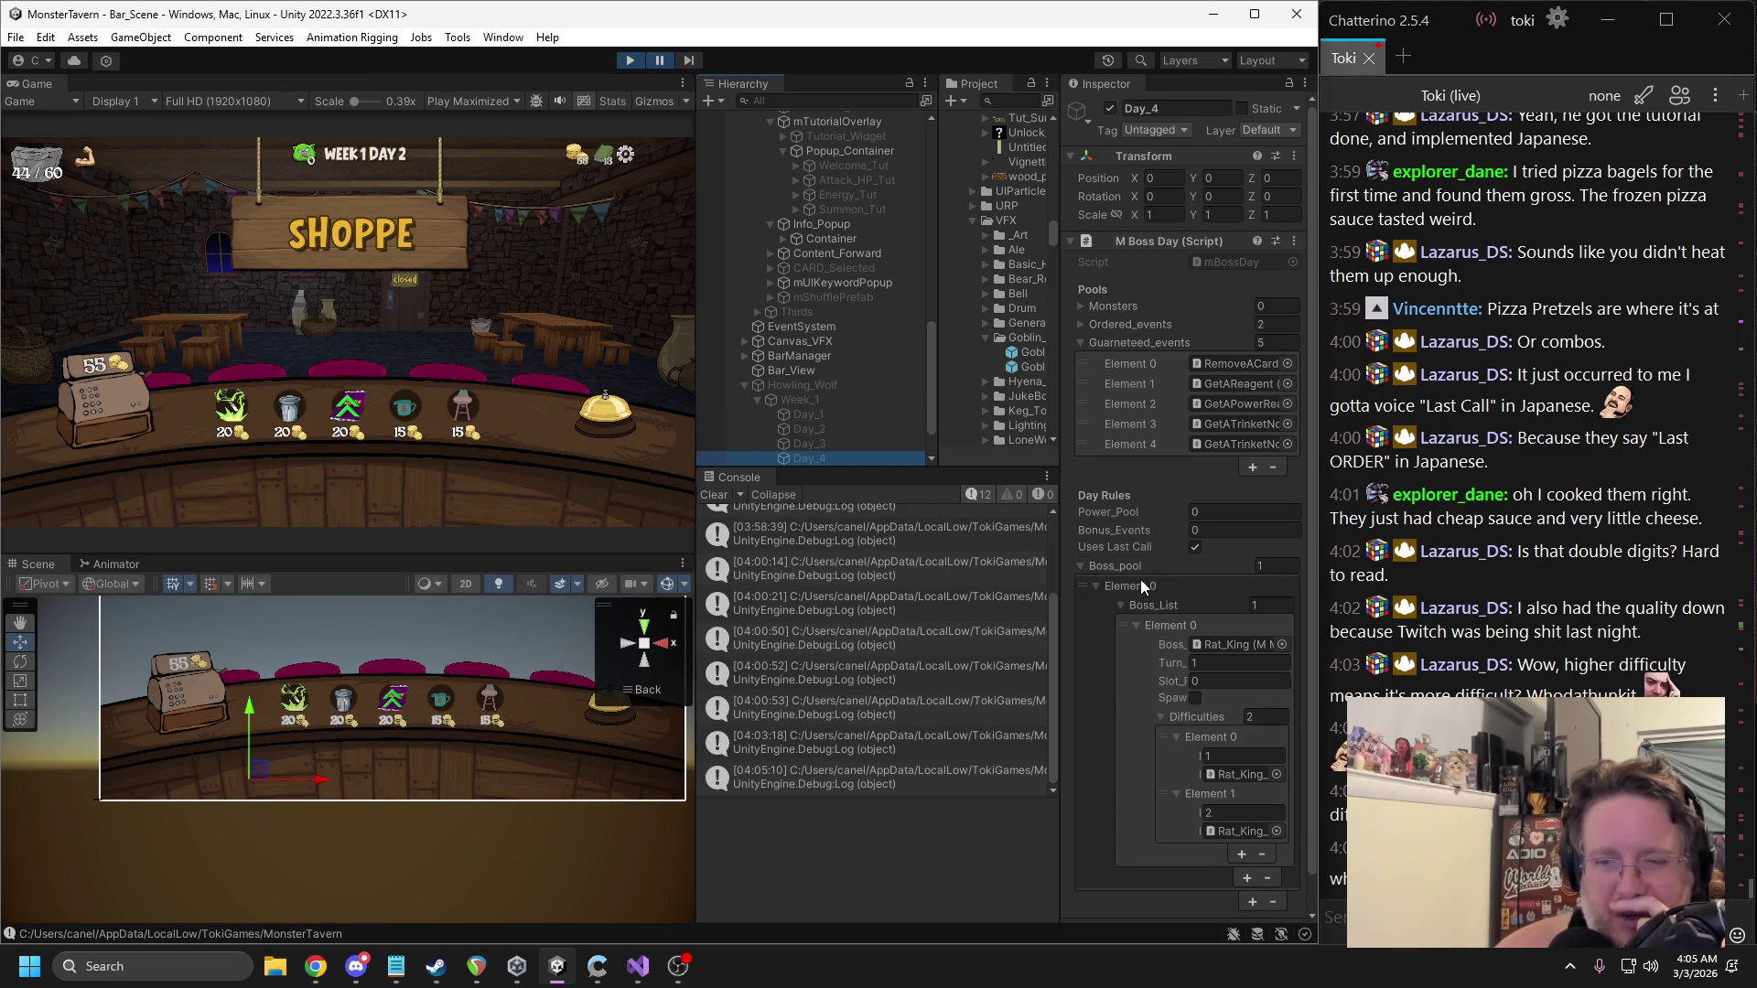
pyautogui.scroll(-3, 871, 436)
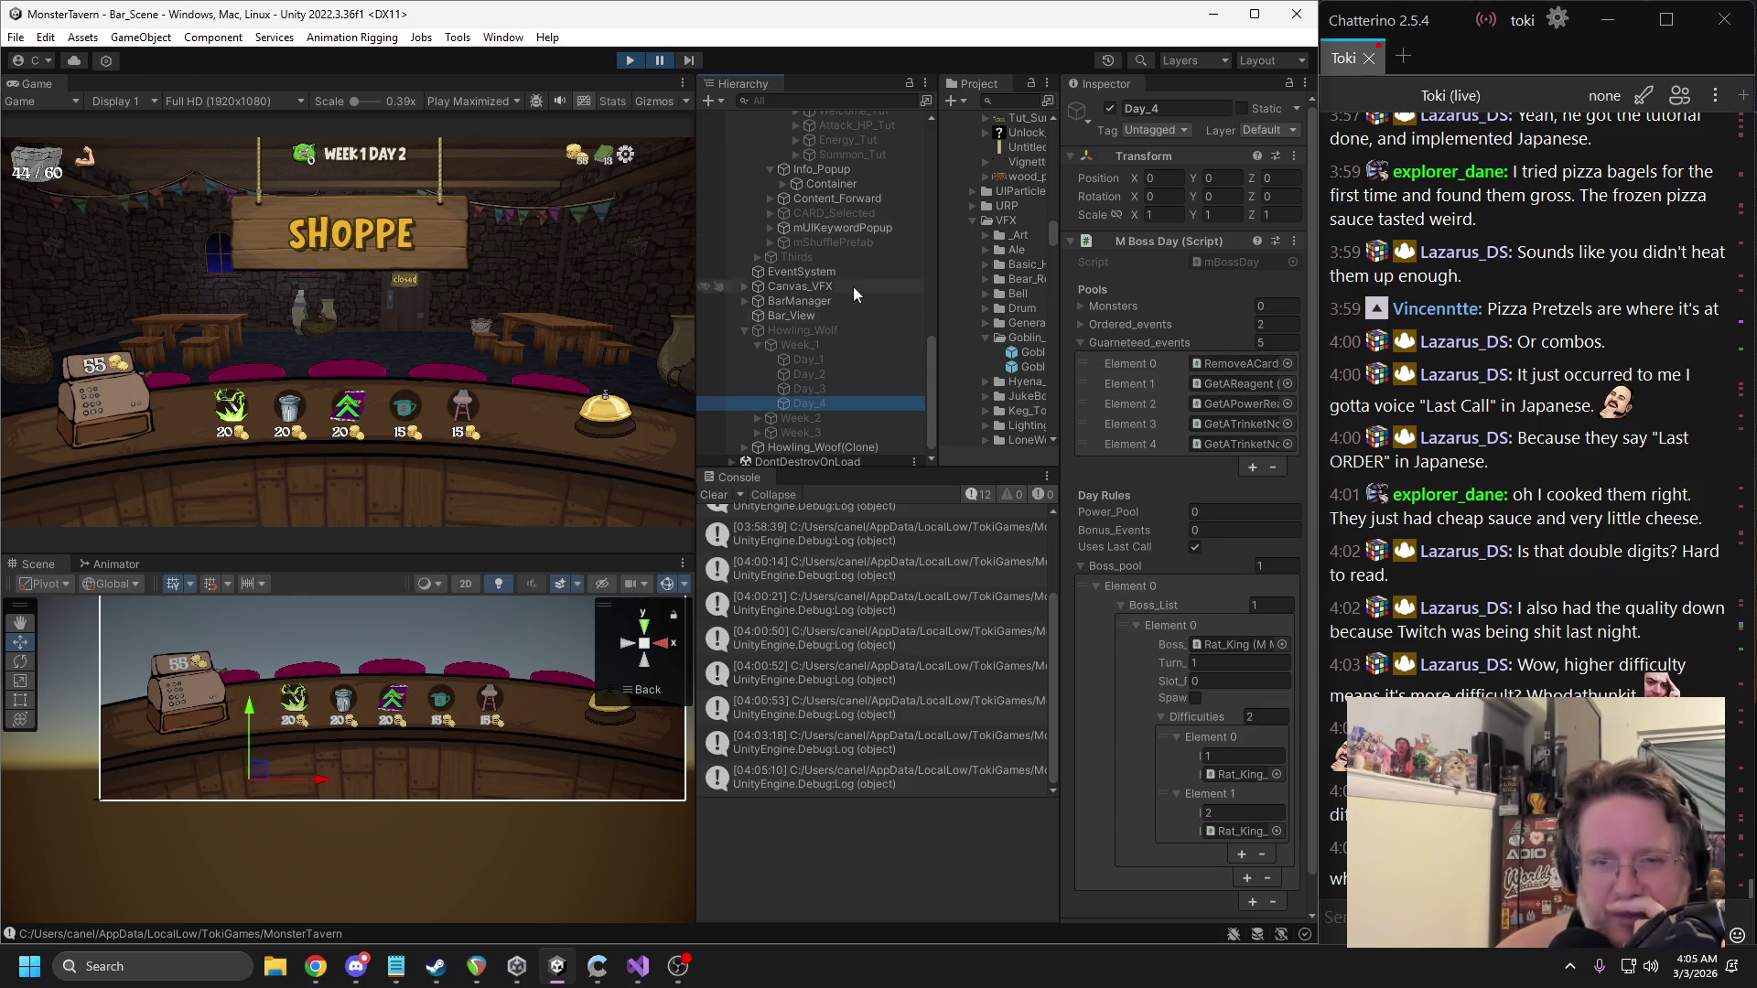
pyautogui.click(402, 977)
# Switch to the 'I want some more interesting week' notes and select the event-cycle block.
pyautogui.click(381, 159)
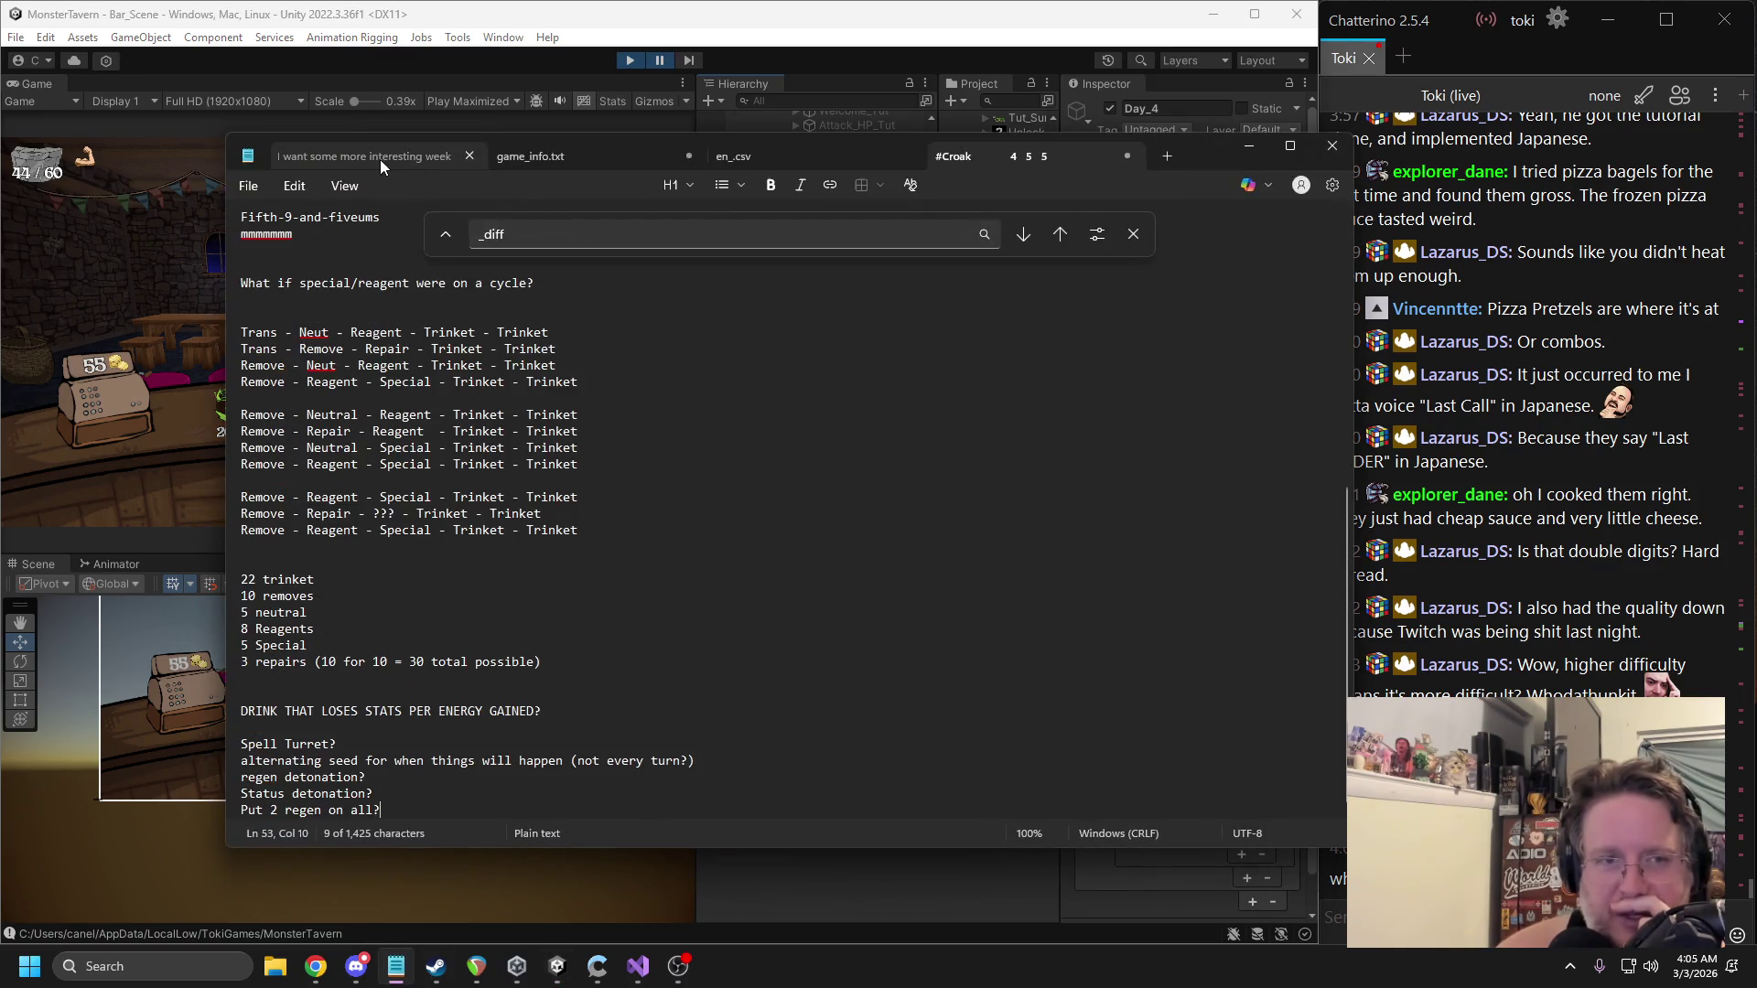
pyautogui.scroll(-1, 451, 509)
pyautogui.scroll(1, 431, 520)
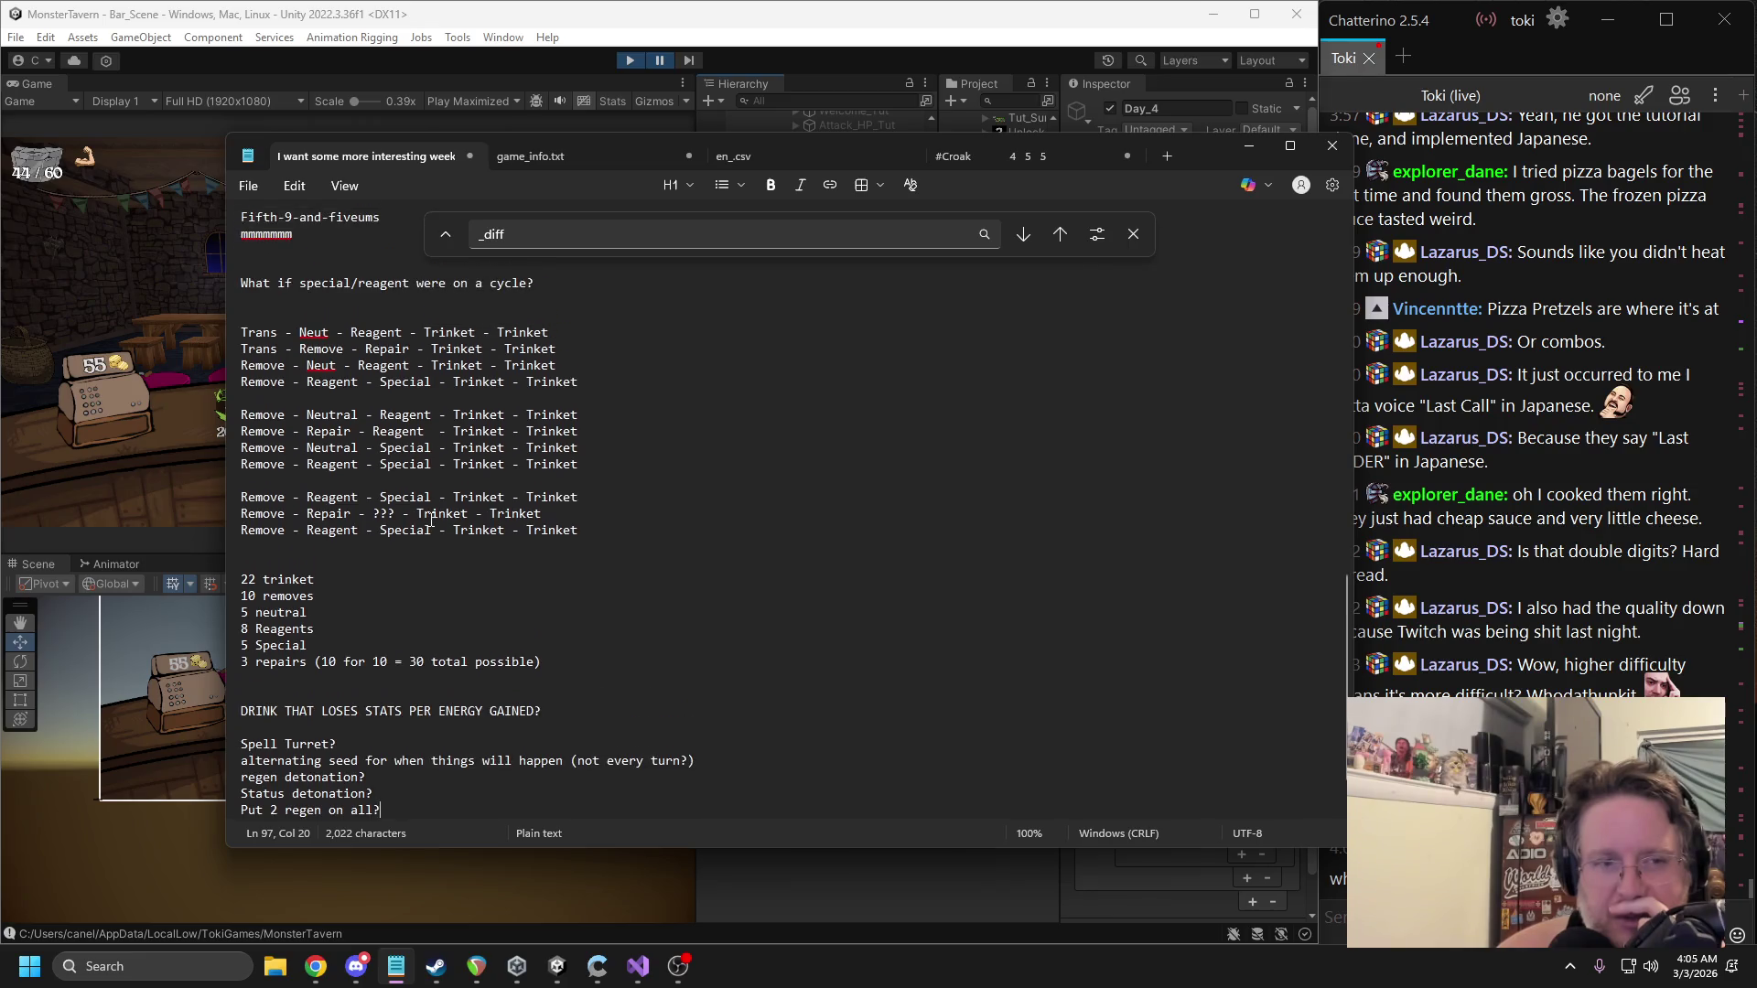
pyautogui.moveTo(580, 529); pyautogui.dragTo(239, 332)
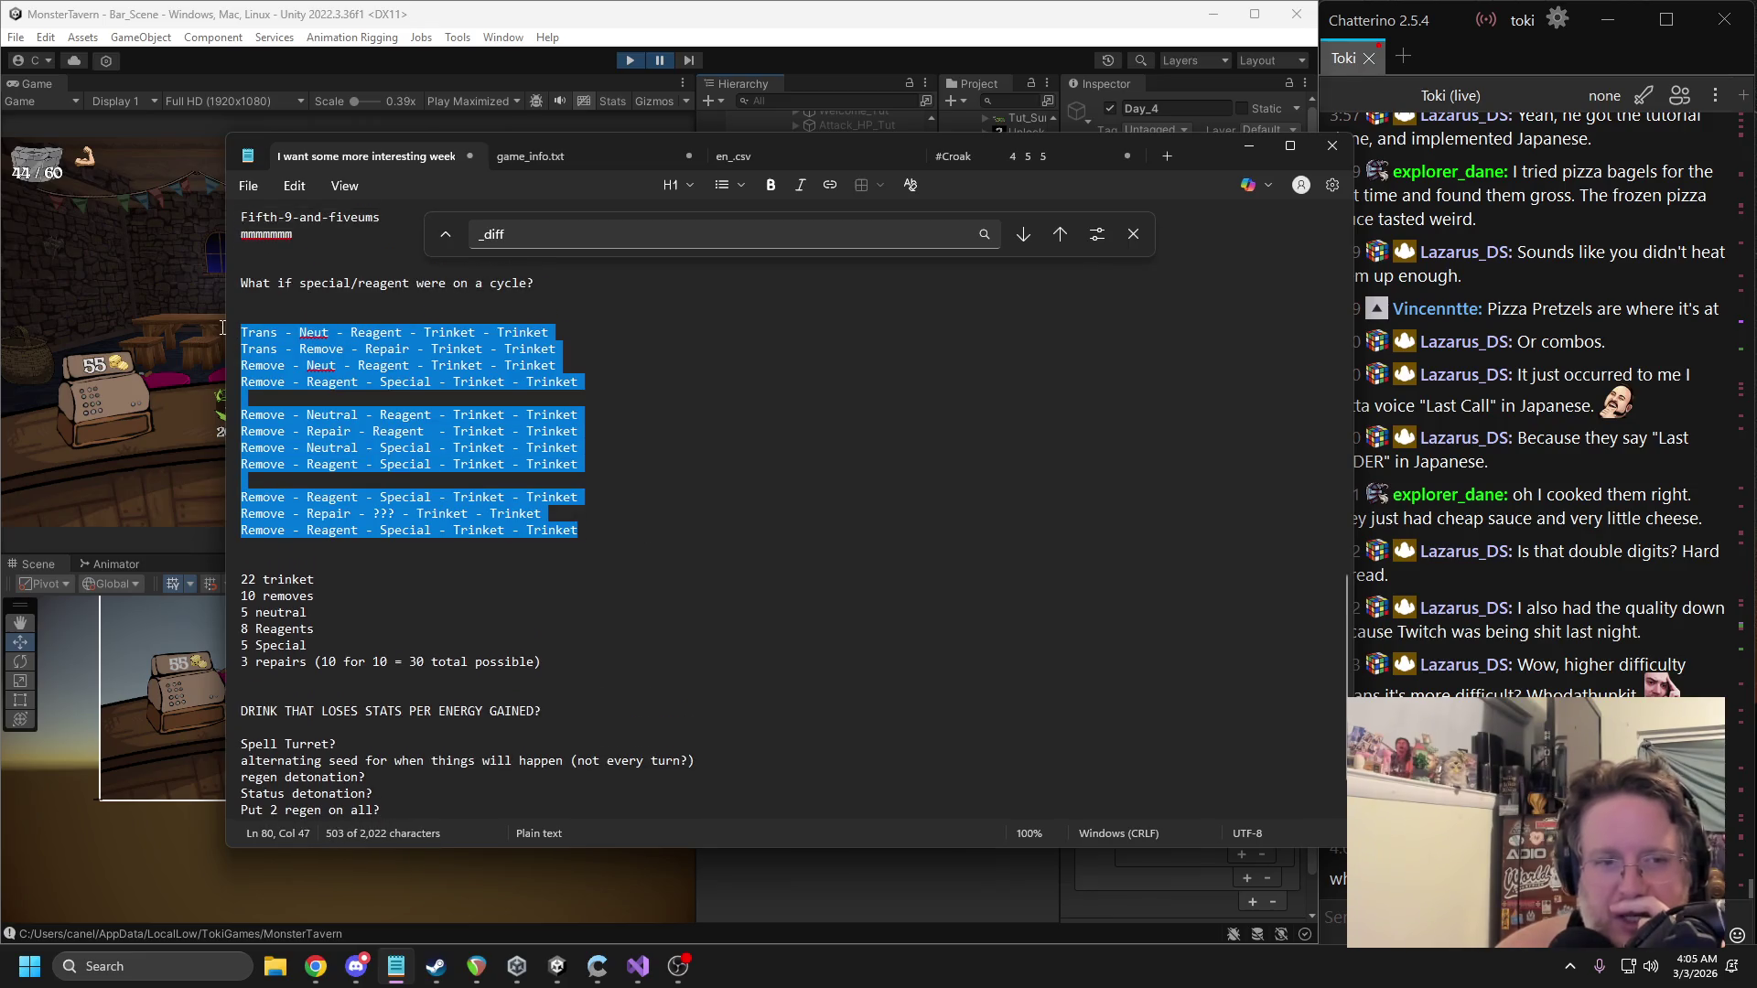
pyautogui.click(423, 365)
# Highlight Repair and Trans, then select the Remove and Trans cycle lines.
pyautogui.doubleClick(374, 349)
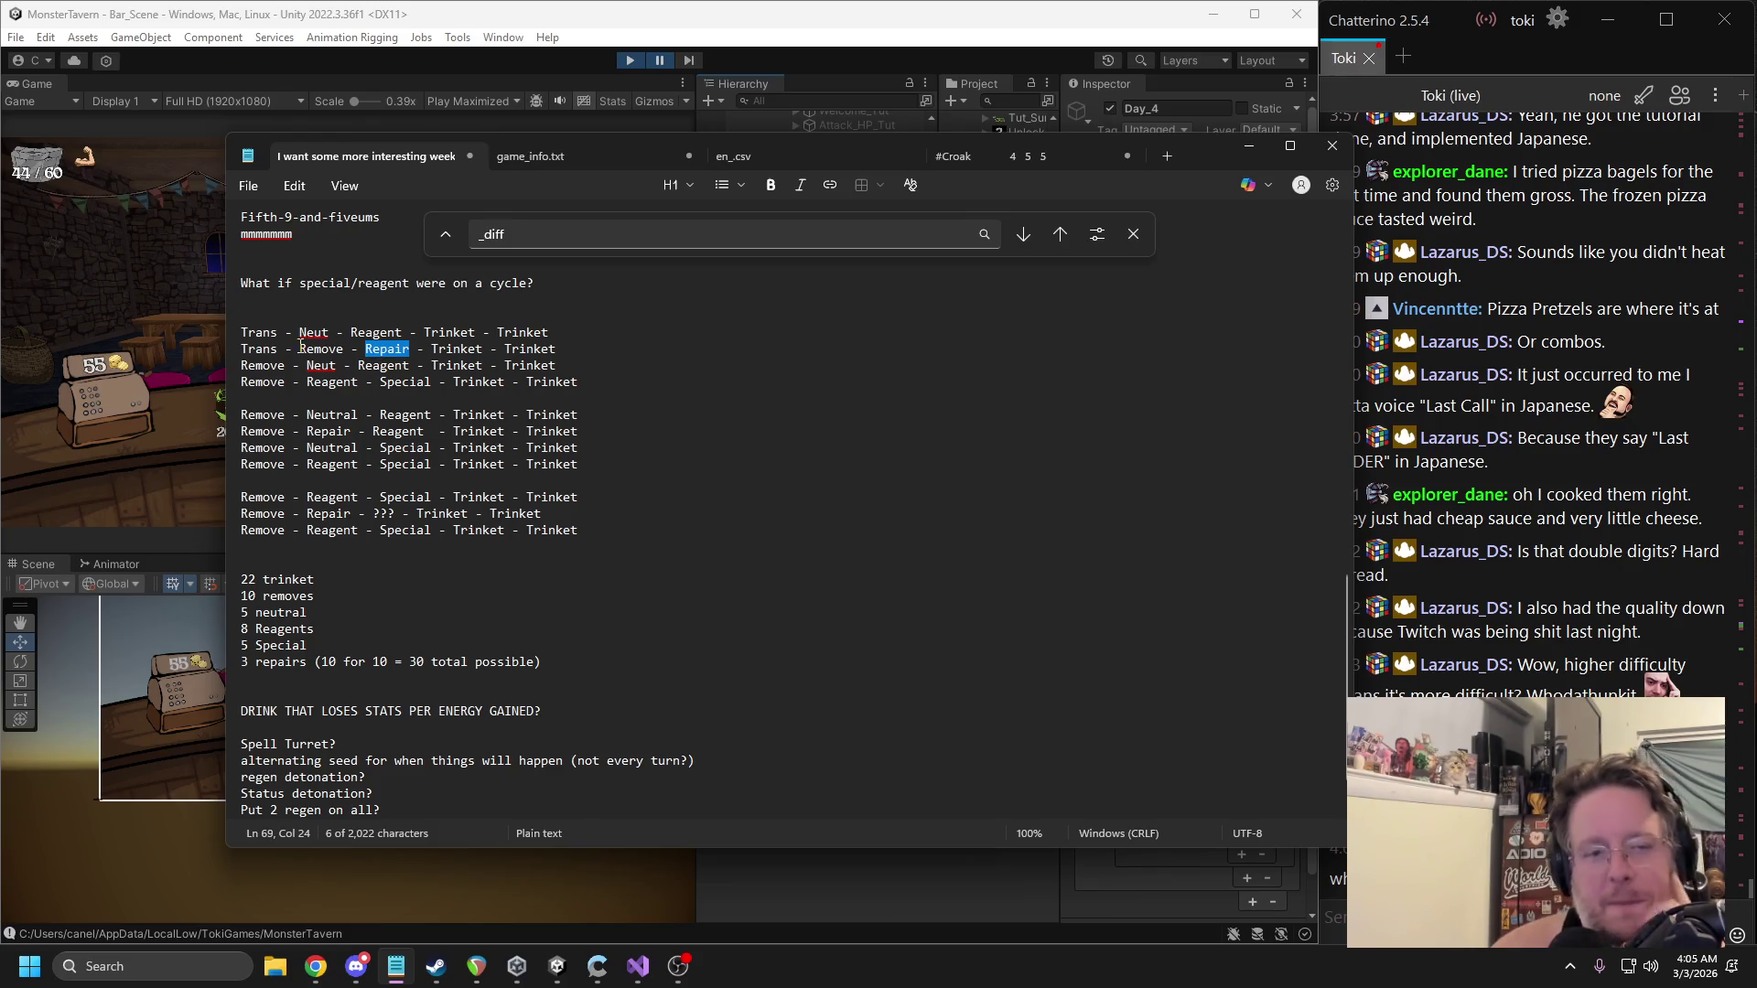
pyautogui.doubleClick(261, 333)
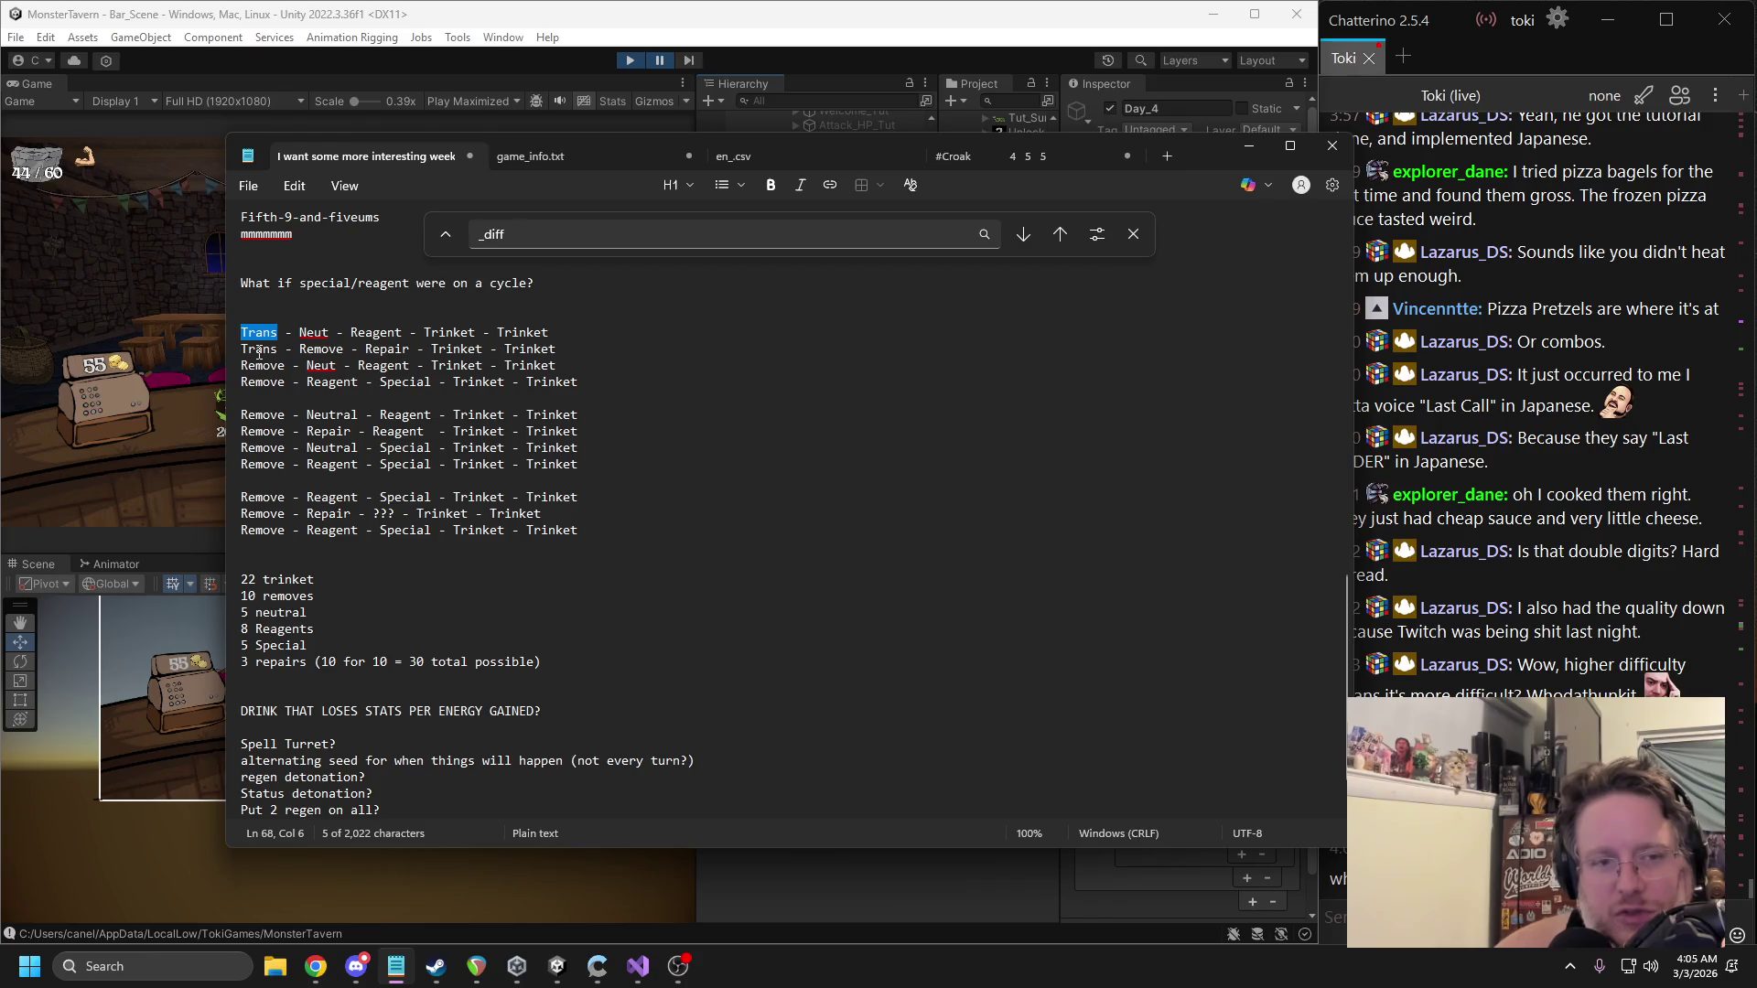
pyautogui.moveTo(582, 532)
pyautogui.mouseDown()
pyautogui.moveTo(233, 416)
pyautogui.moveTo(220, 371)
pyautogui.mouseUp()
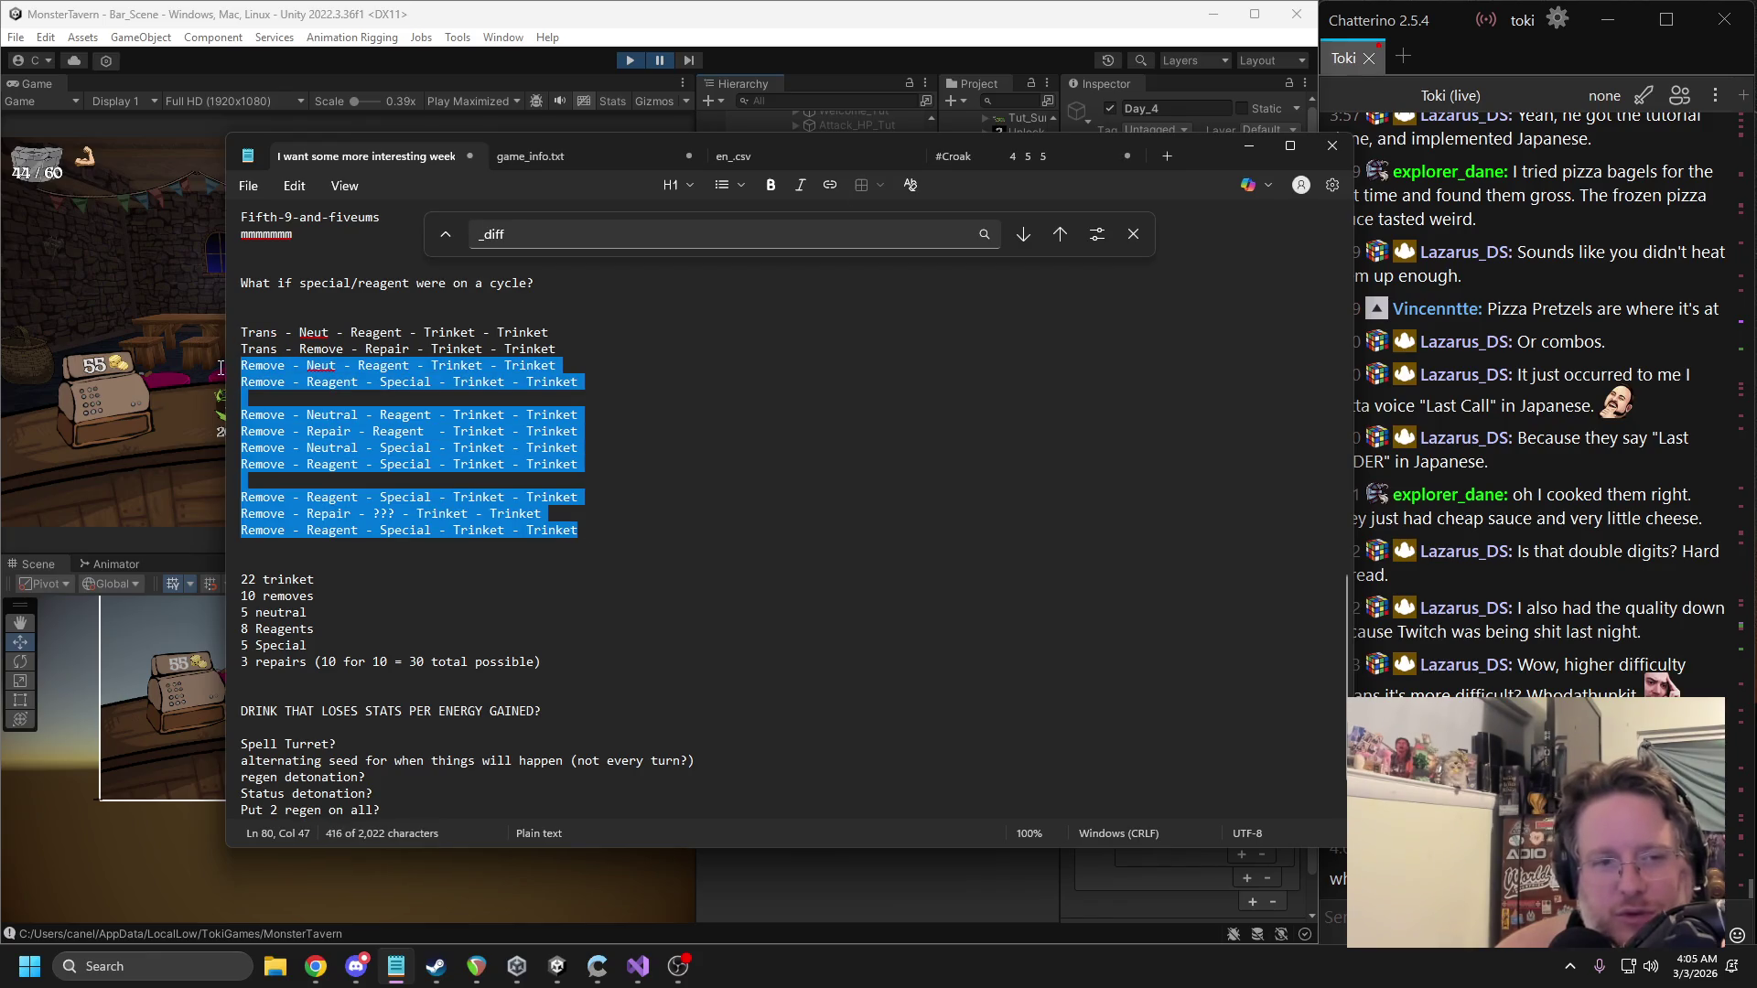
pyautogui.moveTo(554, 349); pyautogui.dragTo(221, 336)
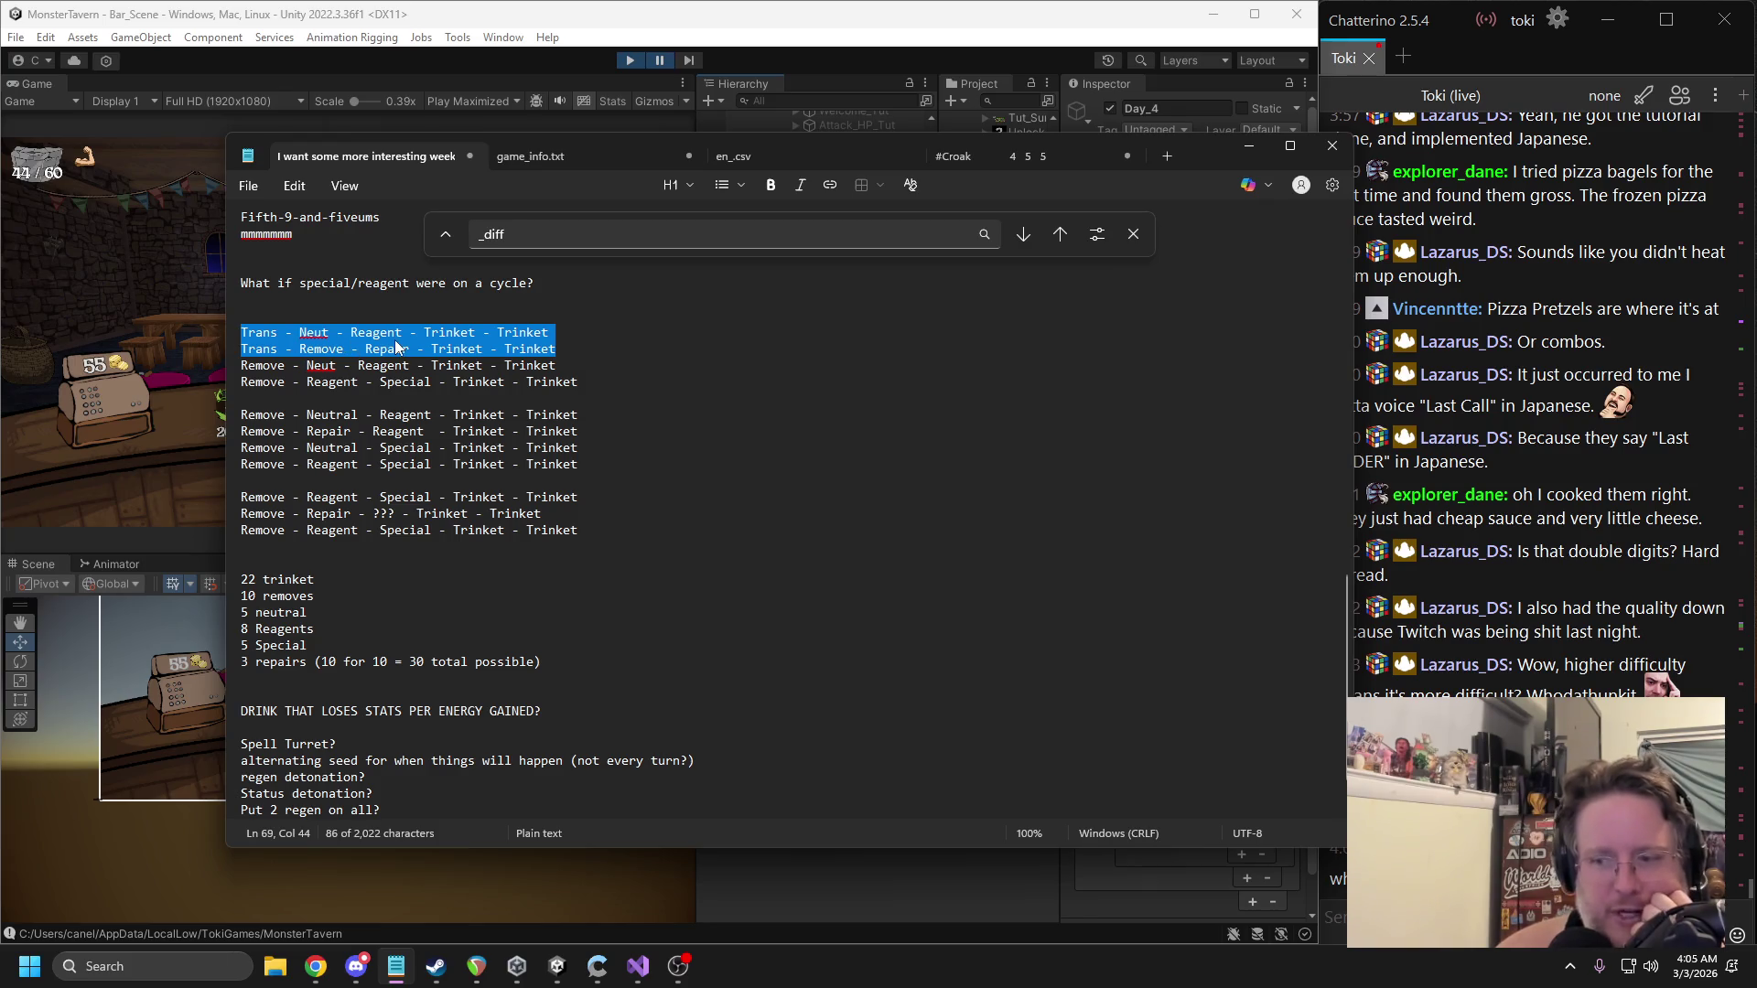
# Mark Remove and each Repair across the cycle lines, then return to Unity.
pyautogui.doubleClick(323, 350)
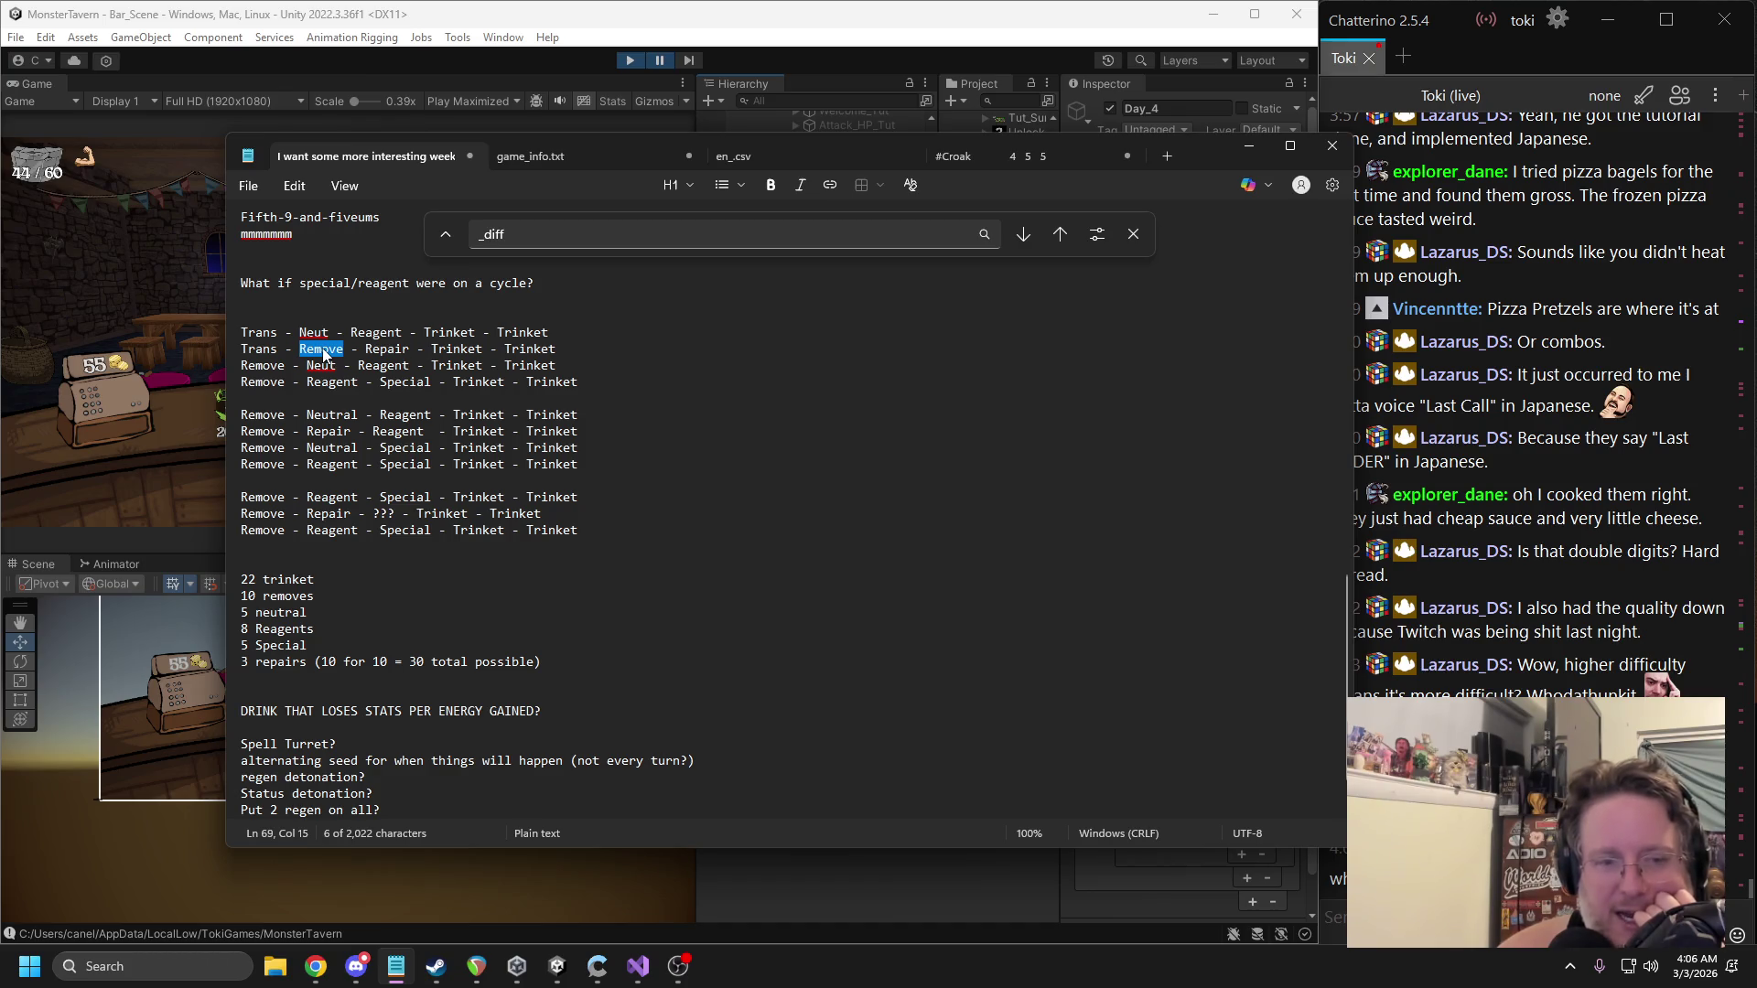
pyautogui.doubleClick(371, 351)
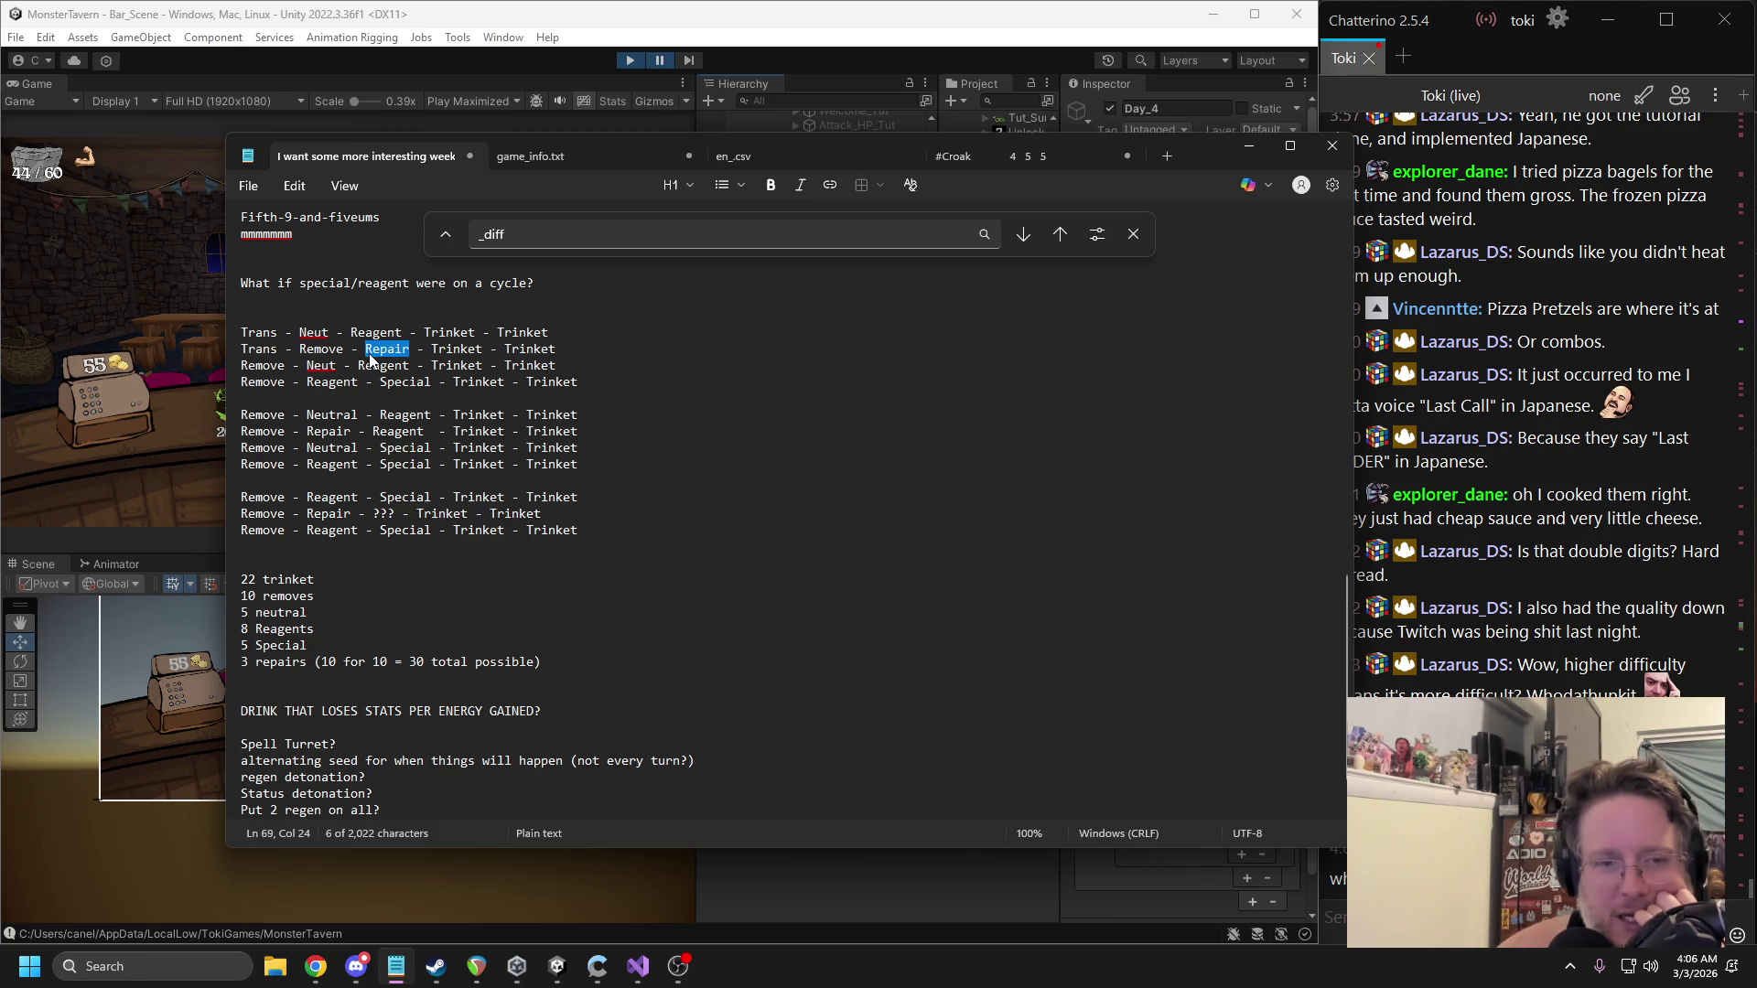
pyautogui.doubleClick(328, 432)
pyautogui.doubleClick(335, 515)
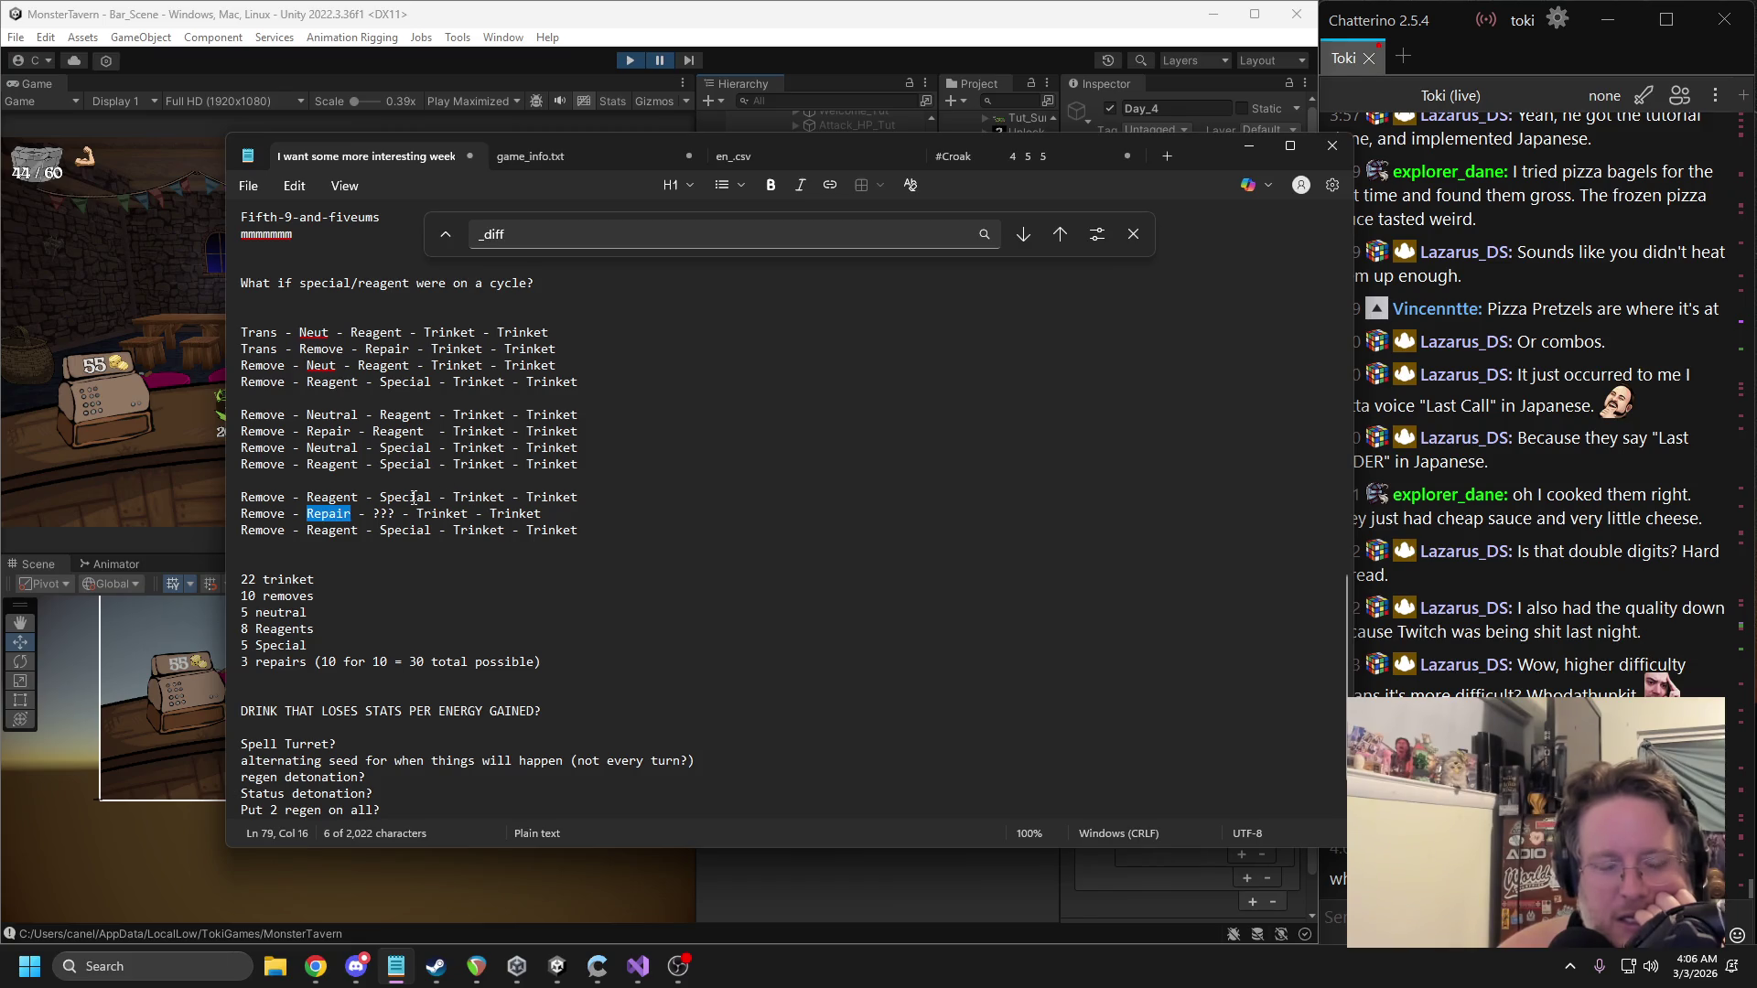
pyautogui.doubleClick(385, 349)
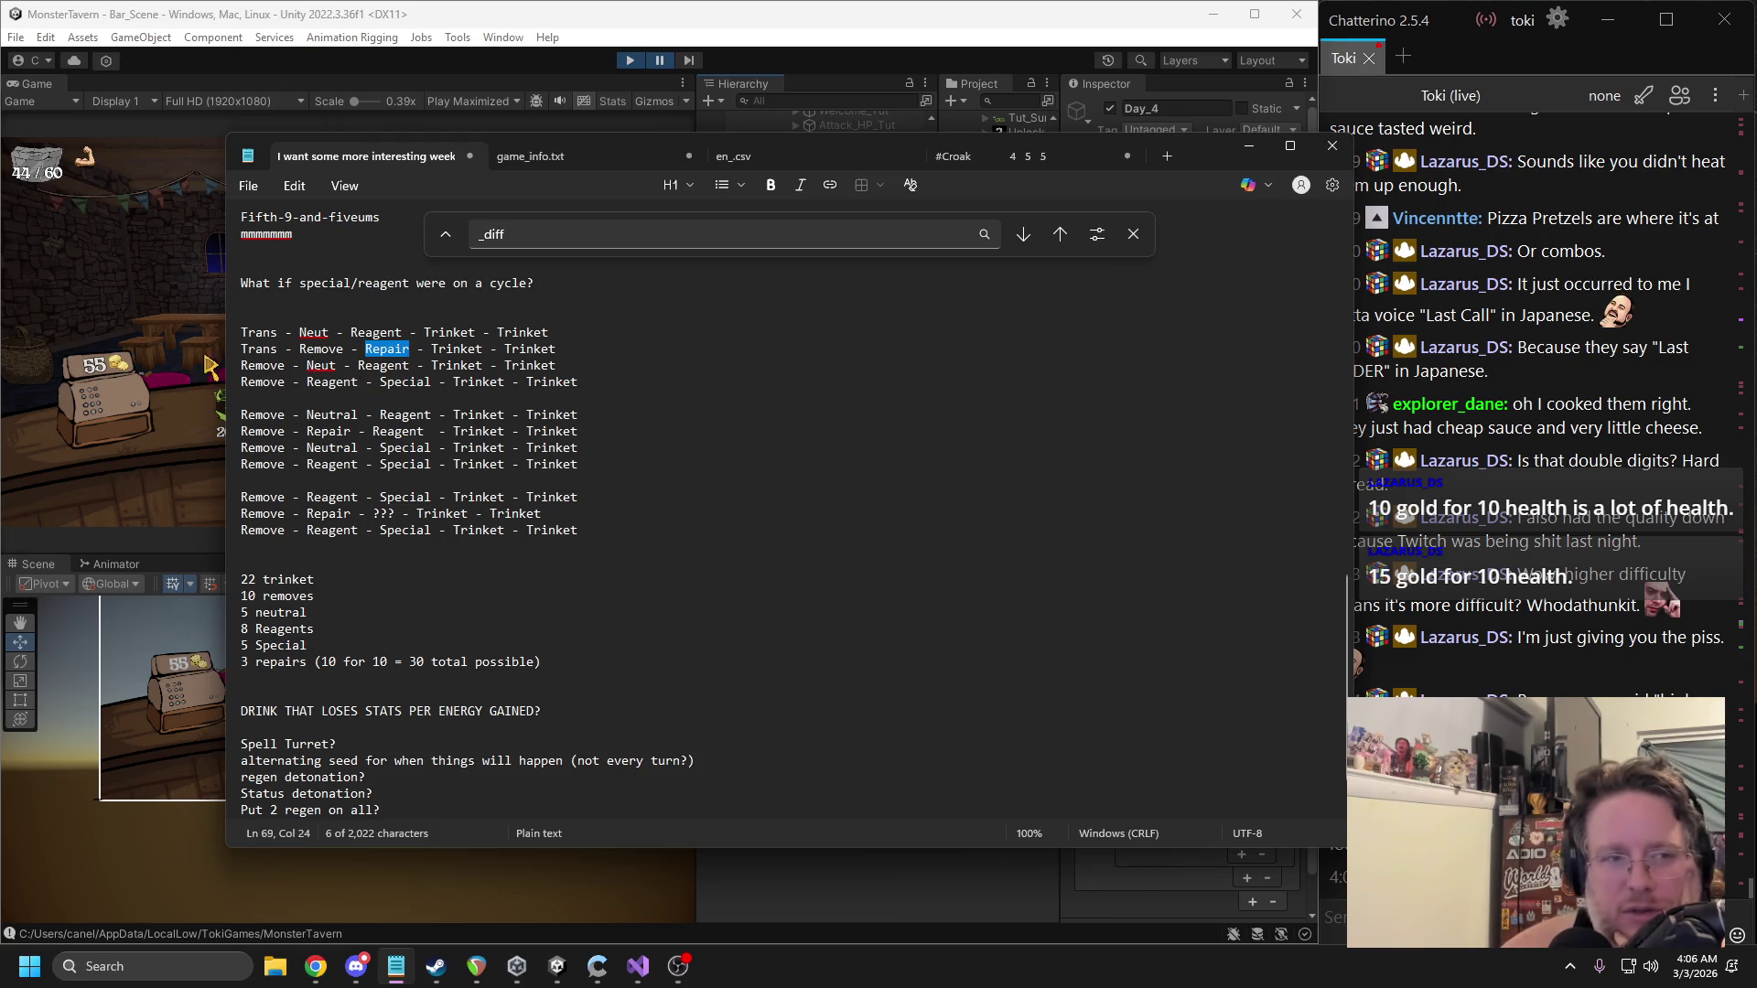
pyautogui.click(128, 233)
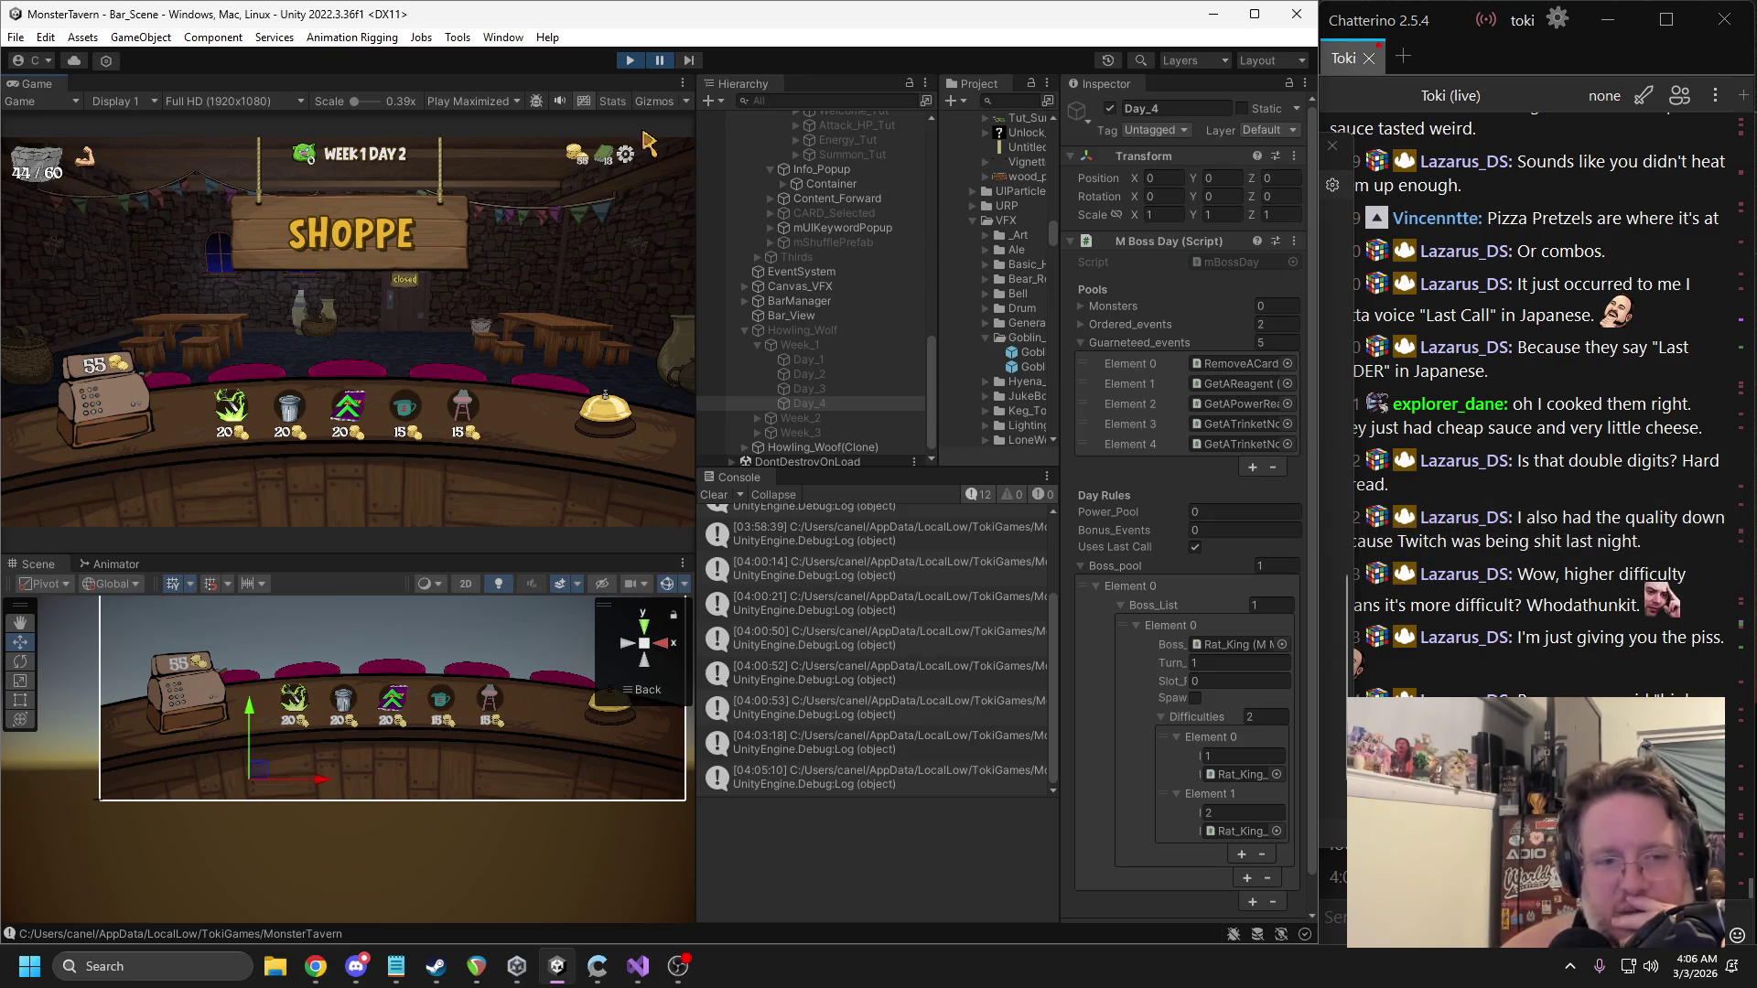
# Resume the playtest, then select the Remove - Neutral - Reagent and Repair cycle lines in Notepad.
pyautogui.click(628, 60)
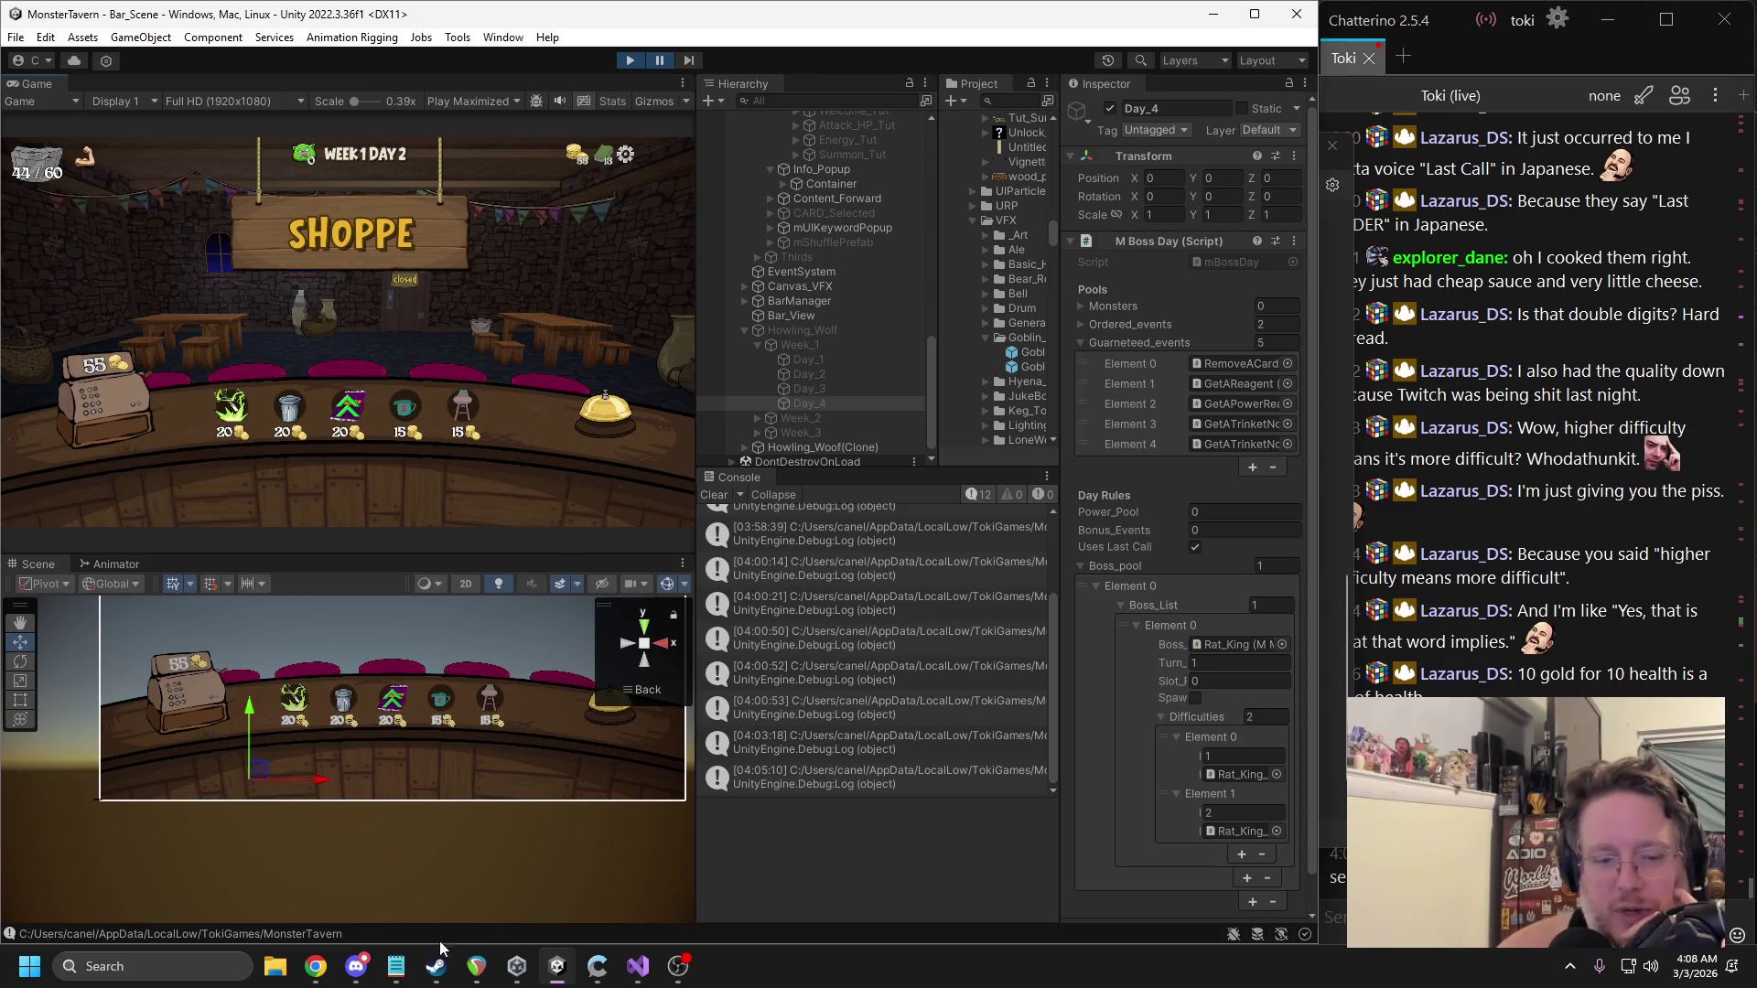
pyautogui.click(396, 966)
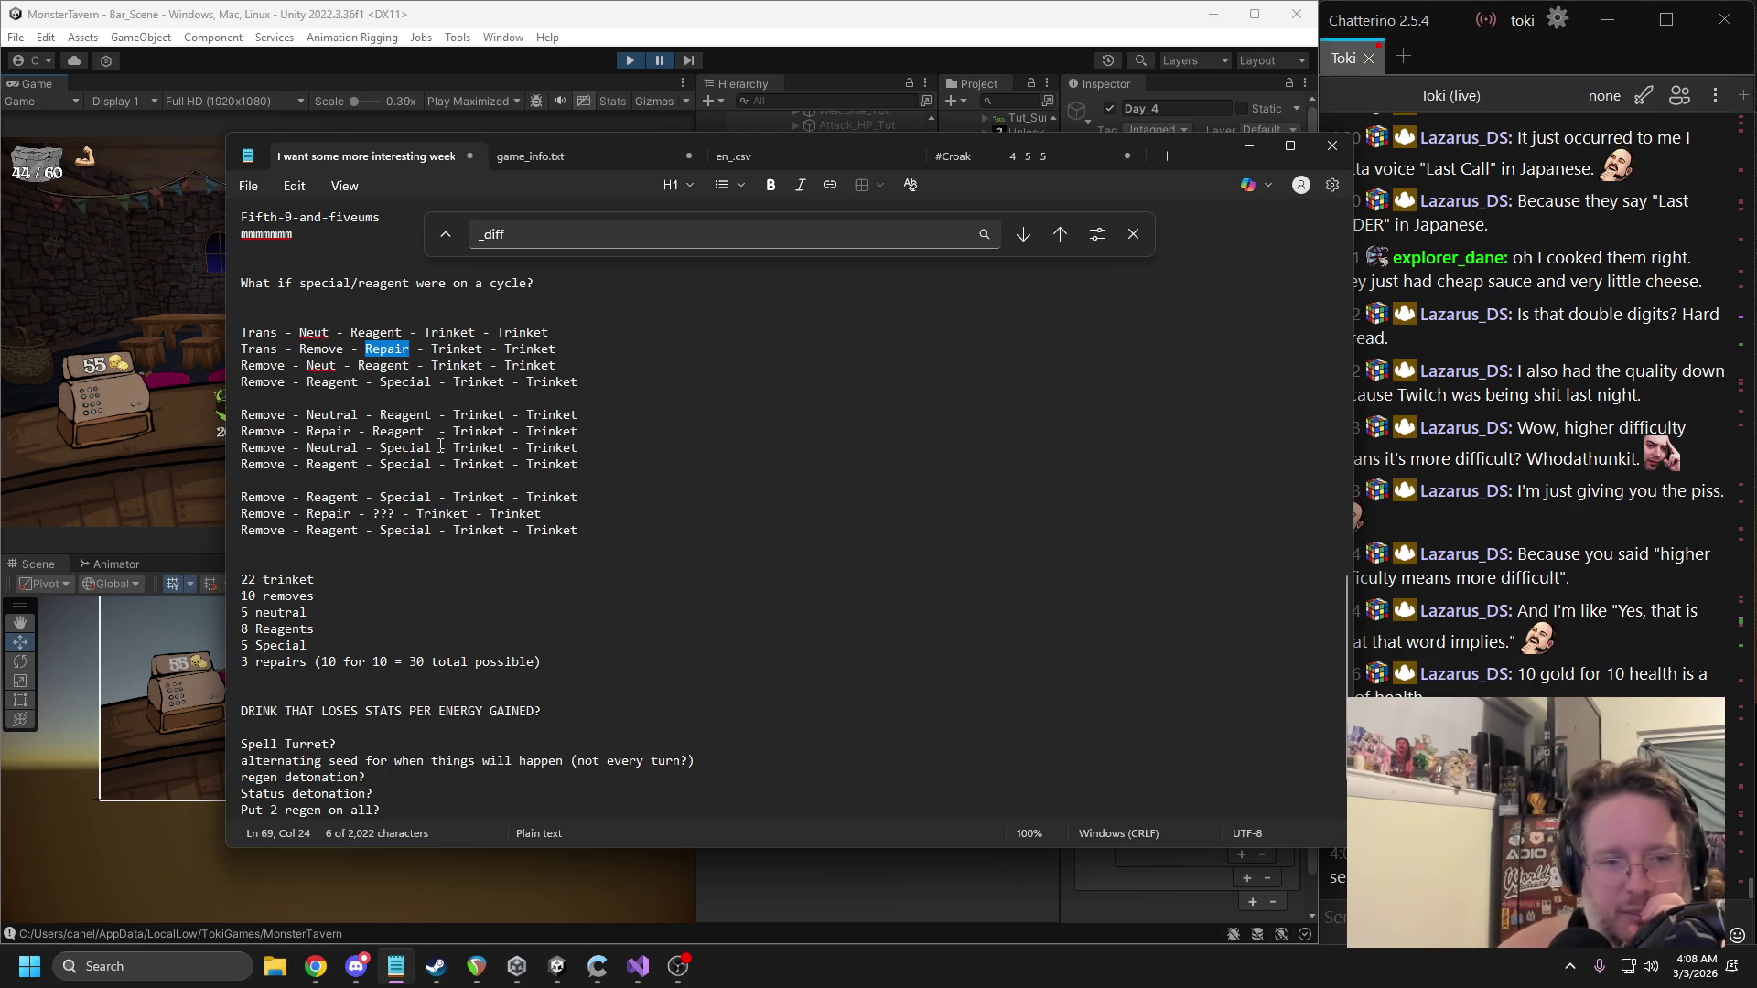
pyautogui.moveTo(579, 415); pyautogui.dragTo(232, 419)
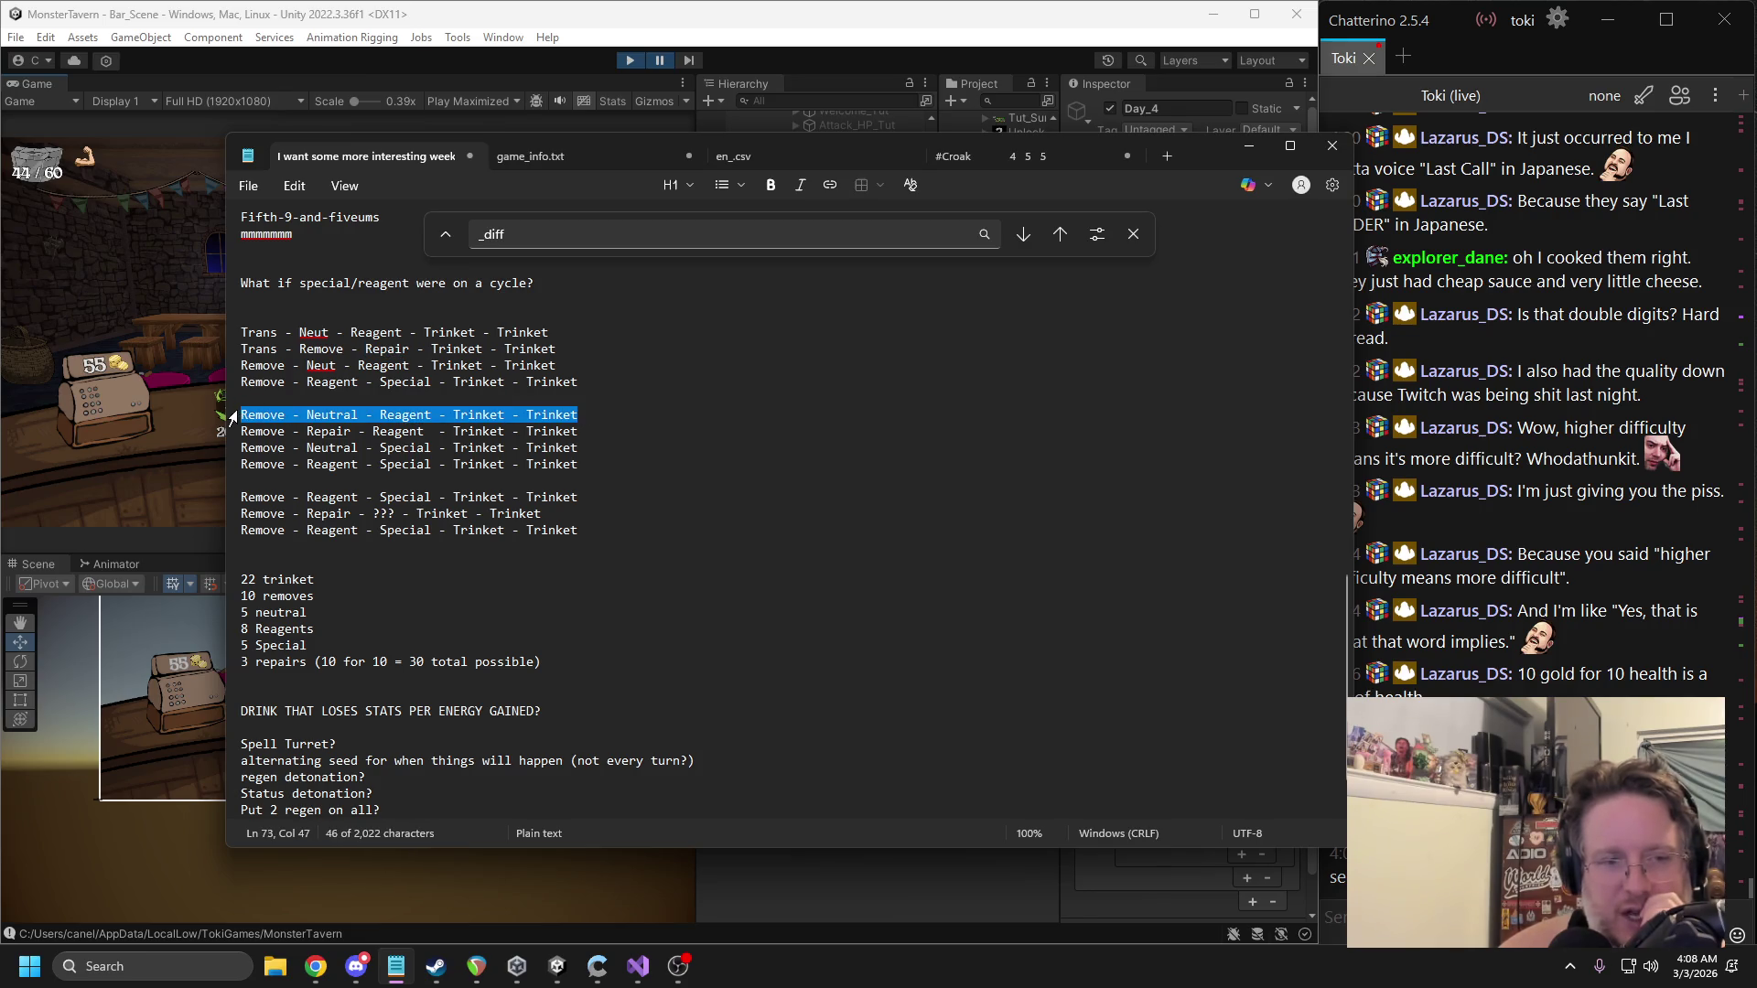
pyautogui.click(579, 432)
pyautogui.moveTo(580, 432); pyautogui.dragTo(236, 417)
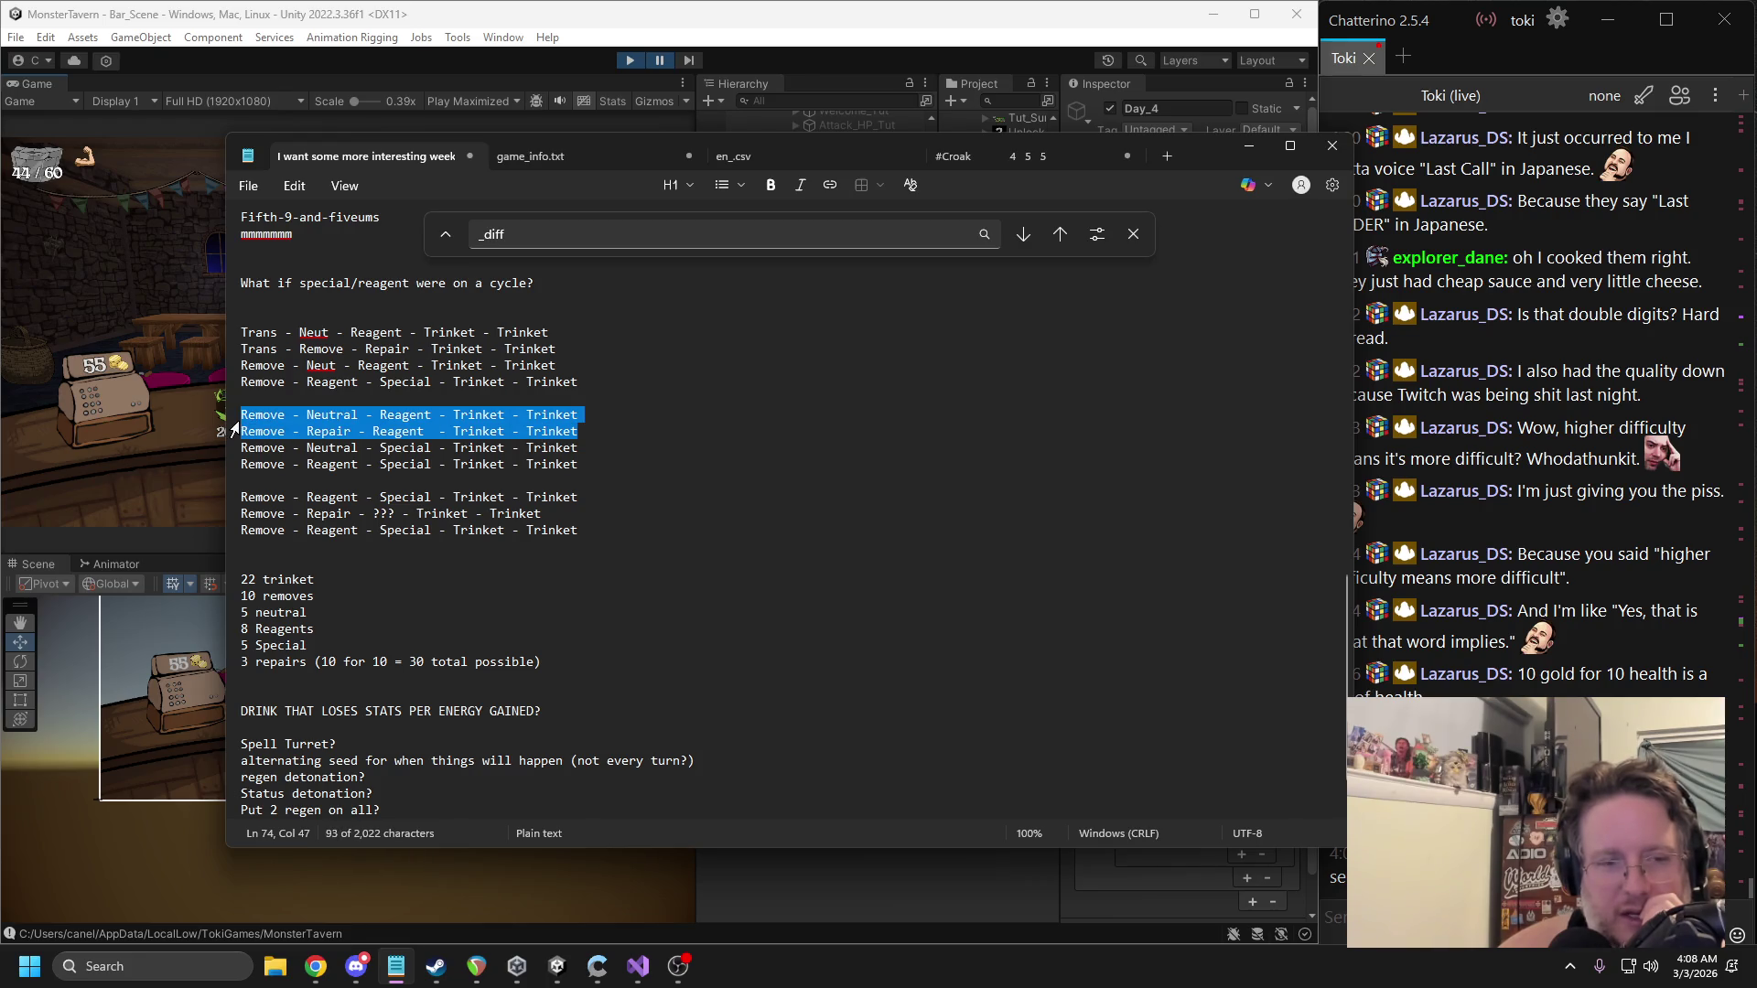